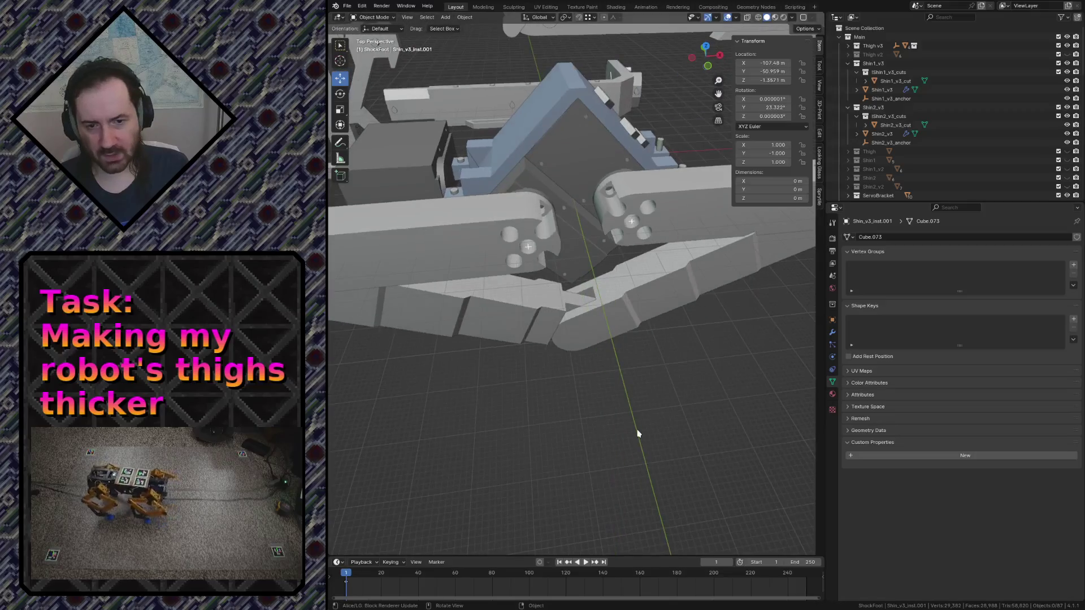
Walk around the leg assembly, then enter Edit Mode on Shin1_v3 and pick a vertex
{"action": "key", "text": "shift+grave"}
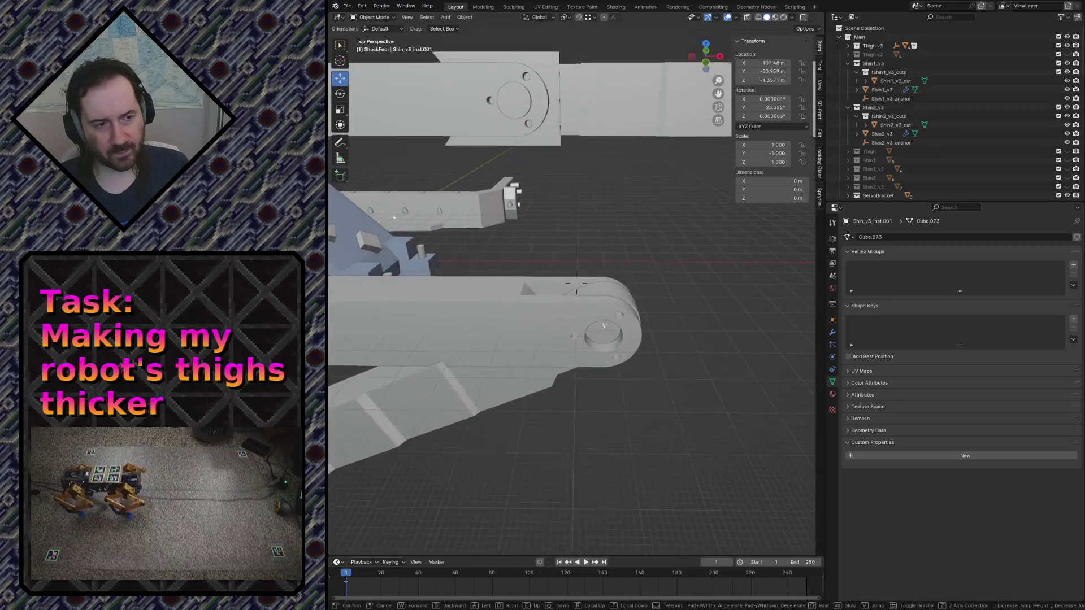
{"action": "key", "text": "w"}
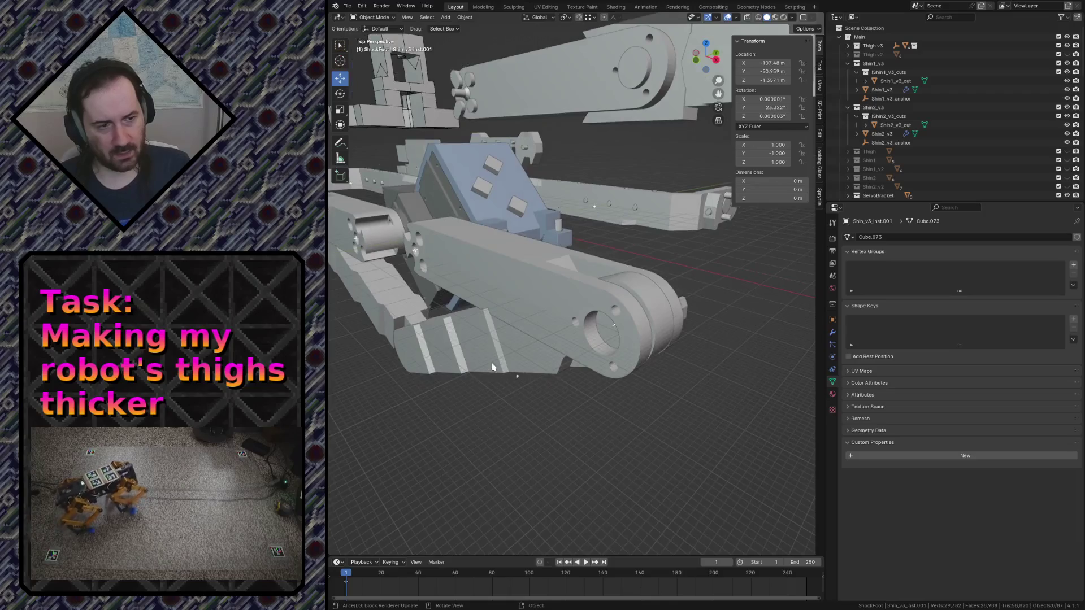
{"action": "key", "text": "s"}
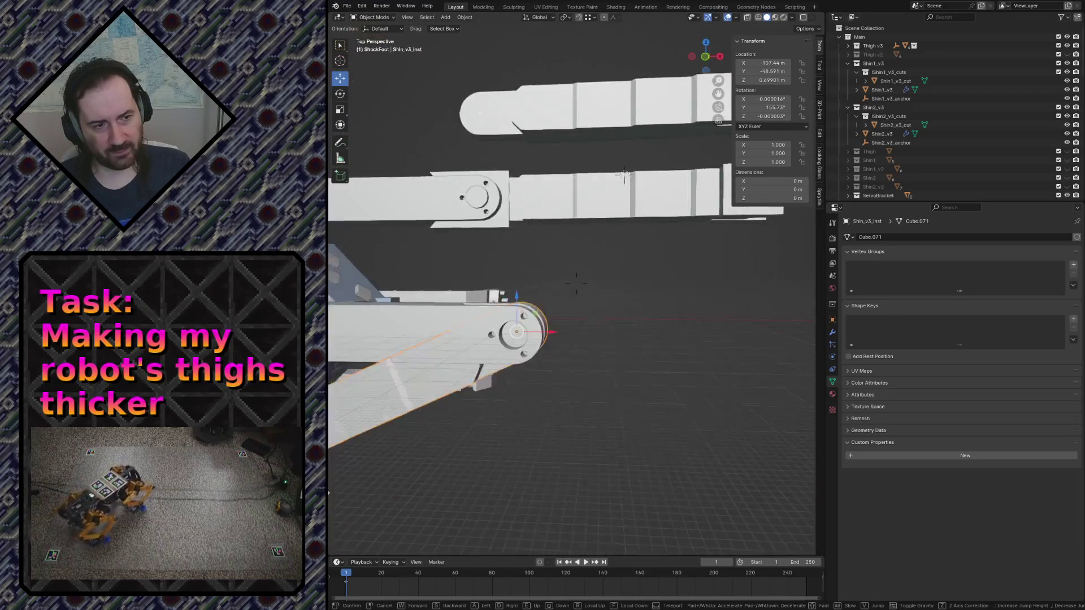
{"action": "key", "text": "w"}
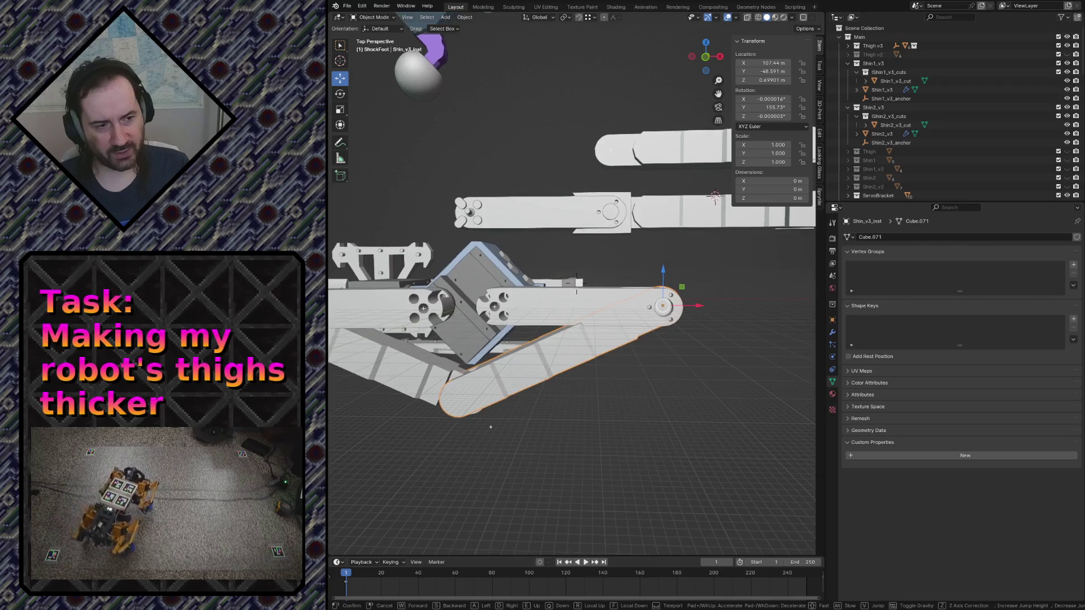
{"action": "key", "text": "s"}
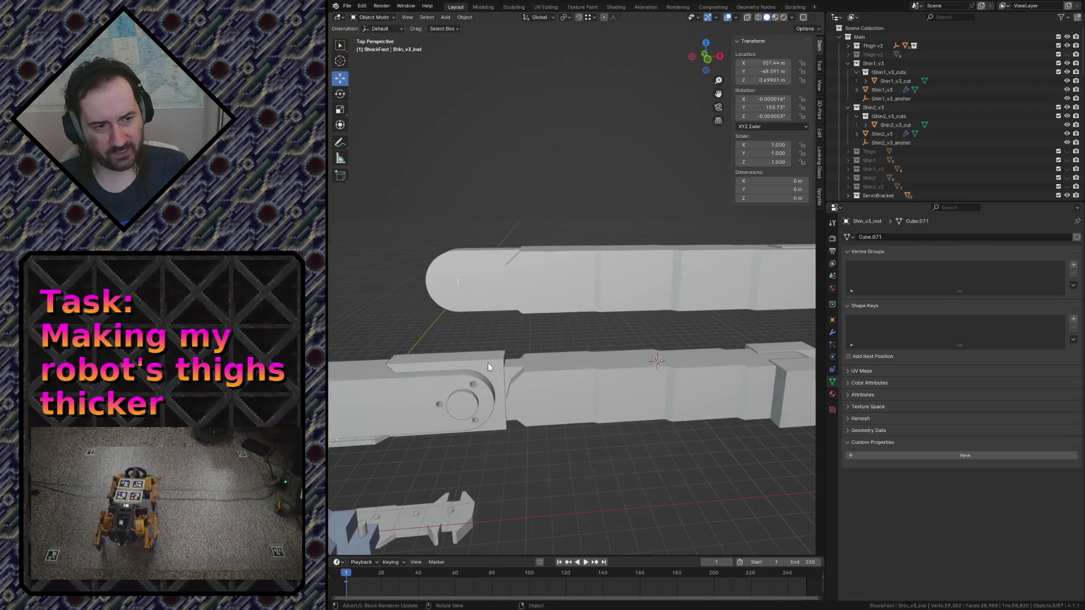
{"action": "key", "text": "Tab"}
{"action": "left_click", "coordinate": [577, 288]}
{"action": "left_click", "coordinate": [564, 273]}
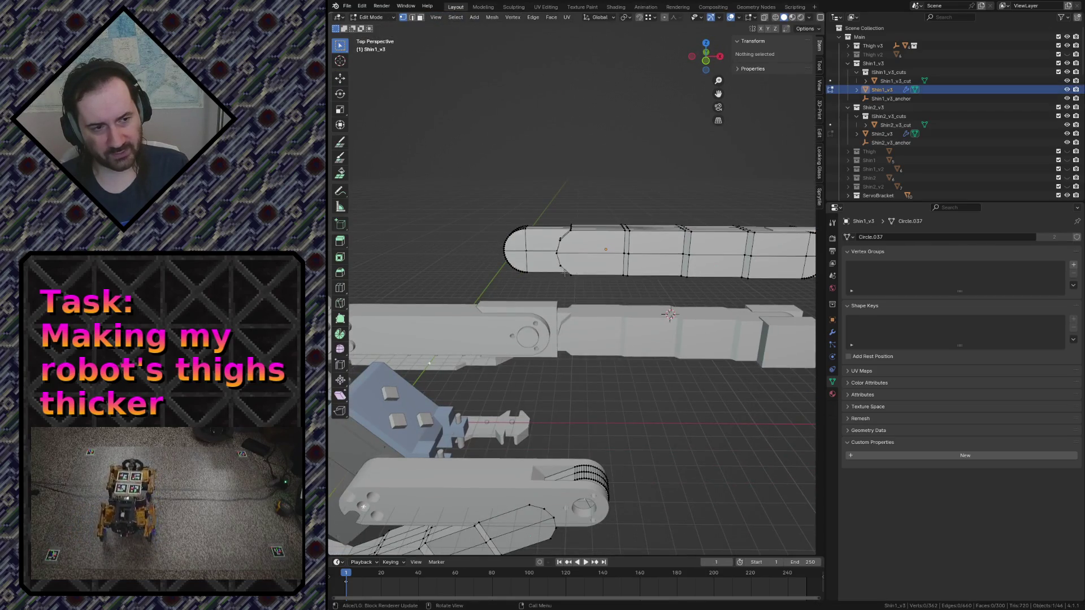
Walk the view past the thigh, cylinders and sphere to reach the second shin
{"action": "key", "text": "shift+grave"}
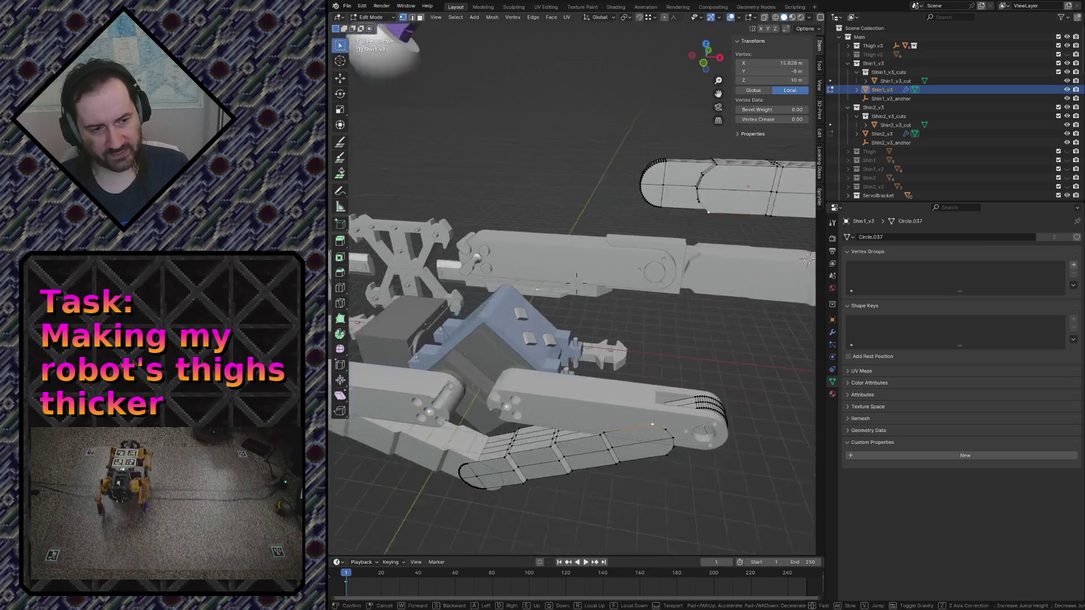
{"action": "key", "text": "w"}
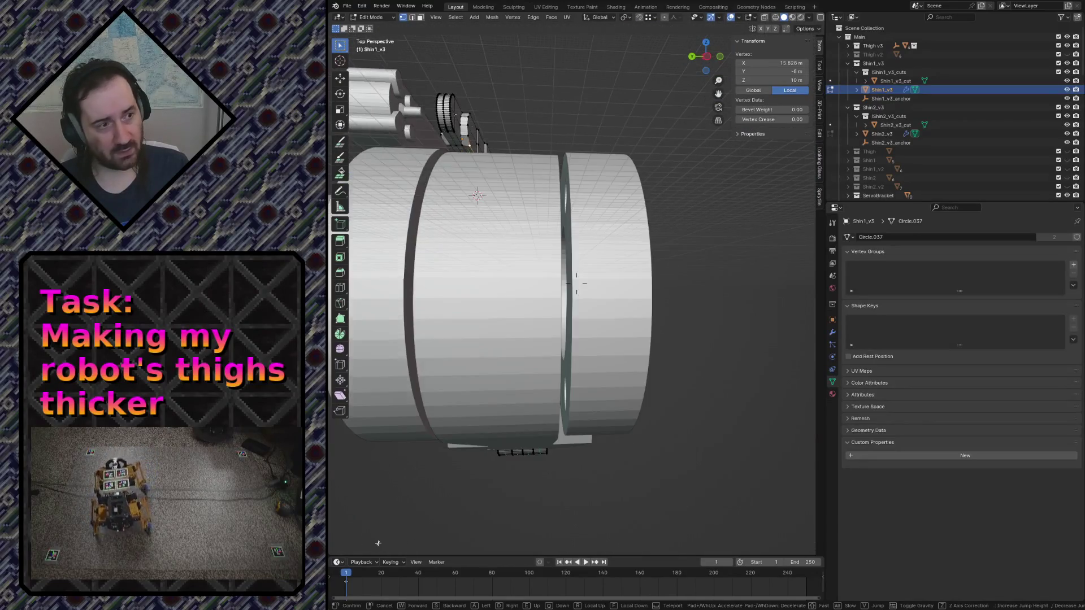
{"action": "key", "text": "s"}
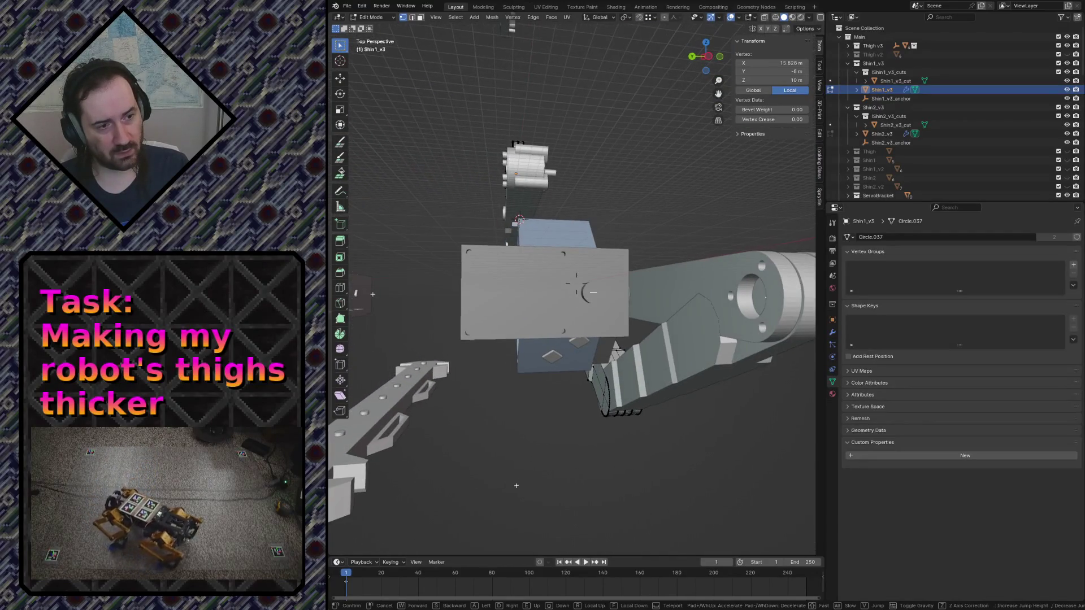
{"action": "key", "text": "s"}
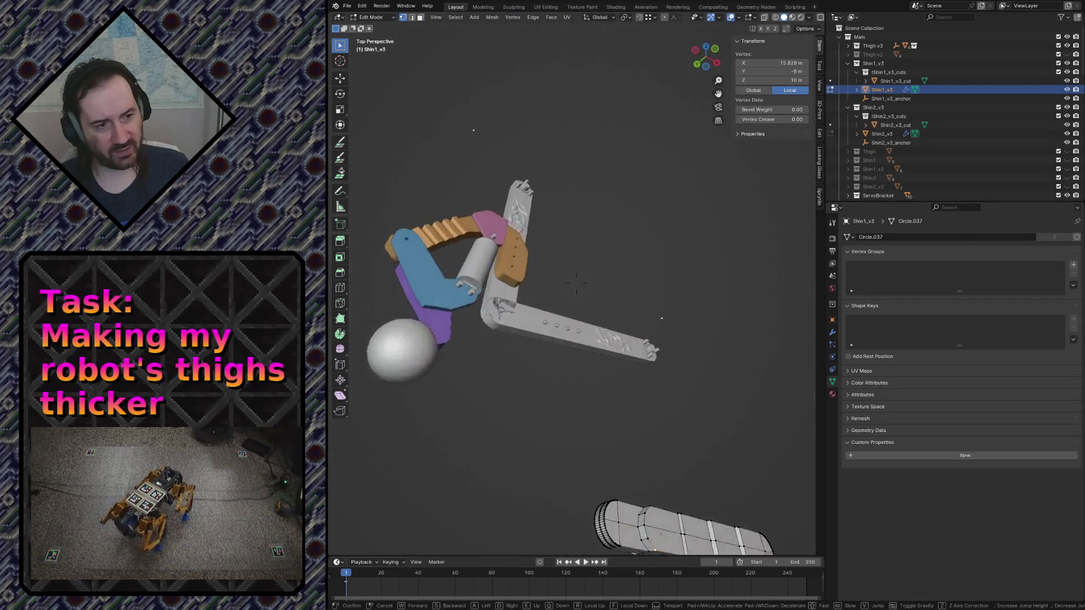
{"action": "key", "text": "w"}
{"action": "key", "text": "w"}
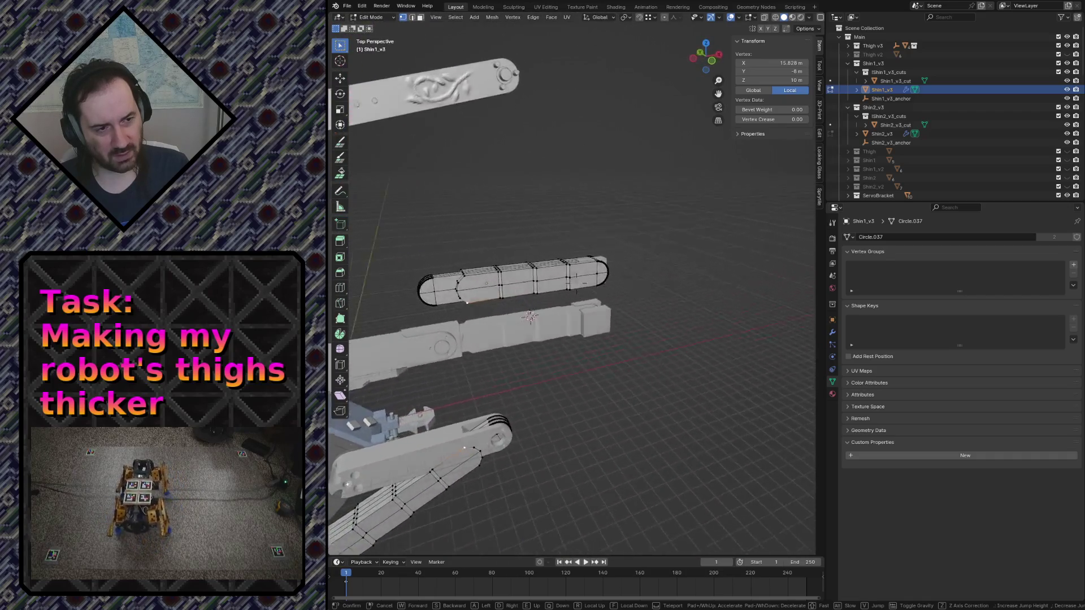
{"action": "left_click", "coordinate": [577, 287]}
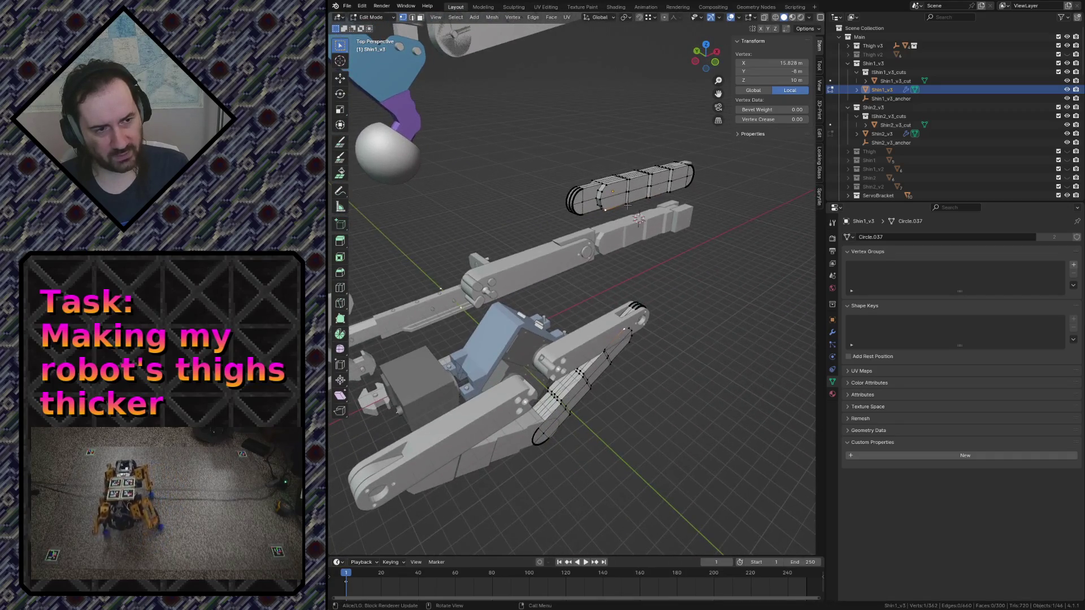
Switch mesh editing from Shin1_v3 to Shin2_v3 via the Outliner
{"action": "key", "text": "Tab"}
{"action": "left_click", "coordinate": [882, 133]}
{"action": "key", "text": "Tab"}
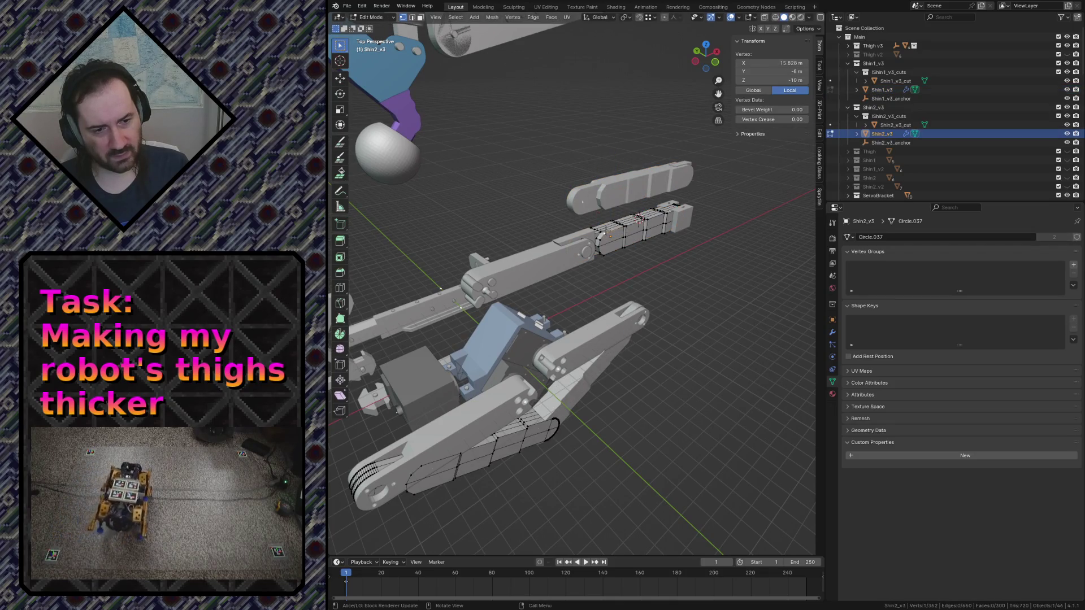
Walk around the second shin, then make Shin1_v3 the edited mesh again
{"action": "key", "text": "shift+grave"}
{"action": "key", "text": "w"}
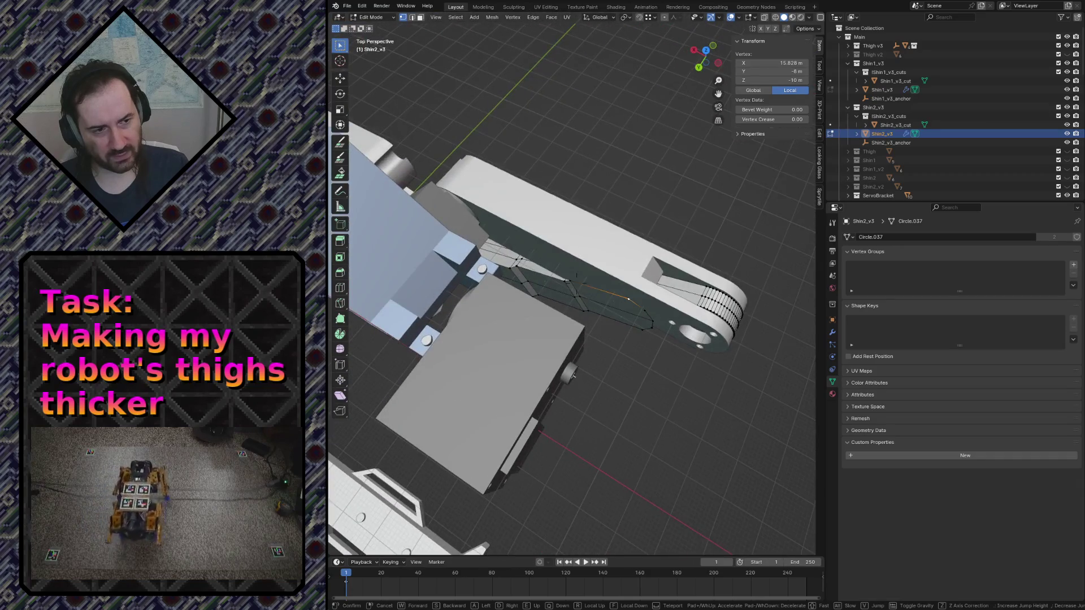
{"action": "key", "text": "s"}
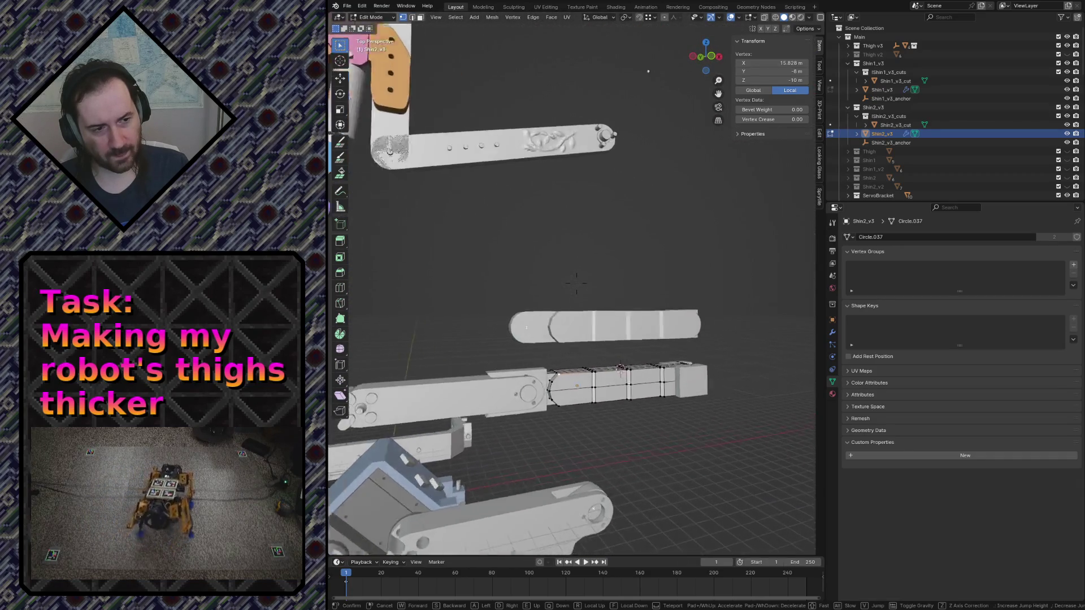
{"action": "key", "text": "w"}
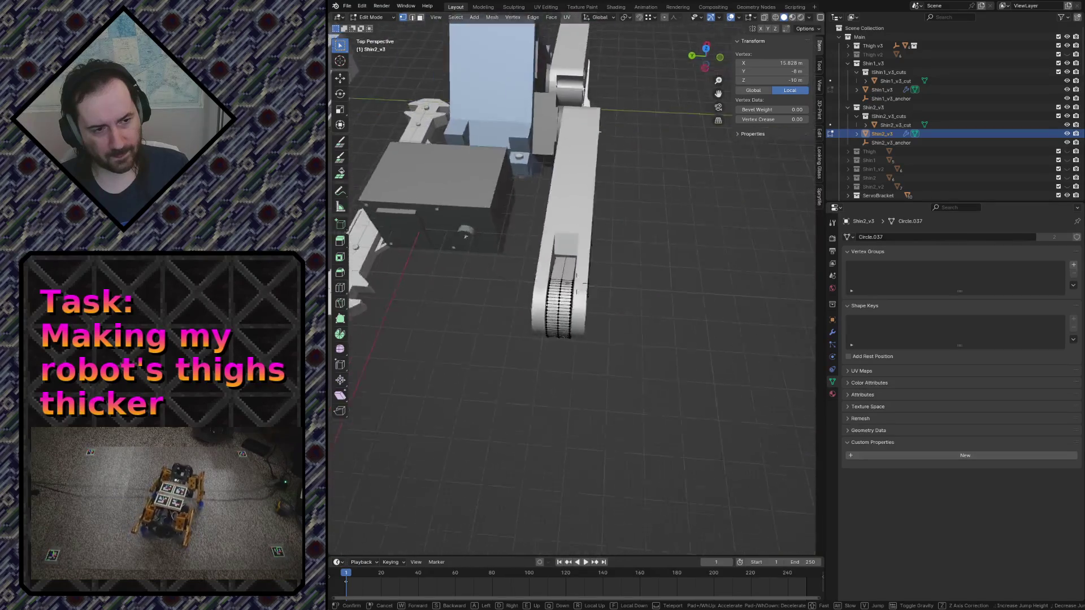
{"action": "key", "text": "w"}
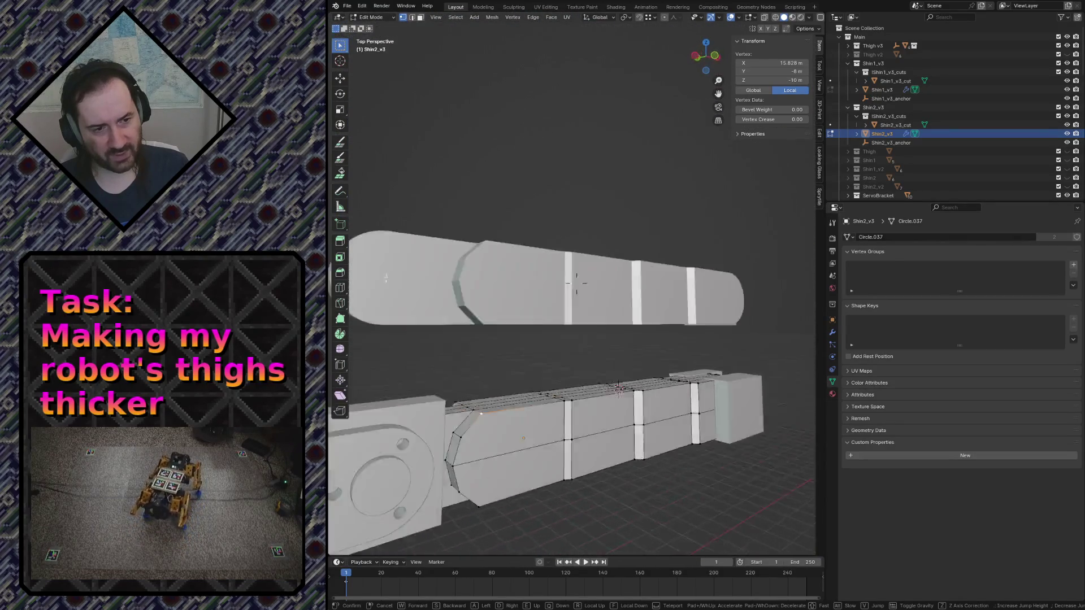
{"action": "left_click", "coordinate": [577, 284]}
{"action": "left_click", "coordinate": [613, 251]}
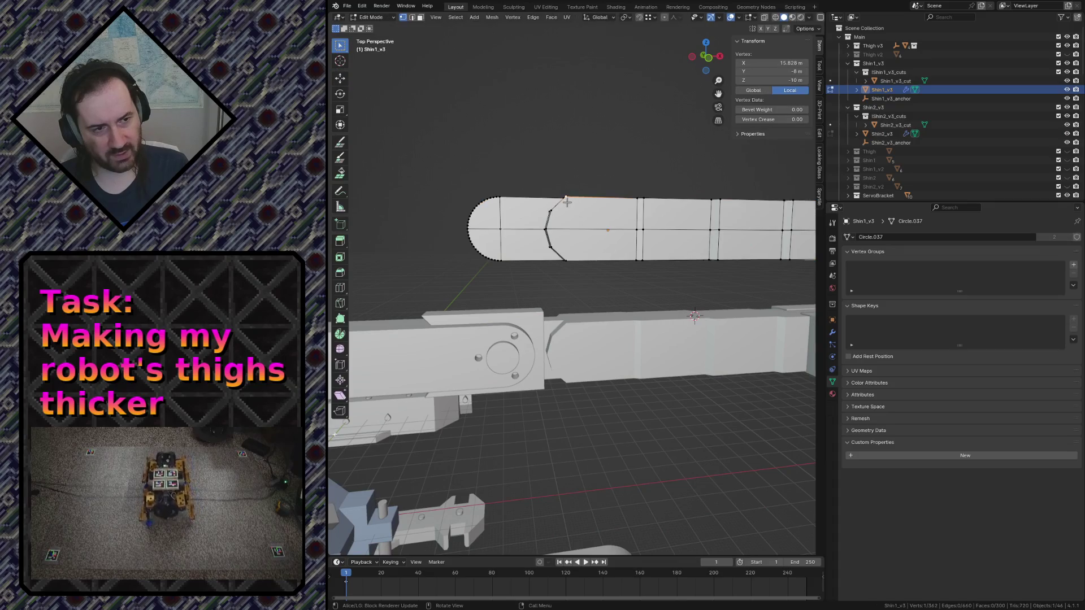
View both shins from a low angle and clear the selection on the shin mesh
{"action": "key", "text": "shift+grave"}
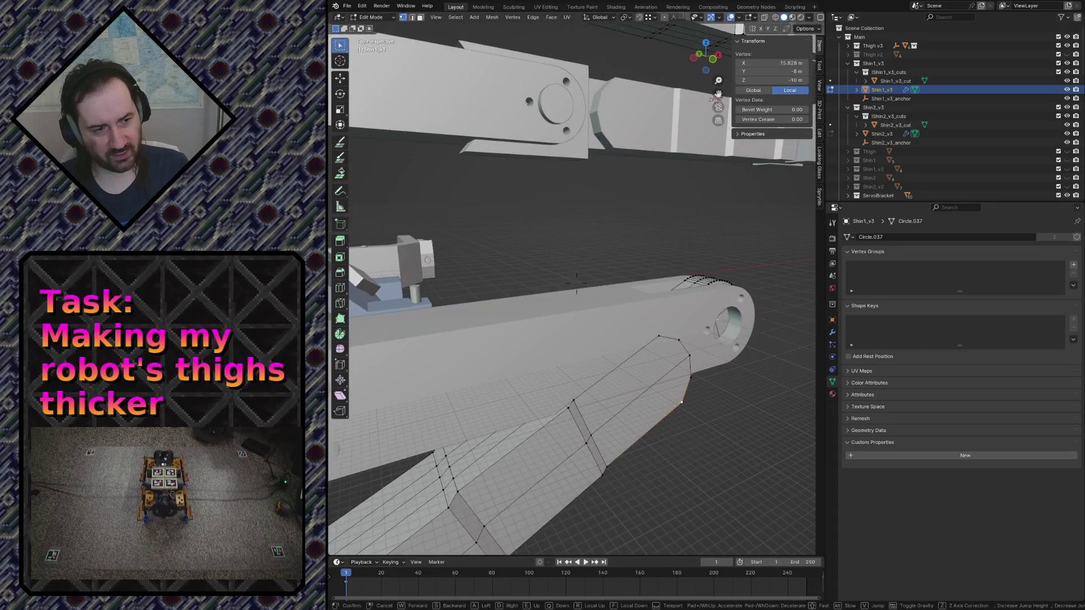
{"action": "left_click", "coordinate": [577, 143]}
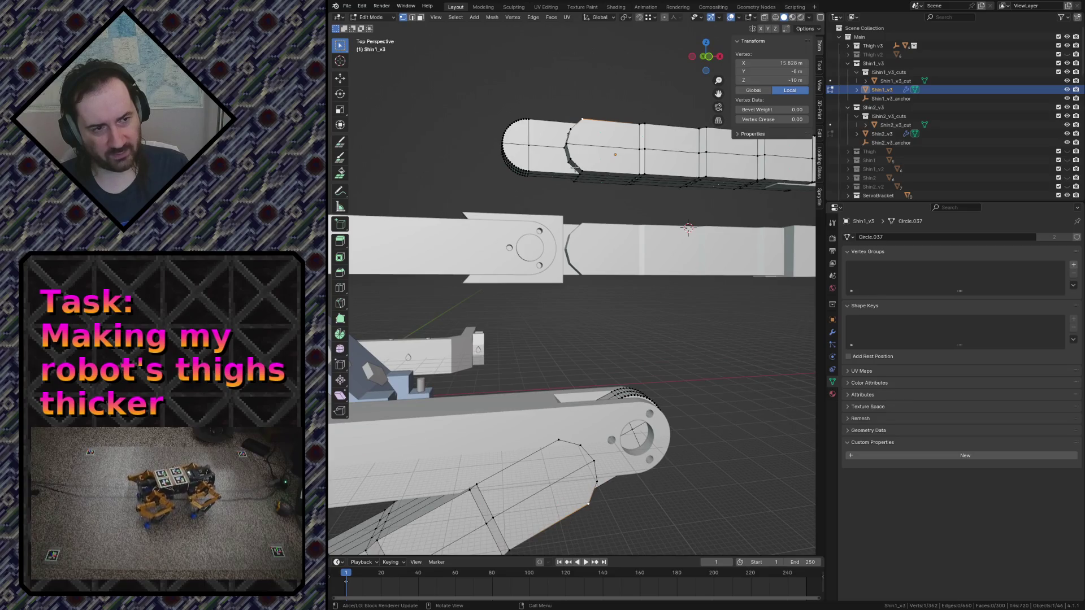
{"action": "key", "text": "shift+grave"}
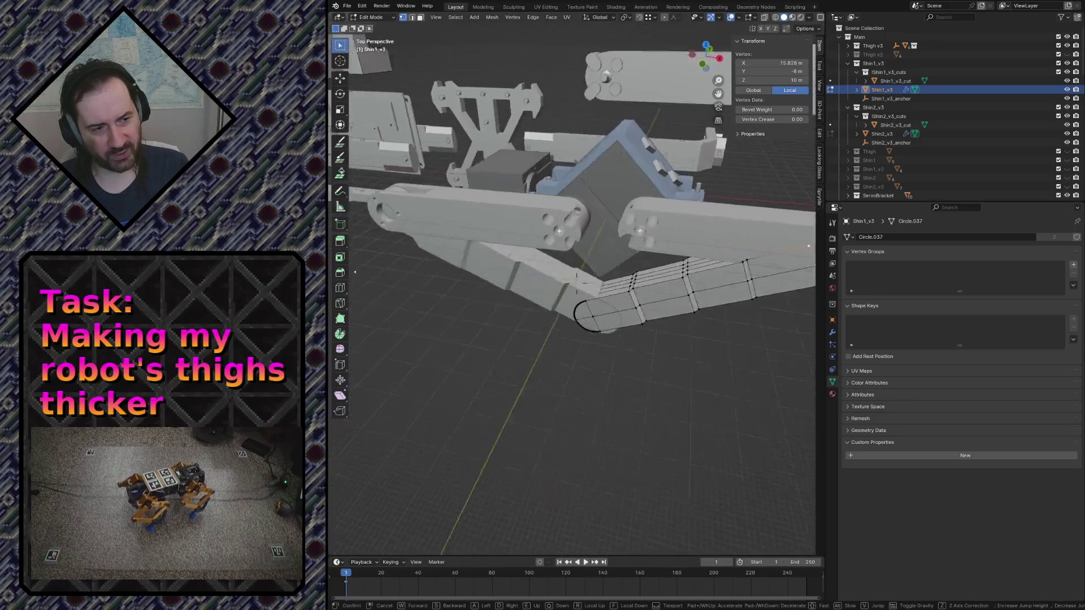
{"action": "left_click", "coordinate": [583, 164]}
{"action": "left_click", "coordinate": [518, 248]}
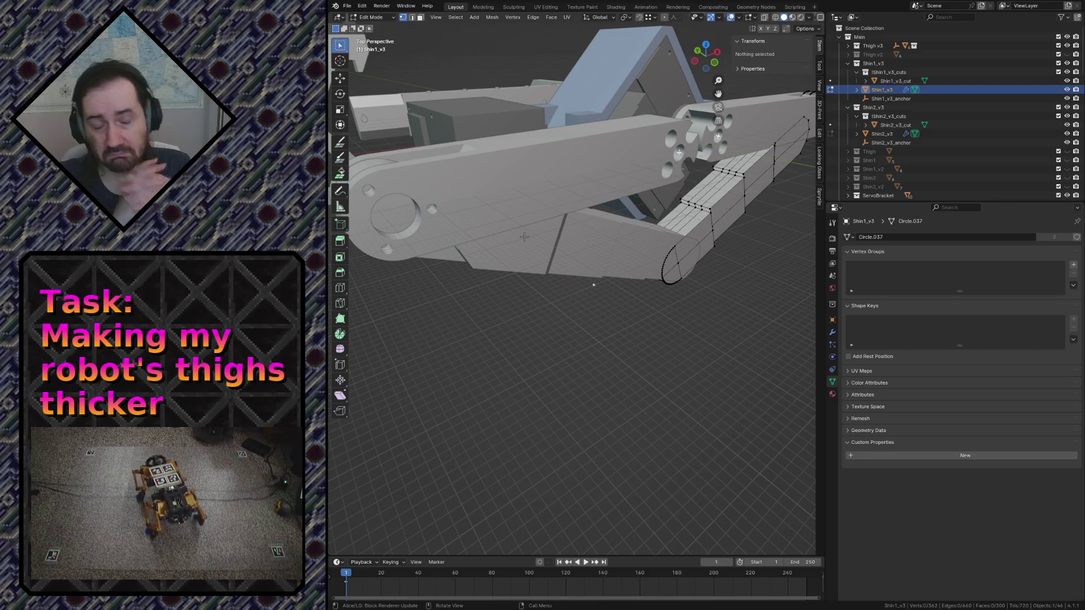
Walk around the whole robot from above and the side to inspect the shins' cuts
{"action": "key", "text": "shift+grave"}
{"action": "key", "text": "w"}
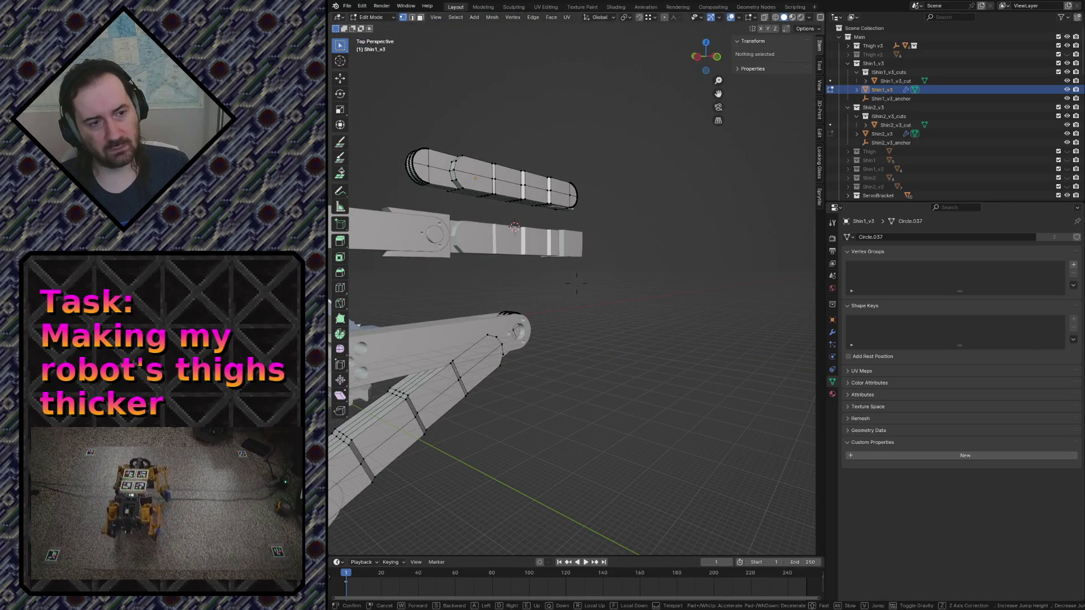
{"action": "key", "text": "w"}
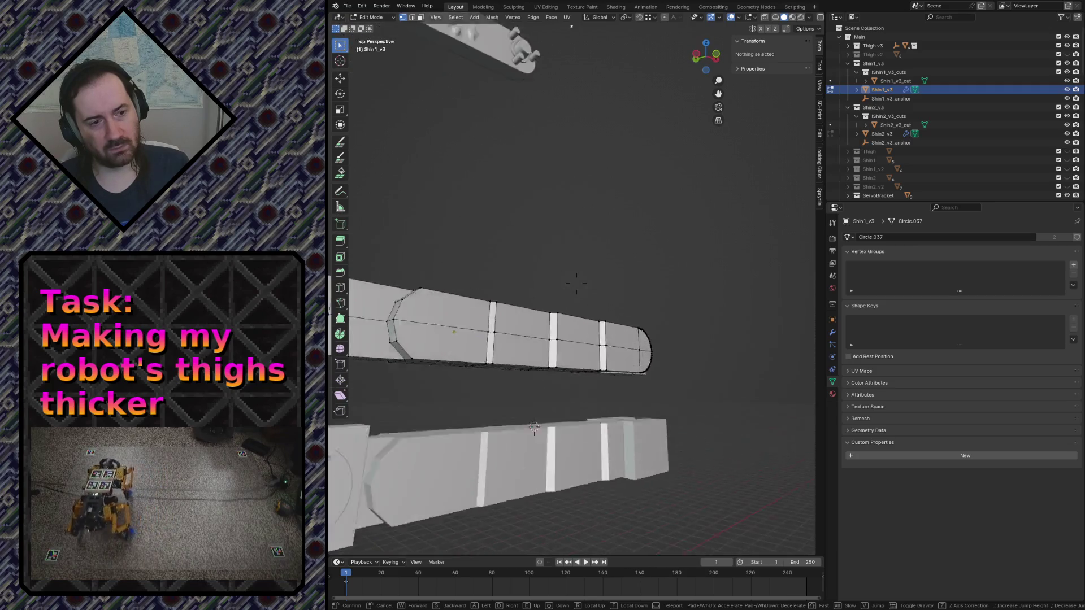
{"action": "key", "text": "s"}
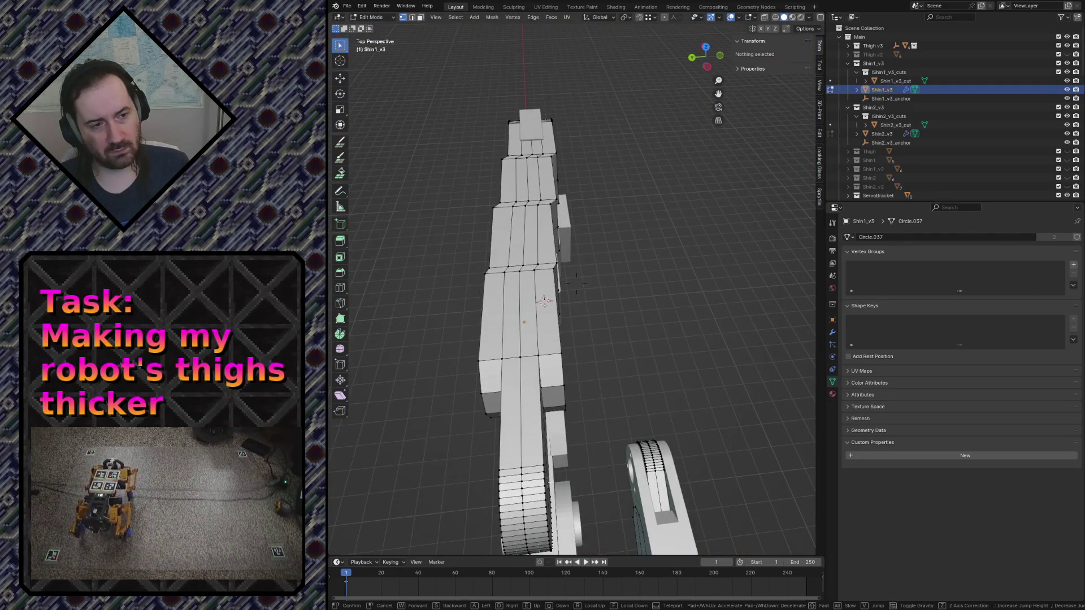
{"action": "key", "text": "s"}
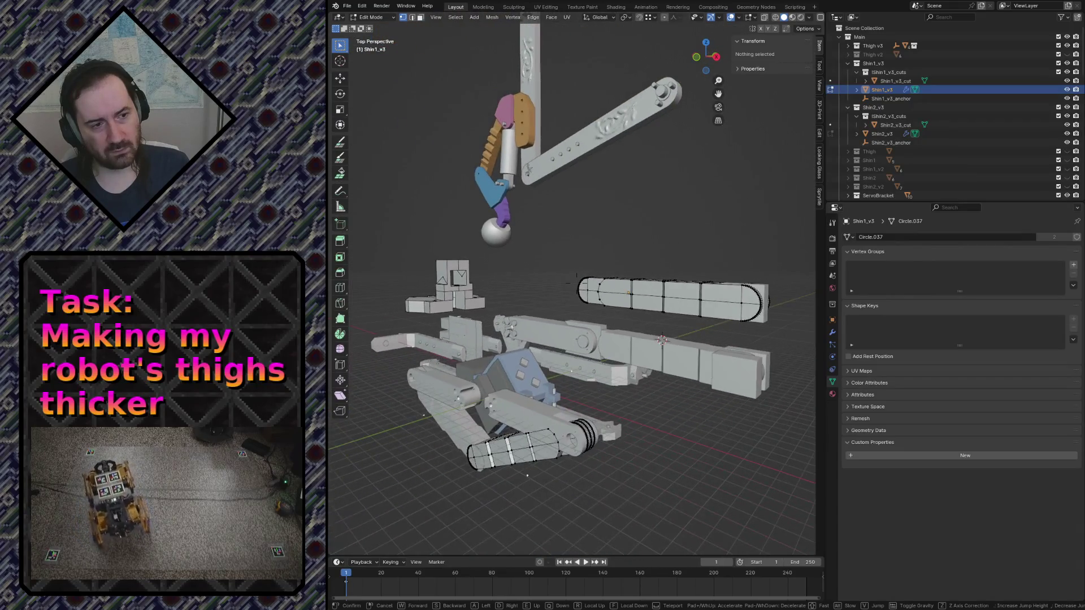
{"action": "key", "text": "w"}
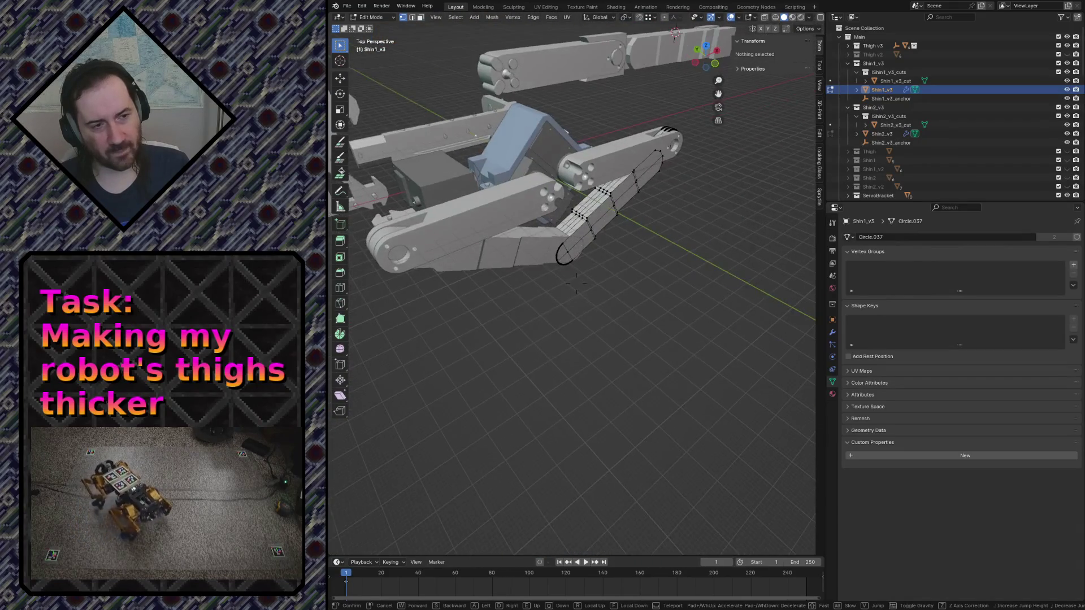
{"action": "key", "text": "Return"}
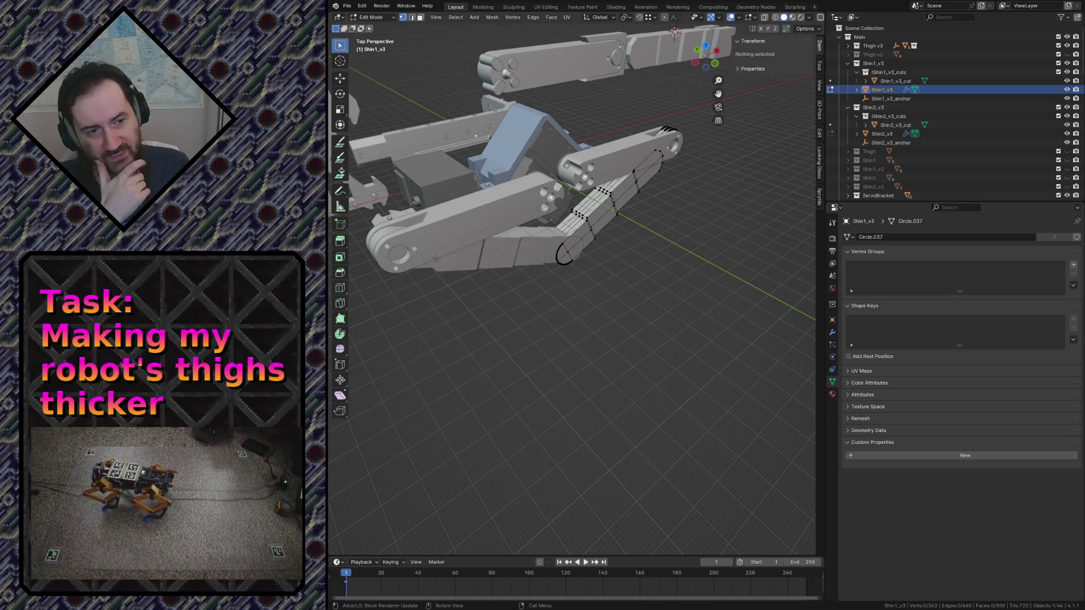
{"action": "key", "text": "shift+grave"}
{"action": "key", "text": "w"}
{"action": "key", "text": "s"}
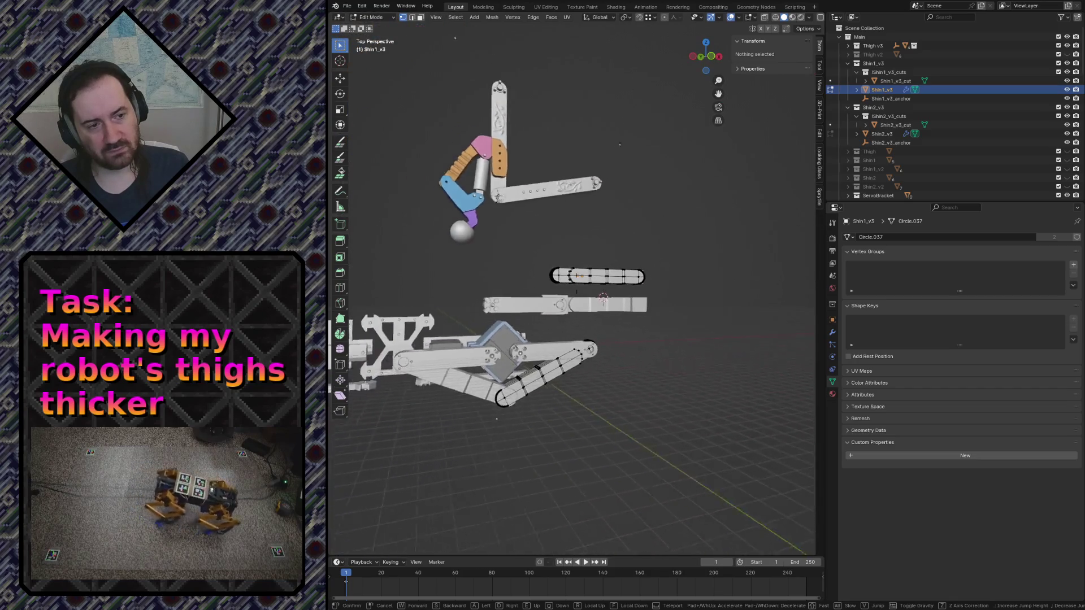
{"action": "key", "text": "w"}
{"action": "key", "text": "s"}
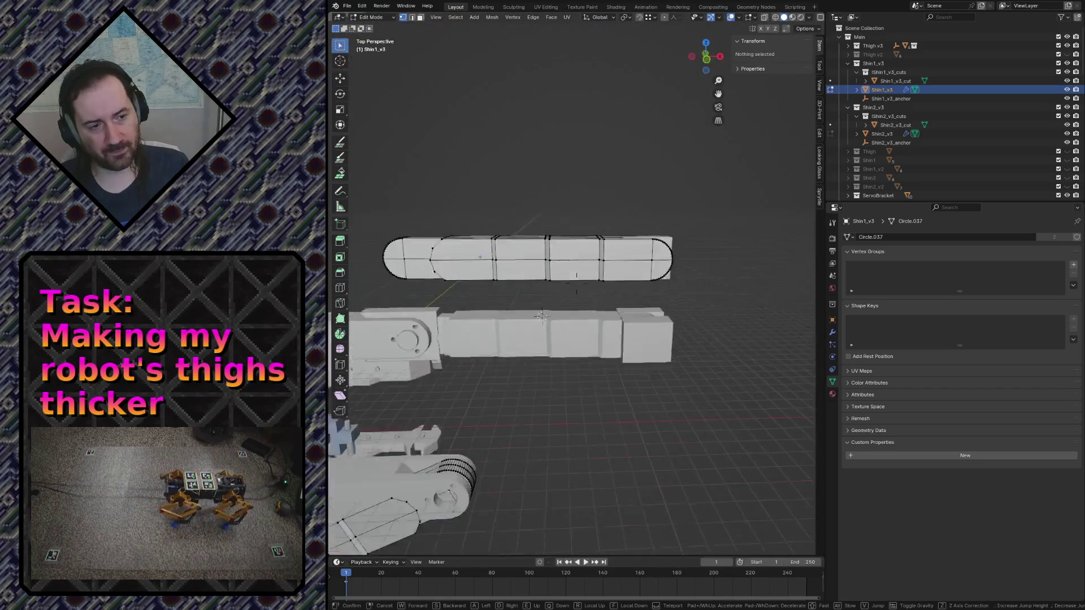
Leave Edit Mode, save robot.blend and select the Shin1_v3_cuts collection
{"action": "key", "text": "Return"}
{"action": "key", "text": "Tab"}
{"action": "key", "text": "ctrl+s"}
{"action": "left_click", "coordinate": [888, 72]}
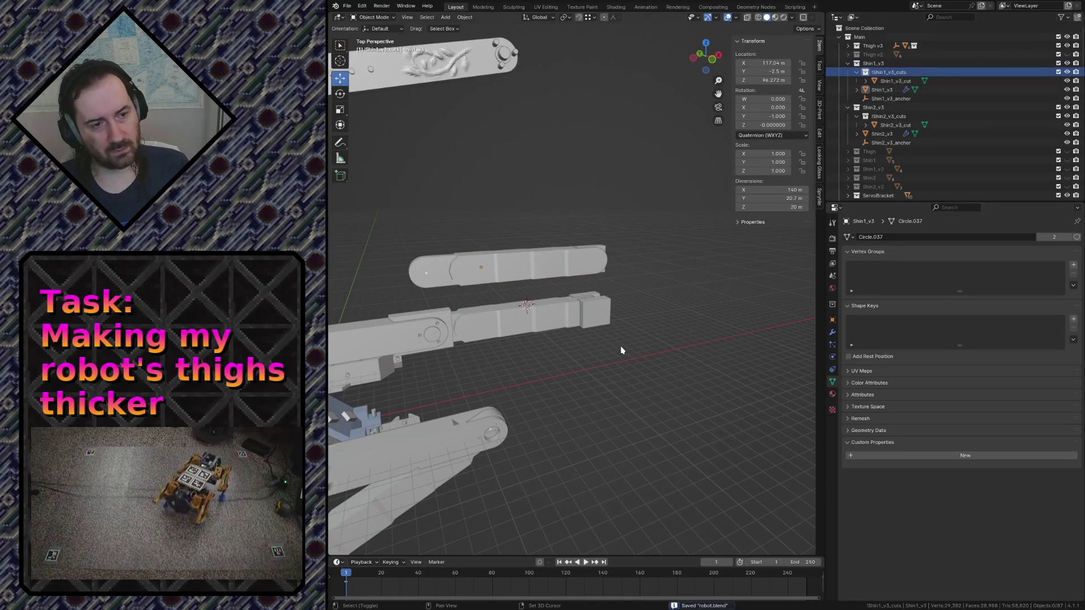
Add a cube to Shin1_v3_cuts and rename it Shin1_v3_thigh_cut
{"action": "key", "text": "shift+a"}
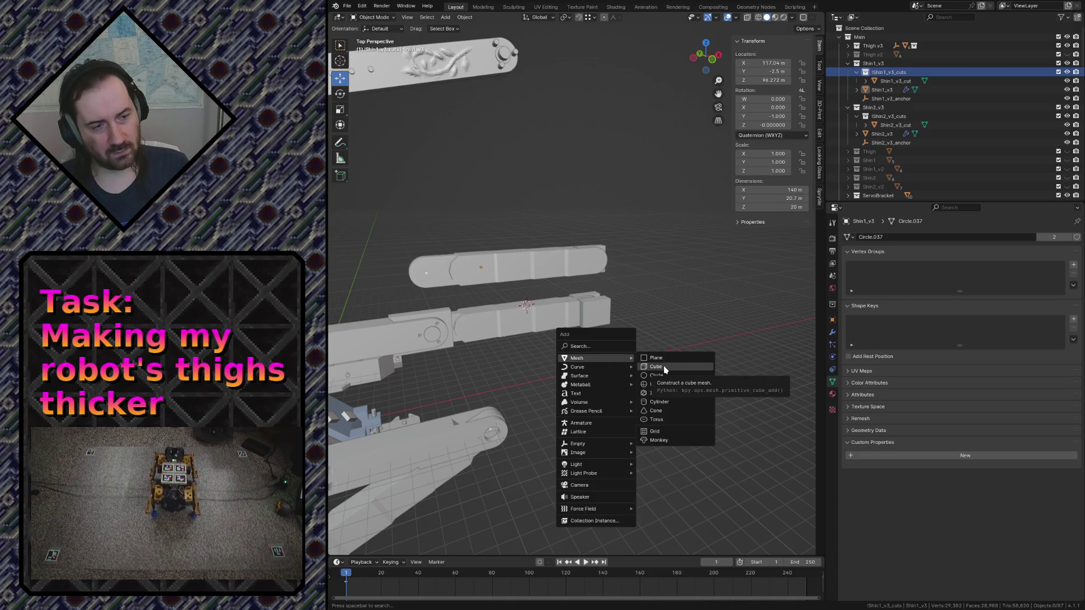
{"action": "left_click", "coordinate": [664, 367]}
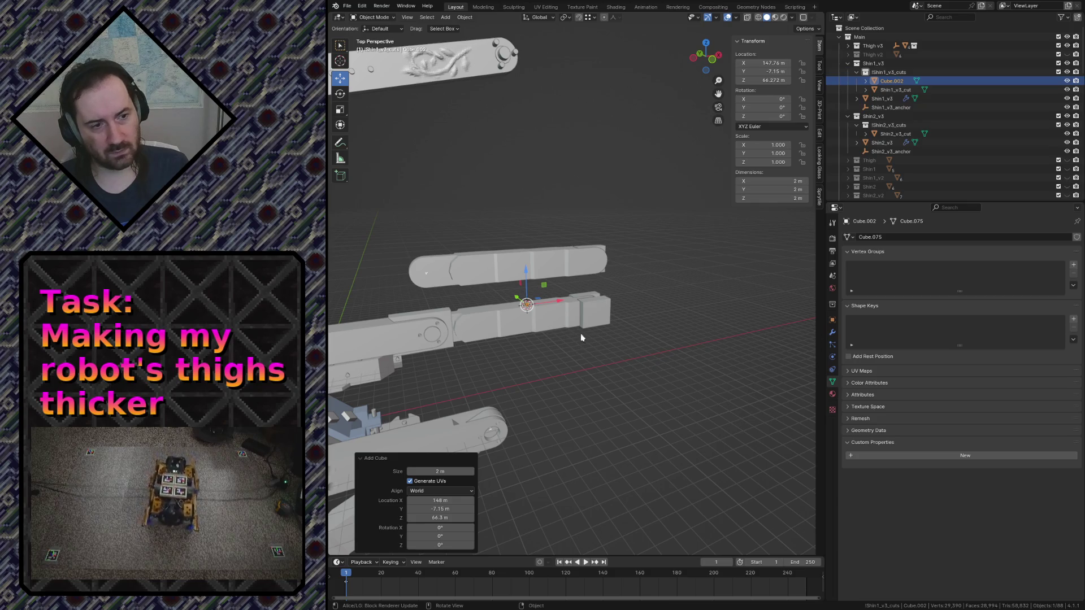
{"action": "double_click", "coordinate": [892, 79]}
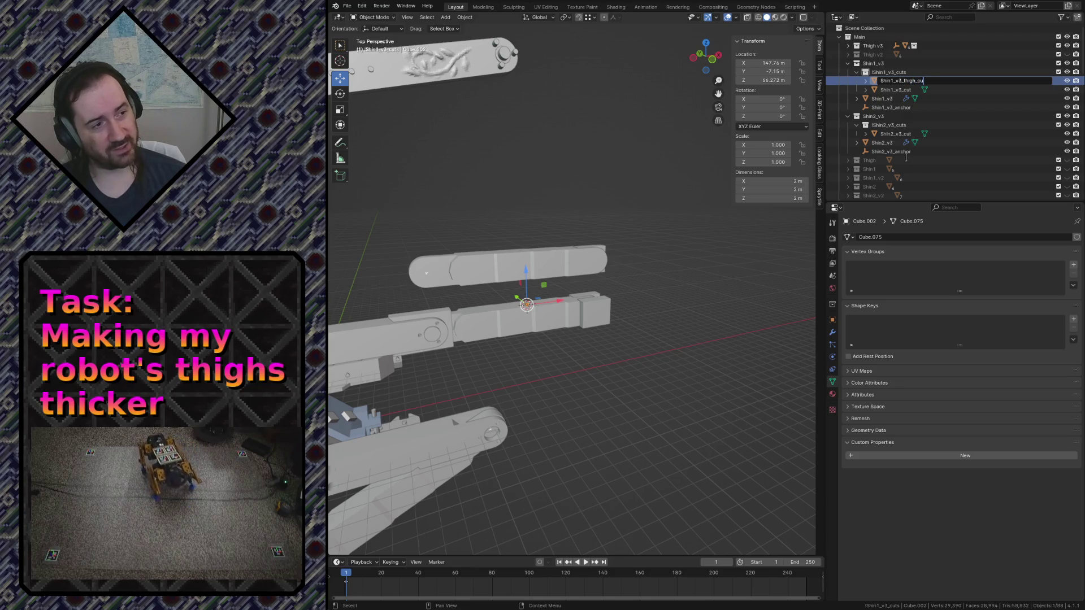
{"action": "type", "text": "t"}
{"action": "key", "text": "Return"}
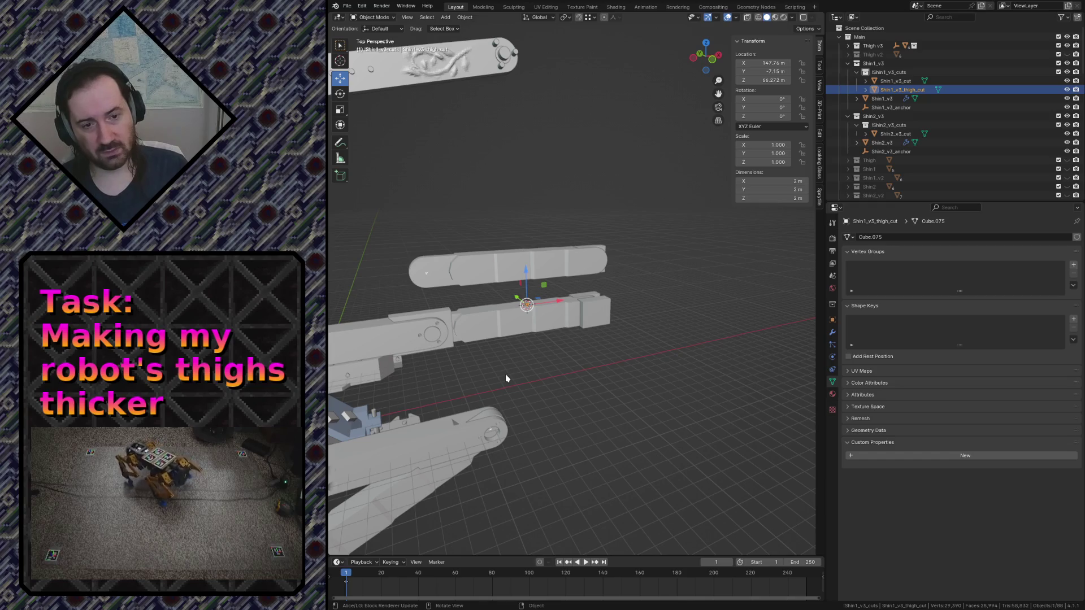
Switch to front view and start moving the new cube
{"action": "key", "text": "KP_1"}
{"action": "key", "text": "g"}
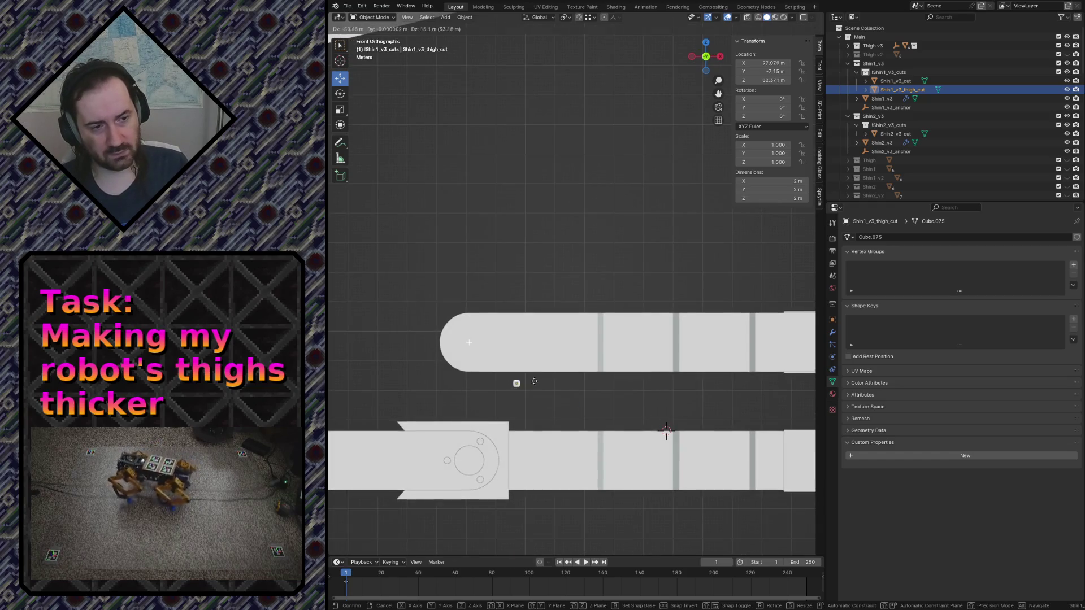
Place the cube on the shin's top edge and switch the viewport to wireframe
{"action": "left_click", "coordinate": [534, 382]}
{"action": "key", "text": "g"}
{"action": "left_click", "coordinate": [535, 334]}
{"action": "key", "text": "z"}
{"action": "left_click", "coordinate": [484, 330]}
{"action": "scroll", "coordinate": [483, 330], "scroll_direction": "up", "scroll_amount": 4}
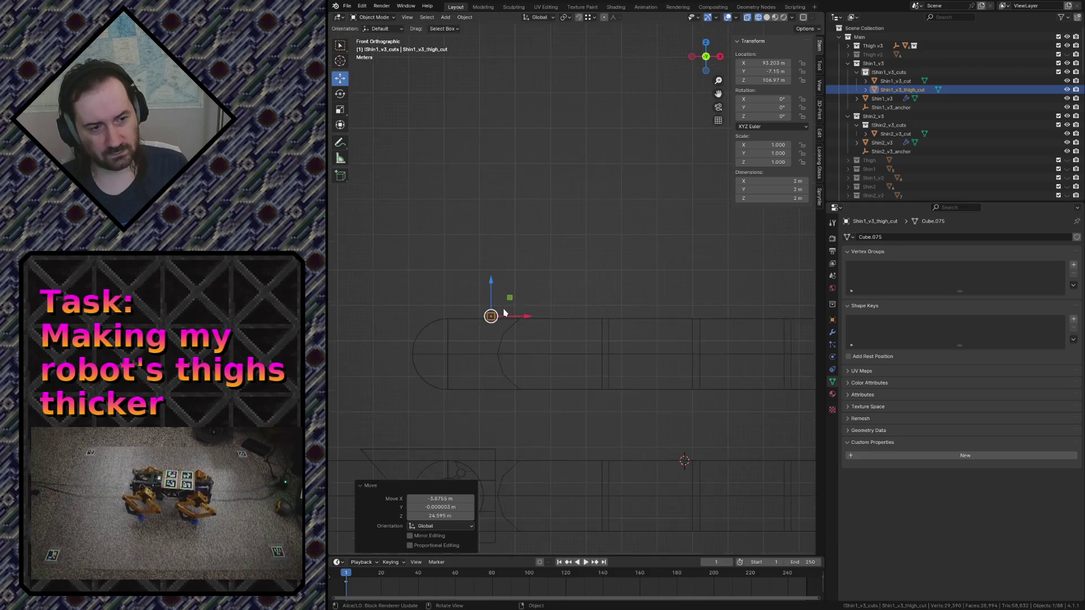
{"action": "scroll", "coordinate": [504, 310], "scroll_direction": "down", "scroll_amount": 2}
{"action": "scroll", "coordinate": [501, 316], "scroll_direction": "up", "scroll_amount": 2}
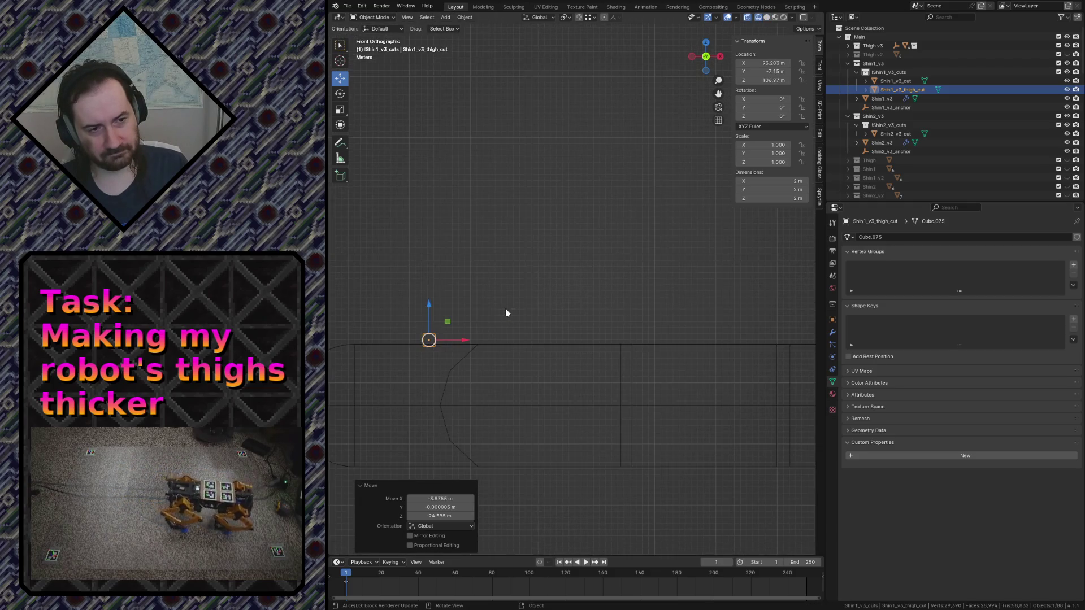
Enter Edit Mode on the cutter with all vertices deselected
{"action": "key", "text": "Tab"}
{"action": "key", "text": "alt+a"}
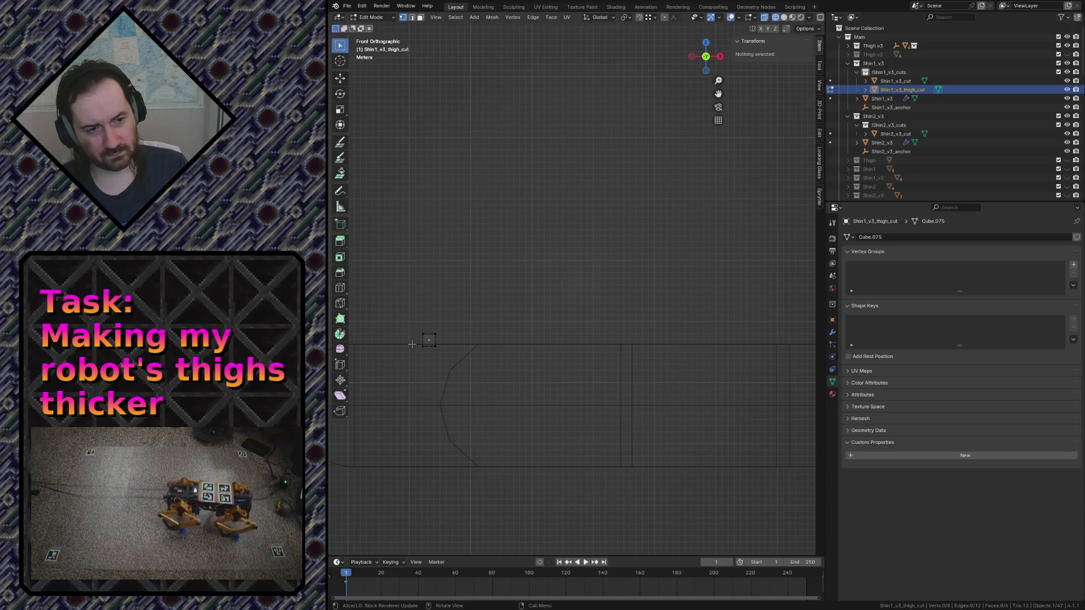
Lower the cutter's top-left vertices along Z and extrude the edge into a new face
{"action": "left_click", "coordinate": [429, 341]}
{"action": "key", "text": "g"}
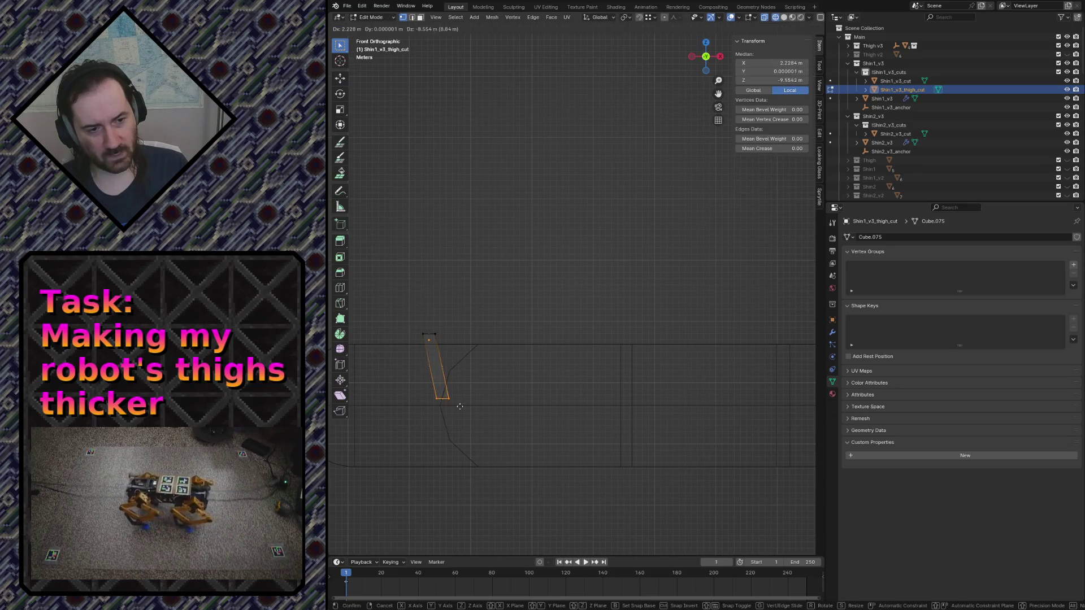
{"action": "key", "text": "z"}
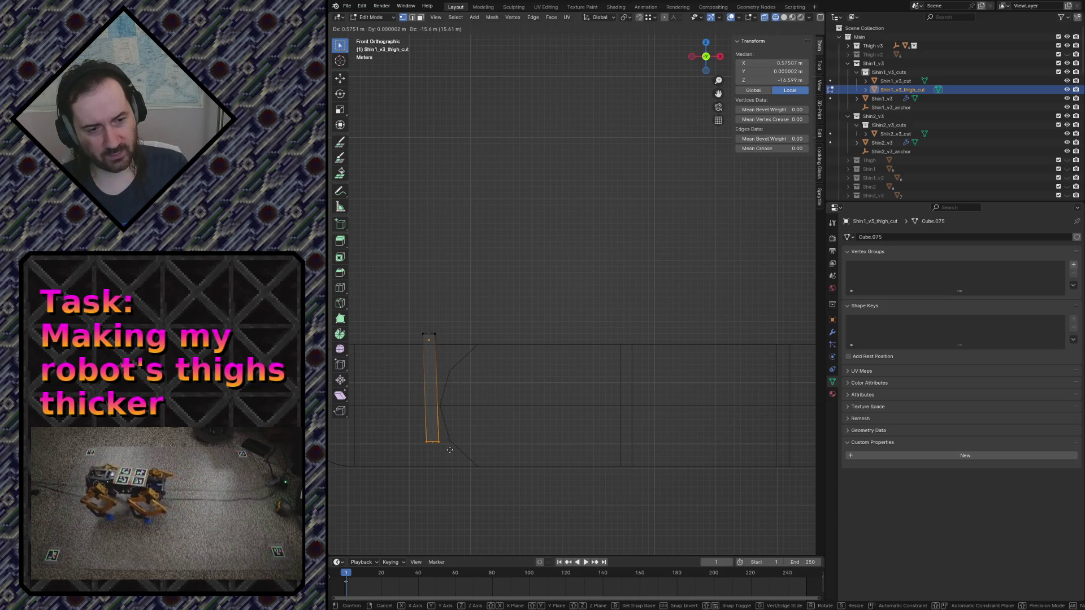
{"action": "left_click", "coordinate": [450, 449]}
{"action": "key", "text": "e"}
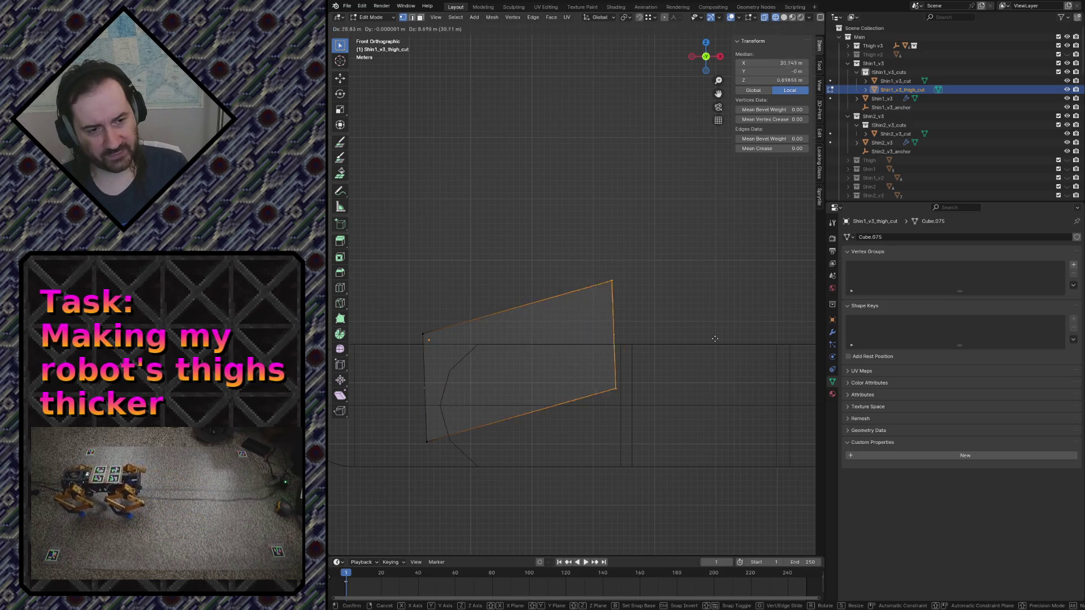
{"action": "left_click", "coordinate": [357, 279]}
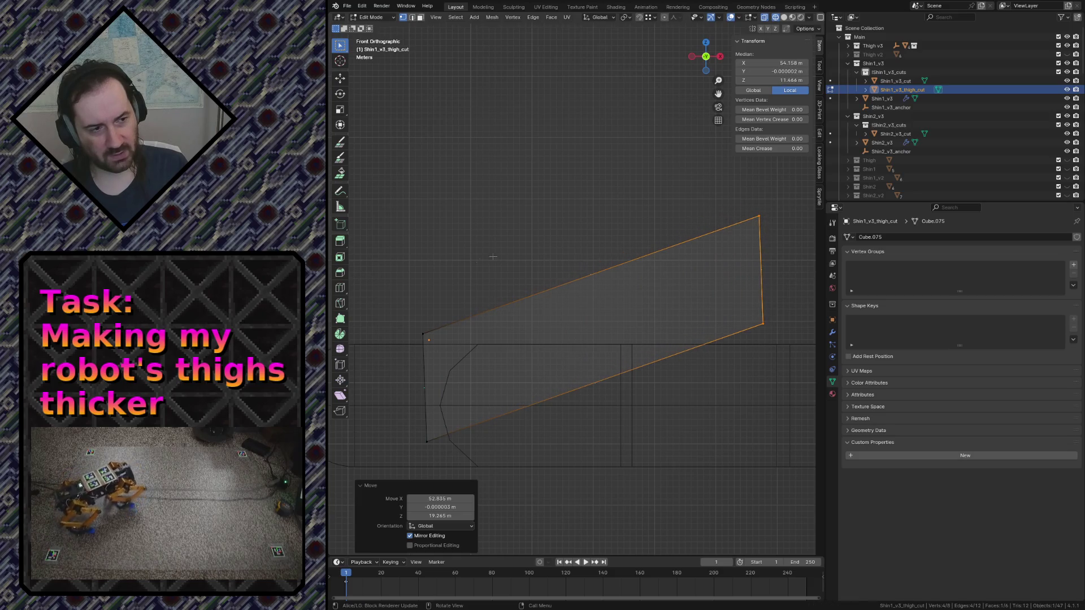
Flatten the cutter's top edge horizontal by scaling it to 0 along Z
{"action": "left_click", "coordinate": [757, 211]}
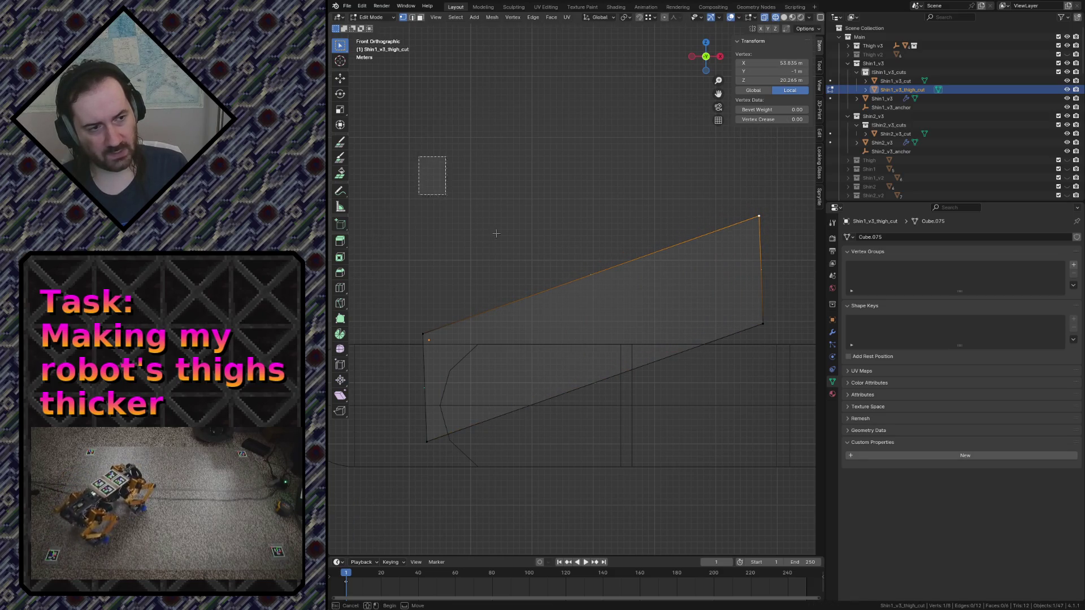
{"action": "left_click_drag", "start_coordinate": [418, 158], "coordinate": [762, 336]}
{"action": "key", "text": "s"}
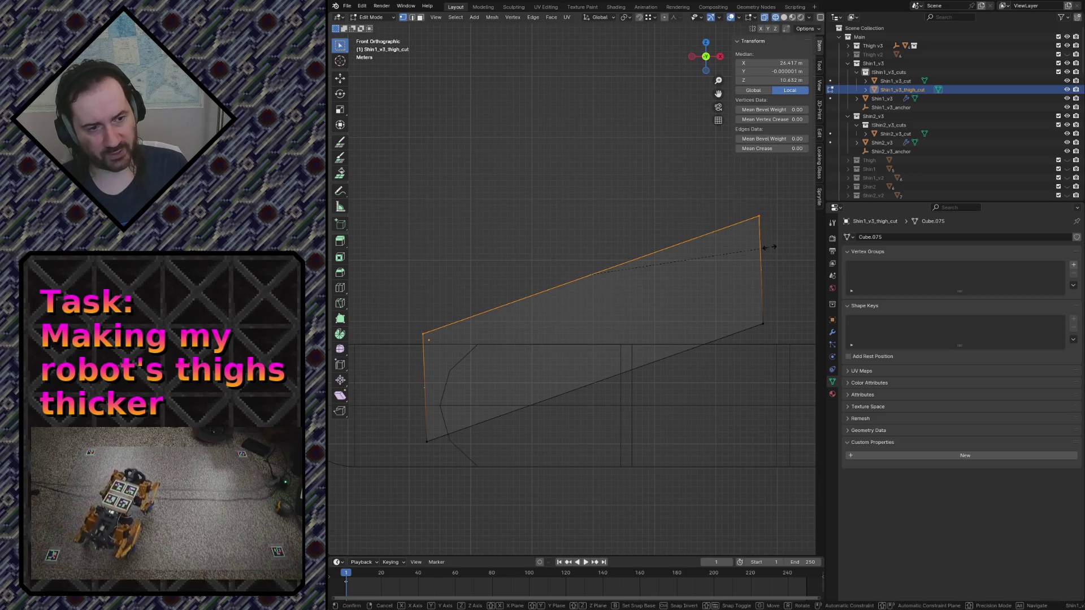
{"action": "key", "text": "z"}
{"action": "key", "text": "0"}
{"action": "key", "text": "Return"}
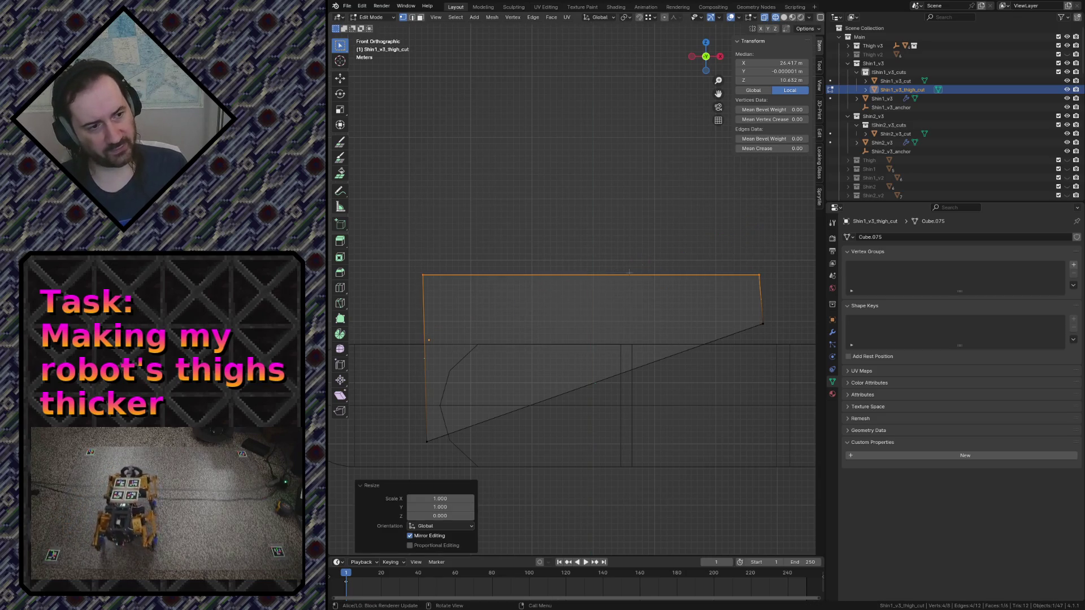
Snap the diagonal and bottom-left vertices along X to finish the slanted wedge
{"action": "left_click", "coordinate": [782, 316]}
{"action": "key", "text": "g"}
{"action": "key", "text": "x"}
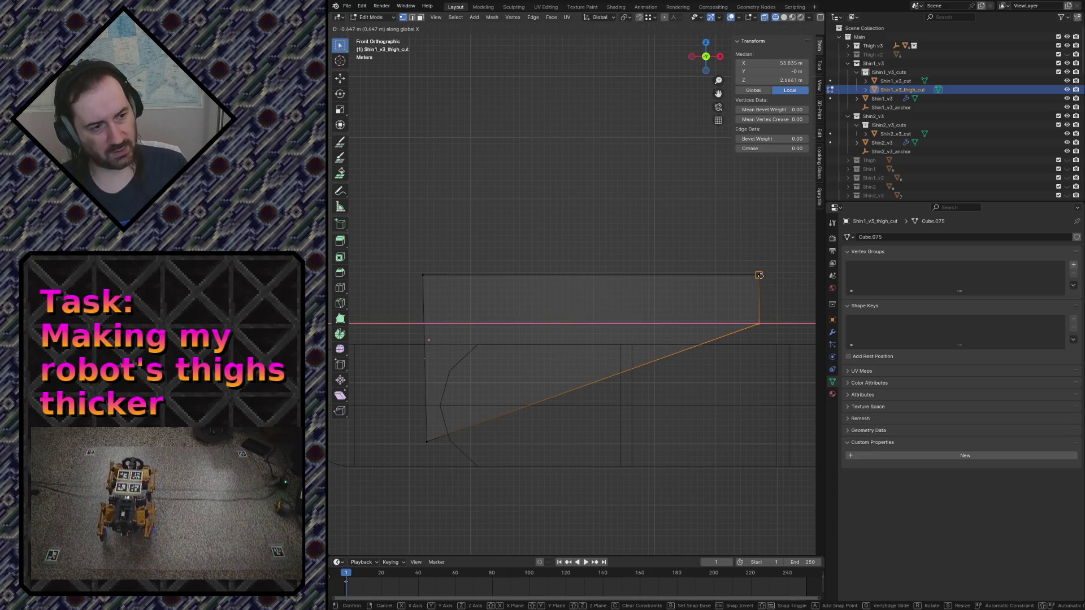
{"action": "key", "text": "Return"}
{"action": "left_click_drag", "start_coordinate": [388, 400], "coordinate": [439, 449], "text": "shift"}
{"action": "key", "text": "g"}
{"action": "key", "text": "x"}
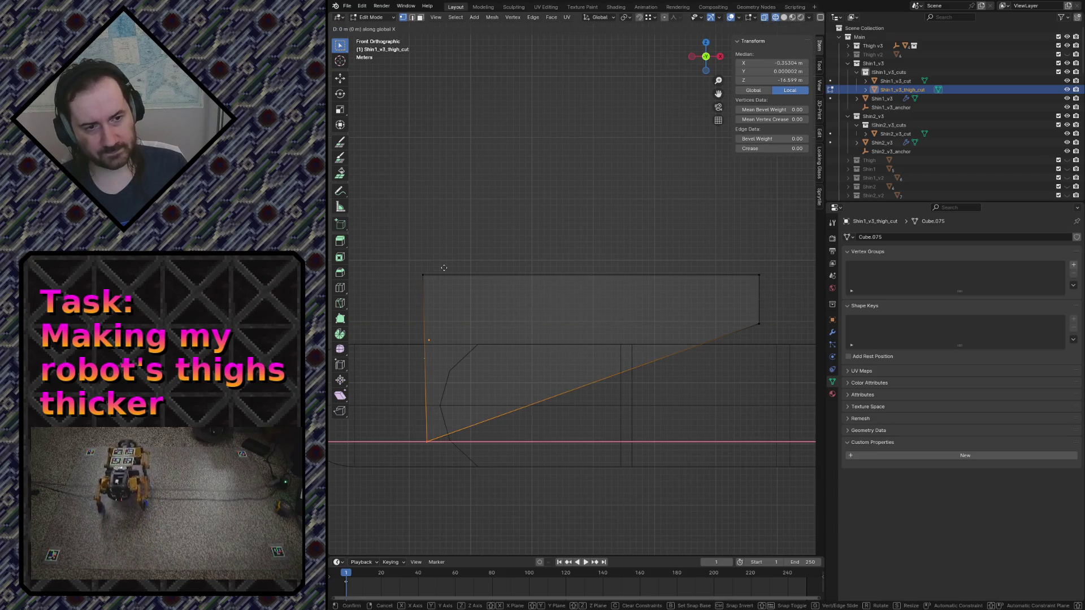
{"action": "key", "text": "Return"}
{"action": "left_click", "coordinate": [487, 236]}
{"action": "key", "text": "shift+grave"}
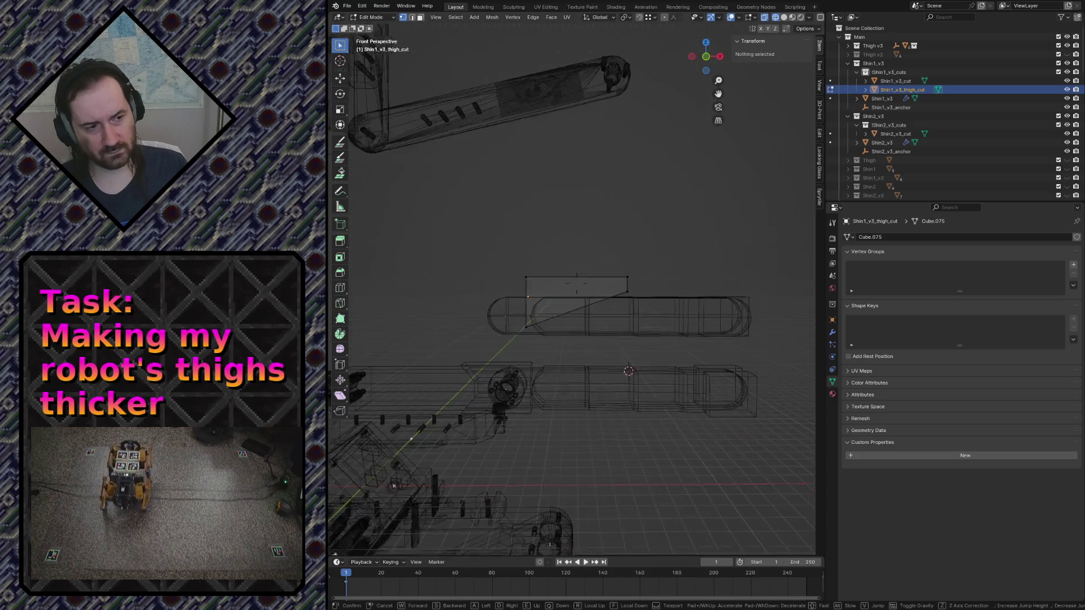
Stretch the whole cutter along Y and check it from a free-fly view
{"action": "key", "text": "Return"}
{"action": "key", "text": "a"}
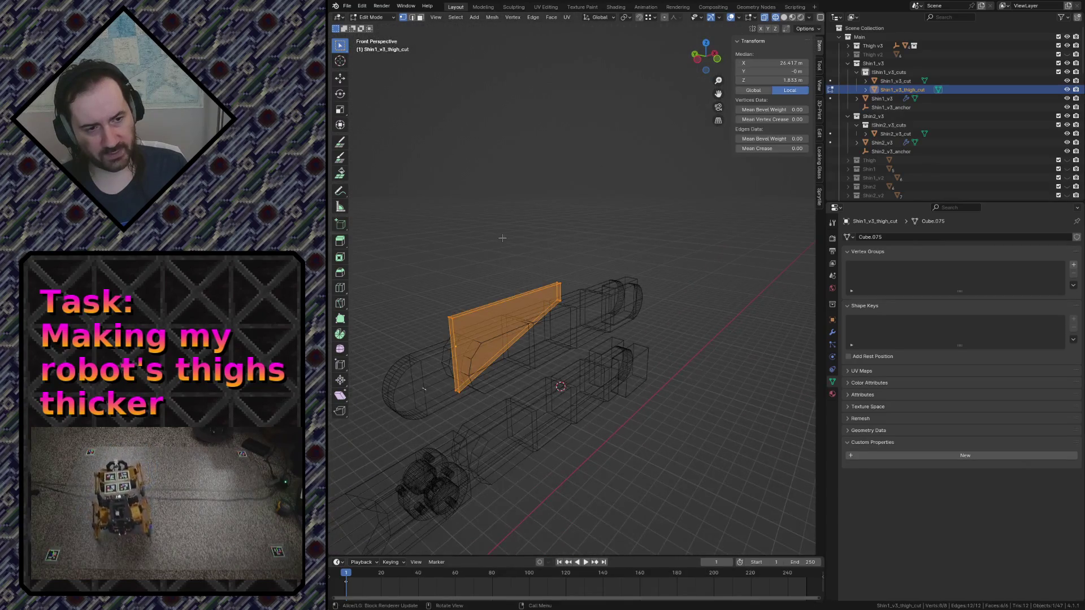
{"action": "key", "text": "s"}
{"action": "key", "text": "x"}
{"action": "key", "text": "y"}
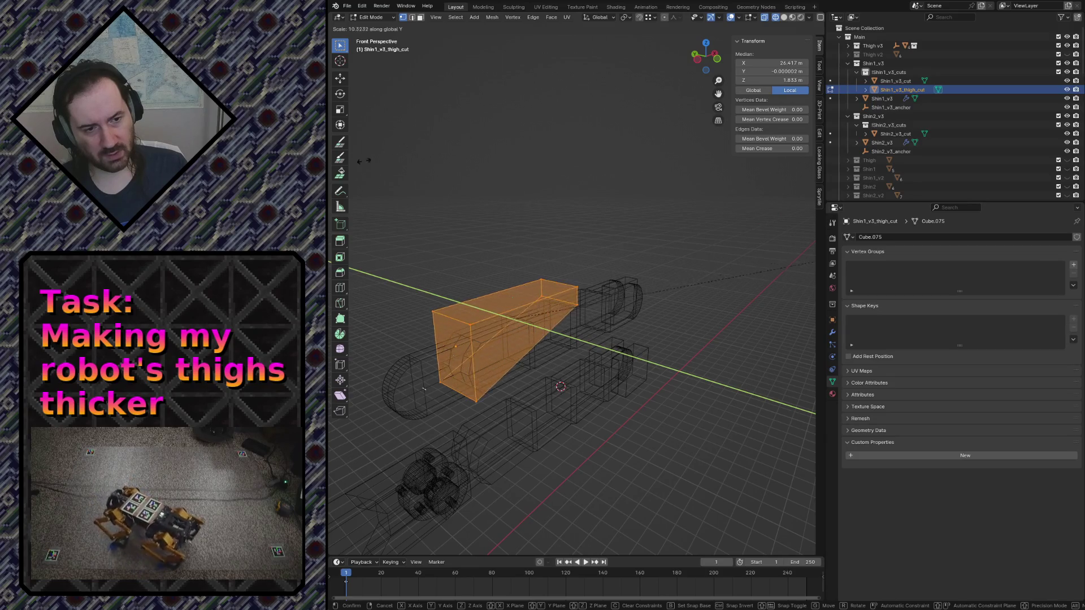
{"action": "key", "text": "Return"}
{"action": "key", "text": "shift+grave"}
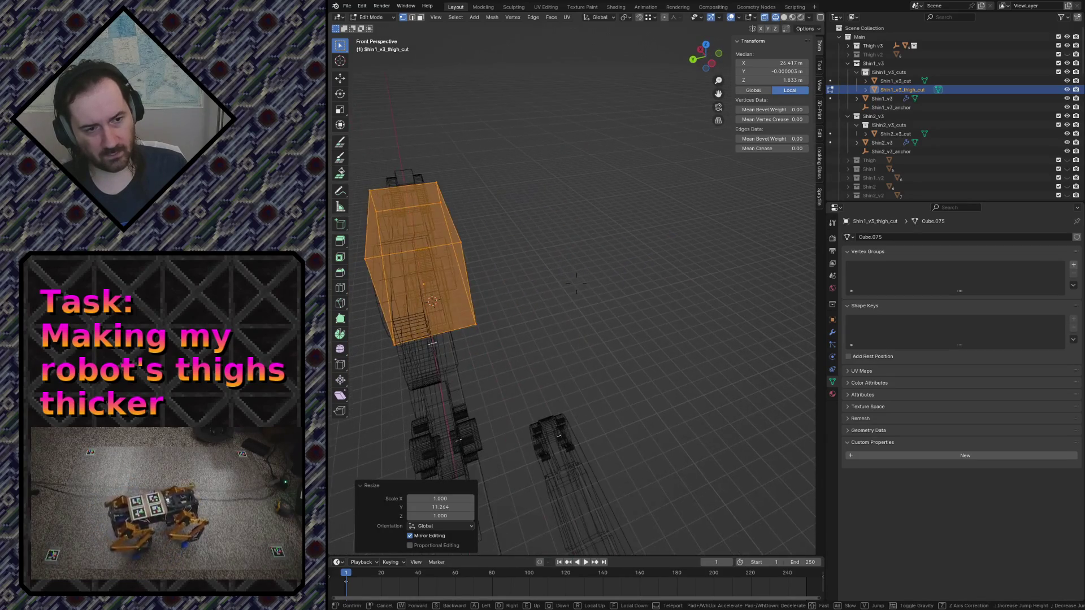
{"action": "key", "text": "Return"}
From top view shift the cutter along Y, then inspect it from two angles
{"action": "key", "text": "KP_7"}
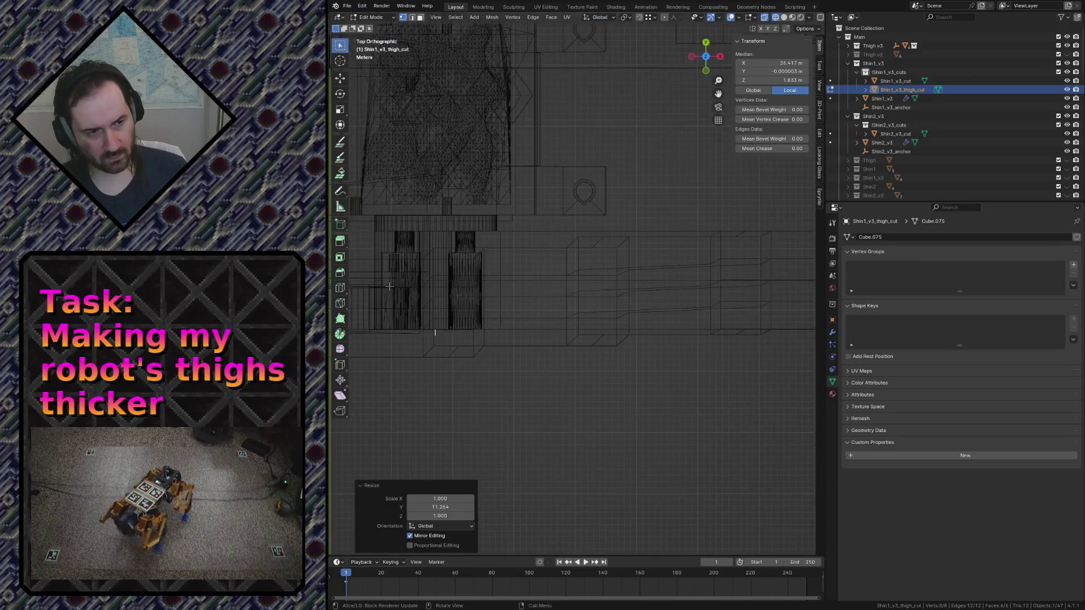
{"action": "scroll", "coordinate": [389, 286], "scroll_direction": "down", "scroll_amount": 2}
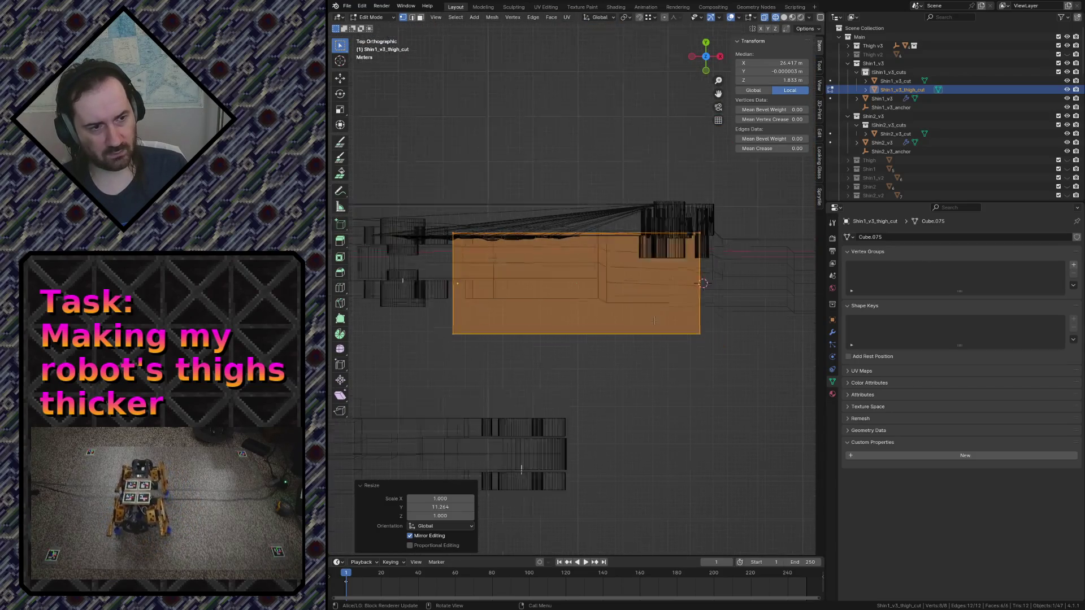
{"action": "scroll", "coordinate": [591, 320], "scroll_direction": "up", "scroll_amount": 1}
{"action": "key", "text": "g"}
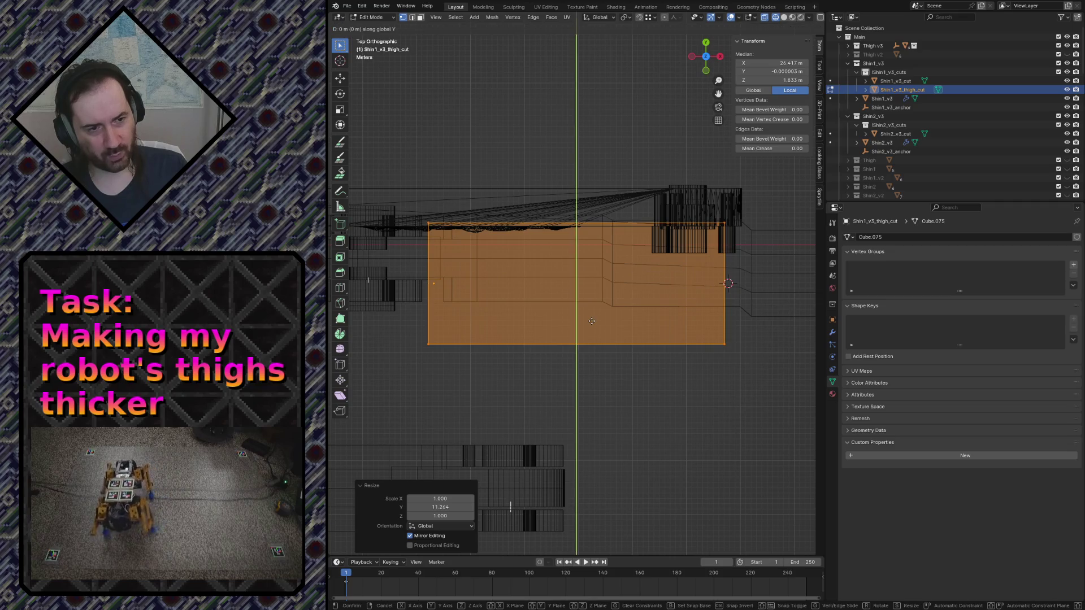
{"action": "key", "text": "y"}
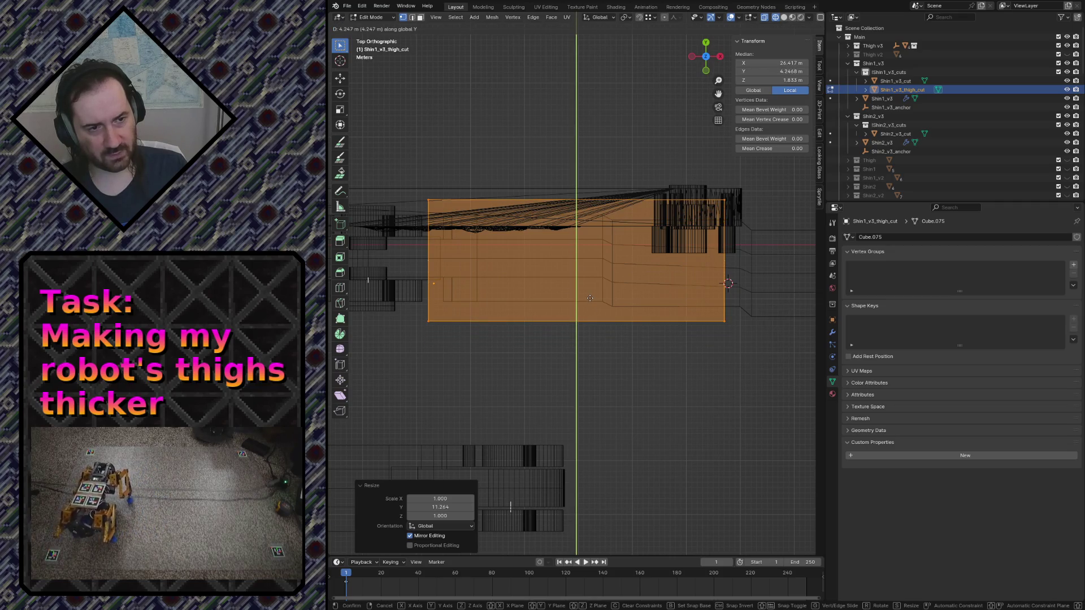
{"action": "left_click", "coordinate": [691, 424]}
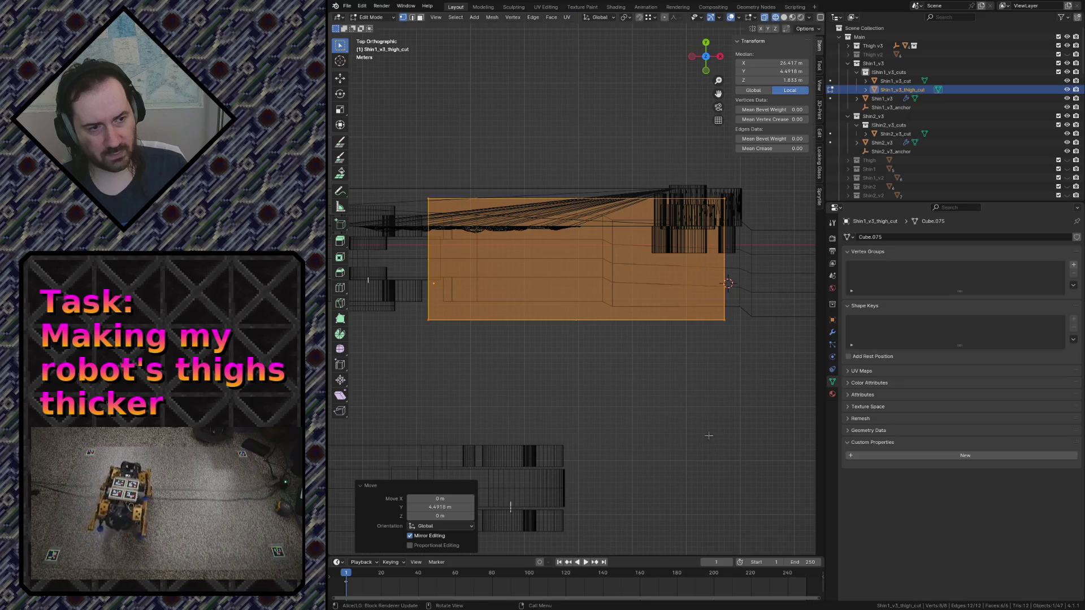
{"action": "key", "text": "shift+grave"}
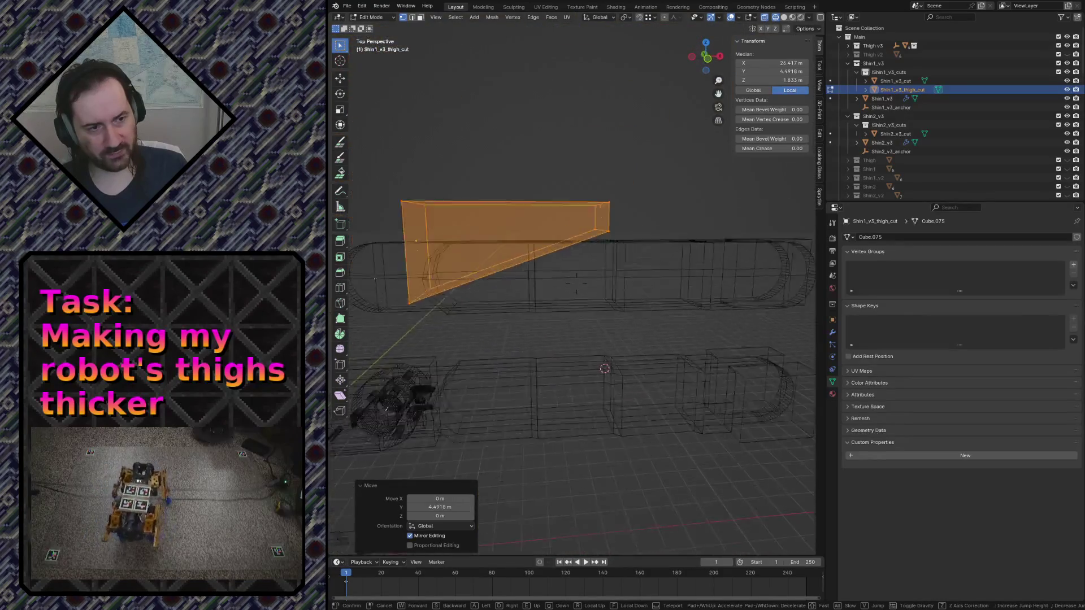
{"action": "left_click", "coordinate": [627, 361]}
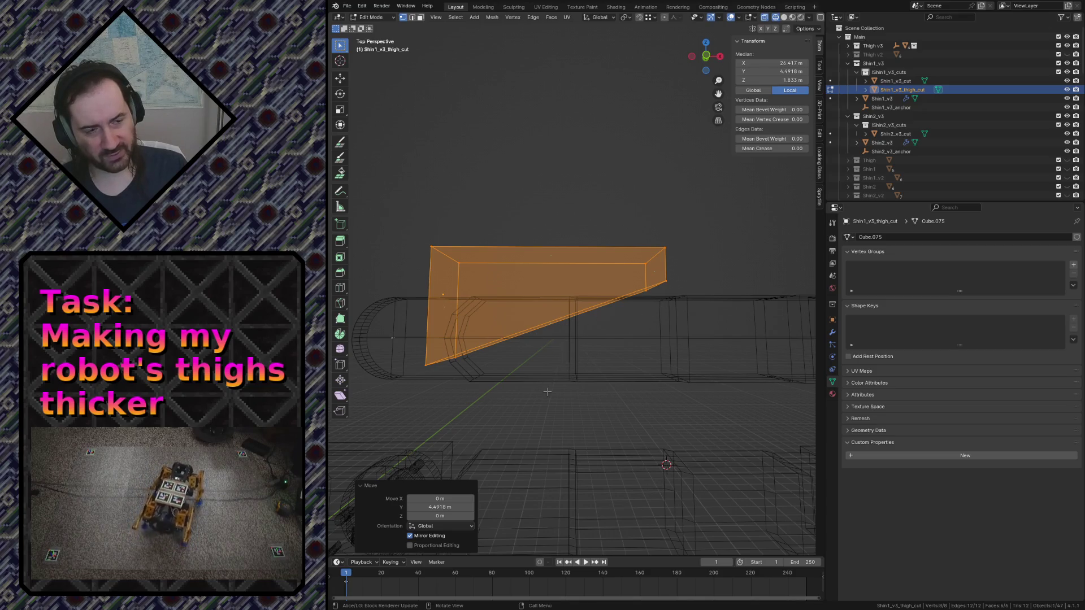
{"action": "key", "text": "shift+grave"}
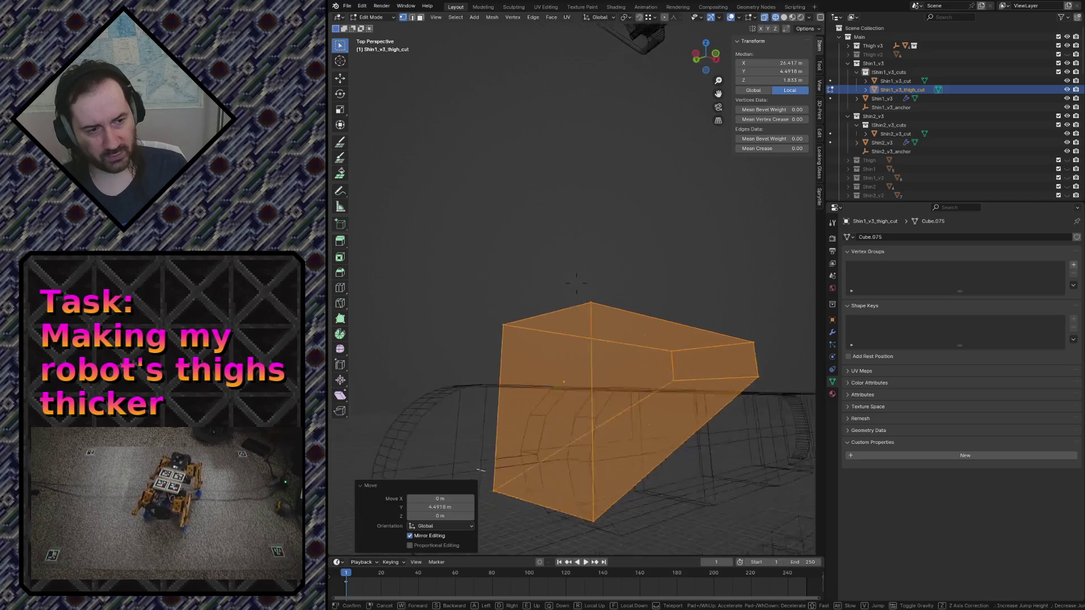
{"action": "left_click", "coordinate": [655, 255]}
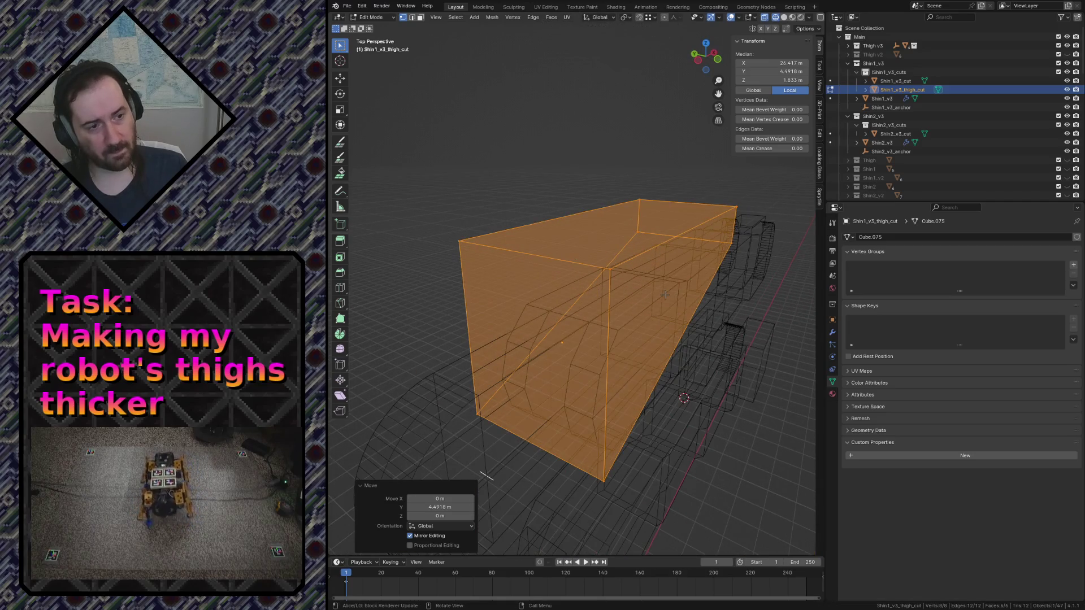
Return to top view, leave Edit Mode and make Shin1_v3 the active object
{"action": "key", "text": "KP_7"}
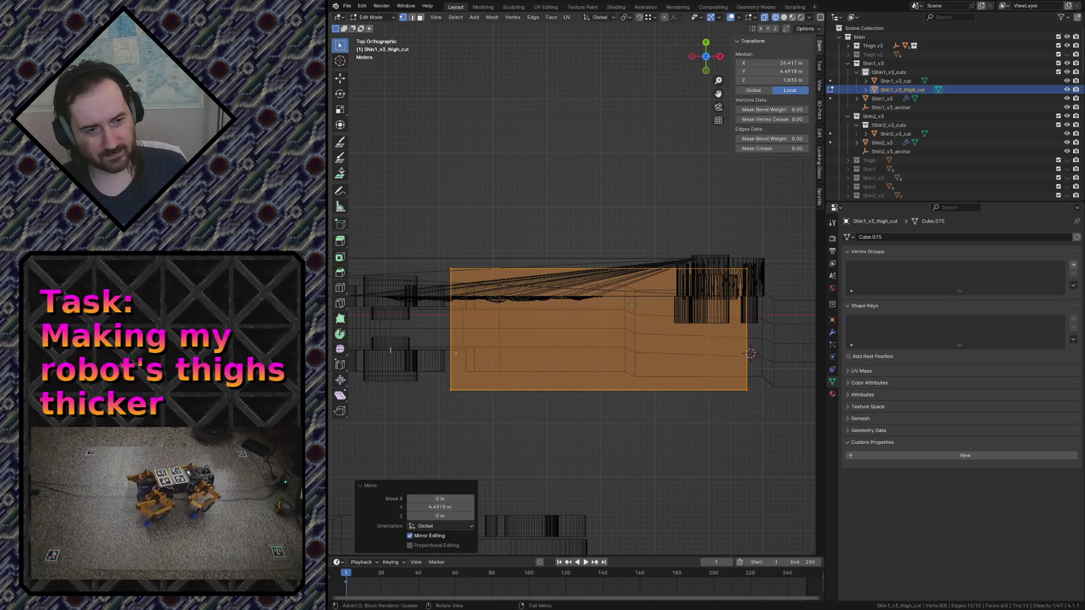
{"action": "scroll", "coordinate": [564, 309], "scroll_direction": "down", "scroll_amount": 2}
{"action": "scroll", "coordinate": [400, 319], "scroll_direction": "up", "scroll_amount": 1}
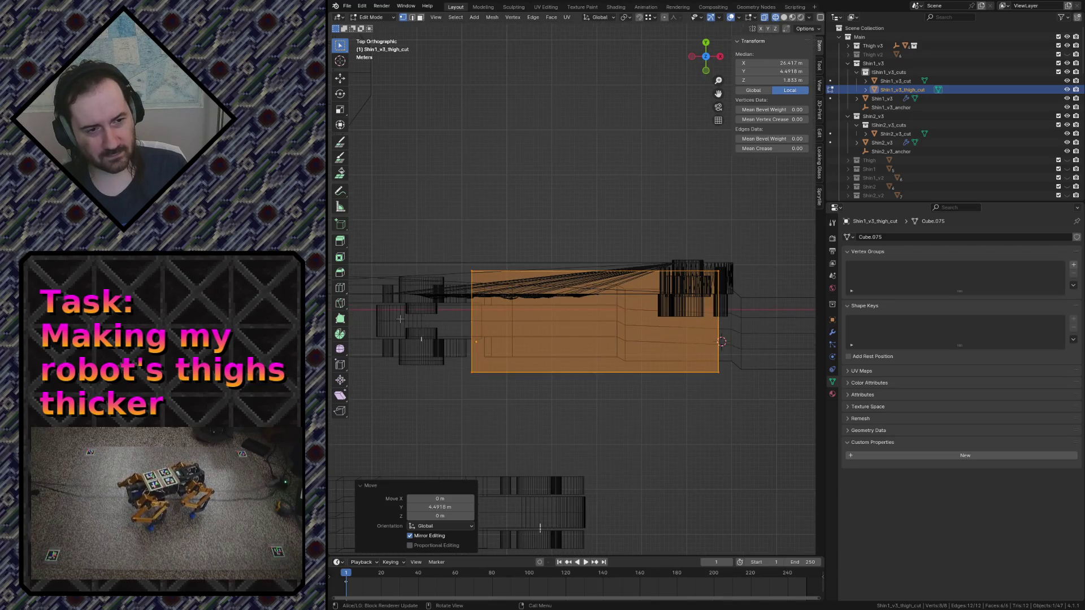
{"action": "key", "text": "Tab"}
{"action": "left_click", "coordinate": [402, 319]}
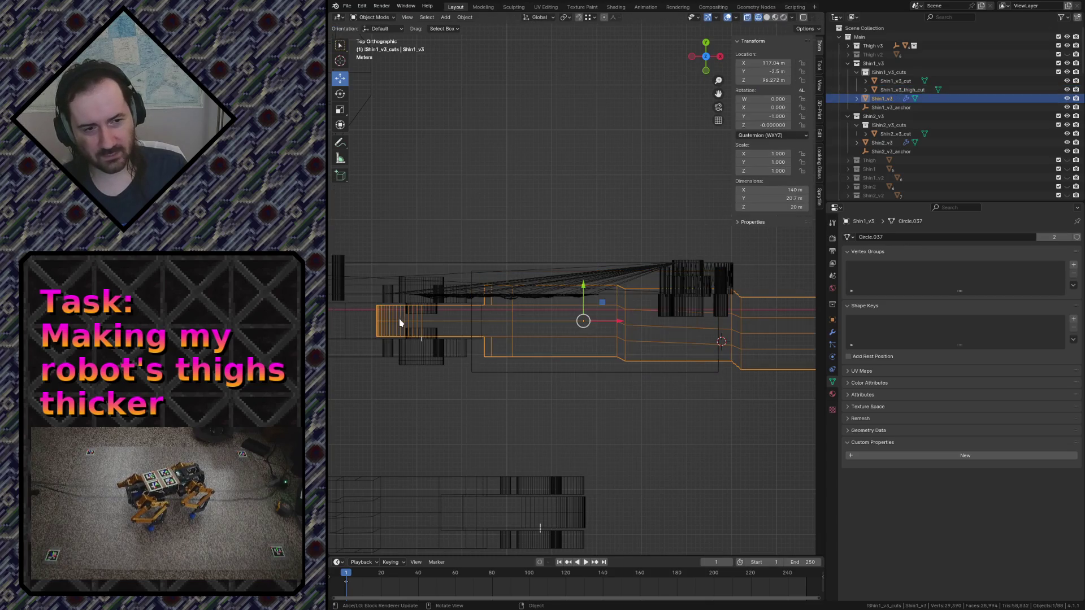
Select Shin1_v3_thigh_cut and set its origin to the 3D cursor via F3 search
{"action": "key", "text": "Tab"}
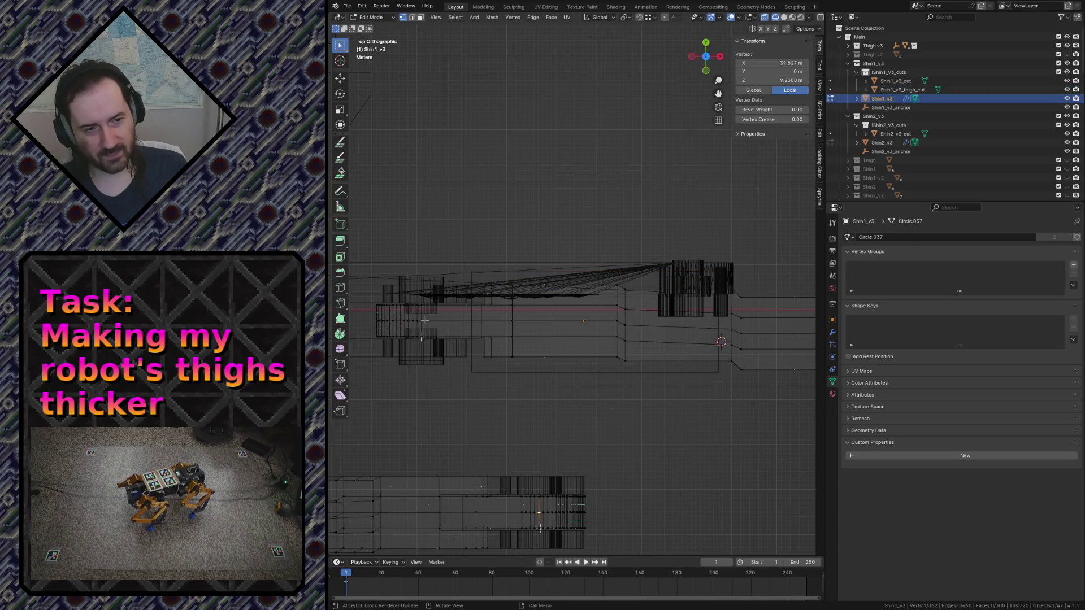
{"action": "key", "text": "Tab"}
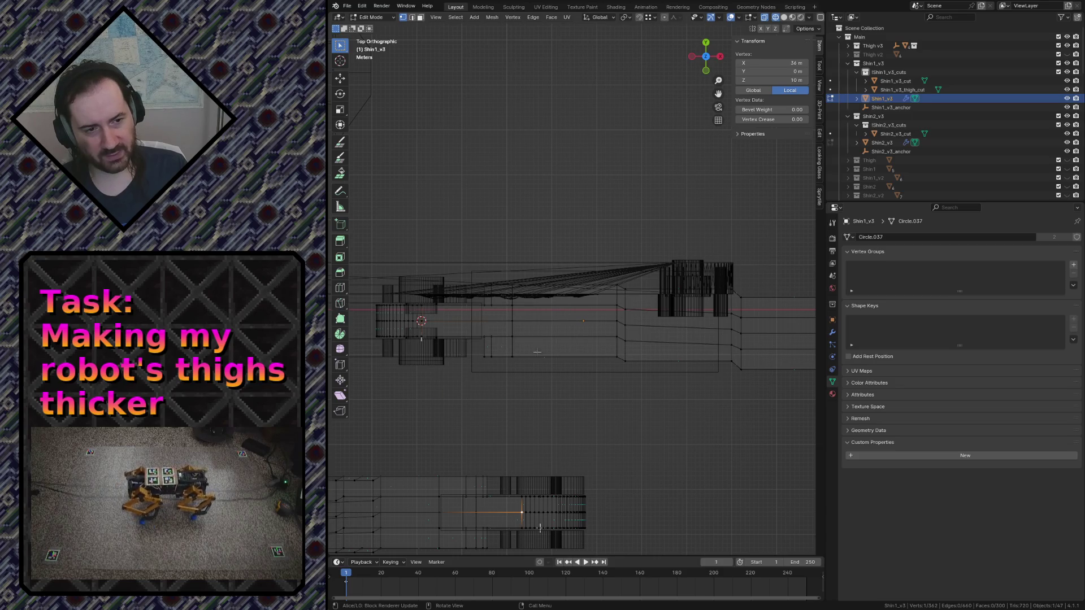
{"action": "left_click", "coordinate": [547, 334]}
{"action": "left_click", "coordinate": [542, 361]}
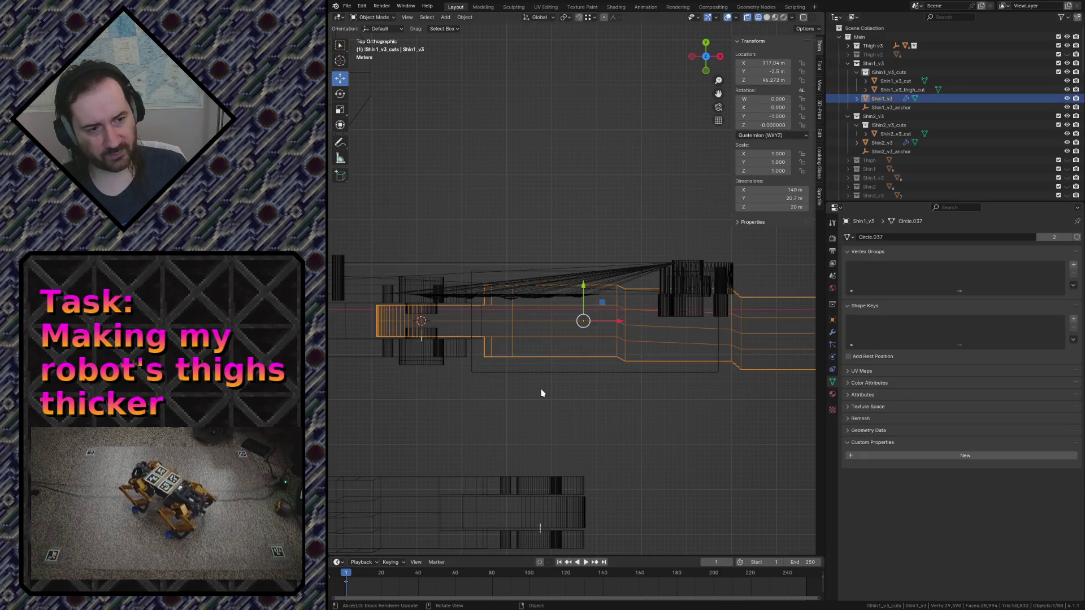
{"action": "key", "text": "F3"}
{"action": "type", "text": "ste orig"}
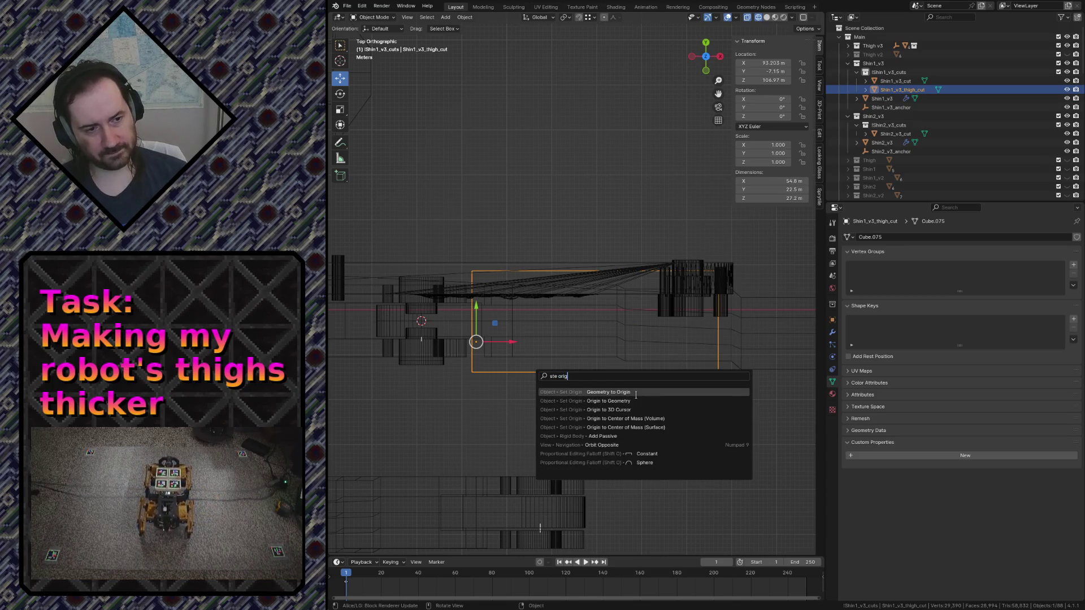
{"action": "key", "text": "Down"}
{"action": "key", "text": "Down"}
{"action": "key", "text": "Return"}
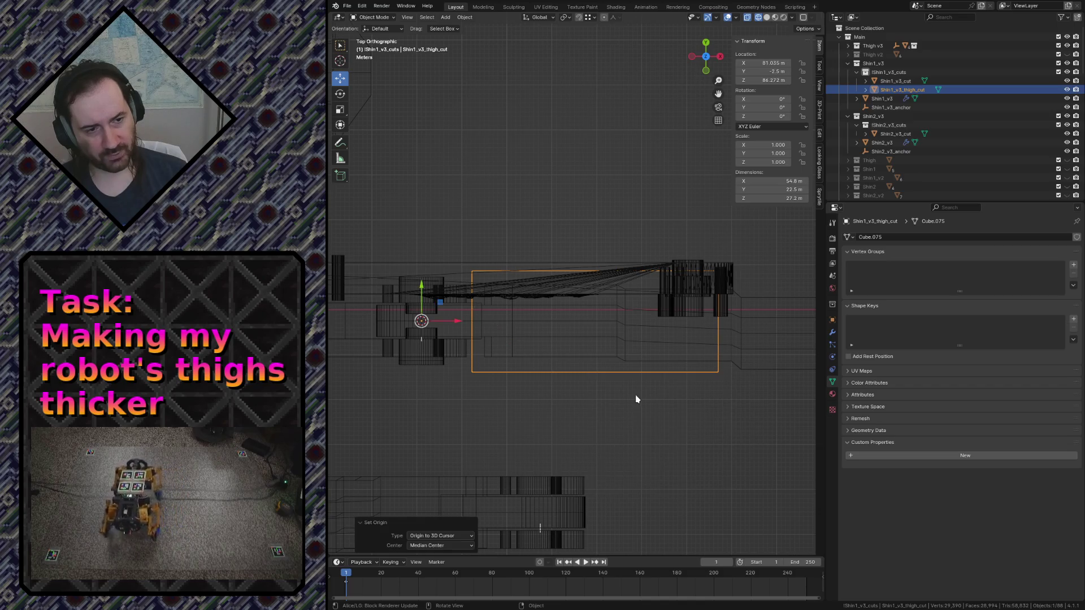
Add a Mirror modifier to the cutter and re-enter Edit Mode
{"action": "left_click", "coordinate": [831, 337]}
{"action": "left_click", "coordinate": [918, 239]}
{"action": "mouse_move", "coordinate": [879, 271]}
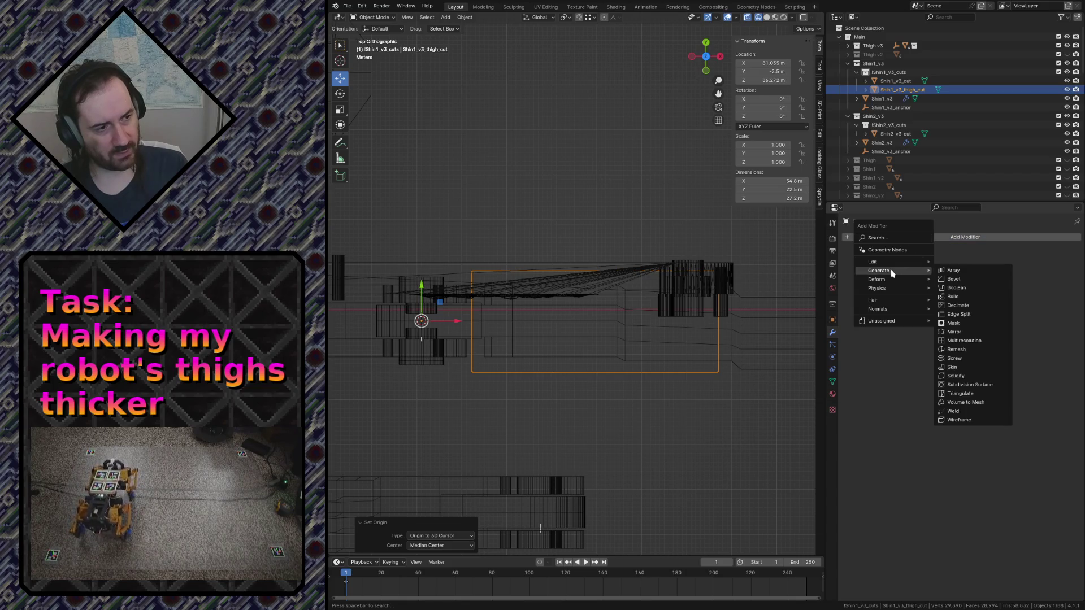
{"action": "left_click", "coordinate": [955, 332]}
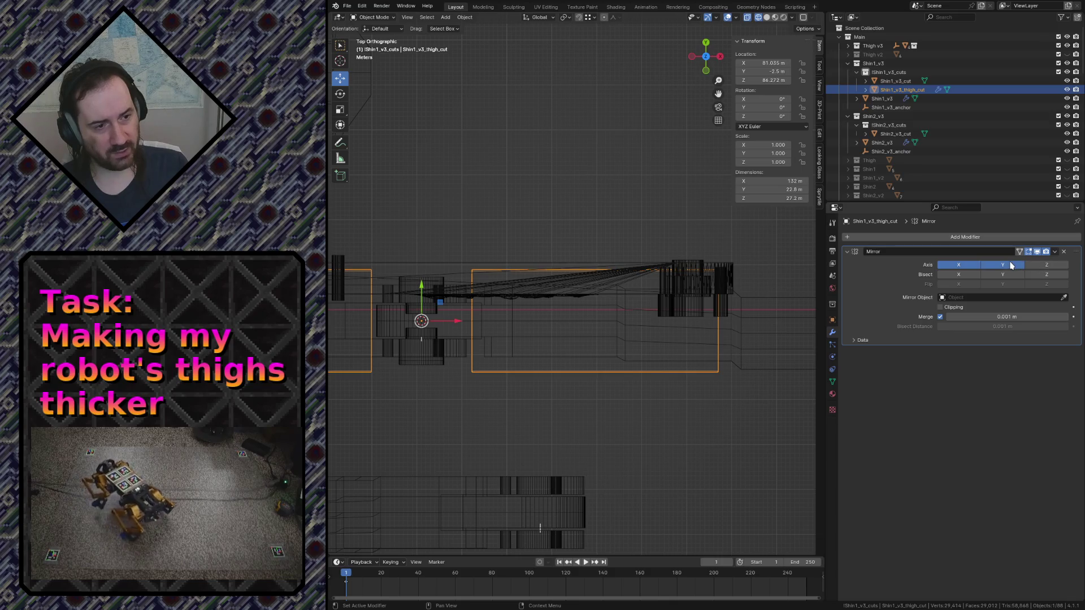
{"action": "key", "text": "Tab"}
Move the cutter's top-edge vertices along Y, deselect and return to Object Mode
{"action": "left_click_drag", "start_coordinate": [456, 233], "coordinate": [741, 295]}
{"action": "key", "text": "g"}
{"action": "key", "text": "y"}
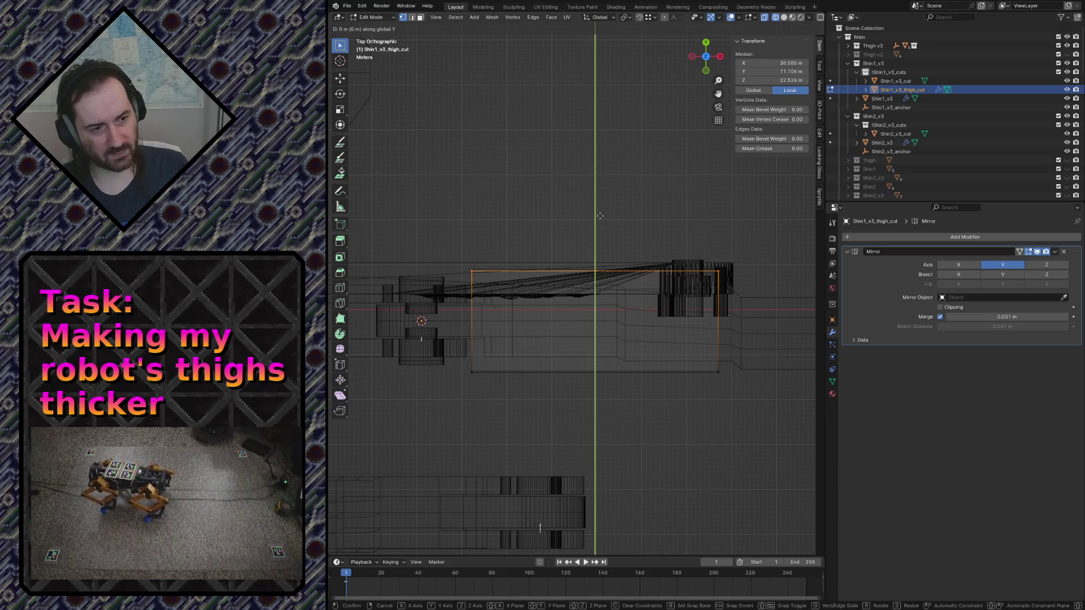
{"action": "left_click", "coordinate": [373, 335]}
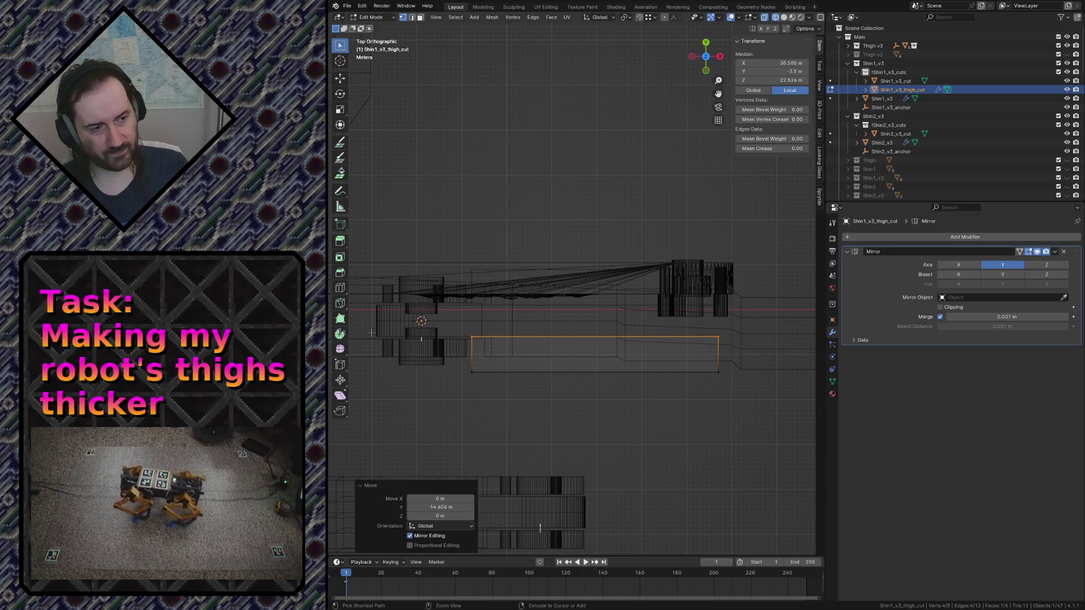
{"action": "left_click", "coordinate": [581, 429]}
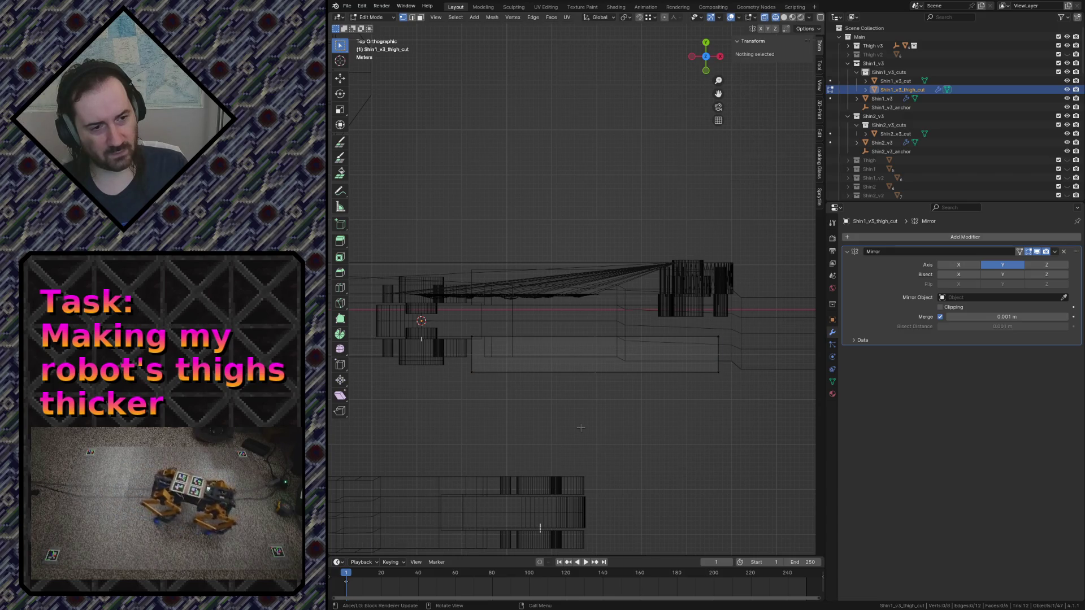
{"action": "key", "text": "Tab"}
Switch the viewport to solid shading
{"action": "key", "text": "z"}
{"action": "left_click", "coordinate": [633, 437]}
Give Shin1_v3 a third Boolean modifier cutting with Shin1_v3_thigh_cut, then hide the cutter
{"action": "left_click", "coordinate": [480, 196]}
{"action": "key", "text": "ctrl+s"}
{"action": "left_click", "coordinate": [951, 240]}
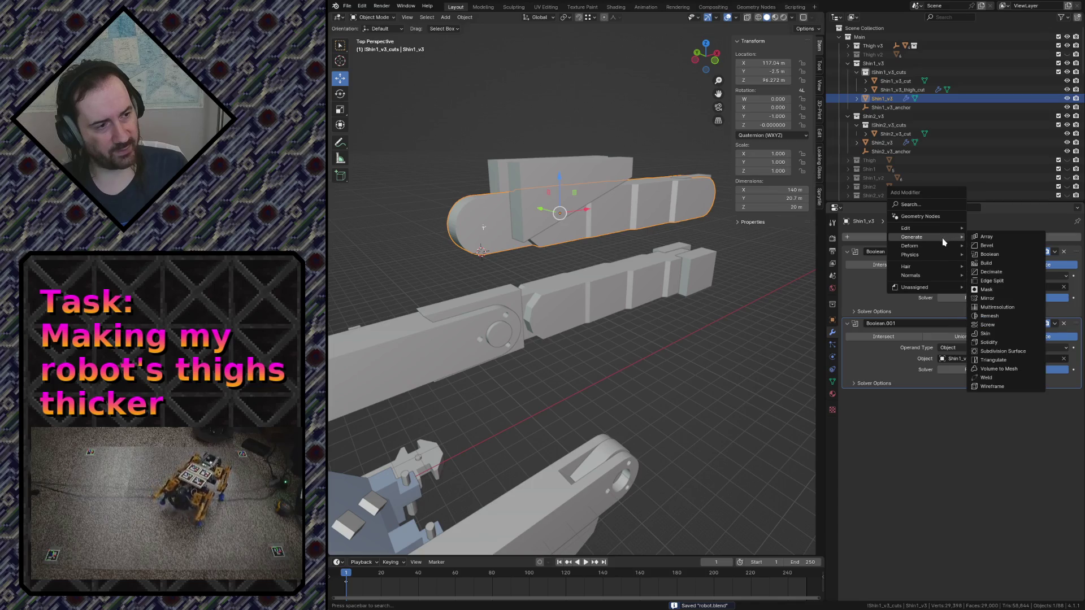
{"action": "left_click", "coordinate": [1004, 271]}
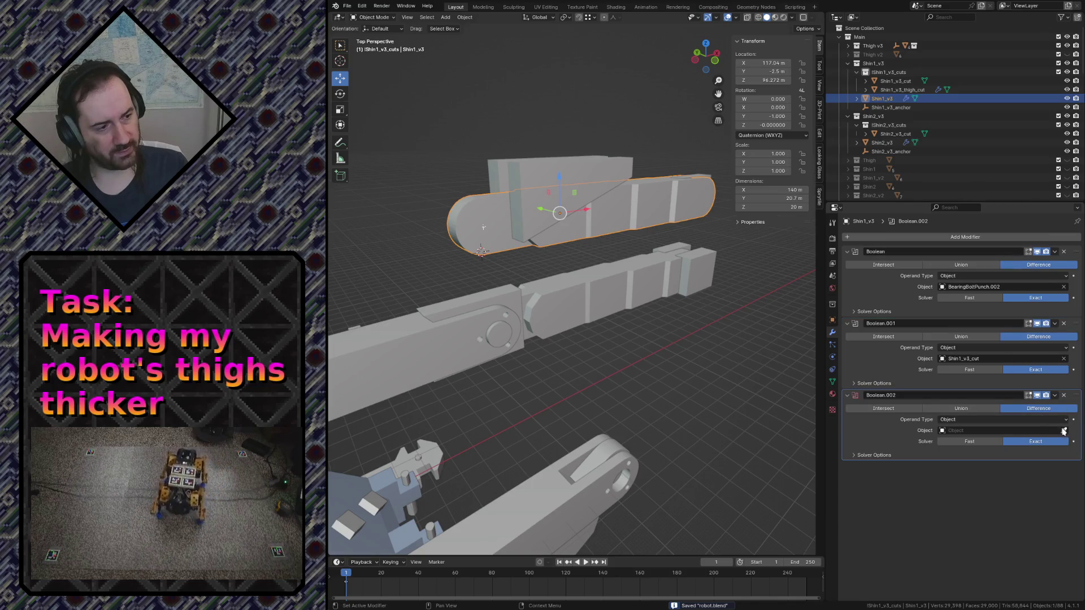
{"action": "key", "text": "Escape"}
{"action": "left_click", "coordinate": [586, 166]}
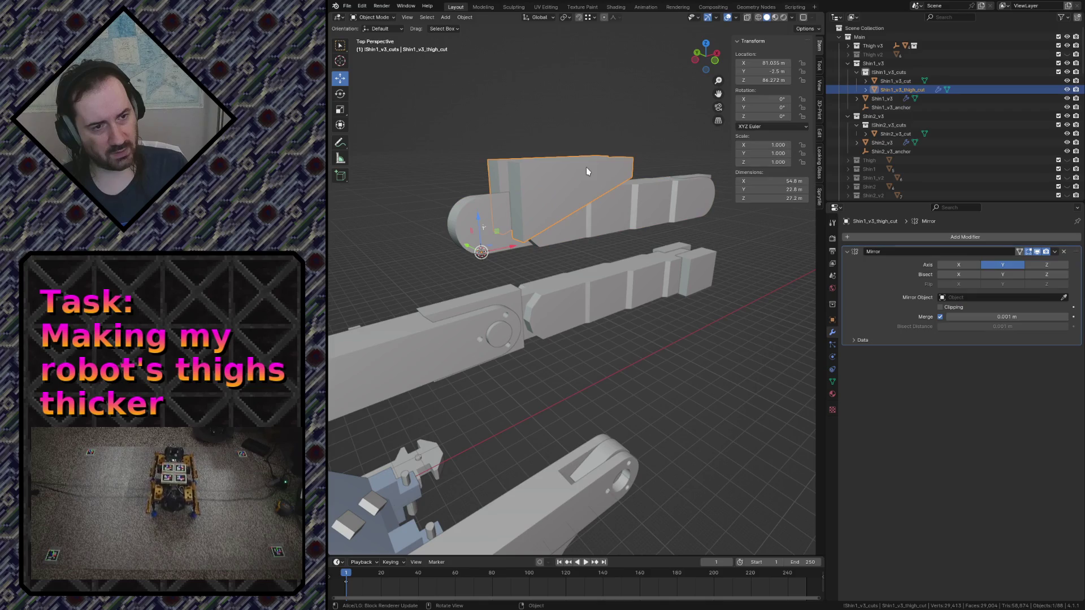
{"action": "key", "text": "h"}
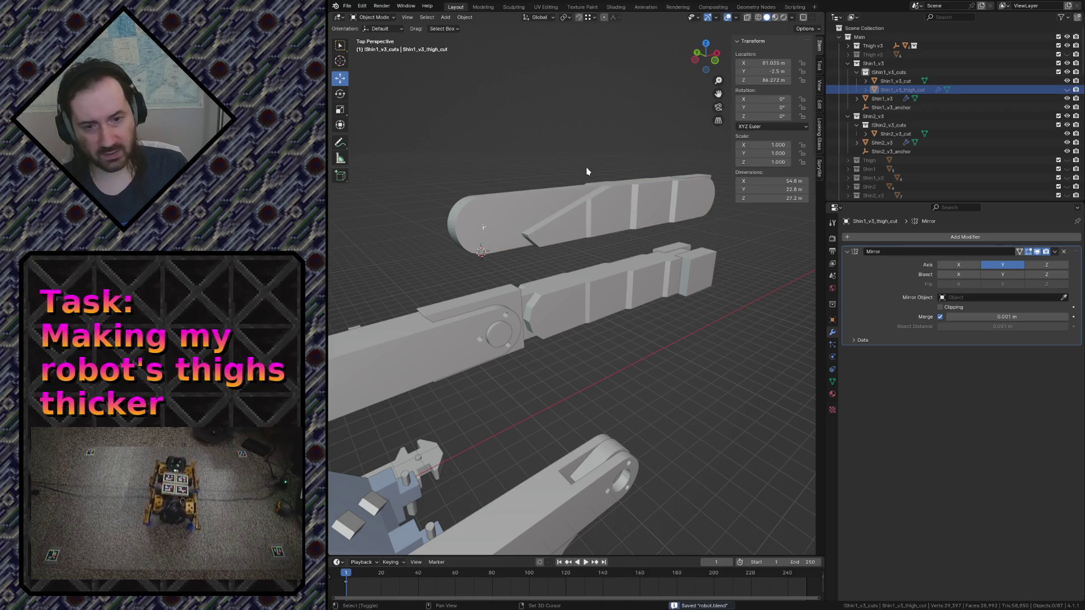
Fly through the scene to inspect the notch in the shin and both leg parts
{"action": "key", "text": "shift+grave"}
{"action": "key", "text": "w"}
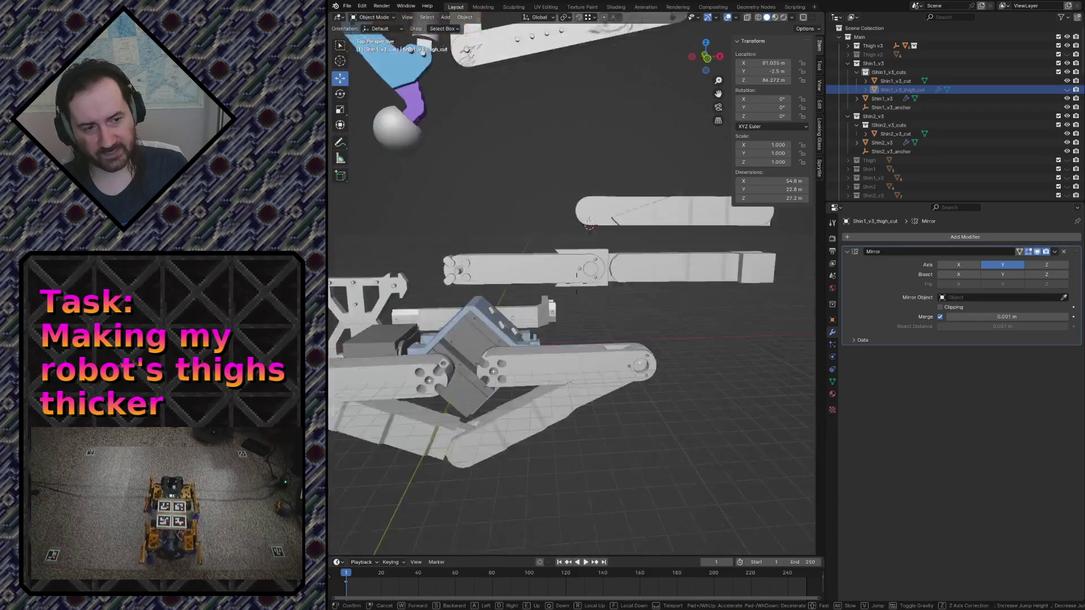
{"action": "key", "text": "w"}
{"action": "key", "text": "s"}
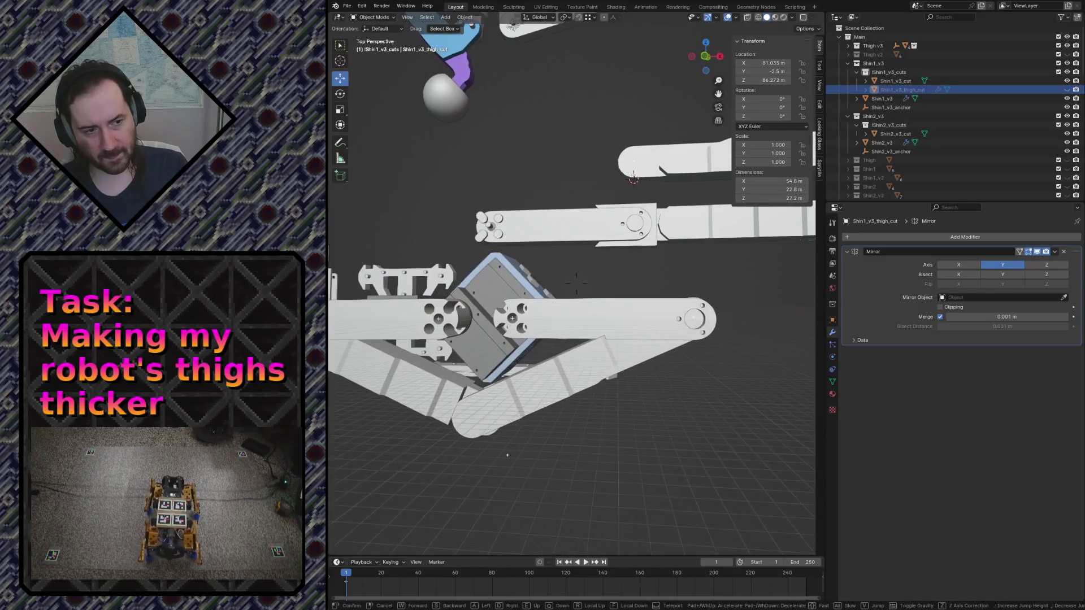
{"action": "key", "text": "w"}
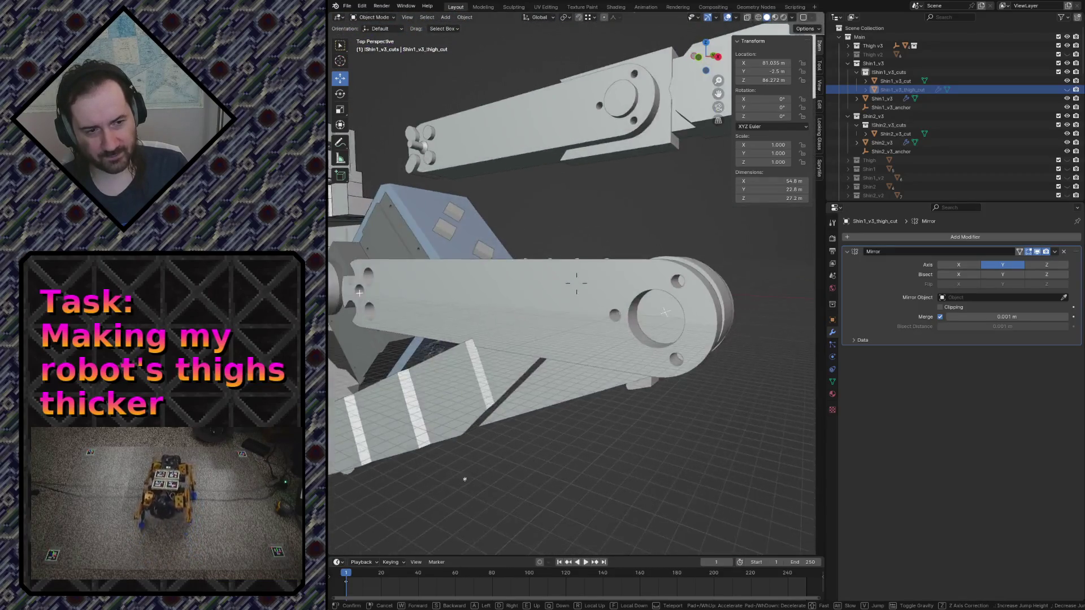
{"action": "key", "text": "s"}
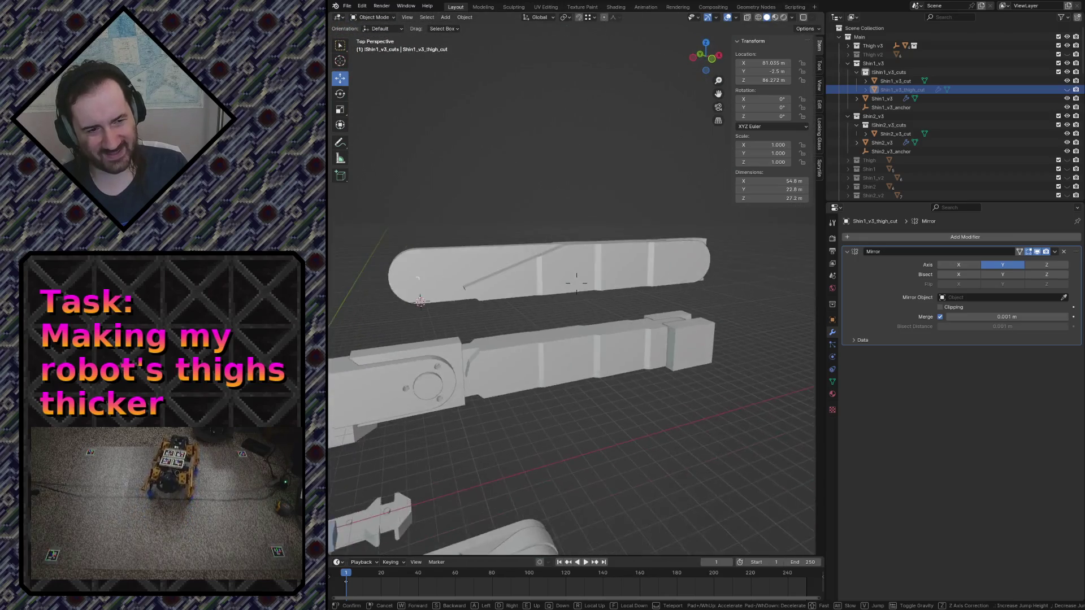
Unhide the thigh cutter and select all its geometry in Edit Mode, framed from the front
{"action": "left_click", "coordinate": [577, 284]}
{"action": "left_click", "coordinate": [1067, 89]}
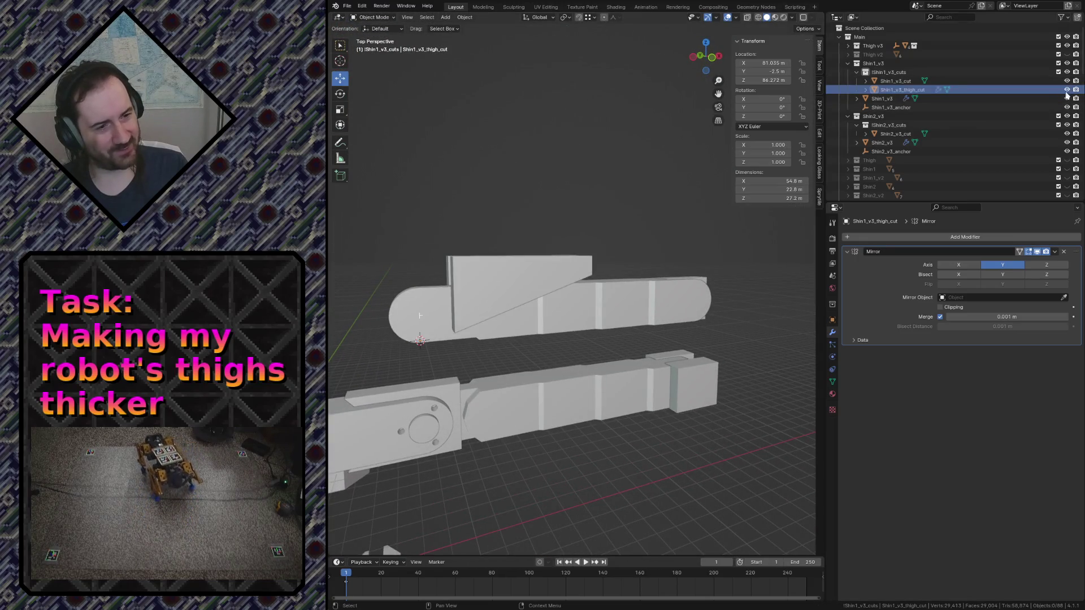
{"action": "key", "text": "Tab"}
{"action": "key", "text": "KP_1"}
{"action": "key", "text": "a"}
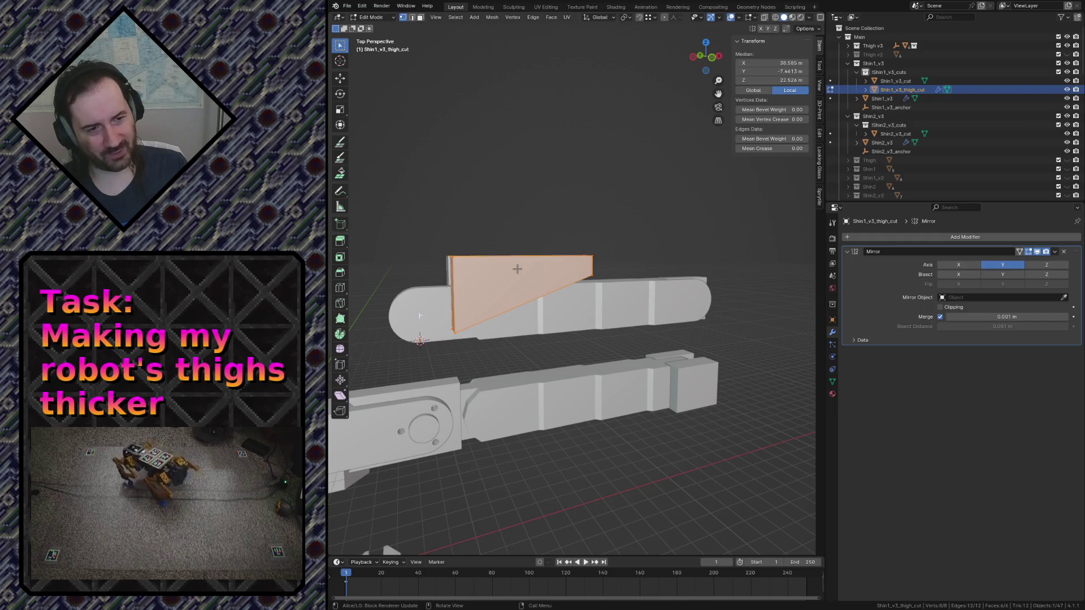
{"action": "key", "text": "KP_Decimal"}
{"action": "scroll", "coordinate": [519, 268], "scroll_direction": "down", "scroll_amount": 2}
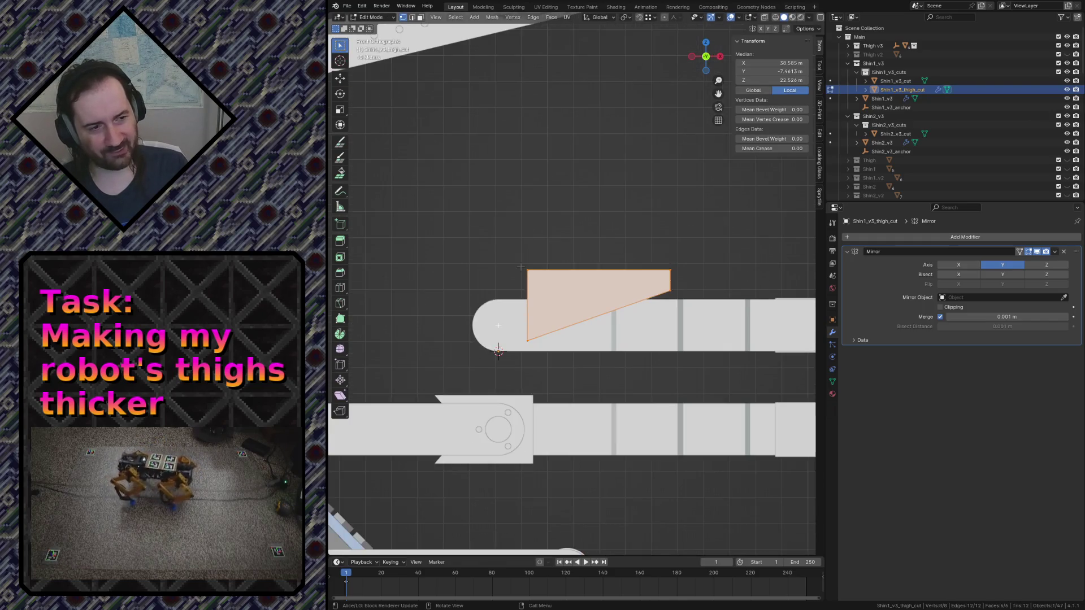
Flip the wedge along Z with scale -1 and flip its normals
{"action": "key", "text": "s"}
{"action": "key", "text": "z"}
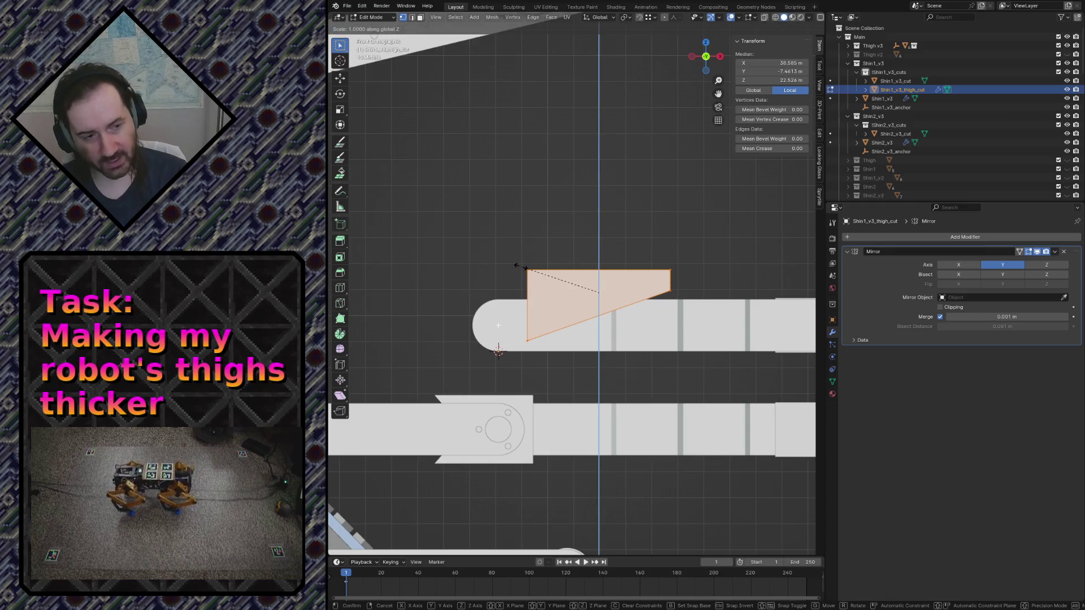
{"action": "type", "text": "-1"}
{"action": "key", "text": "Return"}
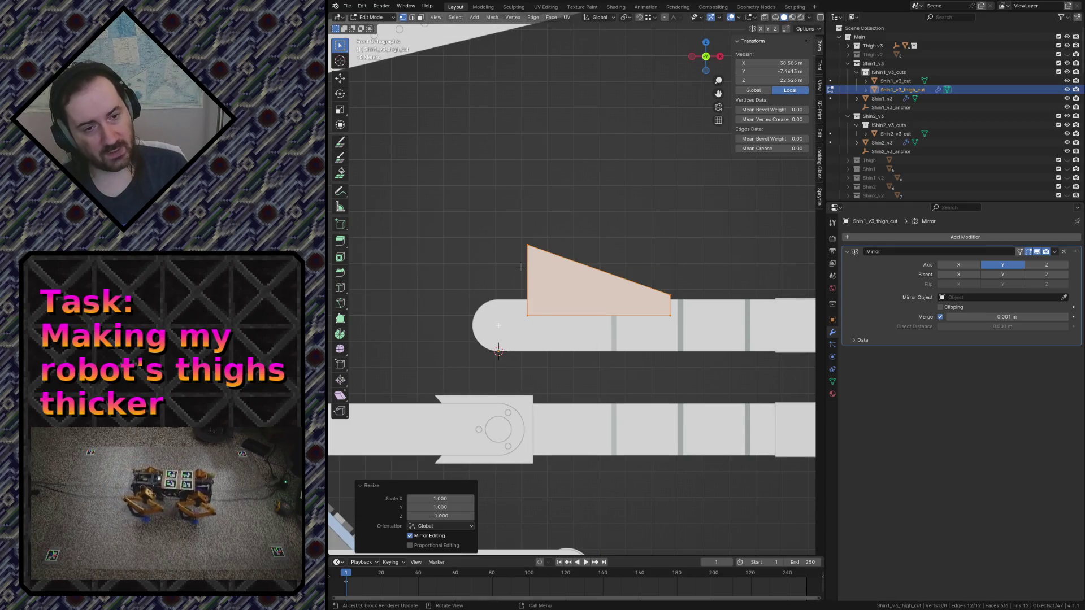
{"action": "key", "text": "alt+n"}
{"action": "left_click", "coordinate": [521, 267]}
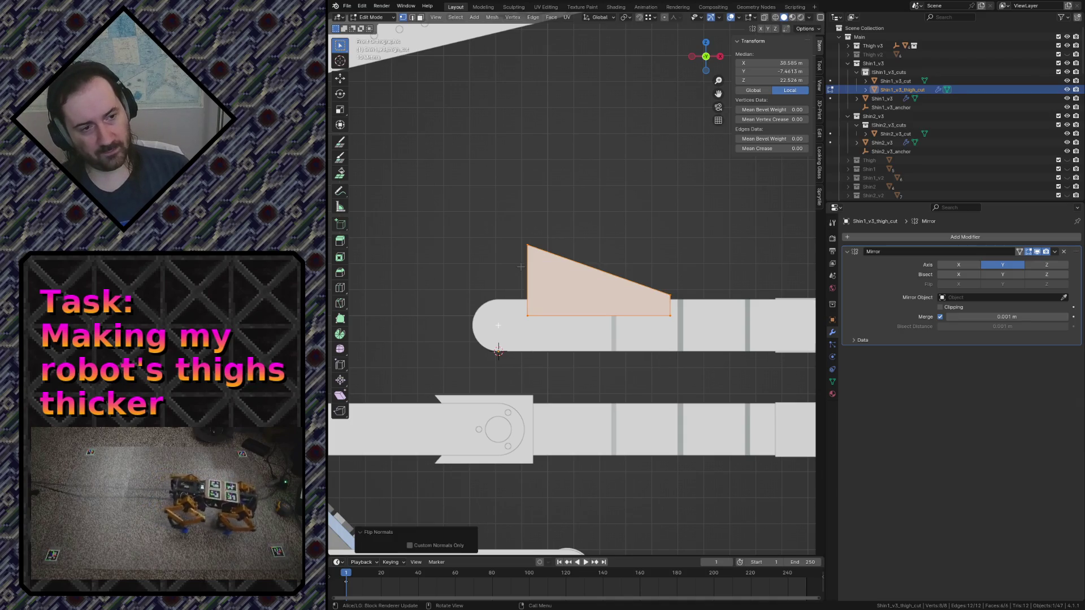
Lower the whole wedge along Z over the shin and fly around to check it
{"action": "key", "text": "g"}
{"action": "key", "text": "z"}
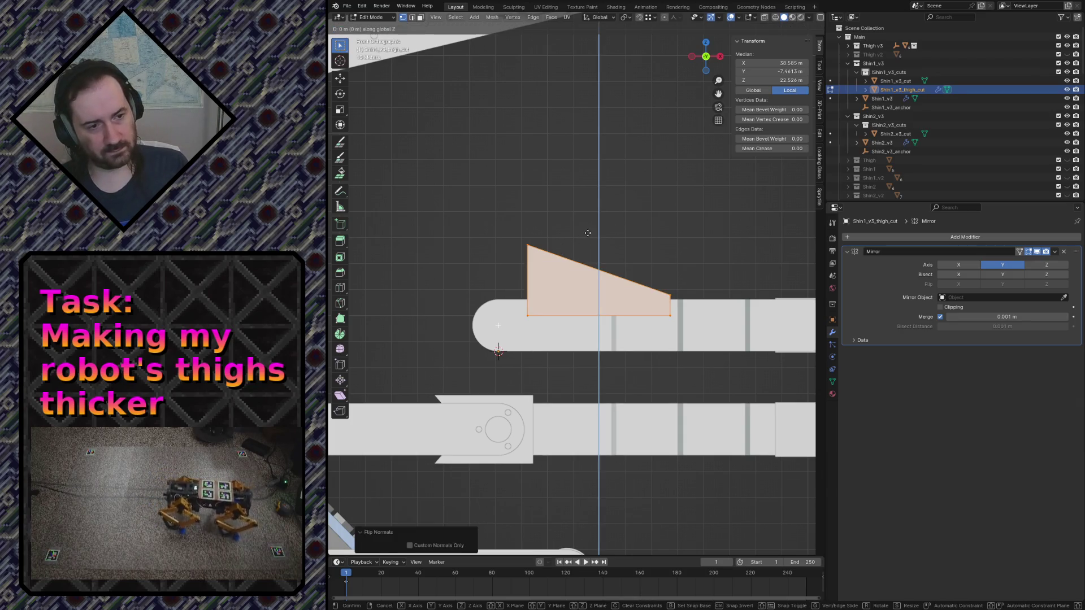
{"action": "left_click", "coordinate": [576, 298]}
{"action": "key", "text": "shift+grave"}
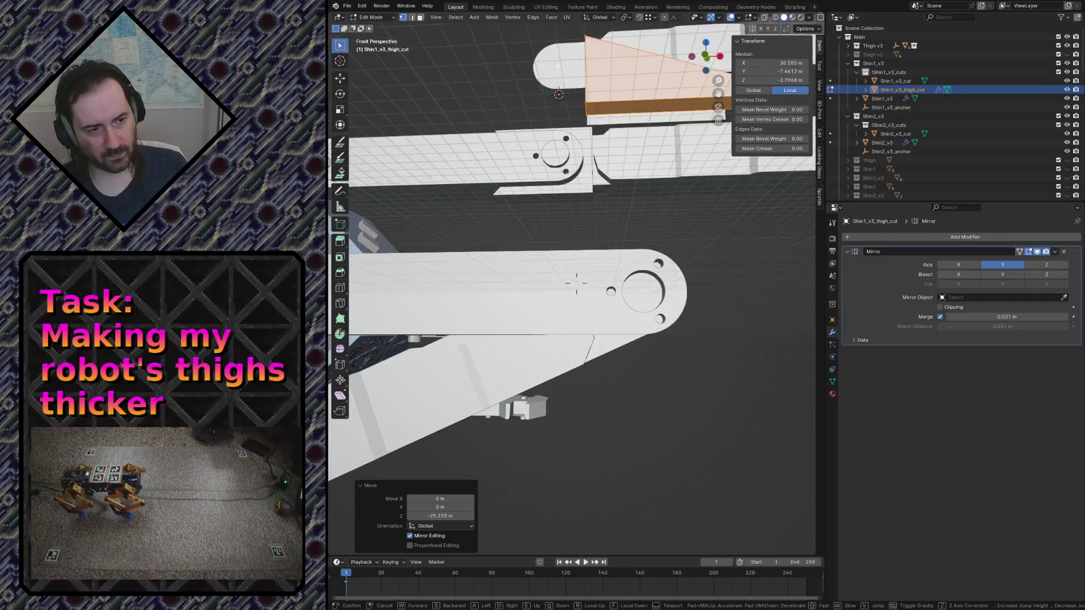
Show the cutter in wireframe from an orthographic front view with one vertex selected
{"action": "left_click", "coordinate": [575, 299]}
{"action": "key", "text": "KP_5"}
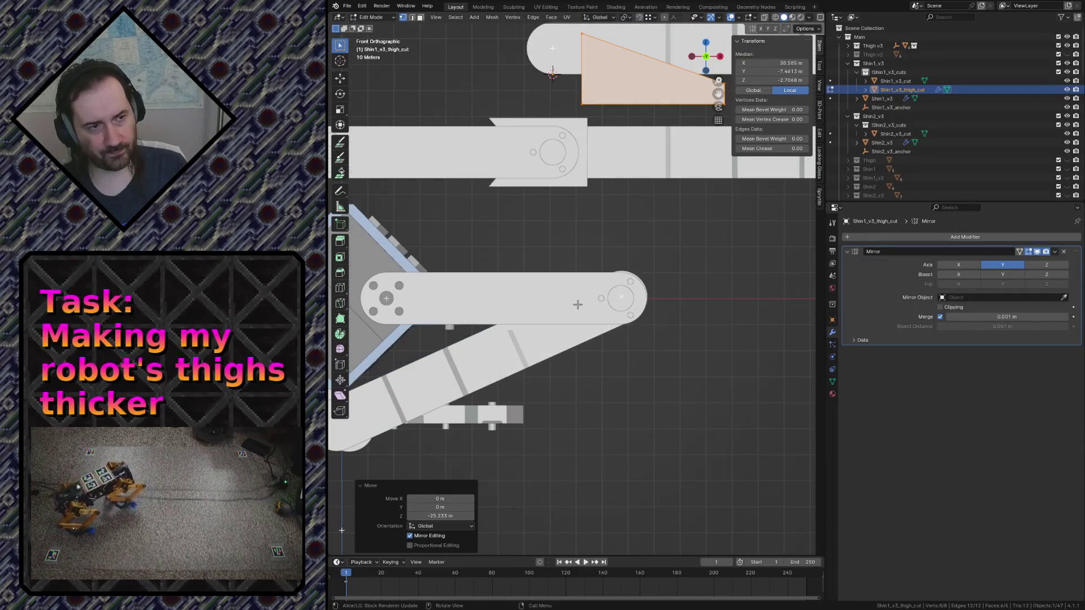
{"action": "key", "text": "z"}
{"action": "left_click", "coordinate": [680, 312]}
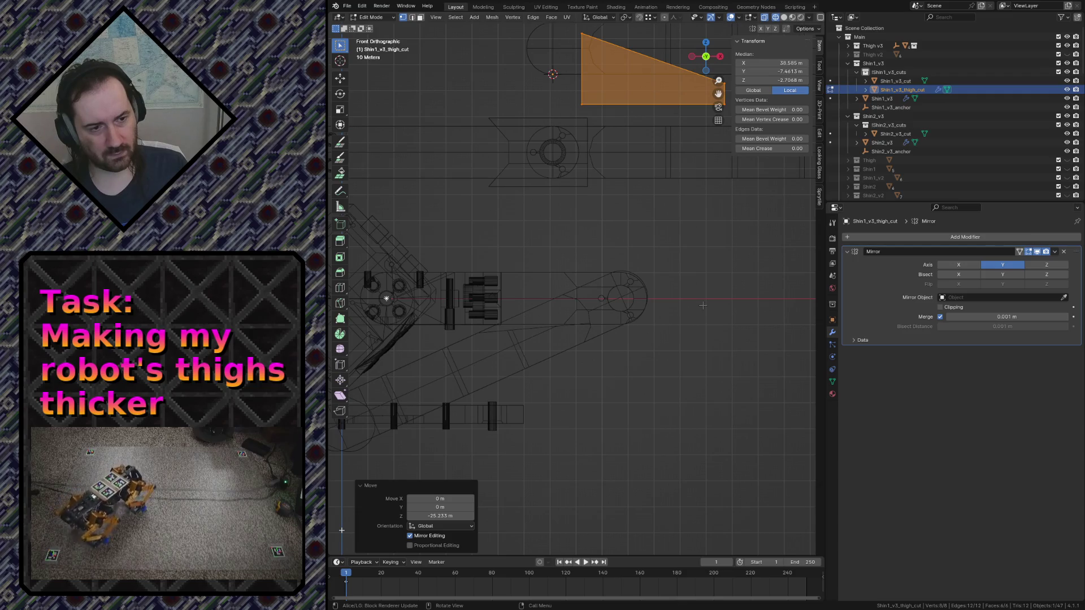
{"action": "scroll", "coordinate": [702, 305], "scroll_direction": "down", "scroll_amount": 1}
{"action": "left_click", "coordinate": [701, 115]}
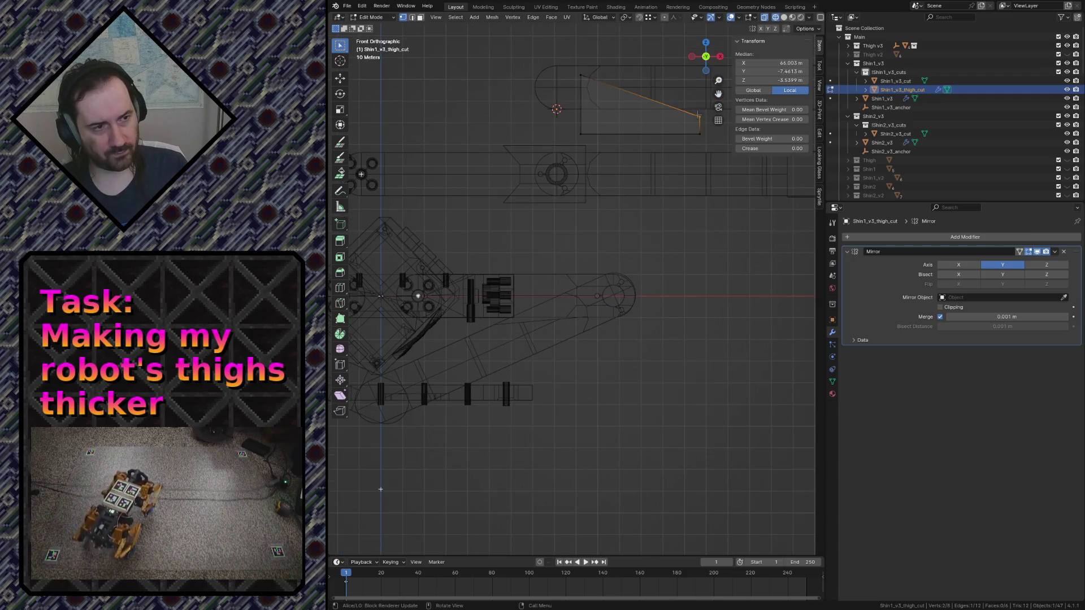
Move the wedge's upper-left and right corners vertically, reshaping its slanted top edge
{"action": "left_click", "coordinate": [581, 76]}
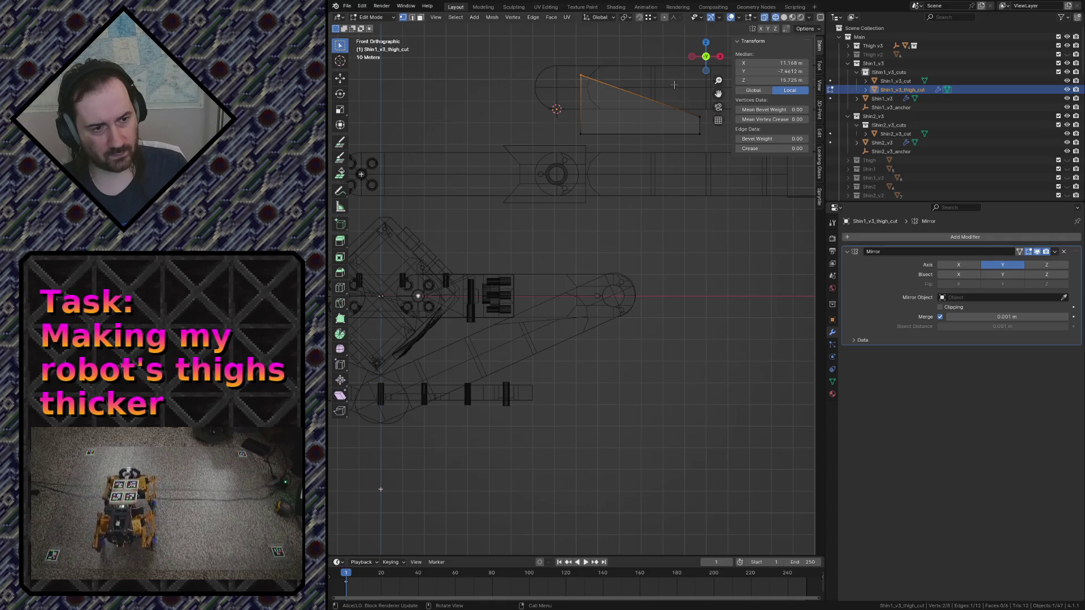
{"action": "key", "text": "g"}
{"action": "key", "text": "z"}
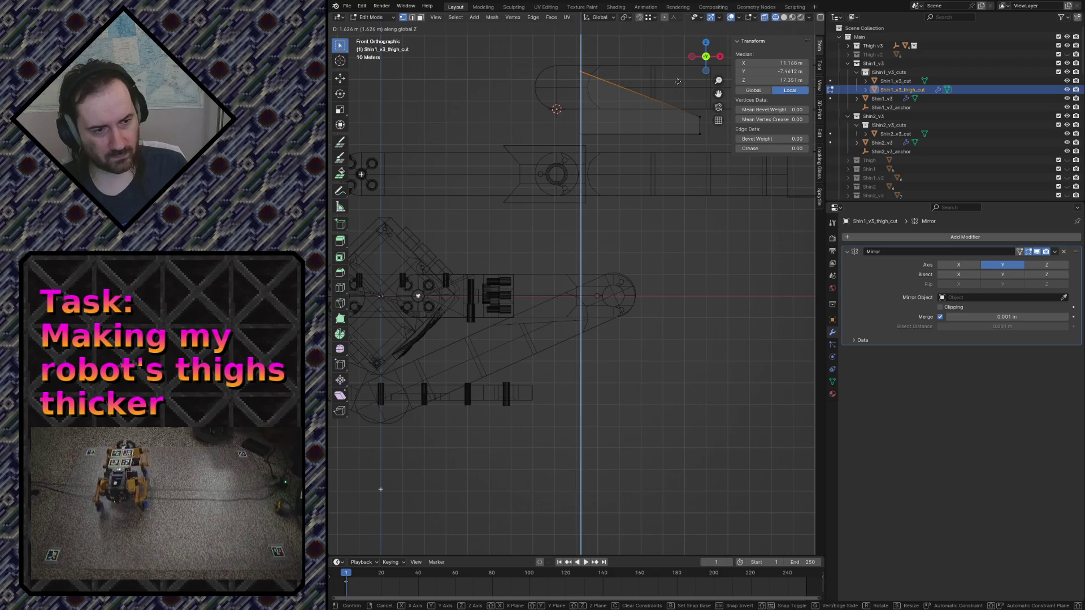
{"action": "left_click", "coordinate": [677, 82]}
{"action": "left_click", "coordinate": [698, 110]}
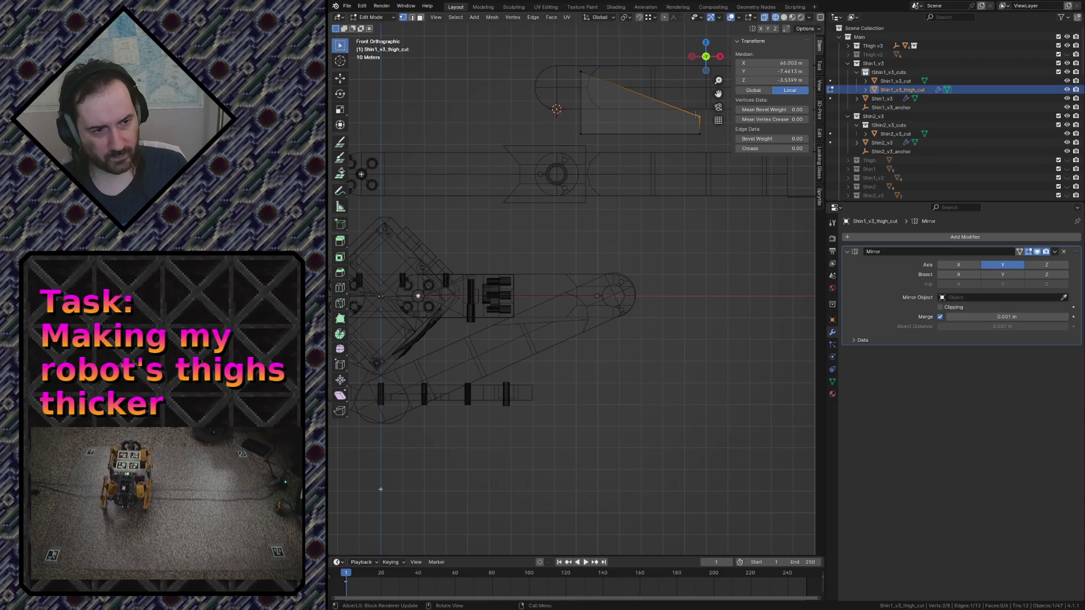
{"action": "key", "text": "g"}
{"action": "key", "text": "z"}
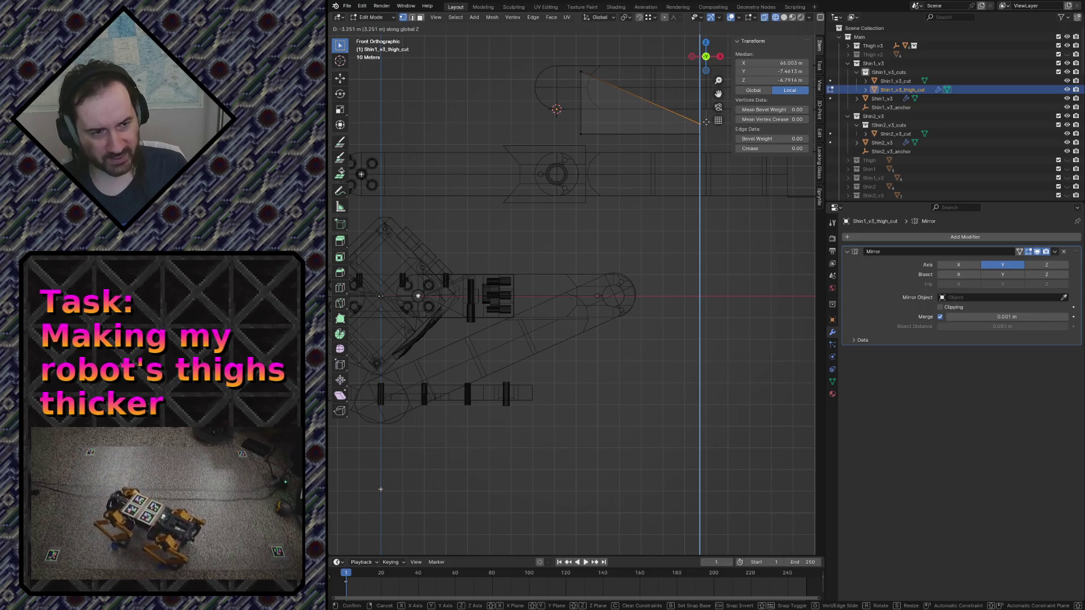
{"action": "left_click", "coordinate": [709, 125]}
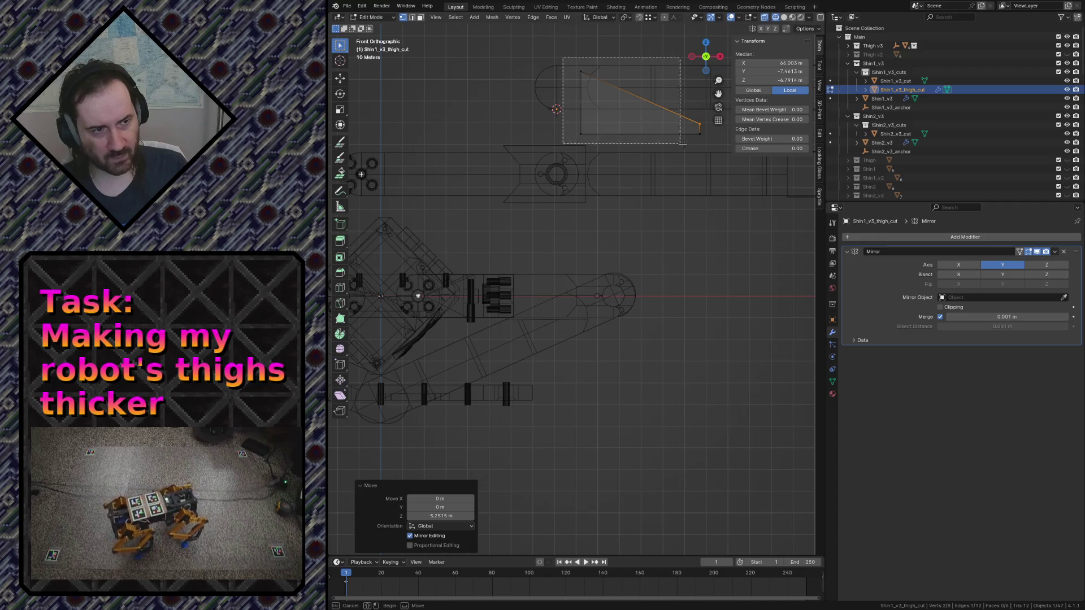
Box-select the whole wedge face and raise it slightly along Z
{"action": "left_click_drag", "start_coordinate": [560, 57], "coordinate": [712, 146]}
{"action": "key", "text": "g"}
{"action": "key", "text": "z"}
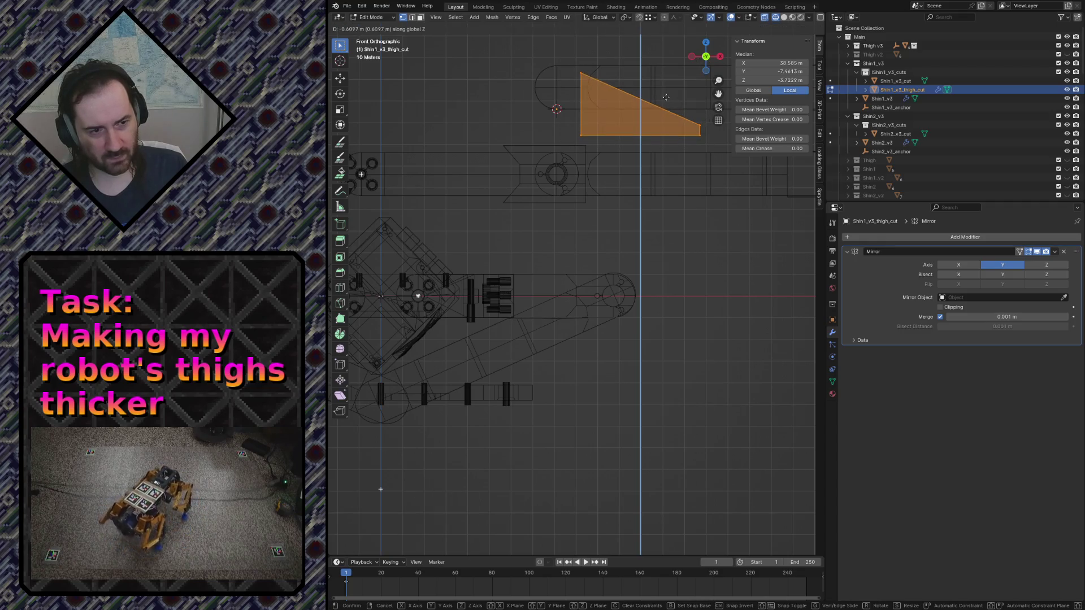
{"action": "left_click", "coordinate": [666, 95]}
{"action": "scroll", "coordinate": [556, 392], "scroll_direction": "up", "scroll_amount": 3}
{"action": "scroll", "coordinate": [557, 393], "scroll_direction": "up", "scroll_amount": 2}
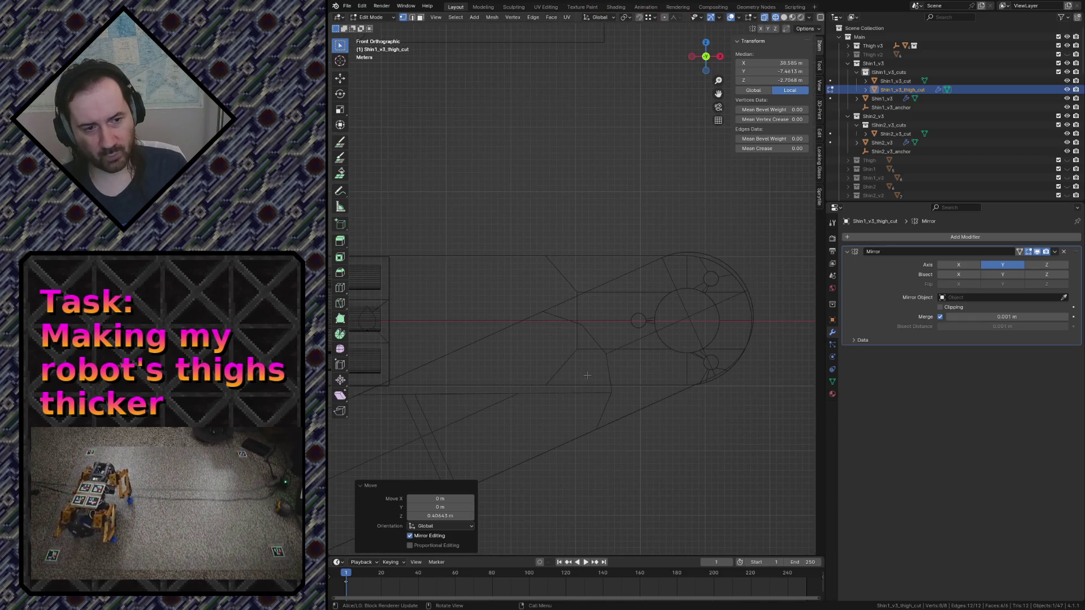
{"action": "scroll", "coordinate": [585, 373], "scroll_direction": "down", "scroll_amount": 3}
{"action": "scroll", "coordinate": [565, 339], "scroll_direction": "up", "scroll_amount": 2}
{"action": "scroll", "coordinate": [564, 340], "scroll_direction": "up", "scroll_amount": 2}
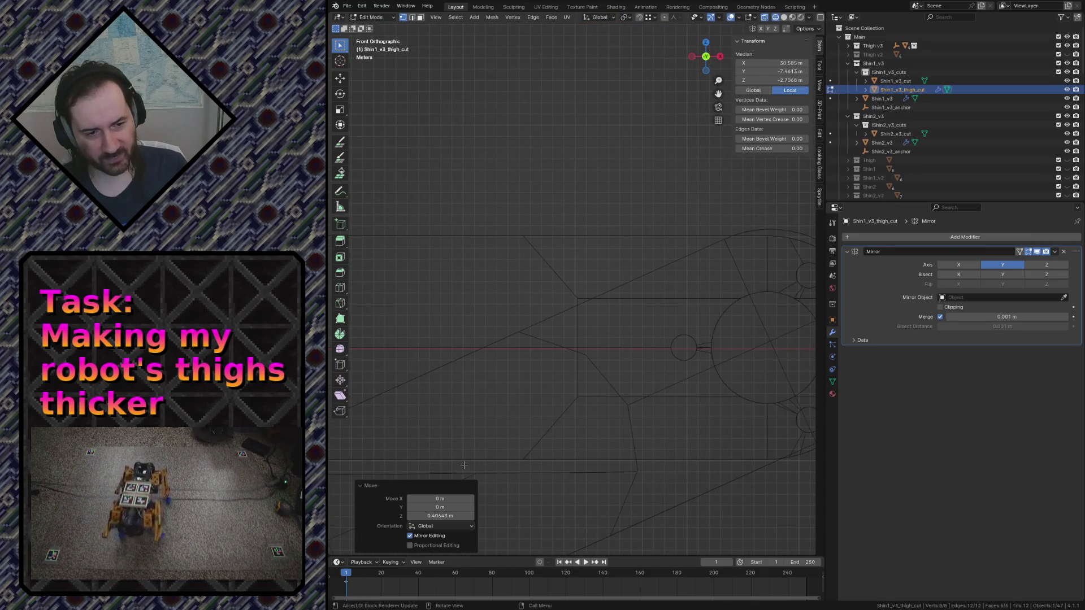
{"action": "scroll", "coordinate": [368, 461], "scroll_direction": "down", "scroll_amount": 2}
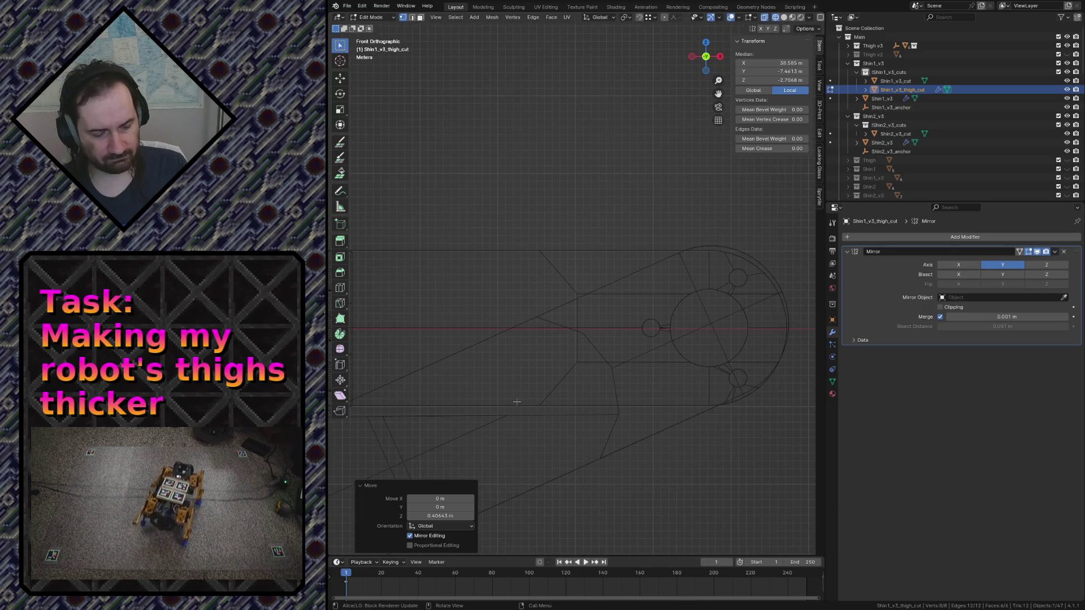
{"action": "scroll", "coordinate": [517, 402], "scroll_direction": "down", "scroll_amount": 4}
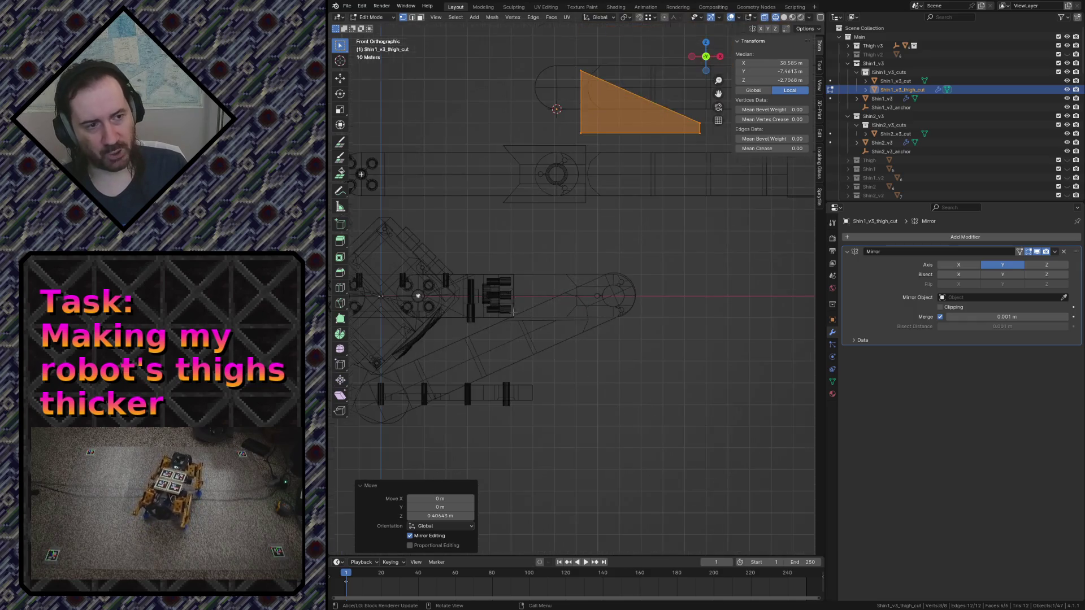
Save robot.blend and reselect the whole wedge triangle
{"action": "key", "text": "alt+a"}
{"action": "key", "text": "ctrl+s"}
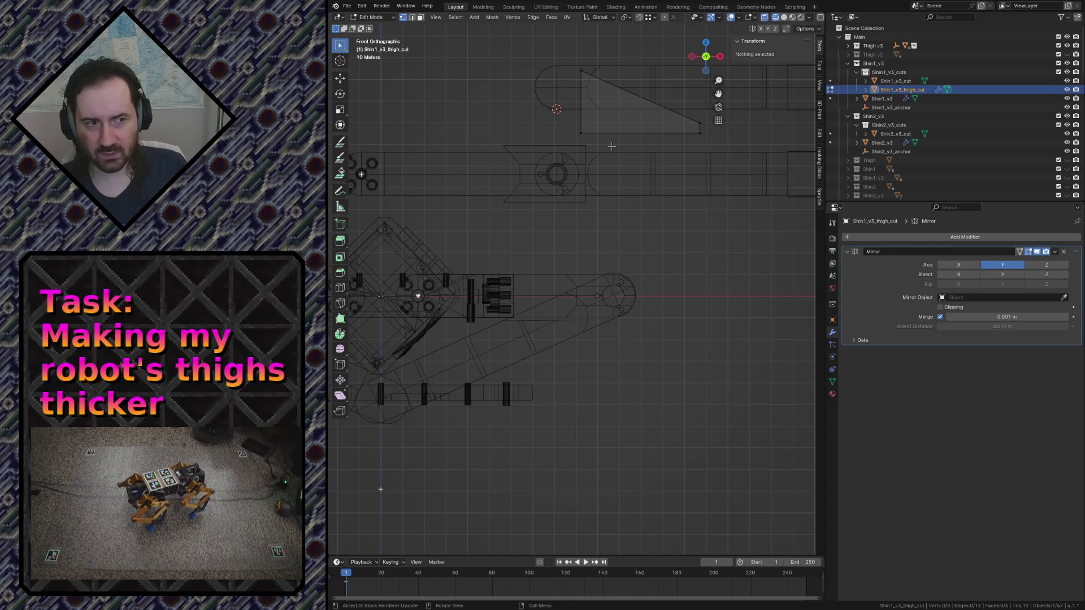
{"action": "left_click_drag", "start_coordinate": [572, 63], "coordinate": [715, 146]}
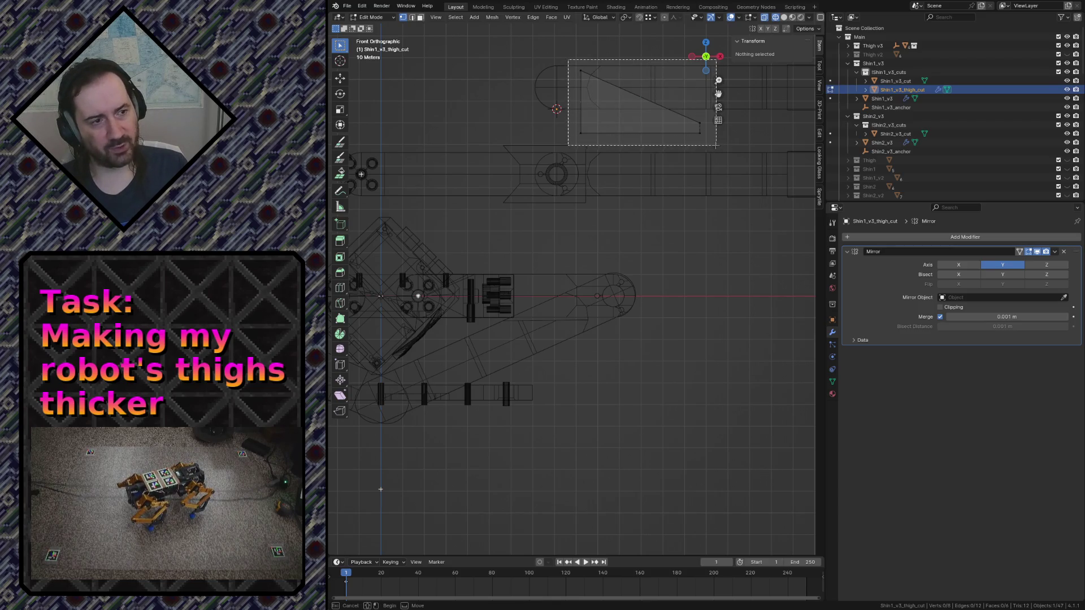
{"action": "key", "text": "KP_Decimal"}
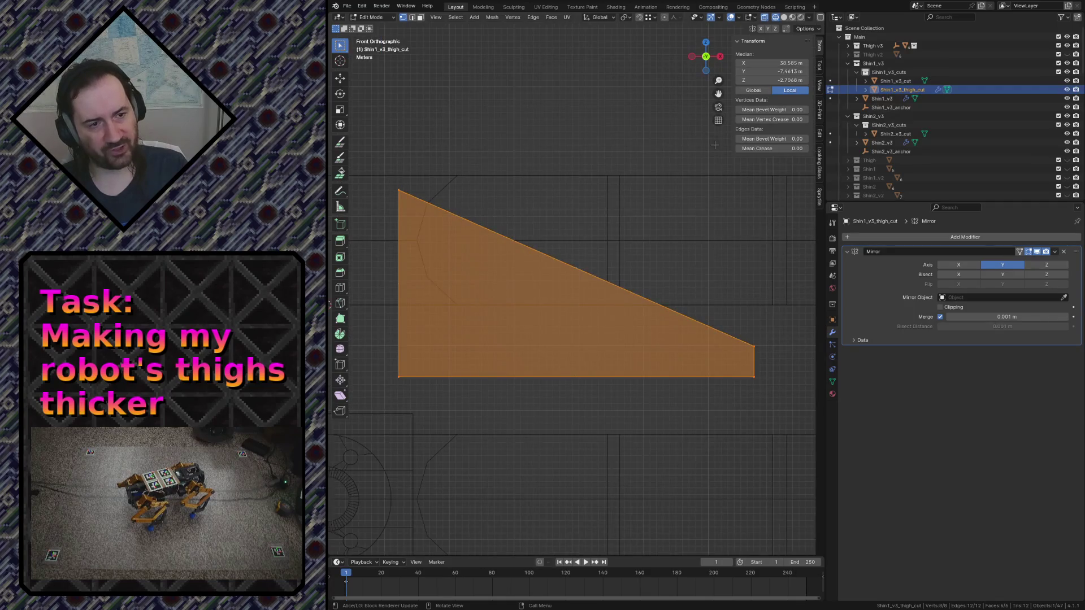
{"action": "key", "text": "alt+a"}
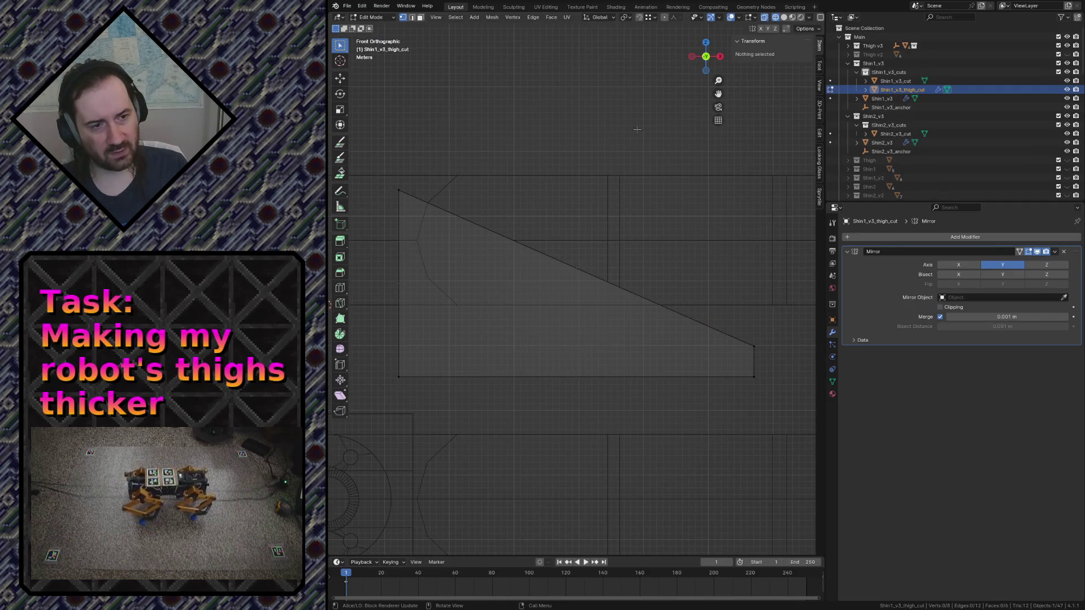
{"action": "key", "text": "a"}
{"action": "key", "text": "alt+a"}
{"action": "scroll", "coordinate": [456, 139], "scroll_direction": "down", "scroll_amount": 1}
{"action": "scroll", "coordinate": [580, 297], "scroll_direction": "down", "scroll_amount": 2}
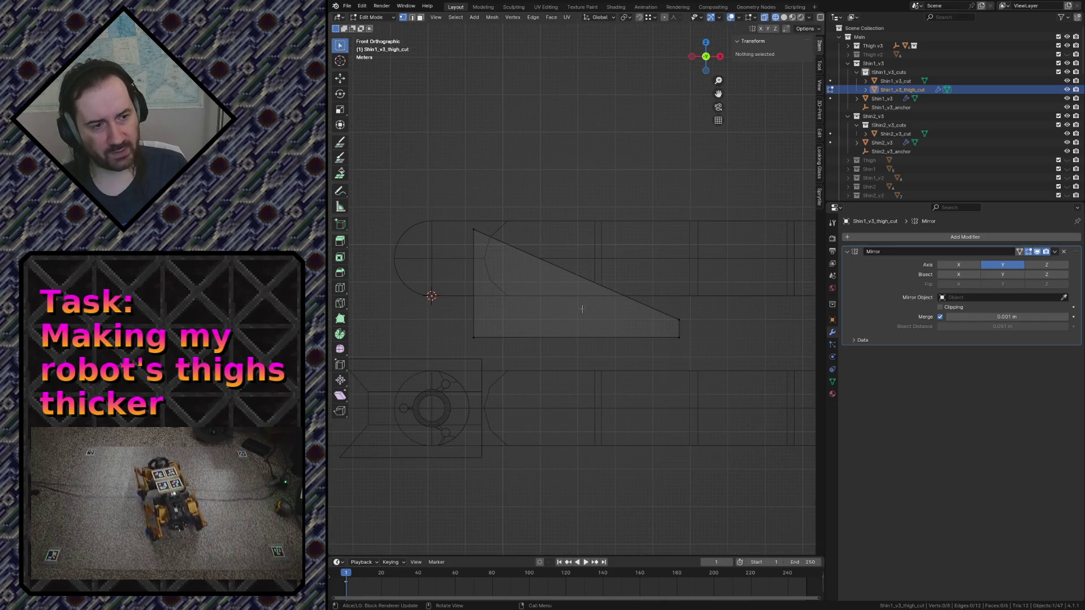
{"action": "scroll", "coordinate": [582, 309], "scroll_direction": "down", "scroll_amount": 2}
{"action": "scroll", "coordinate": [404, 310], "scroll_direction": "up", "scroll_amount": 2}
{"action": "scroll", "coordinate": [404, 311], "scroll_direction": "up", "scroll_amount": 2}
{"action": "scroll", "coordinate": [404, 310], "scroll_direction": "down", "scroll_amount": 2}
{"action": "left_click_drag", "start_coordinate": [438, 322], "coordinate": [725, 362]}
{"action": "left_click", "coordinate": [725, 364]}
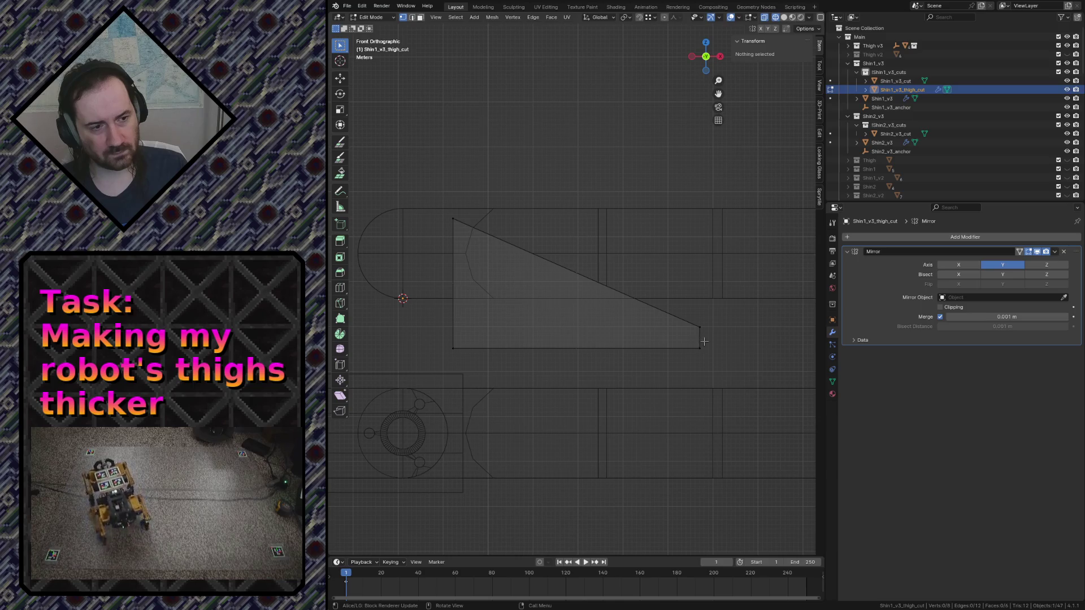
{"action": "left_click_drag", "start_coordinate": [439, 316], "coordinate": [481, 357]}
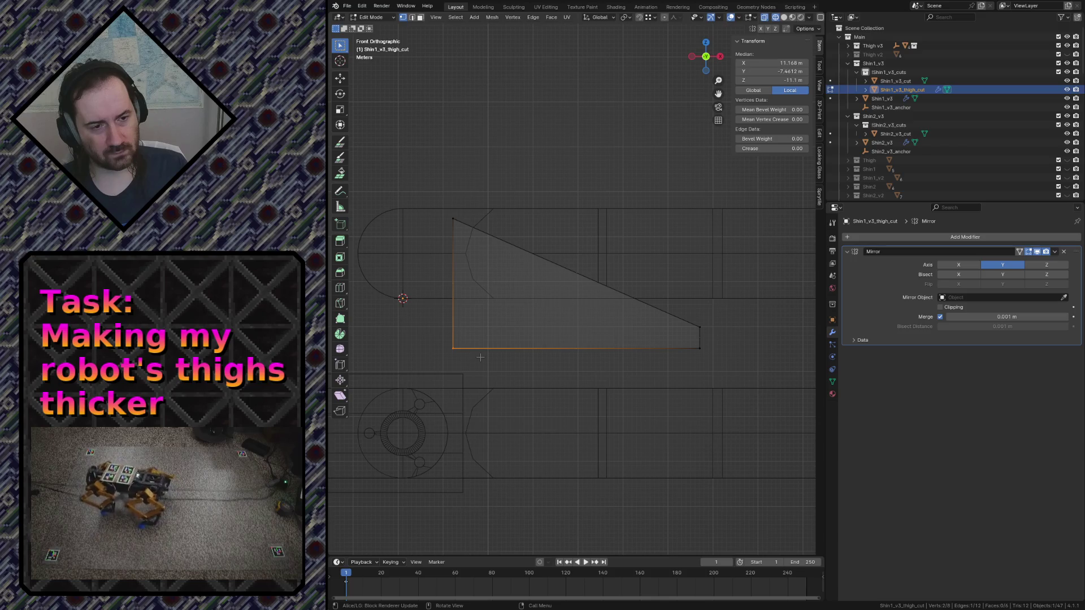
Snap the wedge's lower-left corner onto the 3D cursor with Selection to Cursor
{"action": "key", "text": "F3"}
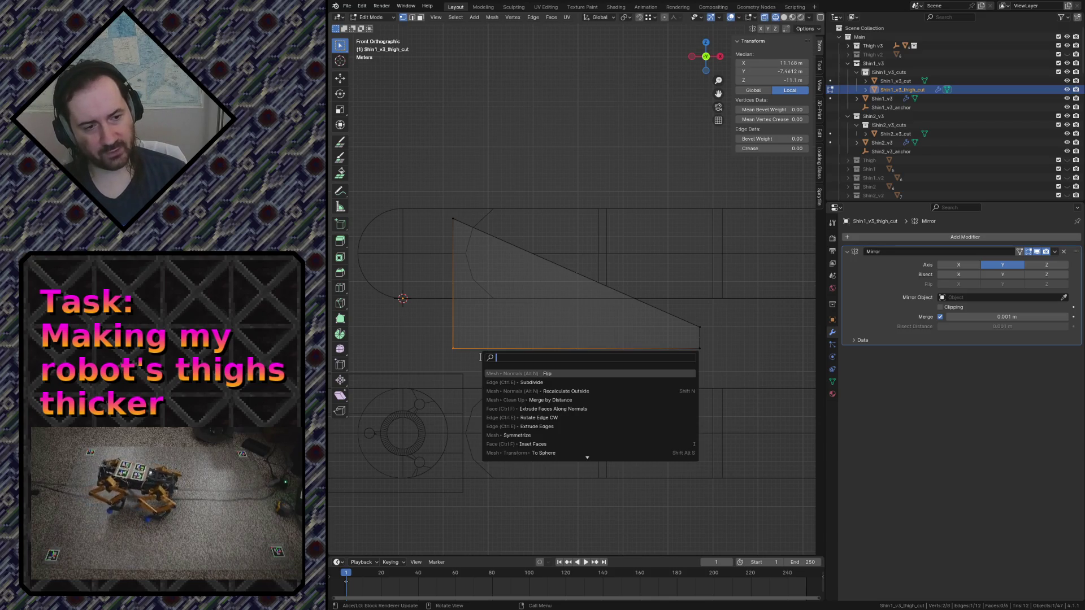
{"action": "key", "text": "Escape"}
{"action": "key", "text": "shift+s"}
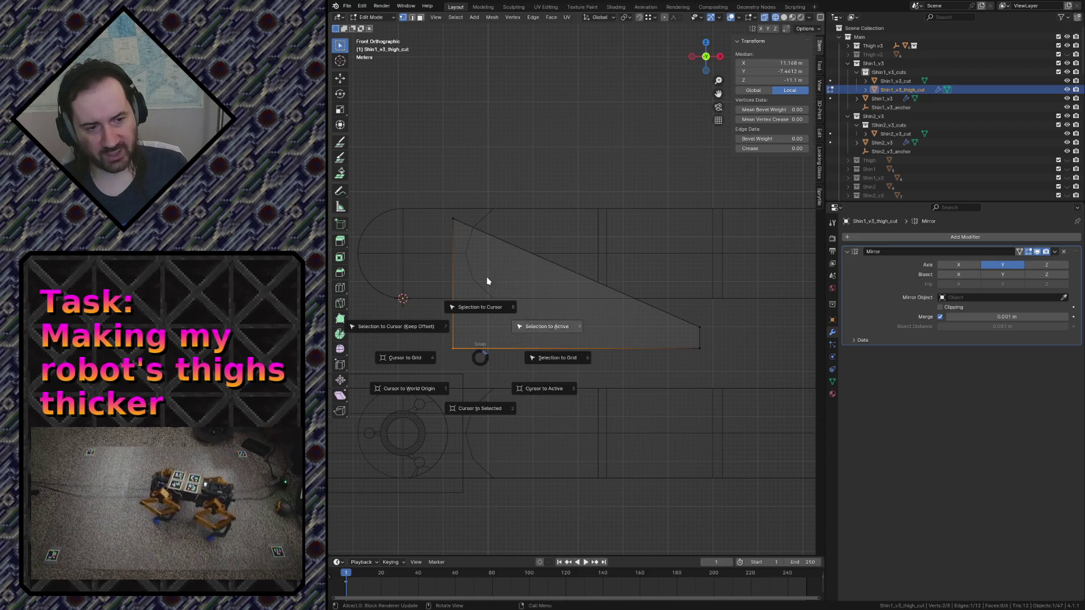
{"action": "left_click", "coordinate": [424, 326]}
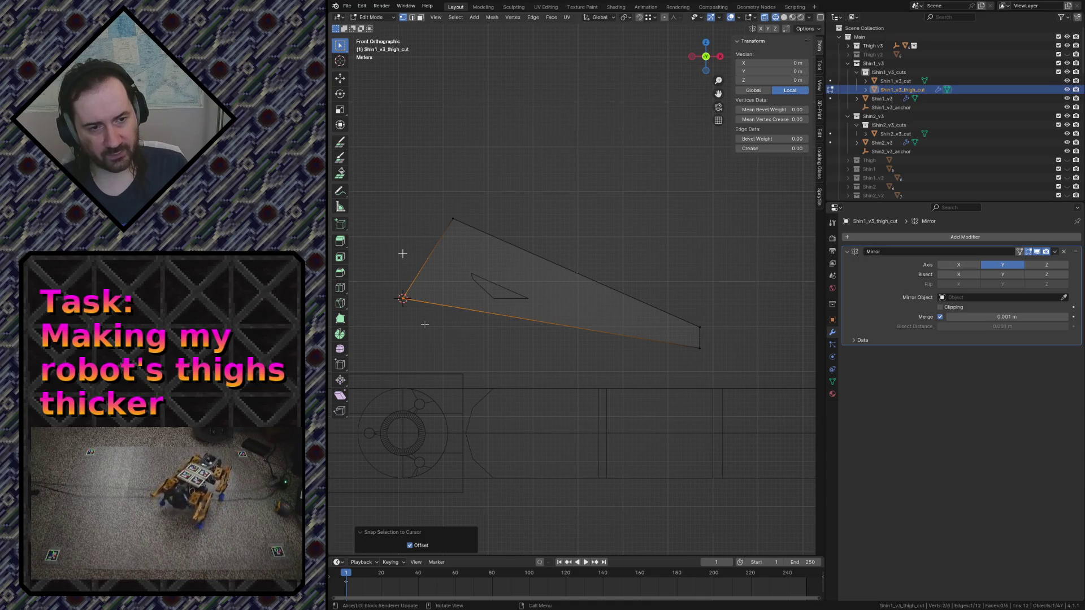
Move the snapped corner down, then undo both the move and the cursor snap
{"action": "key", "text": "g"}
{"action": "key", "text": "z"}
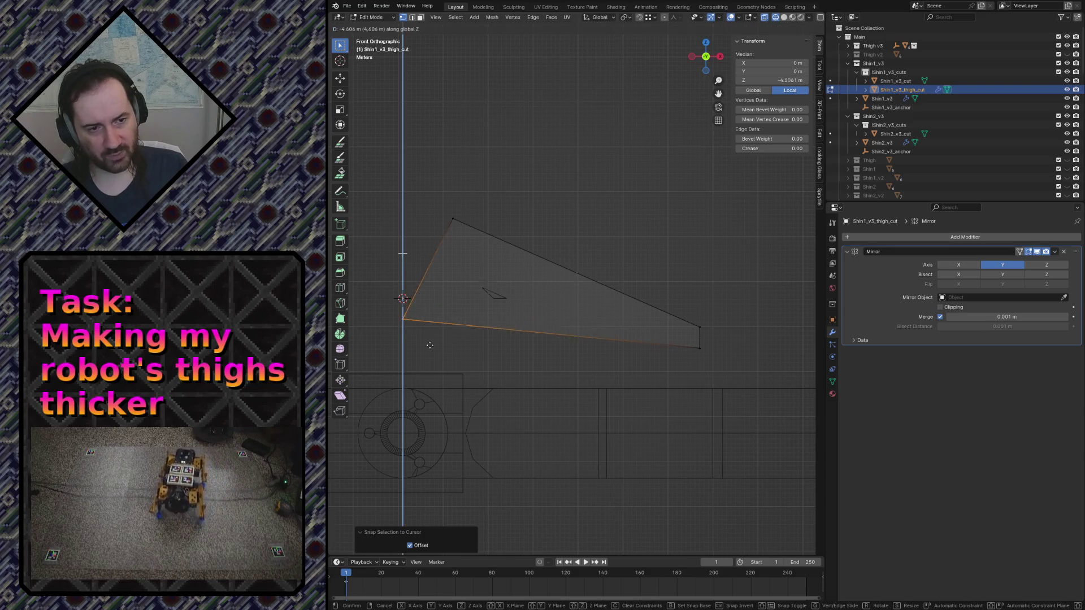
{"action": "left_click", "coordinate": [435, 368]}
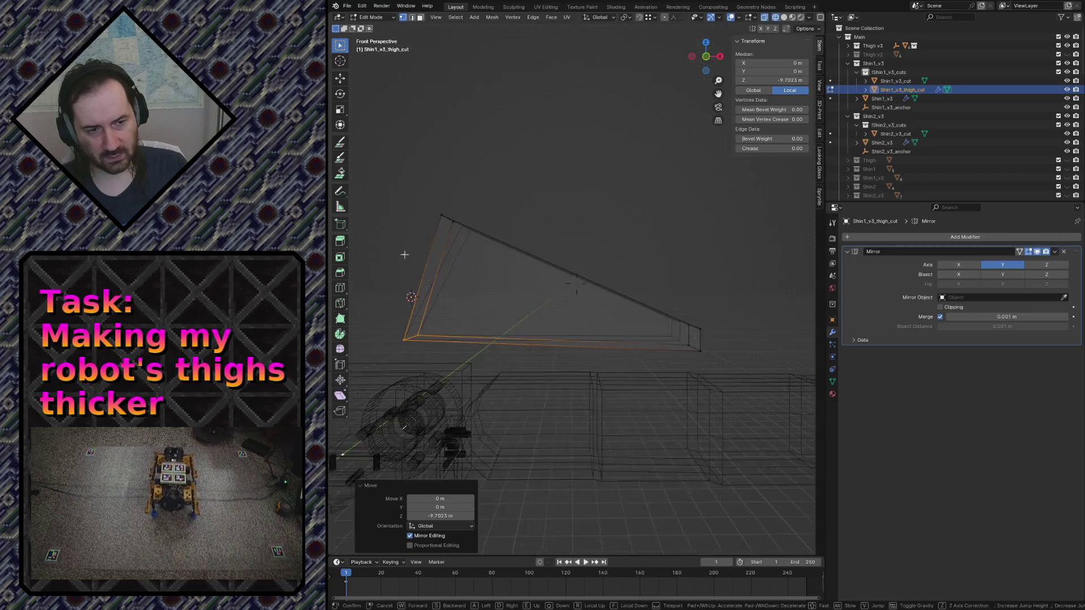
{"action": "middle_click_drag", "start_coordinate": [403, 253], "coordinate": [510, 217]}
{"action": "key", "text": "ctrl+z"}
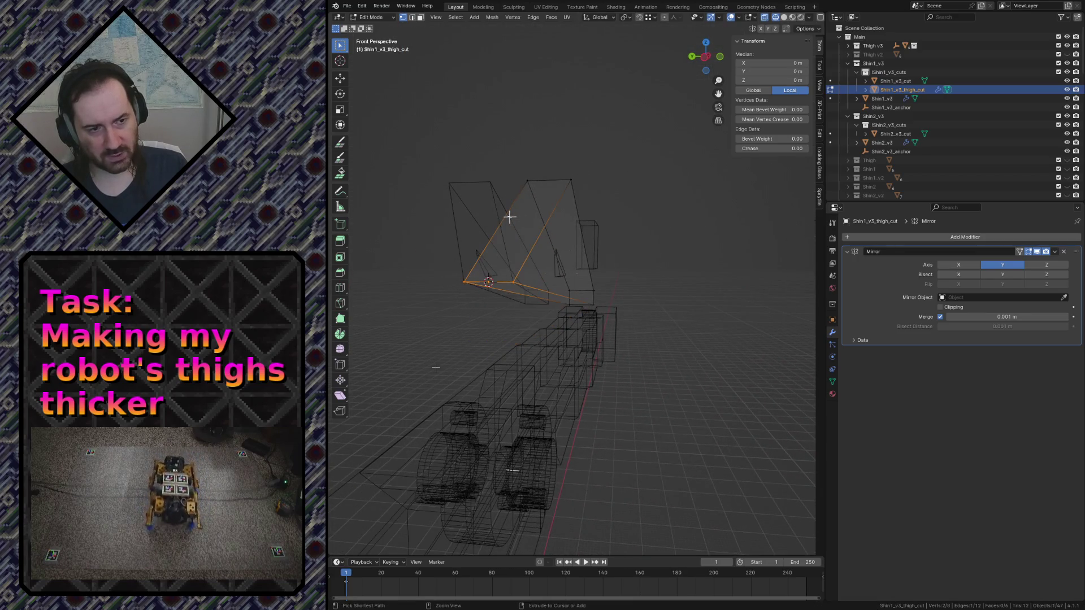
{"action": "key", "text": "ctrl+z"}
Fly back through the scene to inspect the leg and return to the front view
{"action": "key", "text": "shift+grave"}
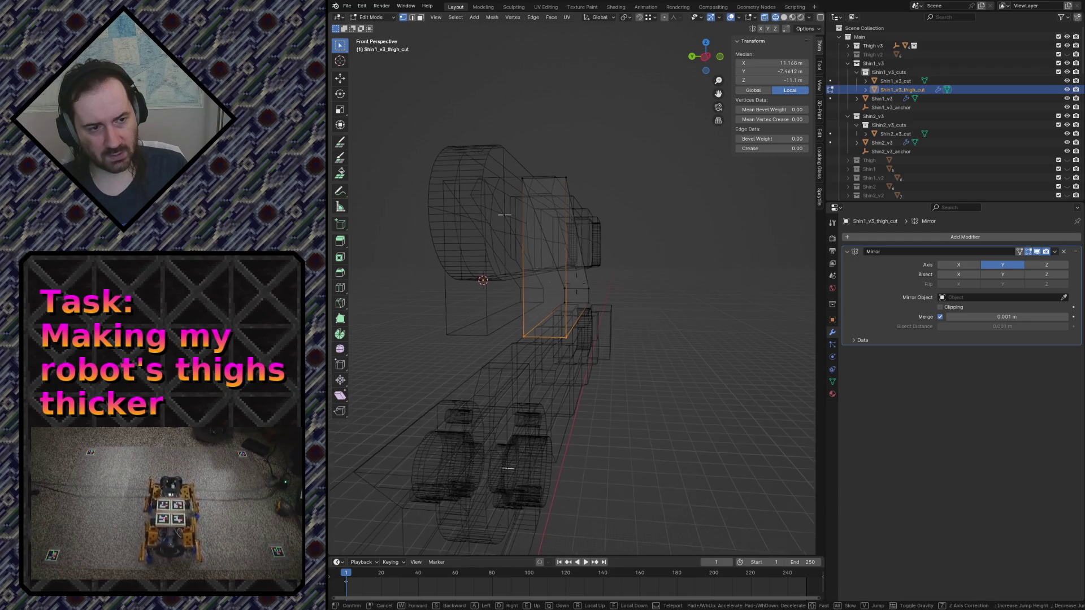
{"action": "key", "text": "s"}
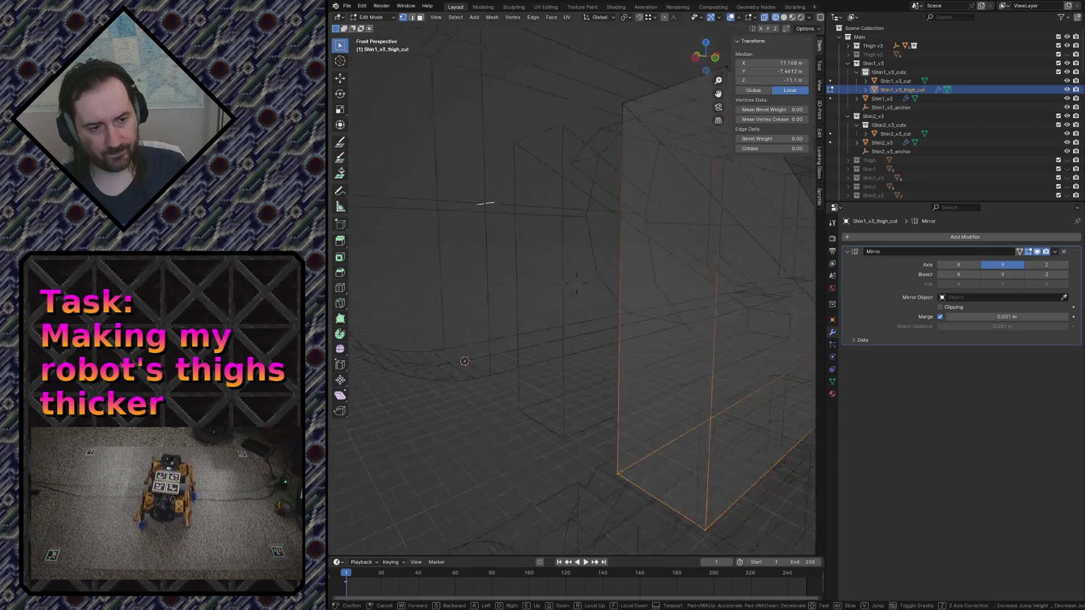
{"action": "left_click", "coordinate": [545, 247]}
{"action": "key", "text": "KP_1"}
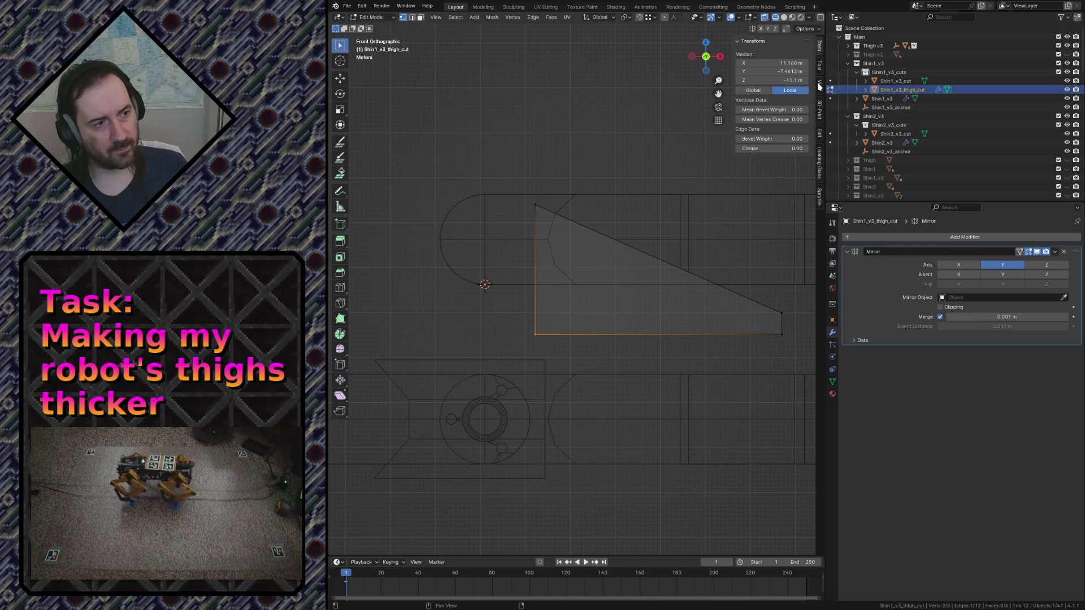
Set the selected corner's global X to the 3D cursor's X coordinate
{"action": "left_click", "coordinate": [820, 85]}
{"action": "left_click", "coordinate": [778, 189]}
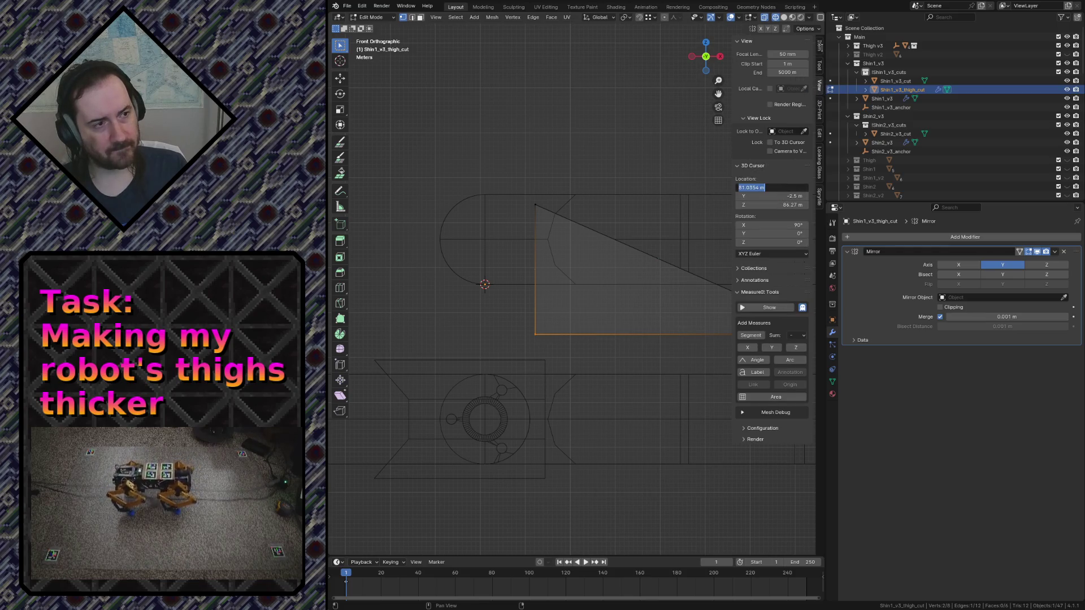
{"action": "left_click", "coordinate": [819, 48]}
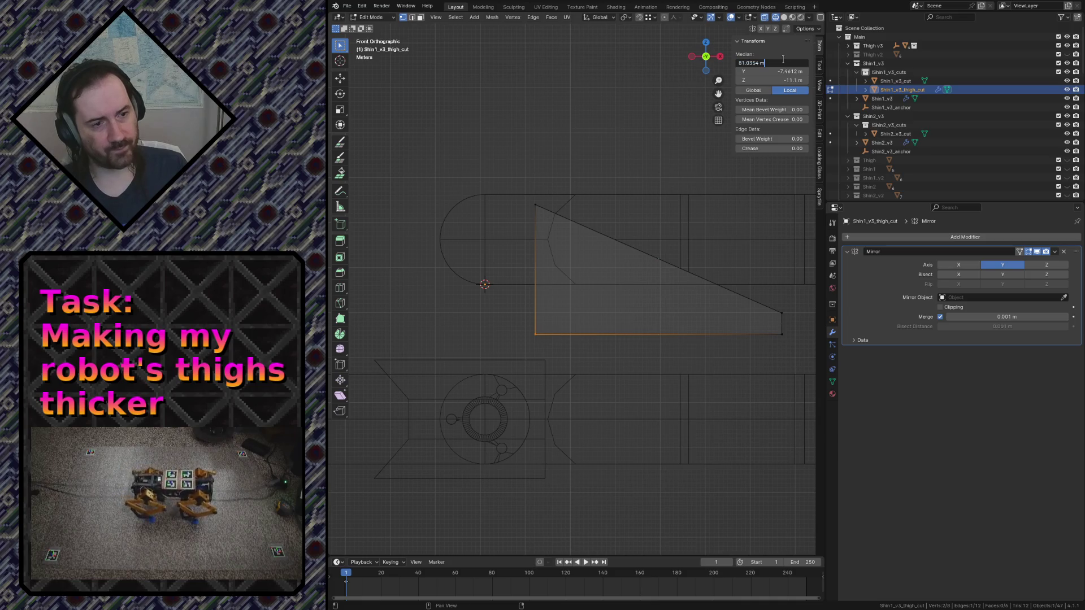
{"action": "key", "text": "Return"}
{"action": "left_click", "coordinate": [766, 92]}
{"action": "left_click", "coordinate": [774, 62]}
{"action": "key", "text": "Return"}
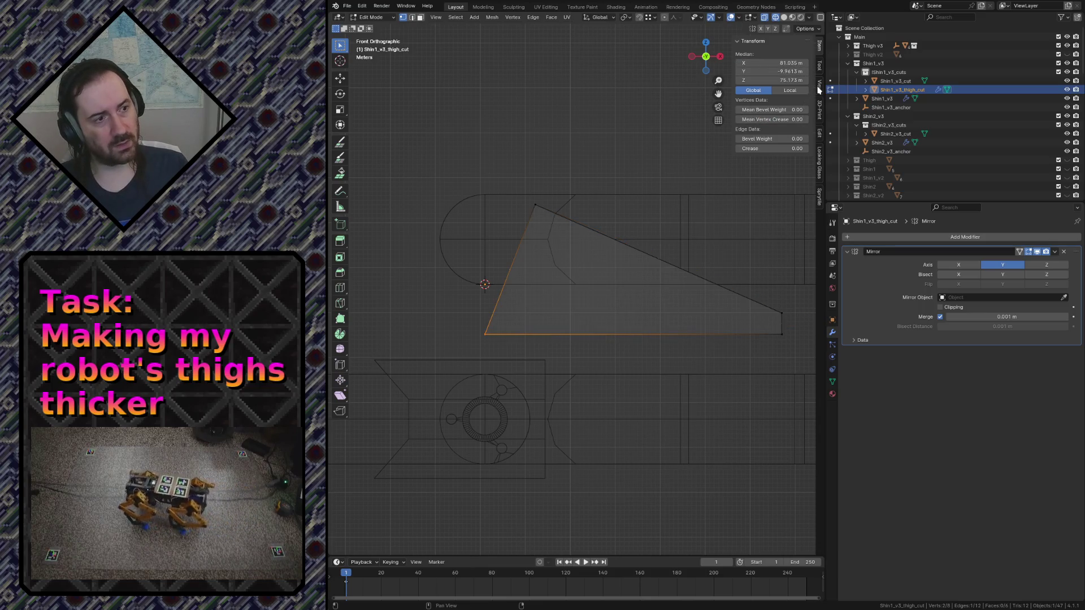
Copy the 3D cursor's Z and paste it as the corner's Z coordinate
{"action": "left_click", "coordinate": [818, 87]}
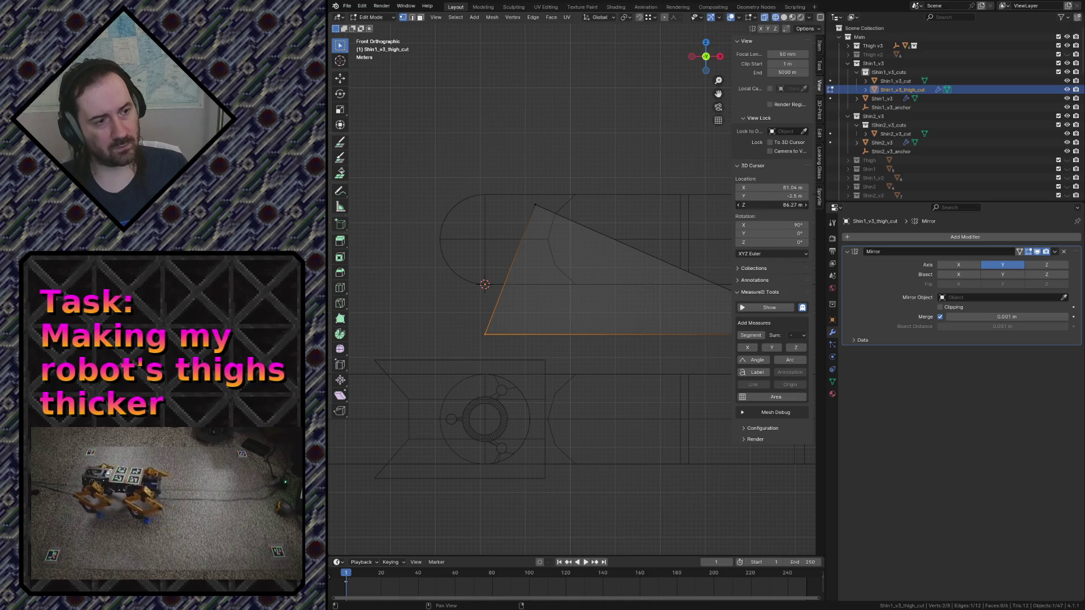
{"action": "key", "text": "ctrl+c"}
{"action": "key", "text": "Escape"}
{"action": "left_click", "coordinate": [819, 52]}
{"action": "left_click", "coordinate": [770, 80]}
{"action": "key", "text": "ctrl+v"}
{"action": "key", "text": "Return"}
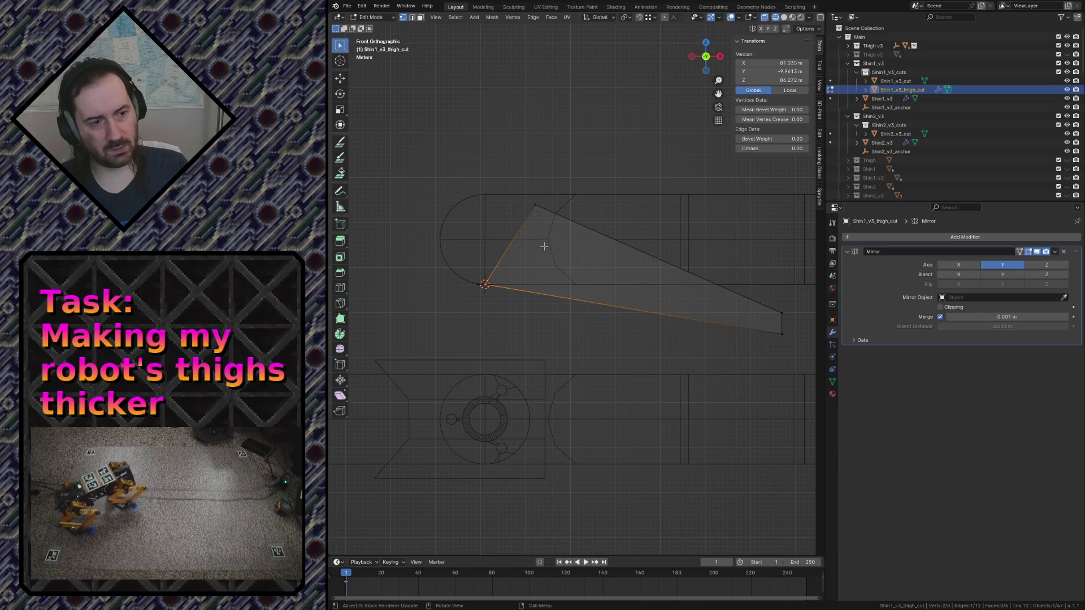
Move the vertex along Z by an exact offset of -10
{"action": "key", "text": "g"}
{"action": "key", "text": "z"}
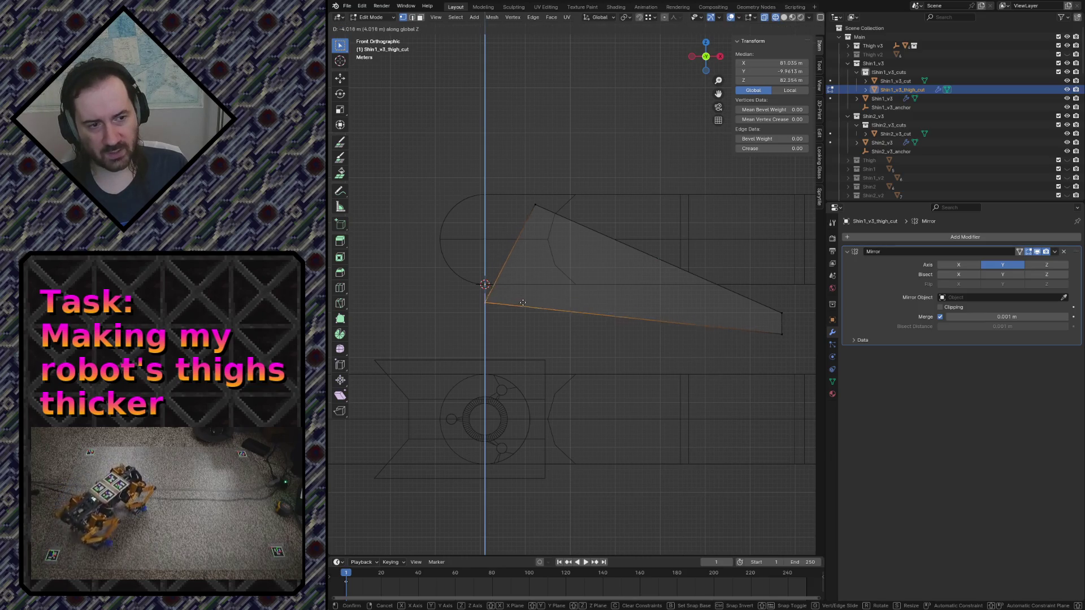
{"action": "left_click", "coordinate": [520, 316]}
{"action": "left_click", "coordinate": [428, 526]}
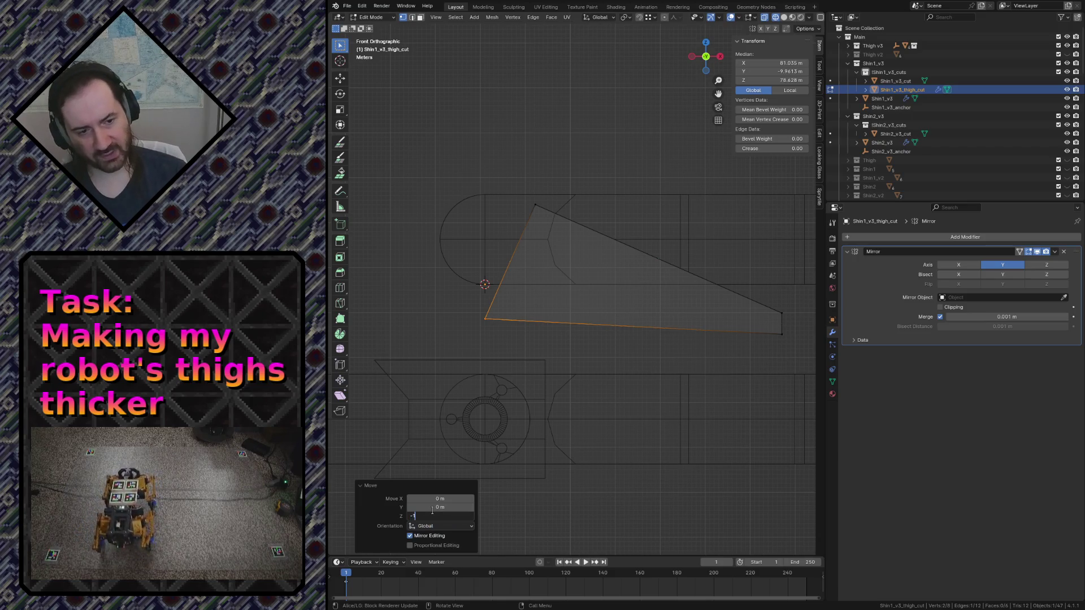
{"action": "type", "text": "-10"}
{"action": "key", "text": "Return"}
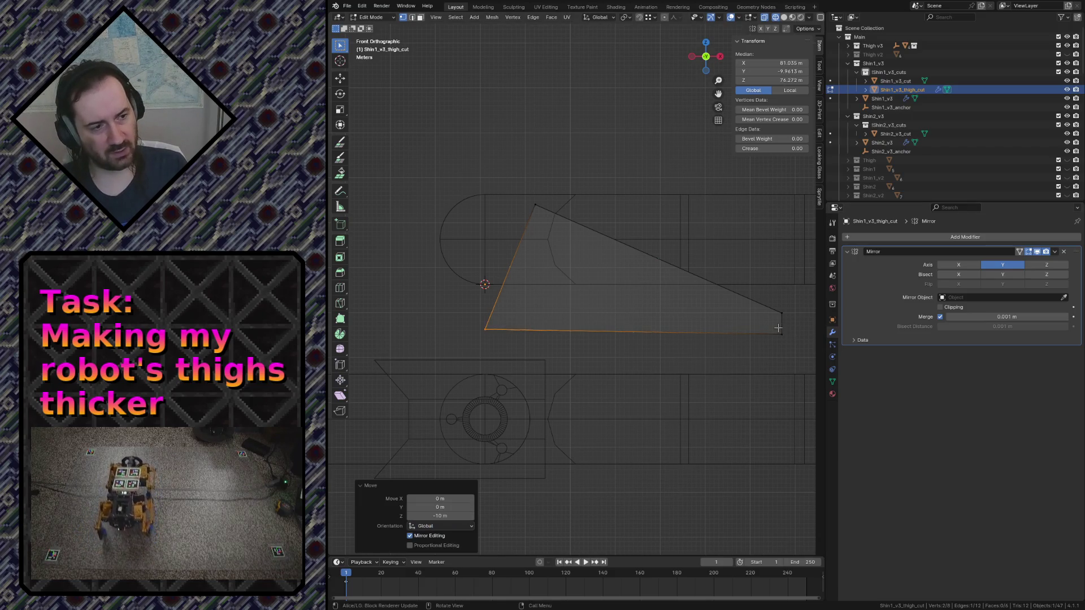
Snap the wedge's bottom-left vertex onto the 3D cursor at the pivot and leave Edit Mode
{"action": "left_click", "coordinate": [779, 330]}
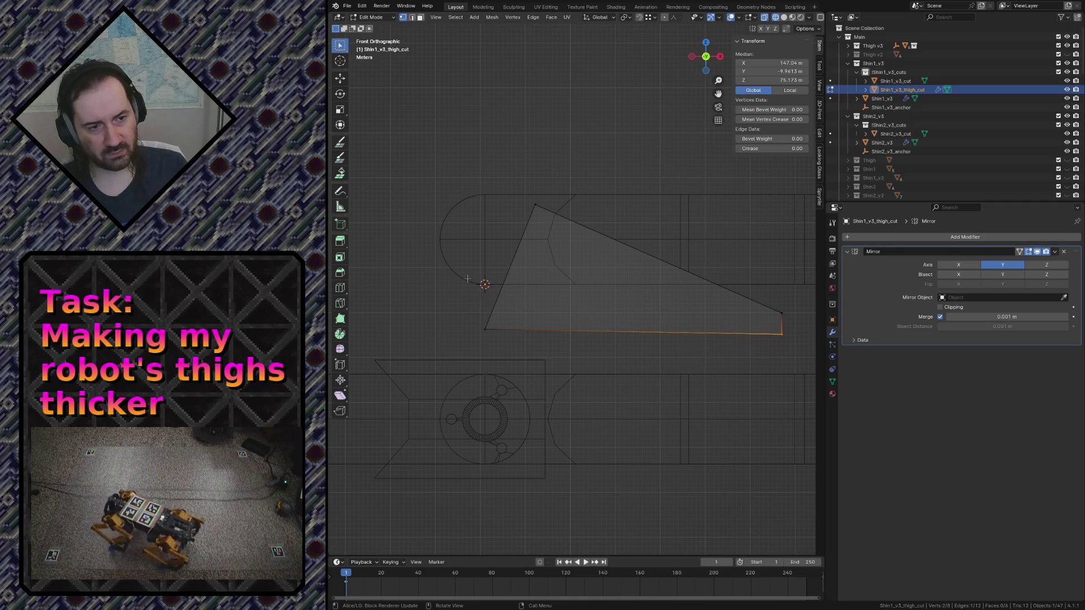
{"action": "left_click", "coordinate": [517, 338]}
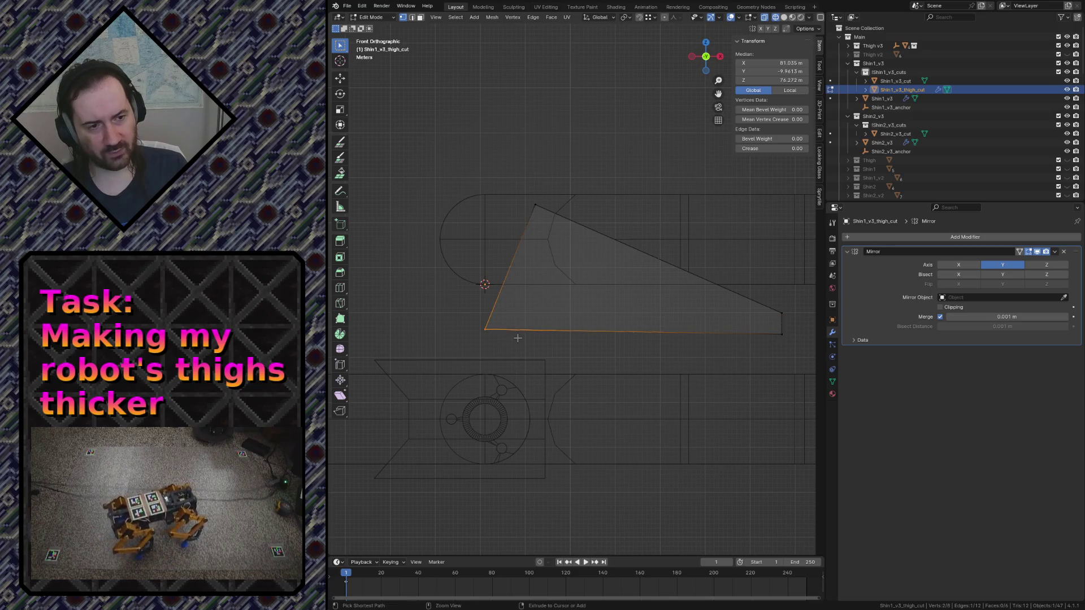
{"action": "key", "text": "shift+s"}
{"action": "key", "text": "8"}
{"action": "key", "text": "alt+a"}
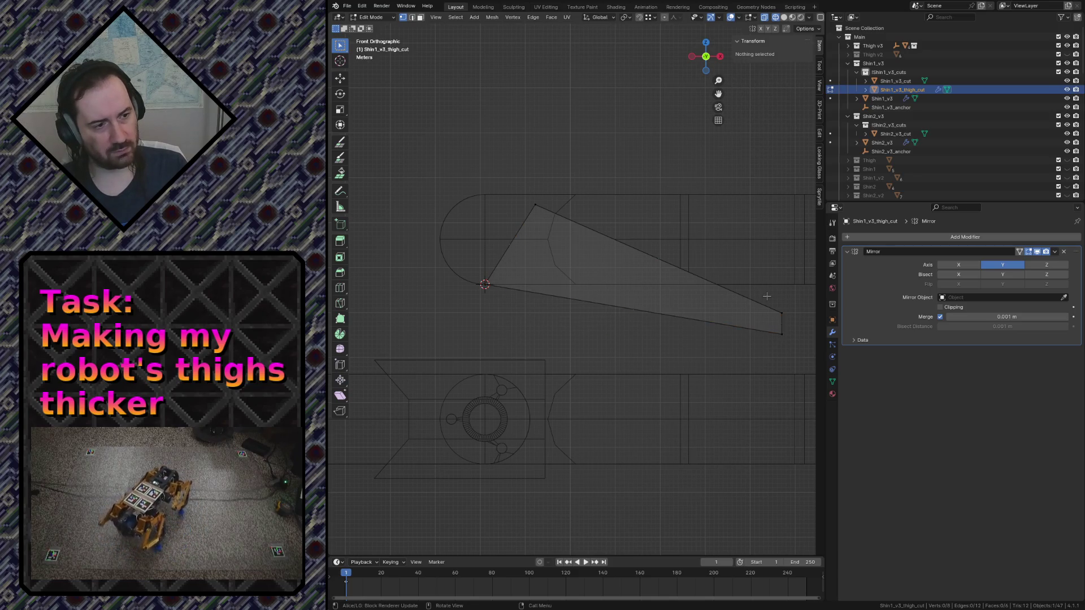
{"action": "key", "text": "Tab"}
{"action": "middle_click_drag", "start_coordinate": [675, 322], "coordinate": [662, 322]}
Switch to solid shading and walk the view into and through the leg model
{"action": "key", "text": "z"}
{"action": "left_click", "coordinate": [712, 323]}
{"action": "key", "text": "shift+grave"}
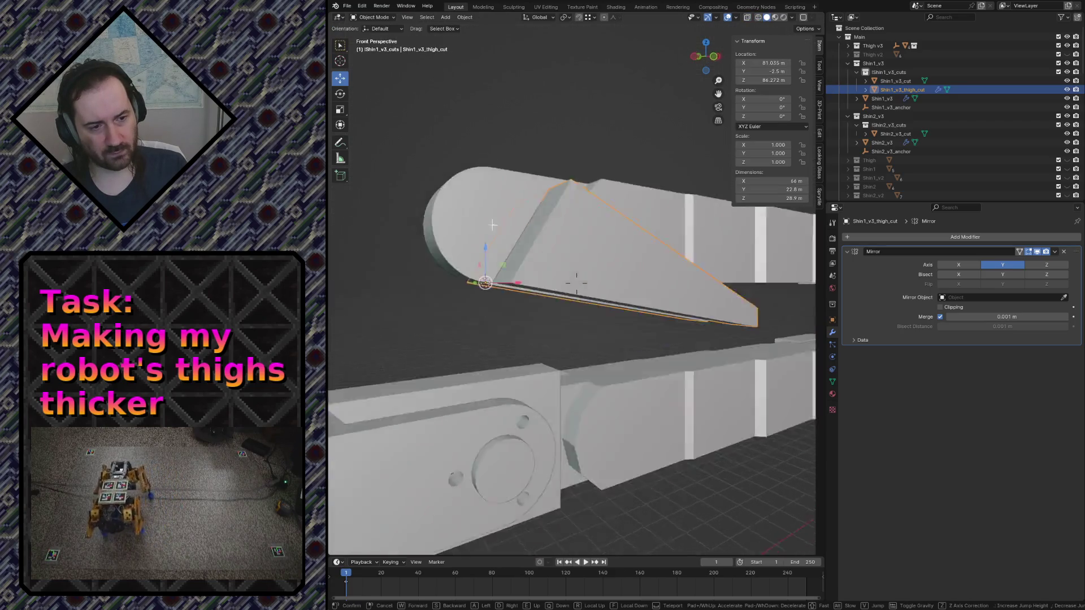
{"action": "key", "text": "w"}
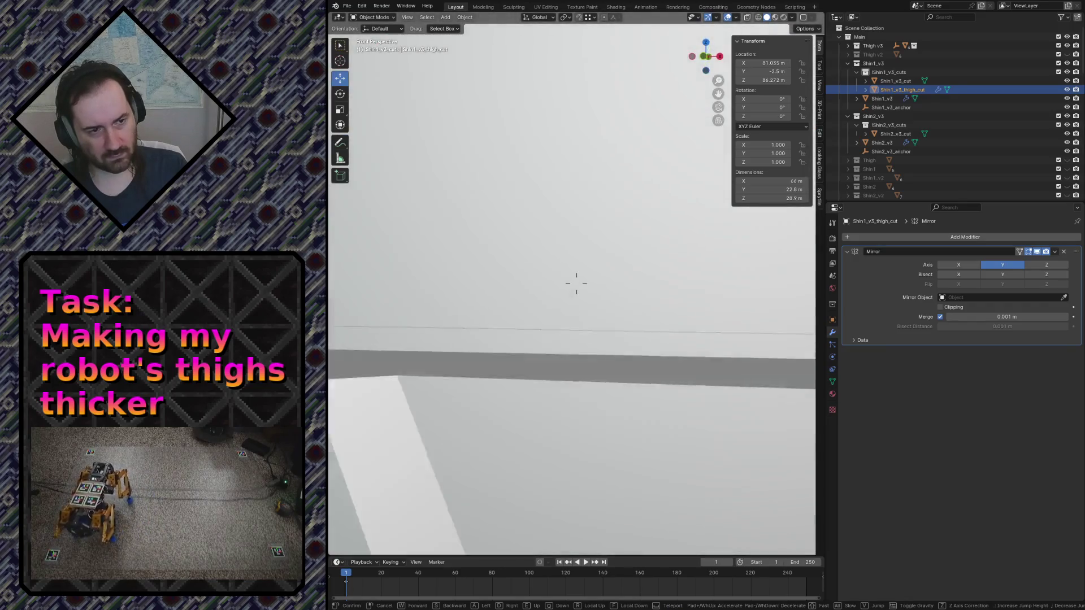
{"action": "key", "text": "w"}
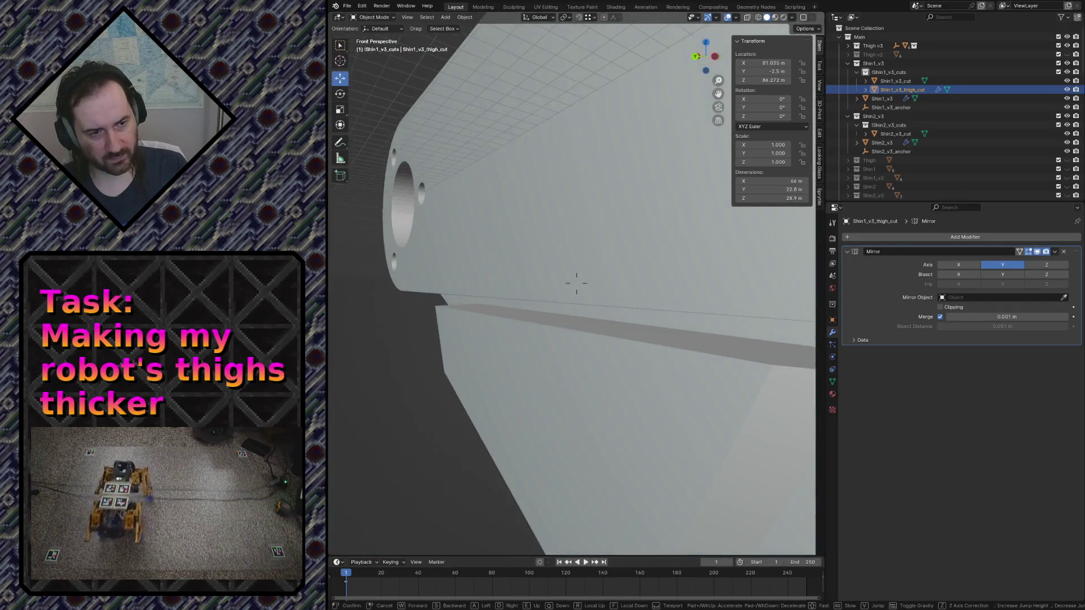
{"action": "key", "text": "w"}
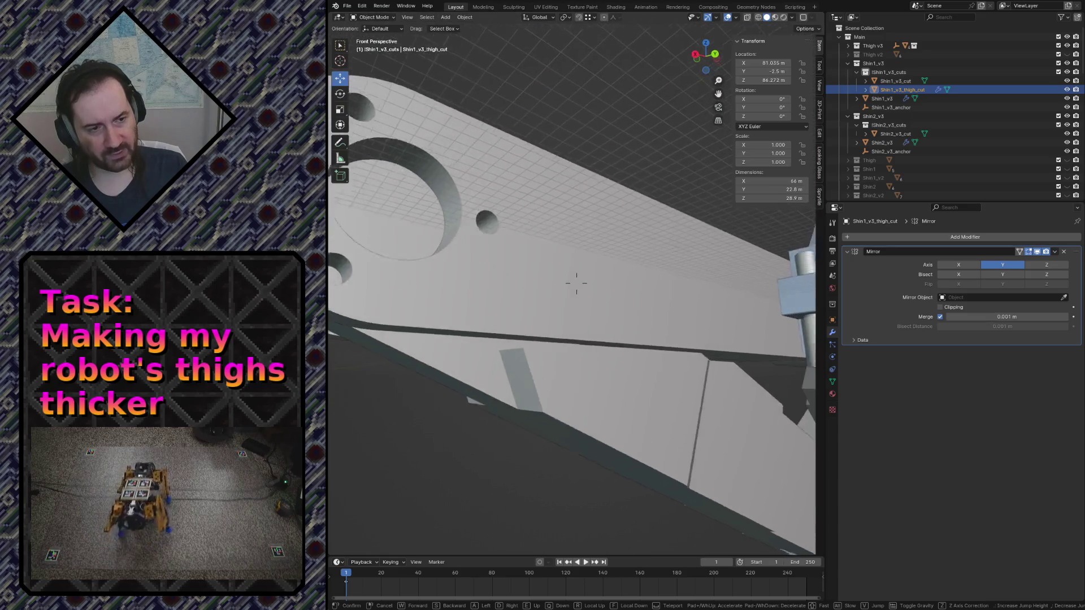
{"action": "key", "text": "w"}
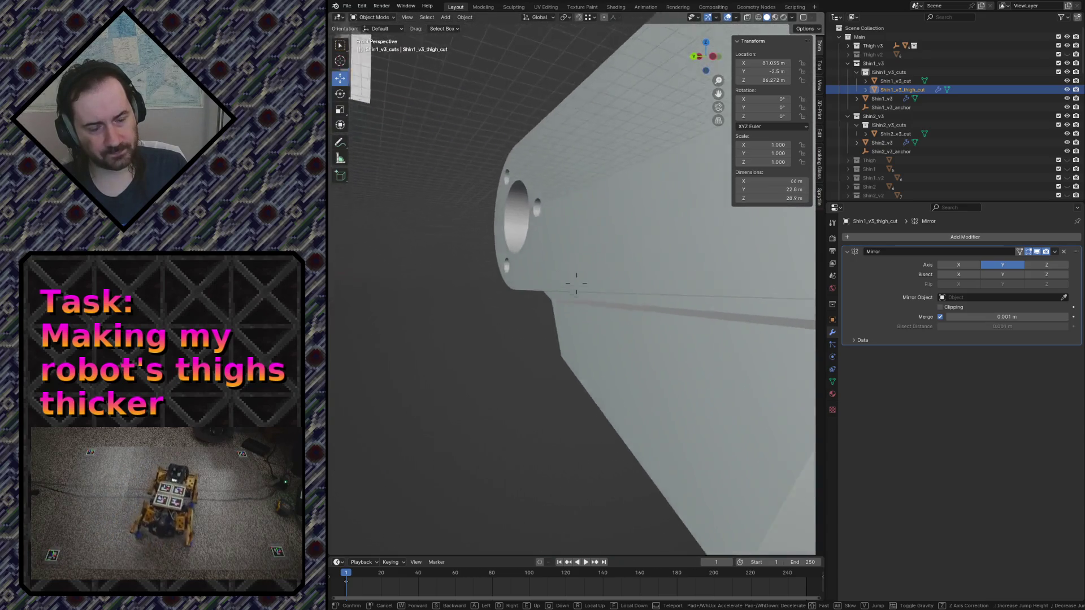
{"action": "left_click", "coordinate": [577, 280]}
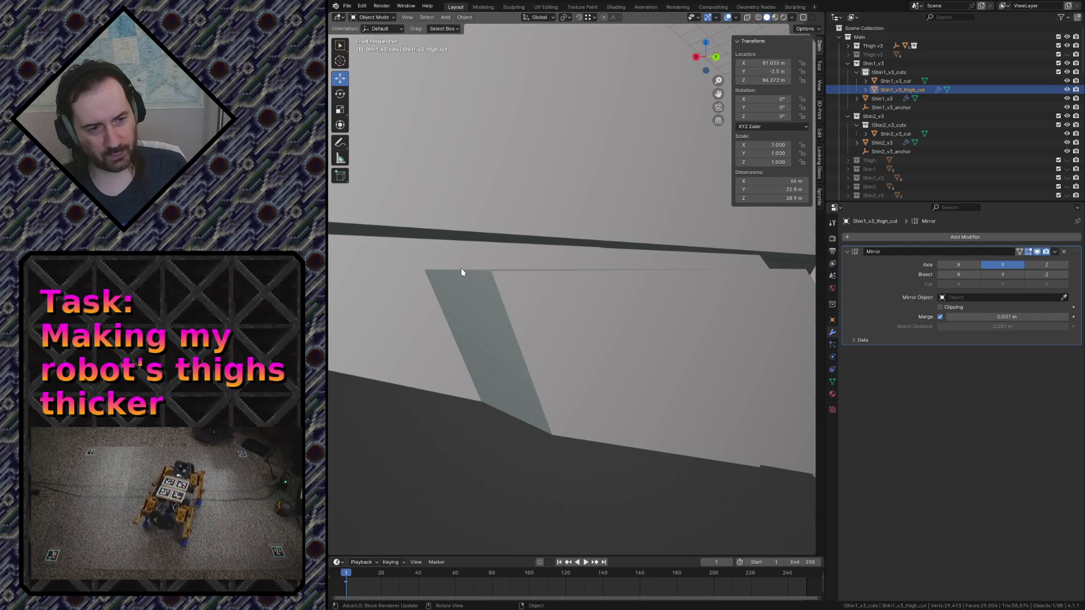
Walk along the cut surface and the robot legs to inspect the wedge cut from more angles
{"action": "key", "text": "shift+grave"}
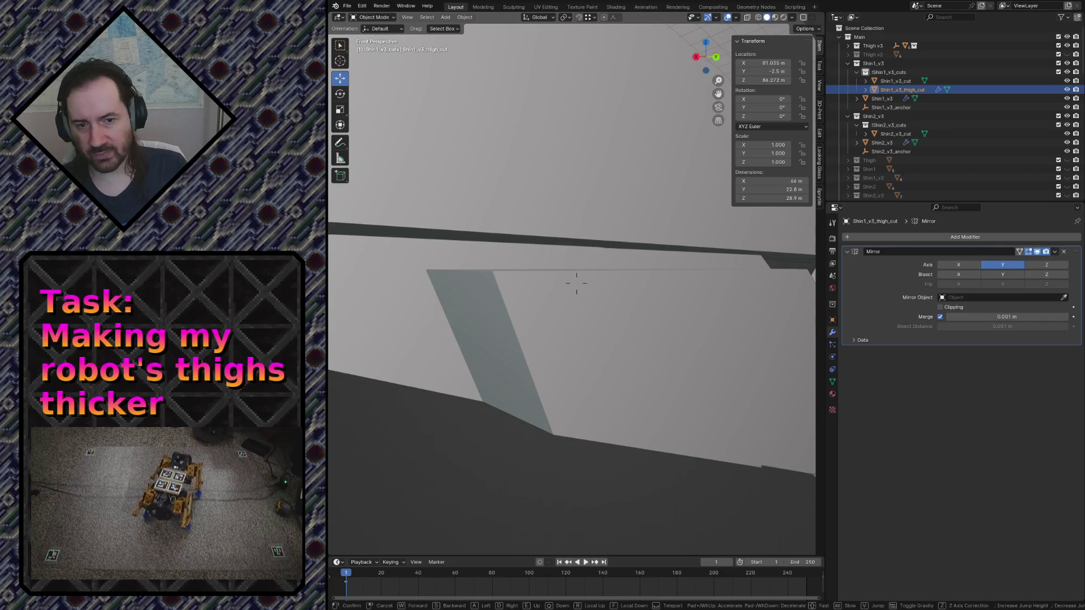
{"action": "key", "text": "w"}
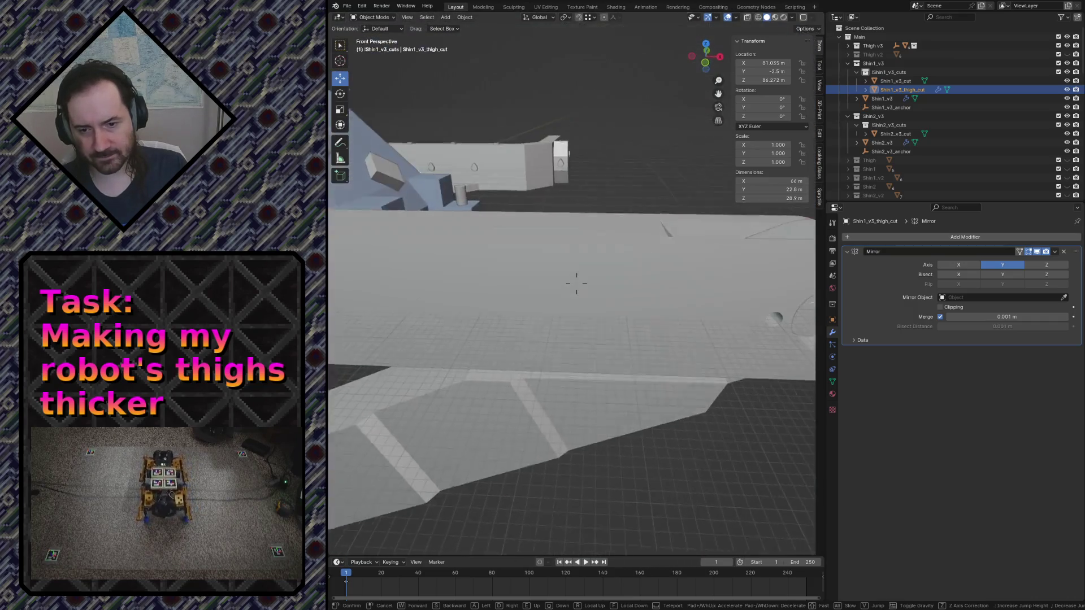
{"action": "left_click", "coordinate": [542, 271]}
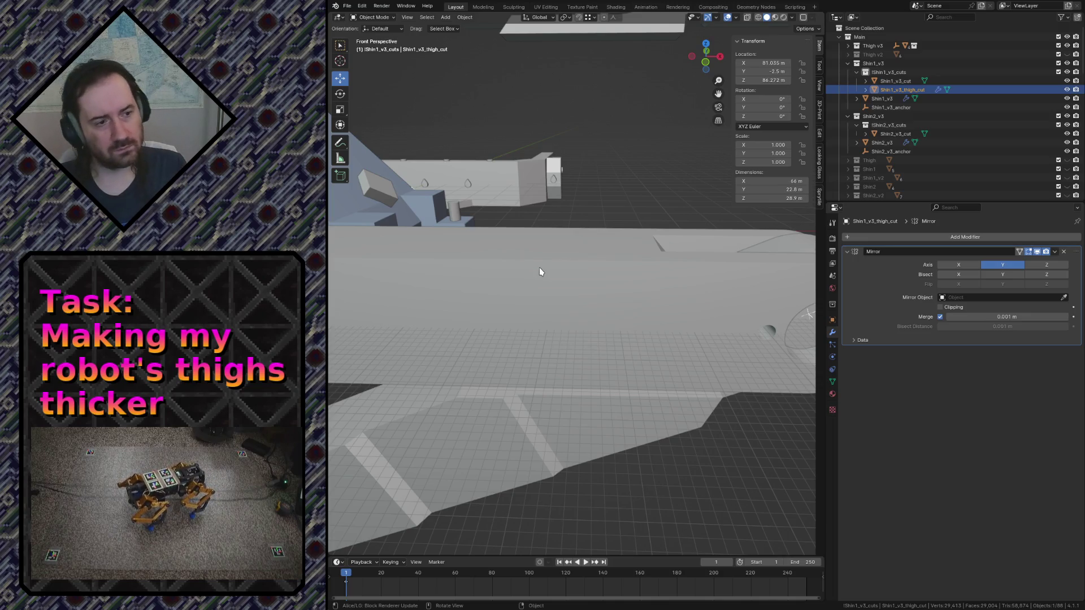
{"action": "key", "text": "shift+grave"}
{"action": "key", "text": "w"}
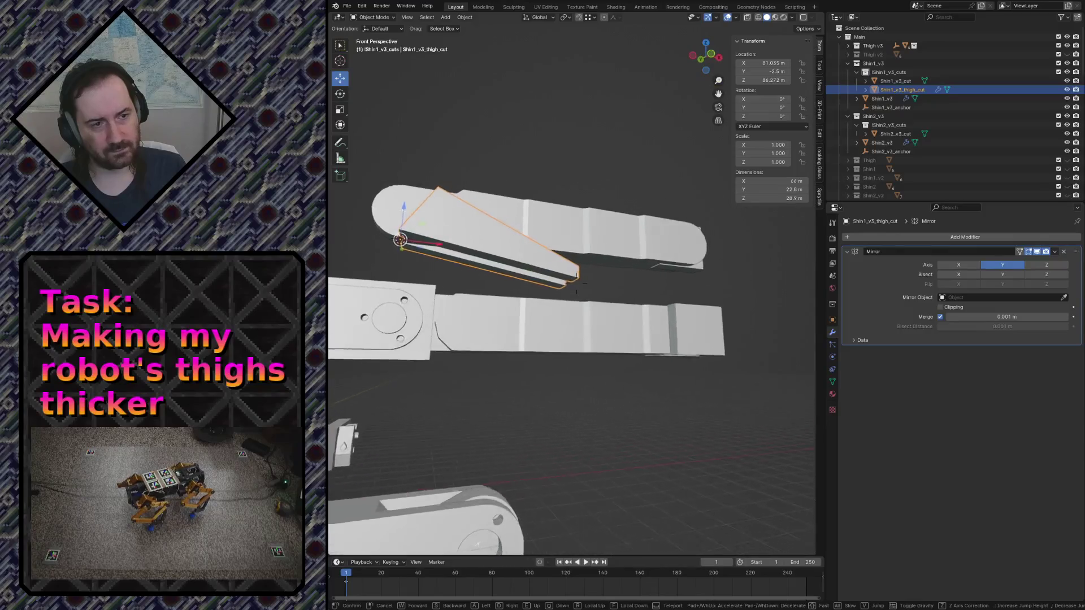
{"action": "left_click", "coordinate": [576, 282]}
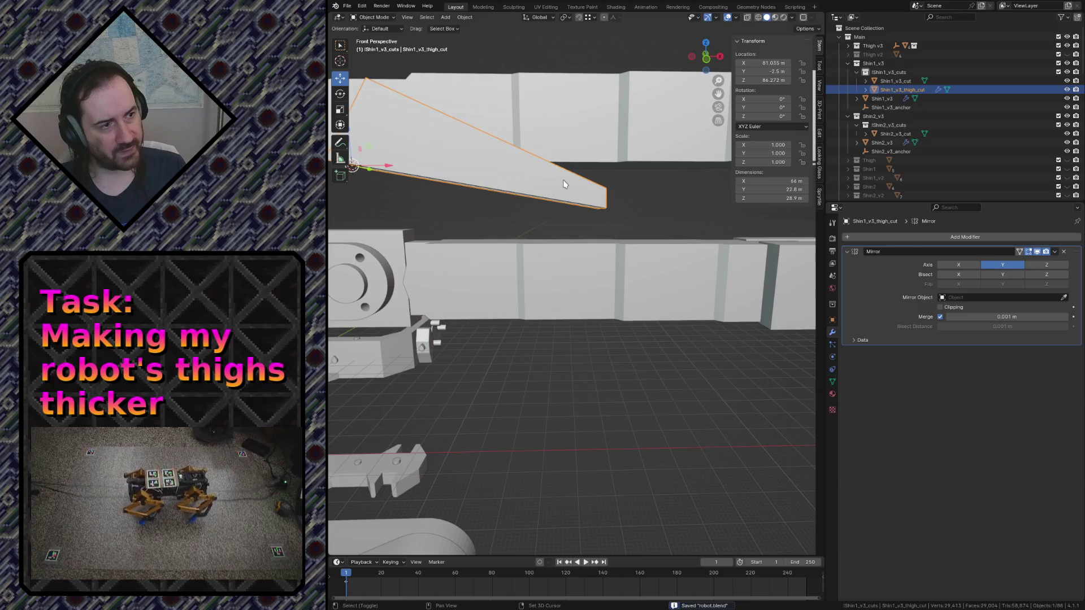
Delete an accidental duplicate and reselect the Shin1 thigh-cut wedge
{"action": "key", "text": "shift+d"}
{"action": "key", "text": "Escape"}
{"action": "key", "text": "x"}
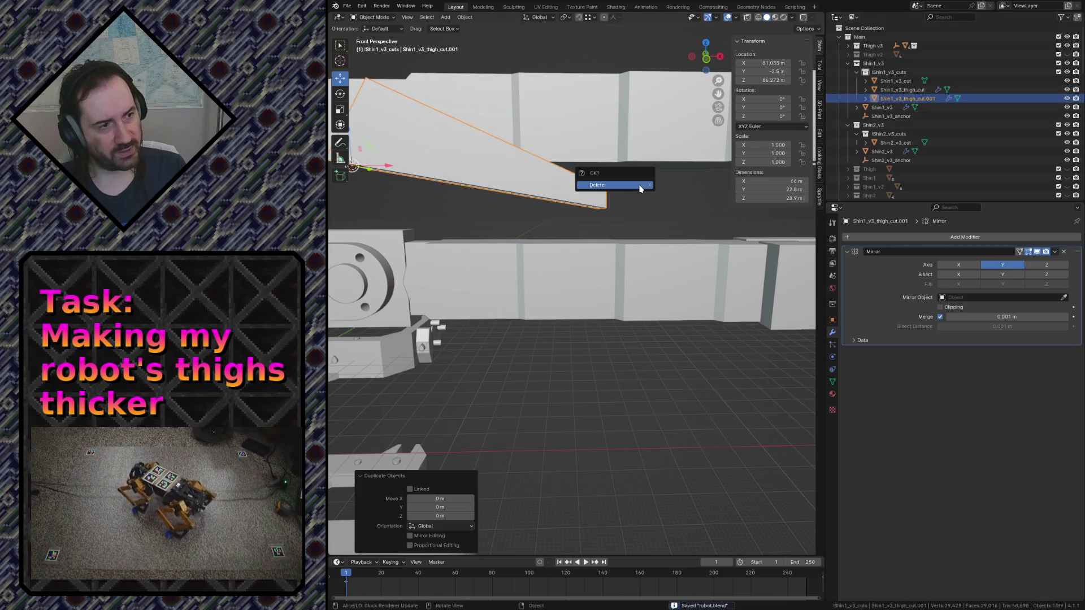
{"action": "left_click", "coordinate": [641, 188]}
{"action": "left_click", "coordinate": [486, 156]}
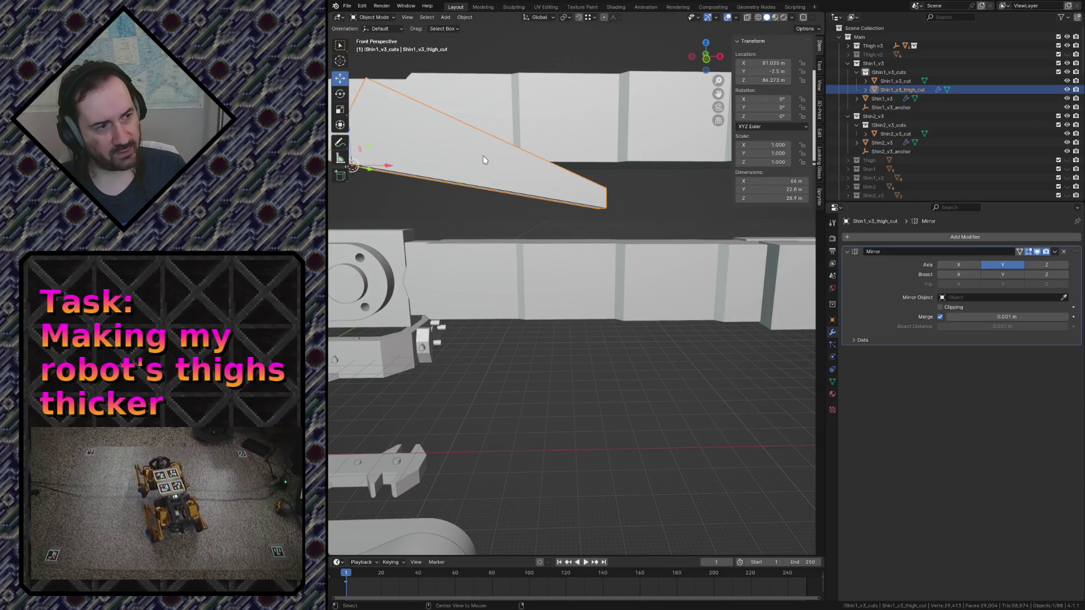
Make a linked copy of the wedge with zero X/Y/Z offset so it sits on the original
{"action": "key", "text": "shift+d"}
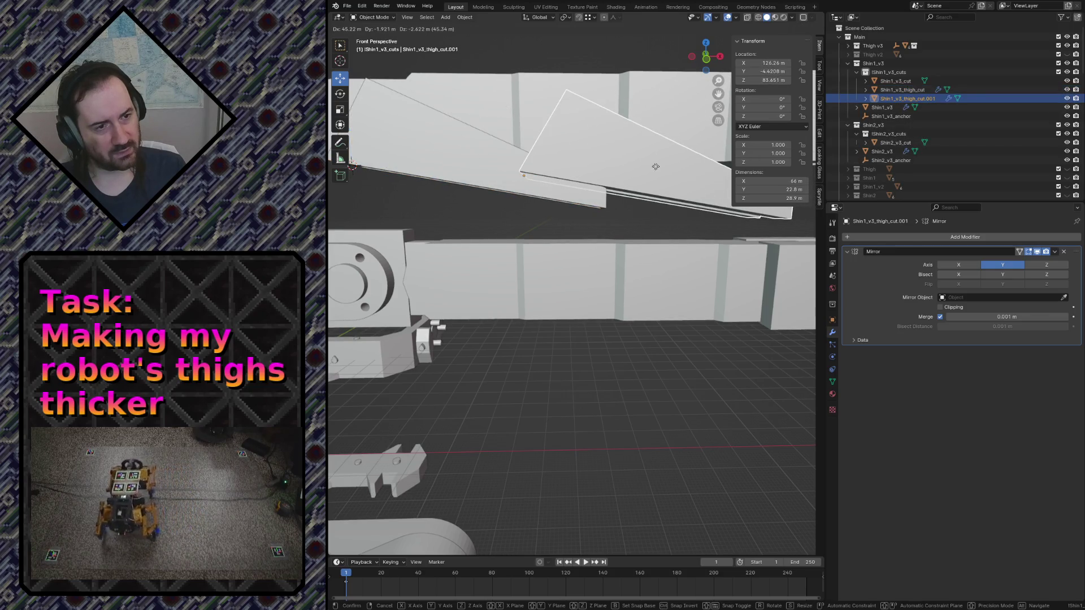
{"action": "left_click", "coordinate": [655, 166]}
{"action": "double_click", "coordinate": [440, 498]}
{"action": "type", "text": "0"}
{"action": "key", "text": "Return"}
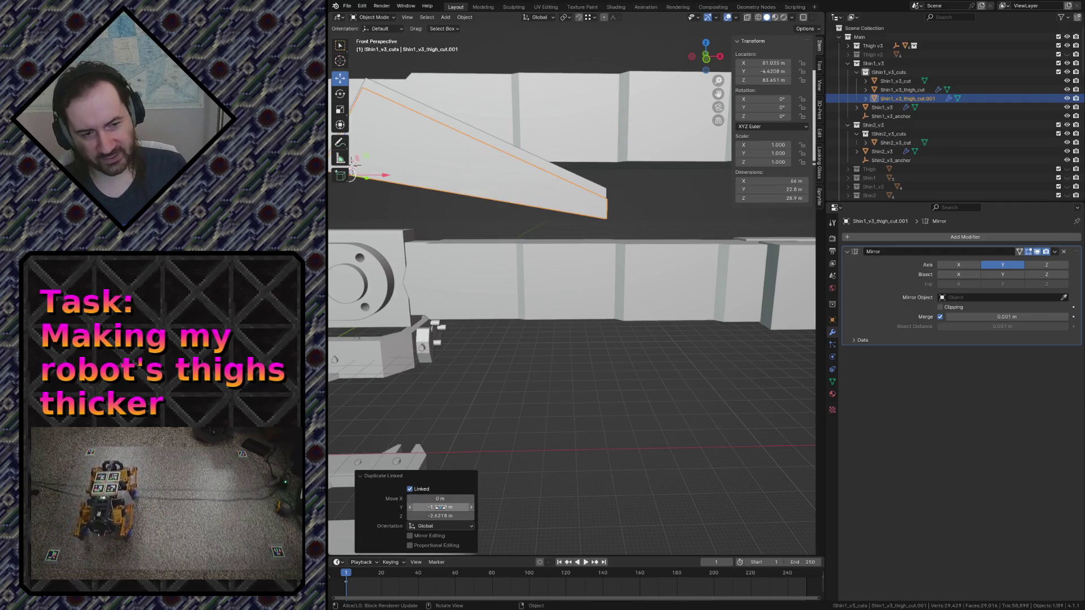
{"action": "key", "text": "Return"}
{"action": "key", "text": "Return"}
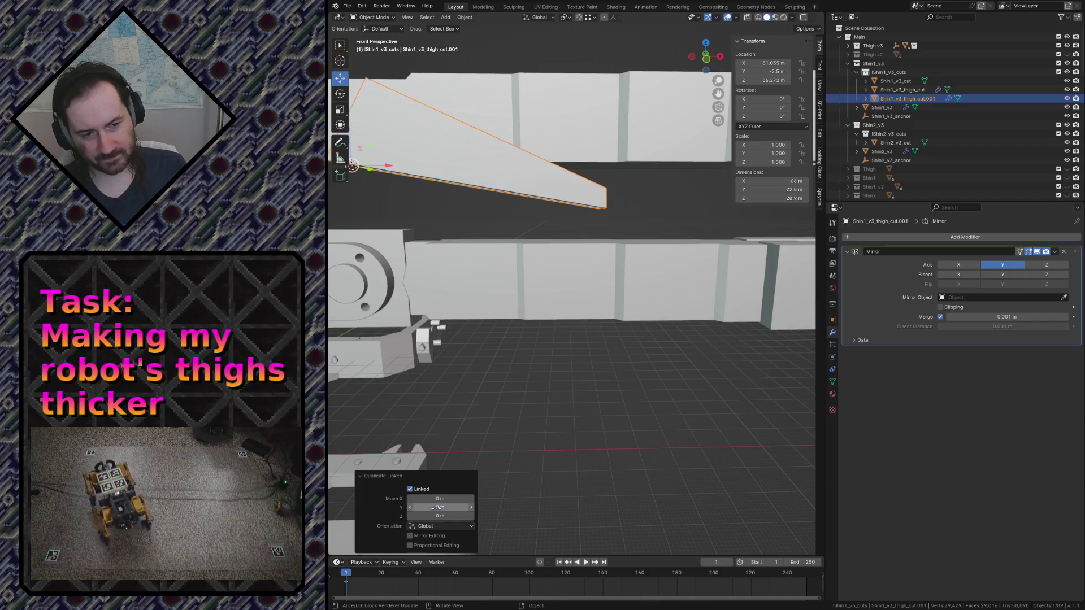
{"action": "key", "text": "shift+grave"}
{"action": "key", "text": "w"}
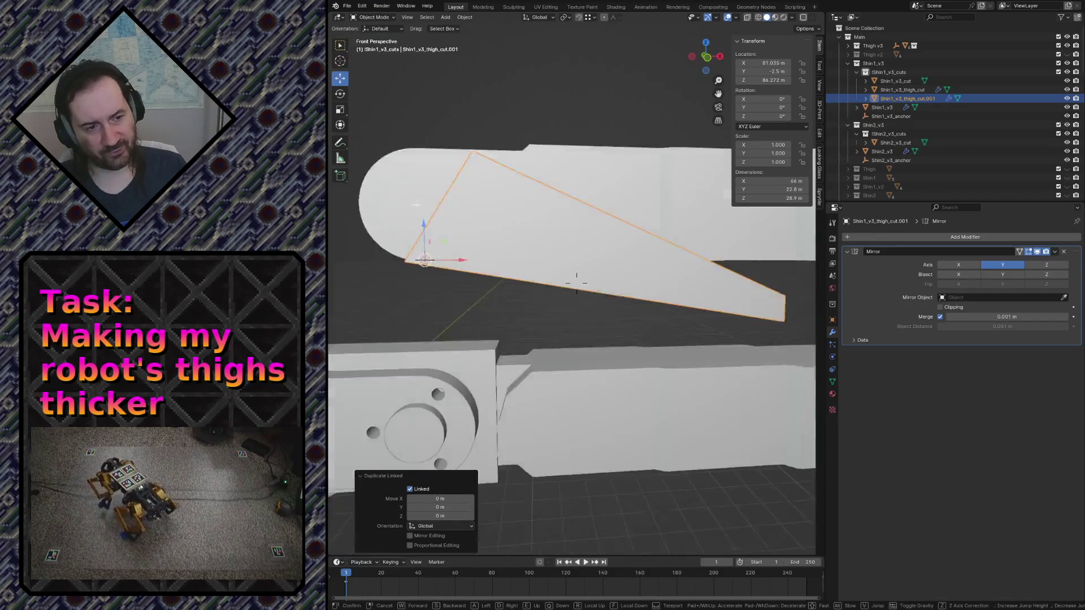
{"action": "key", "text": "s"}
{"action": "left_click", "coordinate": [655, 329]}
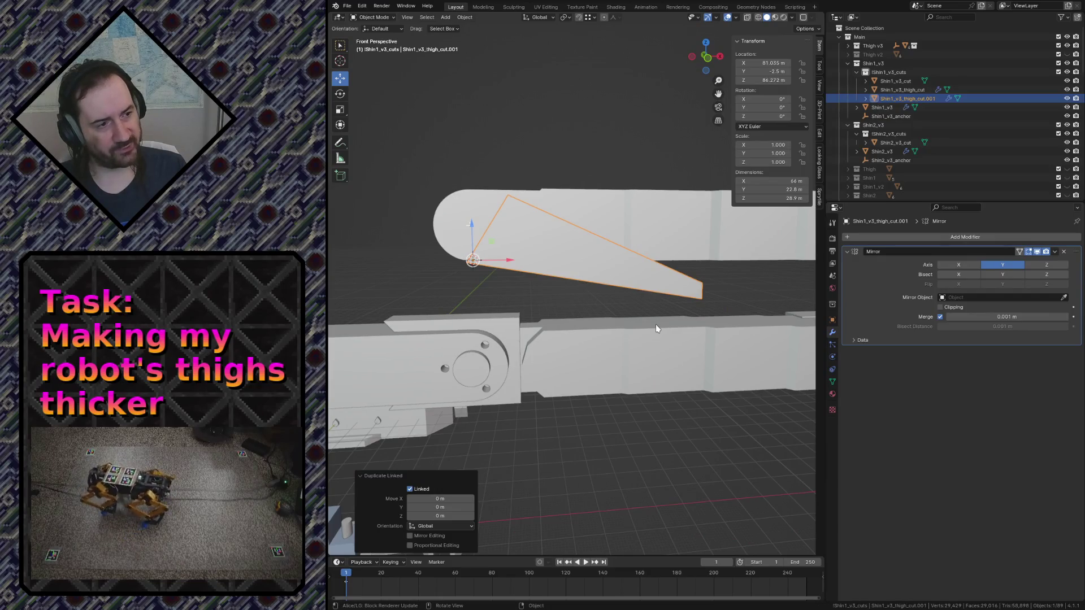
Drag the linked copy into the Shin2_v3_cuts collection in the Outliner
{"action": "left_click_drag", "start_coordinate": [894, 100], "coordinate": [897, 134]}
{"action": "scroll", "coordinate": [889, 186], "scroll_direction": "down", "scroll_amount": 2}
{"action": "type", "text": "2"}
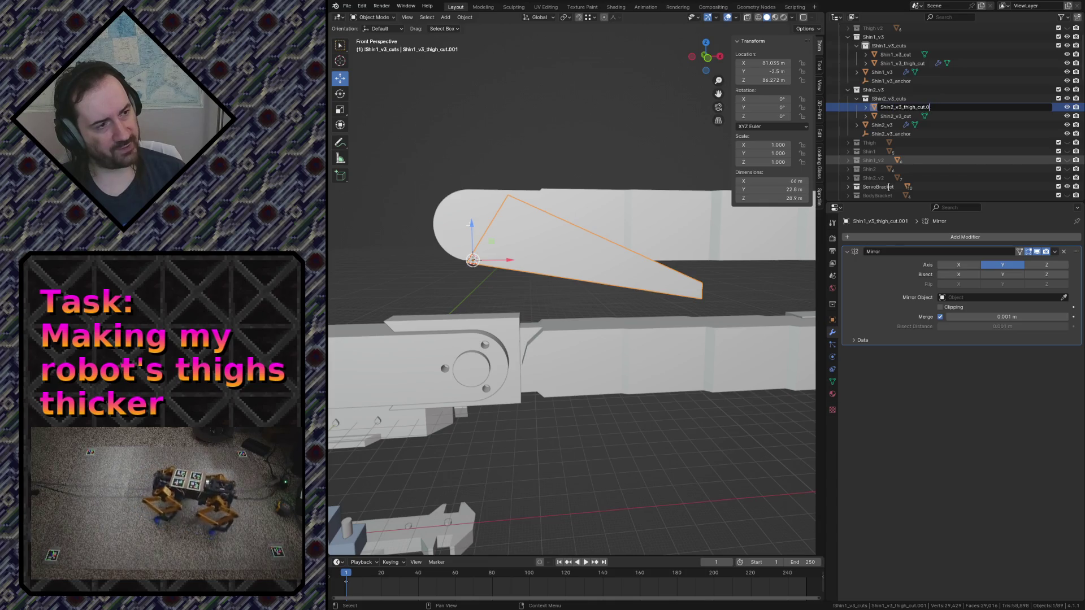
Rename the copy Shin2_v3_thigh_cut and give Shin2_v3 a third Boolean cutting with it
{"action": "key", "text": "Return"}
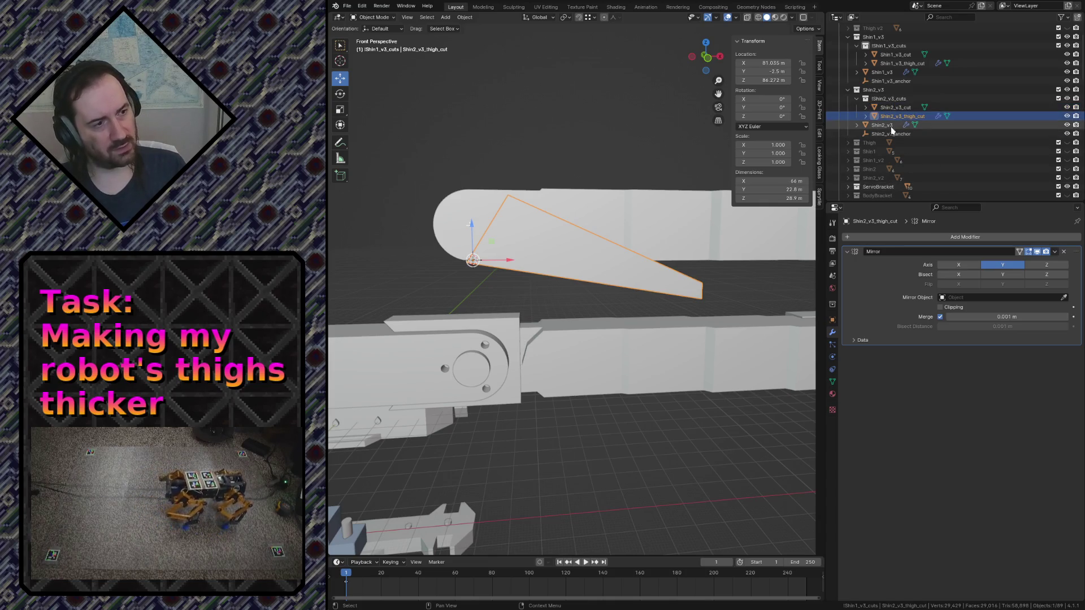
{"action": "left_click", "coordinate": [885, 125]}
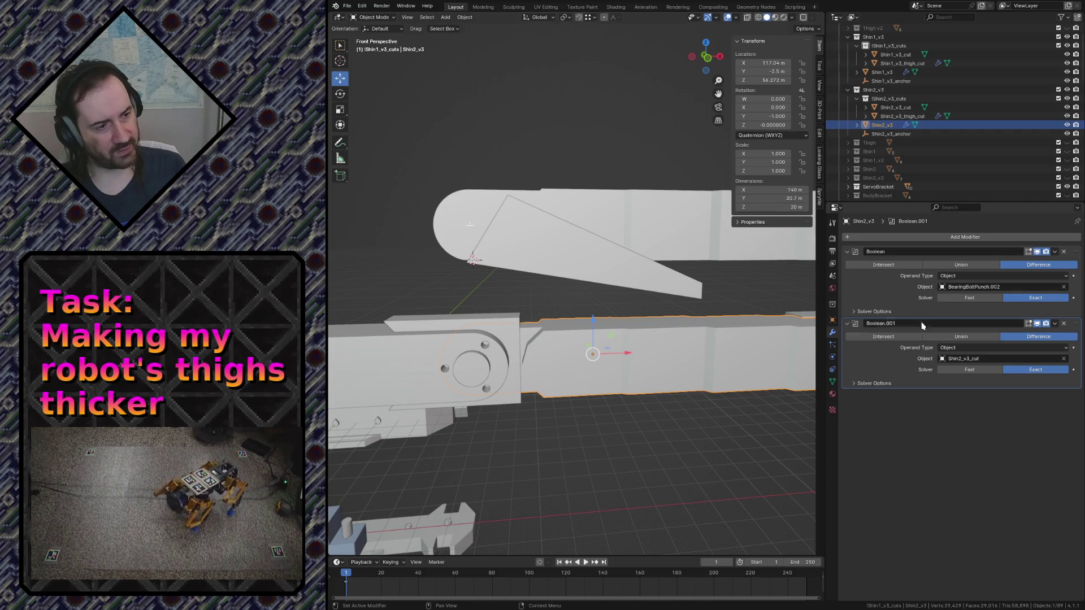
{"action": "left_click", "coordinate": [927, 236]}
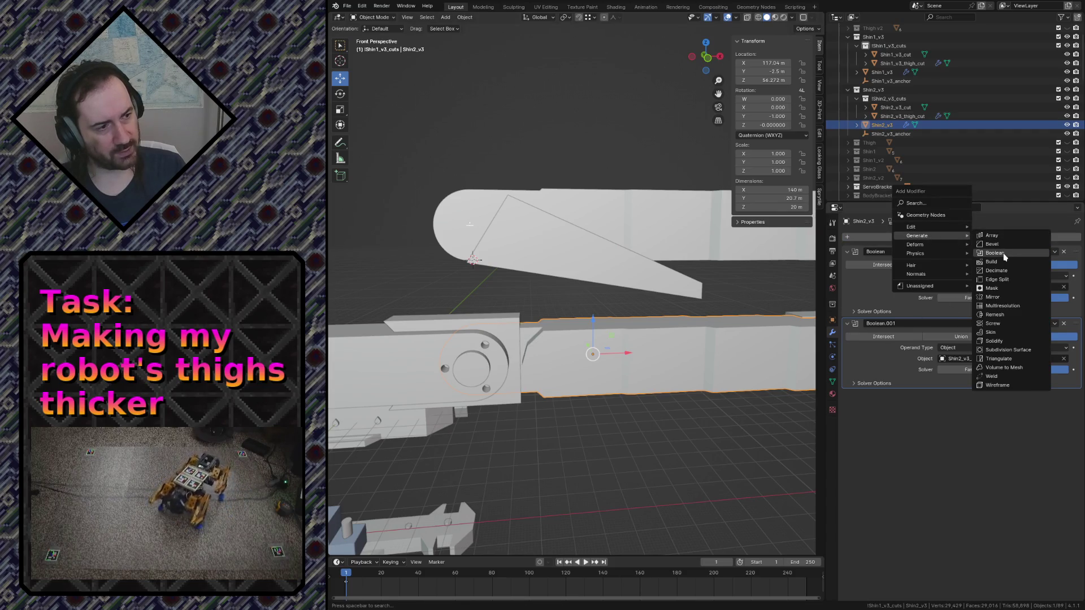
{"action": "left_click", "coordinate": [1004, 255]}
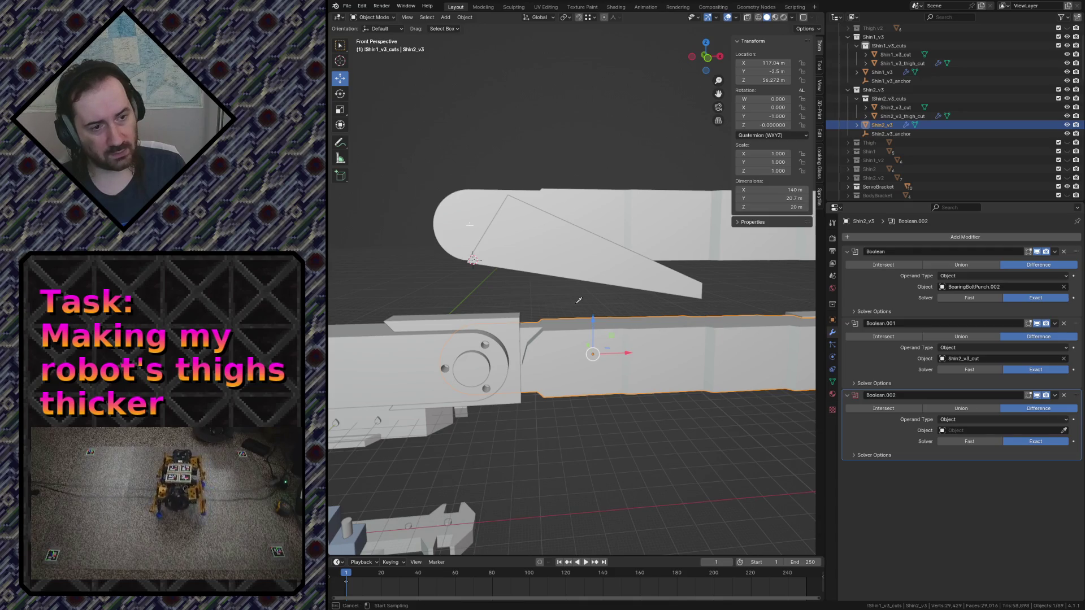
{"action": "left_click", "coordinate": [910, 112]}
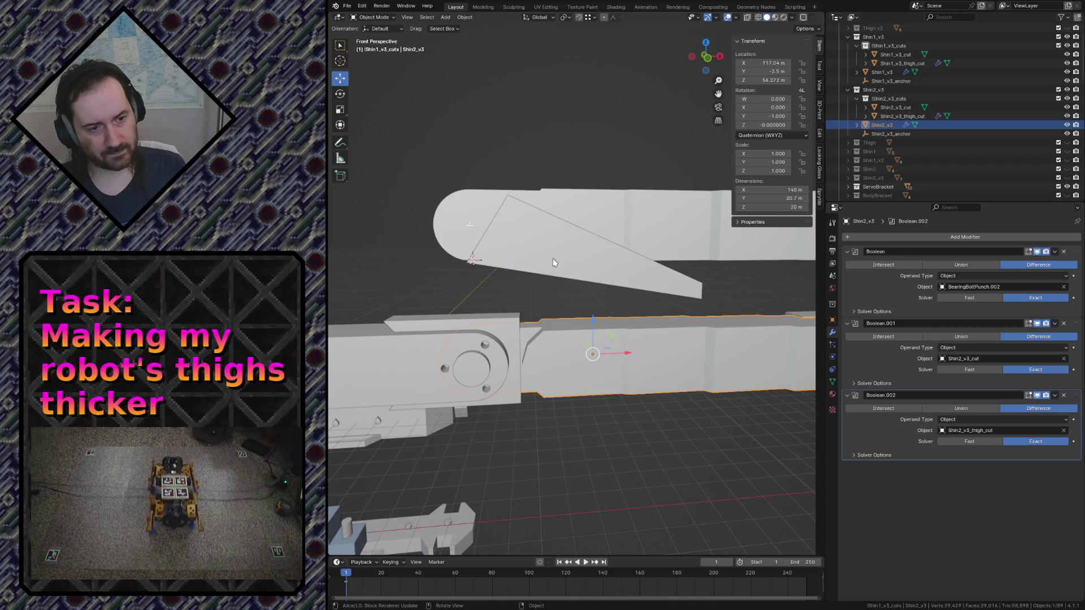
Fly around the leg to check the cut and select the Shin2_v3_thigh_cut wedge
{"action": "key", "text": "shift+grave"}
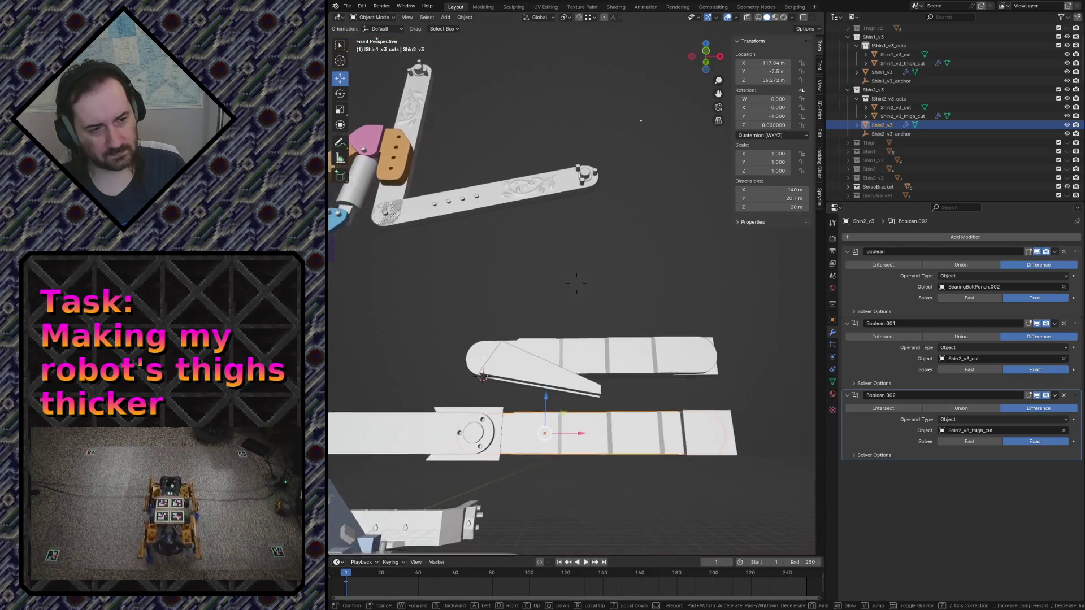
{"action": "left_click", "coordinate": [572, 319]}
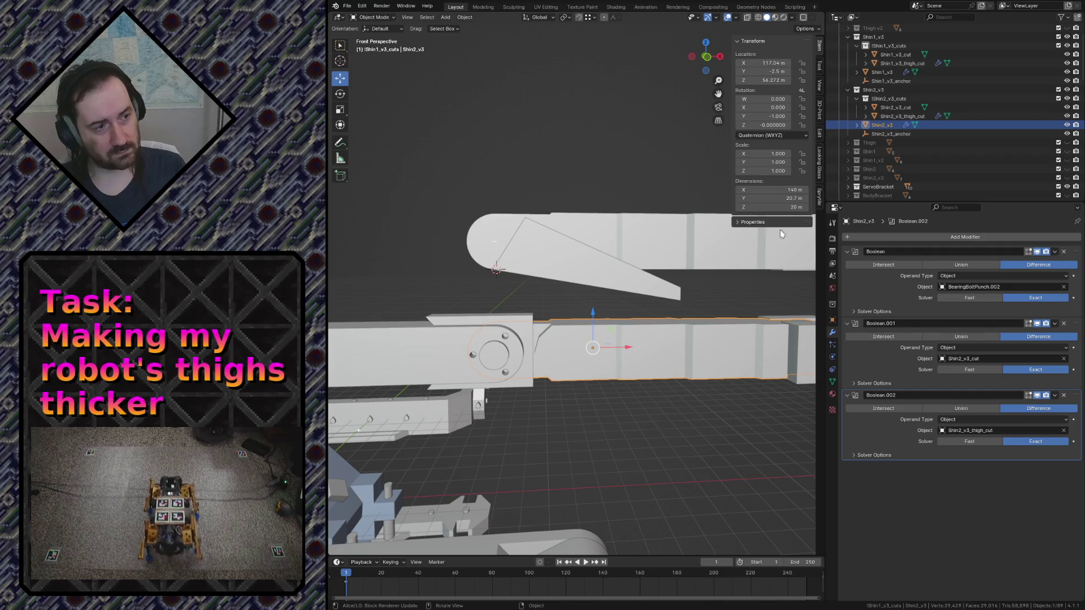
{"action": "left_click", "coordinate": [902, 116]}
Flip the Shin2_v3_thigh_cut wedge upside down by scaling it −1 along Z
{"action": "key", "text": "KP_1"}
{"action": "key", "text": "KP_Decimal"}
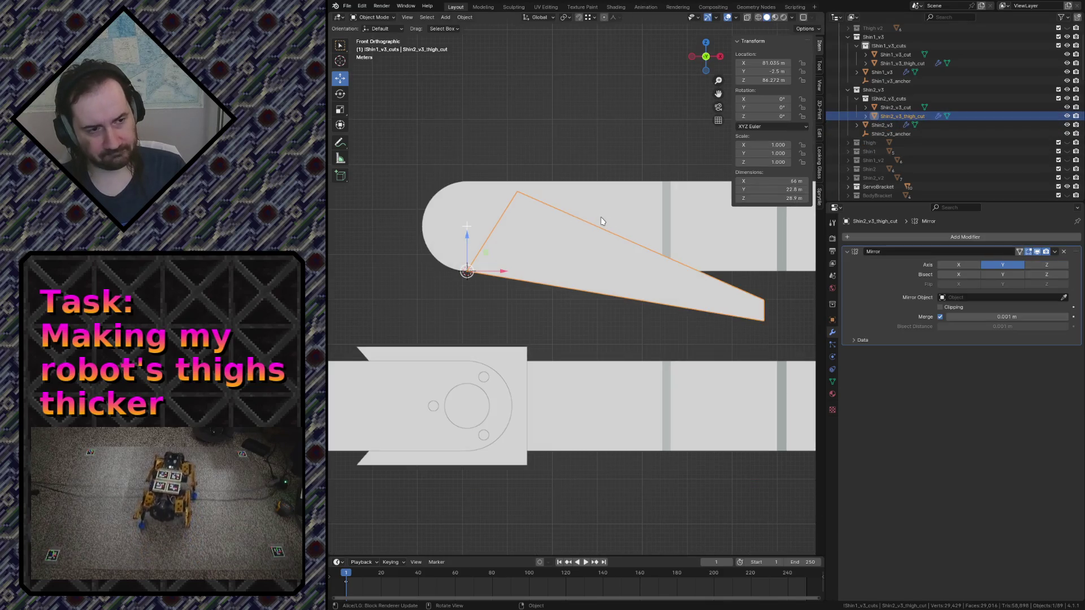
{"action": "scroll", "coordinate": [601, 221], "scroll_direction": "down", "scroll_amount": 2}
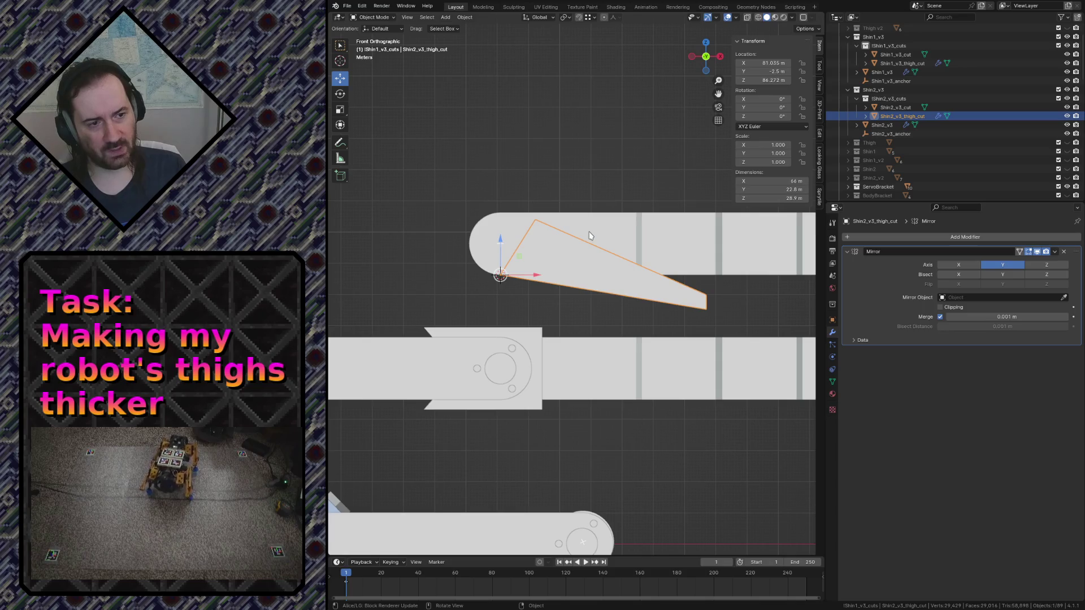
{"action": "type", "text": "sz"}
{"action": "type", "text": "-1"}
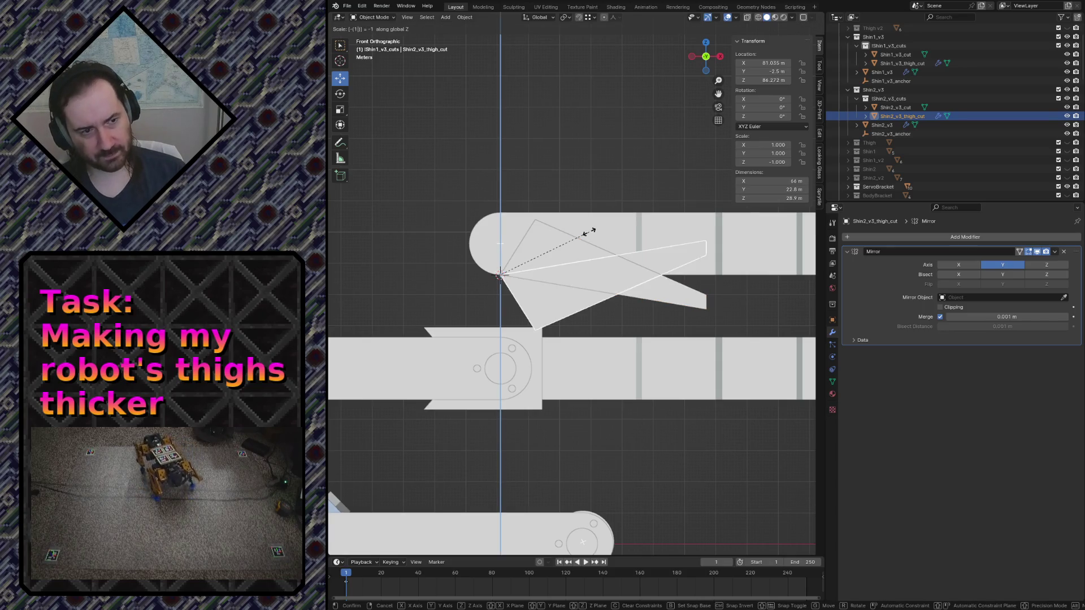
{"action": "key", "text": "Return"}
{"action": "key", "text": "F3"}
{"action": "type", "text": "rl"}
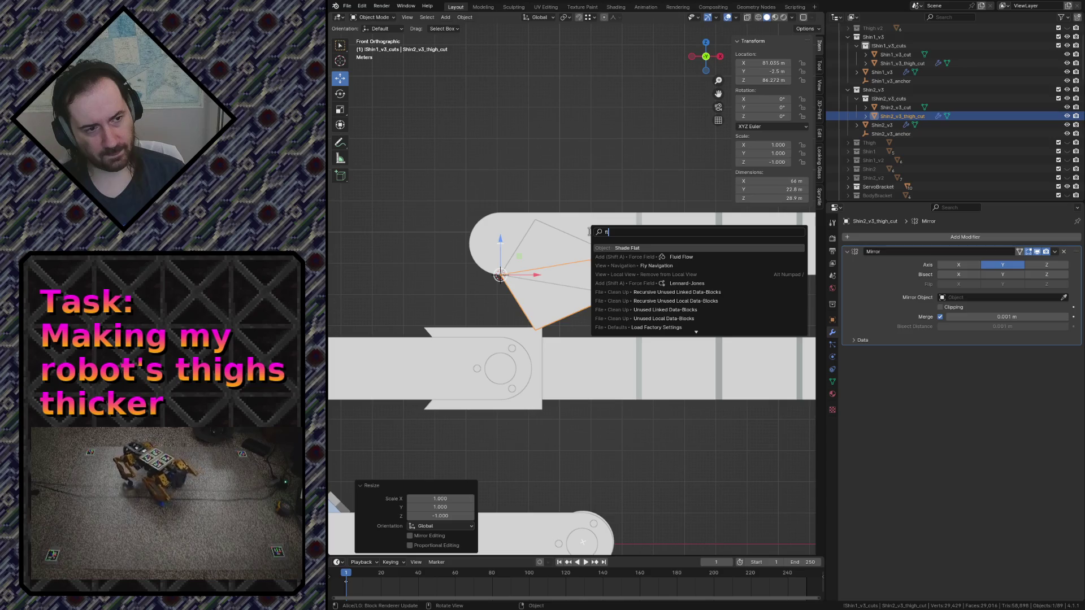
{"action": "type", "text": "ip"}
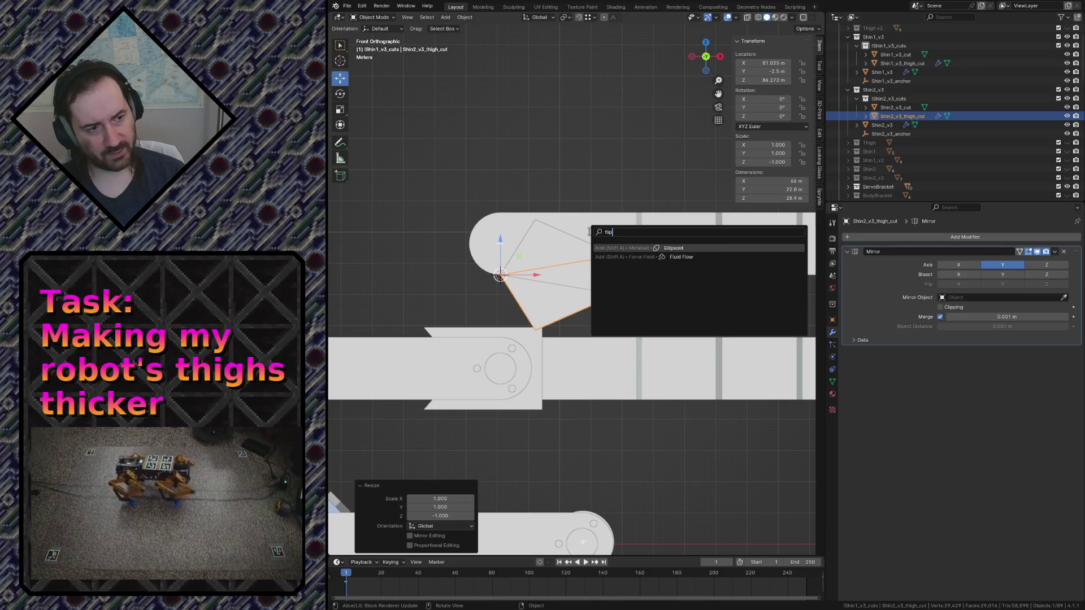
{"action": "key", "text": "BackSpace"}
Briefly enter and leave Edit Mode on the flipped wedge
{"action": "key", "text": "Escape"}
{"action": "key", "text": "Tab"}
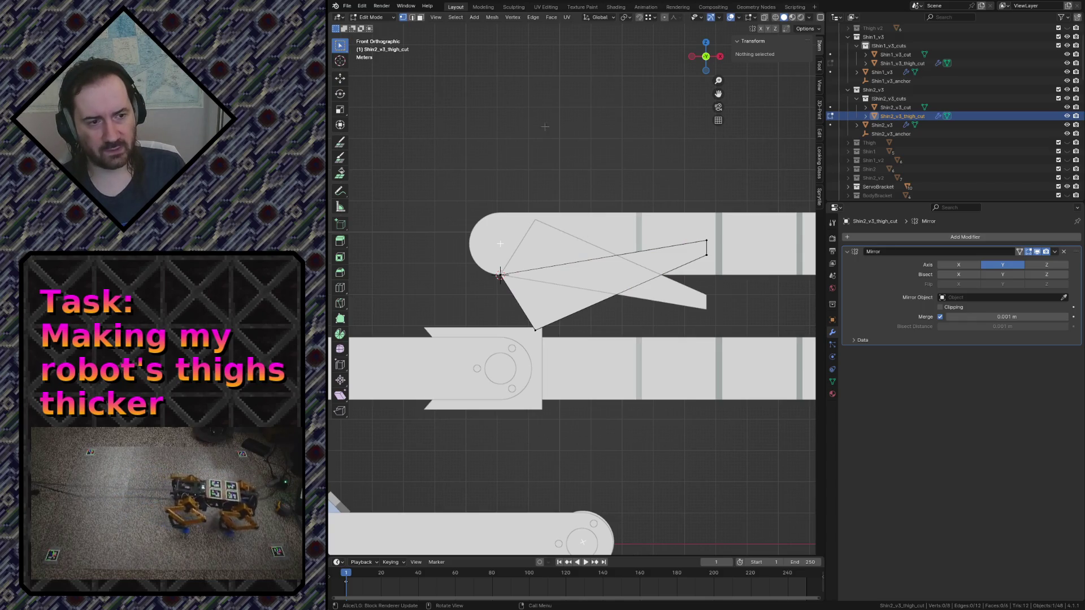
{"action": "key", "text": "Tab"}
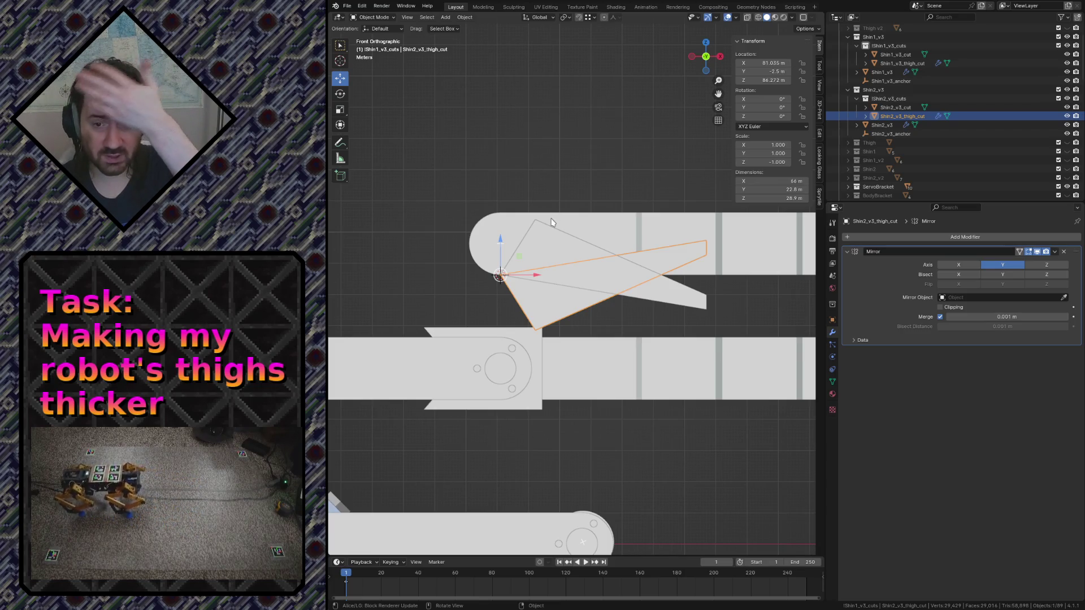
{"action": "scroll", "coordinate": [527, 360], "scroll_direction": "up", "scroll_amount": 2}
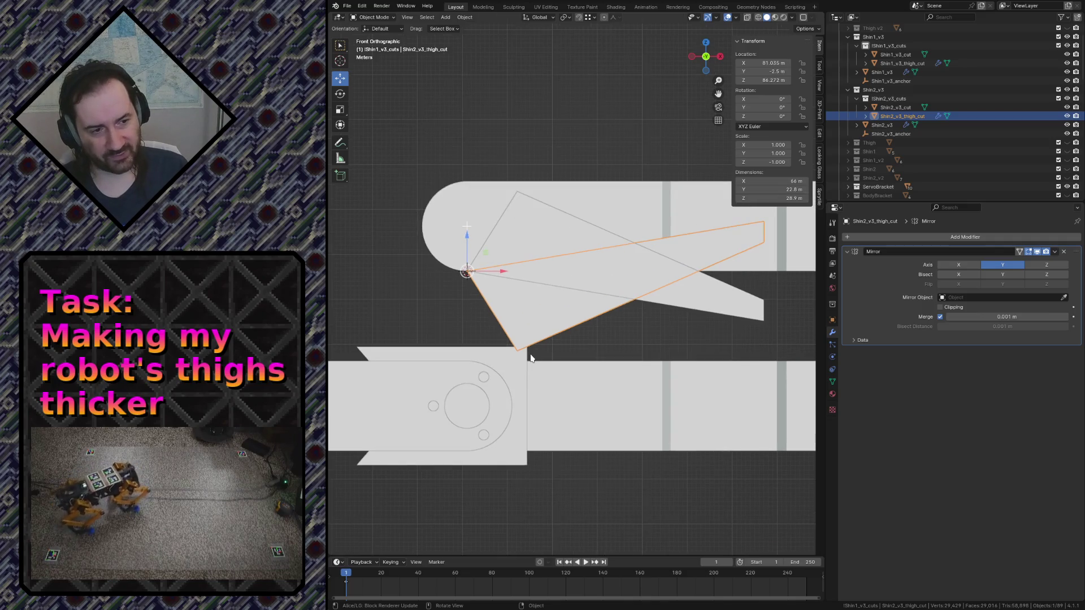
Snap the 3D cursor to the selected joint vertex on the Shin2_v3 shin
{"action": "left_click", "coordinate": [542, 374]}
{"action": "key", "text": "Tab"}
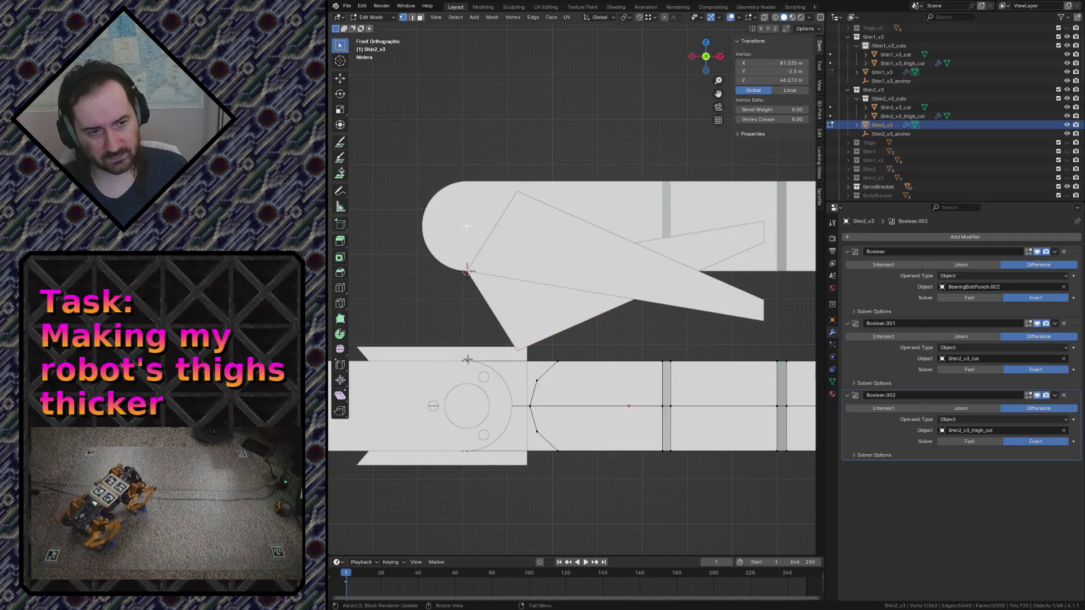
{"action": "key", "text": "shift+s"}
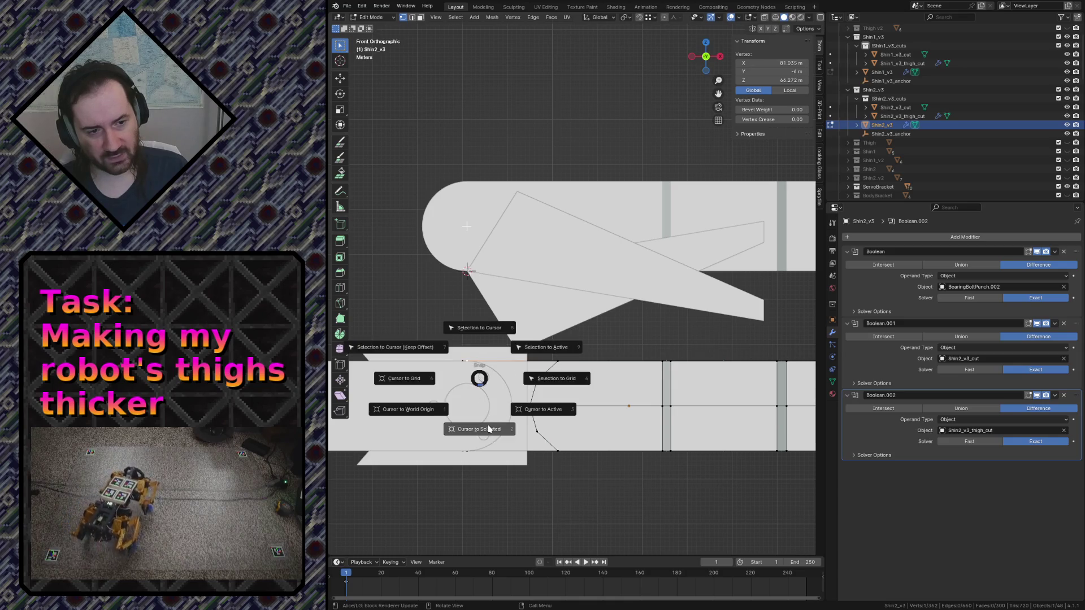
{"action": "left_click", "coordinate": [488, 429]}
{"action": "key", "text": "Tab"}
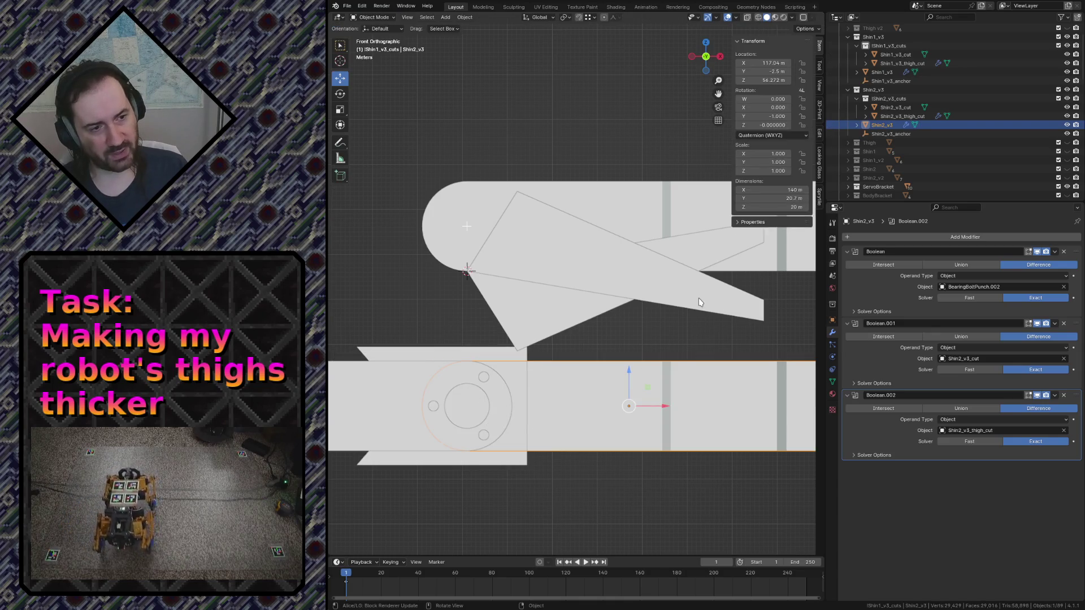
Move the Shin1_v3_thigh_cut wedge down exactly 20 m along Z onto the lower shin joint, viewed in wireframe
{"action": "left_click", "coordinate": [540, 234]}
{"action": "key", "text": "g"}
{"action": "key", "text": "z"}
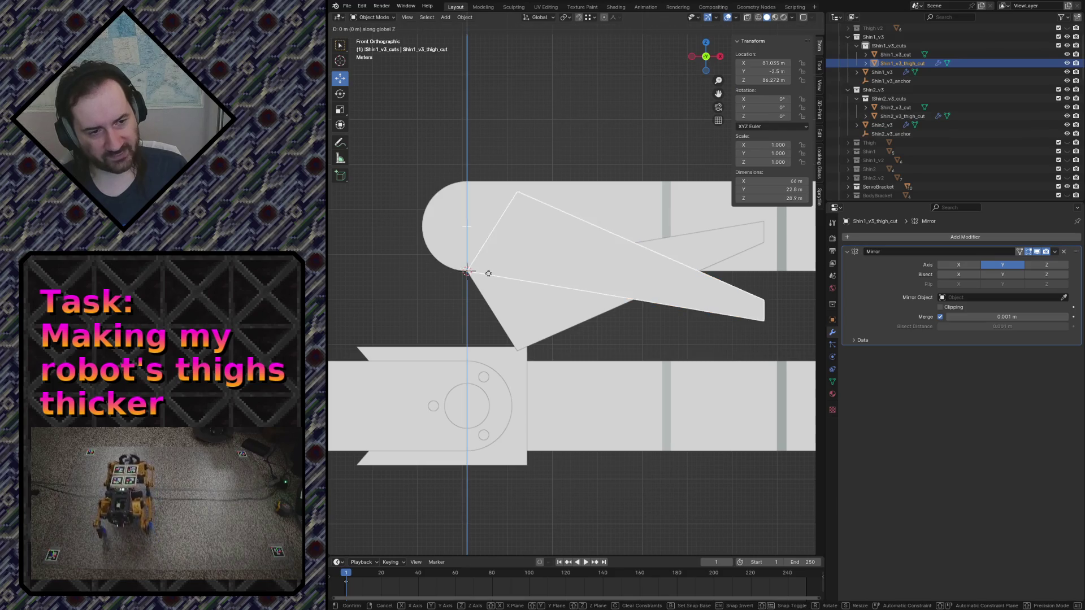
{"action": "left_click", "coordinate": [505, 360]}
{"action": "key", "text": "z"}
{"action": "left_click", "coordinate": [452, 376]}
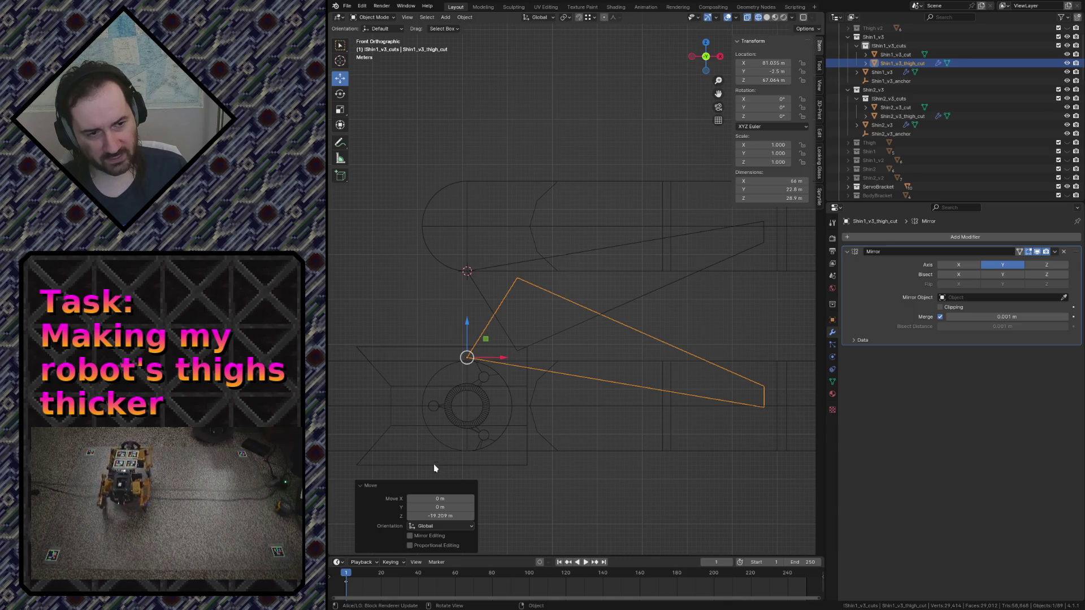
{"action": "left_click", "coordinate": [413, 516]}
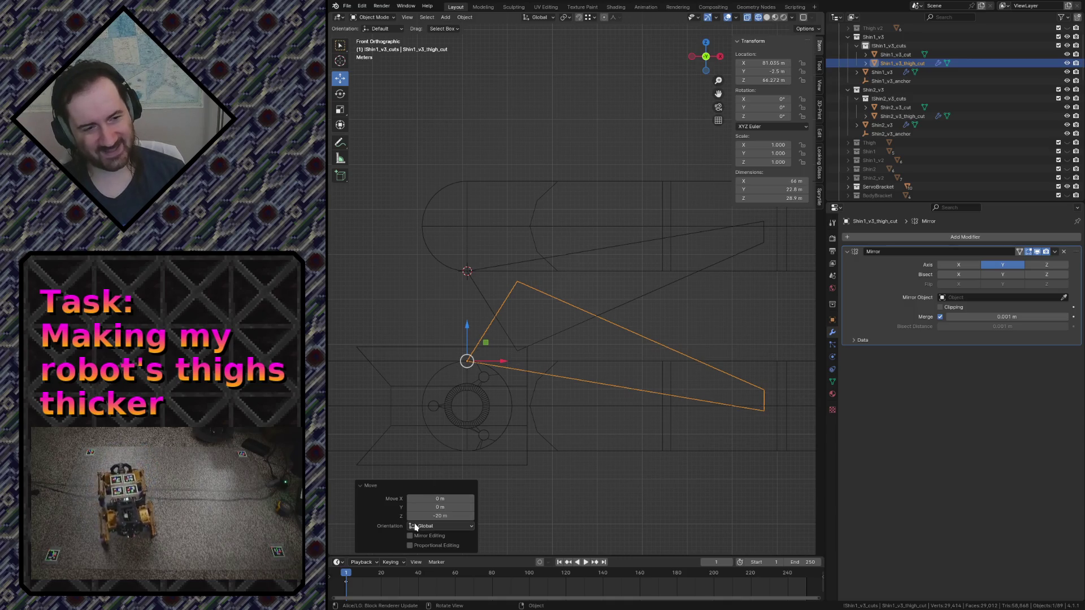
{"action": "left_click", "coordinate": [692, 339]}
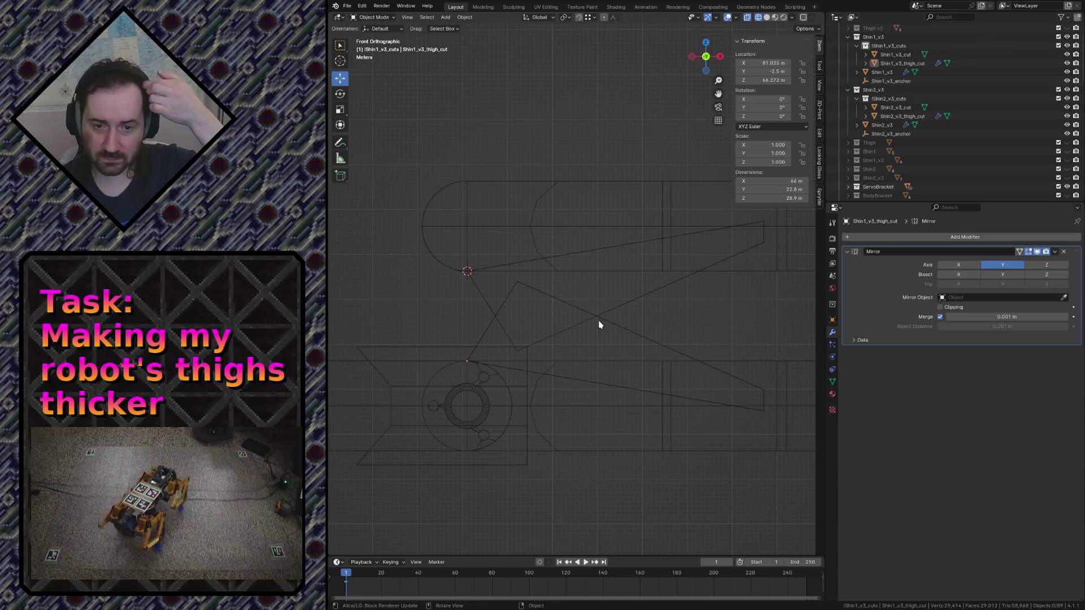
Save robot.blend and fly around the legs in solid shading to inspect the thigh parts
{"action": "key", "text": "ctrl+s"}
{"action": "key", "text": "z"}
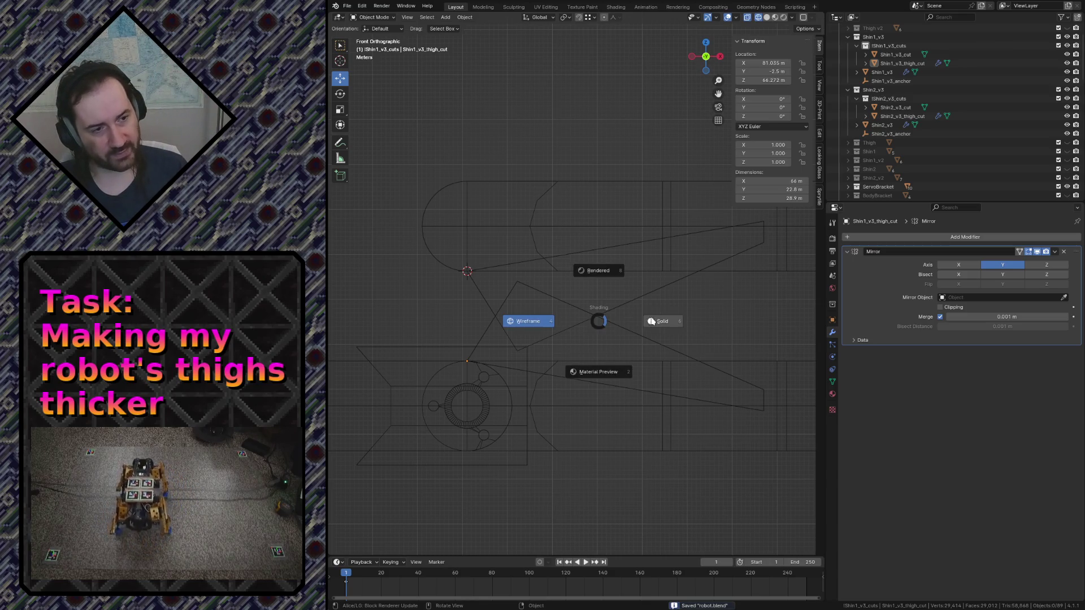
{"action": "left_click", "coordinate": [662, 321]}
{"action": "key", "text": "shift+grave"}
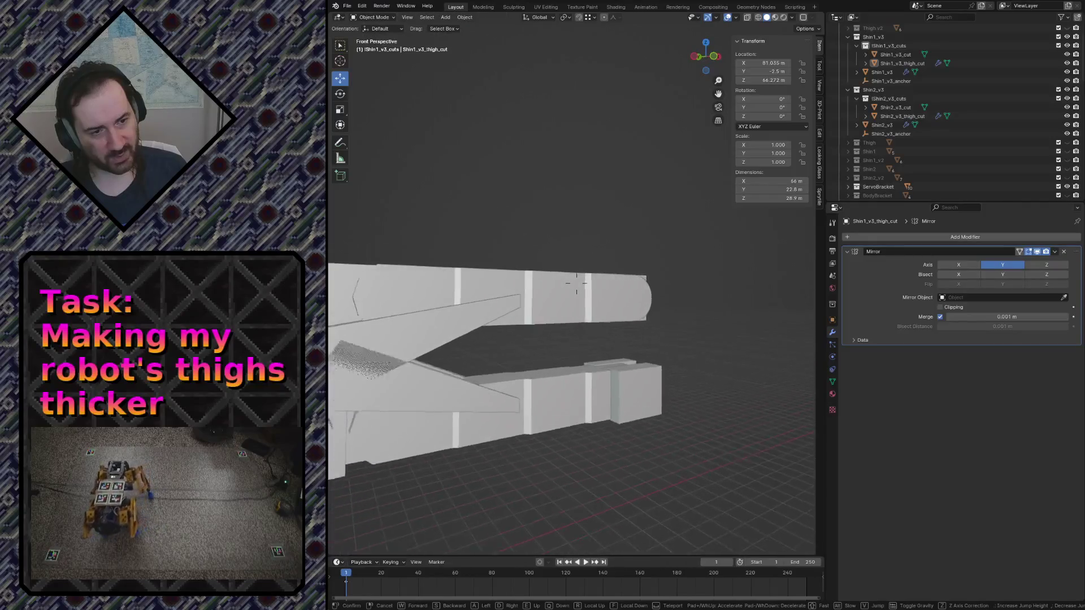
{"action": "key", "text": "w"}
{"action": "key", "text": "s"}
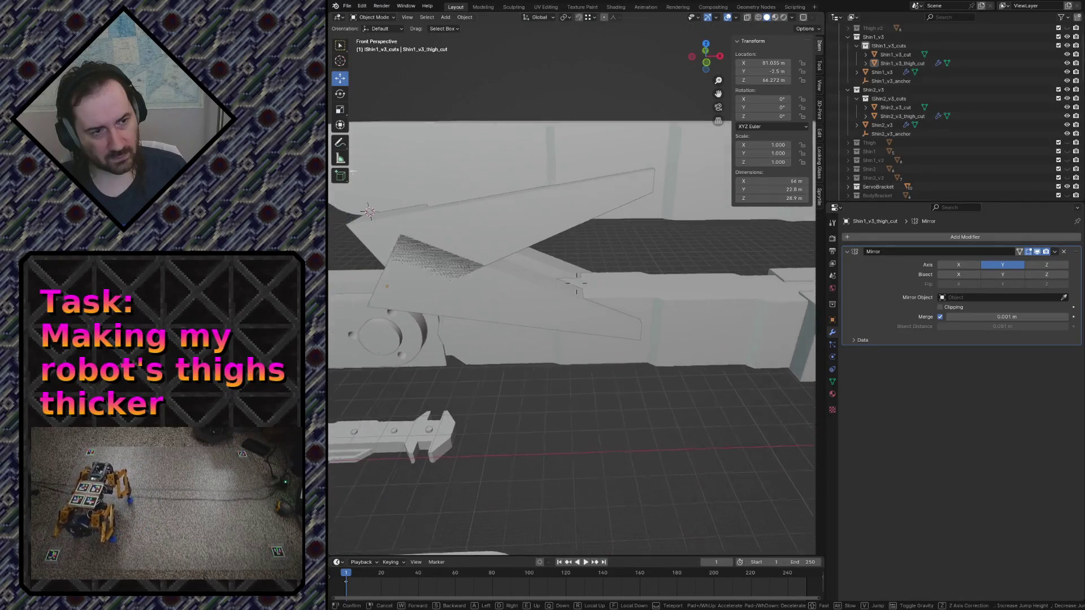
{"action": "key", "text": "w"}
{"action": "key", "text": "s"}
{"action": "key", "text": "w"}
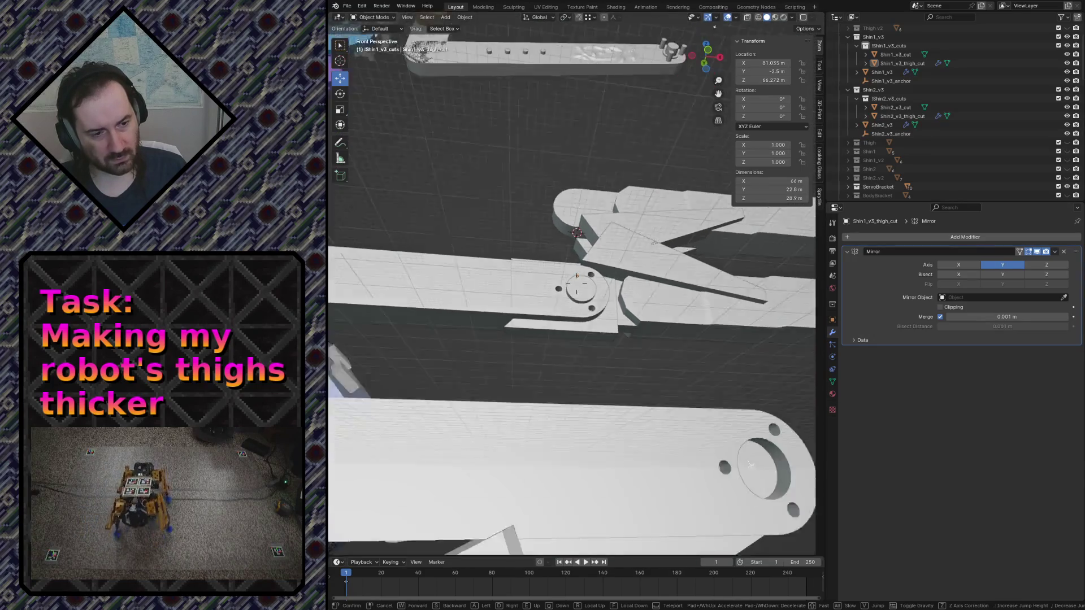
{"action": "key", "text": "s"}
{"action": "key", "text": "w"}
{"action": "left_click", "coordinate": [680, 322]}
Inspect the thigh parts again in wireframe by flying around them, then return to solid shading
{"action": "key", "text": "z"}
{"action": "left_click", "coordinate": [621, 327]}
{"action": "key", "text": "shift+grave"}
{"action": "key", "text": "w"}
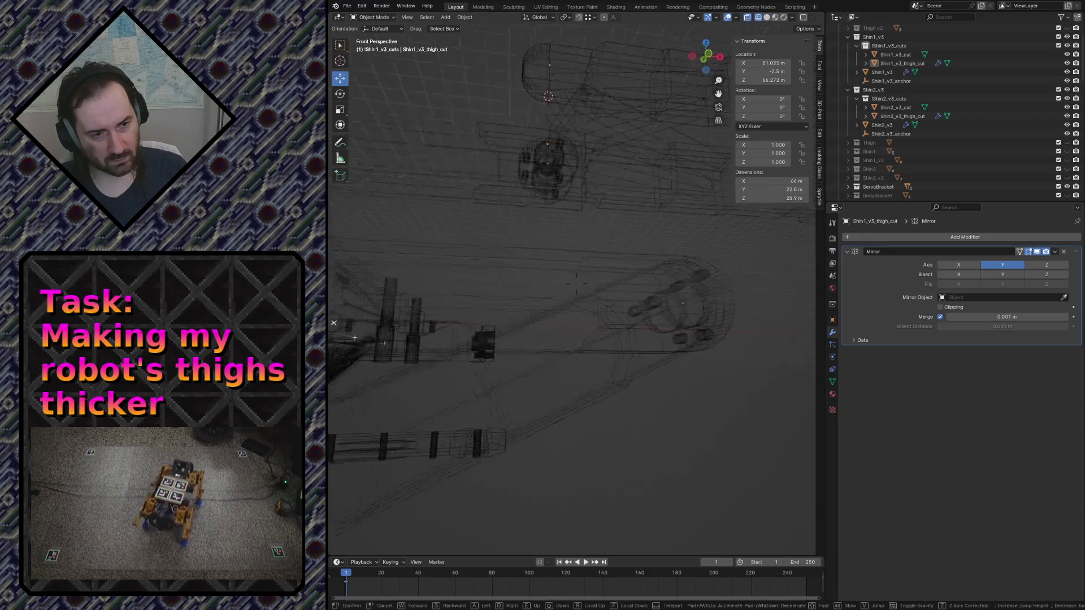
{"action": "key", "text": "s"}
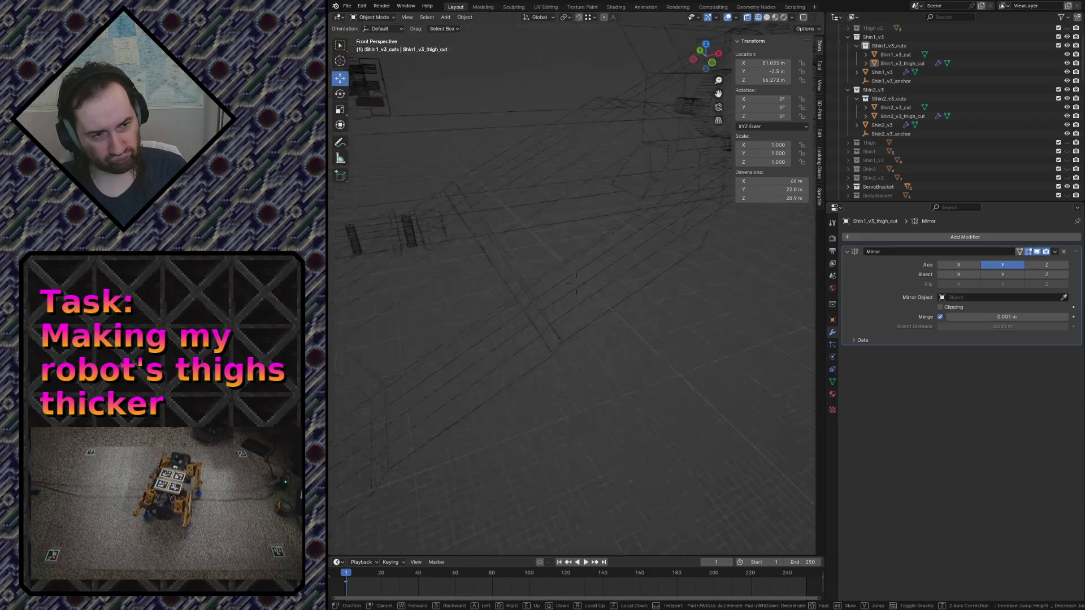
{"action": "key", "text": "w"}
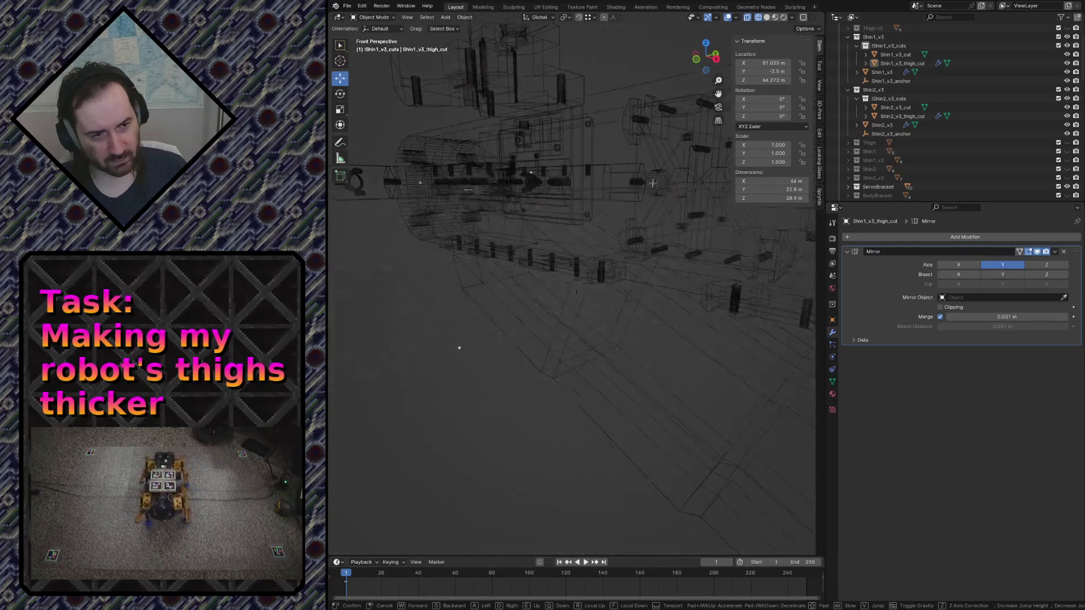
{"action": "key", "text": "w"}
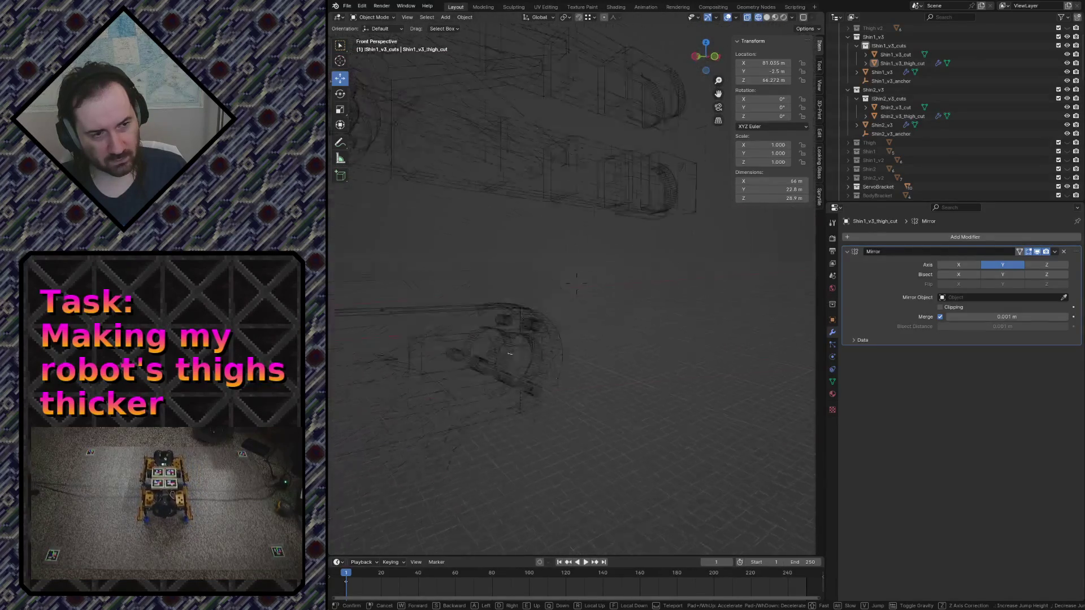
{"action": "key", "text": "z"}
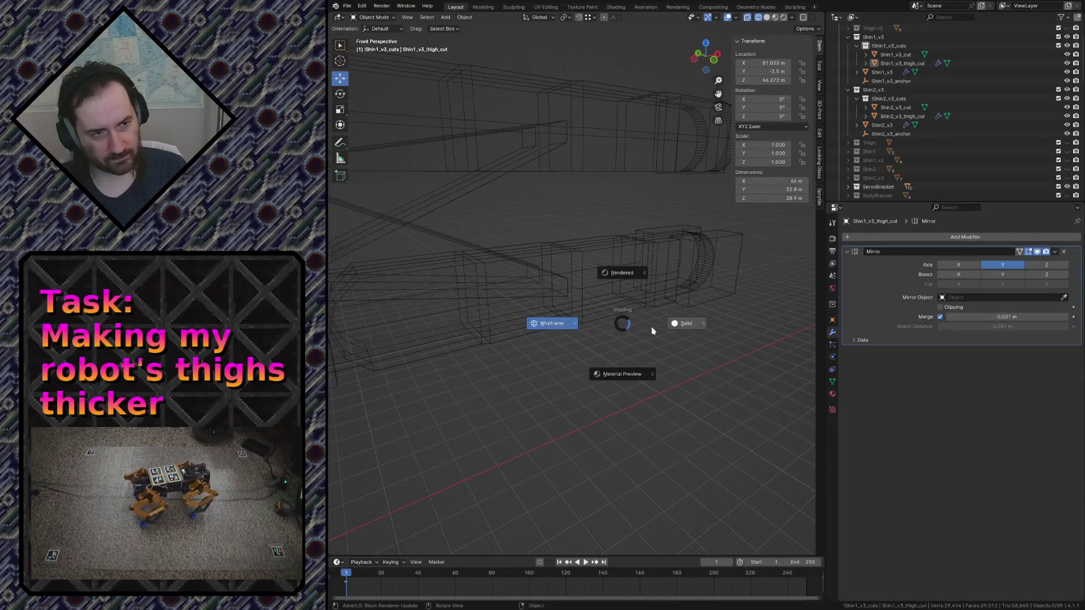
{"action": "left_click", "coordinate": [684, 323]}
Fly around the leg and select the Shin2_v3_thigh_cut wedge
{"action": "left_click", "coordinate": [576, 288]}
{"action": "left_click", "coordinate": [540, 227]}
{"action": "key", "text": "shift+grave"}
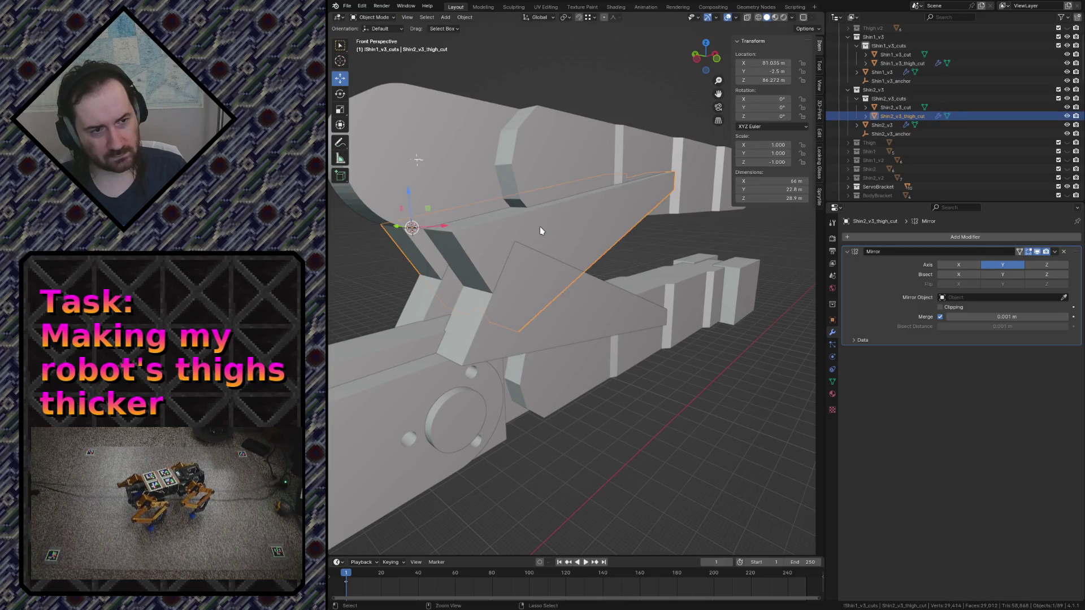
{"action": "key", "text": "s"}
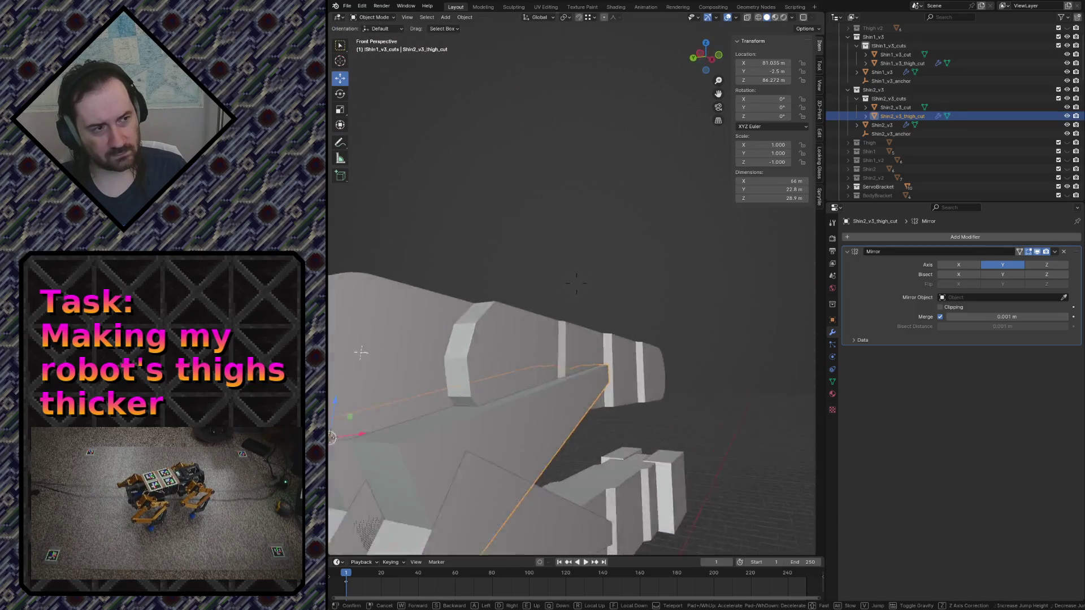
{"action": "left_click", "coordinate": [571, 284]}
{"action": "left_click", "coordinate": [608, 160]}
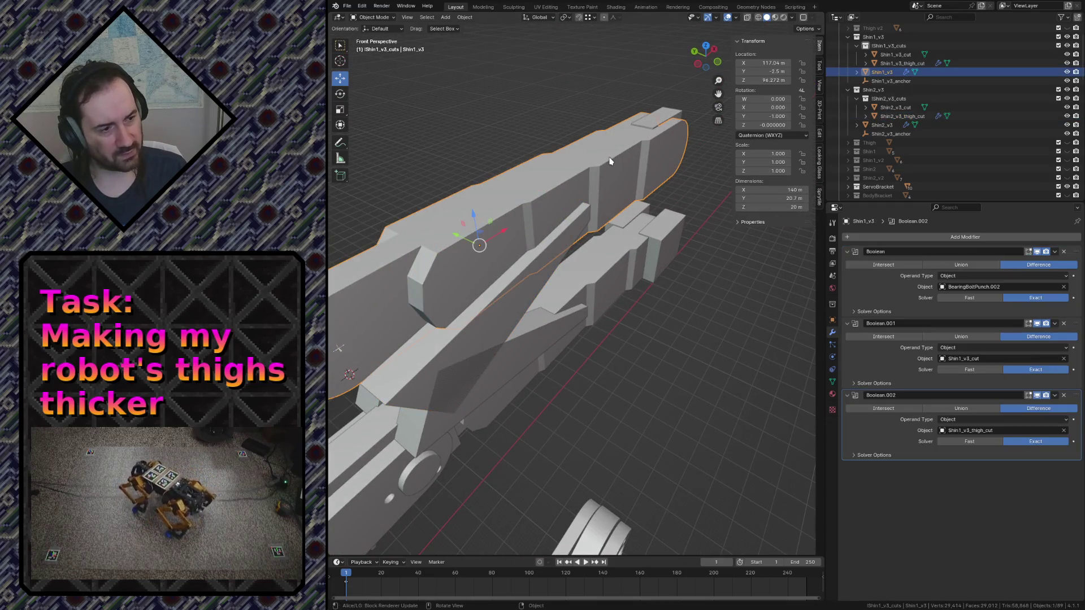
{"action": "left_click", "coordinate": [485, 340]}
Recalculate all of the wedge's normals to face outward and return to Object Mode
{"action": "key", "text": "Tab"}
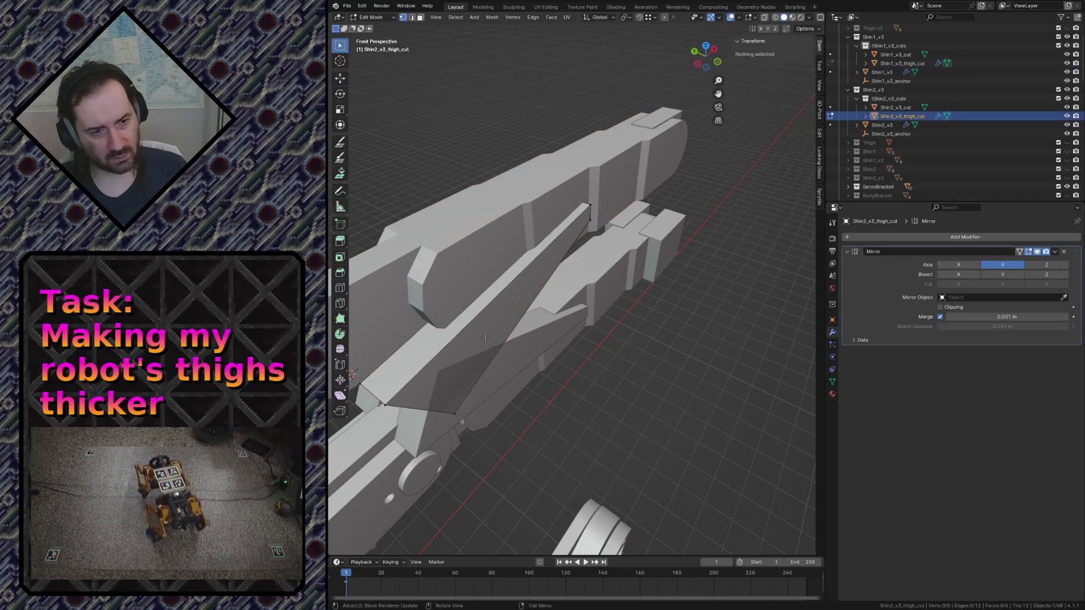
{"action": "key", "text": "shift+grave"}
{"action": "key", "text": "Escape"}
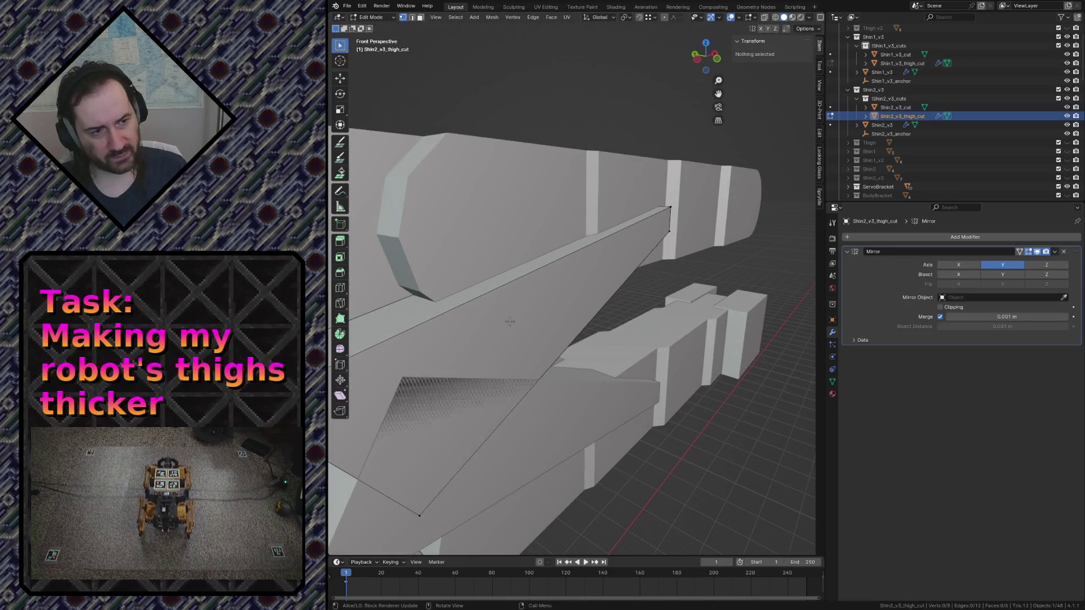
{"action": "key", "text": "a"}
{"action": "key", "text": "alt+n"}
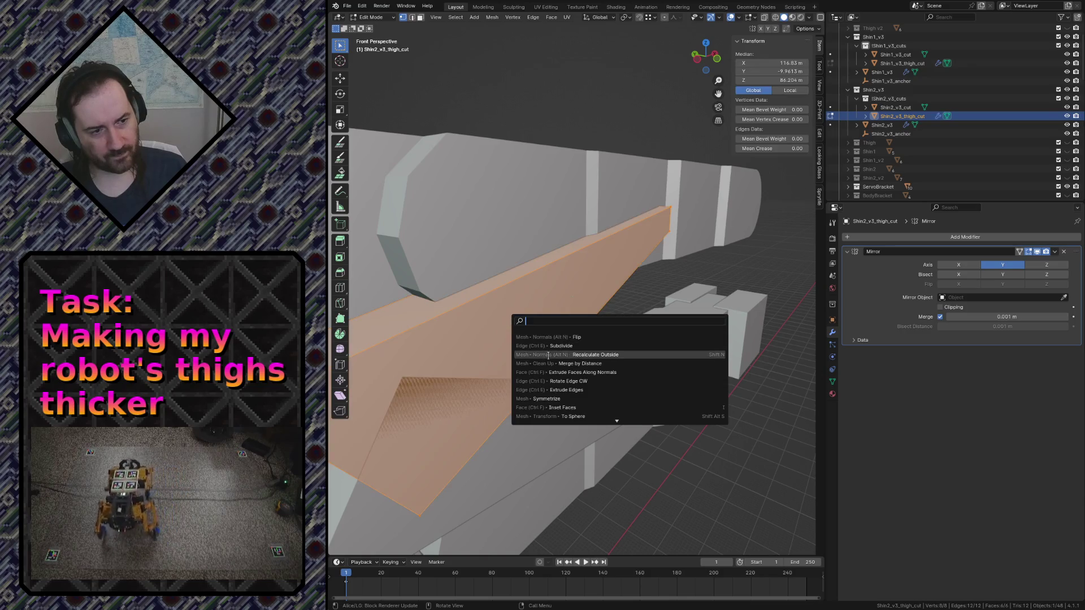
{"action": "left_click", "coordinate": [548, 356]}
{"action": "key", "text": "Tab"}
Add the upper Shin1_v3_cut to the selection with the thigh cut wedge active
{"action": "left_click", "coordinate": [511, 232], "text": "shift"}
{"action": "left_click", "coordinate": [491, 339], "text": "shift"}
{"action": "key", "text": "shift+grave"}
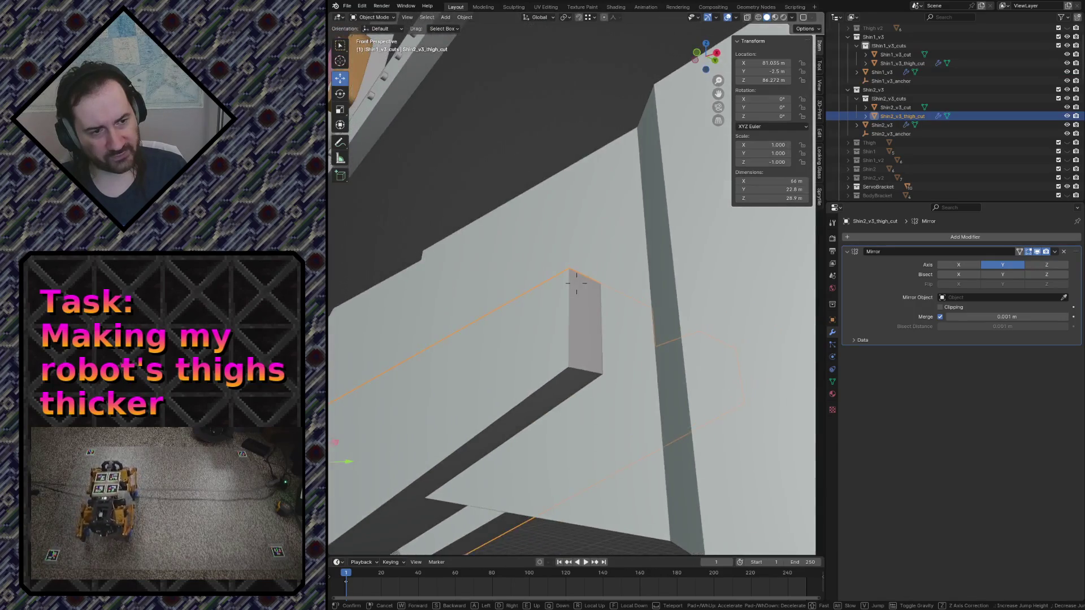
{"action": "key", "text": "w"}
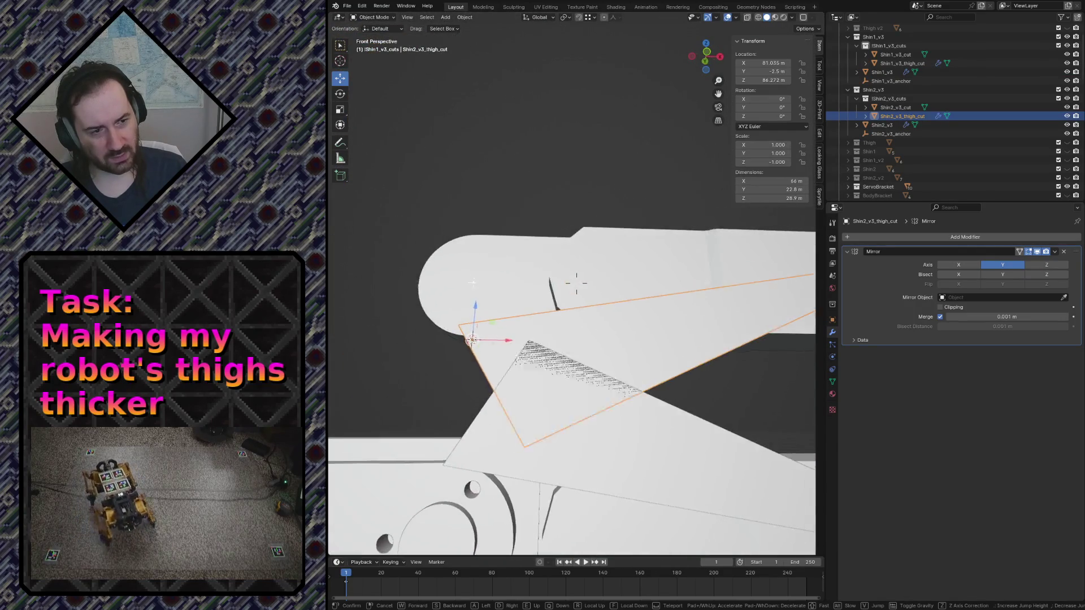
{"action": "key", "text": "s"}
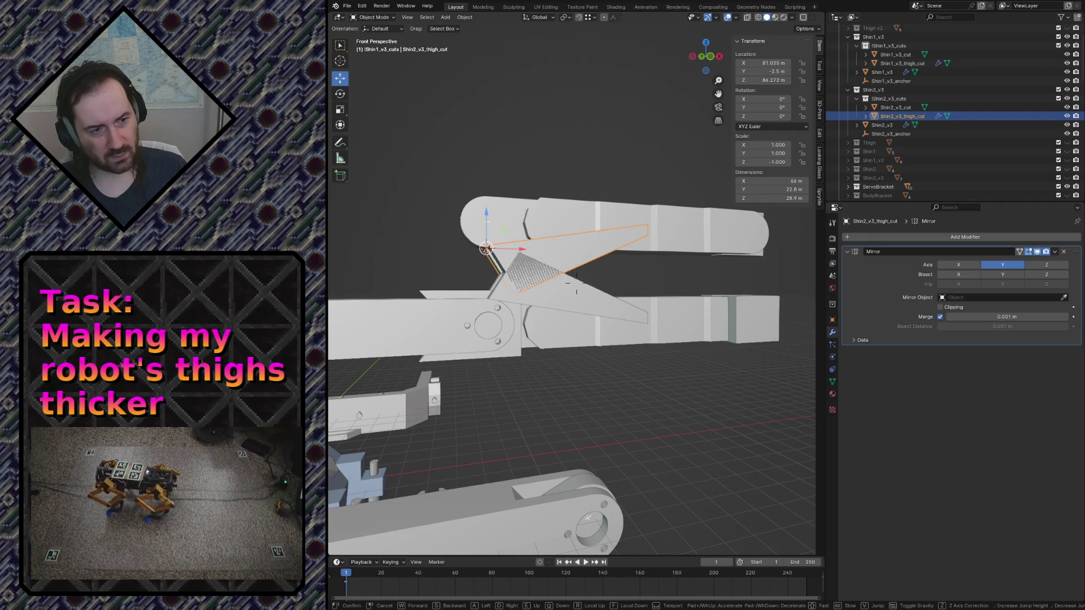
{"action": "key", "text": "s"}
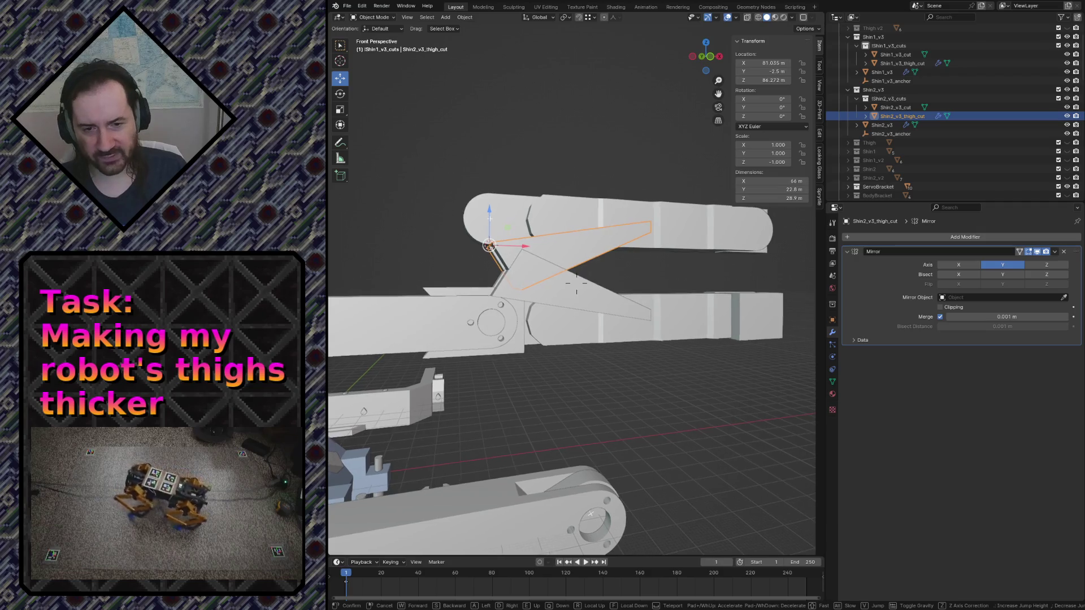
{"action": "key", "text": "w"}
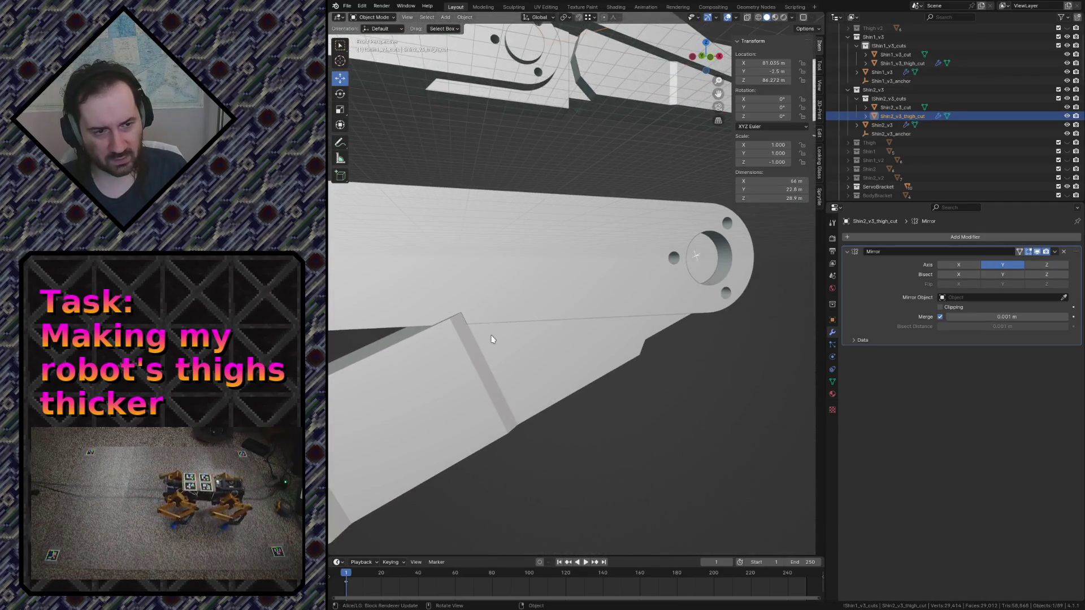
{"action": "key", "text": "Return"}
{"action": "left_click", "coordinate": [513, 250]}
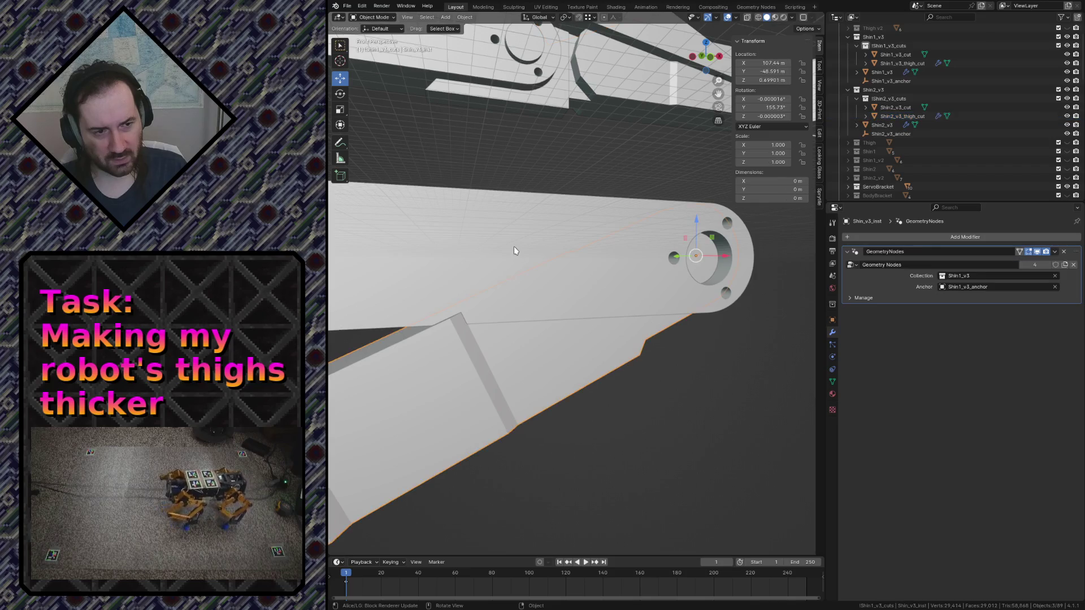
{"action": "key", "text": "h"}
{"action": "key", "text": "shift+grave"}
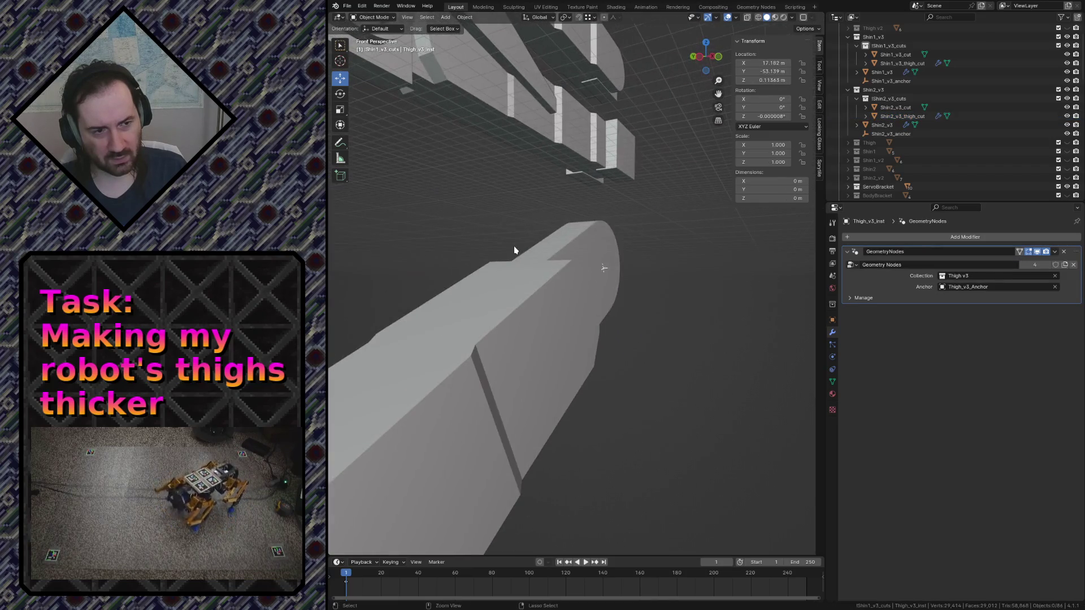
{"action": "key", "text": "s"}
{"action": "left_click", "coordinate": [616, 287]}
{"action": "left_click", "coordinate": [615, 287]}
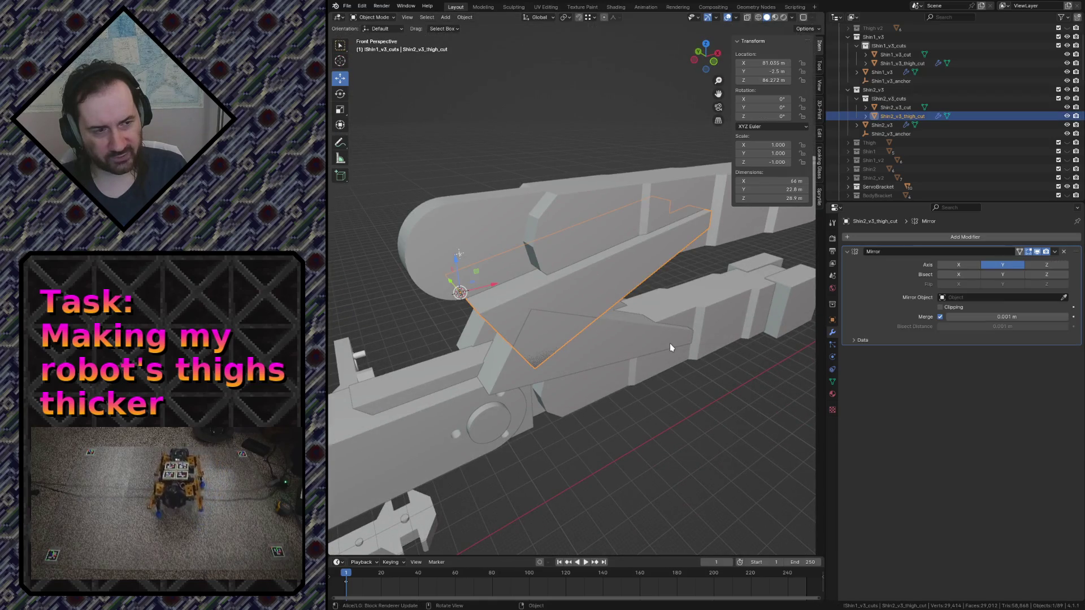
{"action": "key", "text": "shift+grave"}
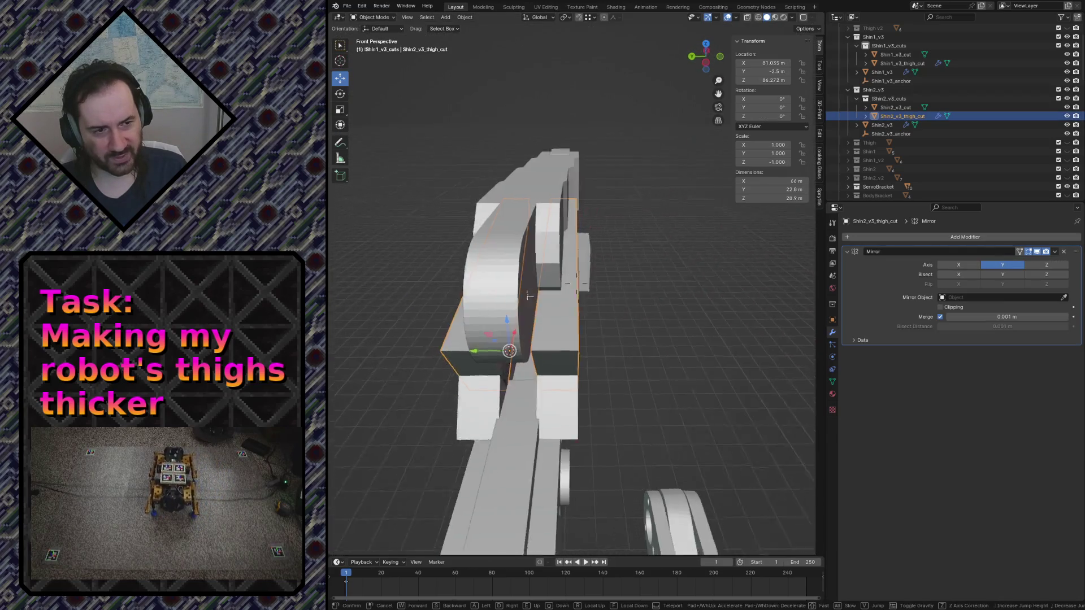
{"action": "key", "text": "w"}
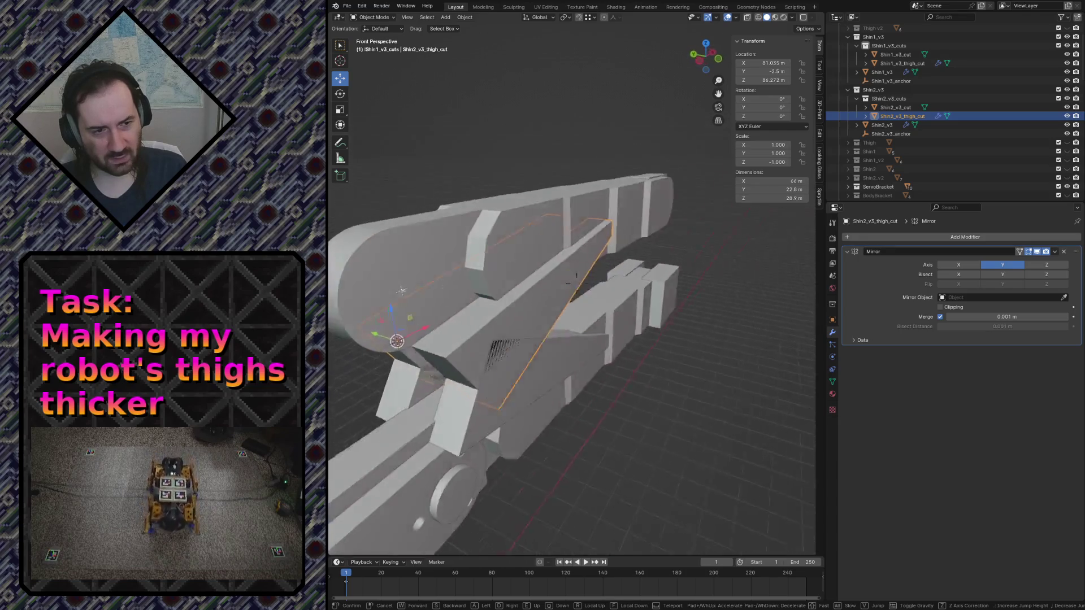
{"action": "key", "text": "s"}
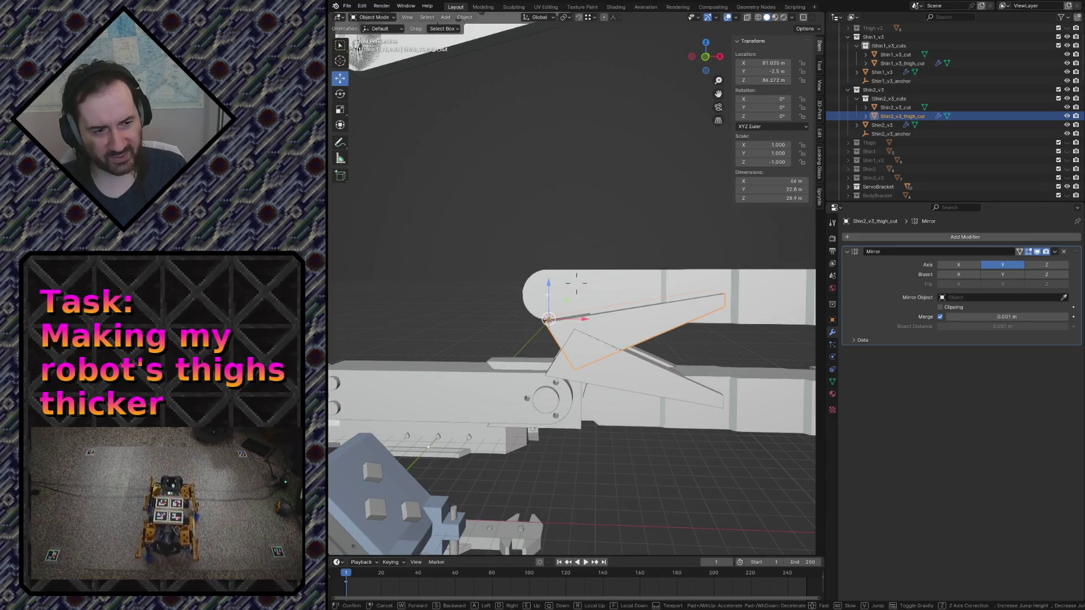
{"action": "key", "text": "w"}
{"action": "key", "text": "s"}
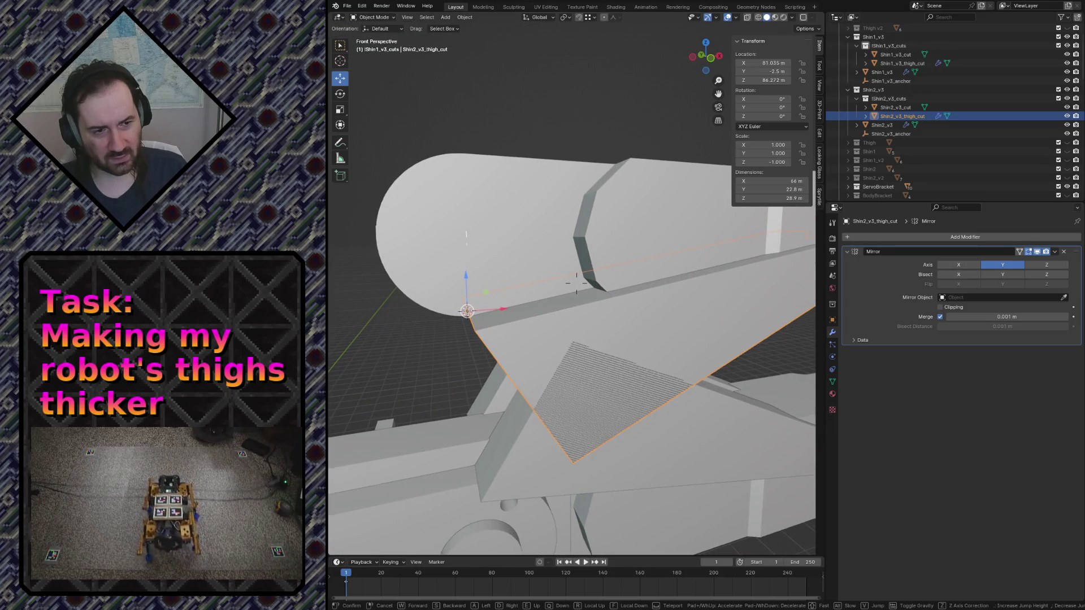
{"action": "key", "text": "s"}
Mirror the thigh cut wedge's mesh vertically with S Z −1 and flip its normals
{"action": "left_click", "coordinate": [670, 341]}
{"action": "key", "text": "Tab"}
{"action": "key", "text": "F3"}
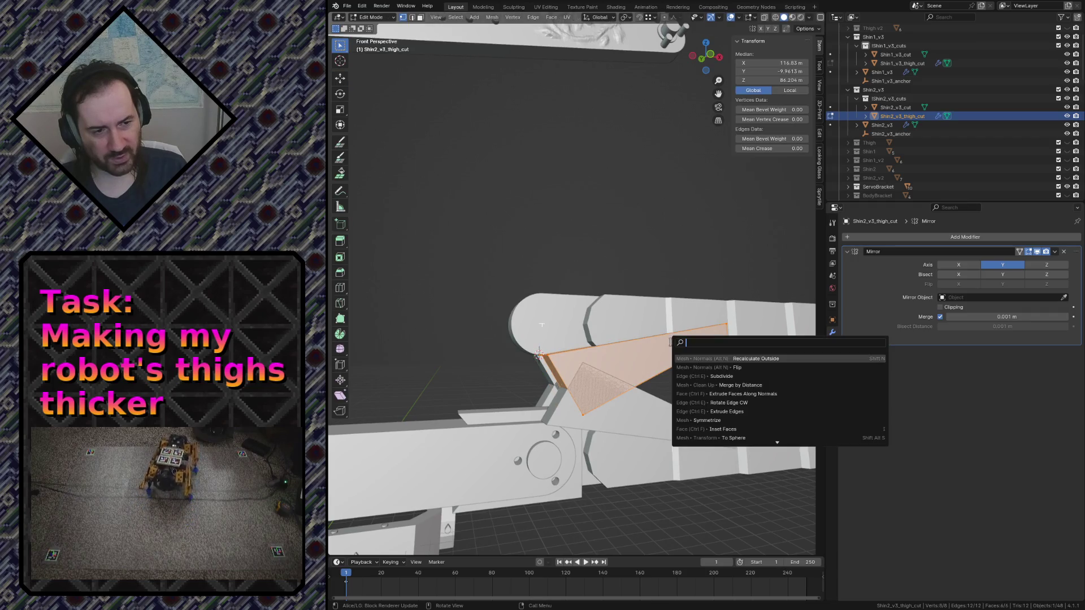
{"action": "key", "text": "Escape"}
{"action": "type", "text": "sz"}
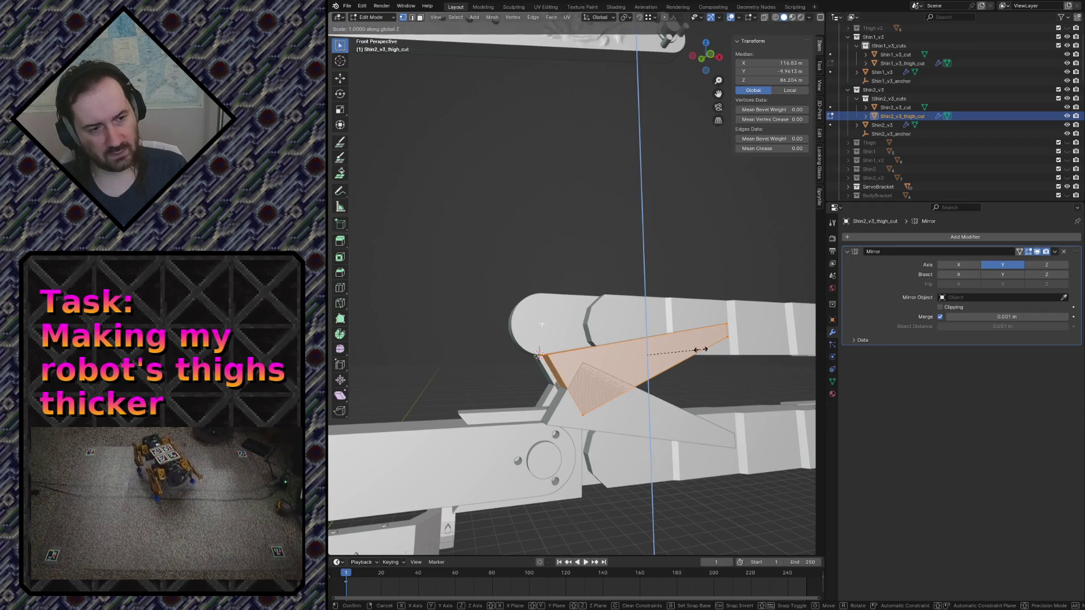
{"action": "type", "text": "-1"}
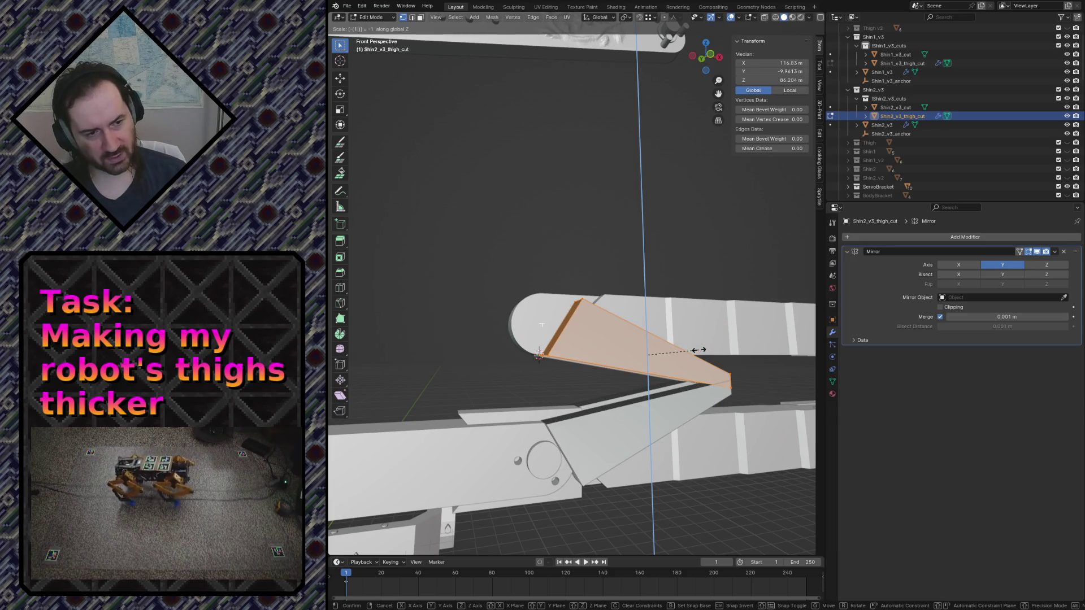
{"action": "key", "text": "Return"}
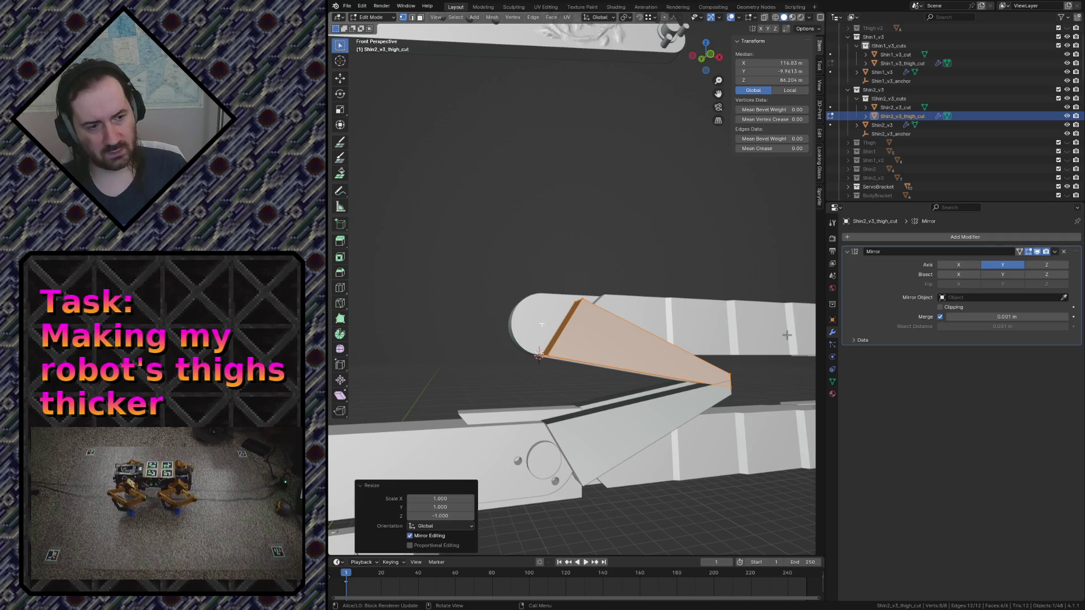
{"action": "key", "text": "F3"}
{"action": "left_click", "coordinate": [845, 360]}
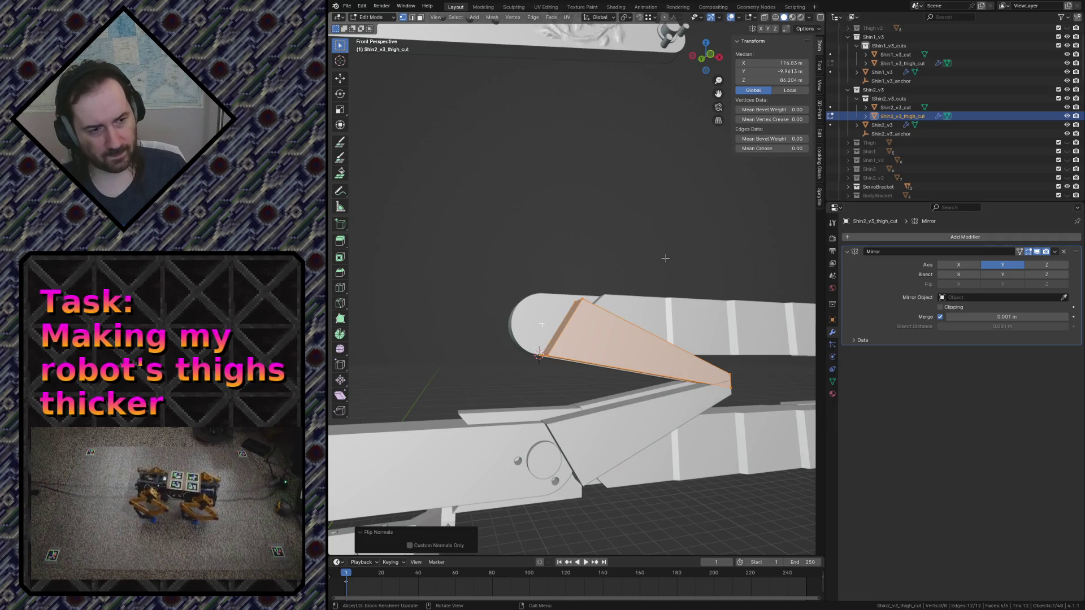
{"action": "key", "text": "Tab"}
Check the wedge by hiding and flying around it, save robot.blend and select Shin1_v3
{"action": "key", "text": "h"}
{"action": "key", "text": "alt+h"}
{"action": "key", "text": "shift+grave"}
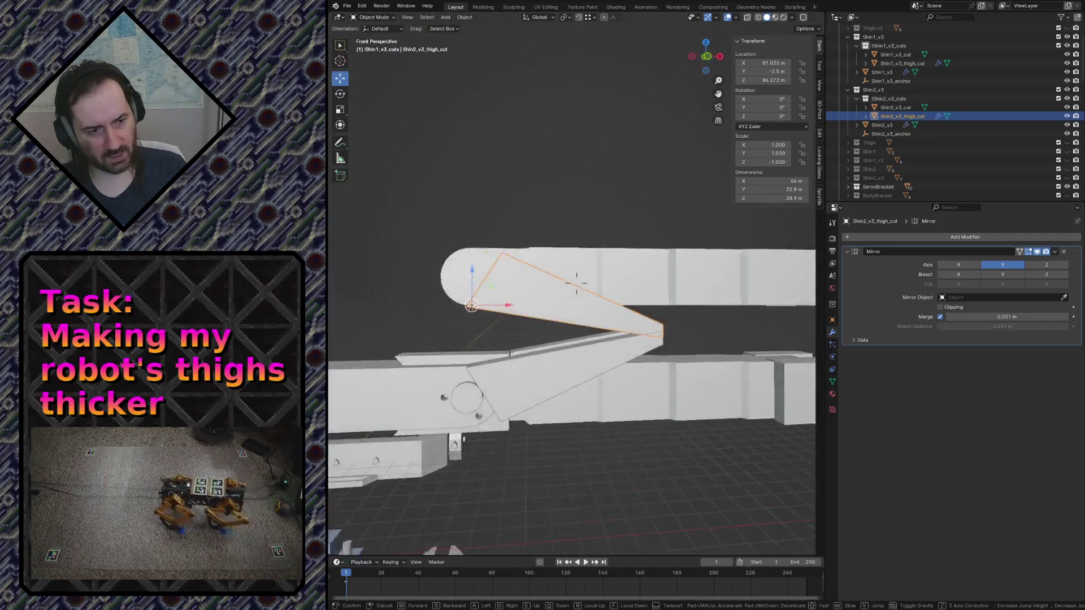
{"action": "left_click", "coordinate": [593, 329]}
{"action": "key", "text": "ctrl+s"}
{"action": "left_click", "coordinate": [603, 250]}
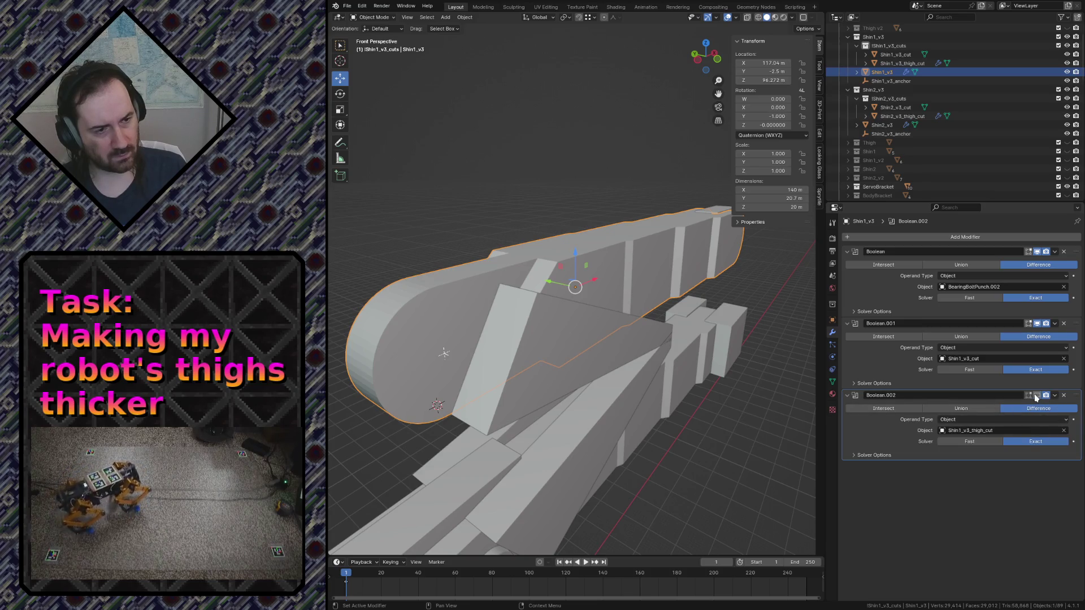
Show the leg in wireframe and fly around the Shin1_v3 shin and its thigh cut wedge
{"action": "key", "text": "z"}
{"action": "left_click", "coordinate": [496, 300]}
{"action": "key", "text": "shift+grave"}
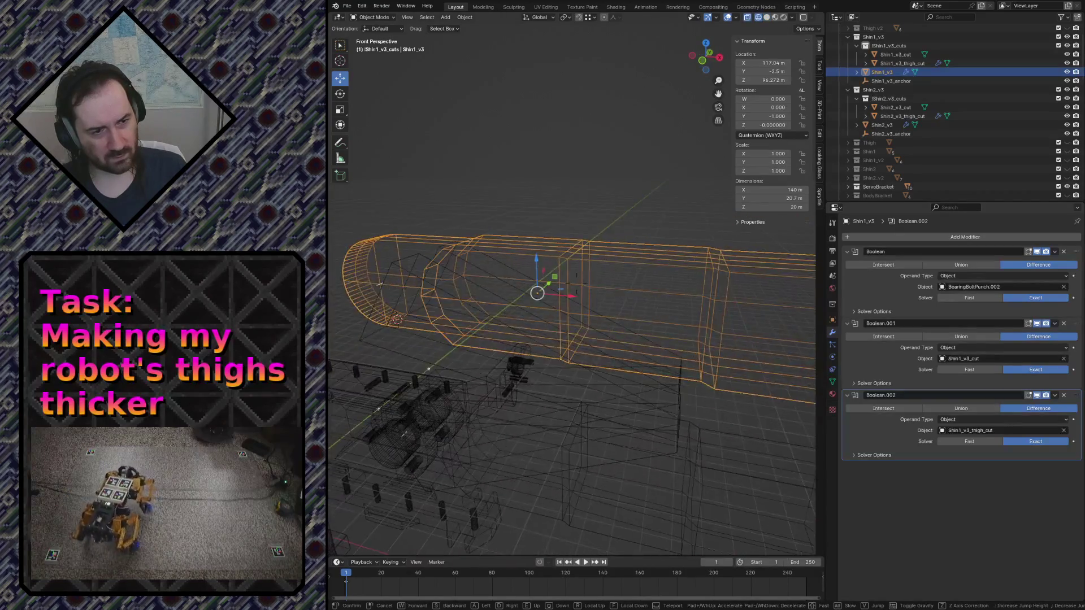
{"action": "key", "text": "w"}
{"action": "key", "text": "s"}
{"action": "left_click", "coordinate": [505, 302]}
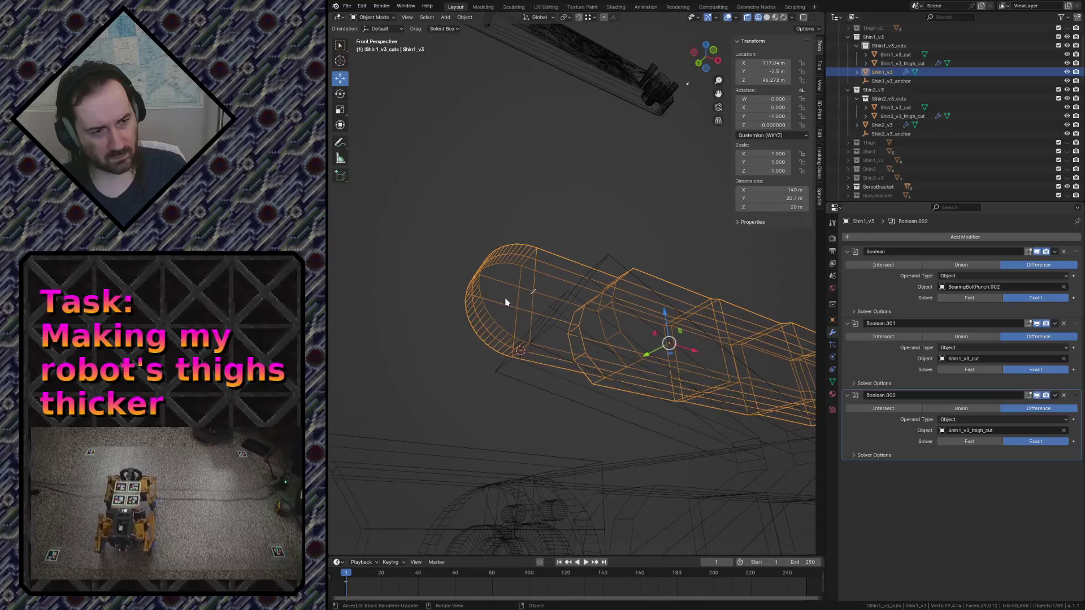
{"action": "left_click", "coordinate": [561, 315]}
{"action": "left_click", "coordinate": [497, 303]}
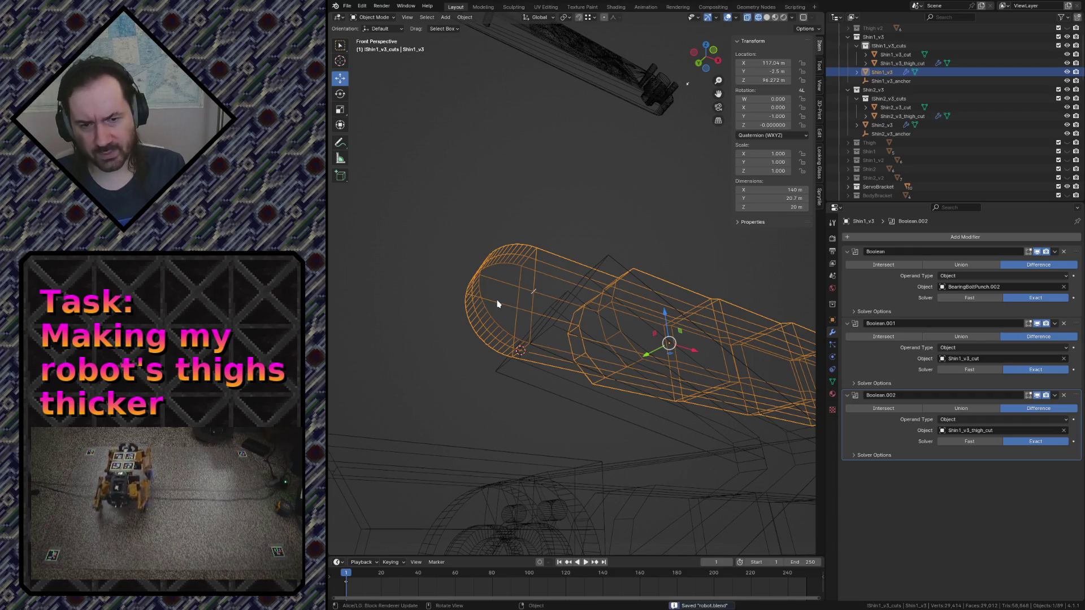
{"action": "key", "text": "shift+grave"}
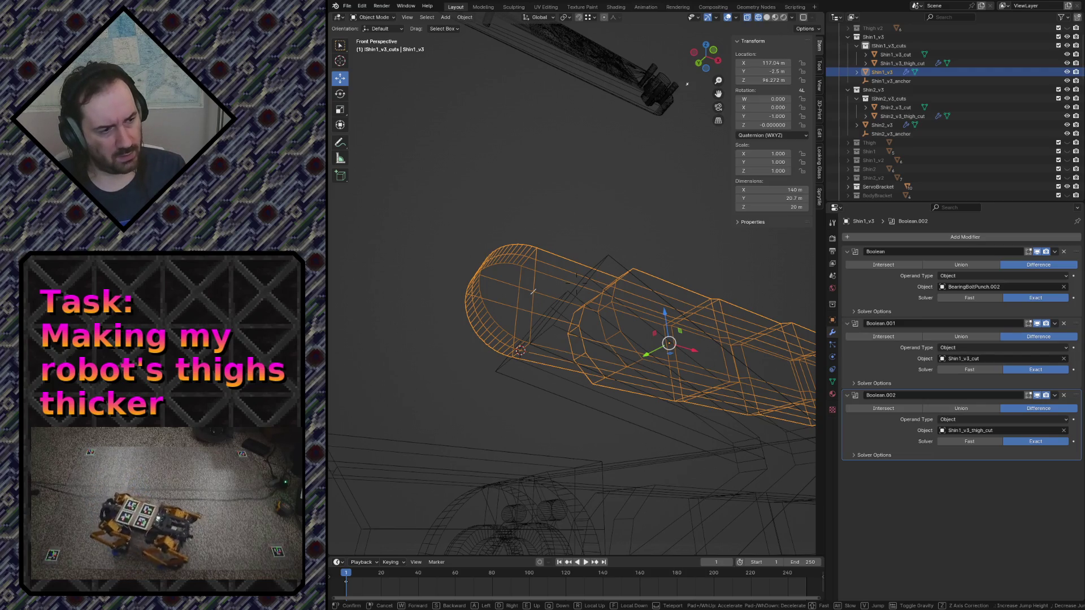
{"action": "key", "text": "d"}
{"action": "key", "text": "Return"}
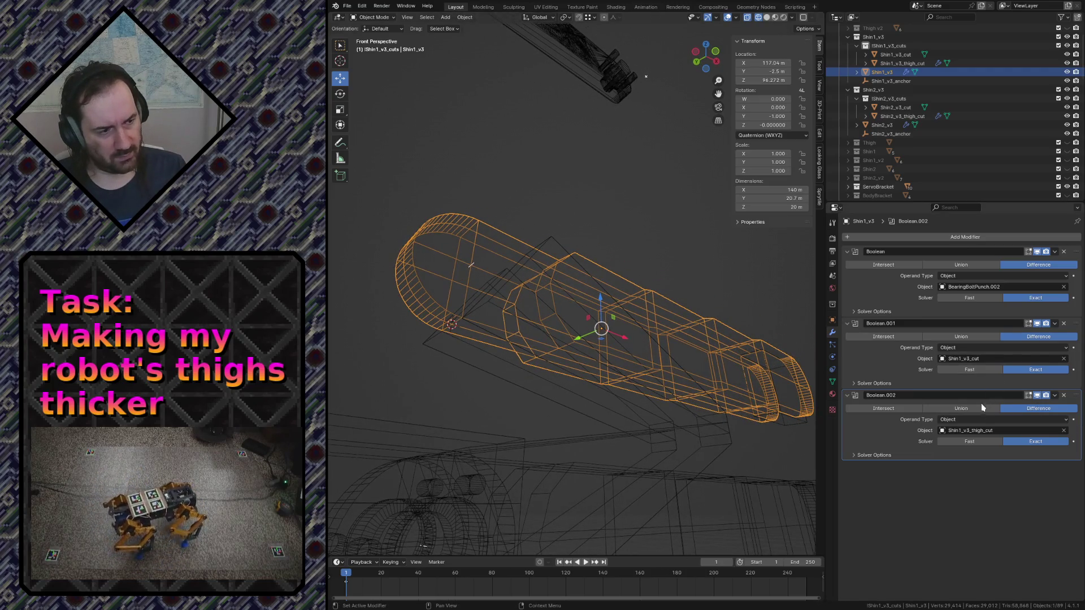
Test Shin1_v3's Boolean.002 as Union, then set it back to Difference
{"action": "left_click", "coordinate": [961, 408]}
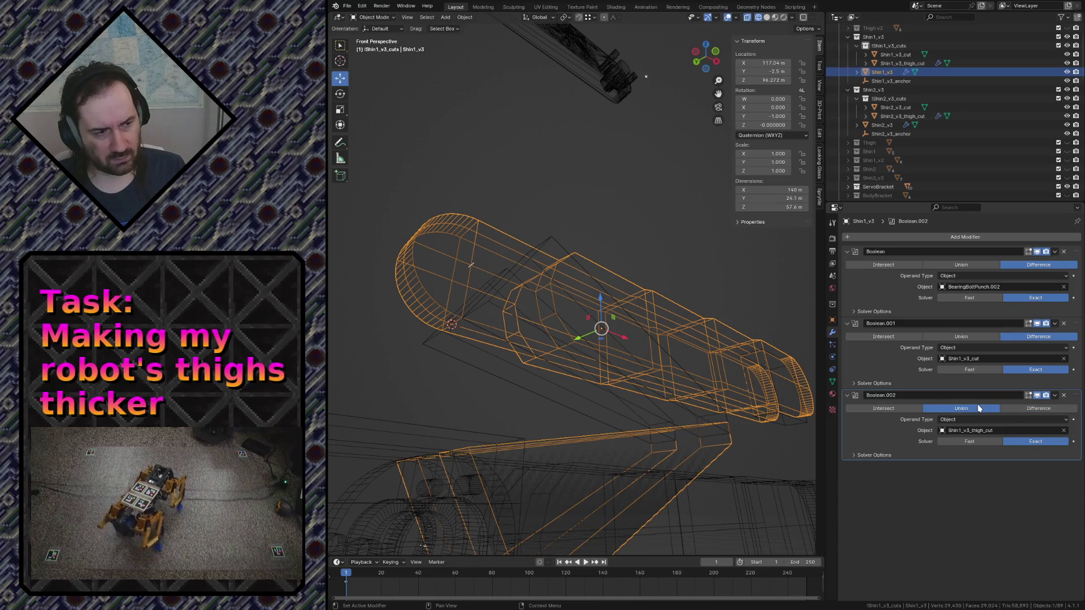
{"action": "left_click", "coordinate": [1010, 413]}
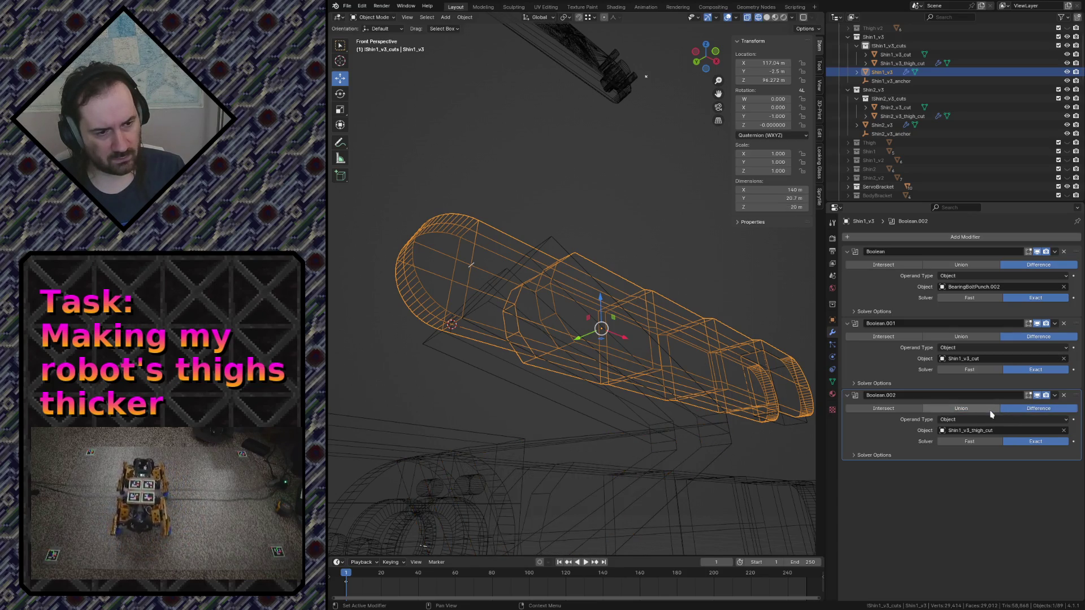
{"action": "left_click", "coordinate": [1008, 413]}
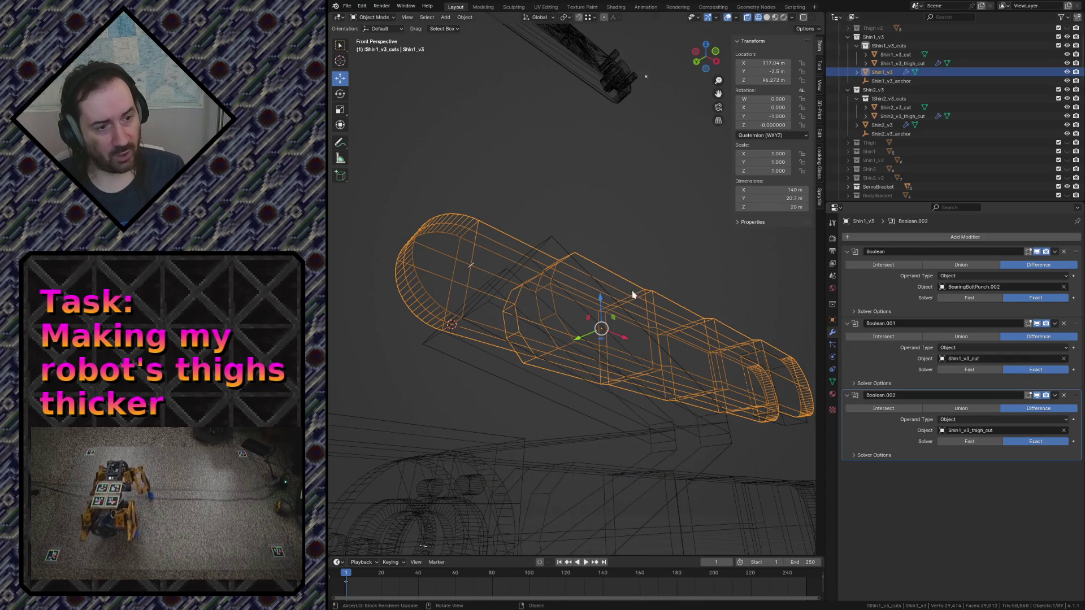
{"action": "left_click", "coordinate": [503, 364]}
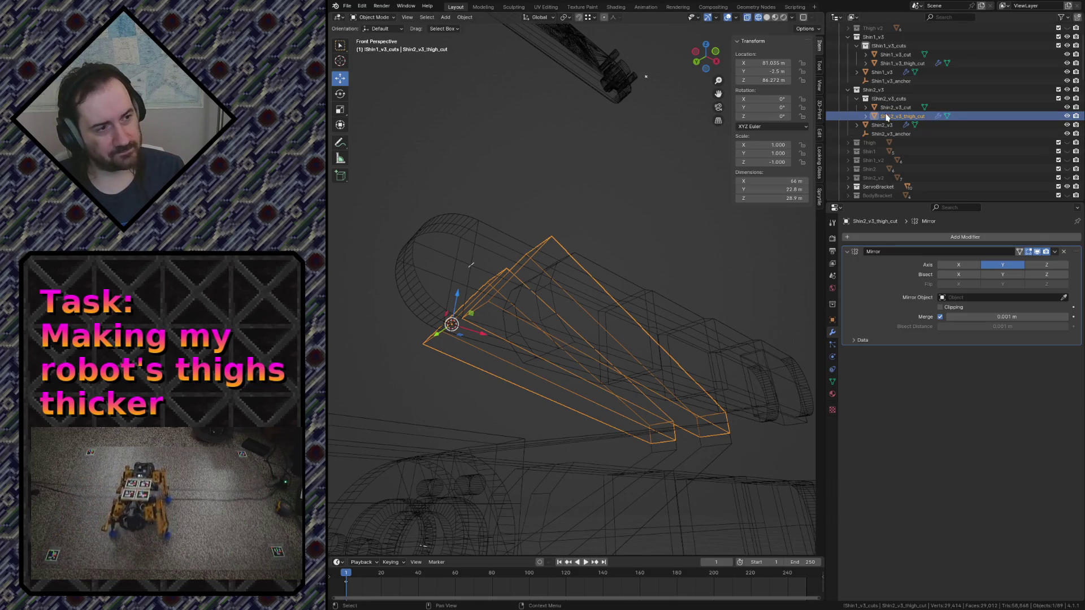
Move the duplicated thigh cutter into the Shin1_v3_cuts collection and rename it
{"action": "mouse_move", "coordinate": [891, 117]}
{"action": "left_mouse_down"}
{"action": "mouse_move", "coordinate": [898, 46]}
{"action": "mouse_move", "coordinate": [900, 98]}
{"action": "left_mouse_up"}
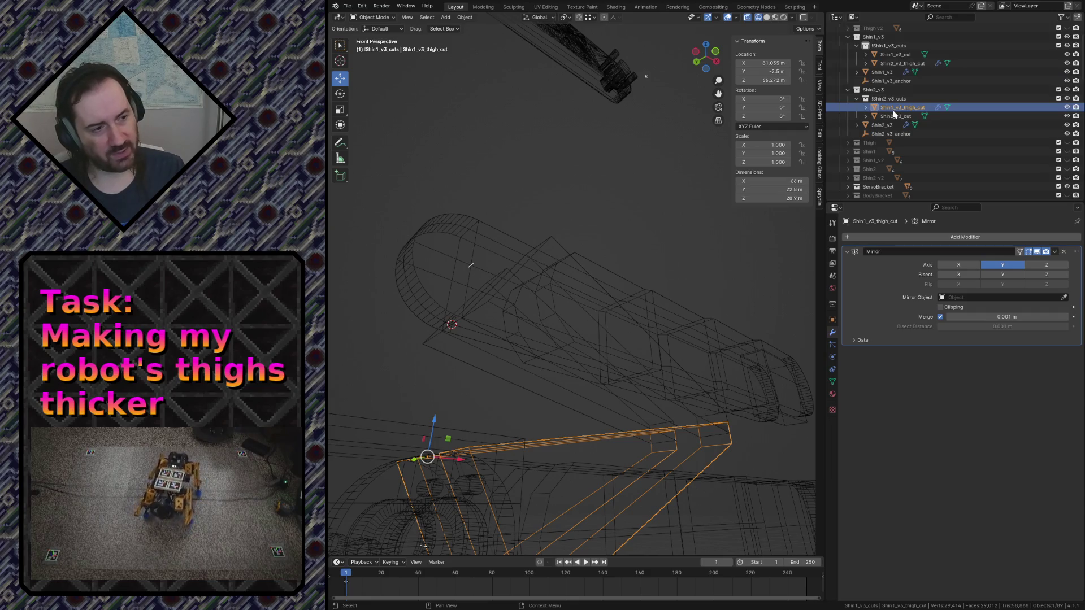
{"action": "double_click", "coordinate": [895, 108]}
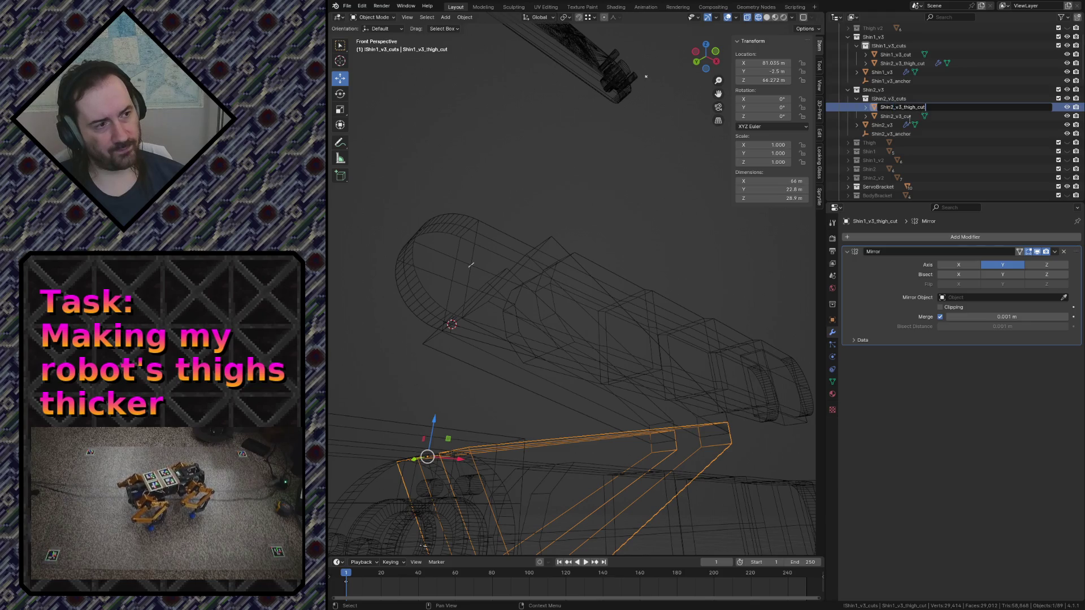
{"action": "type", "text": "_1"}
{"action": "key", "text": "Return"}
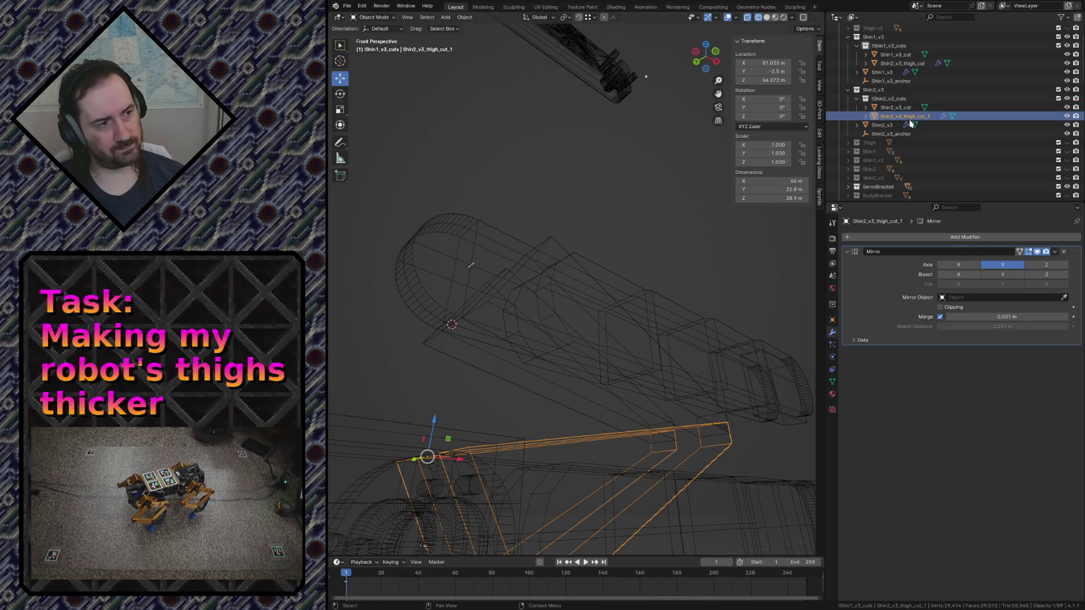
{"action": "left_click", "coordinate": [886, 55]}
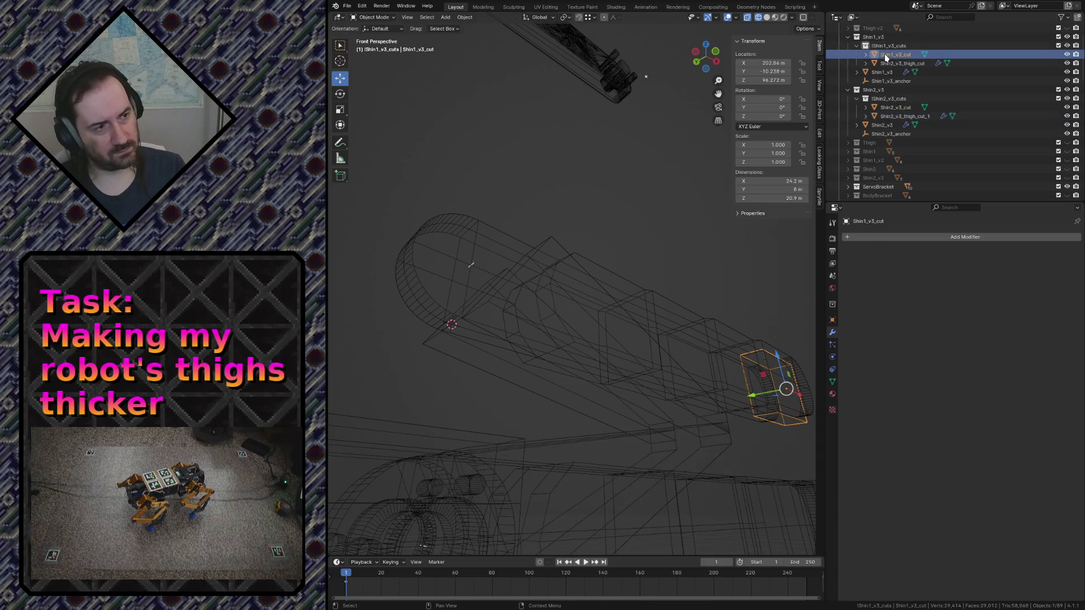
Rename the first shin's wedge cutter to Shin1_v3_thigh_cut
{"action": "left_click", "coordinate": [890, 63]}
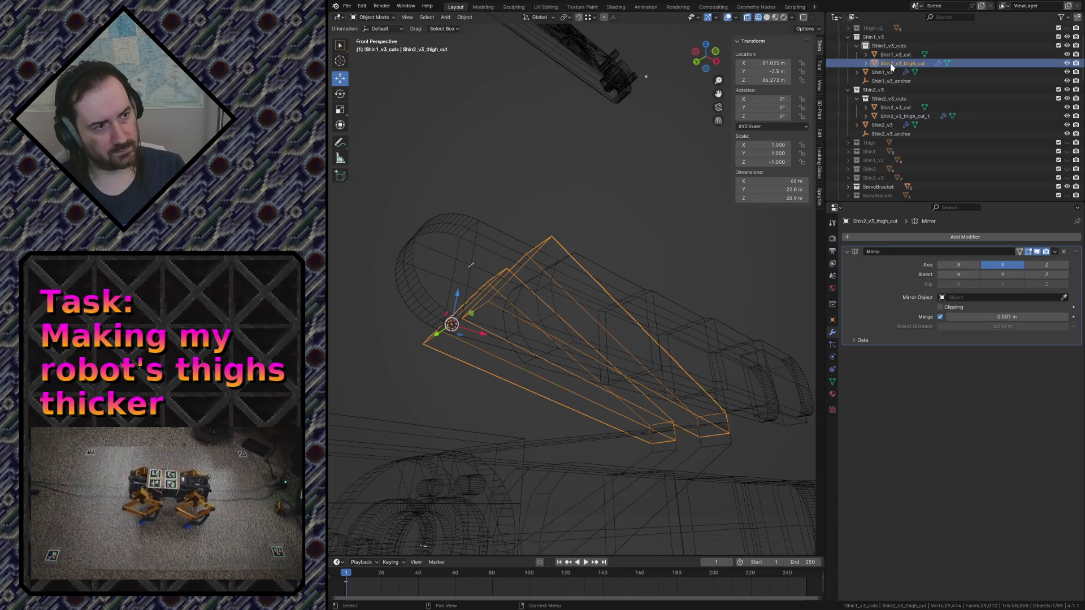
{"action": "scroll", "coordinate": [888, 67], "scroll_direction": "up", "scroll_amount": 1}
{"action": "key", "text": "End"}
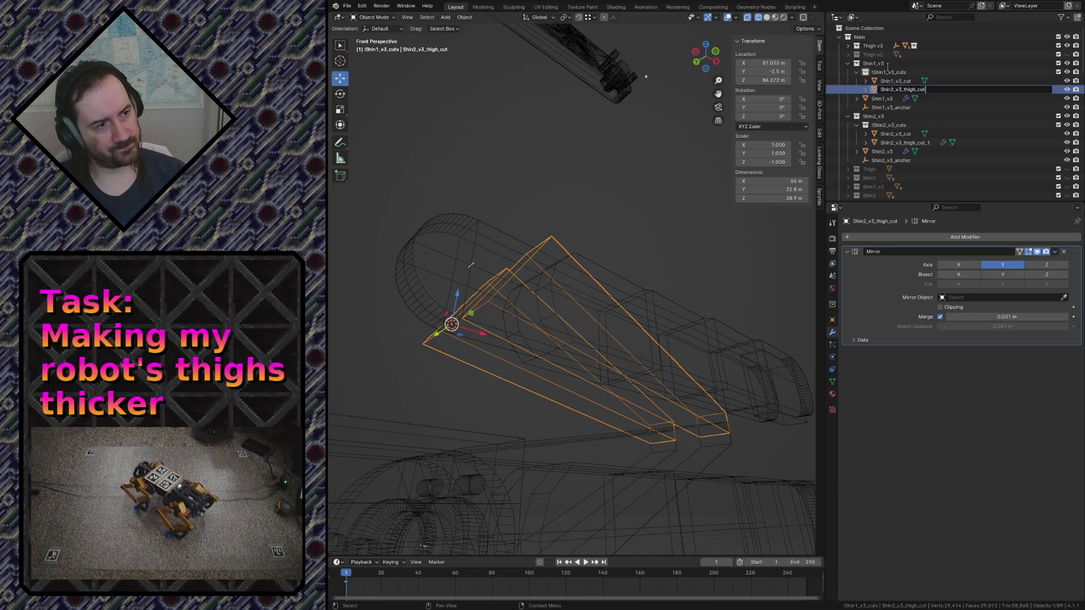
{"action": "key", "text": "Left"}
{"action": "key", "text": "Left"}
{"action": "key", "text": "Left"}
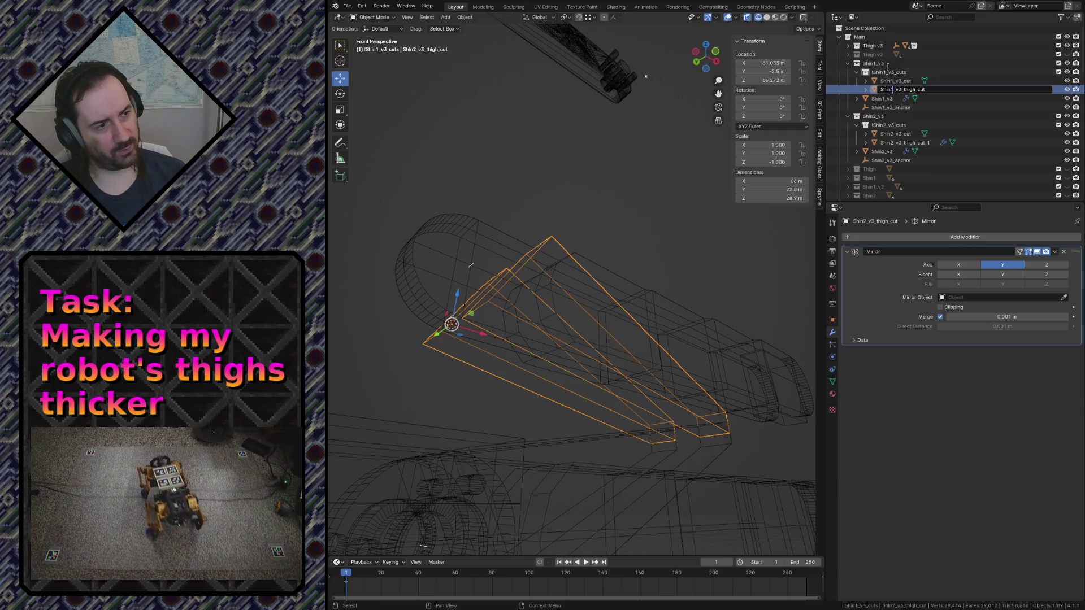
{"action": "key", "text": "Return"}
Rename the second shin's wedge cutter to Shin2_v3_thigh_cut and select the first shin
{"action": "left_click", "coordinate": [907, 142]}
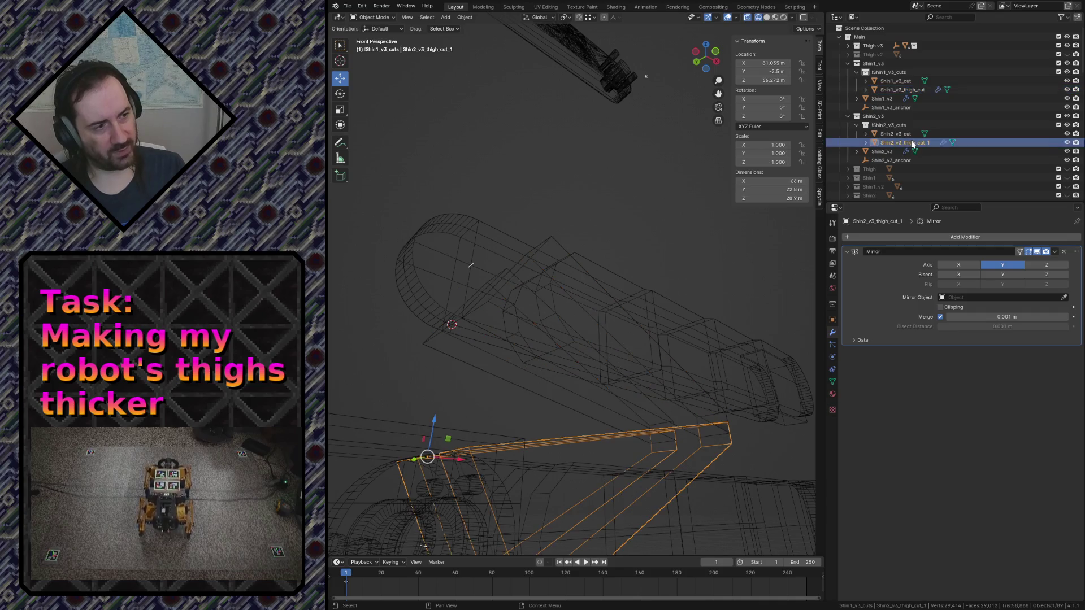
{"action": "scroll", "coordinate": [909, 141], "scroll_direction": "down", "scroll_amount": 2}
{"action": "key", "text": "F2"}
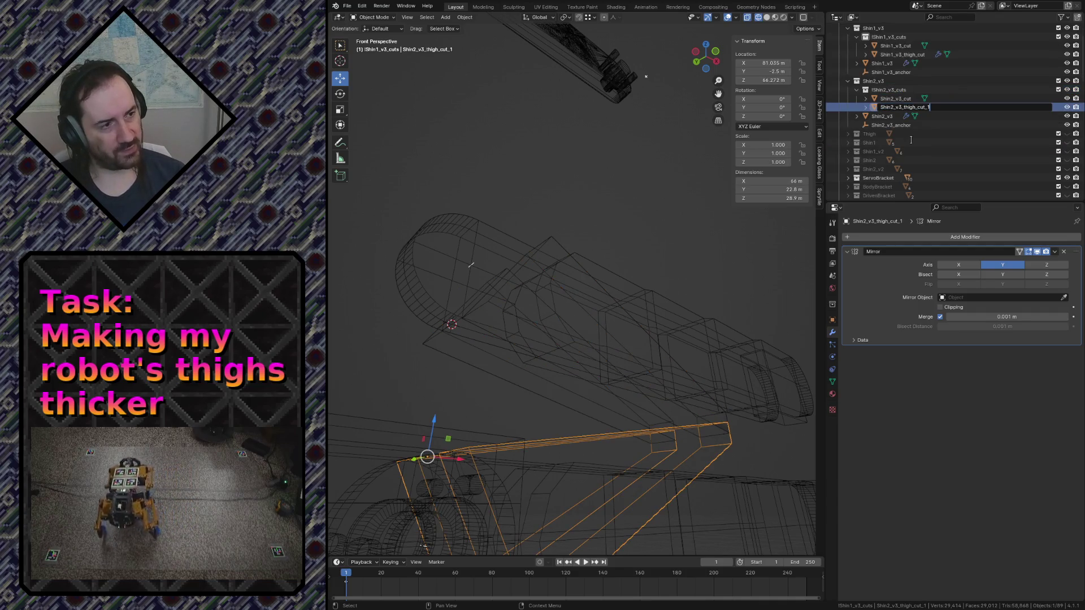
{"action": "key", "text": "Return"}
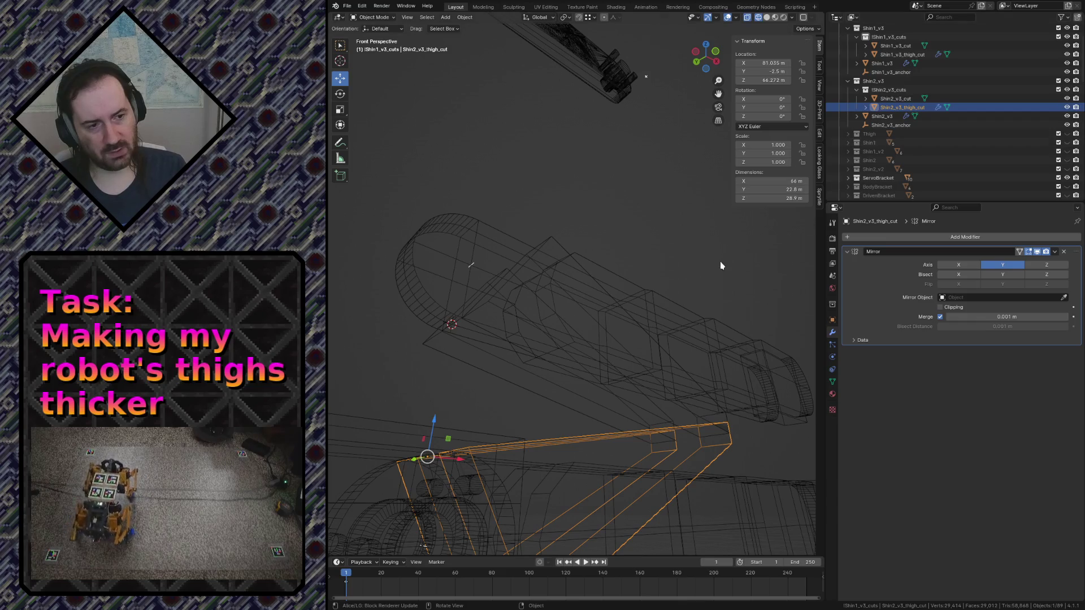
{"action": "left_click", "coordinate": [615, 286]}
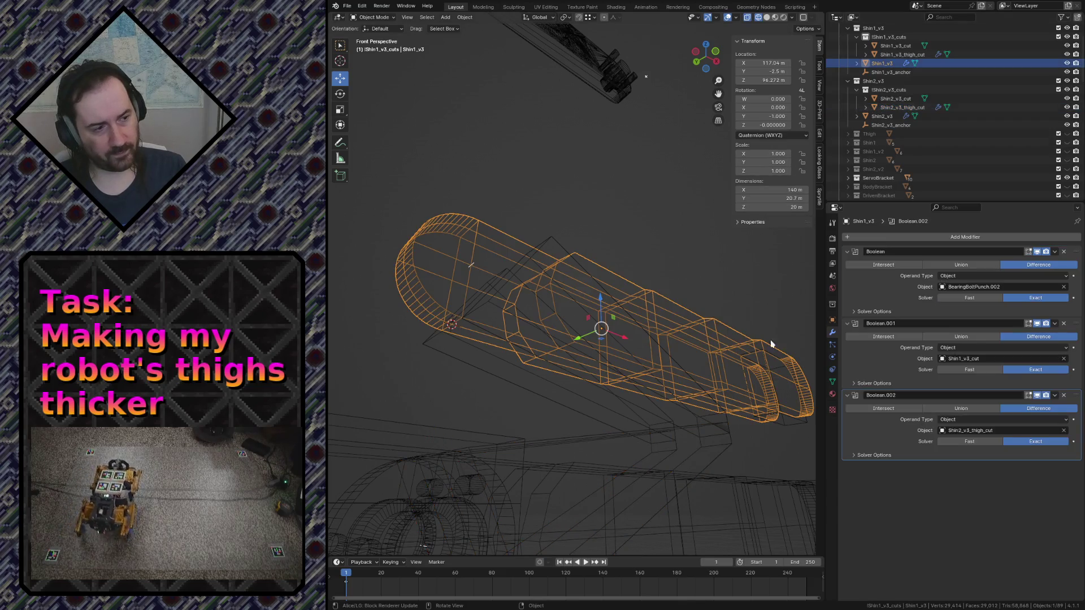
Set Shin1_v3's Boolean.002 cutter object to Shin1_v3_thigh_cut
{"action": "left_click", "coordinate": [964, 431]}
{"action": "key", "text": "BackSpace"}
{"action": "type", "text": "1"}
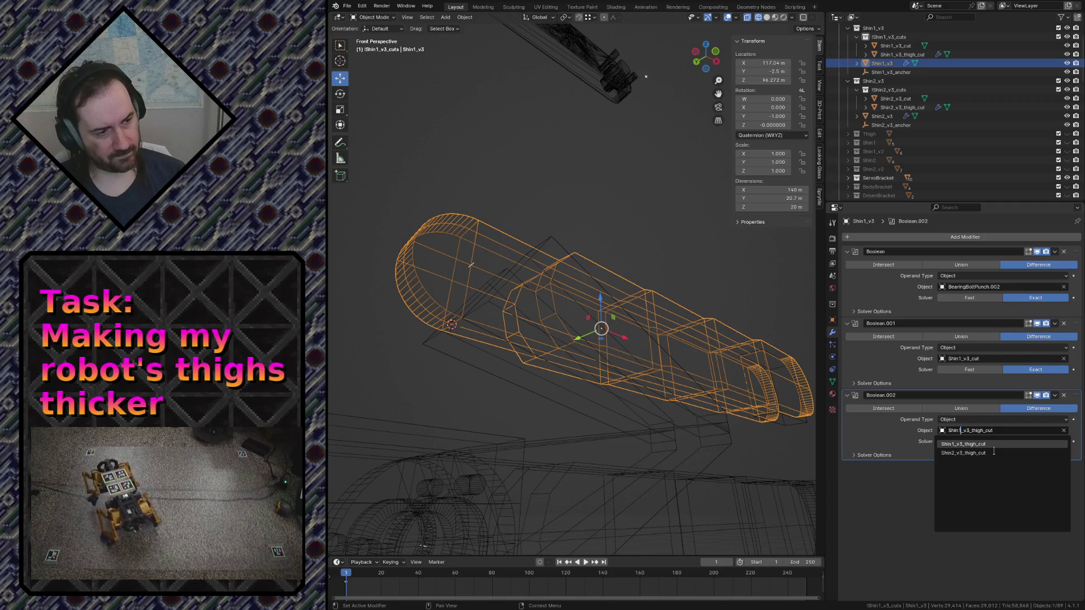
{"action": "key", "text": "Return"}
{"action": "left_click", "coordinate": [654, 449]}
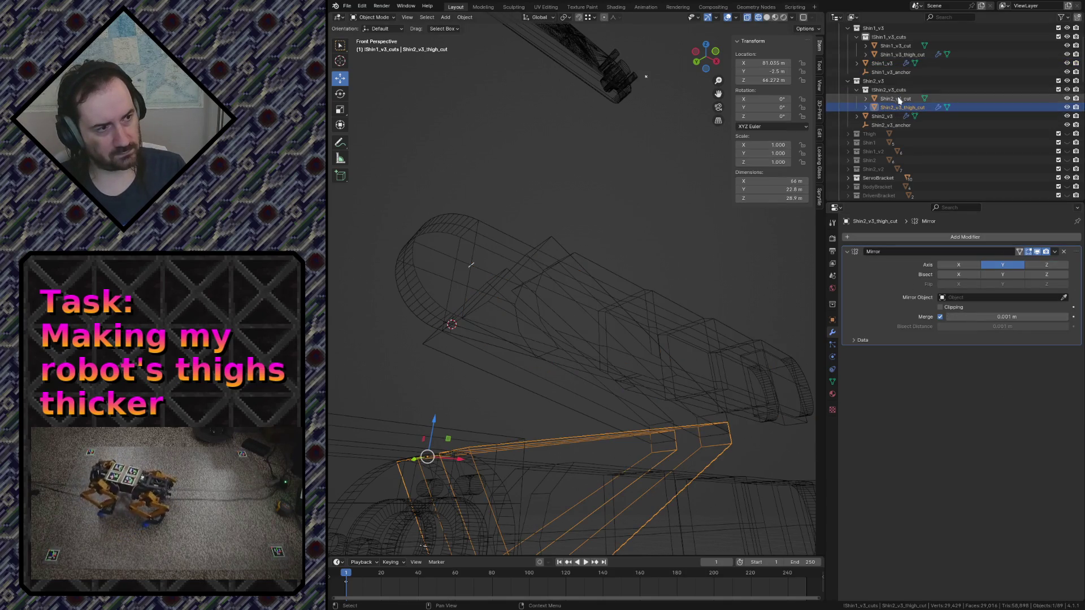
Set Shin2_v3's Boolean.002 cutter to Shin2_v3_thigh_cut, hide the wedge and save the file
{"action": "left_click", "coordinate": [892, 115]}
{"action": "left_click", "coordinate": [970, 431]}
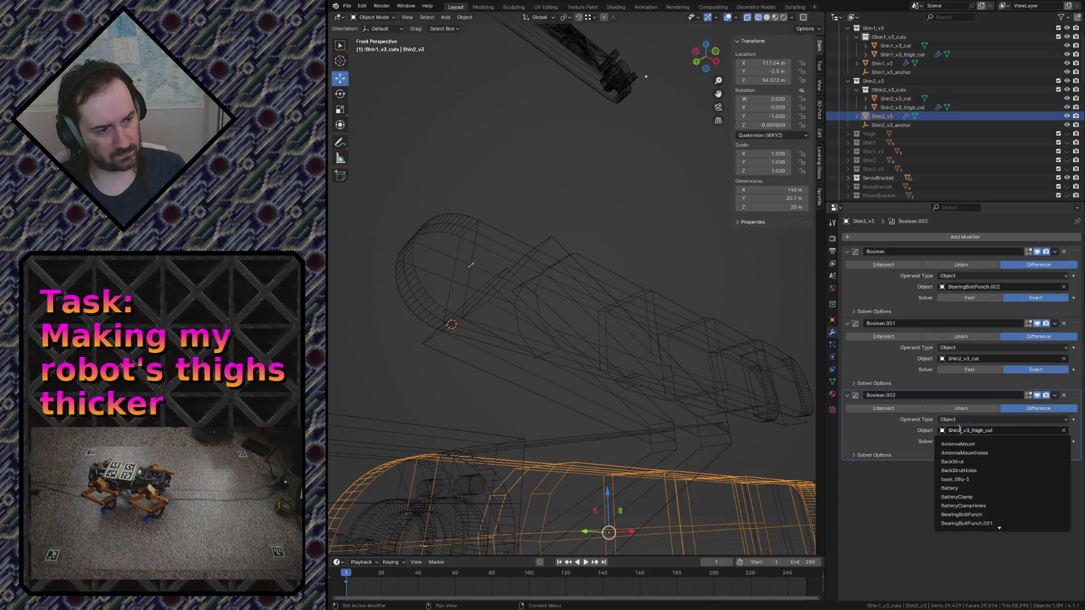
{"action": "type", "text": "thigh"}
{"action": "left_click", "coordinate": [1000, 460]}
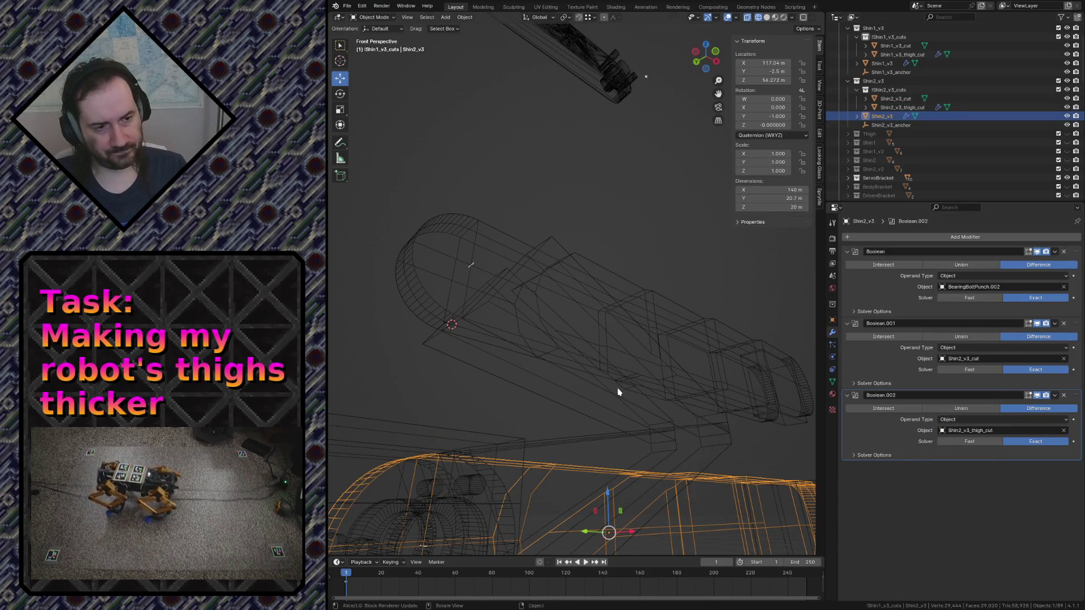
{"action": "key", "text": "ctrl+s"}
{"action": "left_click", "coordinate": [557, 407]}
{"action": "key", "text": "h"}
{"action": "key", "text": "z"}
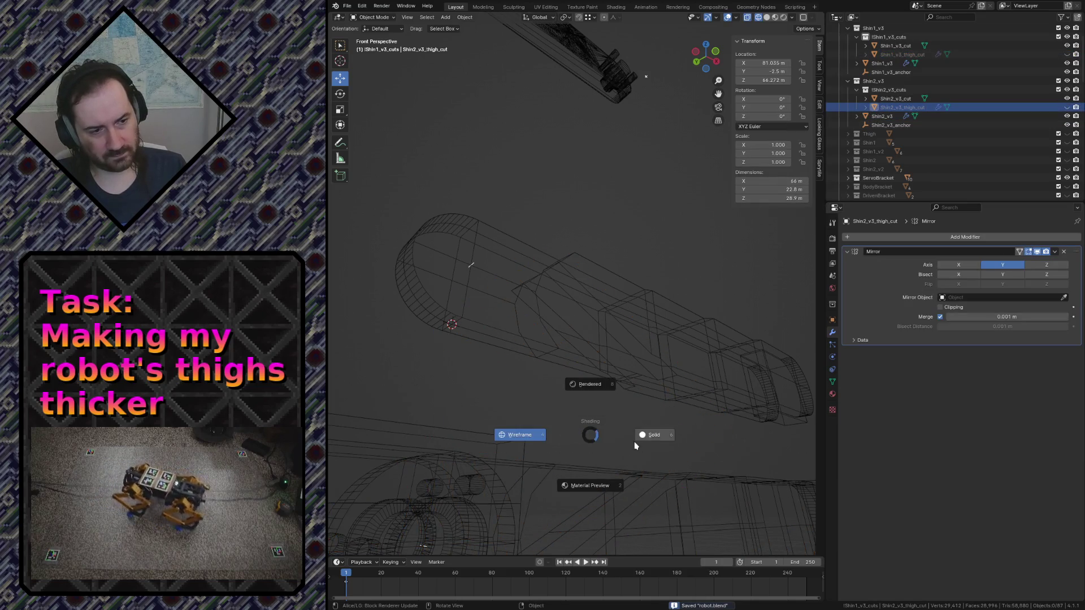
Walk around the robot in solid shading to inspect the wedge cuts in both shins
{"action": "left_click", "coordinate": [627, 443]}
{"action": "key", "text": "shift+grave"}
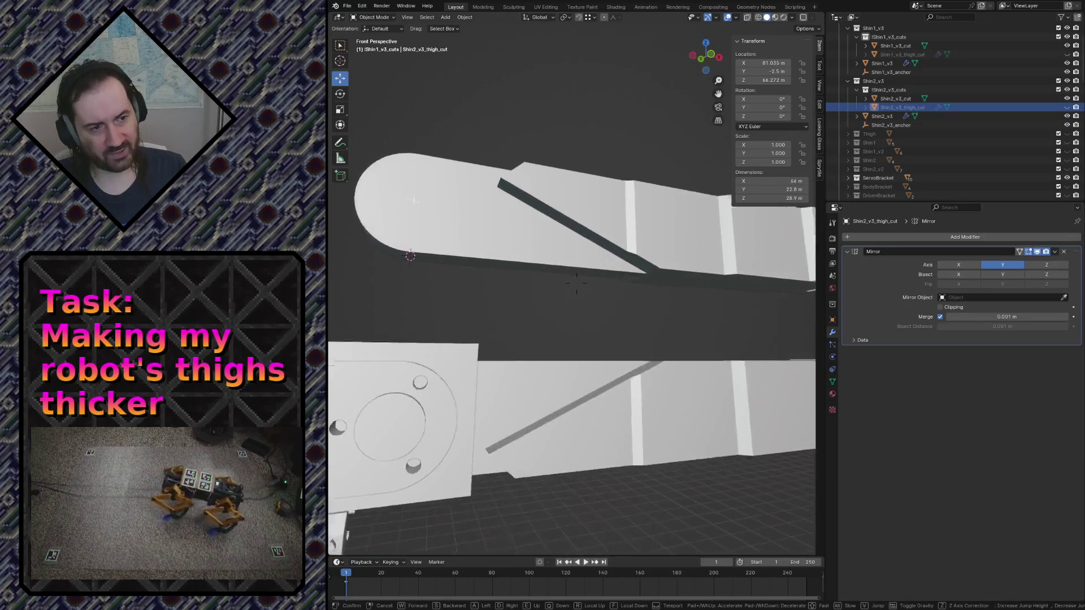
{"action": "key", "text": "w"}
{"action": "key", "text": "s"}
{"action": "key", "text": "w"}
{"action": "key", "text": "s"}
{"action": "key", "text": "w"}
{"action": "key", "text": "s"}
{"action": "key", "text": "w"}
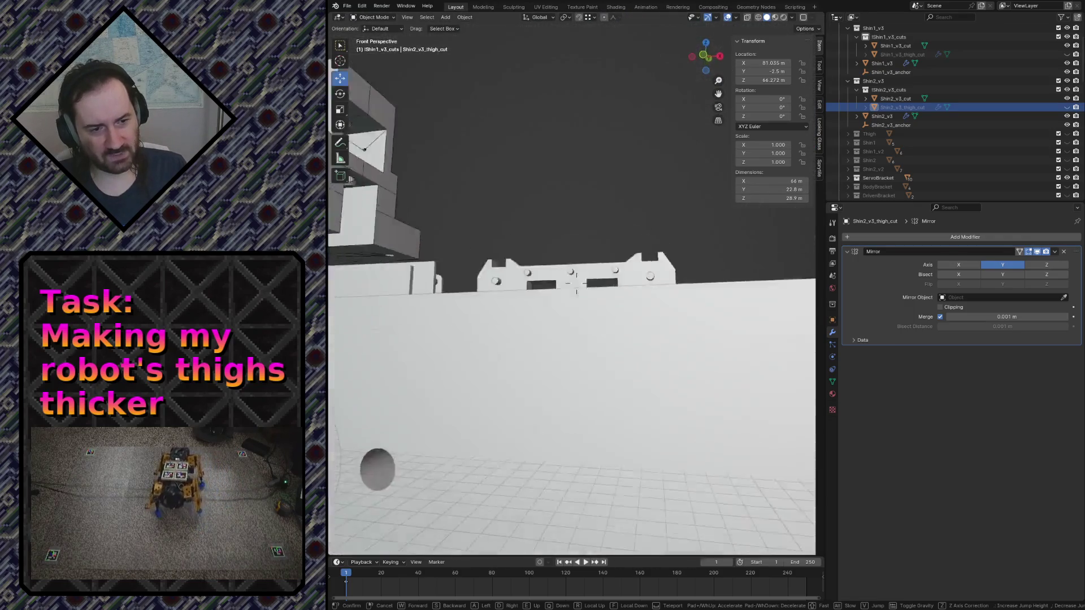
{"action": "key", "text": "w"}
{"action": "key", "text": "s"}
{"action": "key", "text": "s"}
{"action": "key", "text": "w"}
{"action": "key", "text": "s"}
{"action": "left_click", "coordinate": [641, 449]}
{"action": "left_click", "coordinate": [507, 329]}
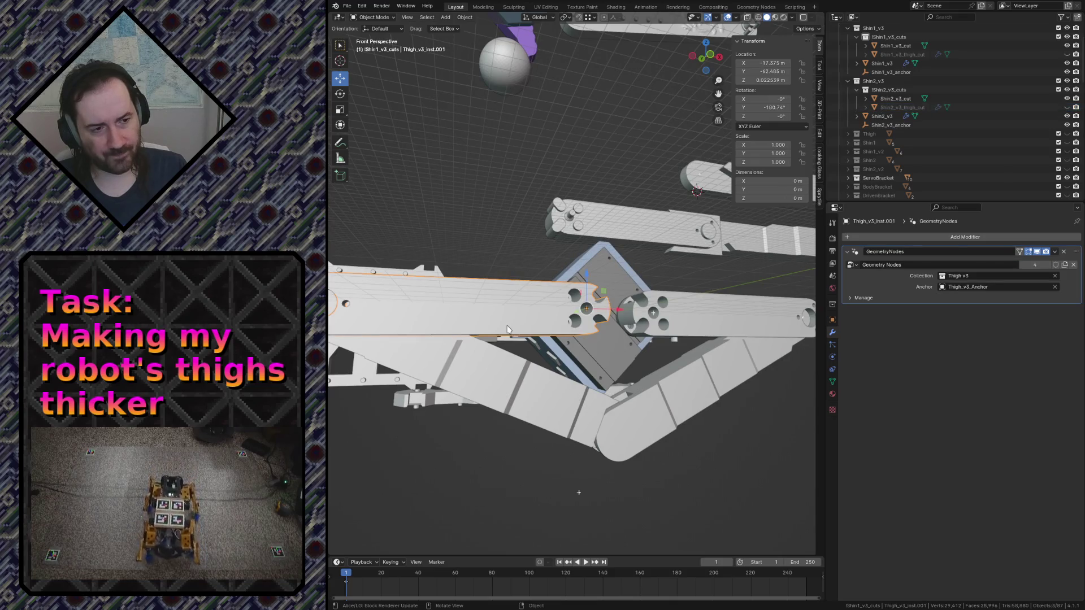
{"action": "key", "text": "shift+grave"}
{"action": "key", "text": "w"}
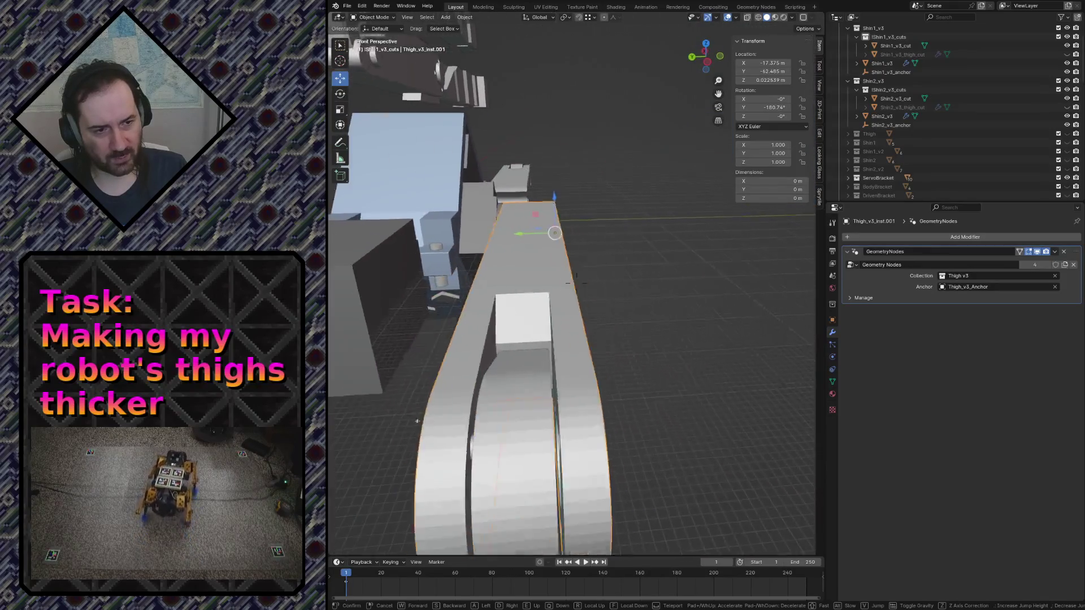
{"action": "key", "text": "s"}
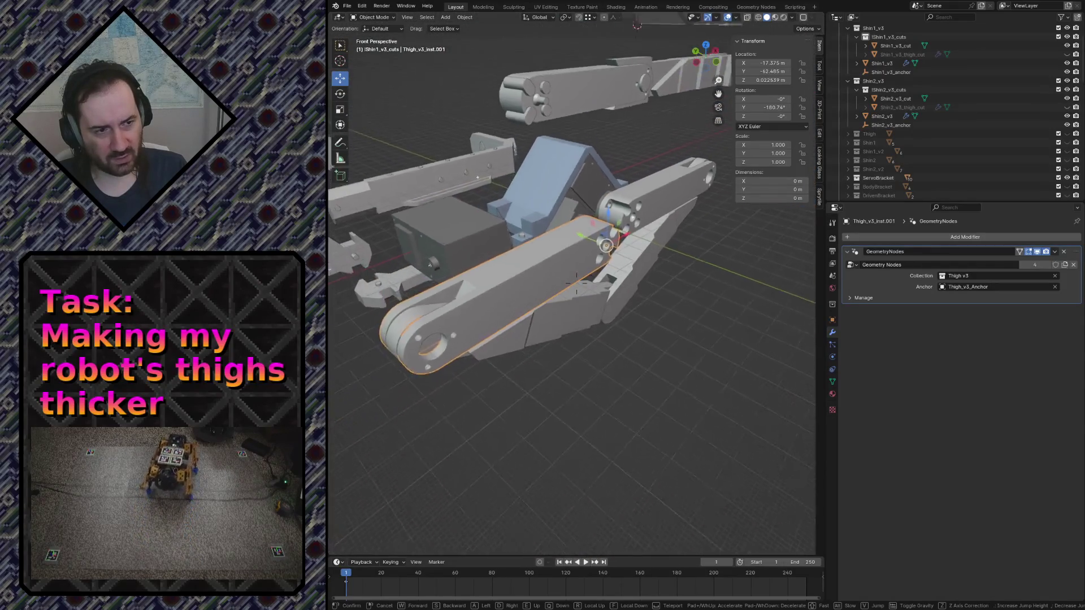
{"action": "key", "text": "w"}
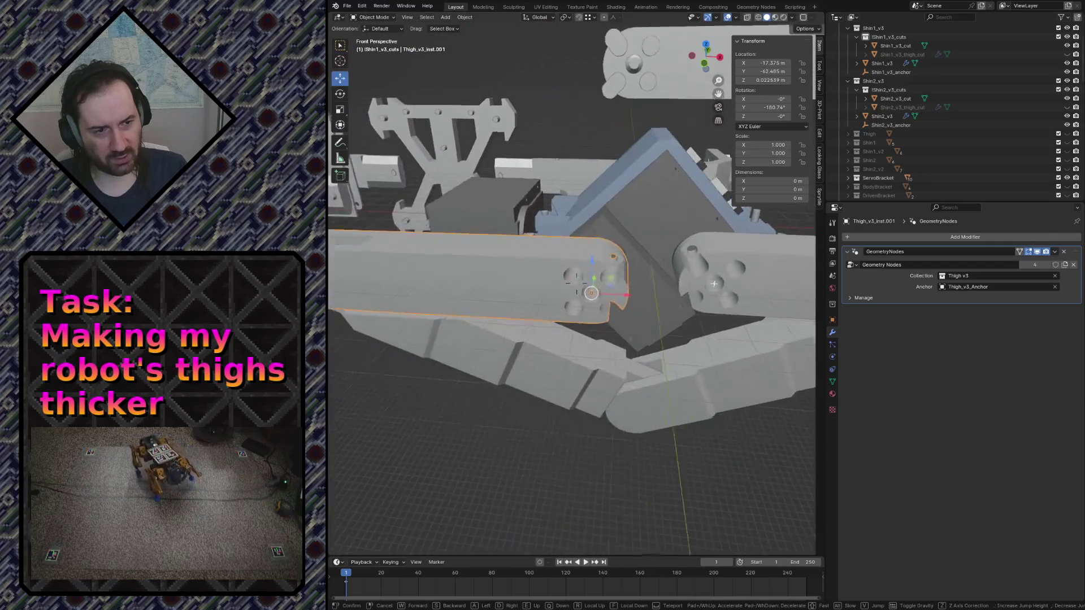
{"action": "key", "text": "s"}
{"action": "key", "text": "w"}
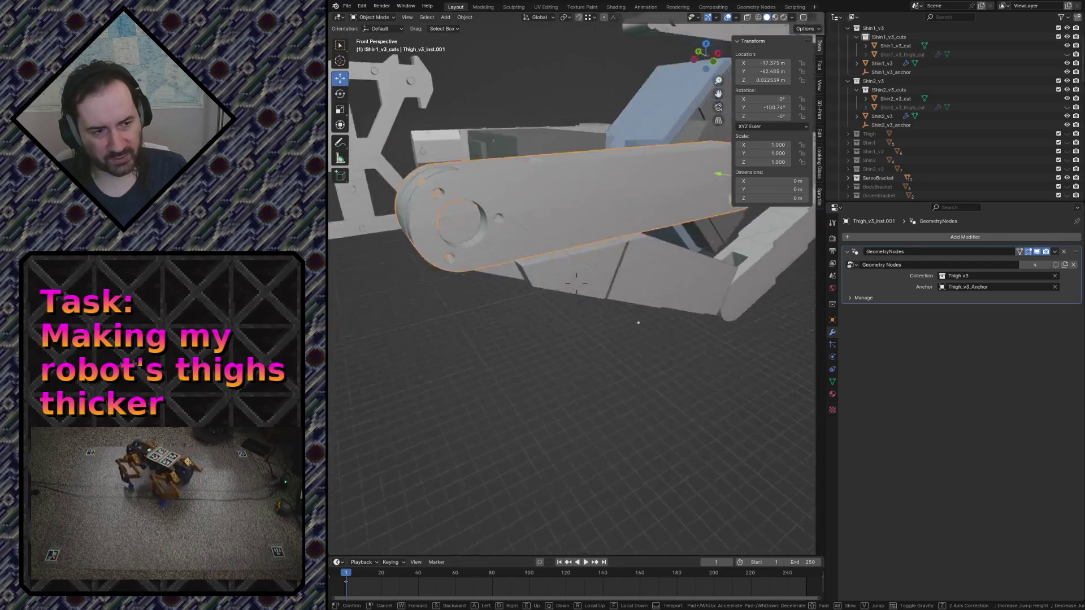
{"action": "key", "text": "s"}
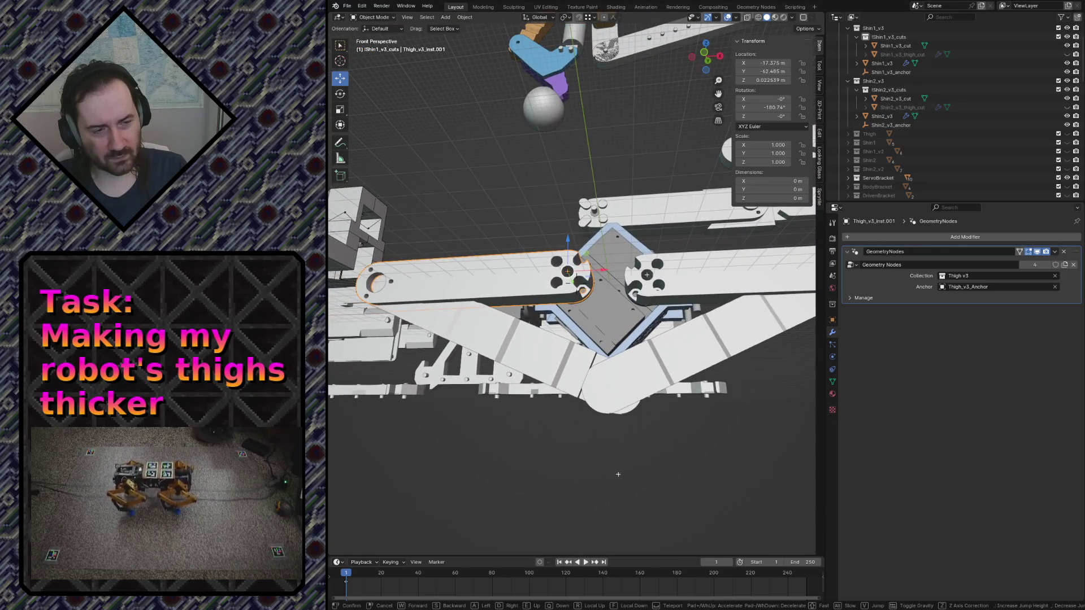
{"action": "key", "text": "w"}
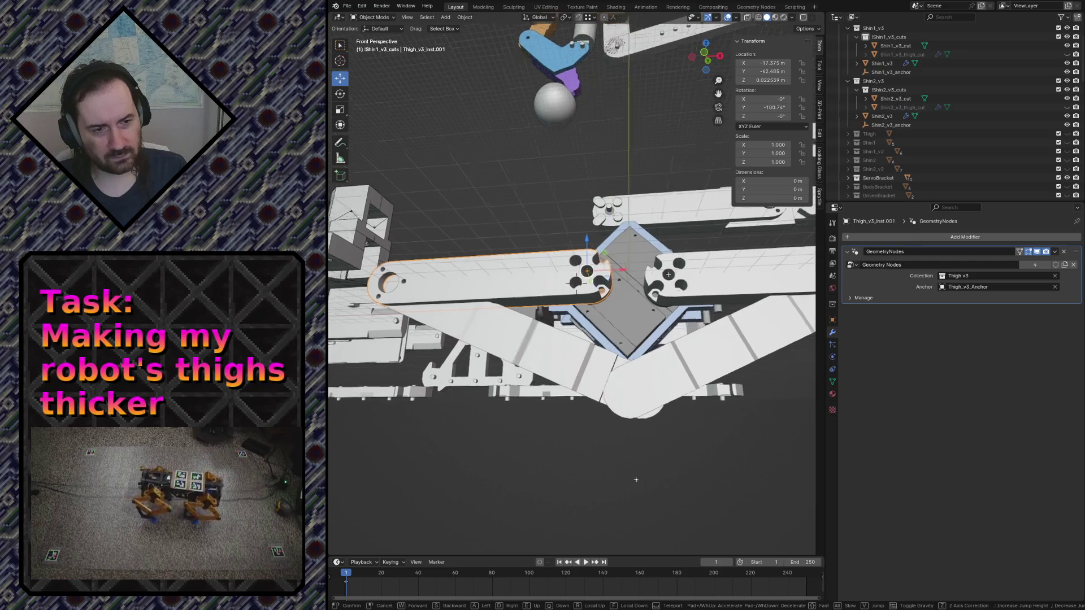
{"action": "key", "text": "s"}
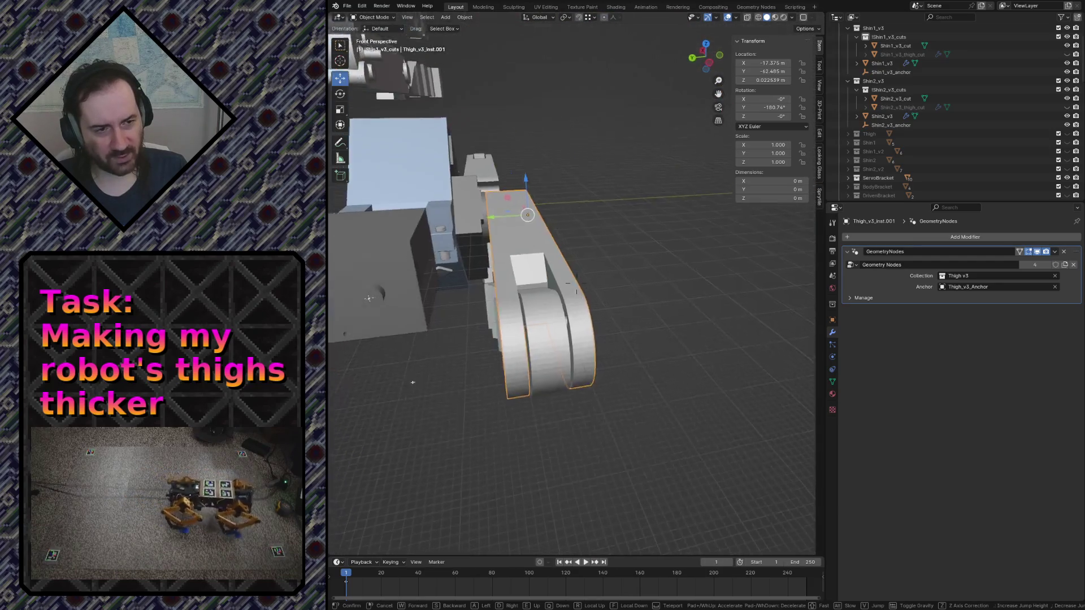
{"action": "left_click", "coordinate": [561, 311]}
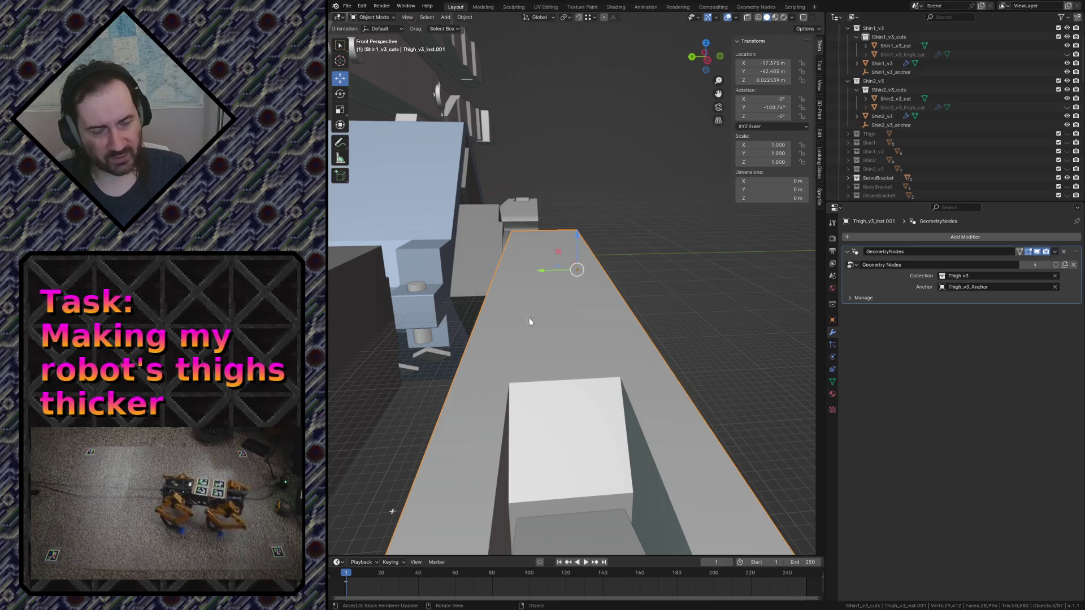
{"action": "middle_click_drag", "start_coordinate": [529, 328], "coordinate": [684, 294]}
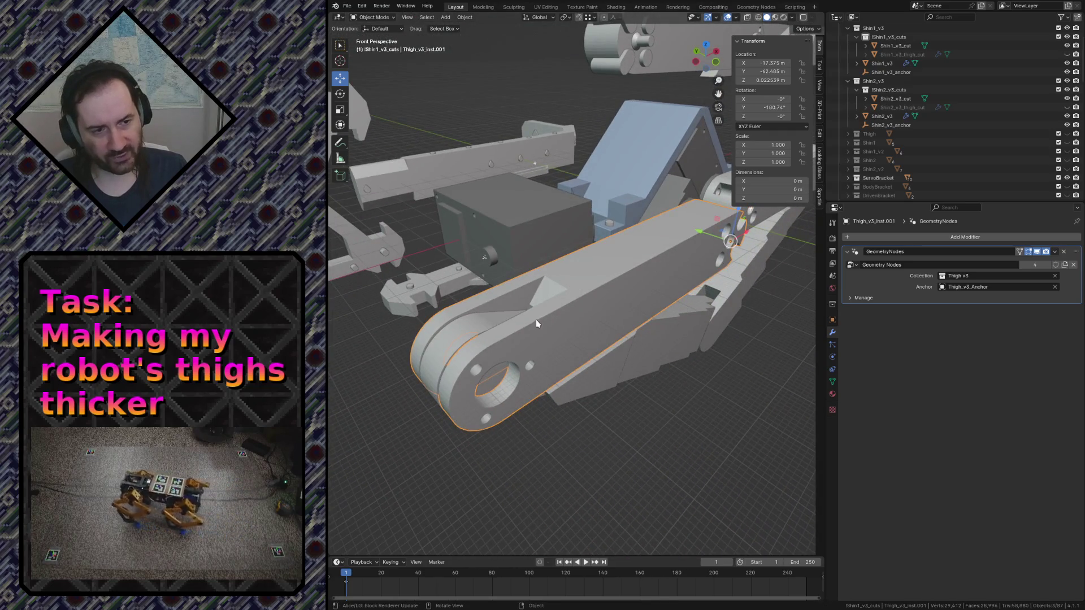
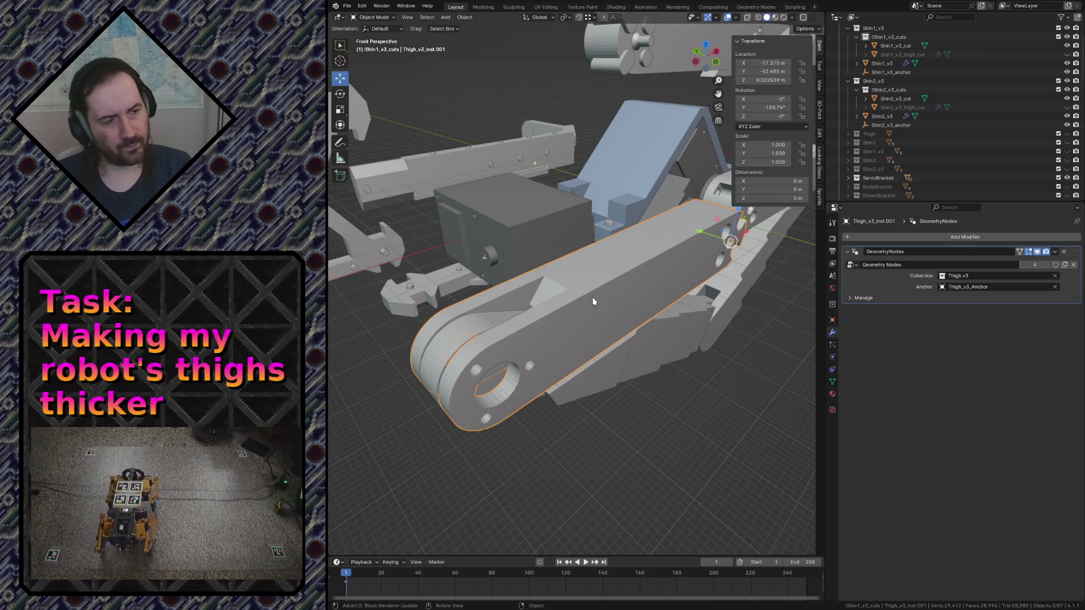
Deselect the thigh, fly back over the robot parts and save the robot file
{"action": "left_click", "coordinate": [647, 422]}
{"action": "key", "text": "shift+grave"}
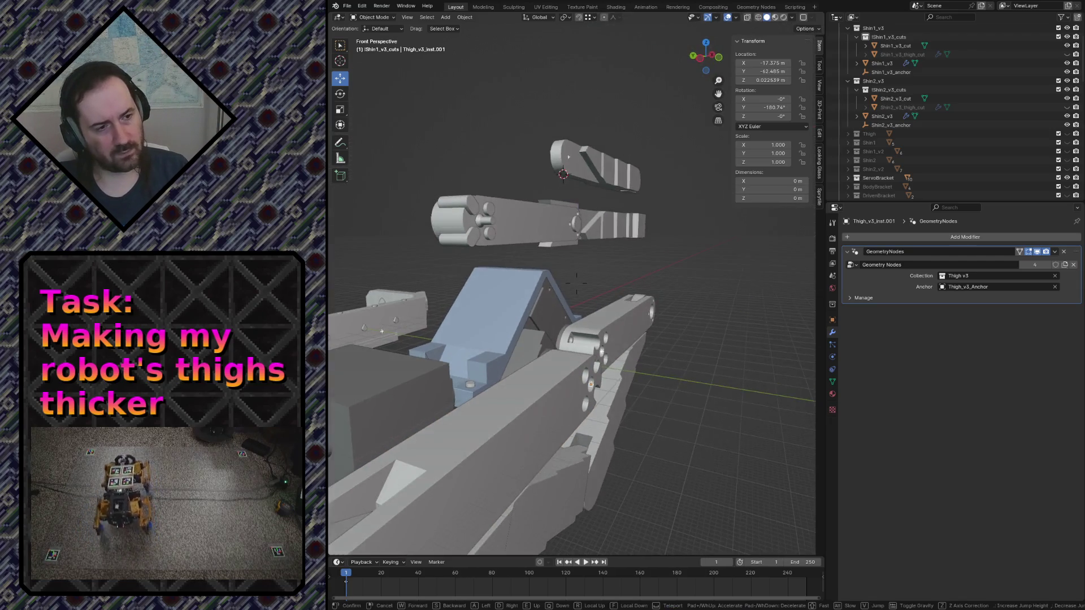
{"action": "key", "text": "s"}
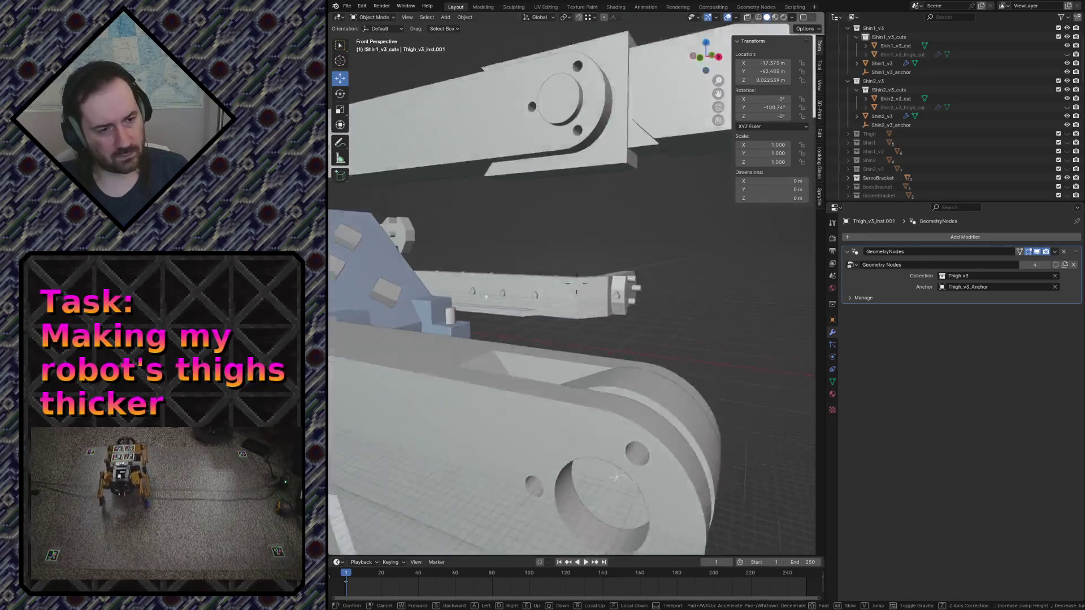
{"action": "key", "text": "Escape"}
{"action": "key", "text": "ctrl+s"}
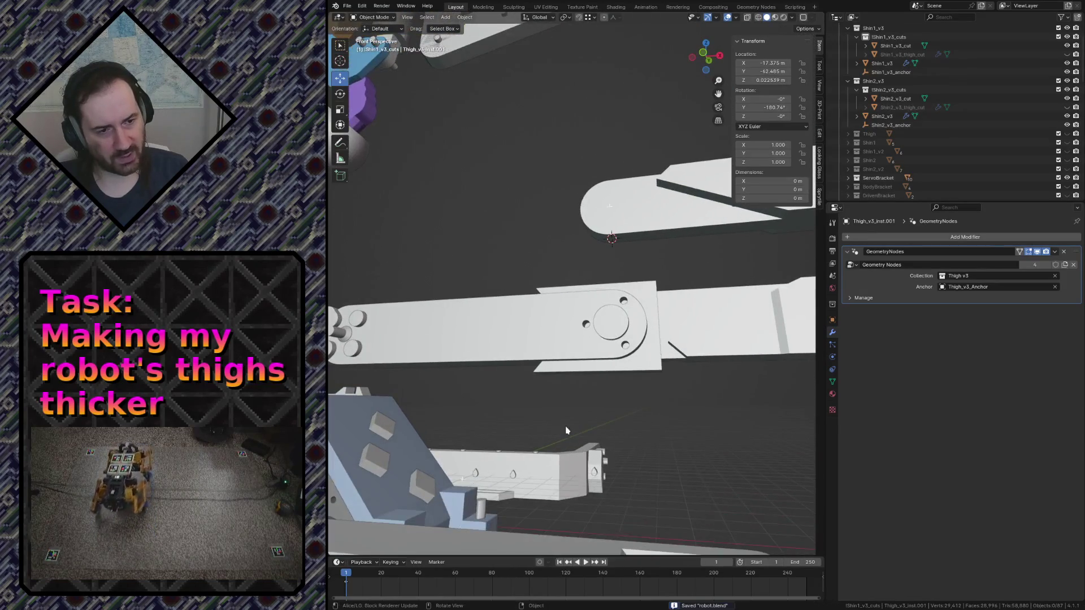
Check Thigh_v3's Boolean modifiers, then take the fork_punch_v3 cutter into mesh editing
{"action": "left_click", "coordinate": [584, 317]}
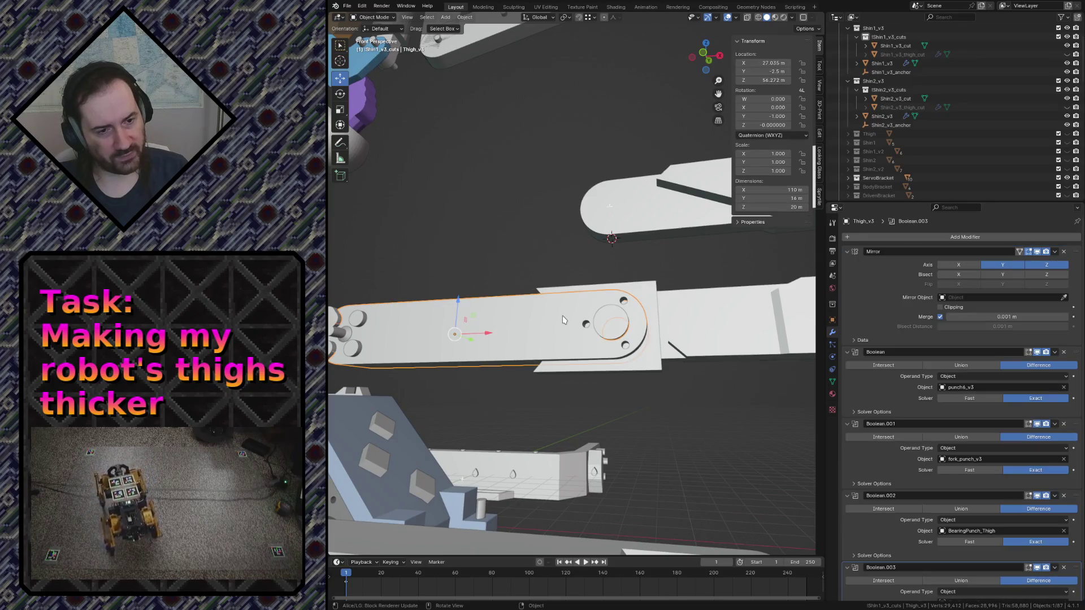
{"action": "key", "text": "shift+grave"}
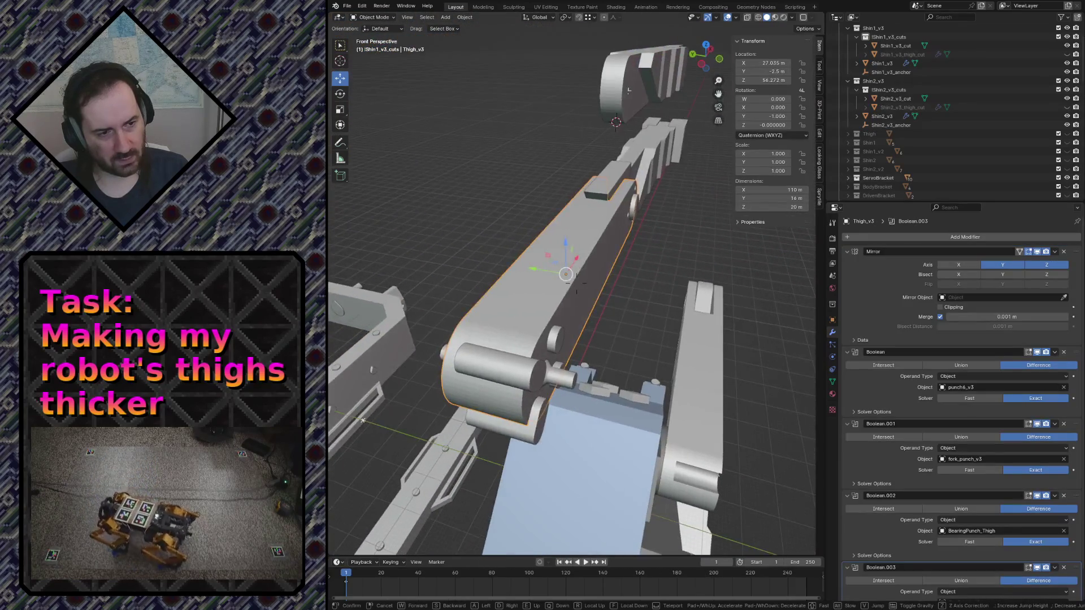
{"action": "left_click", "coordinate": [498, 297]}
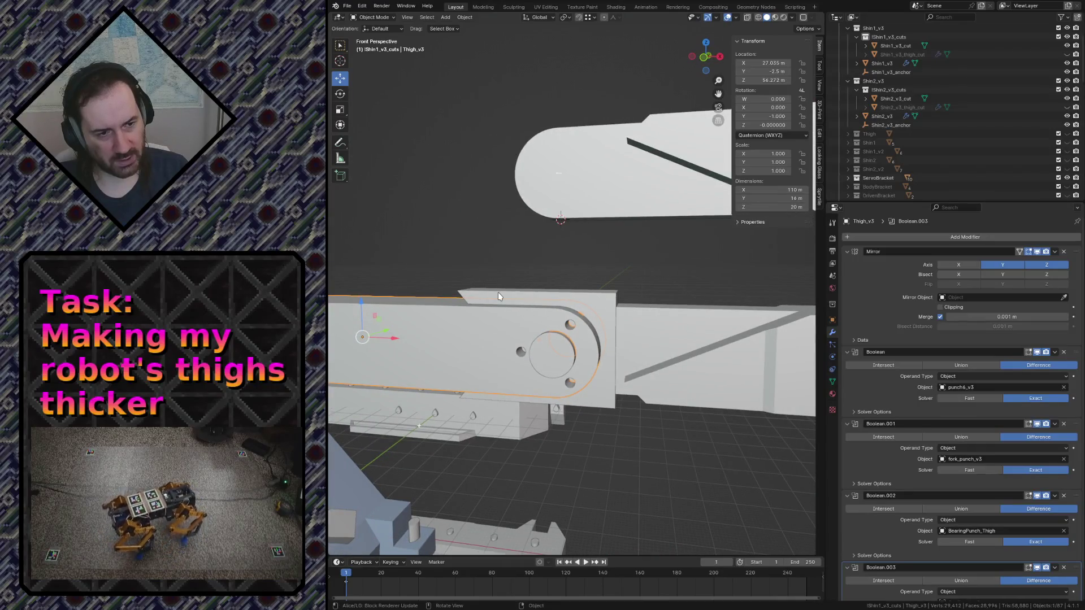
{"action": "left_click", "coordinate": [498, 296]}
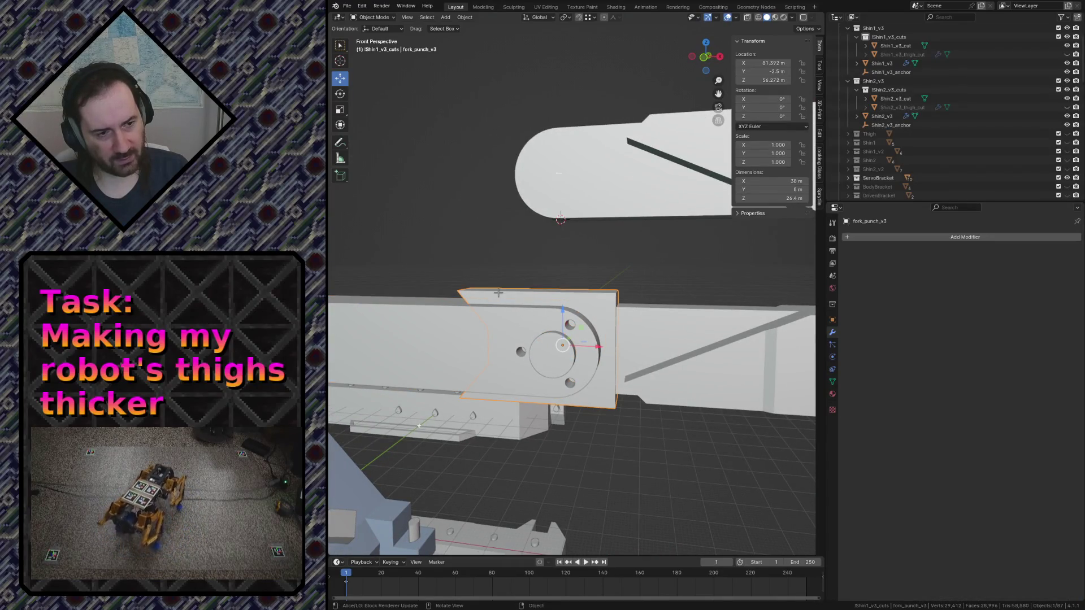
{"action": "key", "text": "Tab"}
{"action": "key", "text": "shift+grave"}
Move in close to the cutter and box-select its top edge
{"action": "key", "text": "d"}
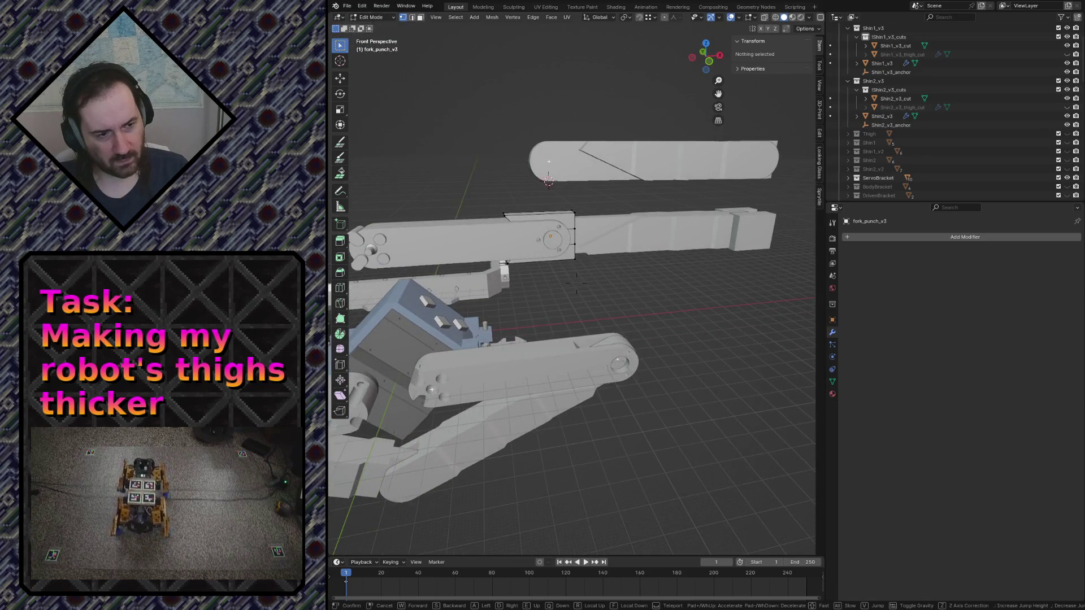
{"action": "key", "text": "w"}
{"action": "left_click", "coordinate": [577, 284]}
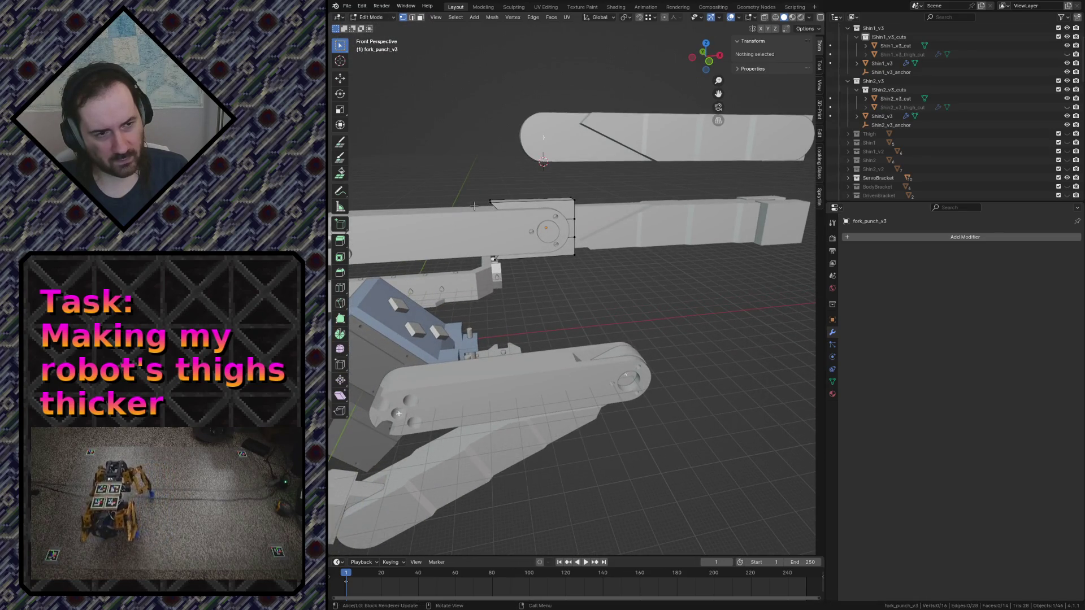
{"action": "left_click", "coordinate": [489, 208]}
{"action": "key", "text": "alt+a"}
{"action": "key", "text": "b"}
{"action": "left_click_drag", "start_coordinate": [487, 200], "coordinate": [499, 206]}
Slide the top edge along X, then undo the move
{"action": "key", "text": "g"}
{"action": "key", "text": "y"}
{"action": "key", "text": "x"}
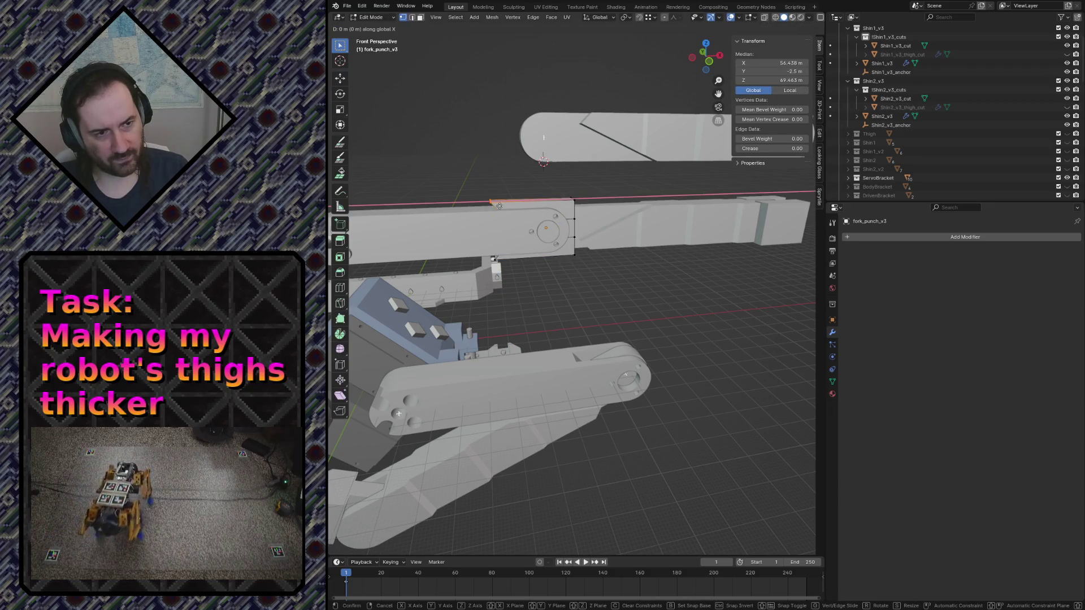
{"action": "left_click", "coordinate": [399, 414]}
{"action": "key", "text": "ctrl+z"}
{"action": "scroll", "coordinate": [492, 257], "scroll_direction": "up", "scroll_amount": 3}
{"action": "scroll", "coordinate": [493, 257], "scroll_direction": "up", "scroll_amount": 3}
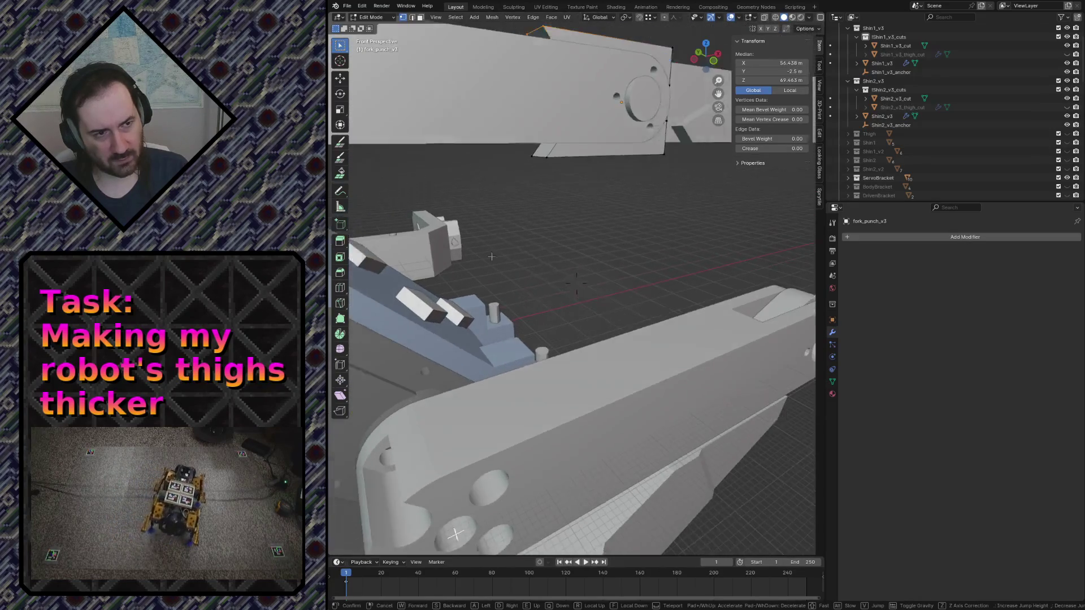
Switch the scene to wireframe shading and fly over to the robot arm
{"action": "key", "text": "b"}
{"action": "key", "text": "Escape"}
{"action": "middle_click_drag", "start_coordinate": [550, 184], "coordinate": [550, 187]}
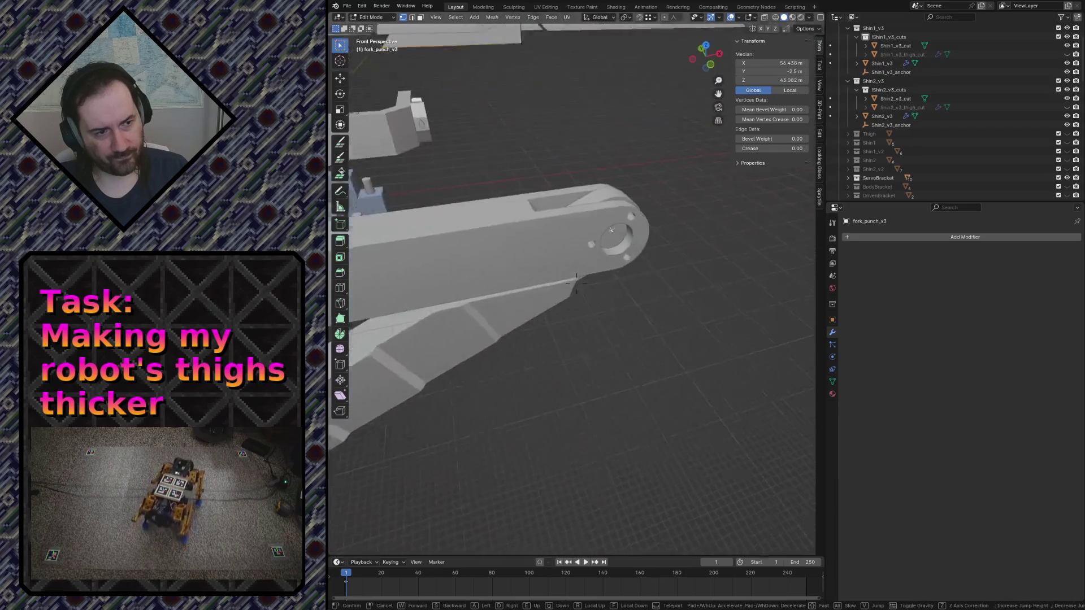
{"action": "key", "text": "z"}
{"action": "left_click", "coordinate": [500, 184]}
{"action": "key", "text": "shift+grave"}
{"action": "left_click", "coordinate": [345, 446]}
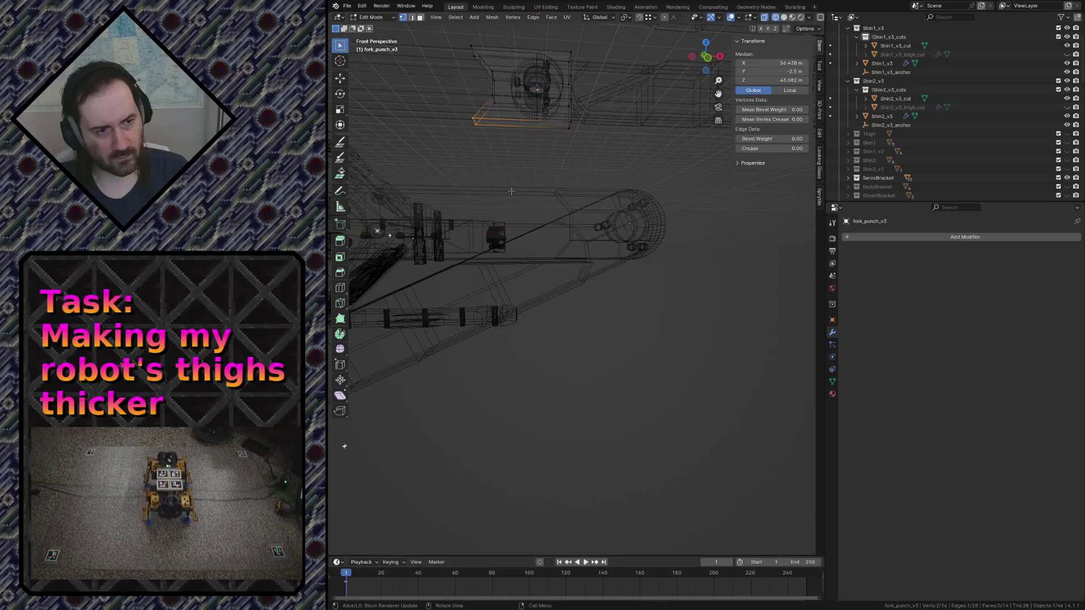
From a front orthographic view, move a cutter vertex along X
{"action": "key", "text": "KP_5"}
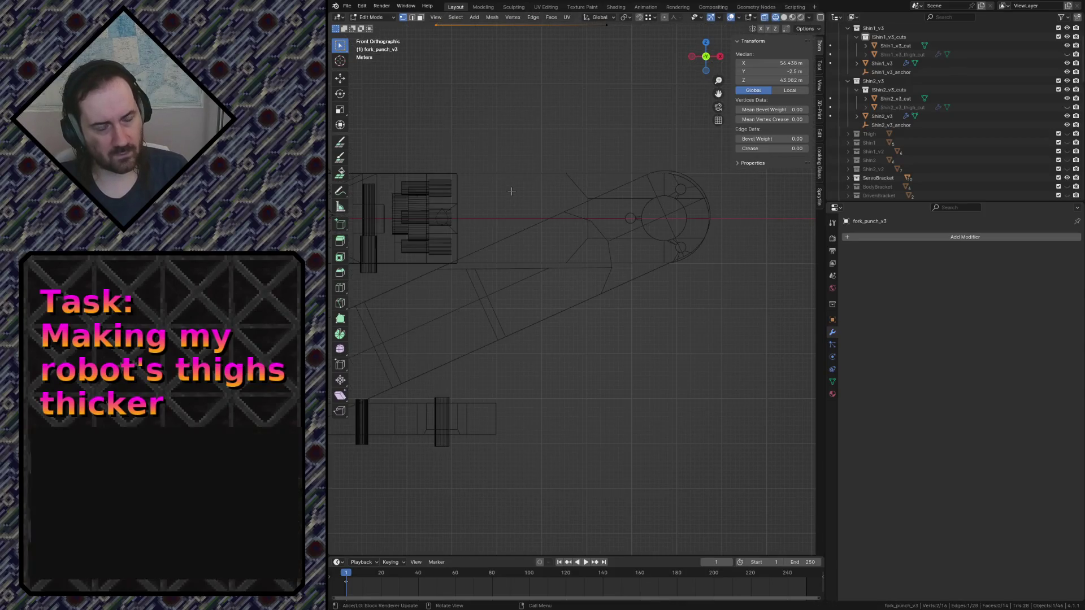
{"action": "scroll", "coordinate": [590, 168], "scroll_direction": "down", "scroll_amount": 2}
{"action": "key", "text": "g"}
{"action": "key", "text": "y"}
{"action": "key", "text": "x"}
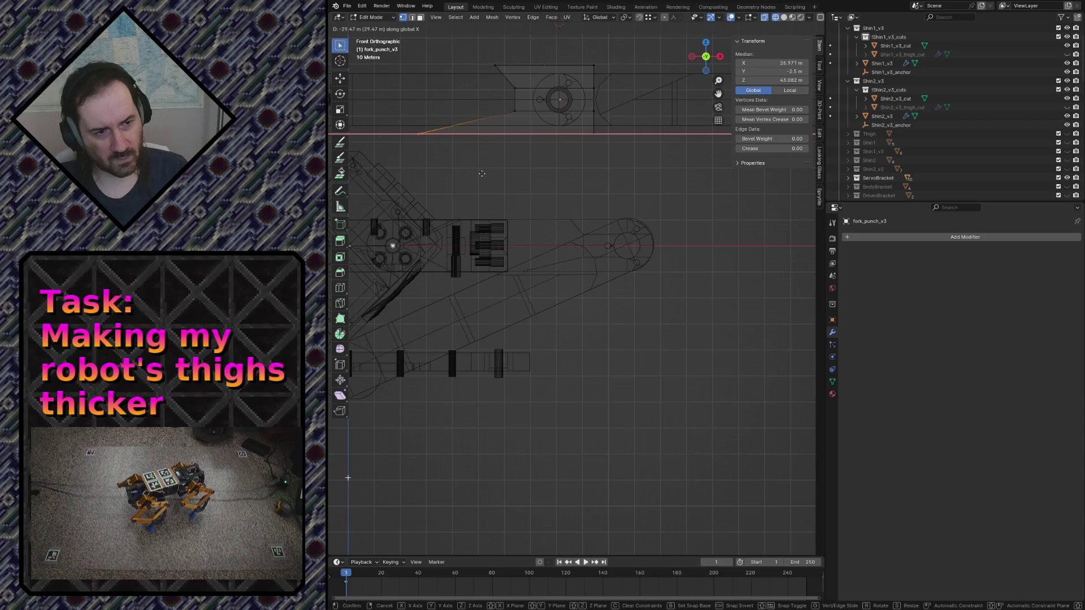
{"action": "left_click", "coordinate": [448, 170]}
Reposition a cutter edge freely, then push a vertex 11.854 m along X toward the bearing hole
{"action": "key", "text": "g"}
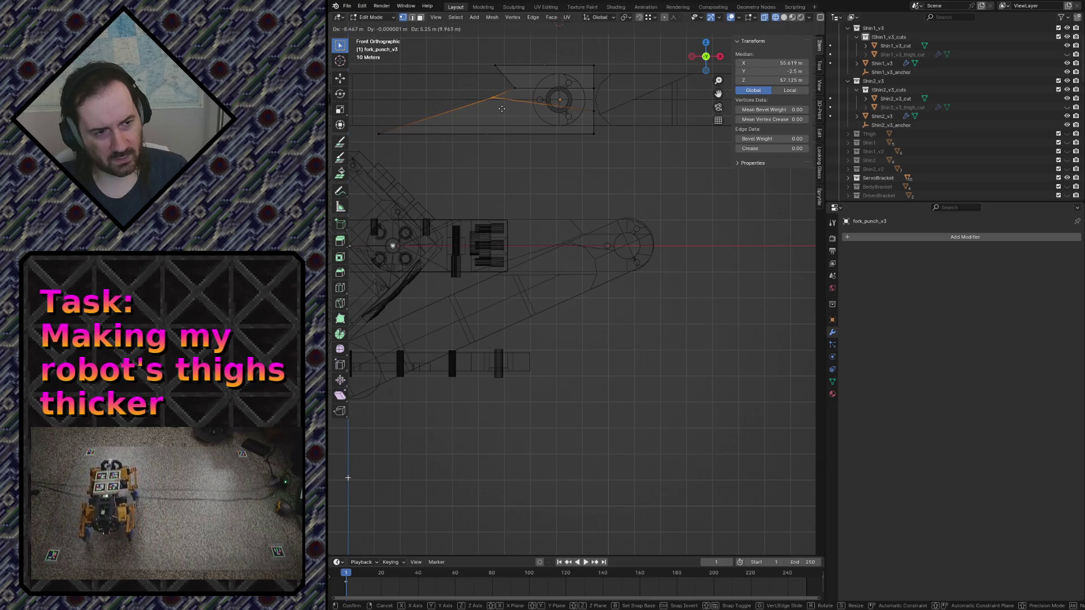
{"action": "left_click", "coordinate": [503, 109]}
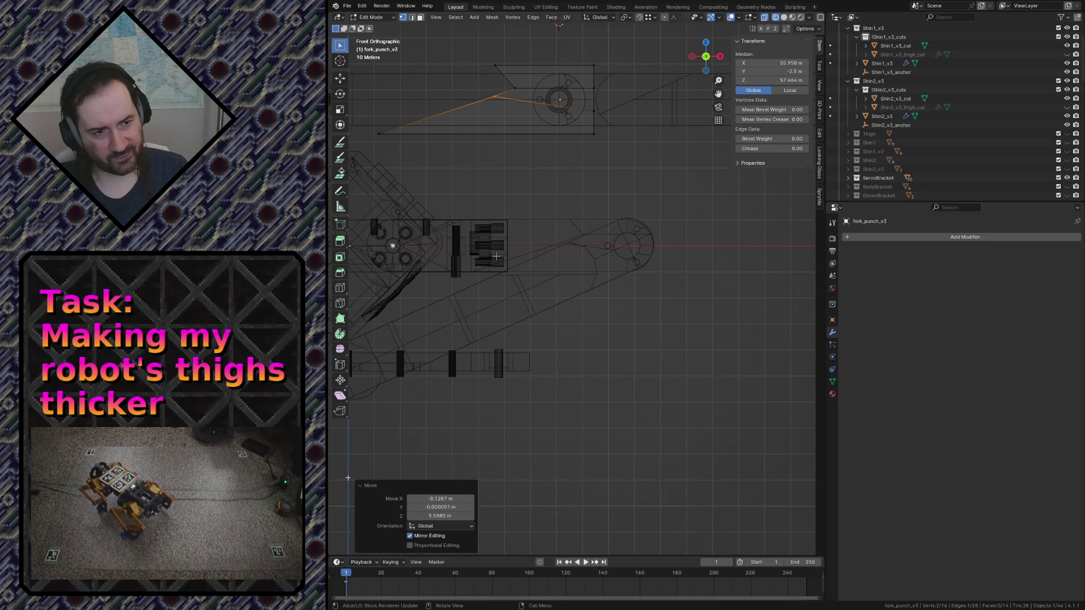
{"action": "key", "text": "g"}
{"action": "key", "text": "x"}
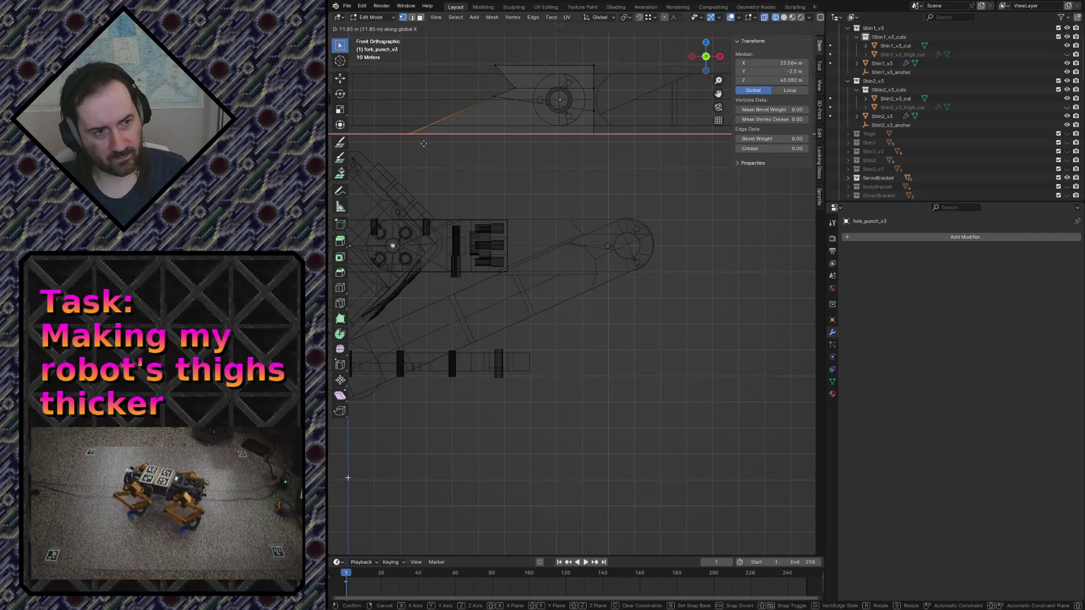
{"action": "left_click", "coordinate": [424, 144]}
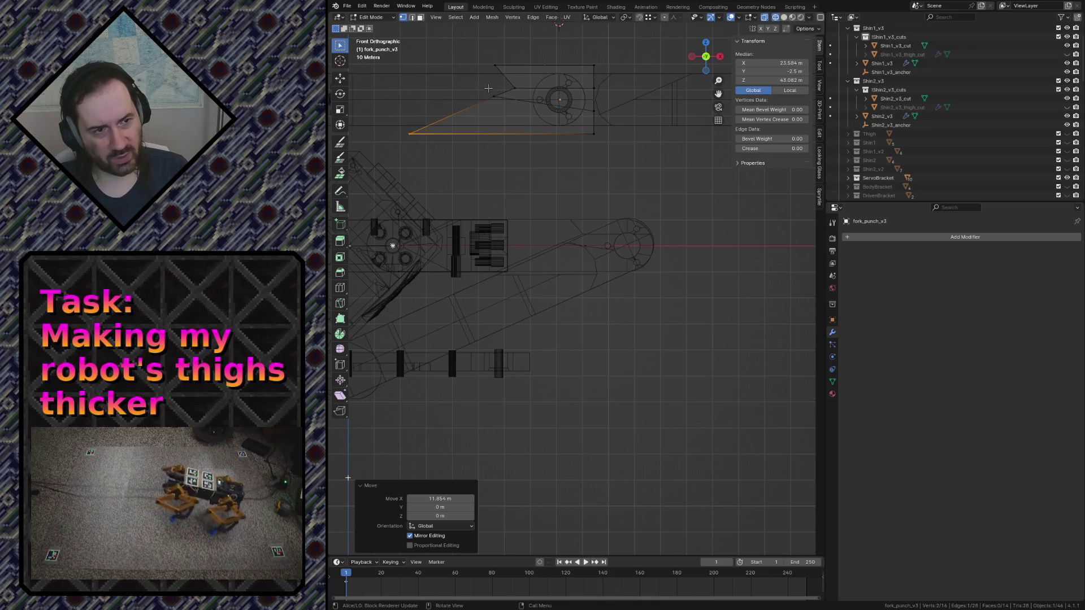
{"action": "key", "text": "shift+grave"}
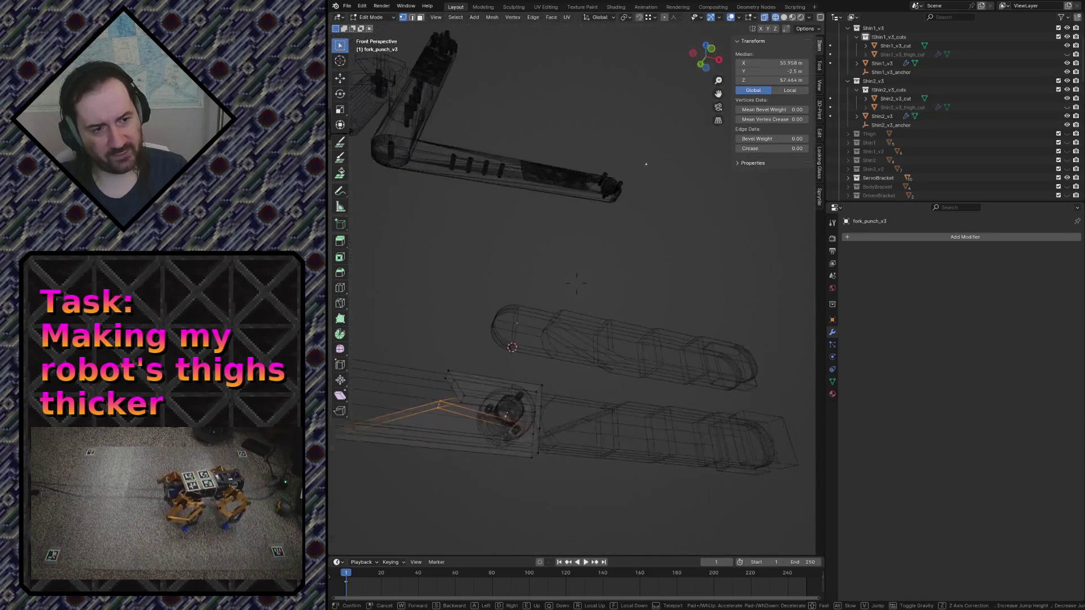
Dissolve the extra edges on the fork_punch_v3 cutter
{"action": "key", "text": "s"}
{"action": "left_click", "coordinate": [476, 244]}
{"action": "key", "text": "x"}
{"action": "left_click", "coordinate": [477, 244]}
{"action": "key", "text": "x"}
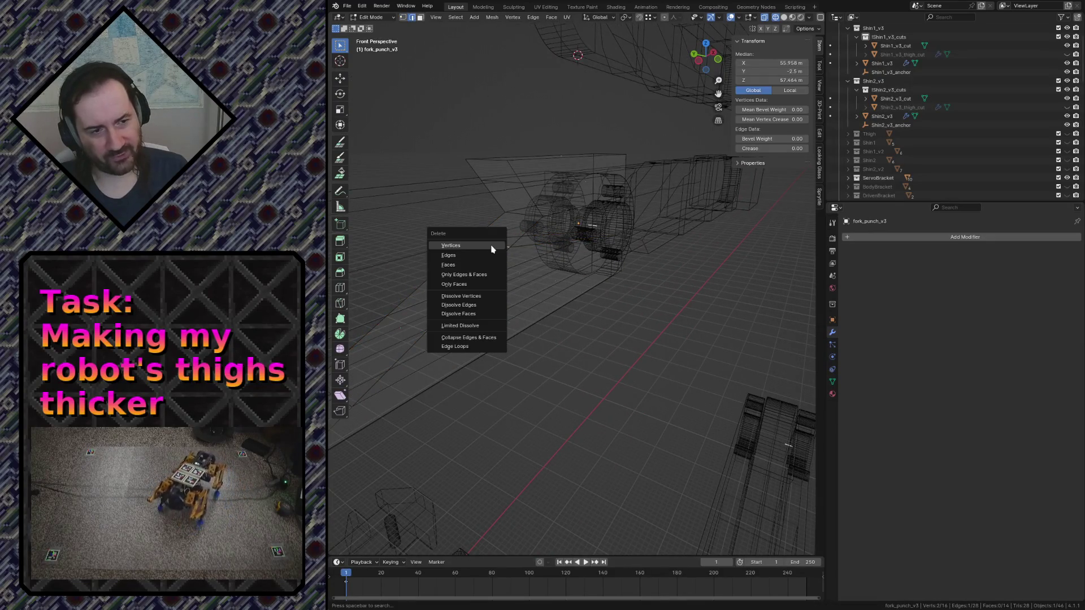
{"action": "left_click", "coordinate": [459, 305]}
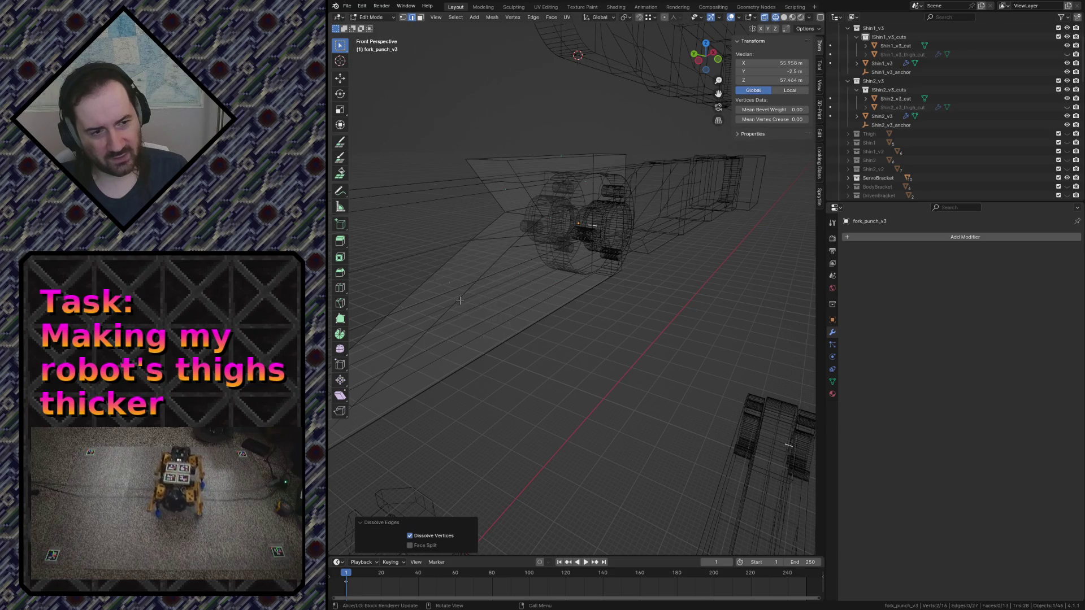
{"action": "key", "text": "shift+grave"}
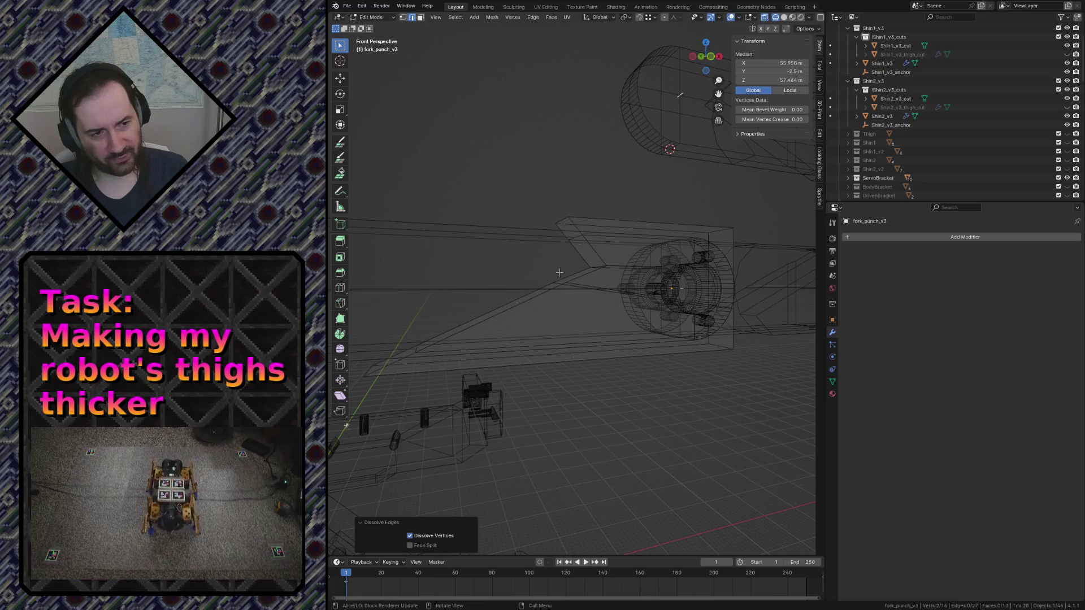
Merge a vertex pair near the bearing hole onto the last-selected one
{"action": "left_click", "coordinate": [557, 274]}
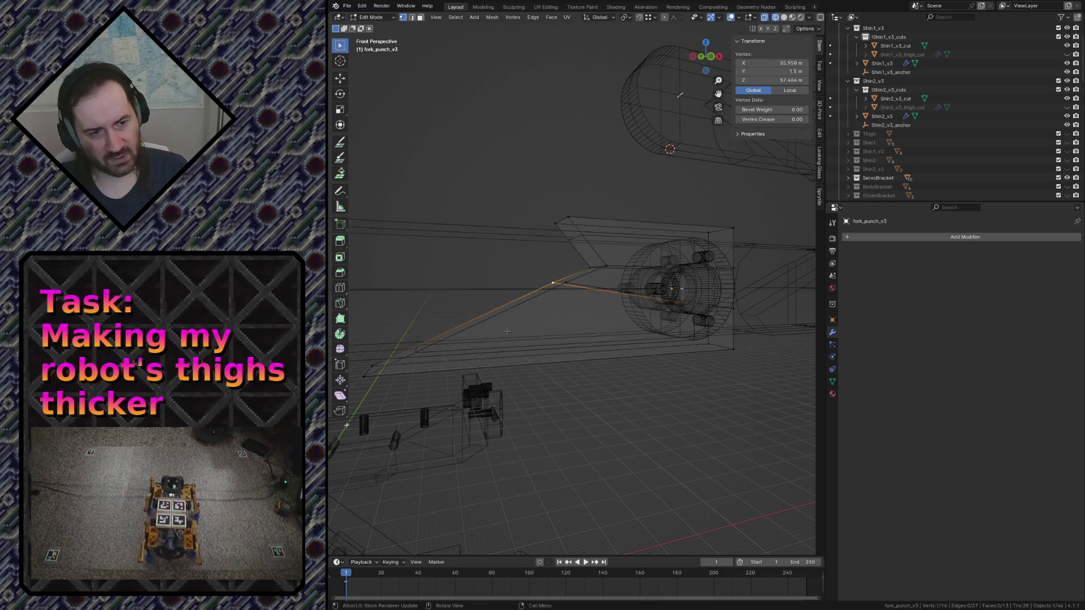
{"action": "middle_click_drag", "start_coordinate": [506, 330], "coordinate": [472, 348]}
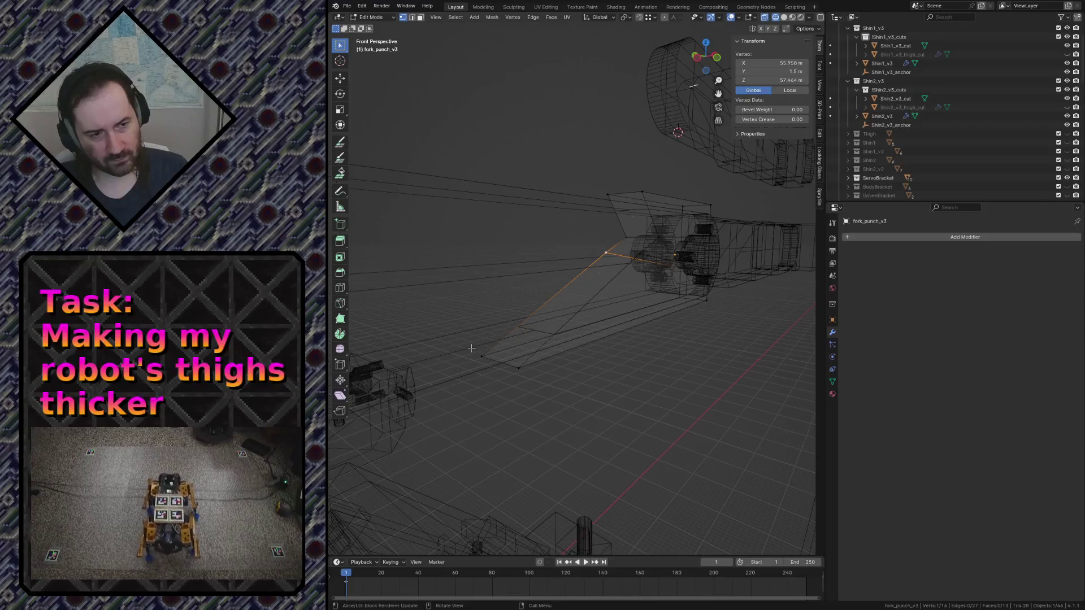
{"action": "left_click", "coordinate": [473, 348], "text": "shift"}
{"action": "key", "text": "m"}
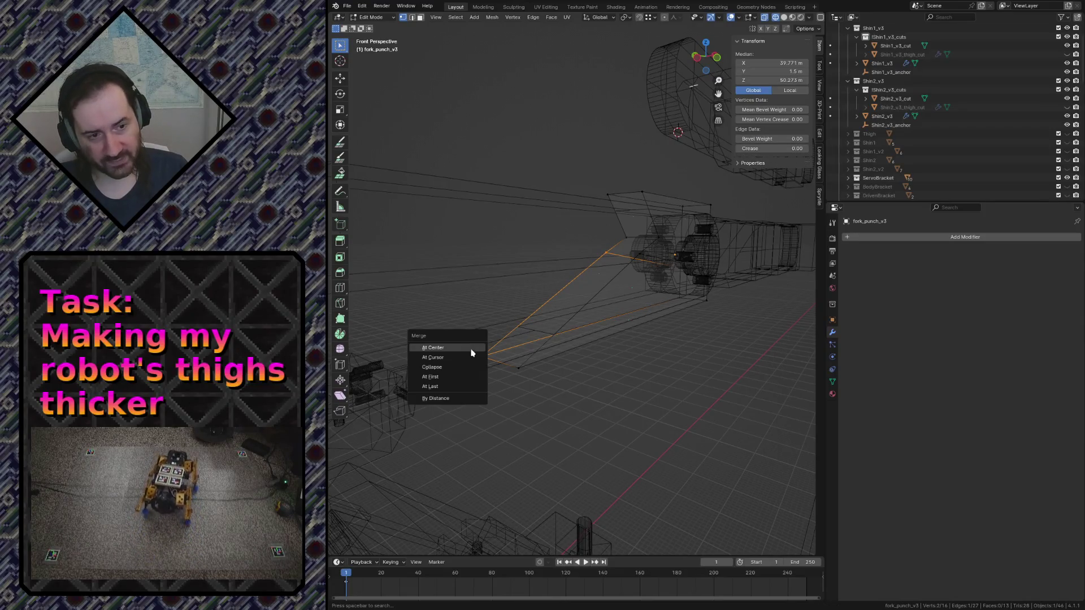
{"action": "left_click", "coordinate": [448, 389]}
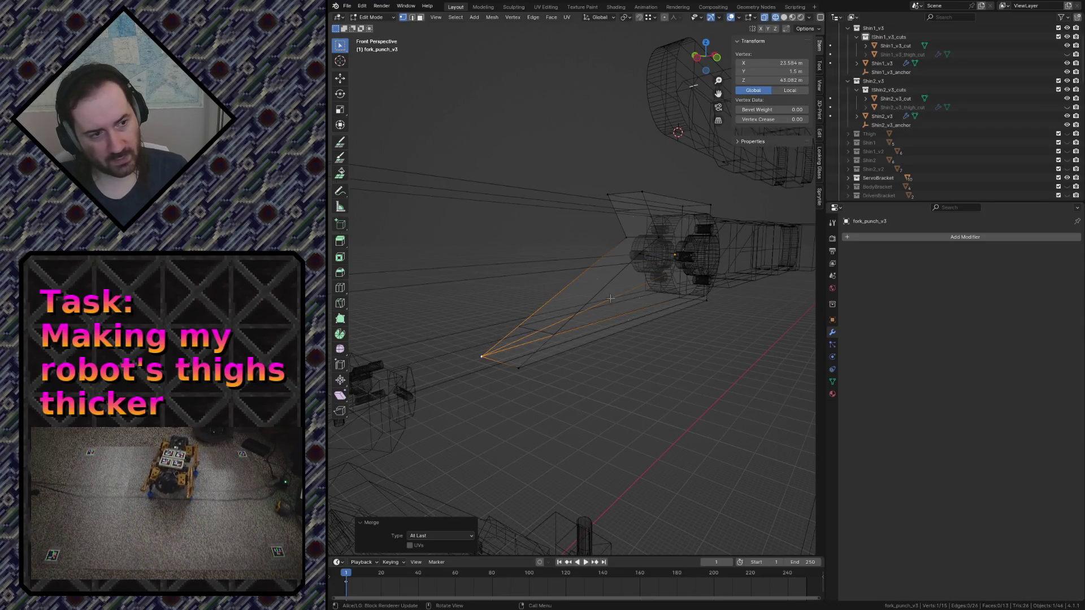
Merge a second vertex pair at the cutter's pointed tip
{"action": "left_click", "coordinate": [643, 252]}
{"action": "left_click", "coordinate": [528, 366], "text": "shift"}
{"action": "key", "text": "m"}
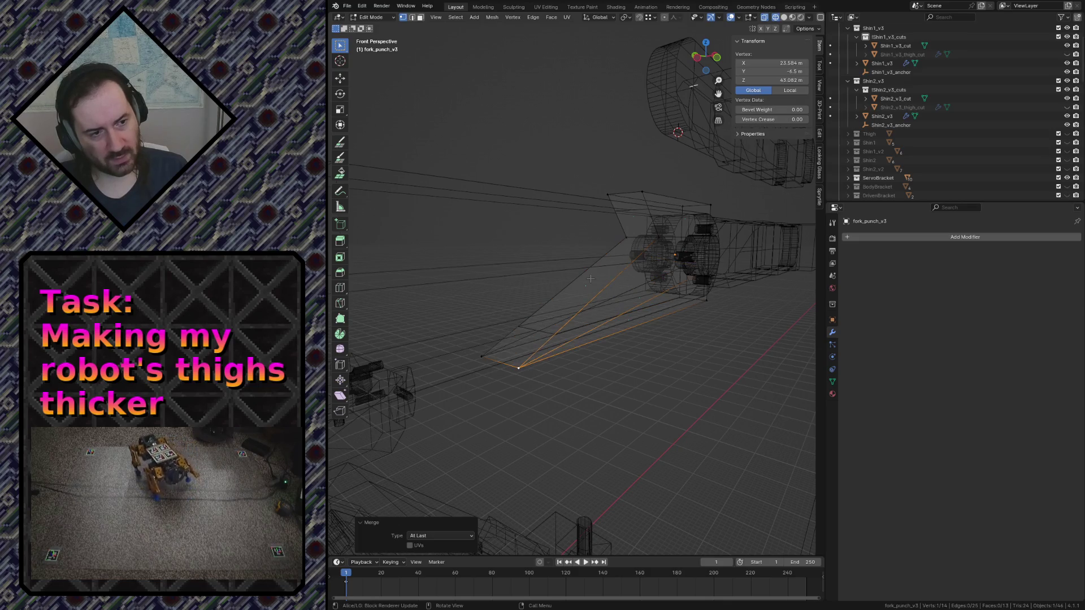
{"action": "key", "text": "l"}
{"action": "key", "text": "shift+grave"}
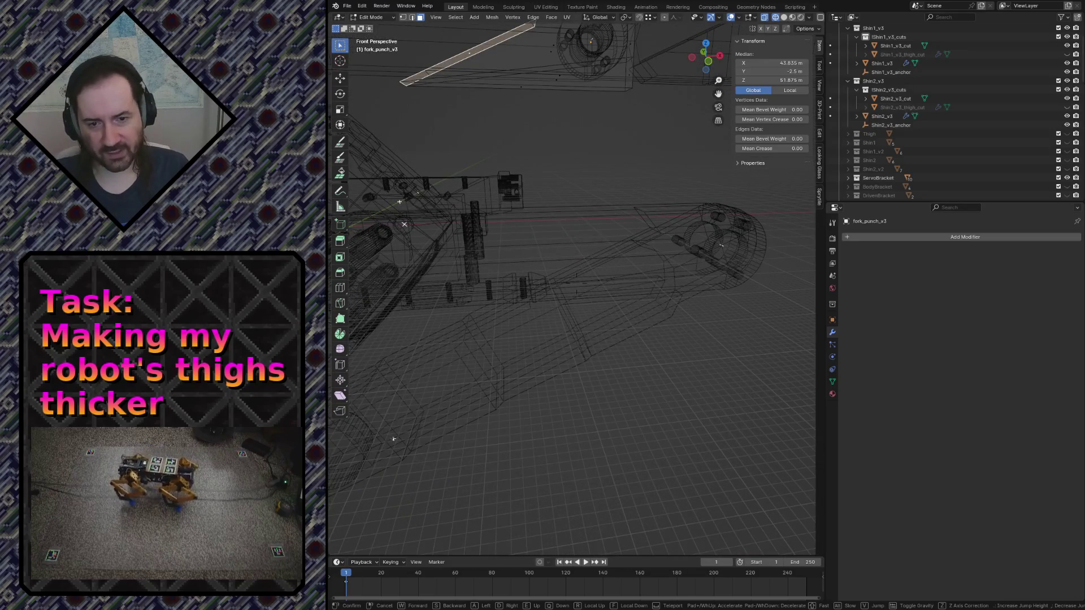
Fly through the scene to the cutter and pick the geometry to move
{"action": "key", "text": "w"}
{"action": "key", "text": "s"}
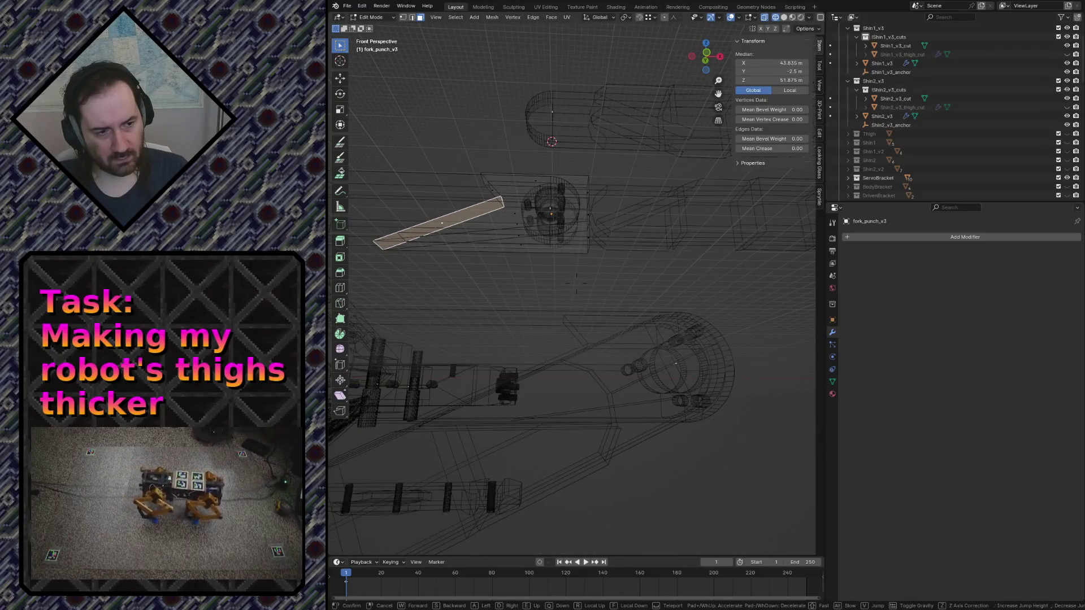
{"action": "key", "text": "w"}
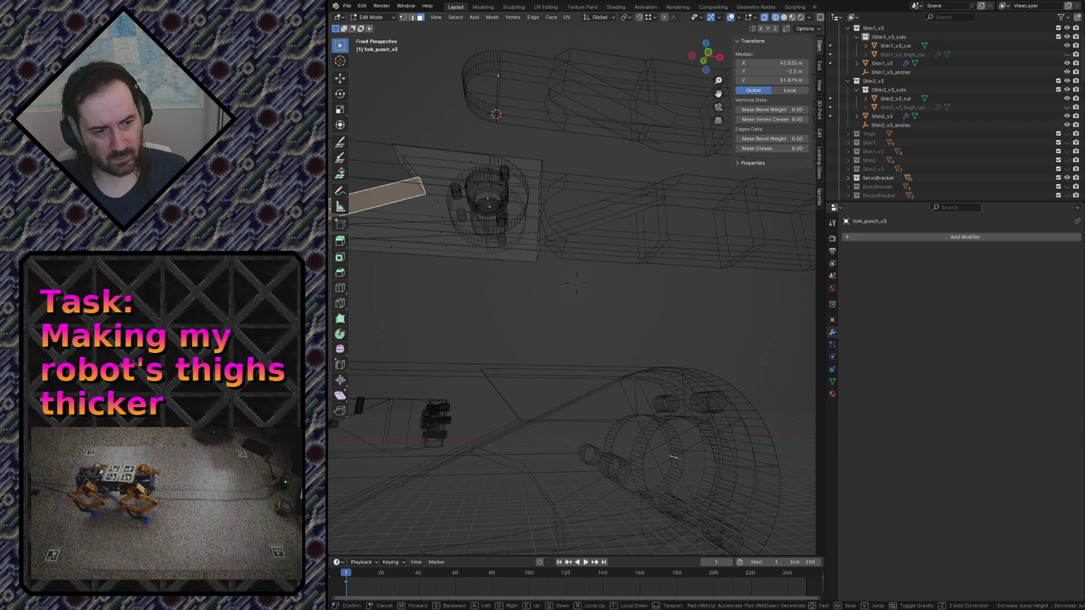
{"action": "key", "text": "s"}
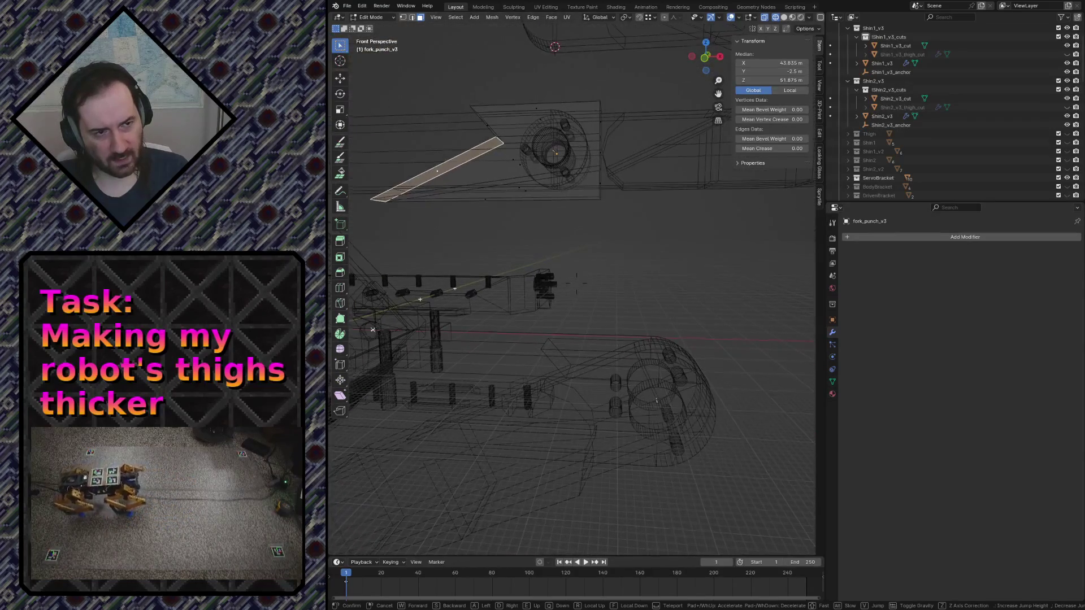
{"action": "left_click", "coordinate": [477, 107]}
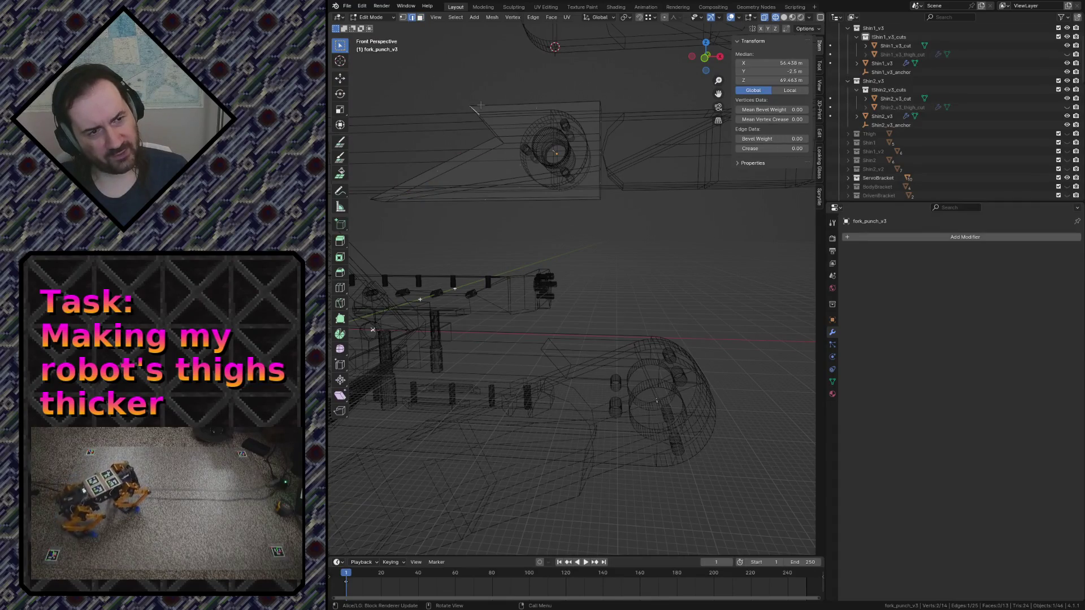
Push the picked cutter geometry 23.624 m along X through the shin part
{"action": "key", "text": "g"}
{"action": "key", "text": "y"}
{"action": "key", "text": "x"}
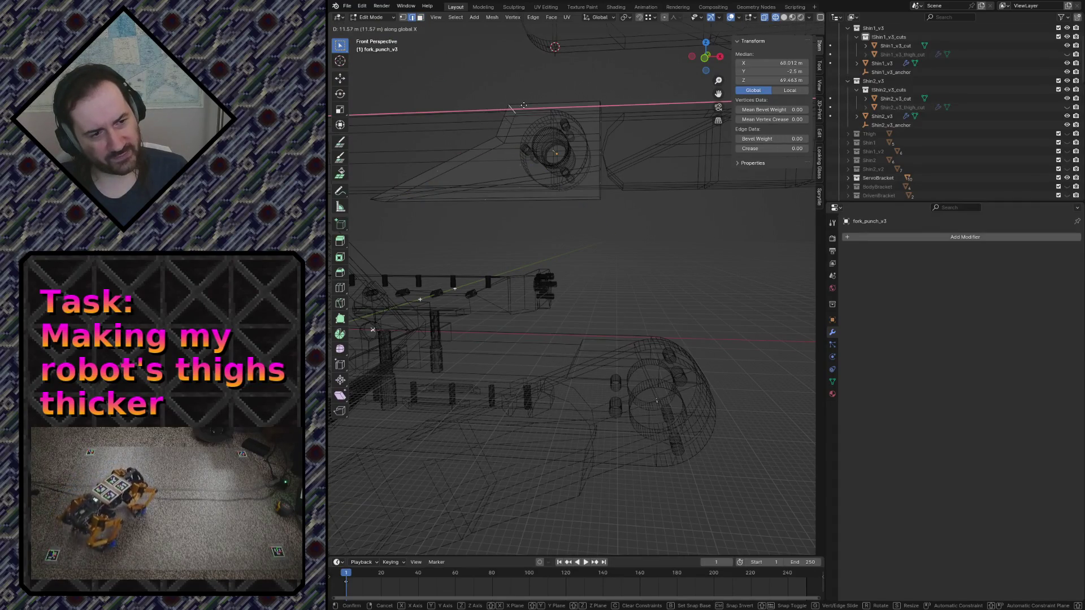
{"action": "left_click", "coordinate": [557, 111]}
Fly around to inspect the lengthened prong and settle on a front view
{"action": "key", "text": "shift+grave"}
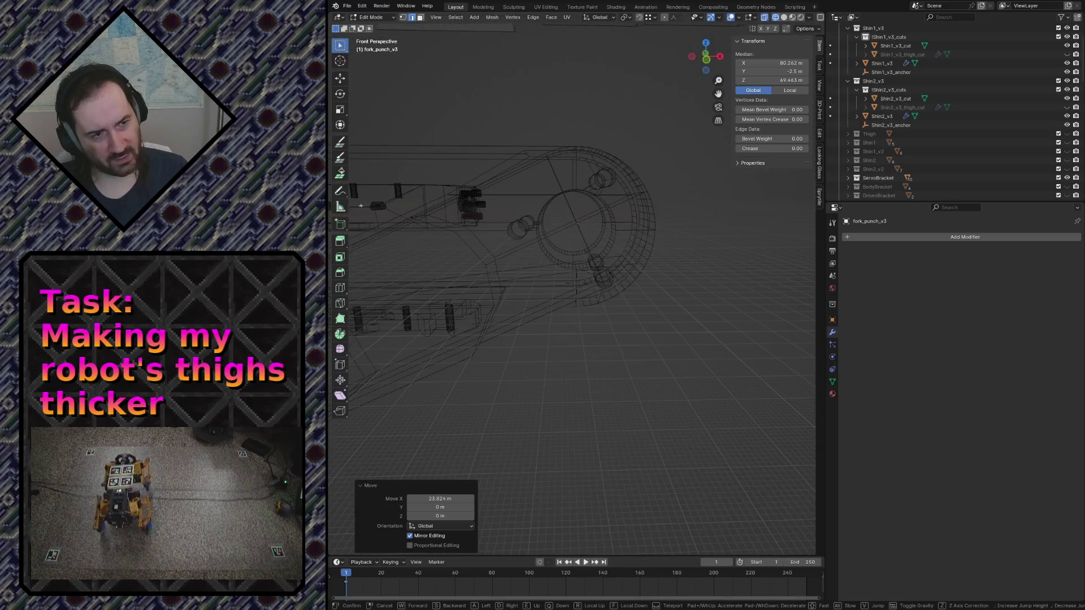
{"action": "left_click", "coordinate": [534, 242]}
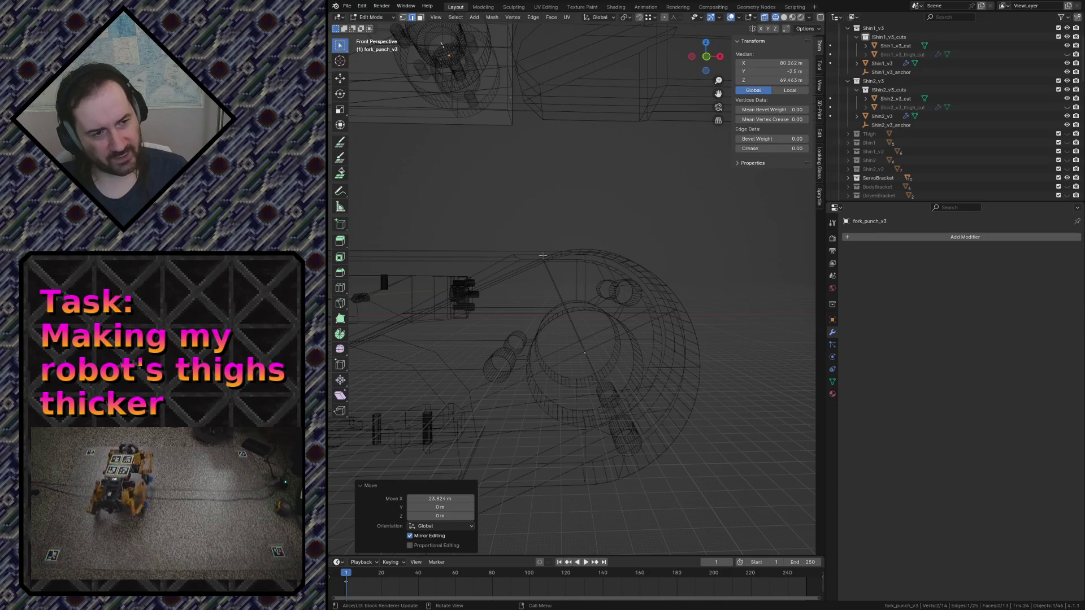
{"action": "key", "text": "shift+grave"}
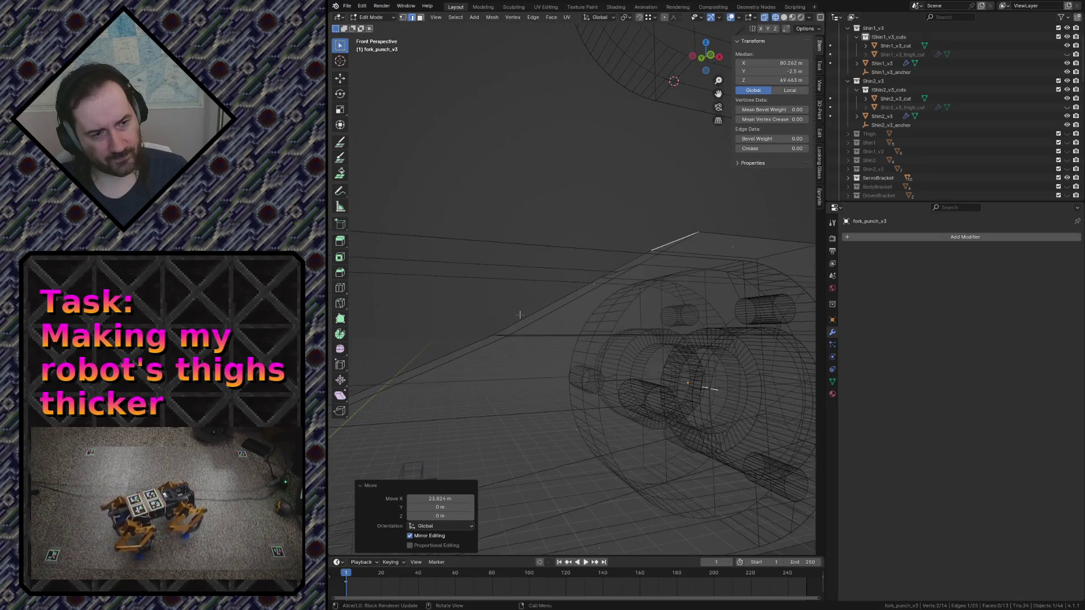
{"action": "left_click", "coordinate": [505, 333]}
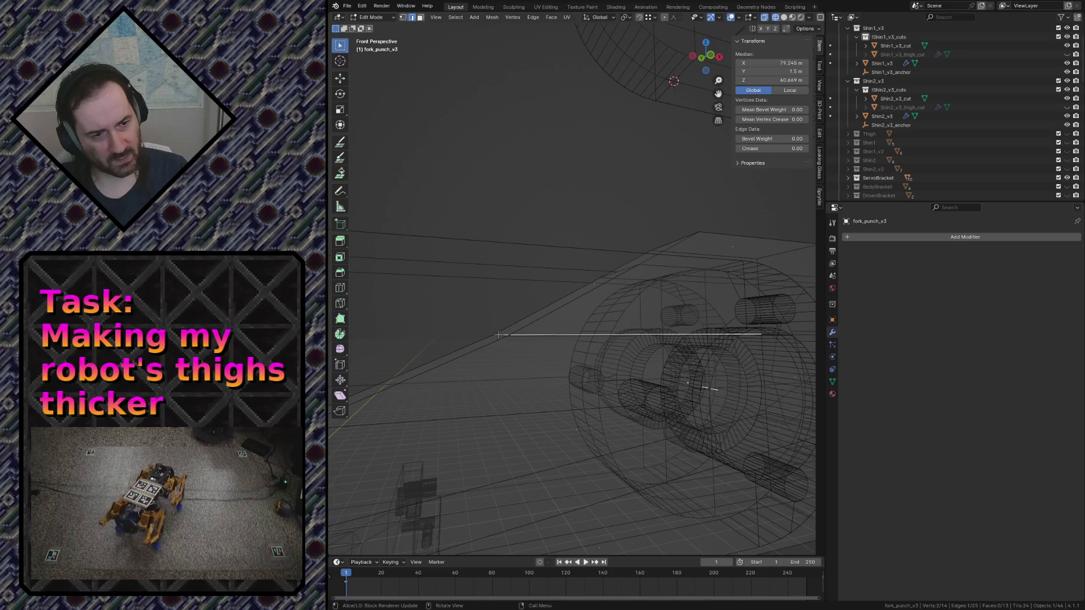
{"action": "key", "text": "KP_1"}
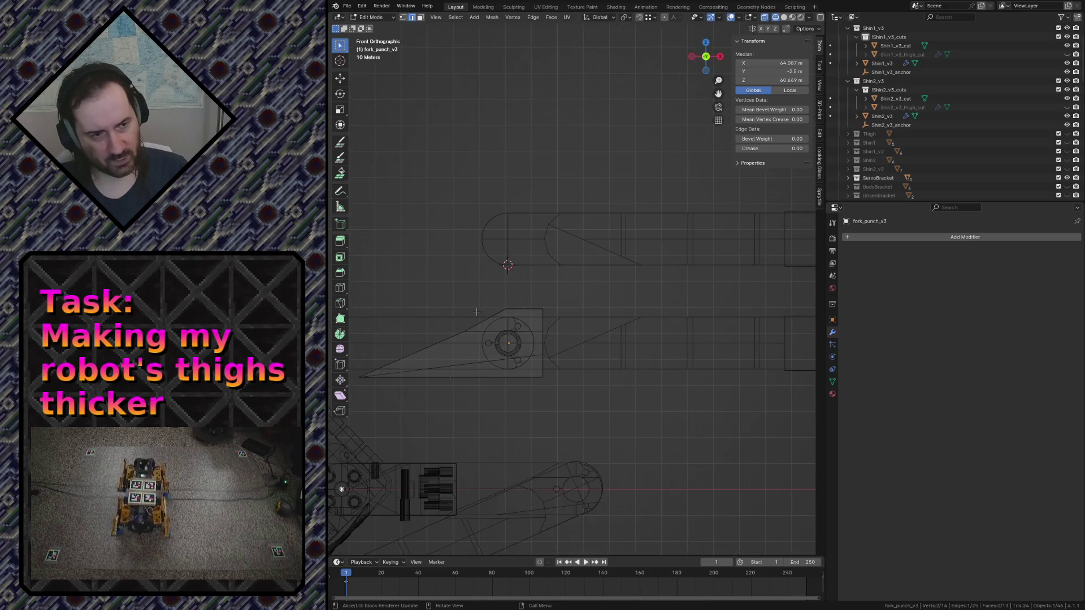
{"action": "scroll", "coordinate": [559, 320], "scroll_direction": "up", "scroll_amount": 5}
{"action": "scroll", "coordinate": [558, 319], "scroll_direction": "up", "scroll_amount": 2}
{"action": "scroll", "coordinate": [559, 320], "scroll_direction": "down", "scroll_amount": 5}
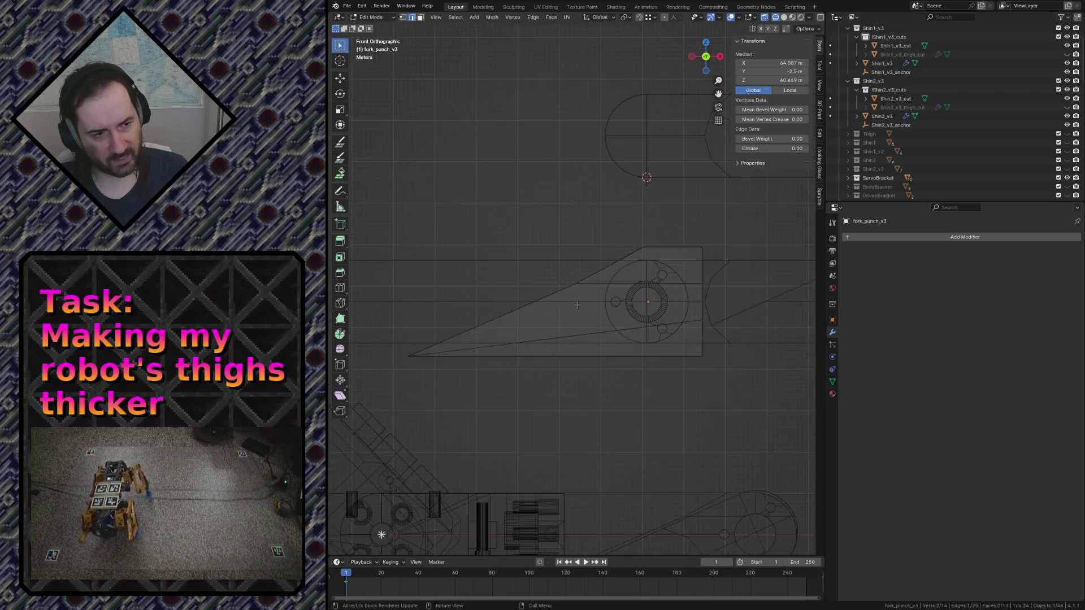
{"action": "scroll", "coordinate": [581, 305], "scroll_direction": "down", "scroll_amount": 3}
Move two sets of cutter vertices to square off a tab over the shin hole bracket
{"action": "key", "text": "g"}
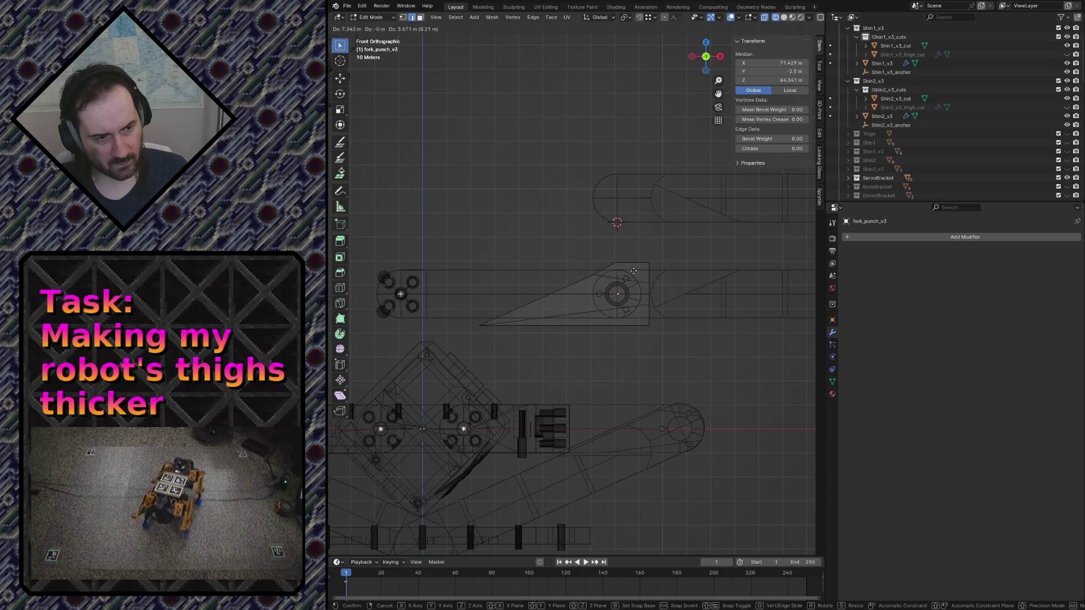
{"action": "left_click", "coordinate": [633, 271]}
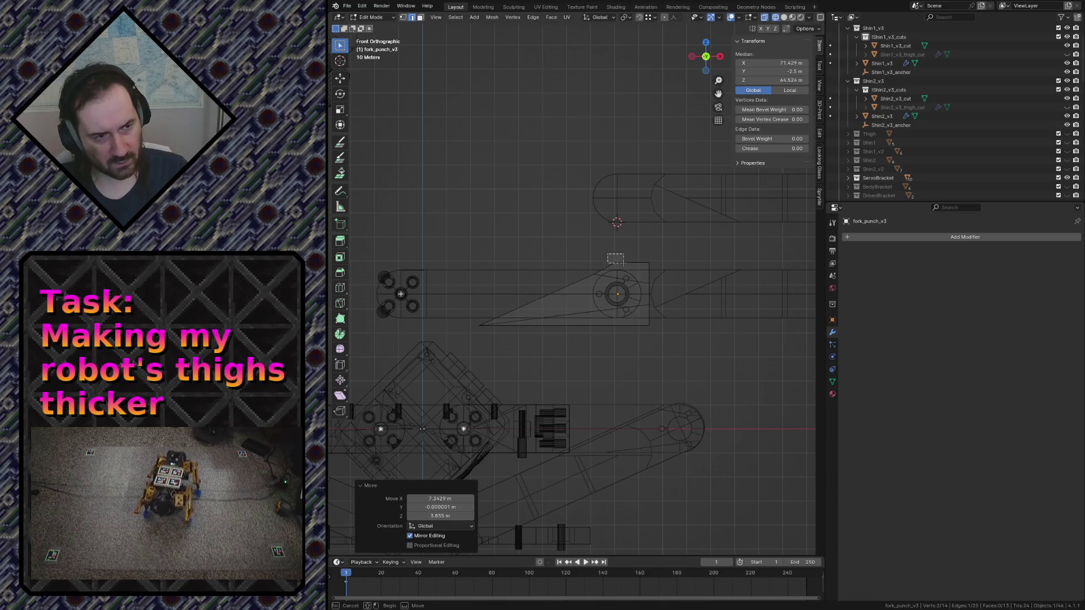
{"action": "left_click", "coordinate": [625, 264]}
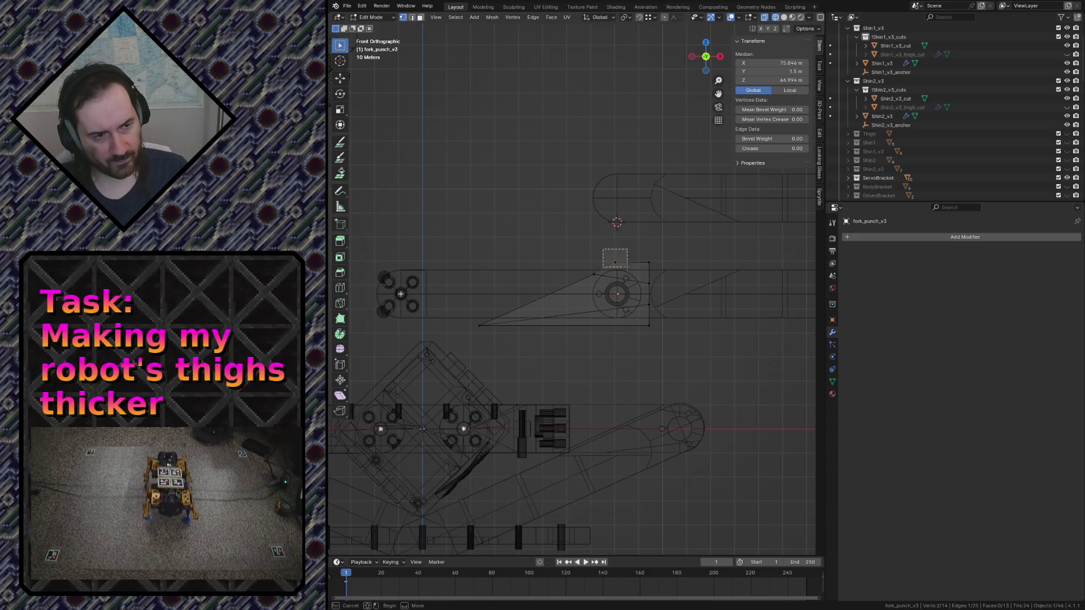
{"action": "key", "text": "g"}
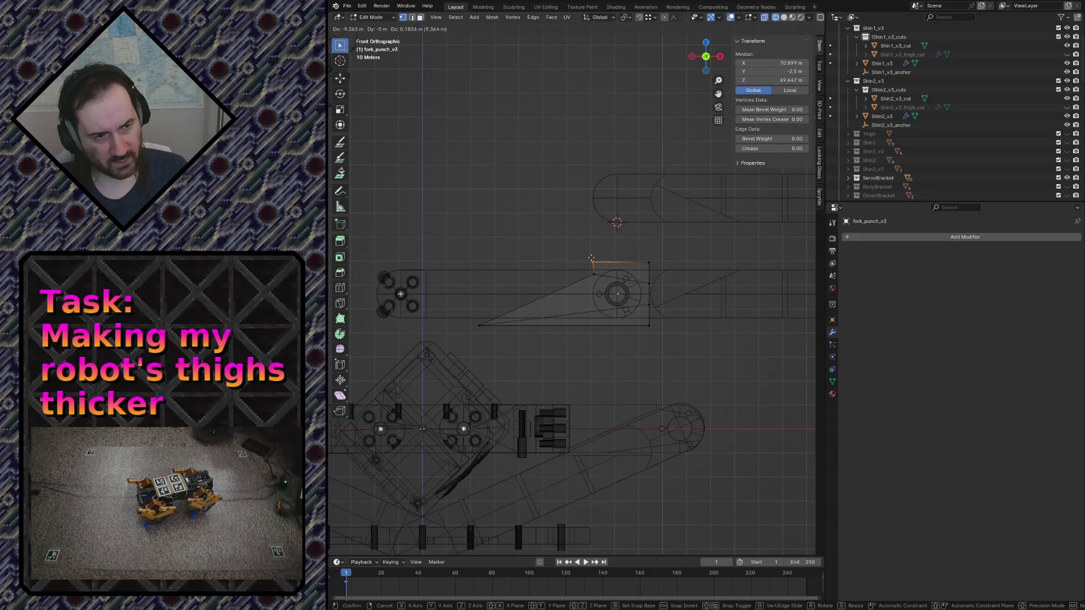
{"action": "left_click", "coordinate": [592, 258]}
{"action": "scroll", "coordinate": [610, 254], "scroll_direction": "up", "scroll_amount": 4}
{"action": "scroll", "coordinate": [721, 240], "scroll_direction": "up", "scroll_amount": 2}
Nudge the tab slightly along X and clear the vertex selection
{"action": "key", "text": "g"}
{"action": "key", "text": "x"}
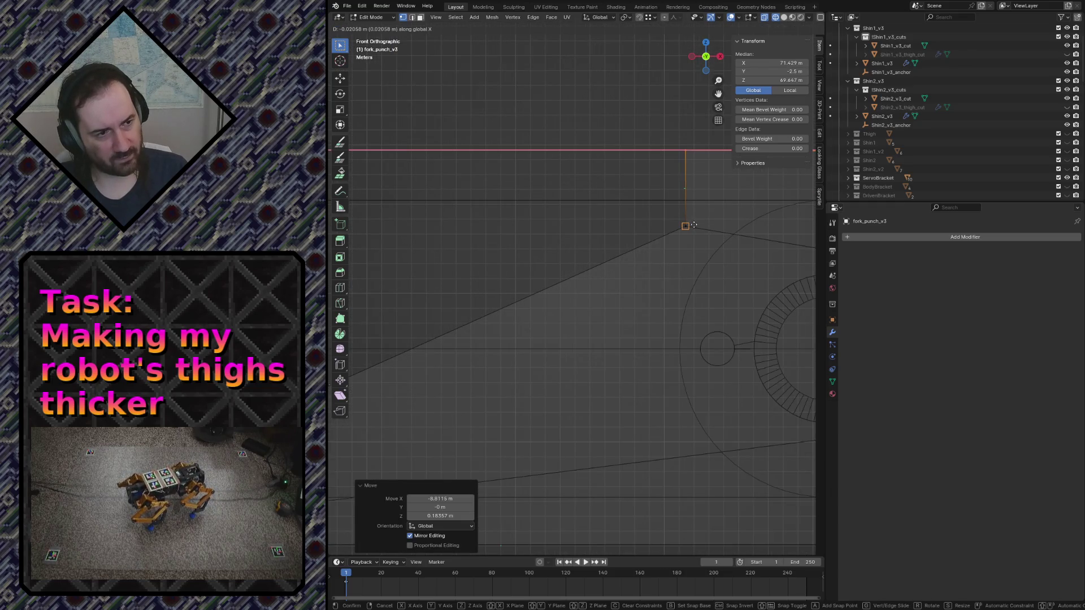
{"action": "left_click", "coordinate": [691, 226]}
{"action": "scroll", "coordinate": [642, 344], "scroll_direction": "down", "scroll_amount": 4}
{"action": "scroll", "coordinate": [642, 344], "scroll_direction": "down", "scroll_amount": 2}
{"action": "key", "text": "alt+a"}
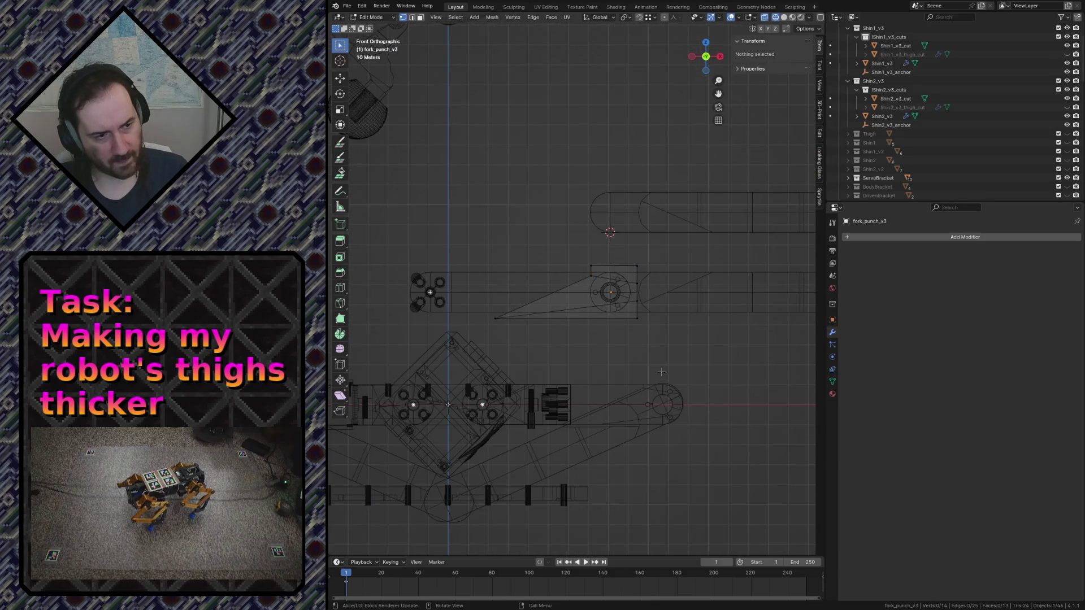
Show the parts in solid shading and look over the thigh's cuts
{"action": "key", "text": "shift+grave"}
{"action": "key", "text": "shift+z"}
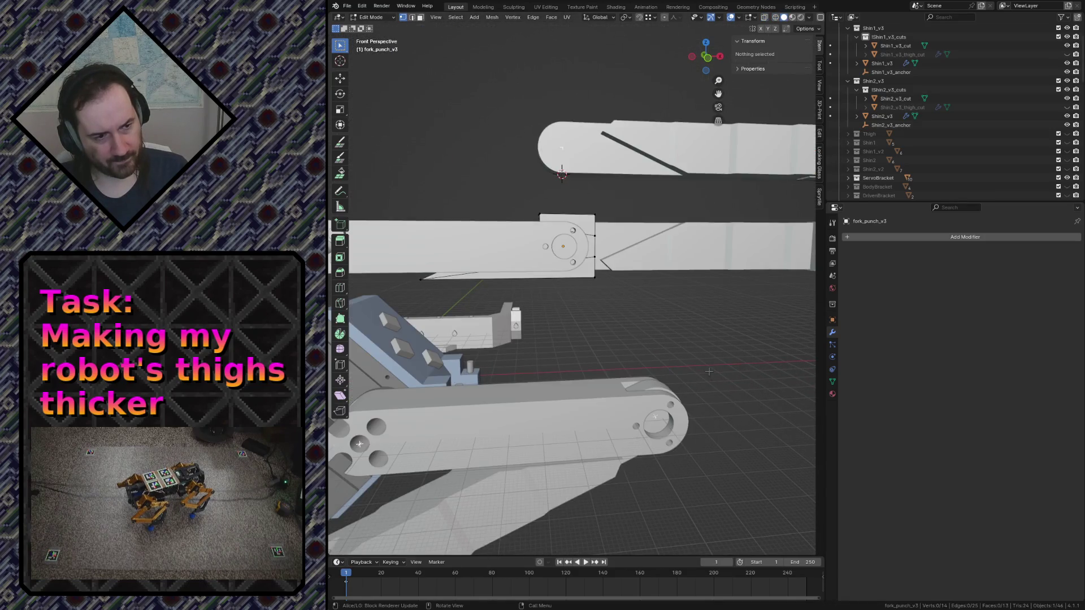
{"action": "key", "text": "w"}
{"action": "key", "text": "w"}
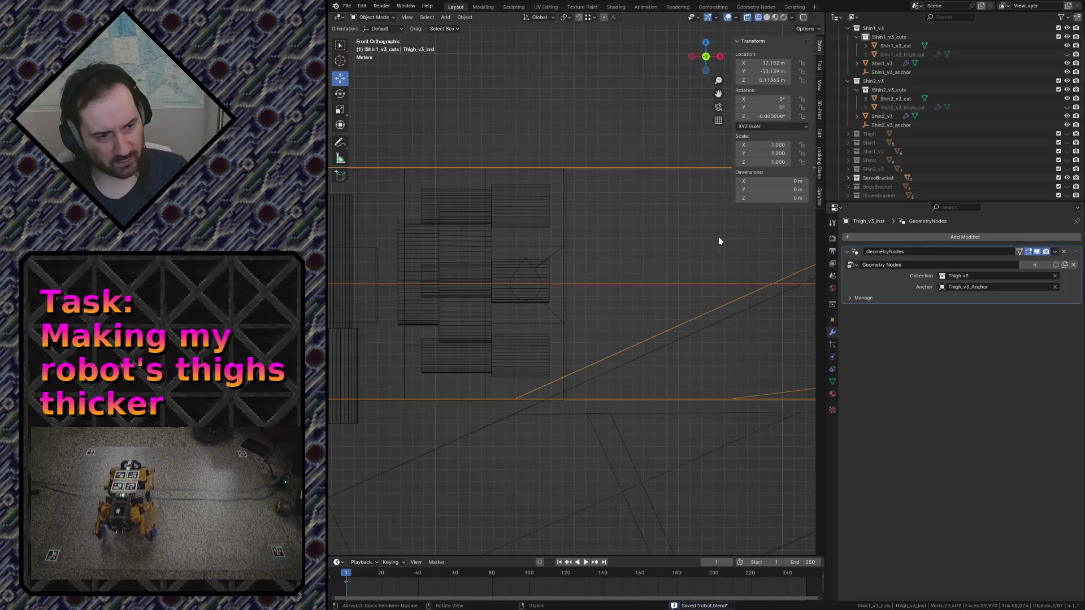
{"action": "mouse_move", "coordinate": [712, 300]}
{"action": "middle_mouse_down", "text": "shift"}
{"action": "mouse_move", "coordinate": [377, 328]}
{"action": "mouse_move", "coordinate": [564, 268]}
{"action": "middle_mouse_up", "text": "shift"}
{"action": "scroll", "coordinate": [564, 268], "scroll_direction": "down", "scroll_amount": 5}
{"action": "scroll", "coordinate": [591, 262], "scroll_direction": "down", "scroll_amount": 1}
{"action": "left_click", "coordinate": [676, 381]}
{"action": "key", "text": "shift+z"}
Fly in close to the thigh and save robot.blend
{"action": "key", "text": "shift+grave"}
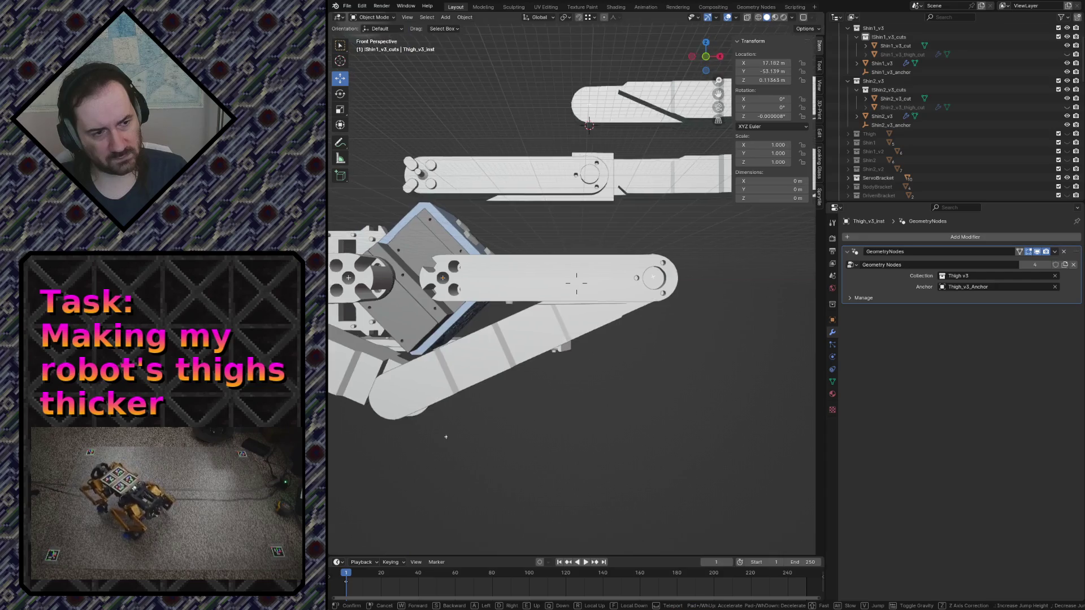
{"action": "key", "text": "w"}
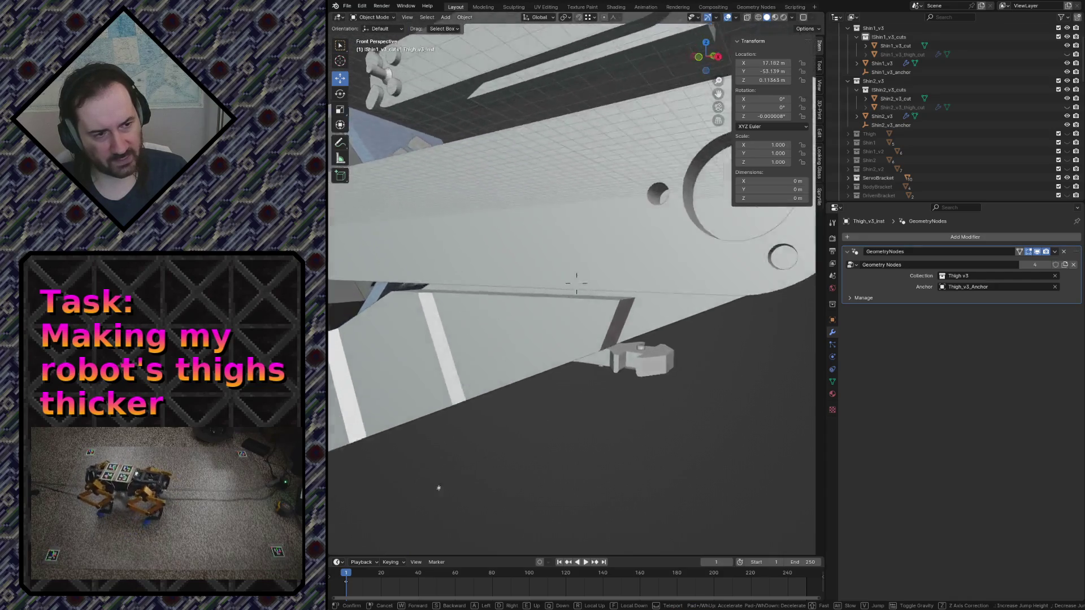
{"action": "key", "text": "Return"}
{"action": "key", "text": "ctrl+s"}
Fly back over the leg parts and select Shin1_v3 with its three Boolean difference modifiers
{"action": "key", "text": "shift+grave"}
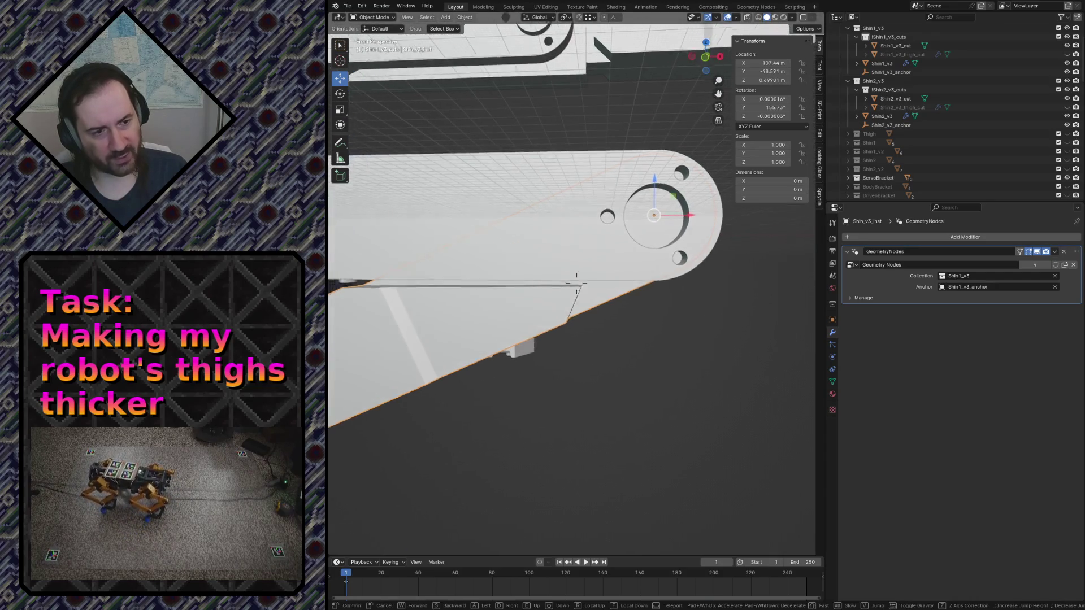
{"action": "key", "text": "s"}
{"action": "key", "text": "w"}
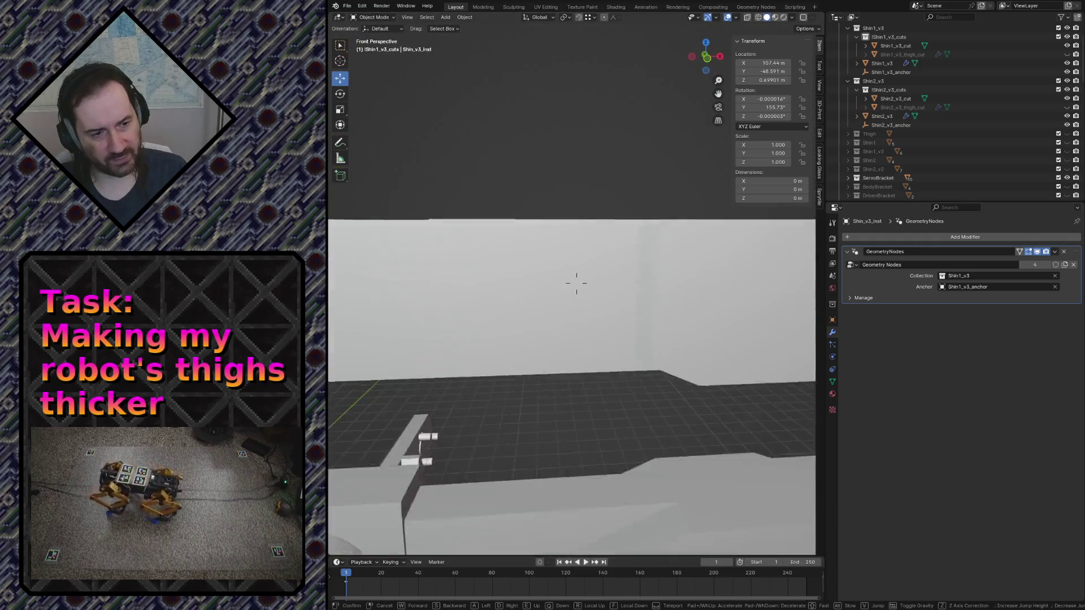
{"action": "key", "text": "Return"}
{"action": "left_click", "coordinate": [504, 274]}
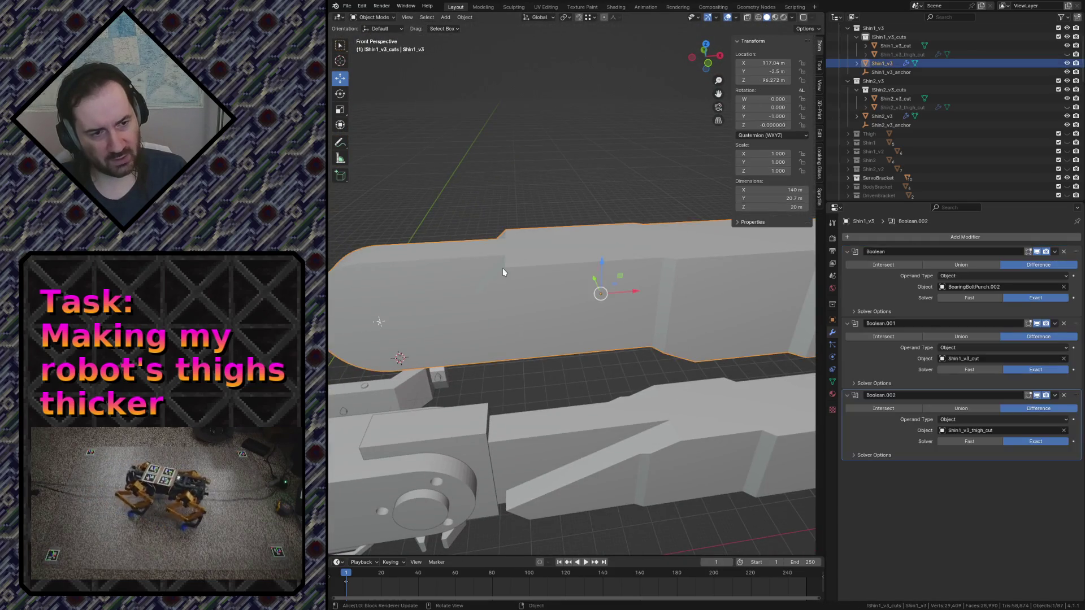
Edit the Shin1_v3 mesh and pick a short vertical edge, viewing it up close
{"action": "key", "text": "Tab"}
{"action": "left_click", "coordinate": [507, 250]}
{"action": "key", "text": "shift+grave"}
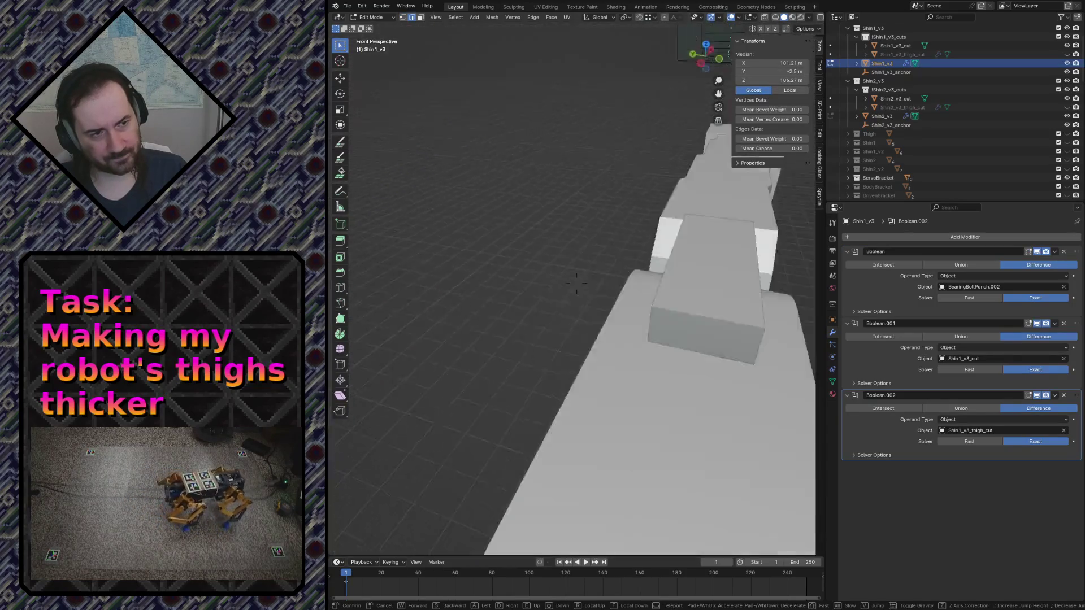
{"action": "key", "text": "Escape"}
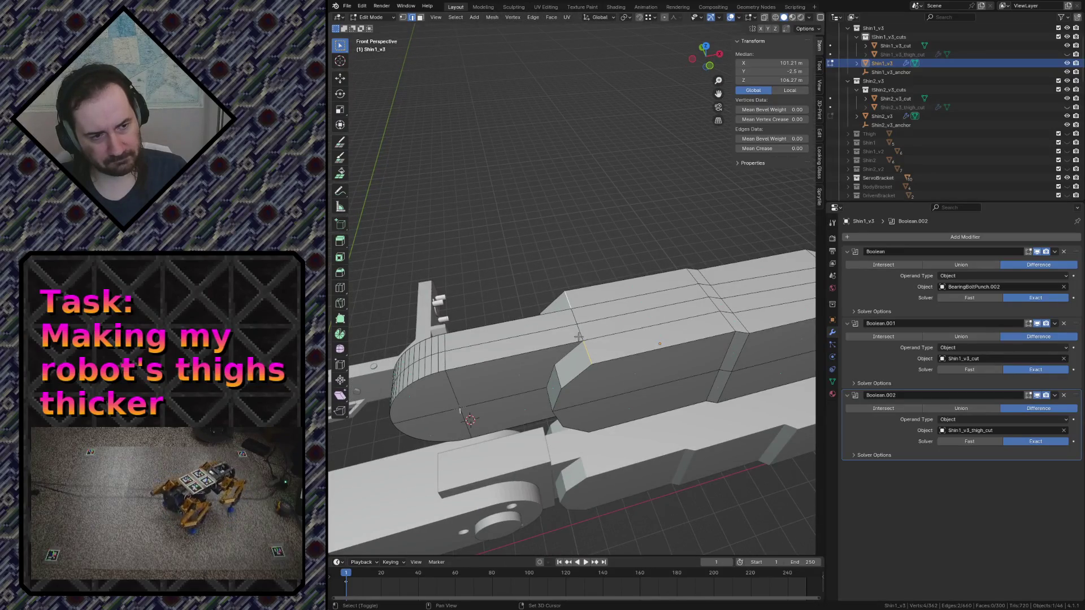
{"action": "key", "text": "shift+grave"}
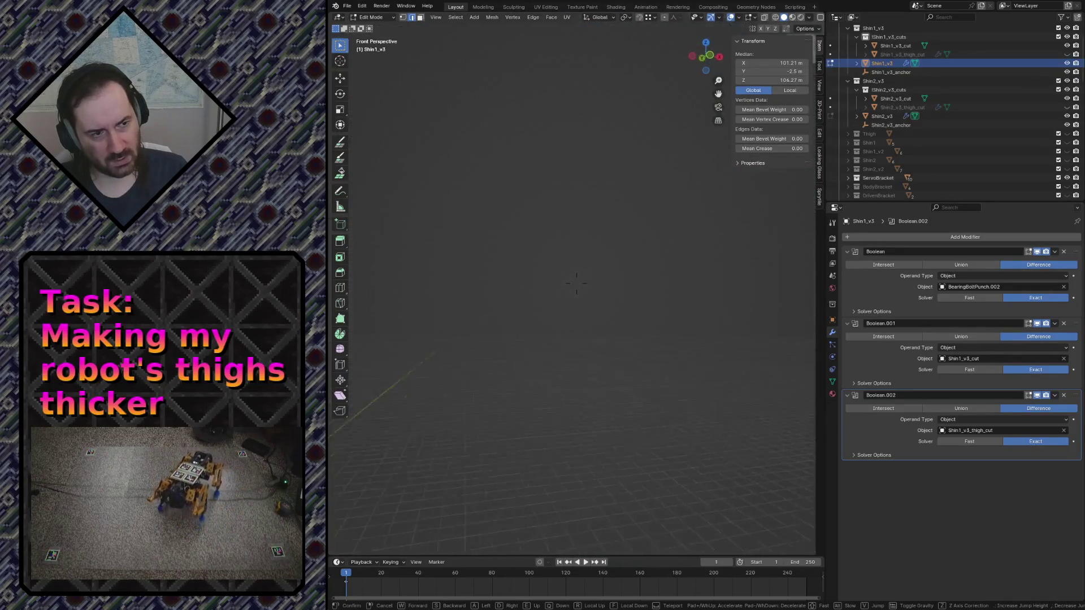
{"action": "left_click", "coordinate": [576, 315]}
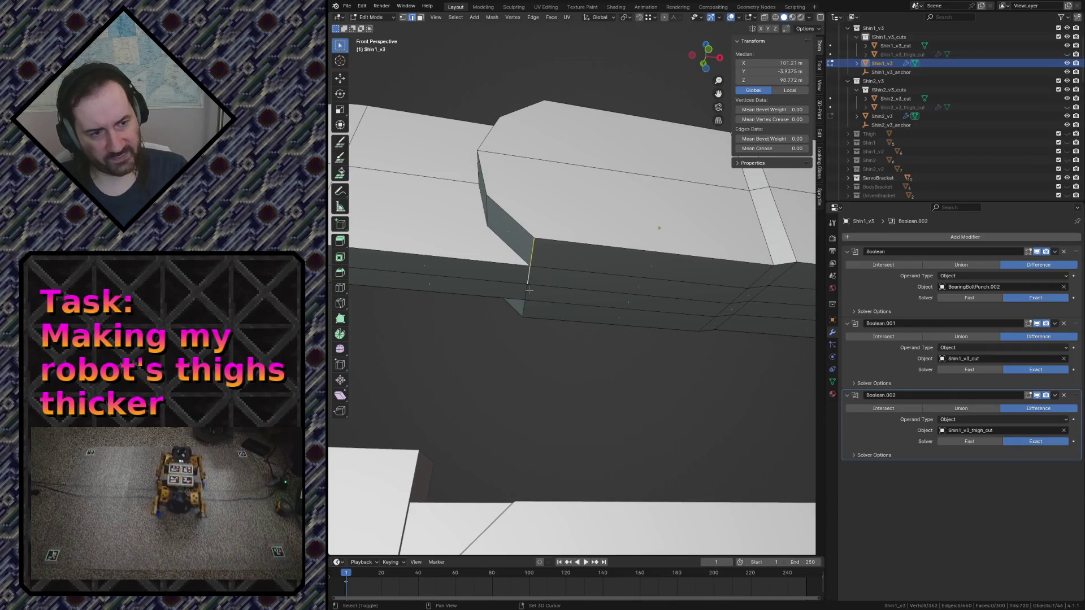
Shift the edge about 1.95 m along X and fly around the shin to check it
{"action": "key", "text": "g"}
{"action": "key", "text": "y"}
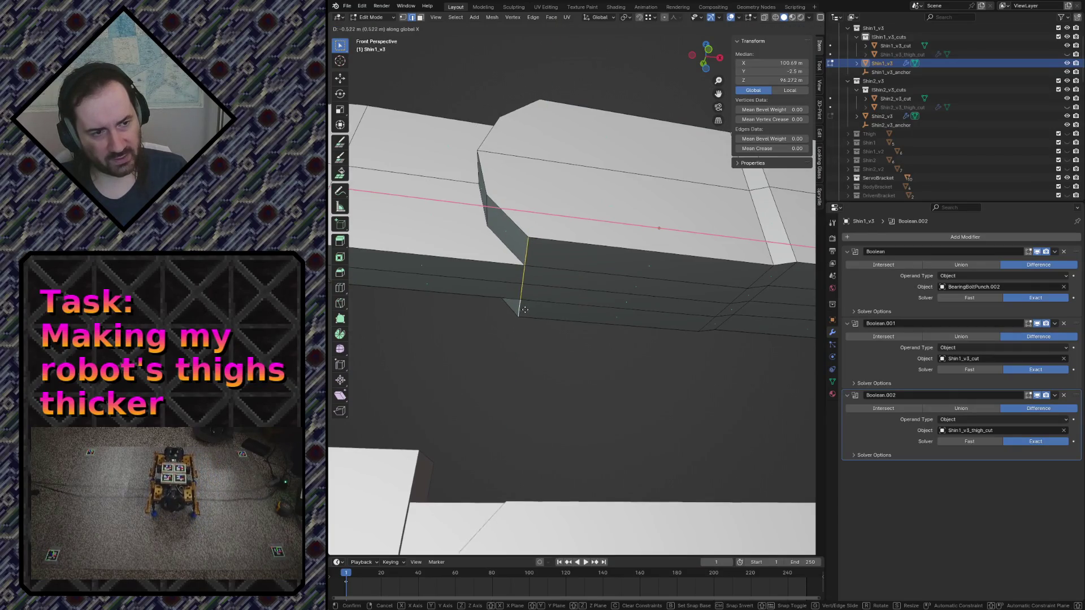
{"action": "left_click", "coordinate": [515, 307]}
{"action": "key", "text": "shift+grave"}
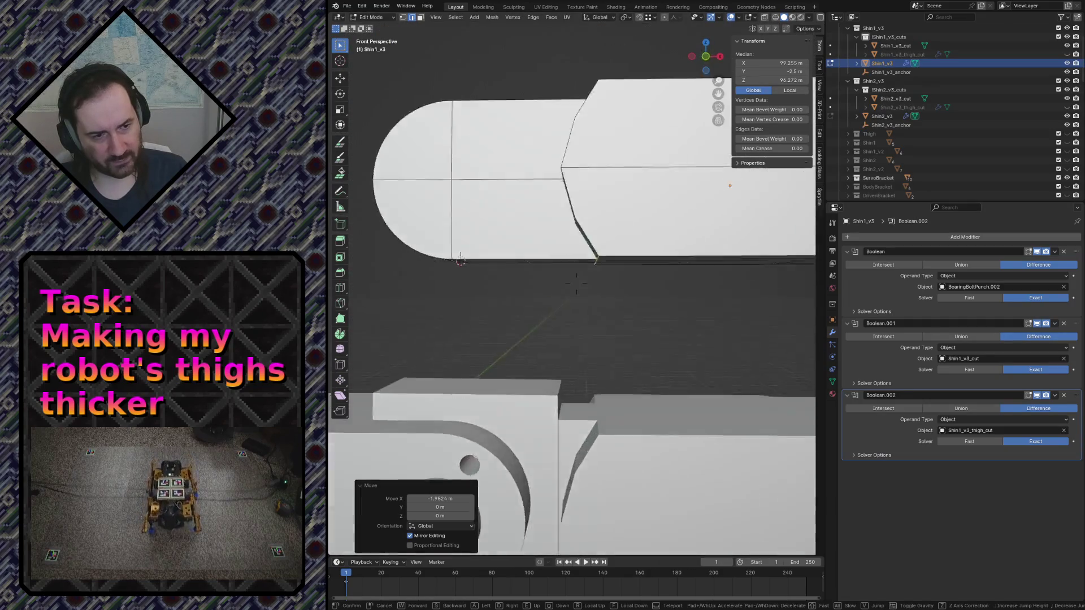
{"action": "key", "text": "s"}
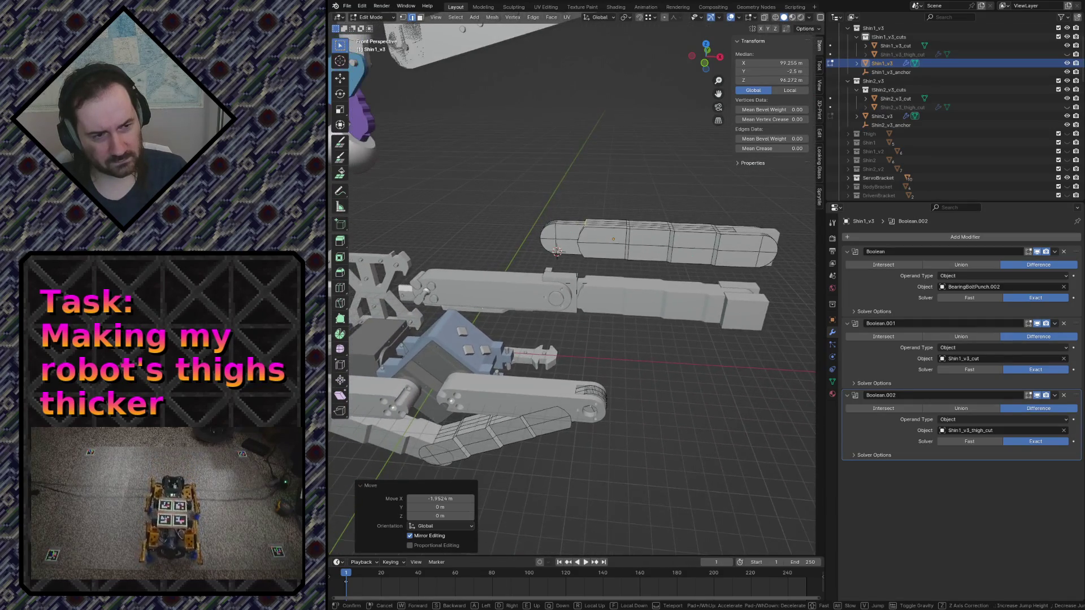
{"action": "key", "text": "w"}
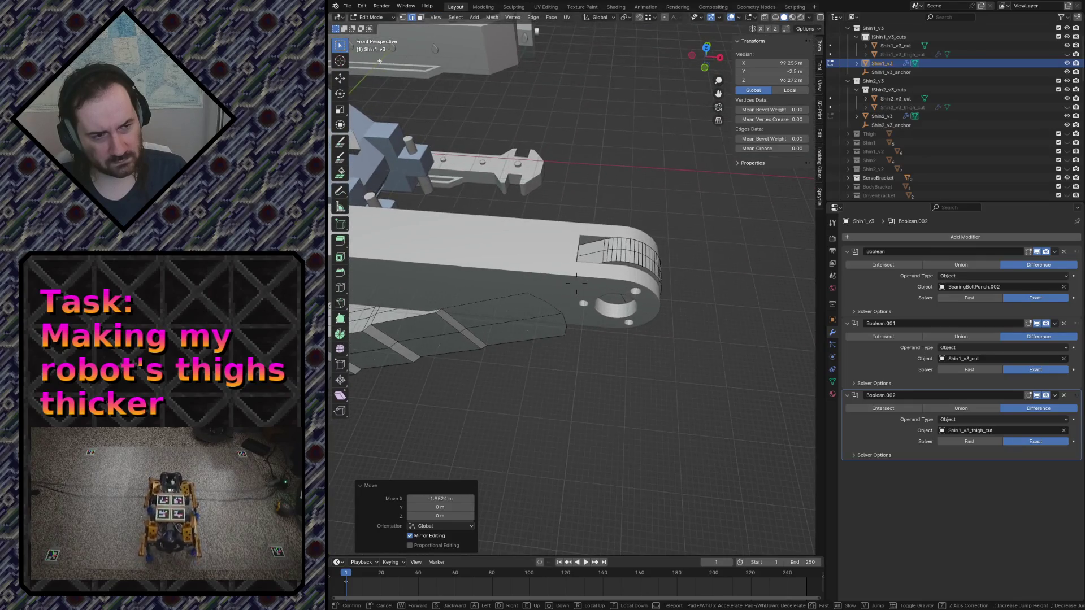
{"action": "key", "text": "w"}
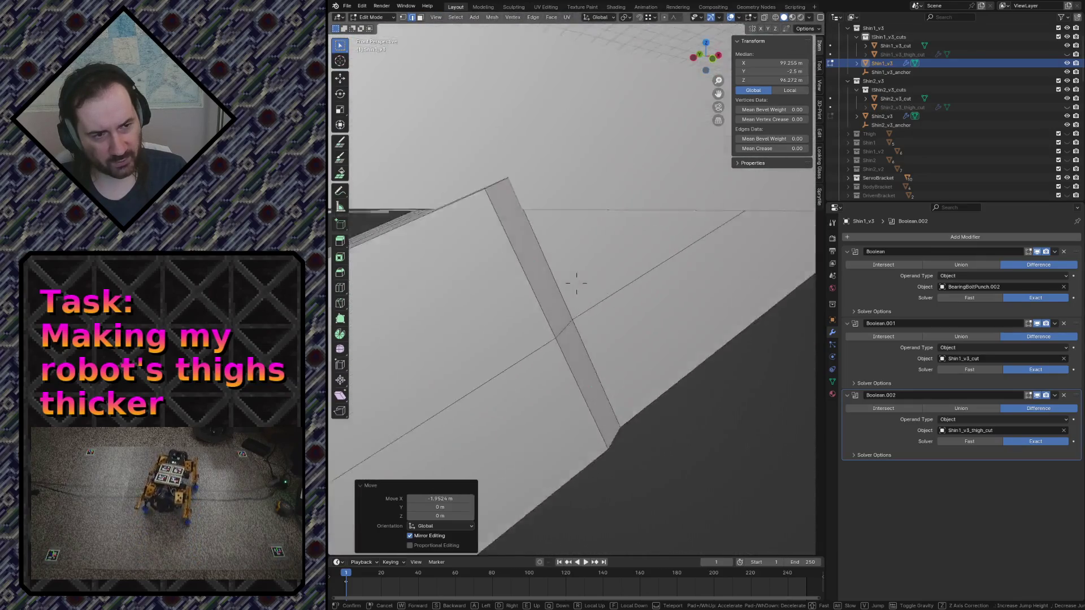
{"action": "key", "text": "s"}
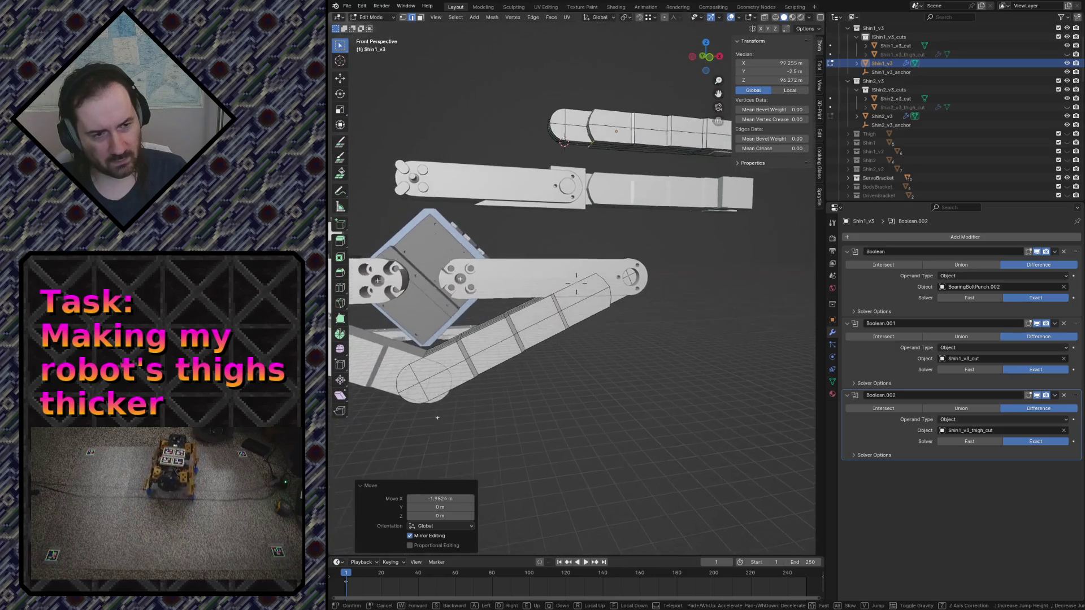
{"action": "key", "text": "Return"}
View both shin parts as whole objects, then return to editing the shin mesh
{"action": "key", "text": "Tab"}
{"action": "key", "text": "shift+grave"}
{"action": "key", "text": "w"}
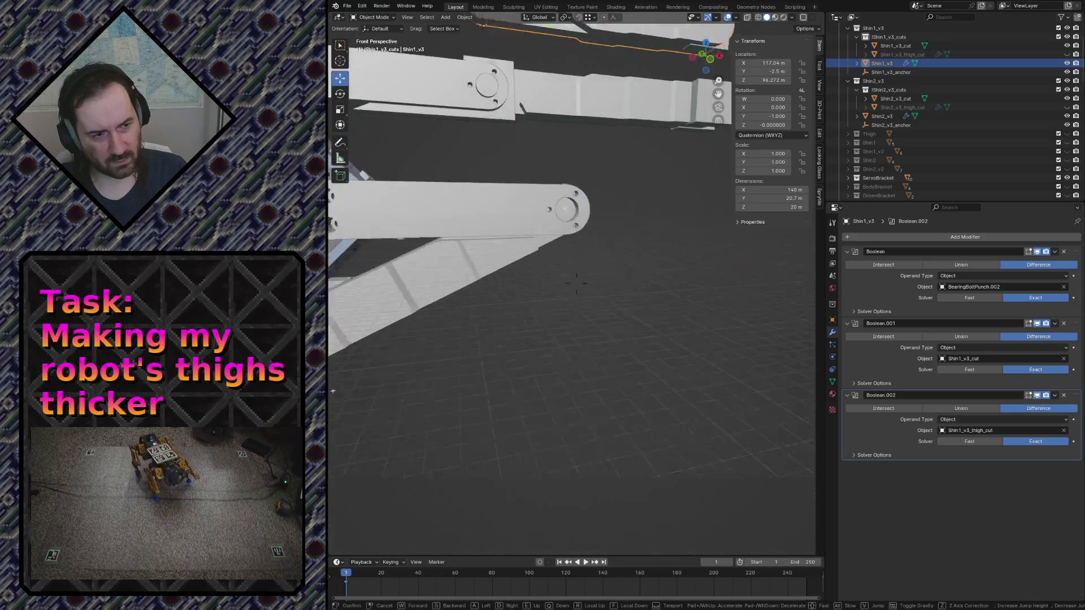
{"action": "key", "text": "s"}
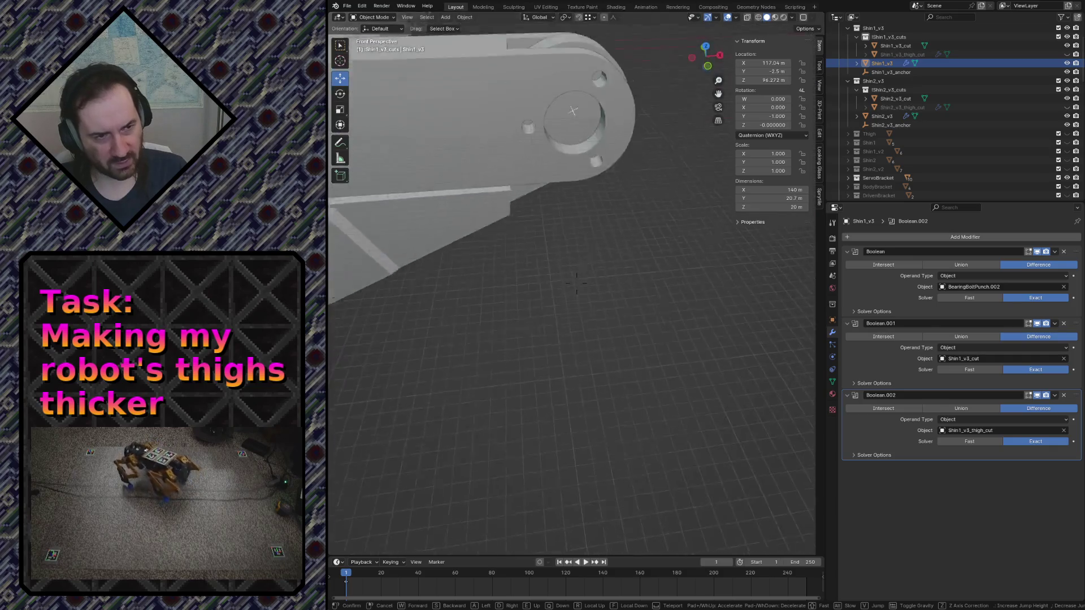
{"action": "key", "text": "s"}
{"action": "key", "text": "Return"}
{"action": "key", "text": "Tab"}
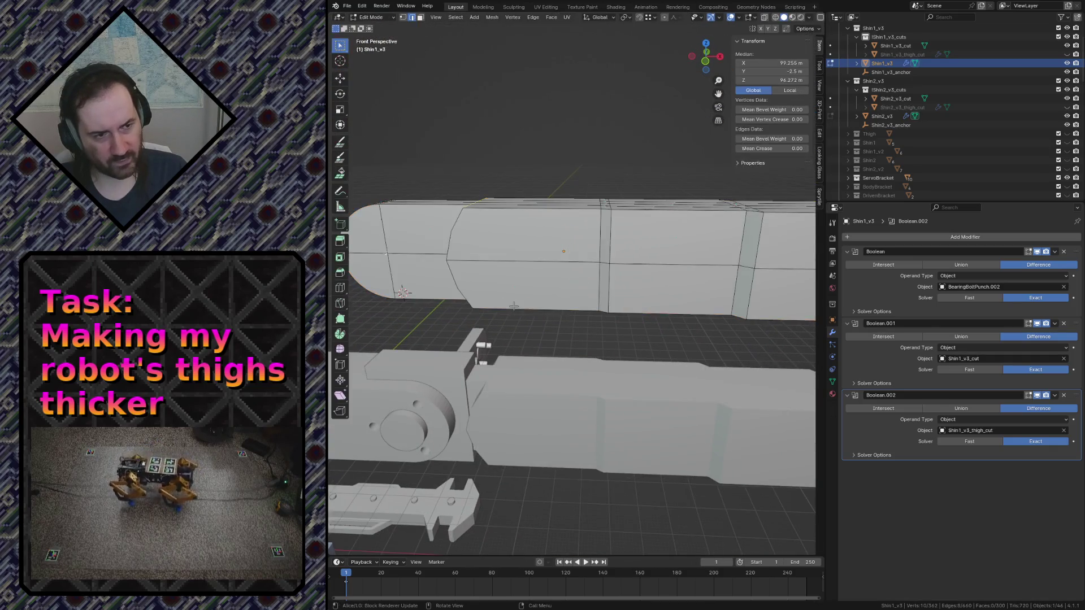
Move the selected shin geometry, then give it a small correction along X
{"action": "key", "text": "g"}
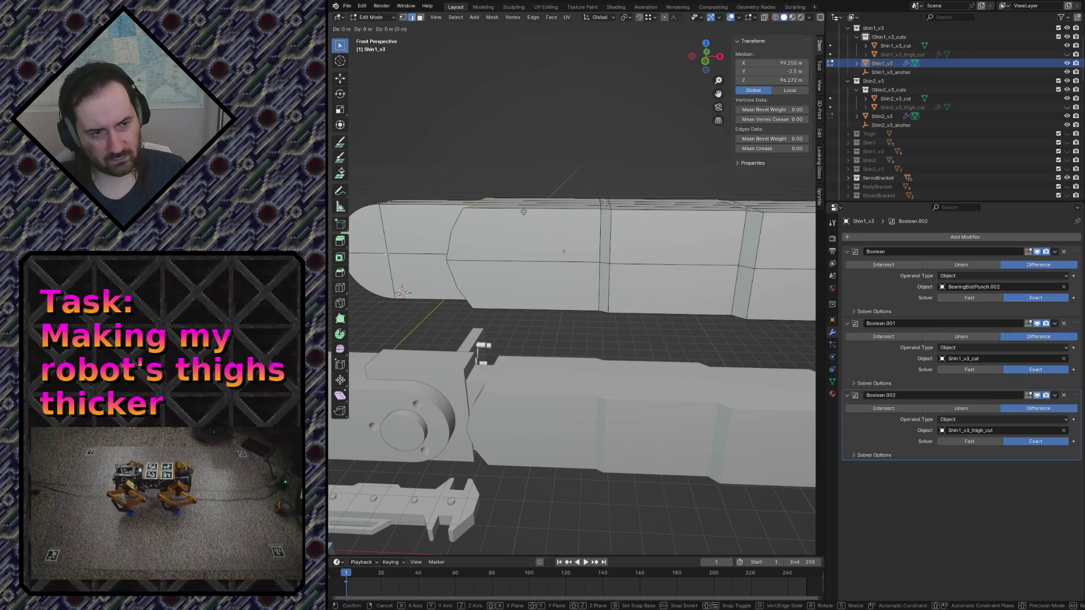
{"action": "key", "text": "Return"}
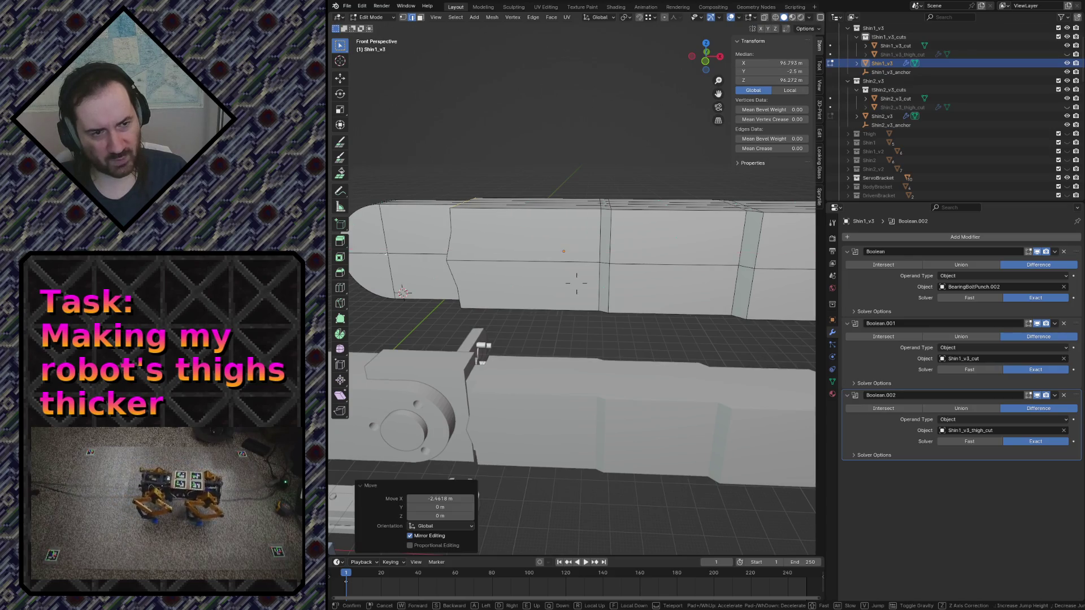
{"action": "key", "text": "shift+grave"}
{"action": "key", "text": "w"}
{"action": "key", "text": "Return"}
{"action": "key", "text": "g"}
{"action": "key", "text": "x"}
{"action": "key", "text": "Return"}
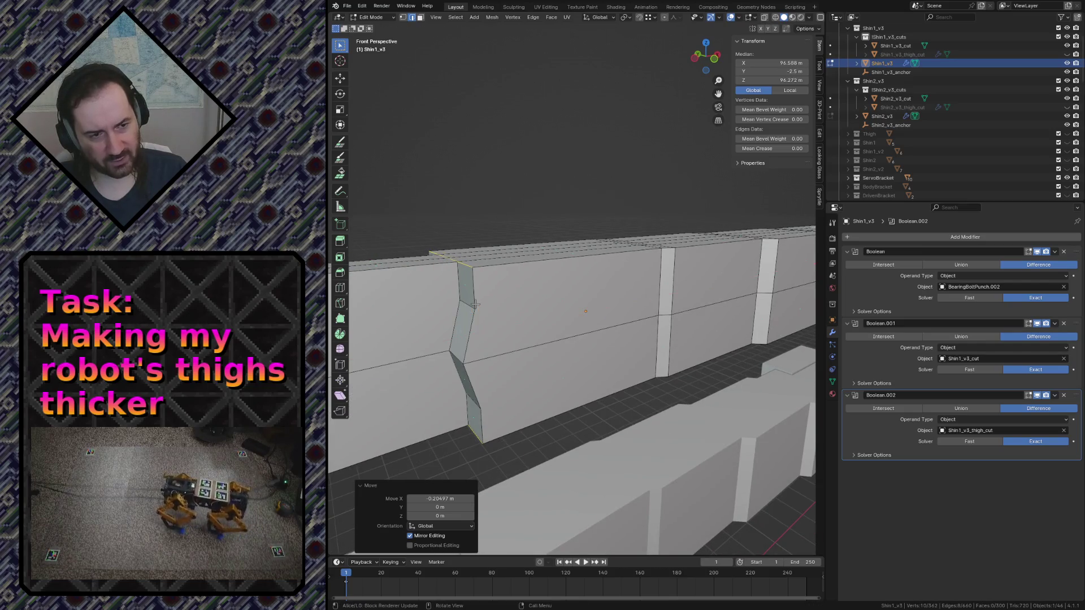
From a close view of the rounded shin, slide the angled seam band along X
{"action": "key", "text": "shift+grave"}
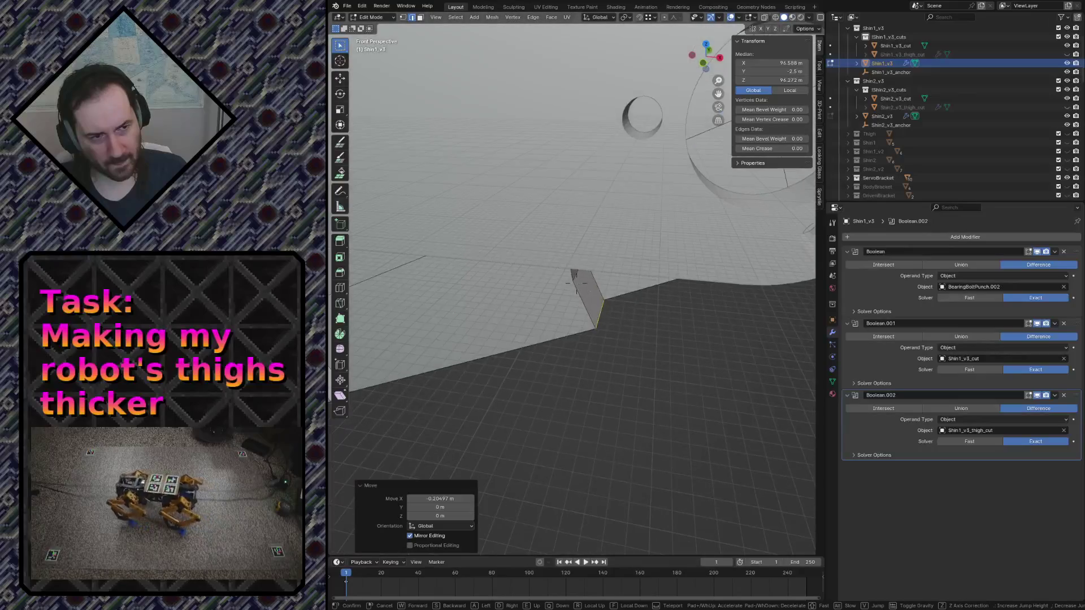
{"action": "key", "text": "s"}
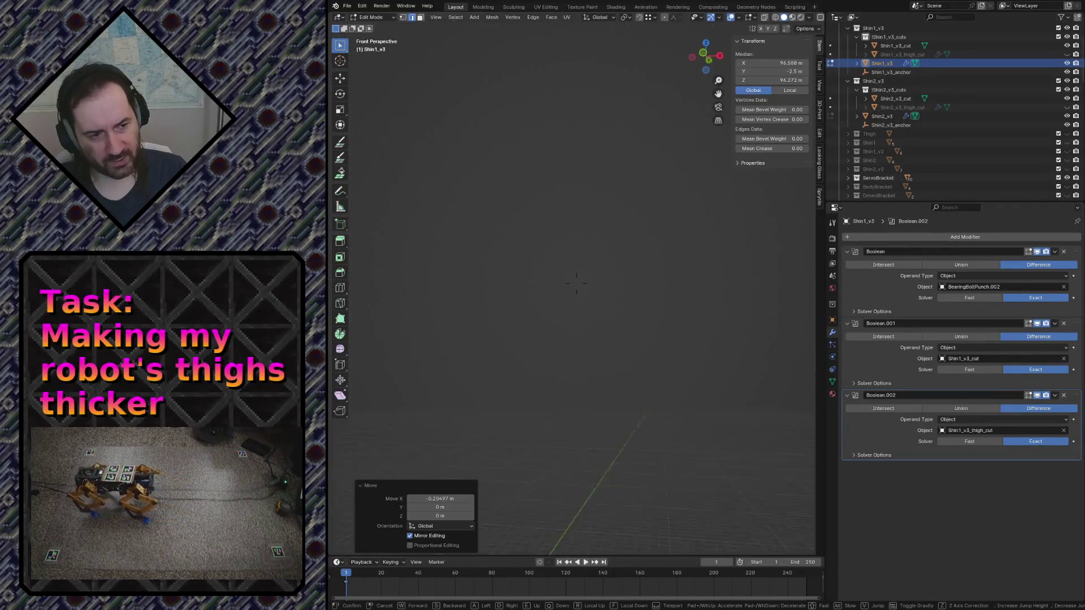
{"action": "key", "text": "w"}
{"action": "key", "text": "w"}
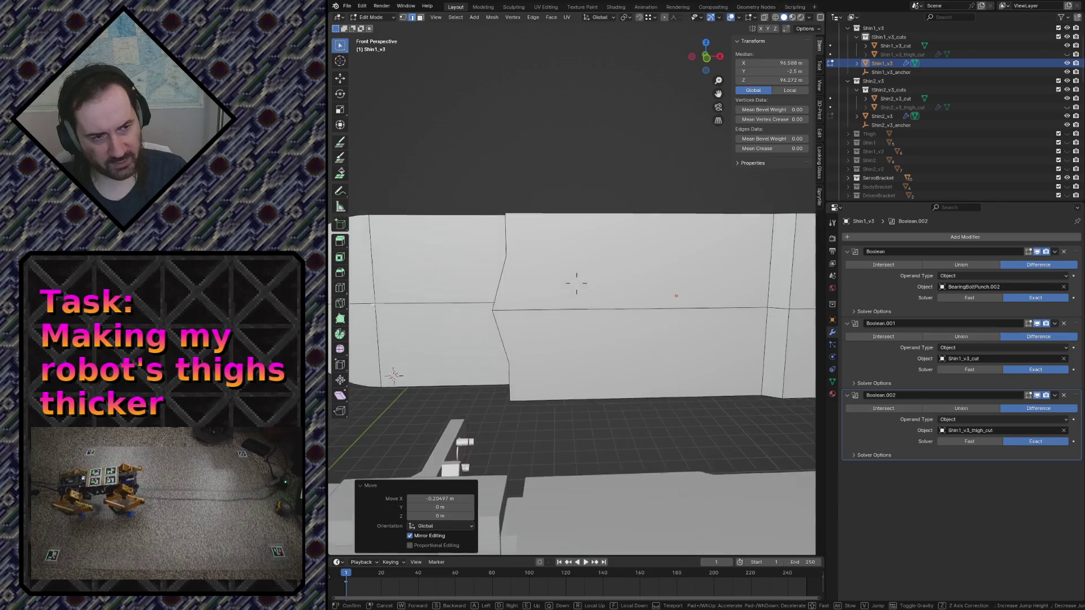
{"action": "left_click", "coordinate": [577, 284]}
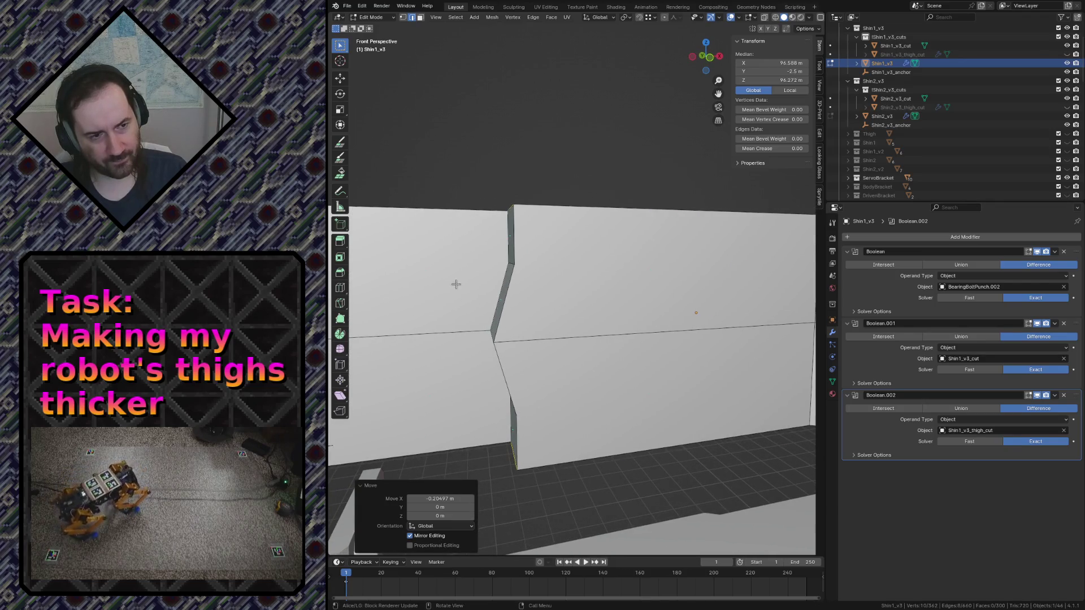
{"action": "key", "text": "g"}
{"action": "key", "text": "x"}
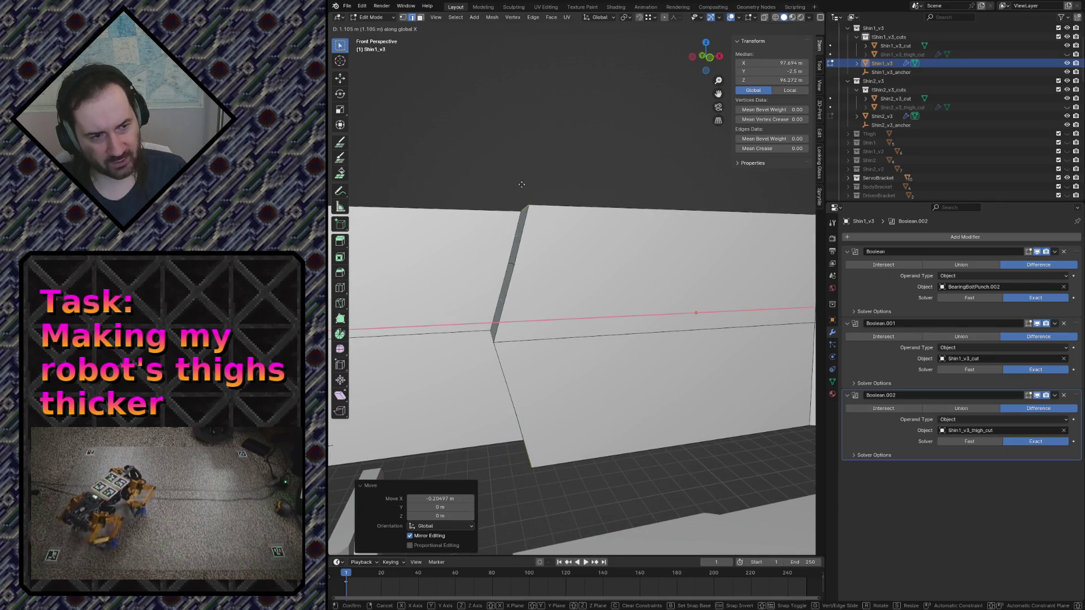
{"action": "key", "text": "Return"}
Check the seam from along the shin, save robot.blend and pick a vertex on the band
{"action": "key", "text": "shift+grave"}
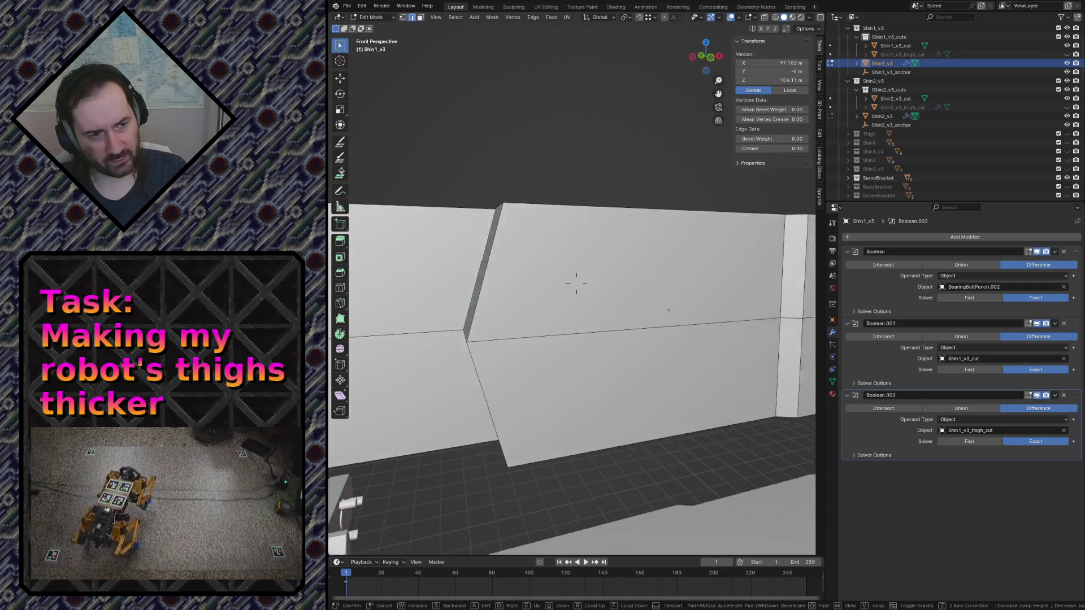
{"action": "key", "text": "s"}
{"action": "key", "text": "w"}
{"action": "left_click", "coordinate": [576, 284]}
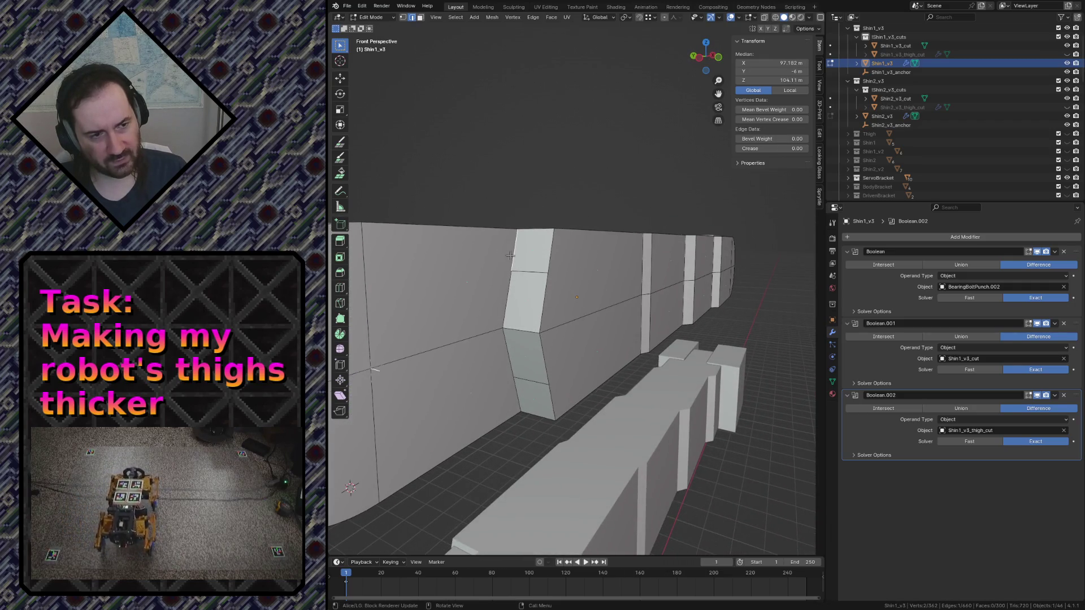
{"action": "key", "text": "ctrl+s"}
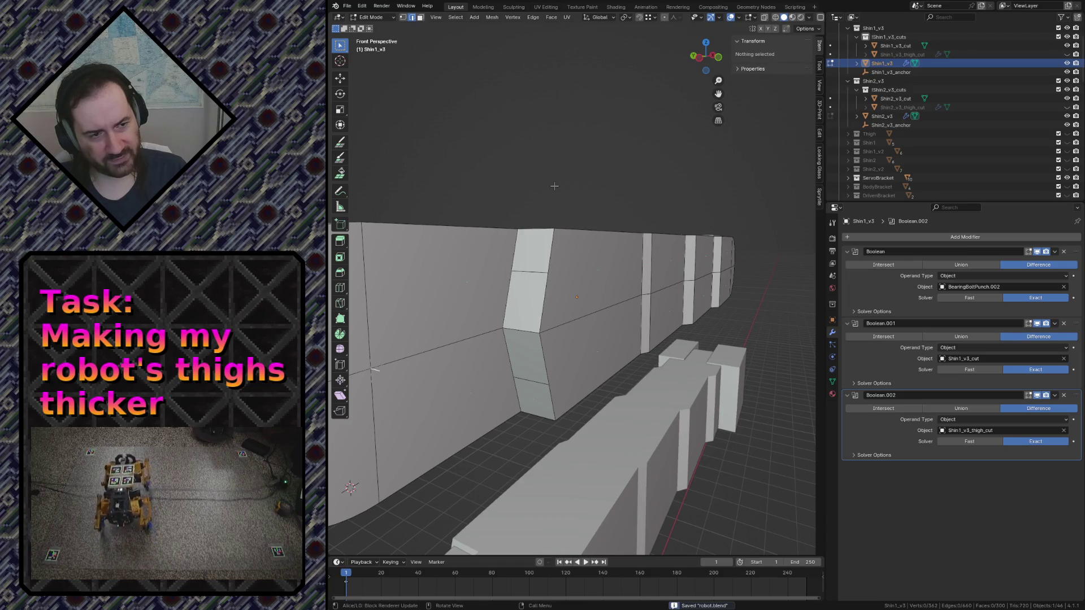
{"action": "left_click", "coordinate": [520, 271]}
Dissolve the two unneeded edges across the shin's angled band, merging its faces
{"action": "key", "text": "2"}
{"action": "left_click", "coordinate": [525, 284]}
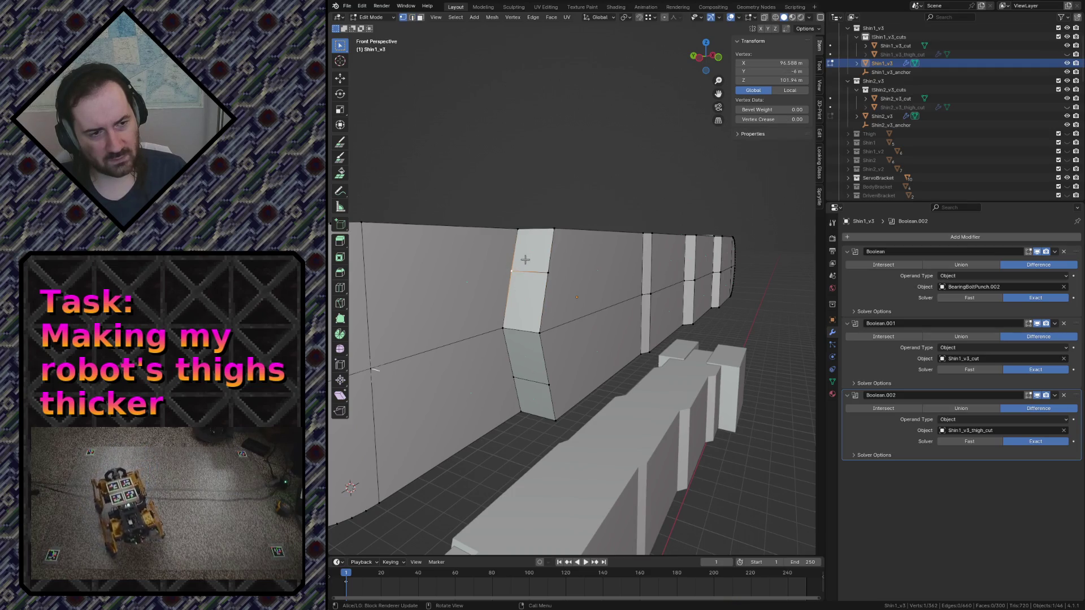
{"action": "left_click", "coordinate": [551, 270]}
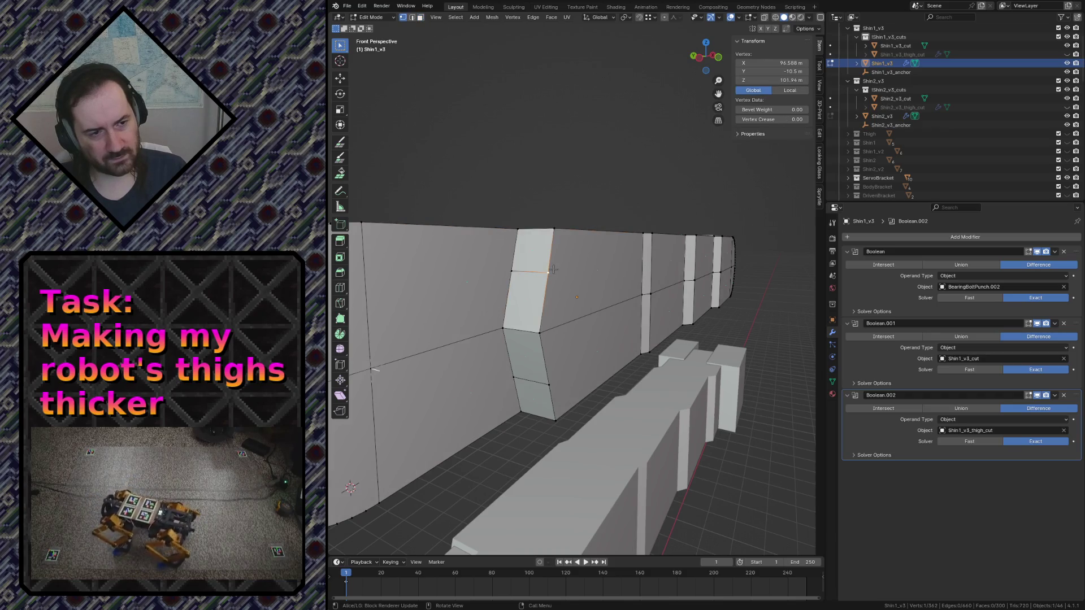
{"action": "key", "text": "2"}
{"action": "left_click", "coordinate": [517, 270]}
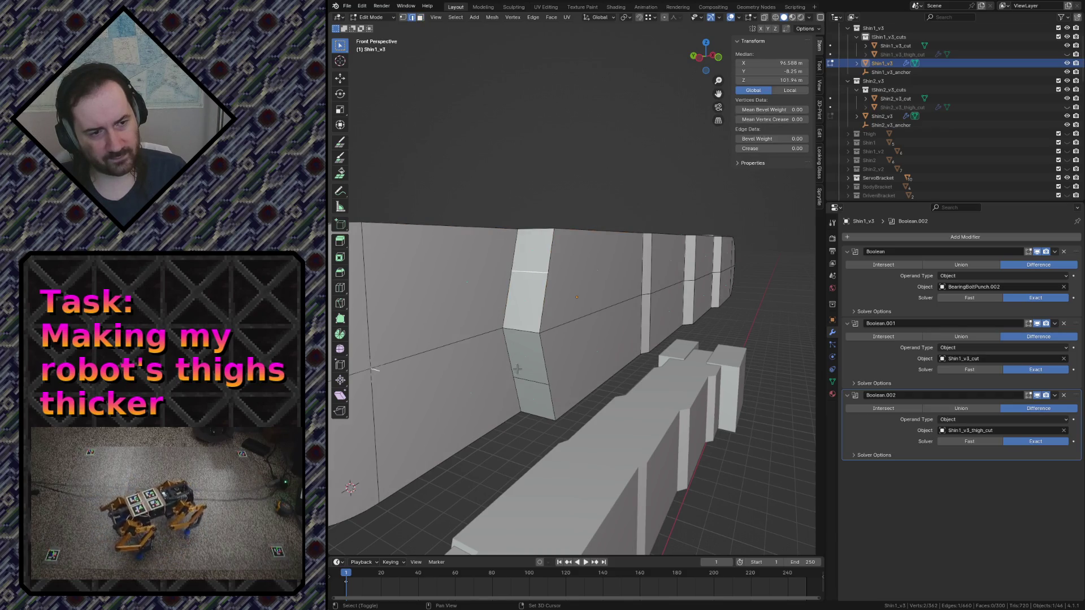
{"action": "key", "text": "F3"}
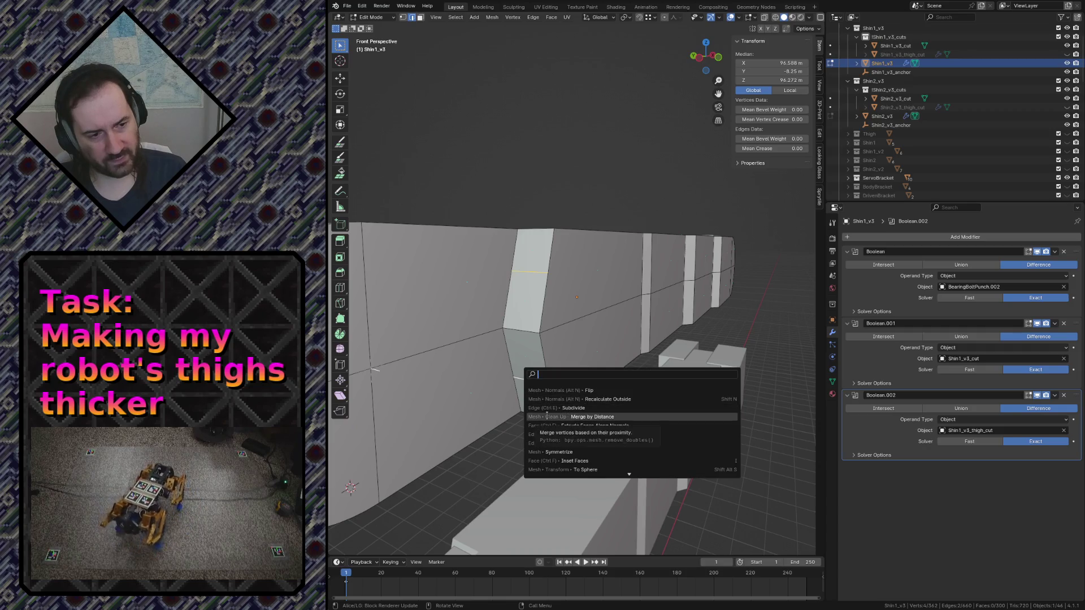
{"action": "key", "text": "Escape"}
{"action": "key", "text": "x"}
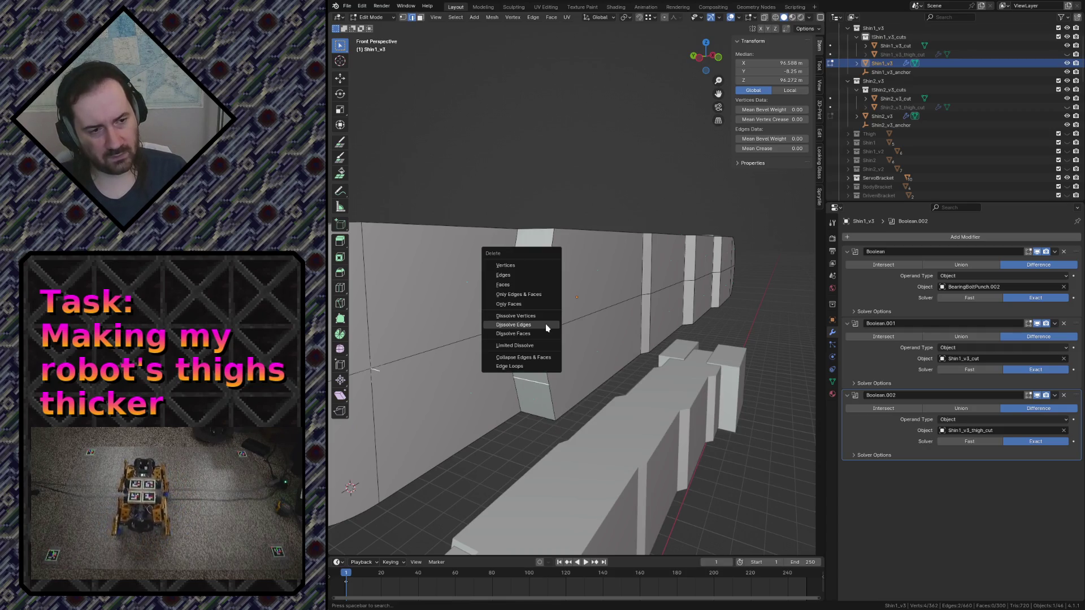
{"action": "left_click", "coordinate": [547, 328]}
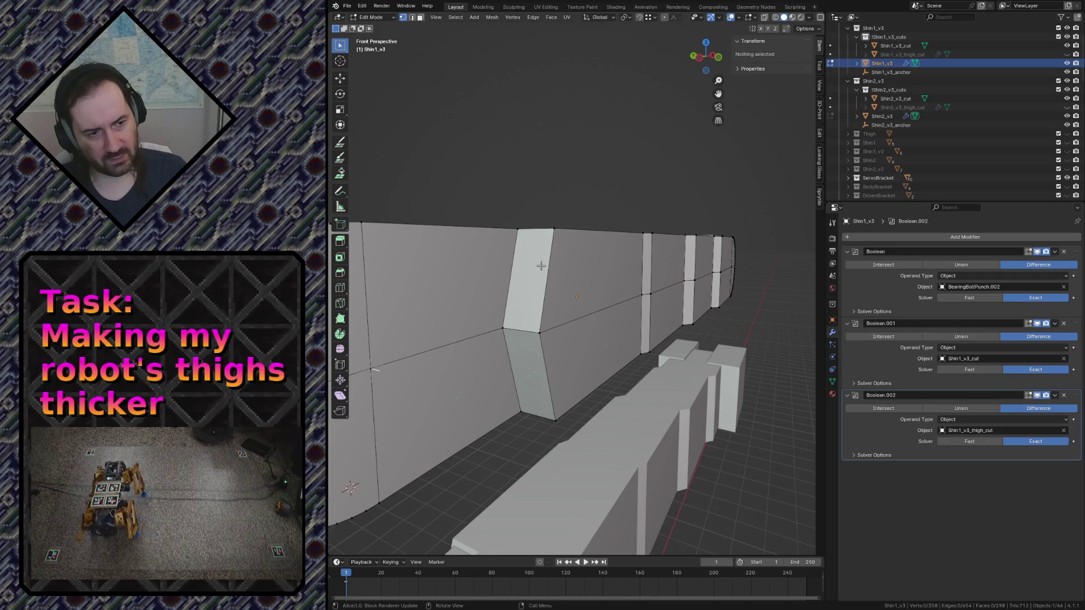
{"action": "key", "text": "shift+grave"}
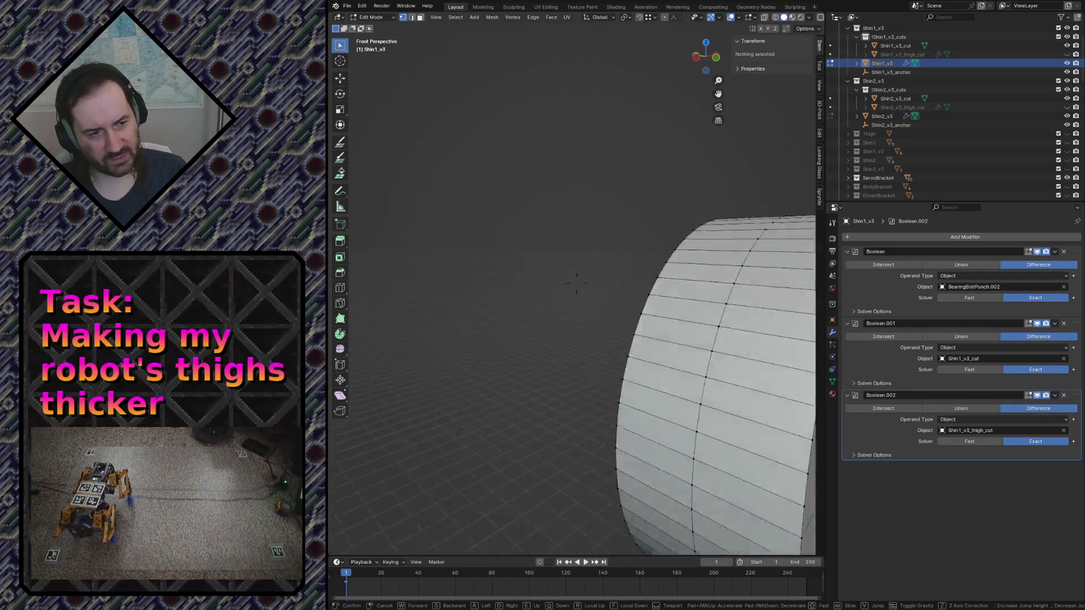
{"action": "left_click", "coordinate": [685, 550]}
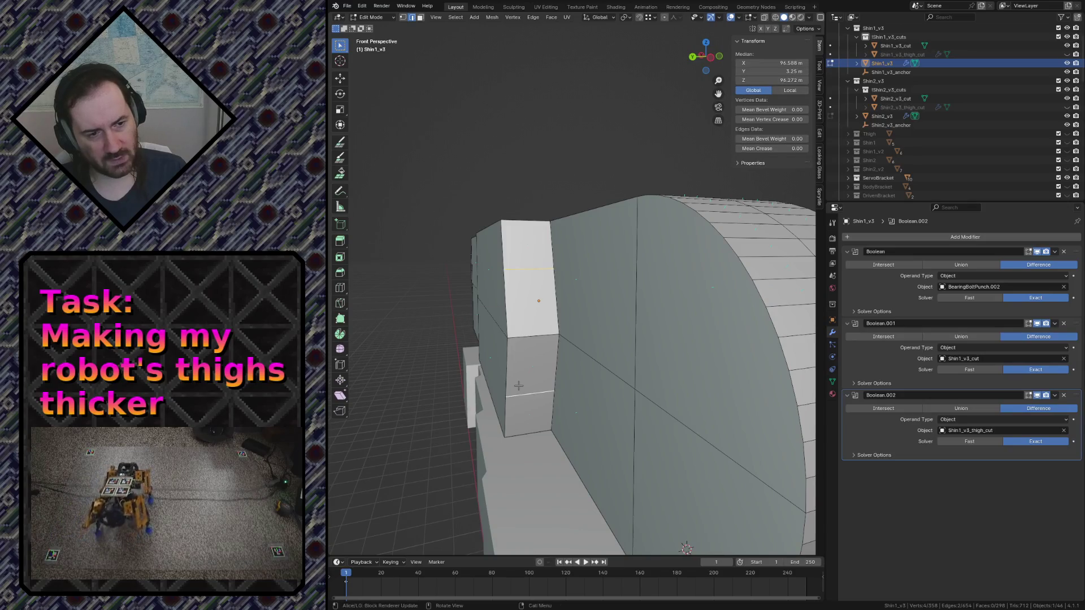
{"action": "key", "text": "x"}
{"action": "left_click", "coordinate": [517, 386]}
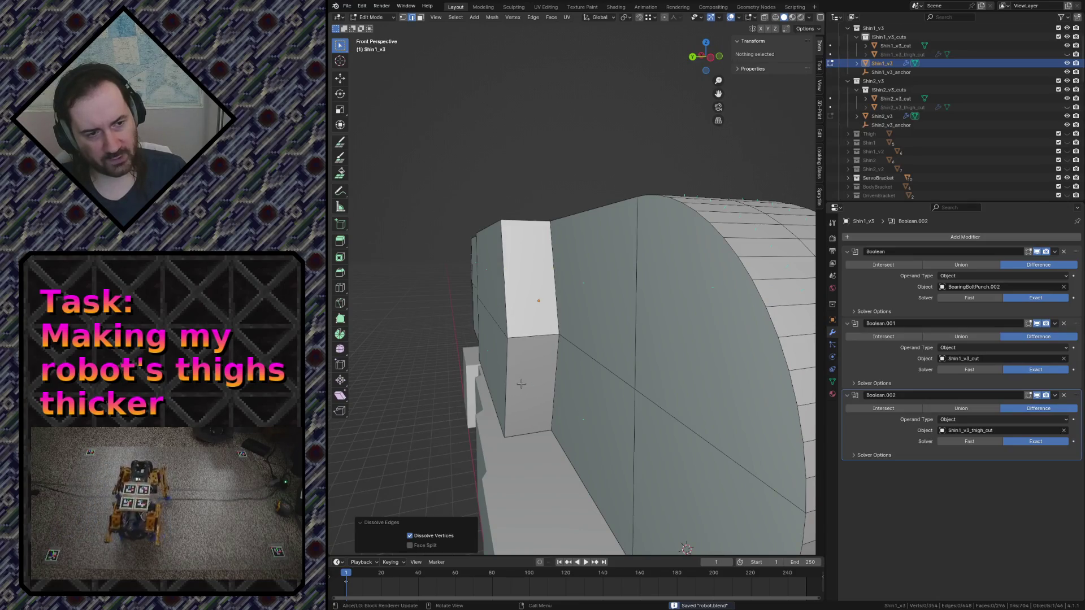
Select the merged faces to check them, clear the selection and fly around the shin's rounded end
{"action": "left_click", "coordinate": [522, 374]}
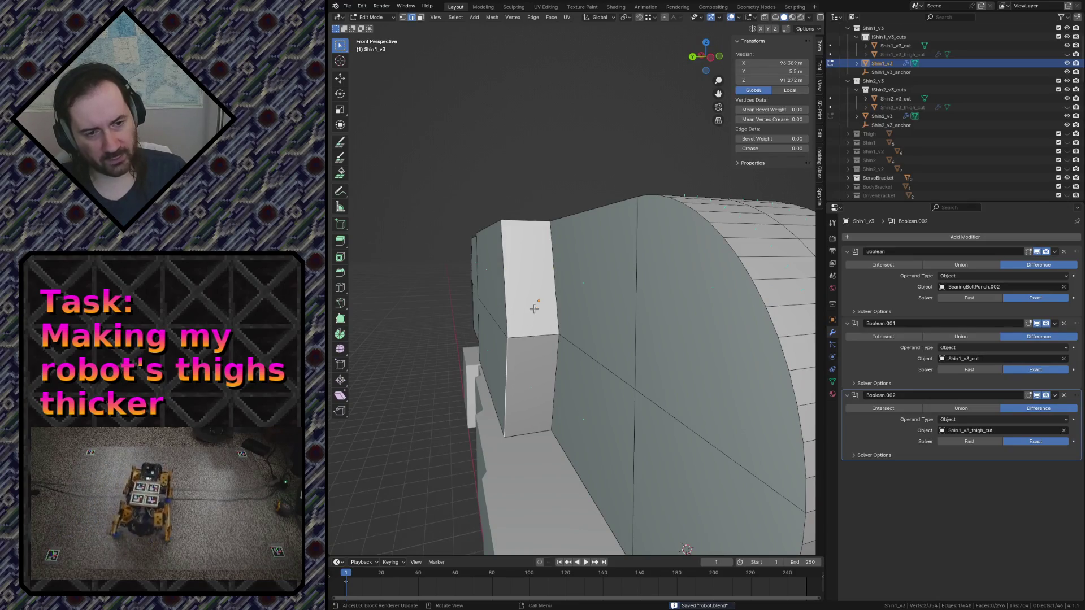
{"action": "left_click", "coordinate": [540, 321]}
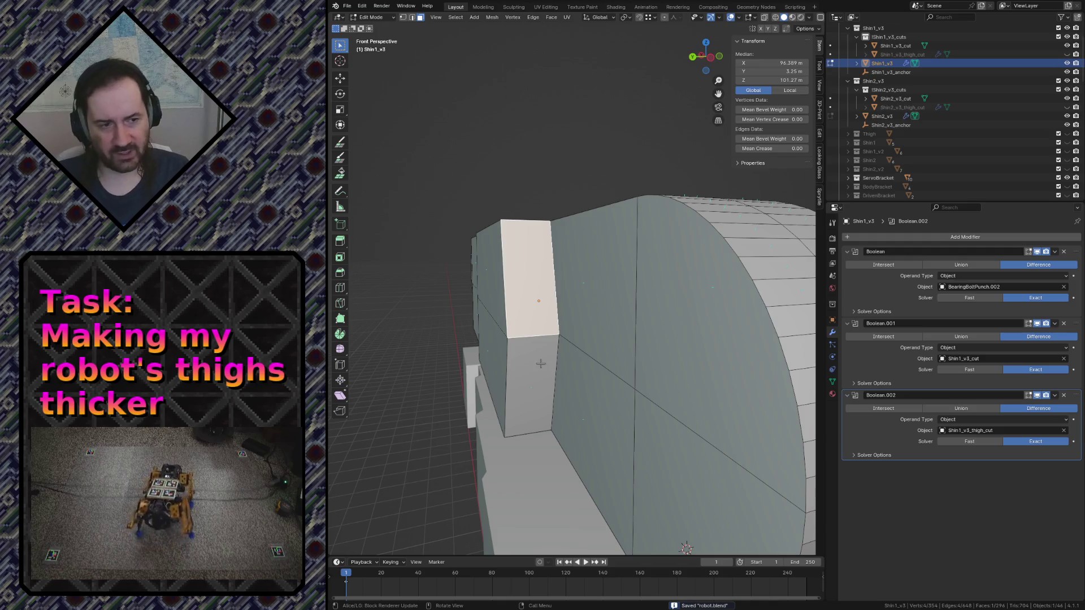
{"action": "left_click", "coordinate": [550, 359], "text": "shift"}
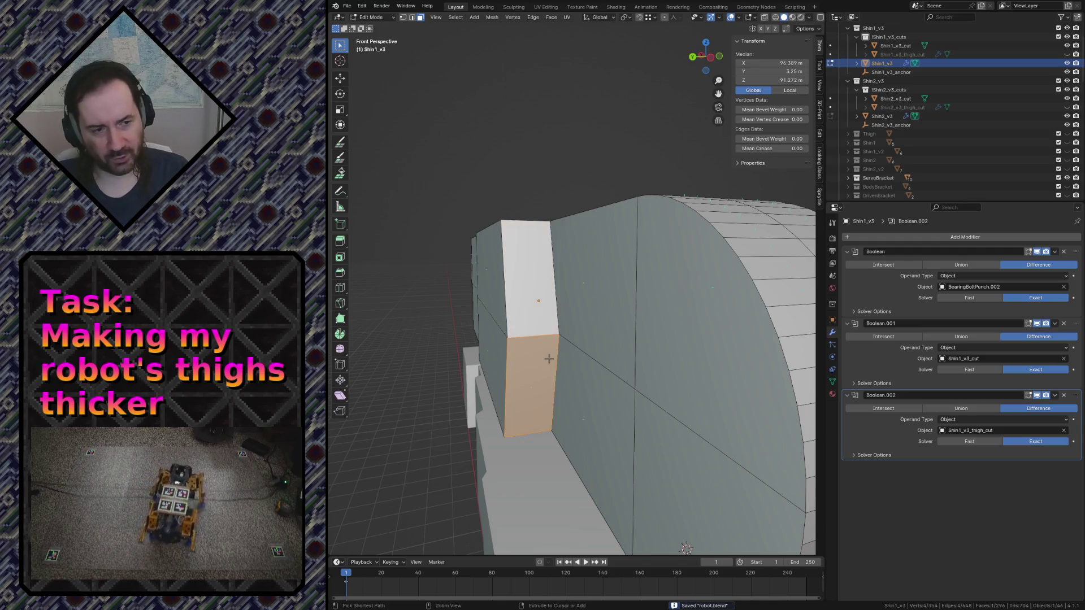
{"action": "middle_click_drag", "start_coordinate": [549, 359], "coordinate": [635, 342]}
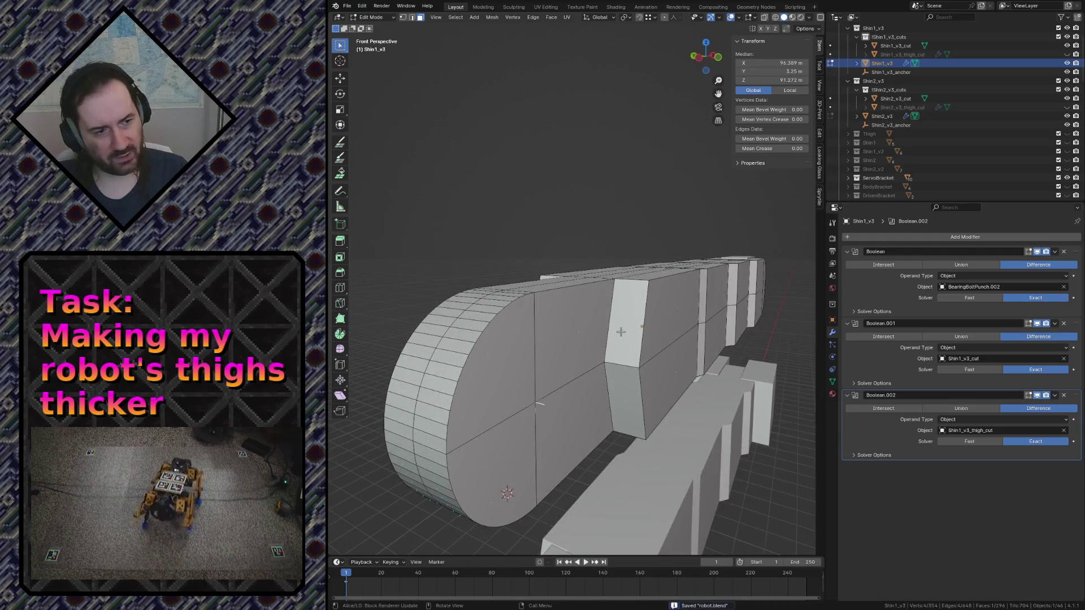
{"action": "key", "text": "alt+a"}
{"action": "key", "text": "shift+grave"}
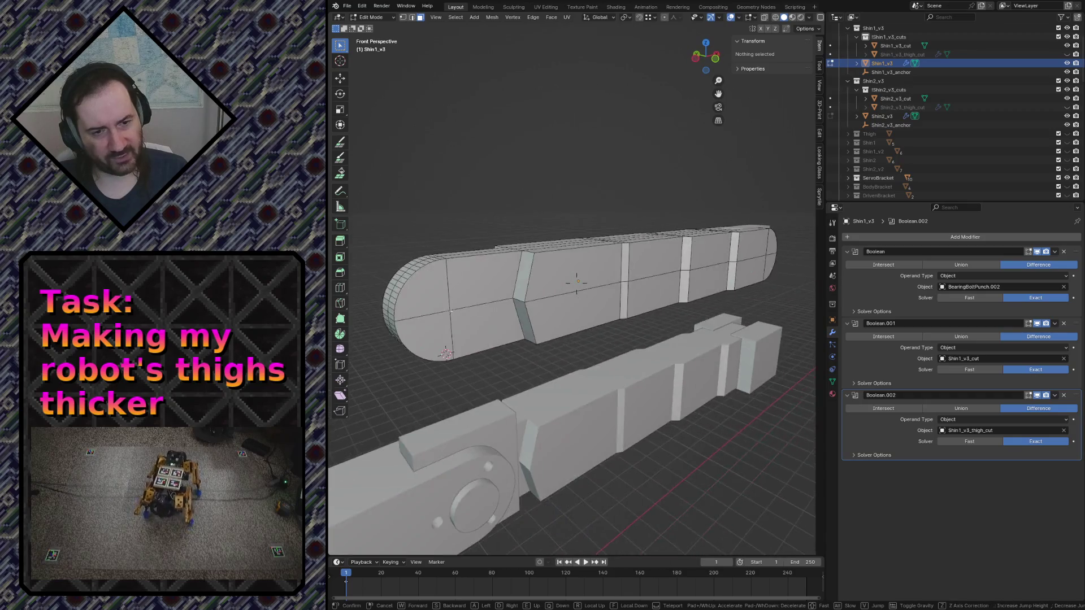
{"action": "key", "text": "s"}
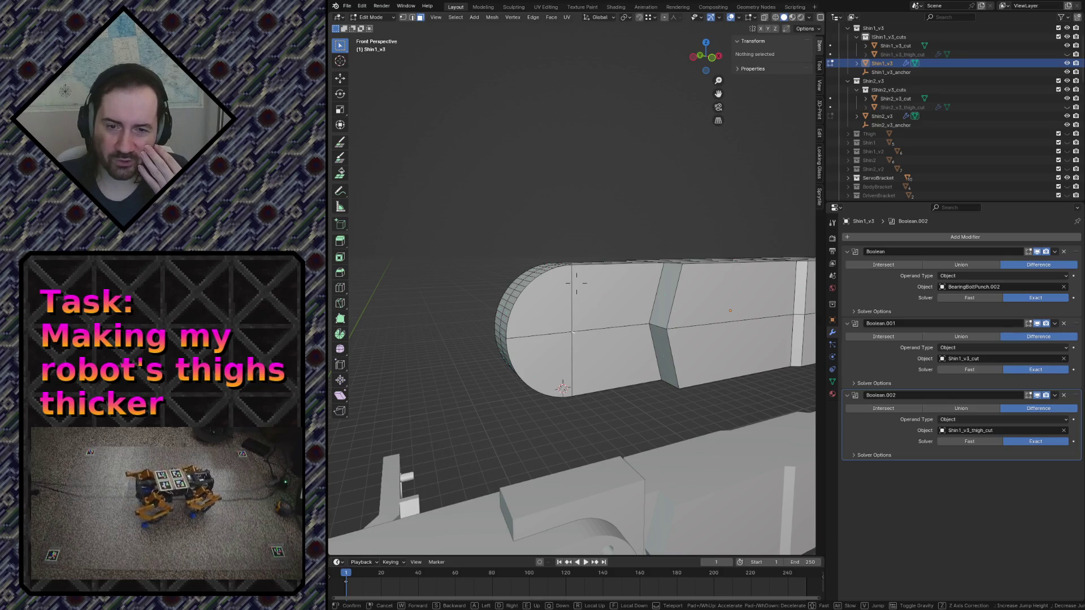
{"action": "key", "text": "s"}
{"action": "key", "text": "w"}
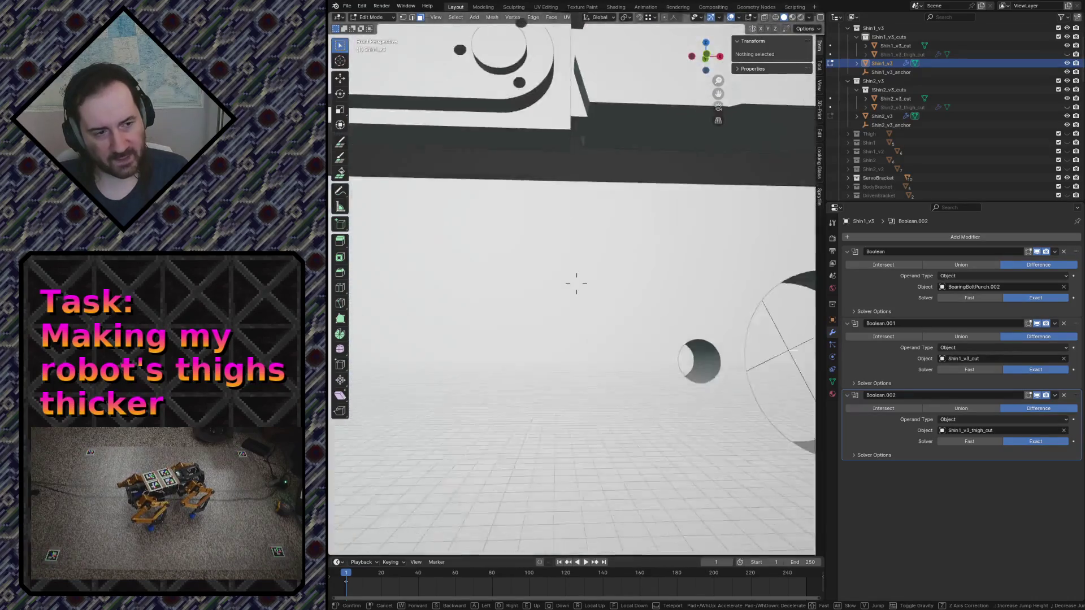
{"action": "left_click", "coordinate": [595, 241]}
Leave Edit Mode and fly through the leg assembly to inspect the shin's boolean cuts and bolt cylinder
{"action": "key", "text": "Tab"}
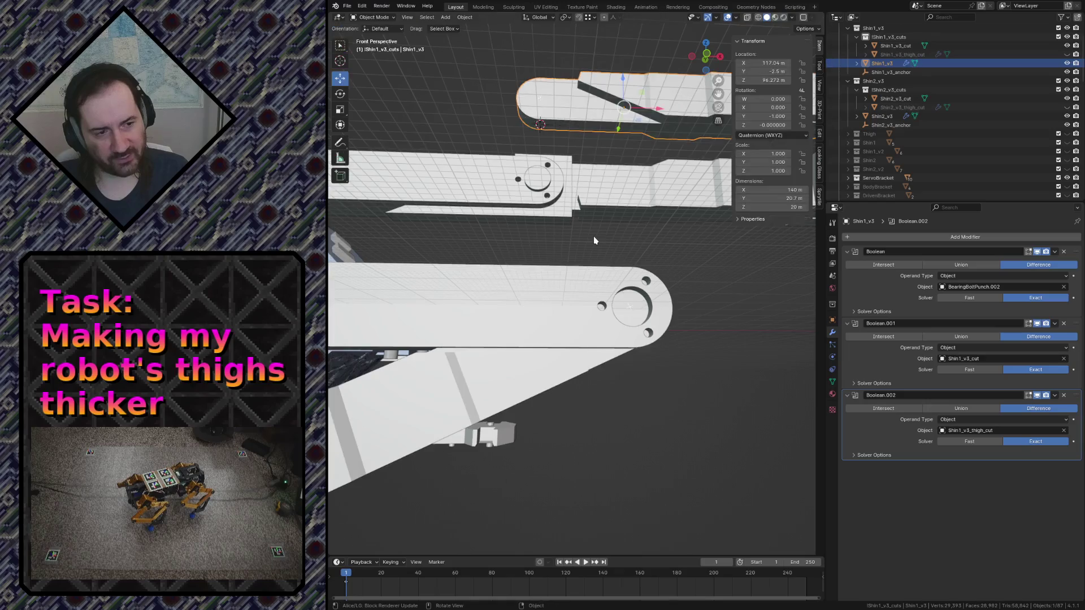
{"action": "left_click", "coordinate": [679, 419]}
{"action": "key", "text": "shift+grave"}
{"action": "key", "text": "w"}
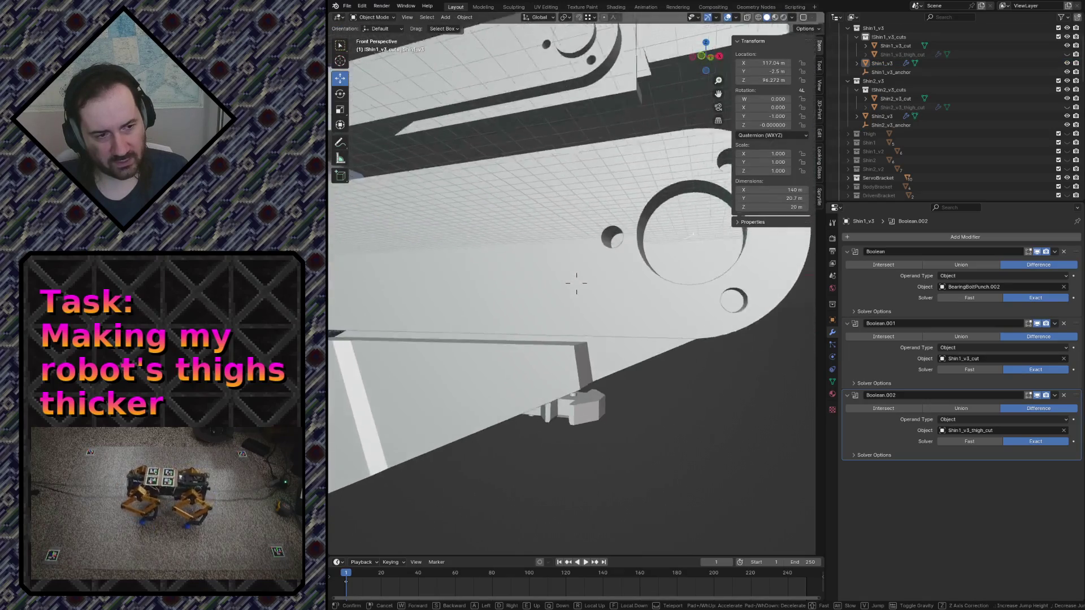
{"action": "key", "text": "s"}
{"action": "key", "text": "w"}
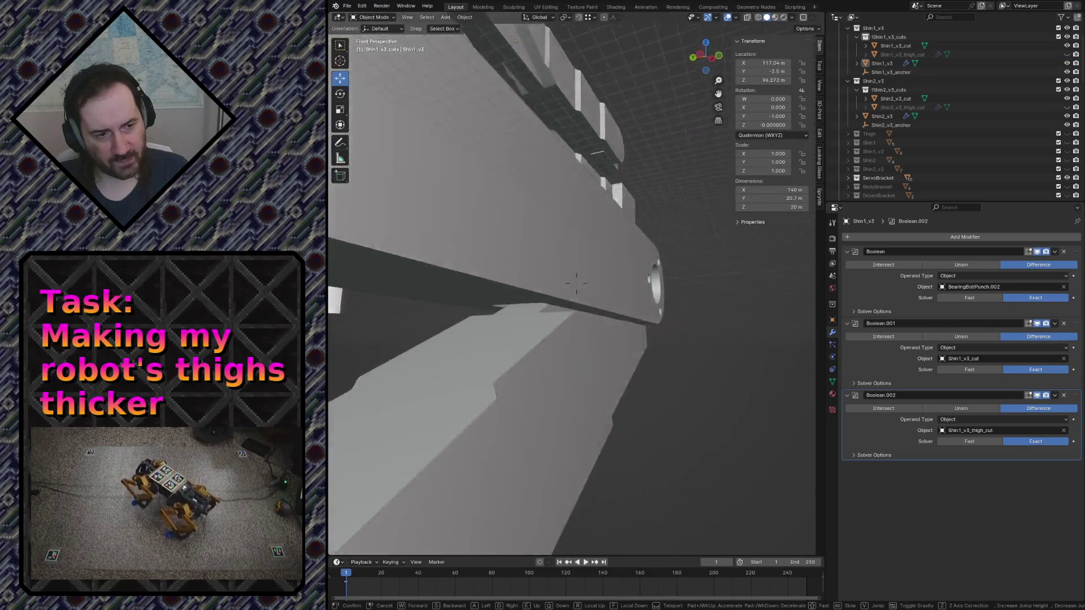
{"action": "key", "text": "s"}
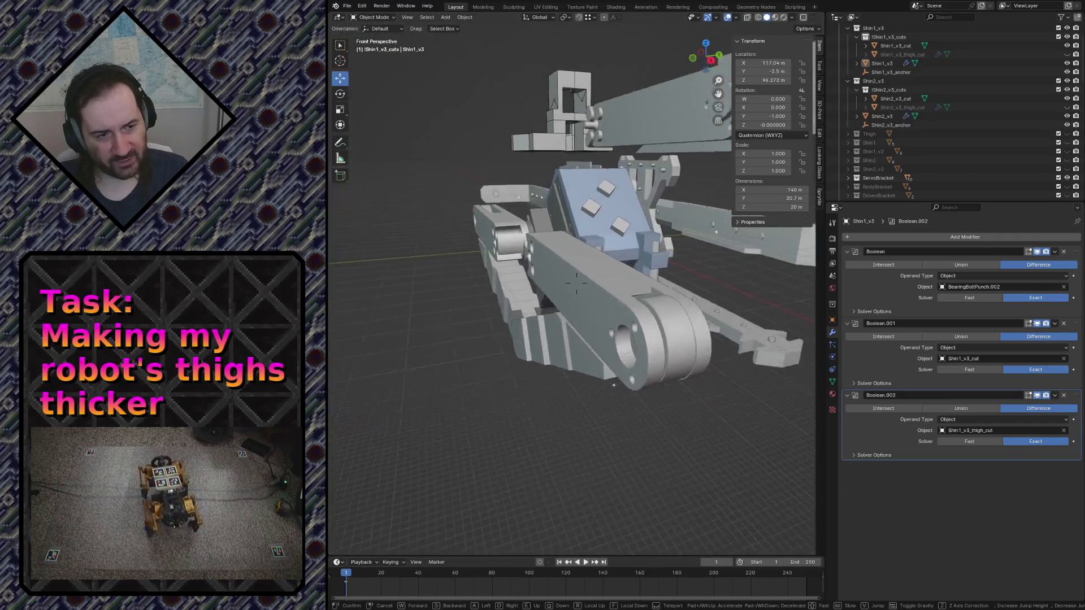
{"action": "key", "text": "w"}
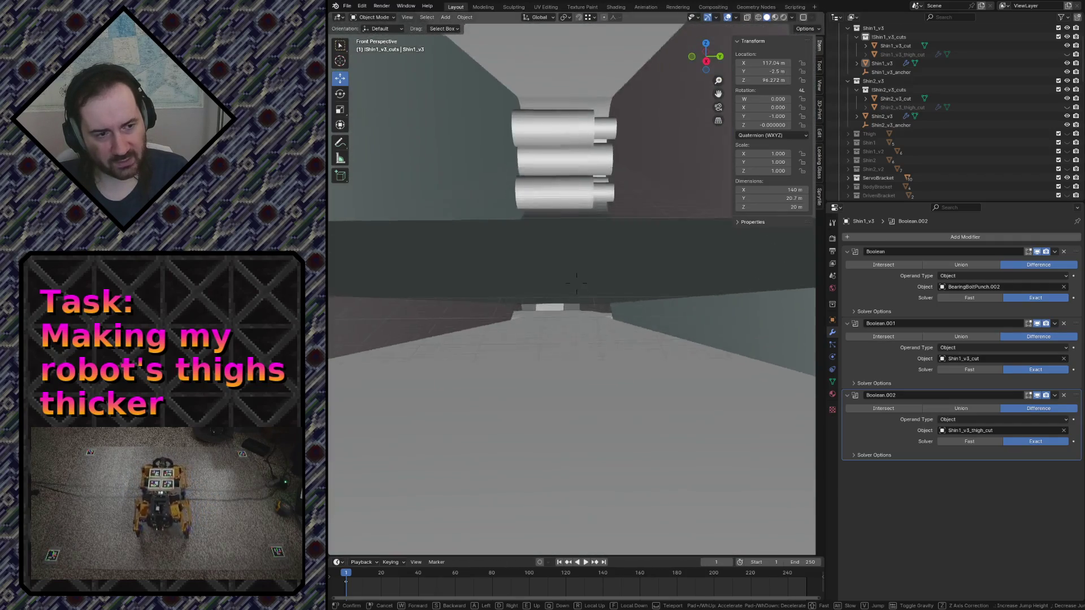
{"action": "key", "text": "w"}
{"action": "key", "text": "s"}
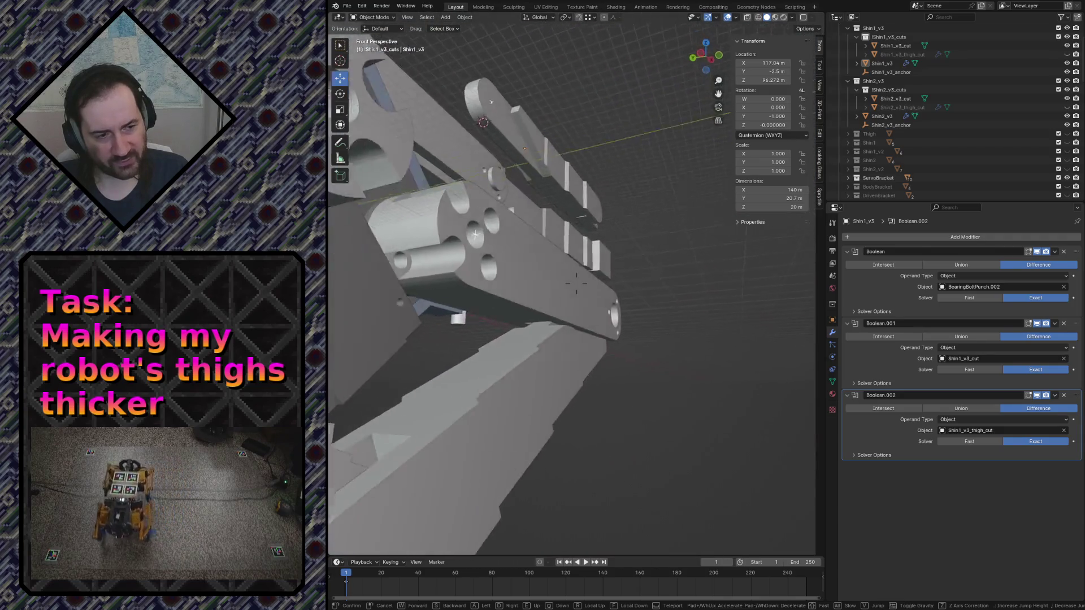
{"action": "key", "text": "w"}
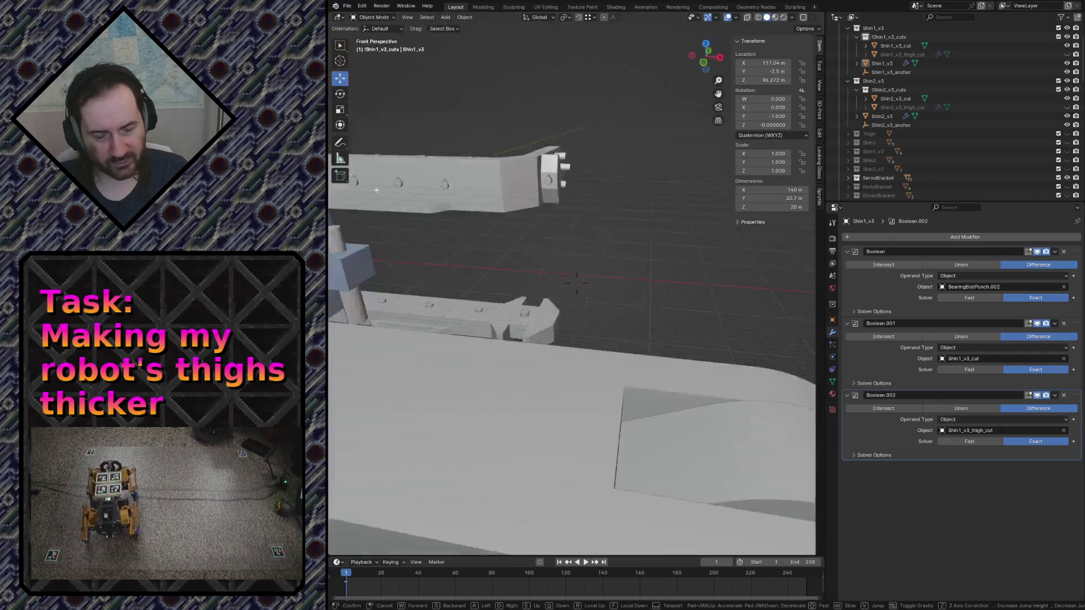
{"action": "left_click", "coordinate": [679, 421]}
Select the Shin1_v3_inst object, showing its GeometryNodes modifier
{"action": "left_click", "coordinate": [527, 371]}
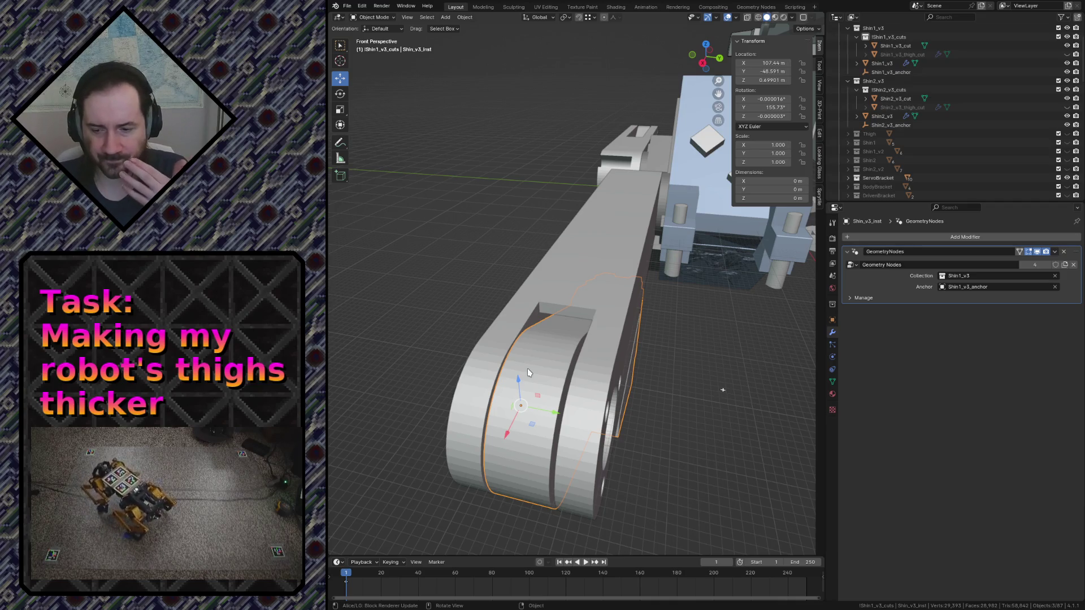
Fly around the leg parts and up close to the shin's holed end from several angles
{"action": "key", "text": "shift+grave"}
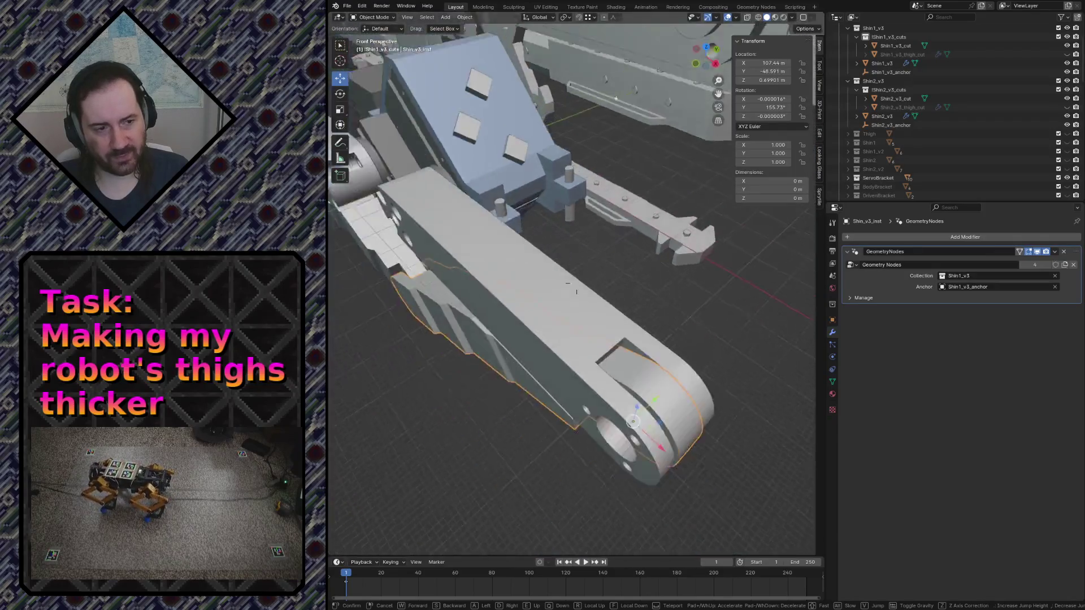
{"action": "left_click", "coordinate": [540, 337]}
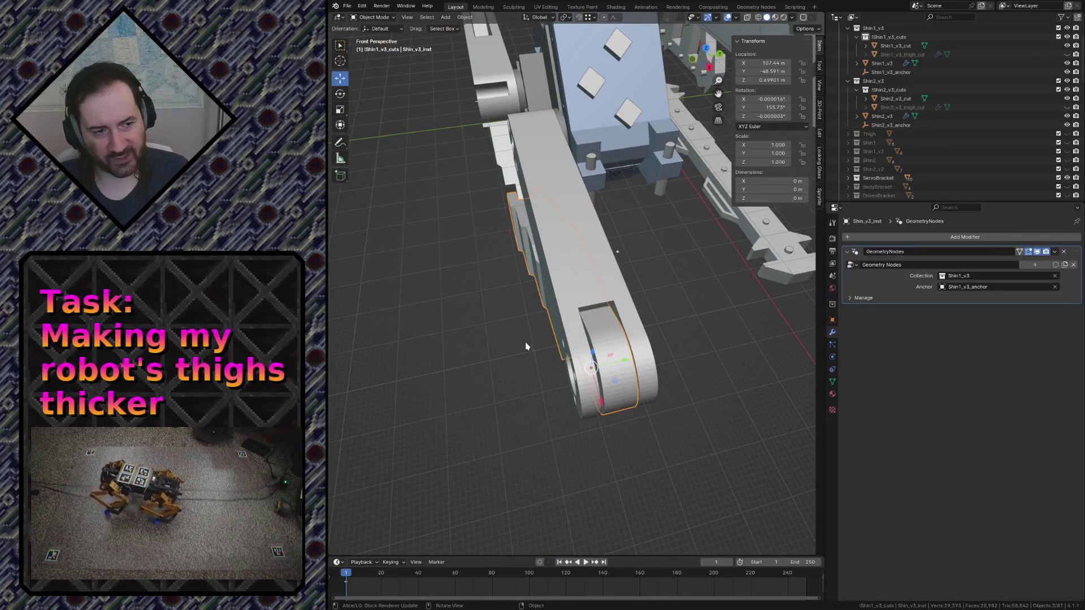
{"action": "scroll", "coordinate": [474, 394], "scroll_direction": "up", "scroll_amount": 2}
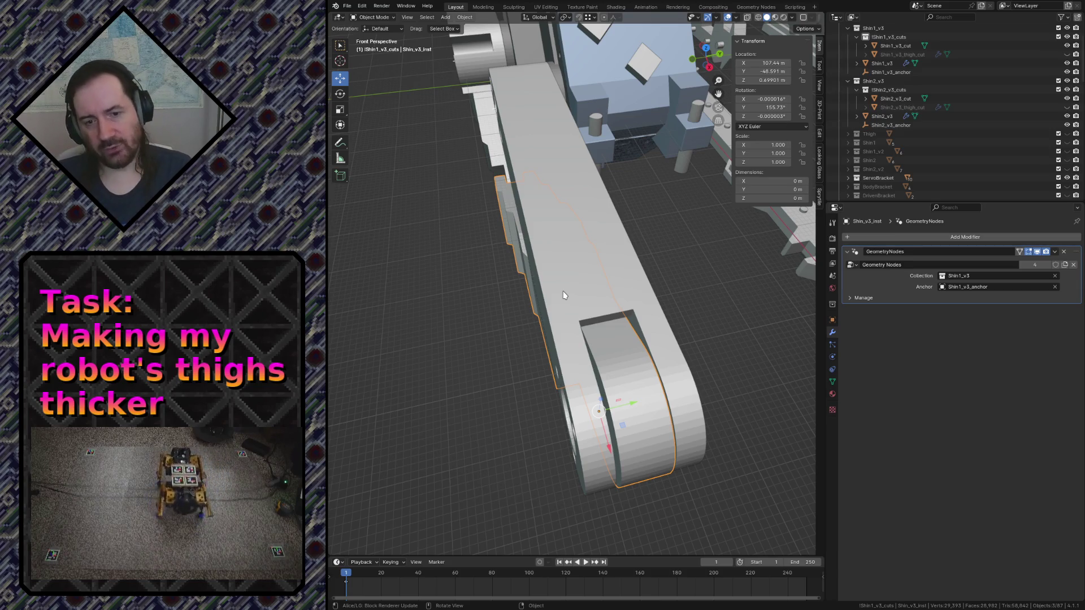
{"action": "left_click", "coordinate": [486, 346]}
{"action": "key", "text": "shift+grave"}
{"action": "key", "text": "w"}
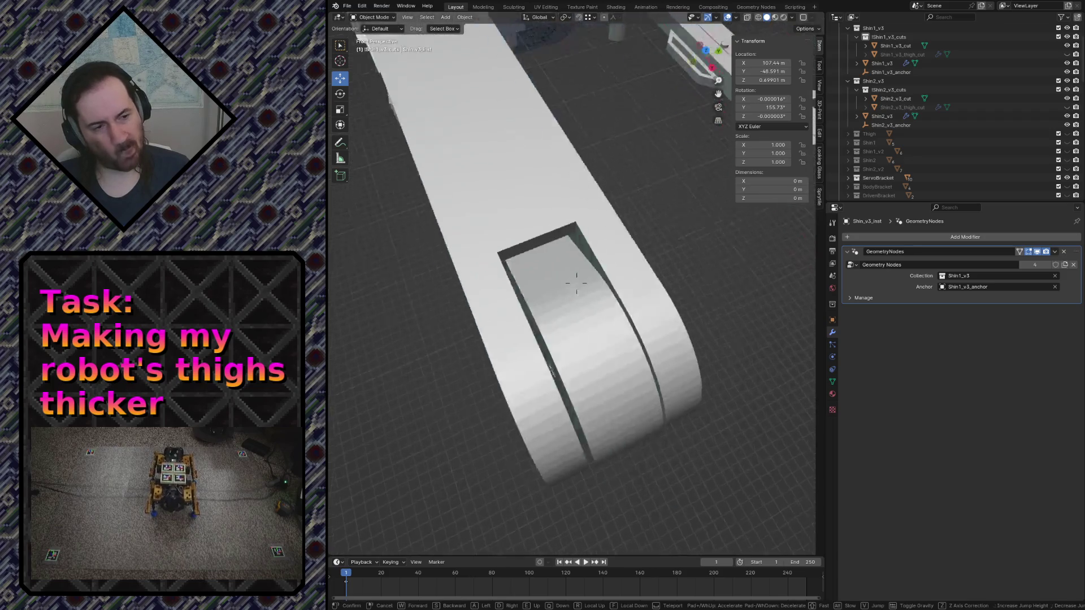
{"action": "key", "text": "s"}
{"action": "key", "text": "w"}
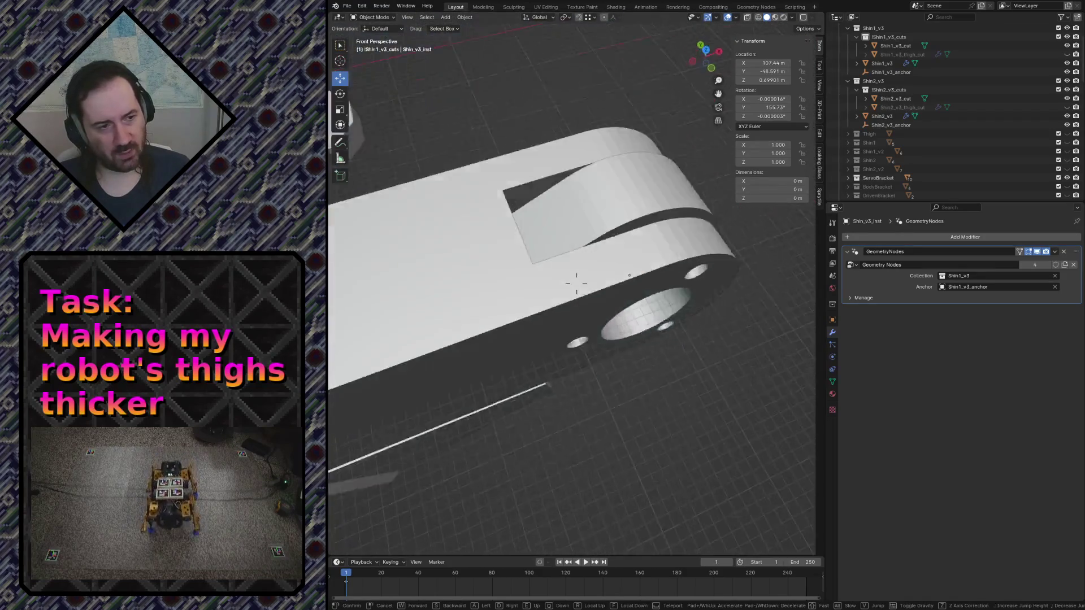
{"action": "key", "text": "s"}
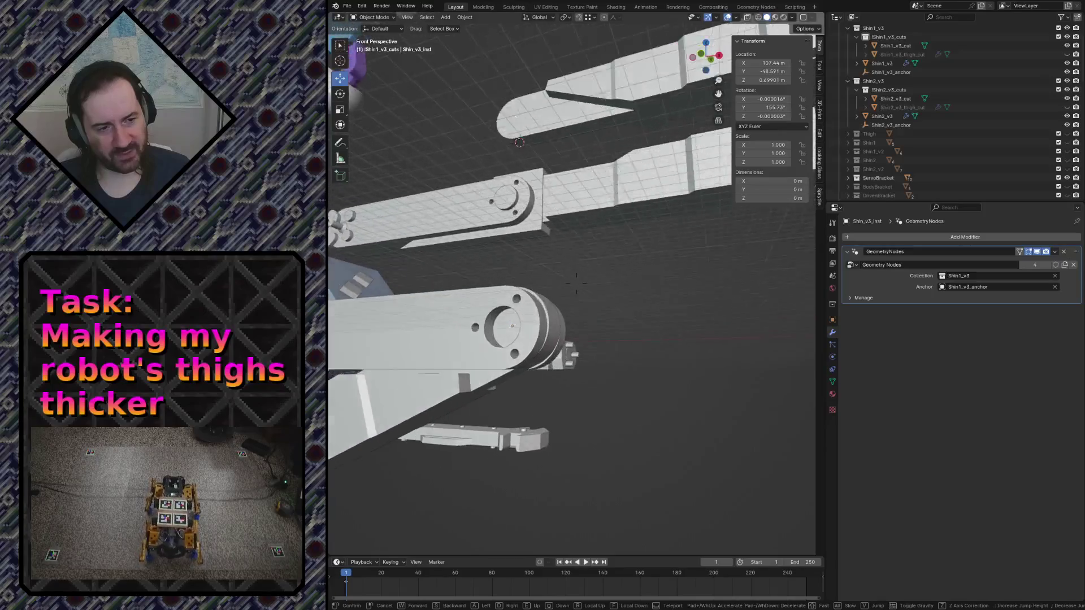
{"action": "left_click", "coordinate": [576, 283]}
Select the Thigh_v3_inst part and fly in close to it
{"action": "left_click", "coordinate": [520, 389]}
{"action": "key", "text": "shift+grave"}
{"action": "key", "text": "w"}
{"action": "left_click", "coordinate": [577, 285]}
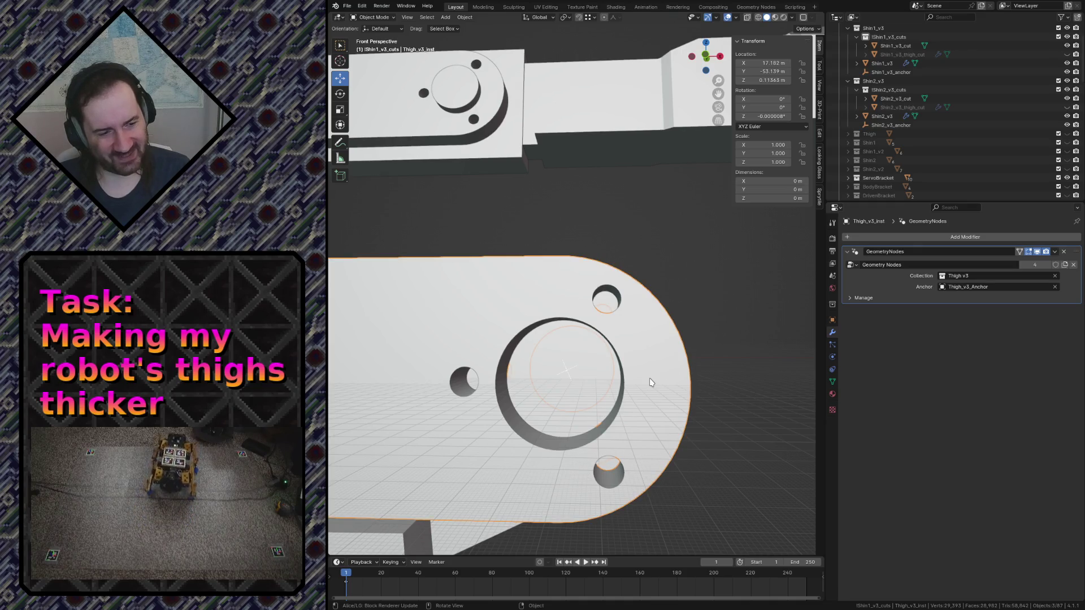
Frame the thigh's rounded end in front orthographic view, checking the shin and thigh instances there
{"action": "key", "text": "KP_1"}
{"action": "key", "text": "KP_Decimal"}
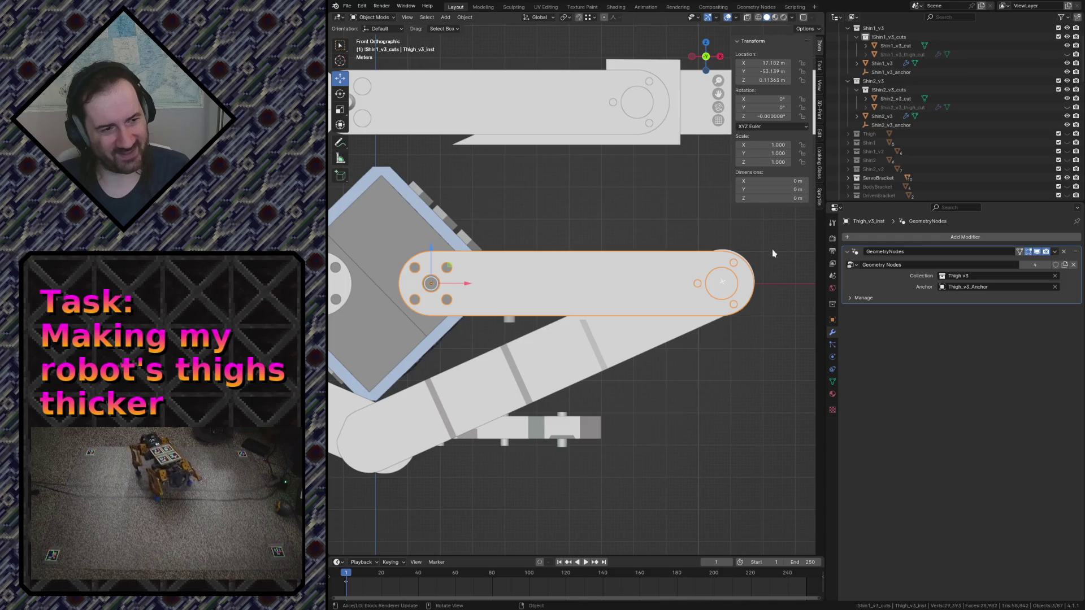
{"action": "scroll", "coordinate": [746, 242], "scroll_direction": "up", "scroll_amount": 2}
{"action": "scroll", "coordinate": [718, 237], "scroll_direction": "up", "scroll_amount": 2}
{"action": "scroll", "coordinate": [475, 280], "scroll_direction": "up", "scroll_amount": 2}
{"action": "scroll", "coordinate": [520, 339], "scroll_direction": "up", "scroll_amount": 1}
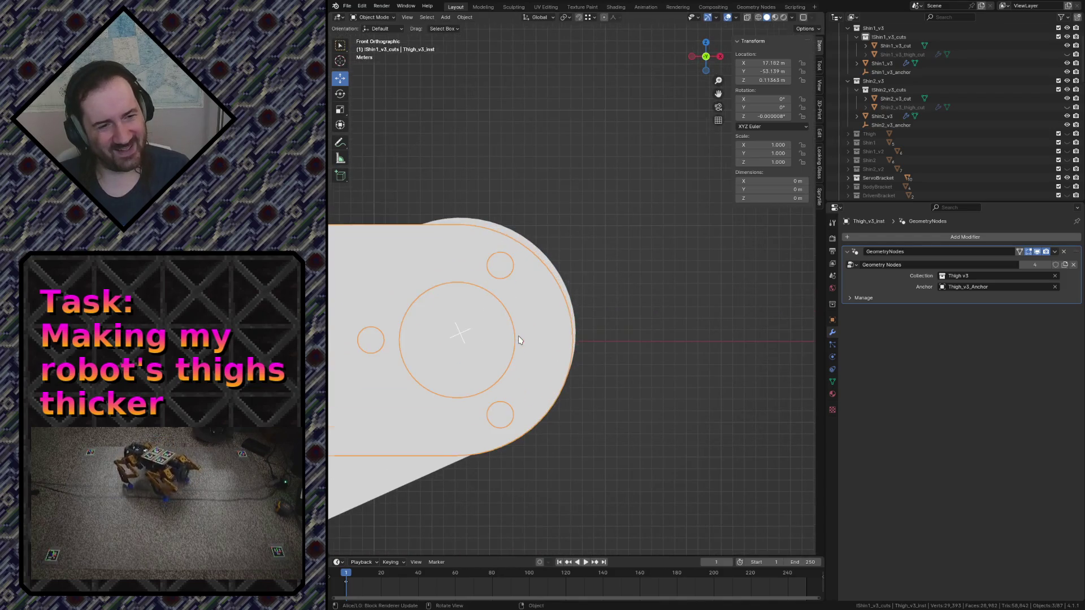
{"action": "scroll", "coordinate": [520, 339], "scroll_direction": "up", "scroll_amount": 1}
{"action": "middle_click_drag", "start_coordinate": [520, 339], "coordinate": [565, 294], "text": "shift"}
{"action": "left_click", "coordinate": [469, 395]}
{"action": "left_click", "coordinate": [568, 175]}
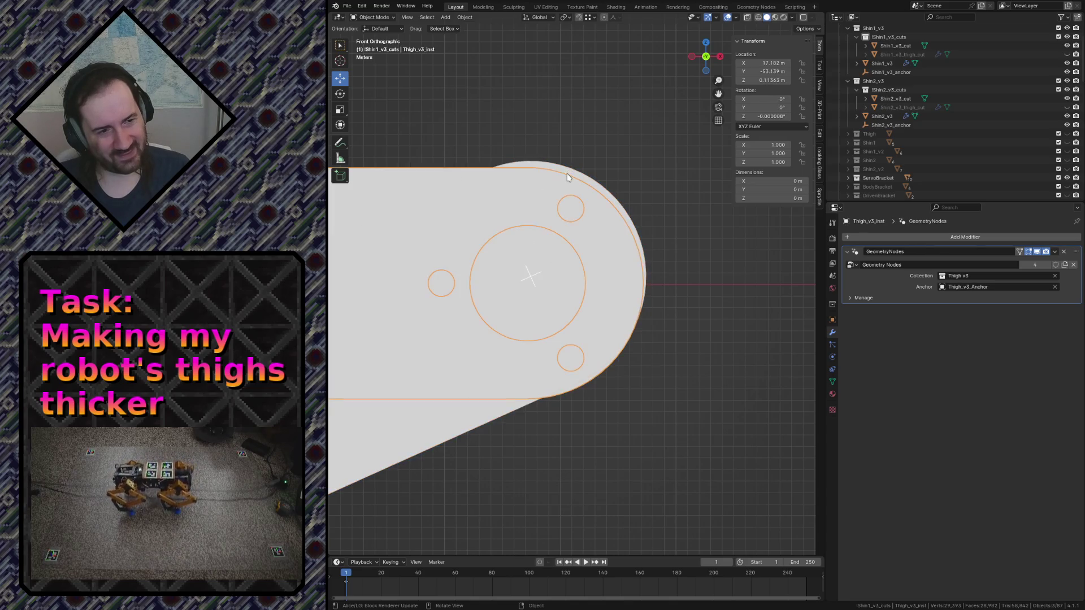
{"action": "left_click", "coordinate": [421, 435]}
Switch the viewport to wireframe shading and enter Edit Mode on the thigh instance
{"action": "key", "text": "z"}
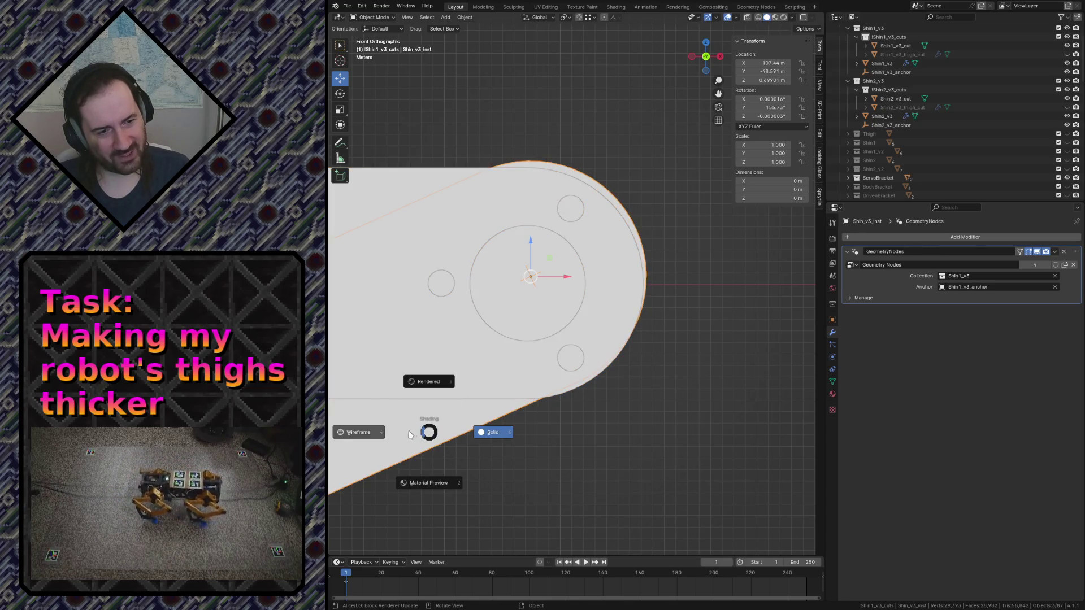
{"action": "left_click", "coordinate": [473, 259]}
{"action": "scroll", "coordinate": [474, 260], "scroll_direction": "up", "scroll_amount": 5}
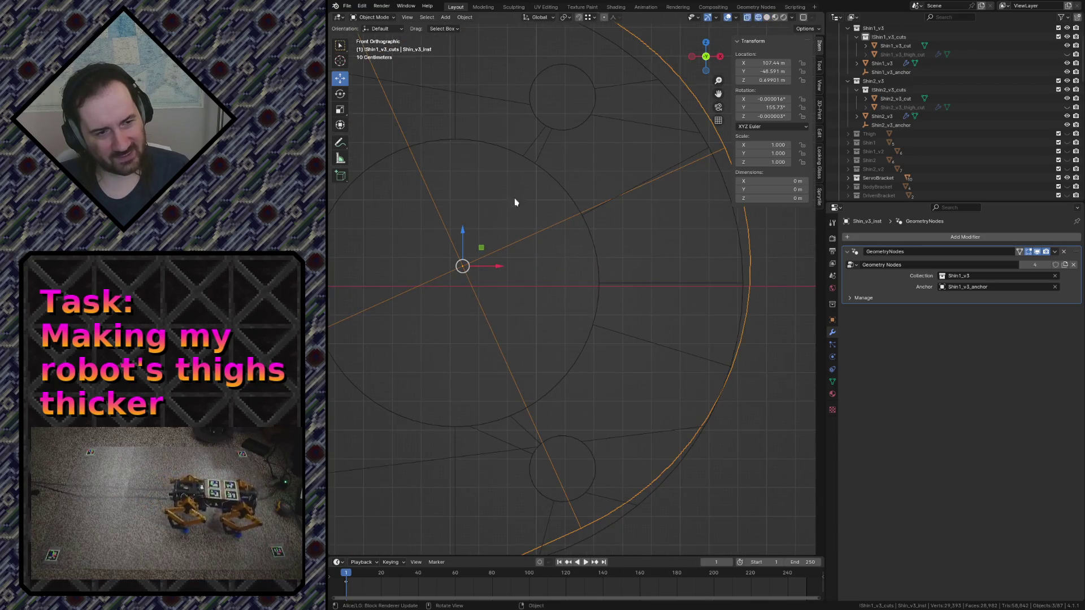
{"action": "left_click", "coordinate": [560, 180]}
{"action": "scroll", "coordinate": [560, 181], "scroll_direction": "down", "scroll_amount": 3}
{"action": "scroll", "coordinate": [557, 176], "scroll_direction": "down", "scroll_amount": 2}
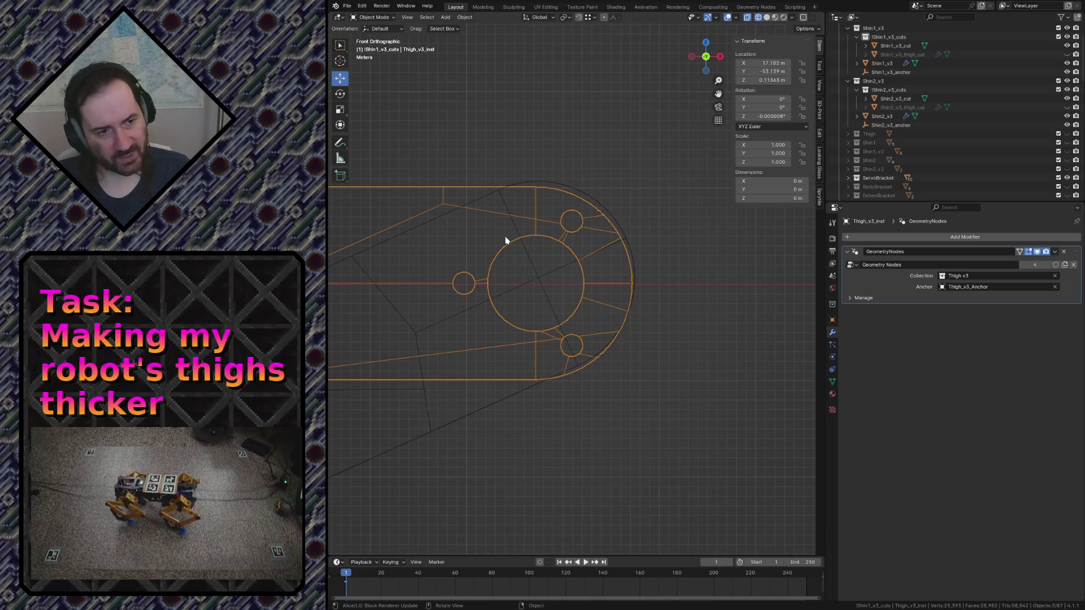
{"action": "scroll", "coordinate": [514, 254], "scroll_direction": "down", "scroll_amount": 4}
{"action": "scroll", "coordinate": [519, 261], "scroll_direction": "down", "scroll_amount": 3}
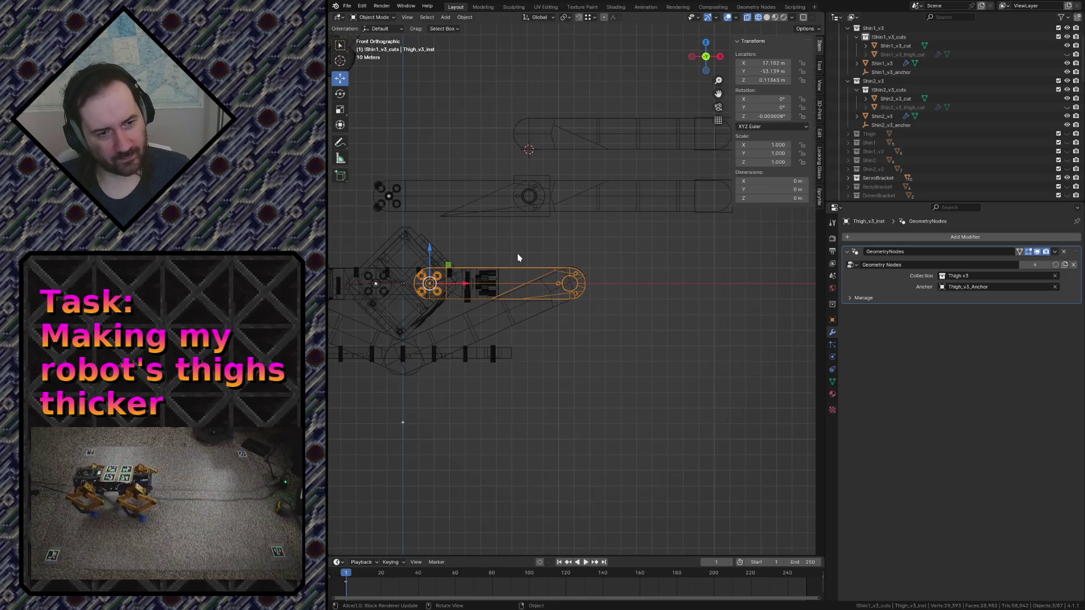
{"action": "scroll", "coordinate": [519, 257], "scroll_direction": "up", "scroll_amount": 5}
{"action": "scroll", "coordinate": [516, 254], "scroll_direction": "up", "scroll_amount": 7}
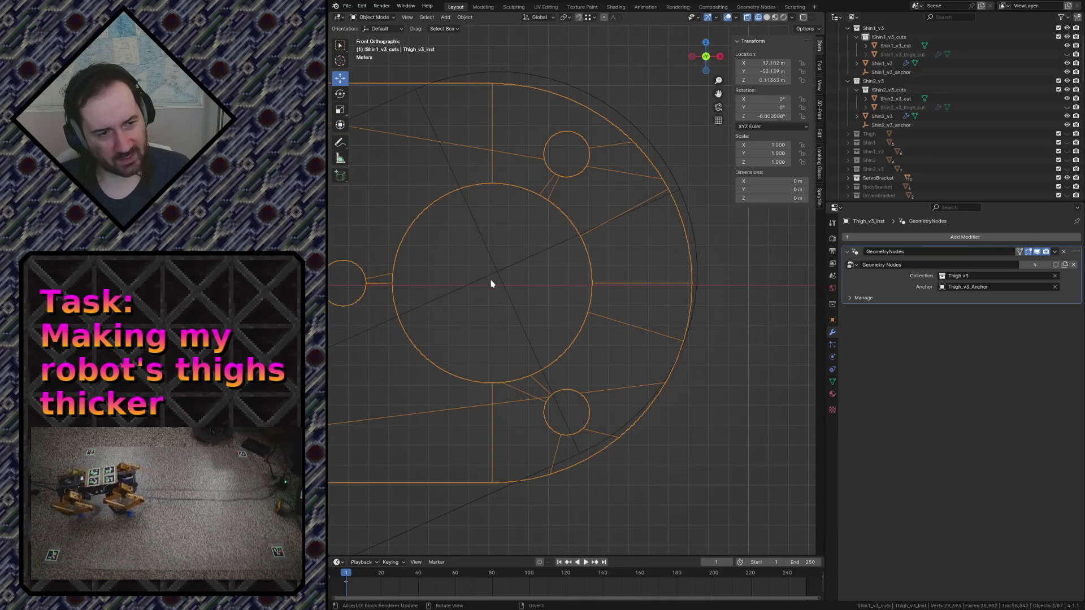
{"action": "key", "text": "Tab"}
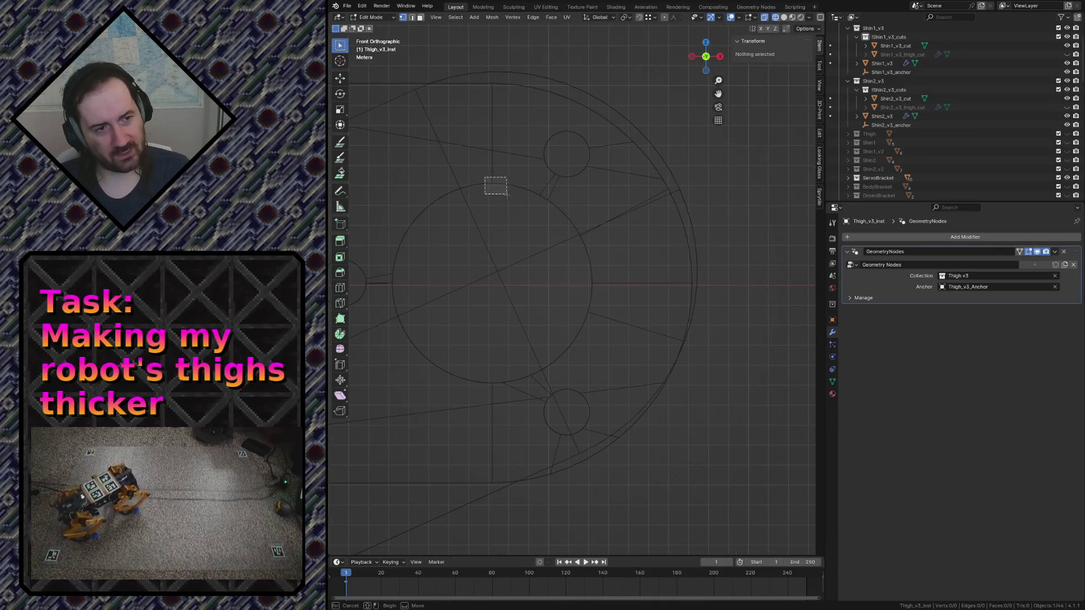
Back in Object Mode, reselect Thigh_v3_inst, cancel a rotation and bring up the 3D cursor snap menu
{"action": "key", "text": "Tab"}
{"action": "scroll", "coordinate": [543, 347], "scroll_direction": "down", "scroll_amount": 2}
{"action": "scroll", "coordinate": [543, 347], "scroll_direction": "down", "scroll_amount": 4}
{"action": "scroll", "coordinate": [543, 348], "scroll_direction": "down", "scroll_amount": 4}
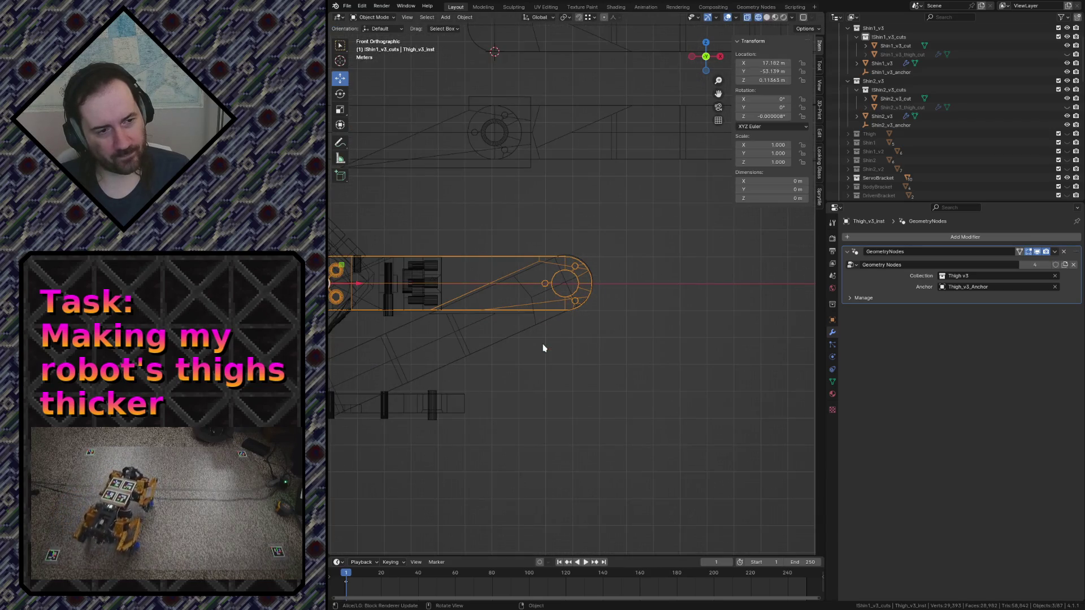
{"action": "scroll", "coordinate": [542, 347], "scroll_direction": "down", "scroll_amount": 1}
{"action": "scroll", "coordinate": [550, 312], "scroll_direction": "down", "scroll_amount": 2}
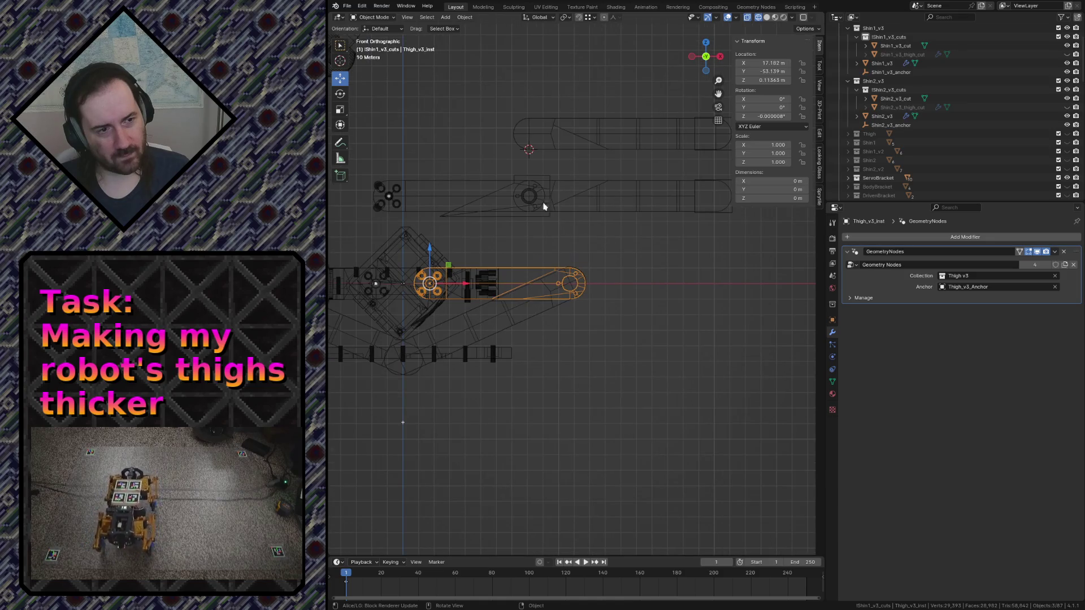
{"action": "left_click", "coordinate": [581, 182]}
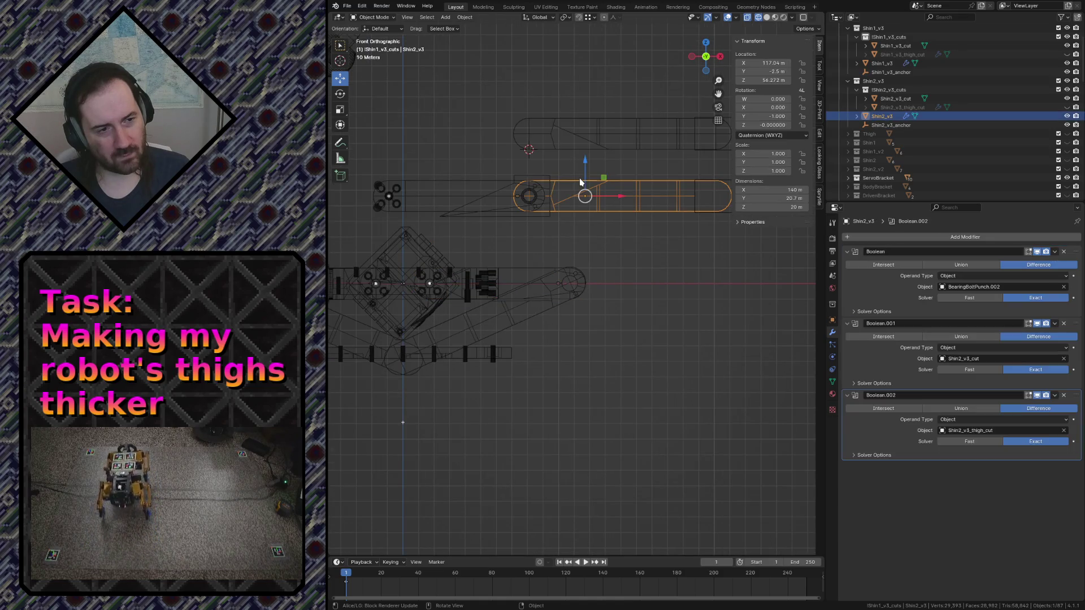
{"action": "left_click", "coordinate": [561, 279]}
{"action": "key", "text": "r"}
{"action": "key", "text": "Escape"}
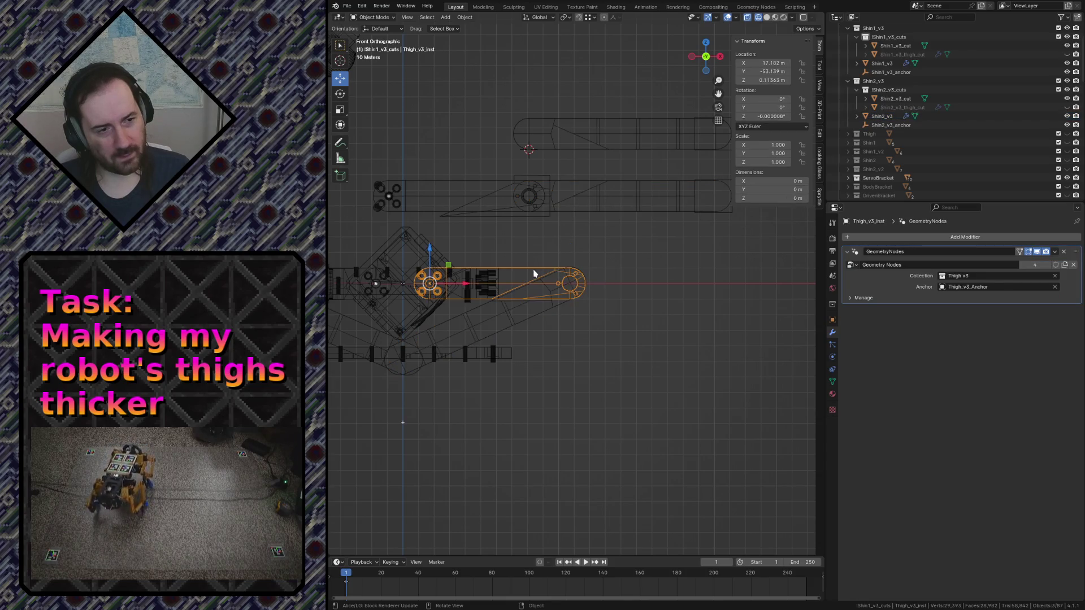
{"action": "scroll", "coordinate": [534, 273], "scroll_direction": "up", "scroll_amount": 2}
{"action": "scroll", "coordinate": [529, 279], "scroll_direction": "up", "scroll_amount": 8}
{"action": "scroll", "coordinate": [526, 286], "scroll_direction": "up", "scroll_amount": 2}
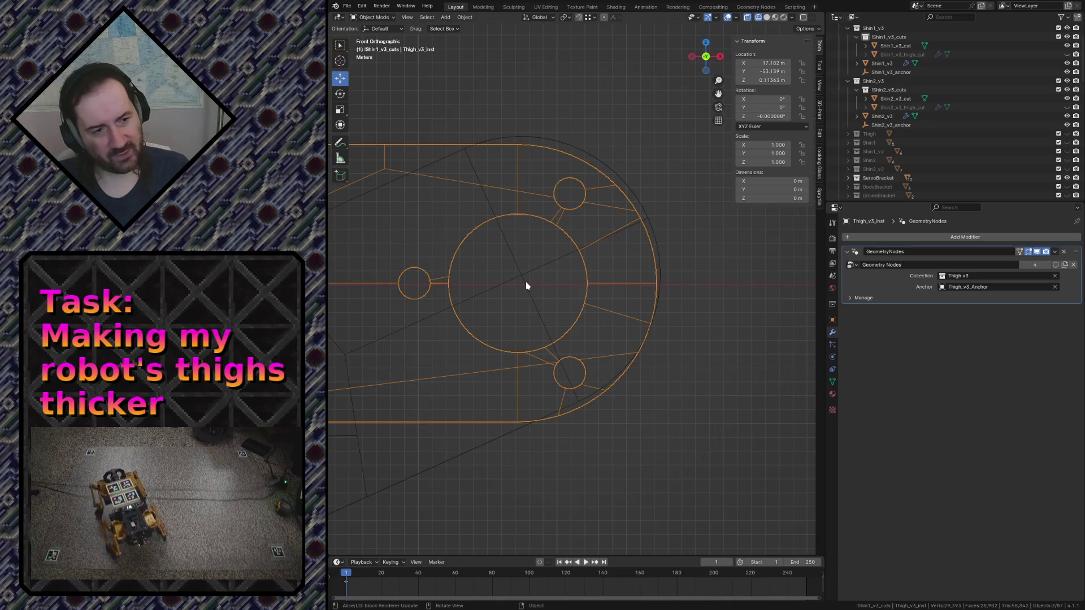
{"action": "scroll", "coordinate": [530, 286], "scroll_direction": "down", "scroll_amount": 2}
{"action": "scroll", "coordinate": [528, 281], "scroll_direction": "down", "scroll_amount": 4}
{"action": "scroll", "coordinate": [524, 276], "scroll_direction": "down", "scroll_amount": 4}
{"action": "scroll", "coordinate": [509, 254], "scroll_direction": "up", "scroll_amount": 1}
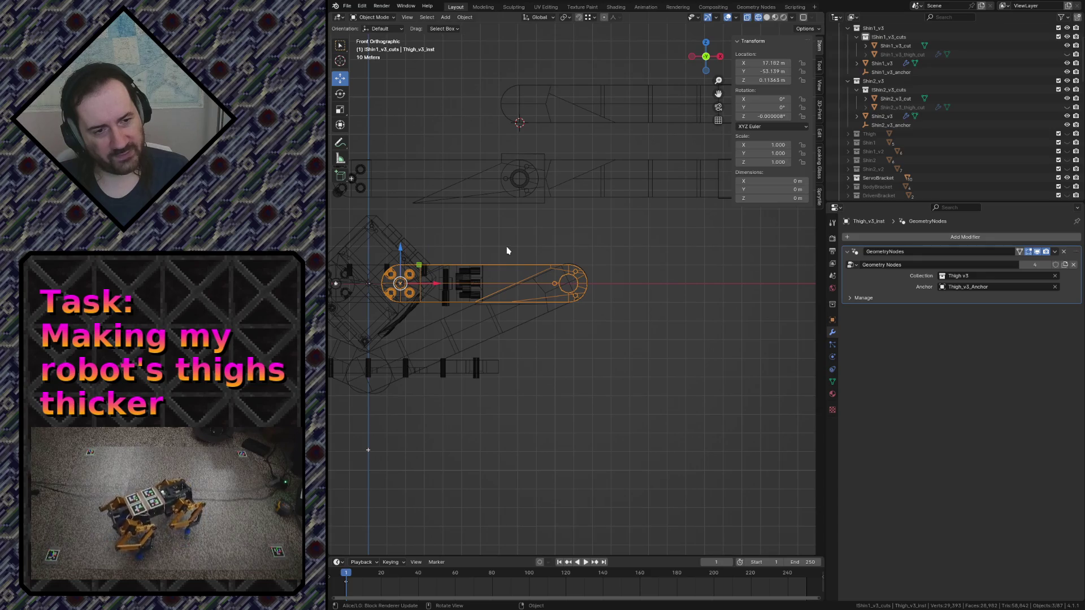
{"action": "key", "text": "shift+s"}
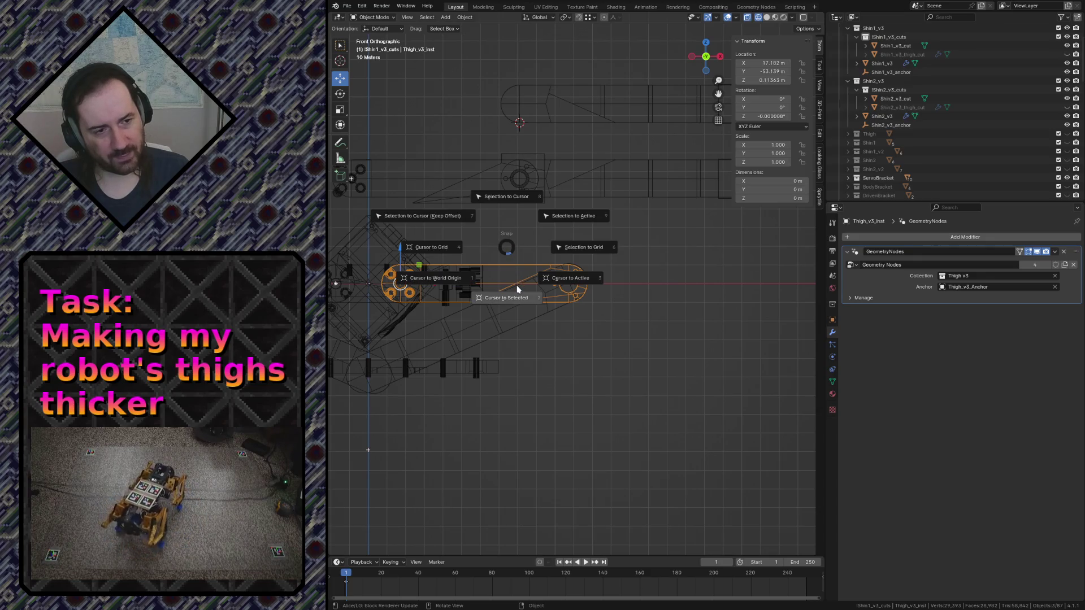
Add a Plain Axes empty at the thigh's origin and move it exactly 90 m along X into the shin's hole centre
{"action": "left_click", "coordinate": [553, 280]}
{"action": "key", "text": "shift+a"}
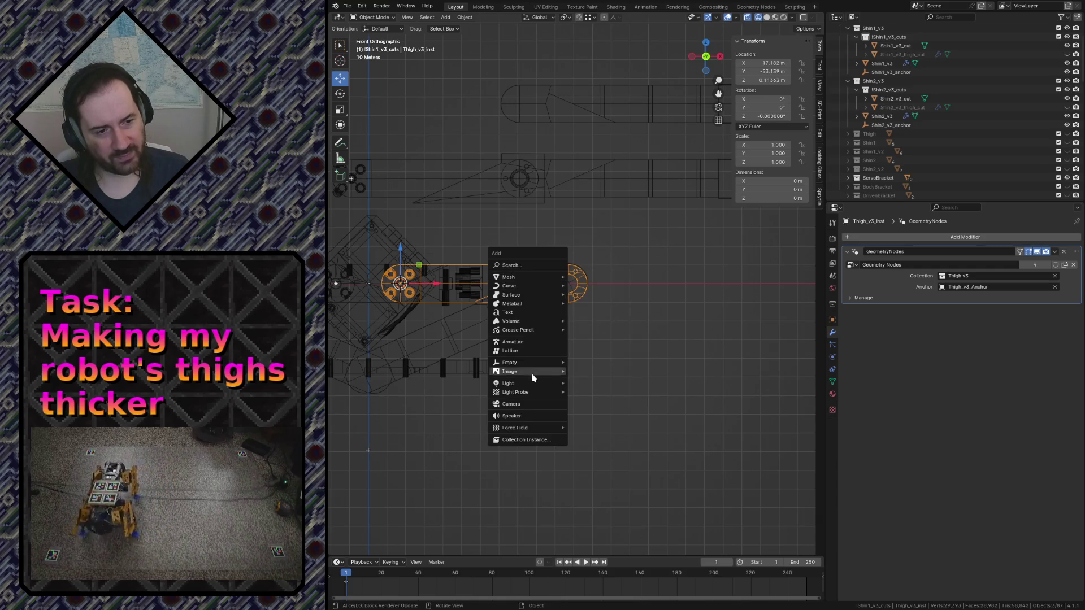
{"action": "left_click", "coordinate": [574, 363]}
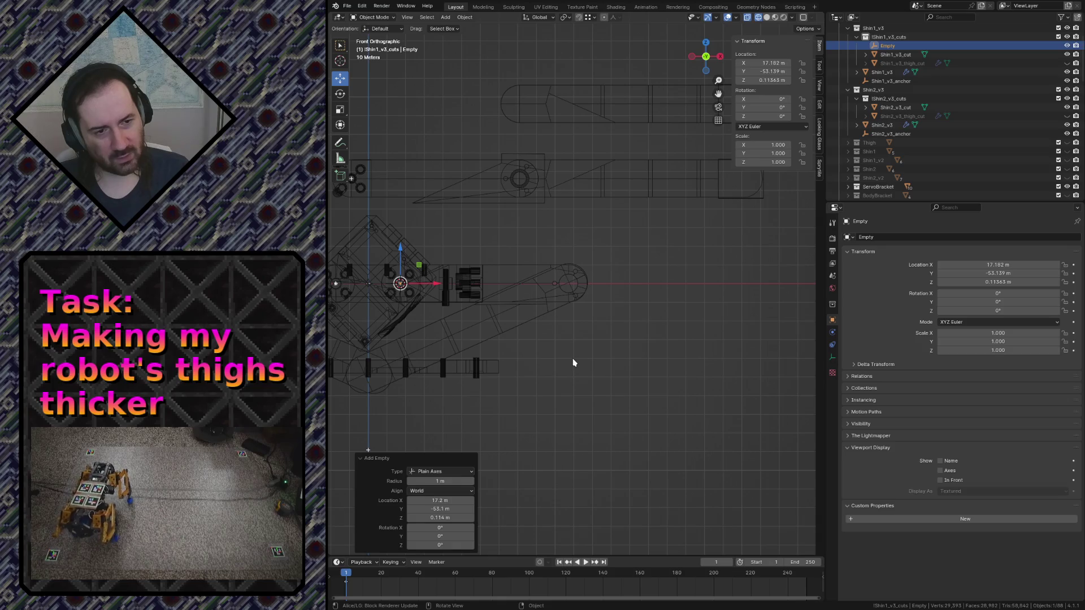
{"action": "key", "text": "g"}
{"action": "key", "text": "x"}
{"action": "left_click", "coordinate": [738, 366]}
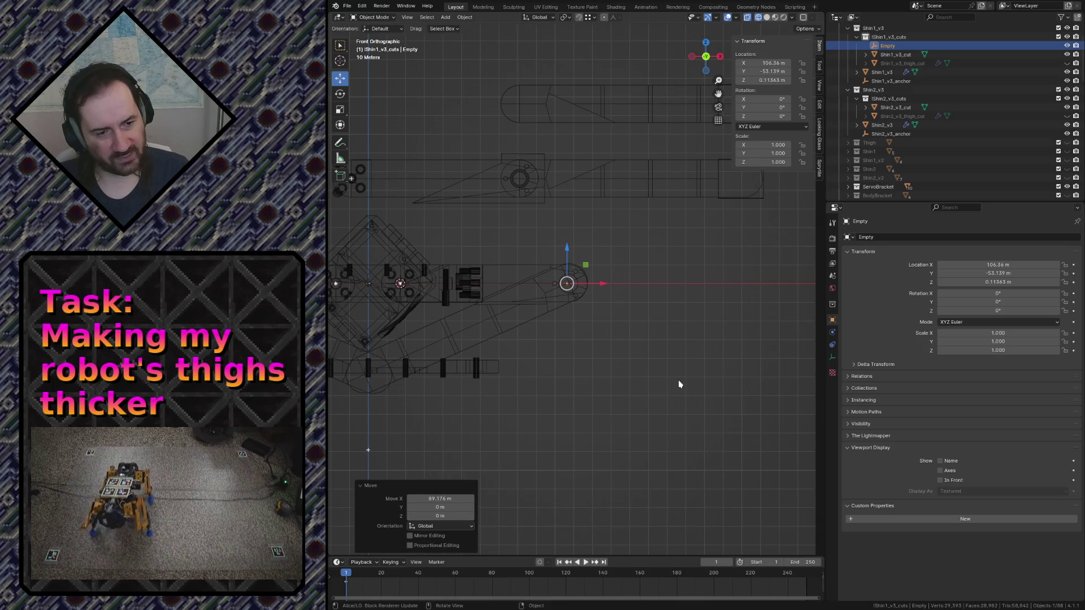
{"action": "type", "text": "90"}
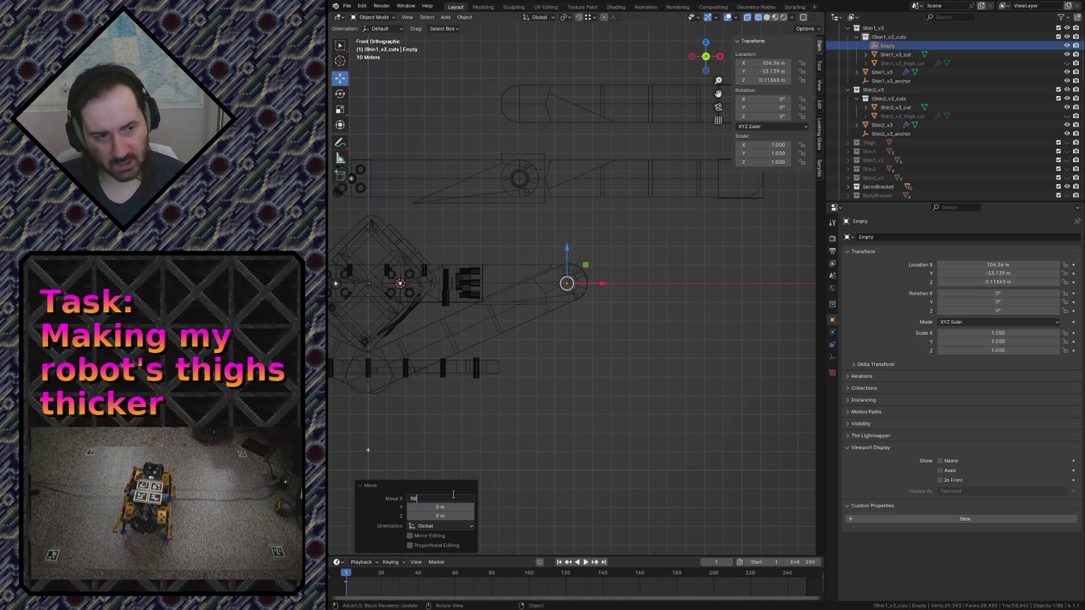
{"action": "key", "text": "Return"}
{"action": "scroll", "coordinate": [595, 399], "scroll_direction": "up", "scroll_amount": 5}
{"action": "scroll", "coordinate": [591, 255], "scroll_direction": "up", "scroll_amount": 4}
{"action": "scroll", "coordinate": [566, 271], "scroll_direction": "up", "scroll_amount": 3}
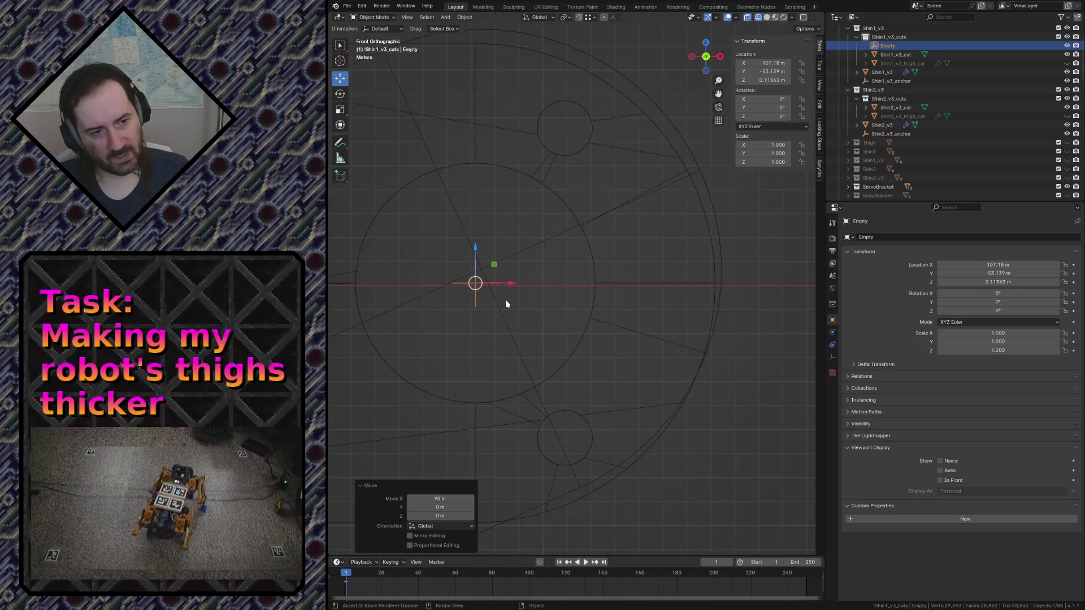
{"action": "left_click", "coordinate": [466, 227]}
{"action": "scroll", "coordinate": [475, 293], "scroll_direction": "up", "scroll_amount": 3}
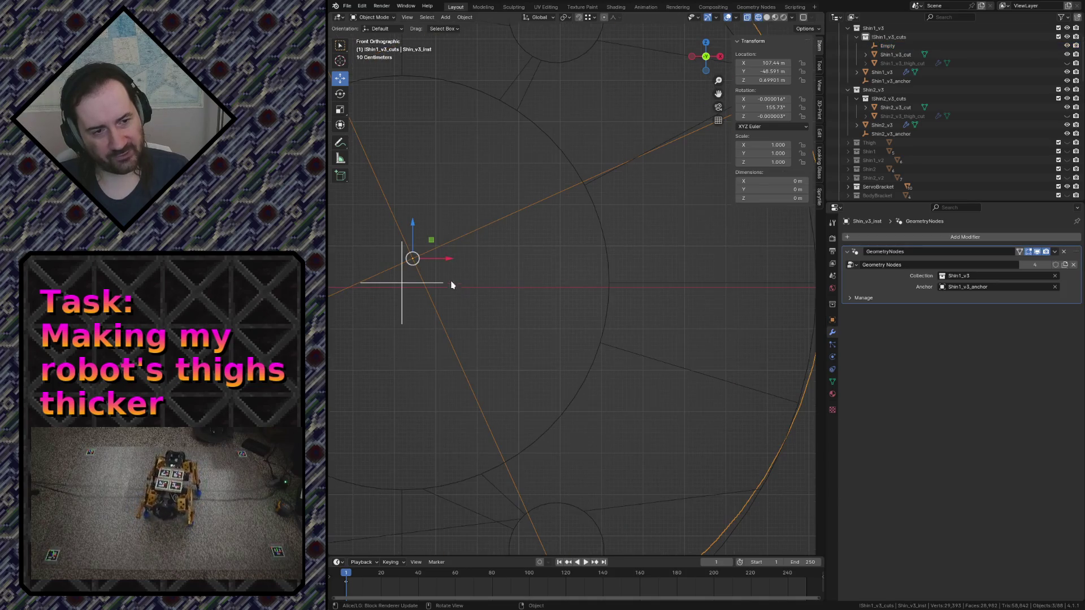
With vertex snapping, drag the shin instance's origin onto the empty at the hole centre
{"action": "left_click", "coordinate": [590, 18]}
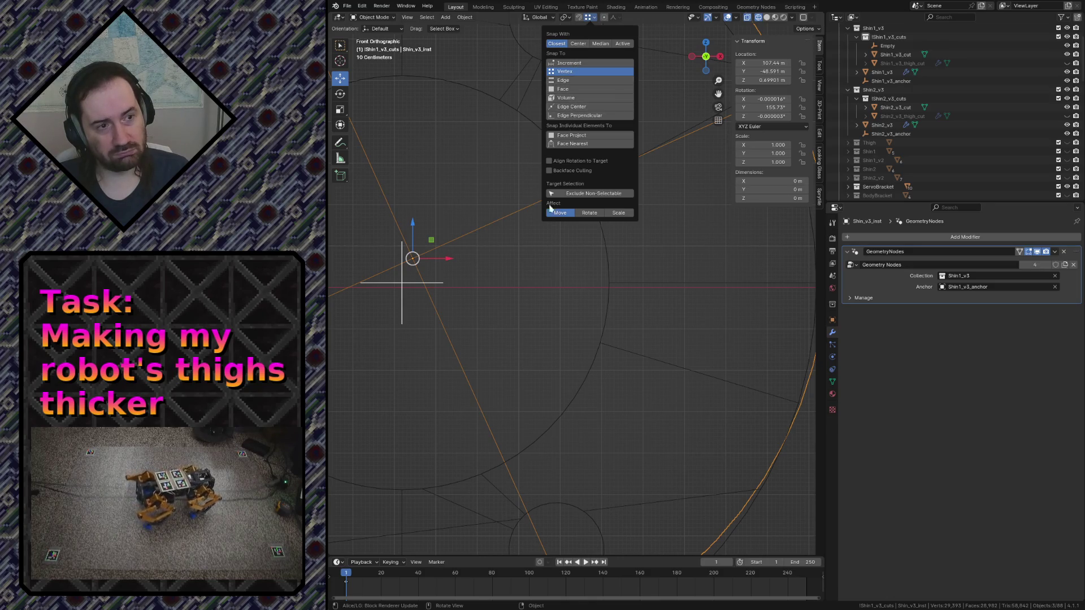
{"action": "left_click", "coordinate": [521, 315]}
{"action": "left_click", "coordinate": [413, 262]}
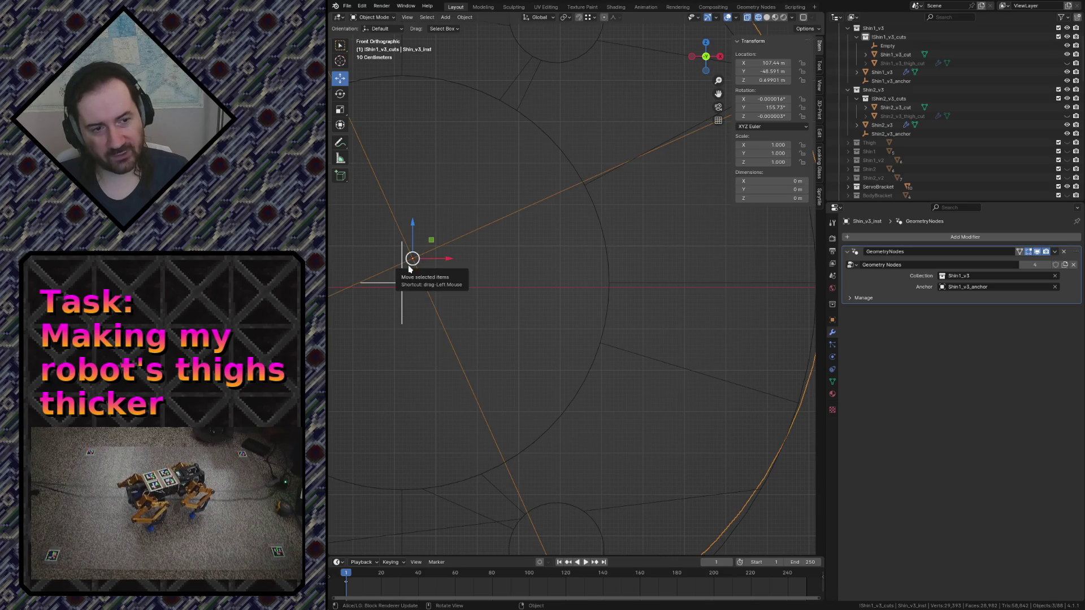
{"action": "left_click_drag", "start_coordinate": [412, 259], "coordinate": [401, 282]}
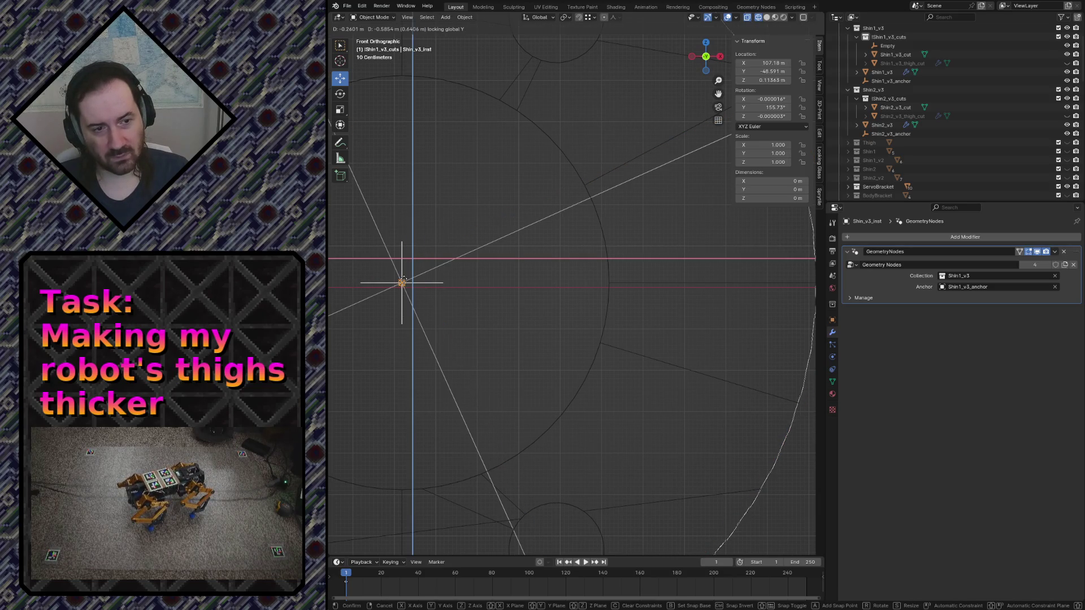
{"action": "scroll", "coordinate": [492, 302], "scroll_direction": "down", "scroll_amount": 4}
{"action": "scroll", "coordinate": [492, 303], "scroll_direction": "down", "scroll_amount": 2}
{"action": "scroll", "coordinate": [486, 308], "scroll_direction": "down", "scroll_amount": 2}
{"action": "scroll", "coordinate": [485, 311], "scroll_direction": "down", "scroll_amount": 2}
{"action": "scroll", "coordinate": [485, 311], "scroll_direction": "up", "scroll_amount": 1}
{"action": "scroll", "coordinate": [486, 312], "scroll_direction": "up", "scroll_amount": 3}
{"action": "scroll", "coordinate": [500, 289], "scroll_direction": "down", "scroll_amount": 3}
{"action": "scroll", "coordinate": [487, 305], "scroll_direction": "up", "scroll_amount": 2}
Select the helper empty at the hole centre and delete it
{"action": "left_click", "coordinate": [476, 255]}
{"action": "scroll", "coordinate": [476, 255], "scroll_direction": "up", "scroll_amount": 1}
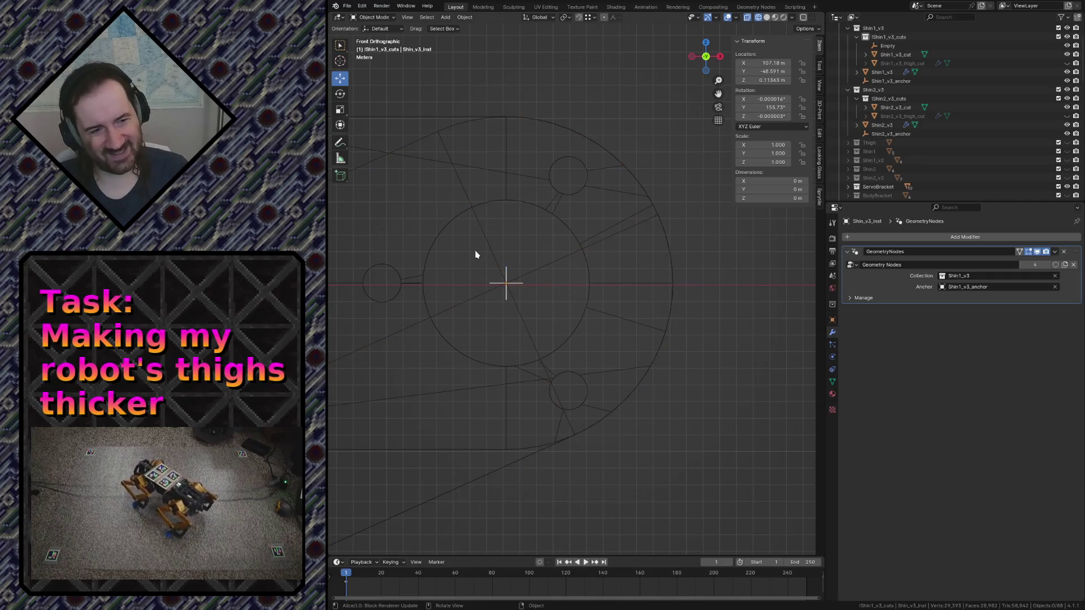
{"action": "left_click", "coordinate": [483, 244]}
{"action": "left_click", "coordinate": [492, 282]}
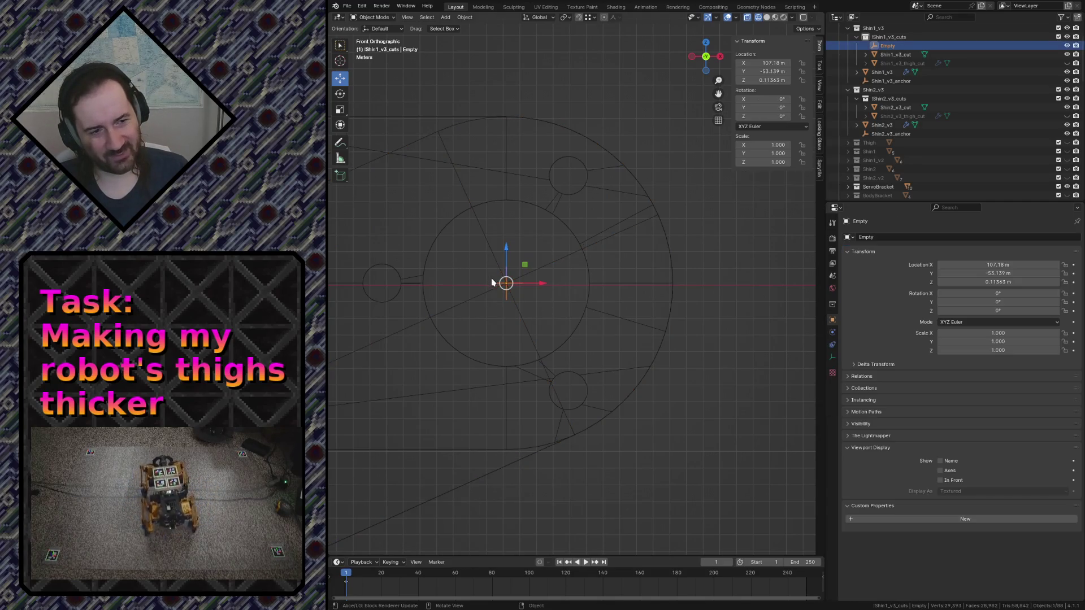
{"action": "key", "text": "Delete"}
{"action": "scroll", "coordinate": [496, 282], "scroll_direction": "down", "scroll_amount": 4}
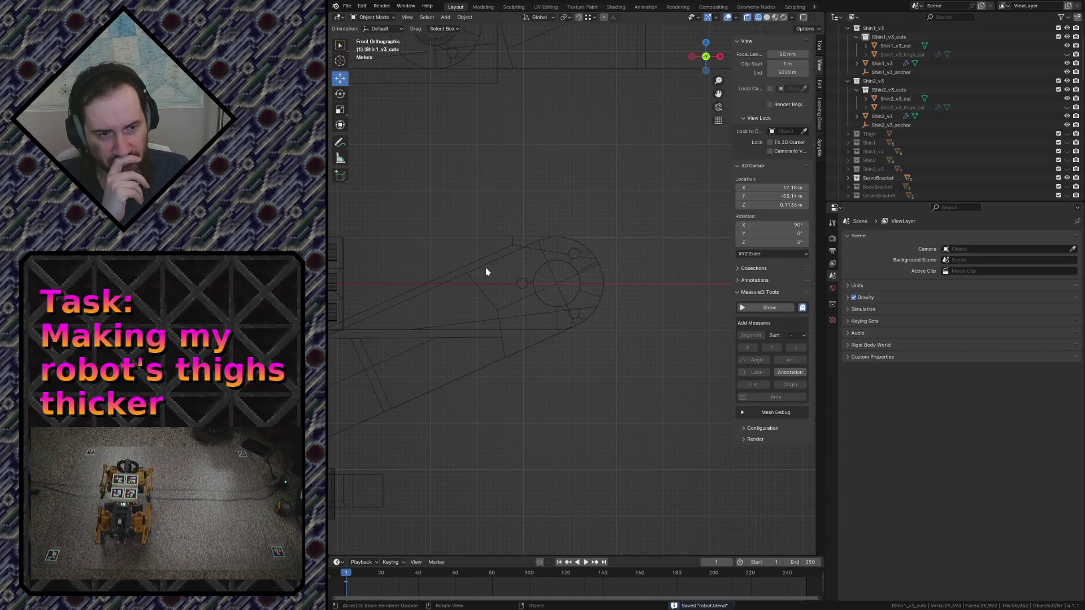
Raise fork_punch_v3 slightly along Z and save robot.blend
{"action": "left_click", "coordinate": [488, 273]}
{"action": "scroll", "coordinate": [497, 209], "scroll_direction": "up", "scroll_amount": 3}
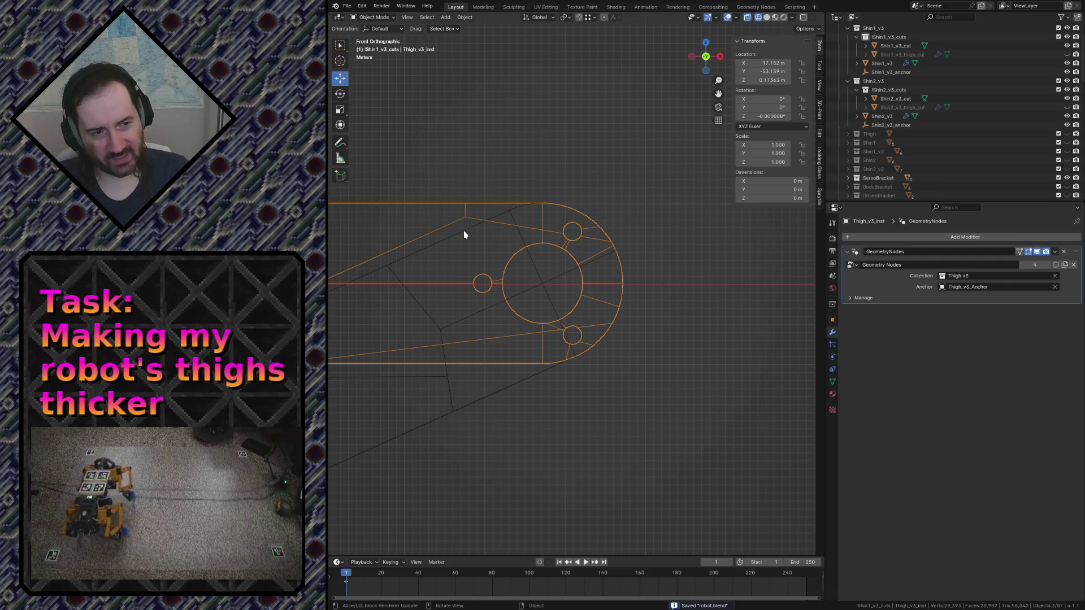
{"action": "scroll", "coordinate": [520, 170], "scroll_direction": "down", "scroll_amount": 3}
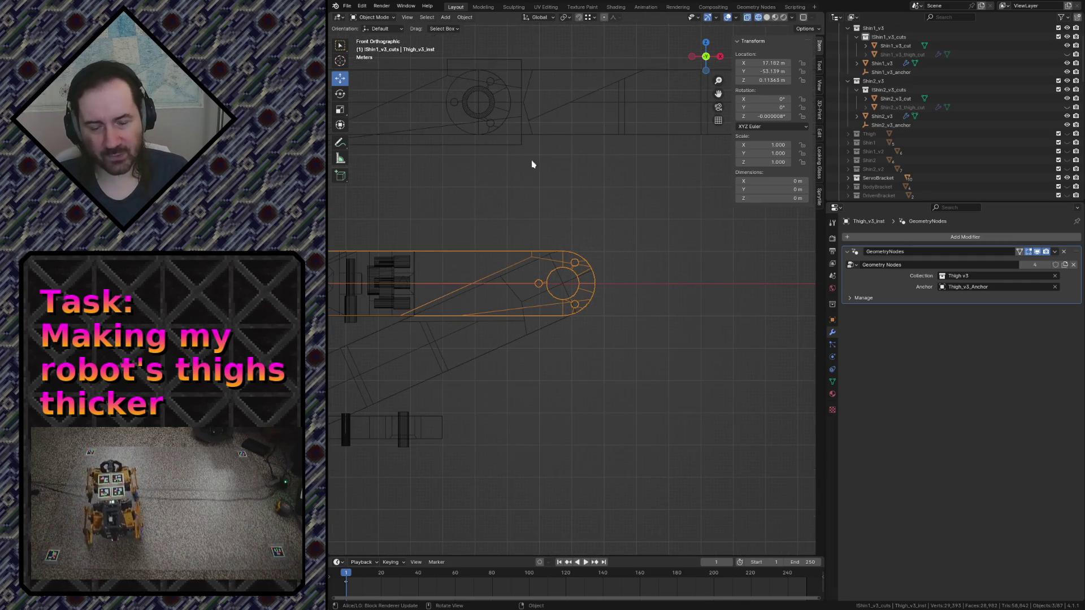
{"action": "scroll", "coordinate": [542, 157], "scroll_direction": "down", "scroll_amount": 1}
{"action": "scroll", "coordinate": [563, 148], "scroll_direction": "down", "scroll_amount": 1}
{"action": "scroll", "coordinate": [566, 143], "scroll_direction": "down", "scroll_amount": 1}
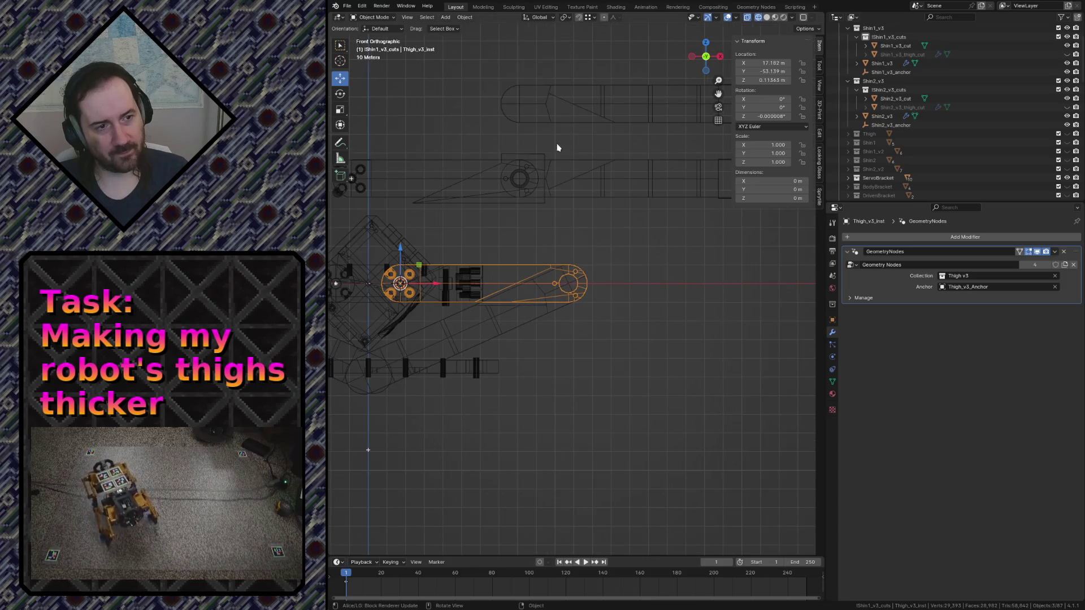
{"action": "left_click", "coordinate": [457, 177]}
{"action": "left_click", "coordinate": [493, 202]}
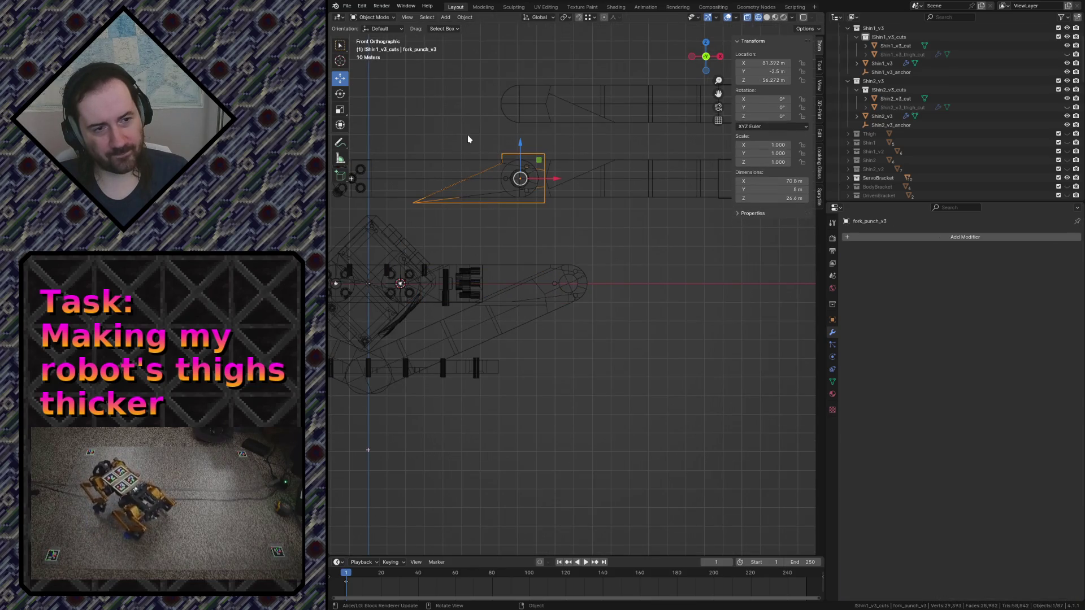
{"action": "scroll", "coordinate": [476, 131], "scroll_direction": "up", "scroll_amount": 1}
{"action": "scroll", "coordinate": [509, 154], "scroll_direction": "up", "scroll_amount": 4}
{"action": "scroll", "coordinate": [550, 167], "scroll_direction": "up", "scroll_amount": 1}
{"action": "middle_click_drag", "start_coordinate": [550, 167], "coordinate": [635, 185], "text": "shift"}
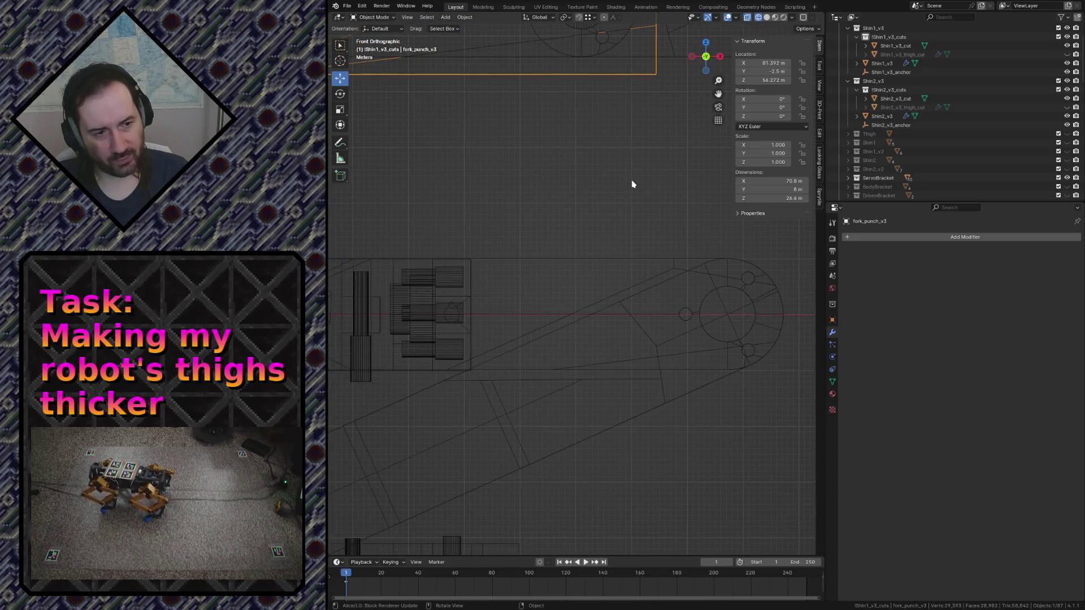
{"action": "key", "text": "g"}
{"action": "key", "text": "z"}
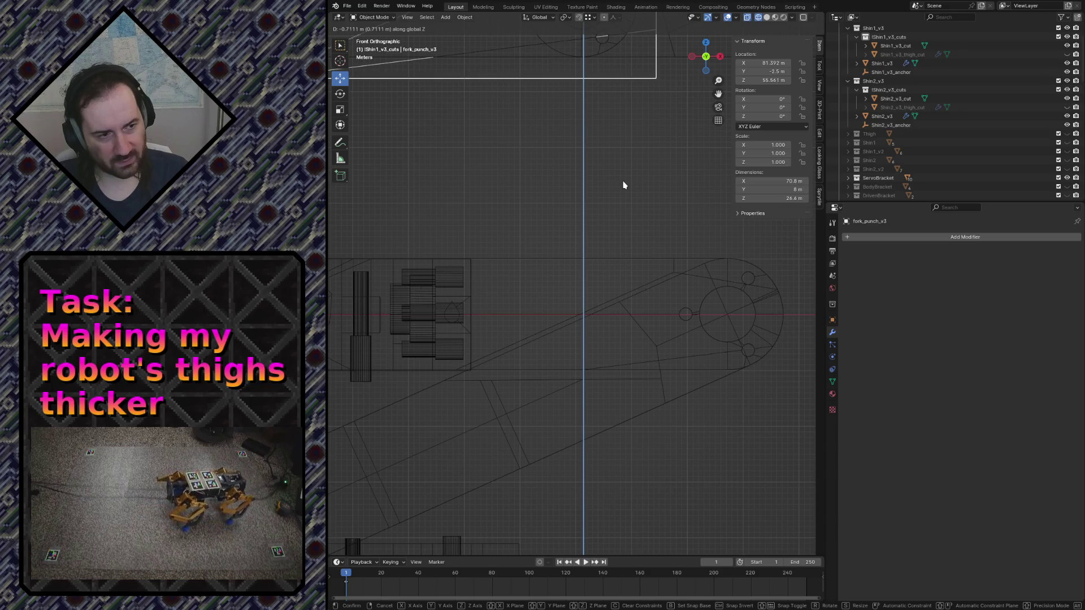
{"action": "left_click", "coordinate": [601, 187]}
{"action": "key", "text": "Tab"}
{"action": "key", "text": "ctrl+s"}
{"action": "scroll", "coordinate": [548, 249], "scroll_direction": "down", "scroll_amount": 2}
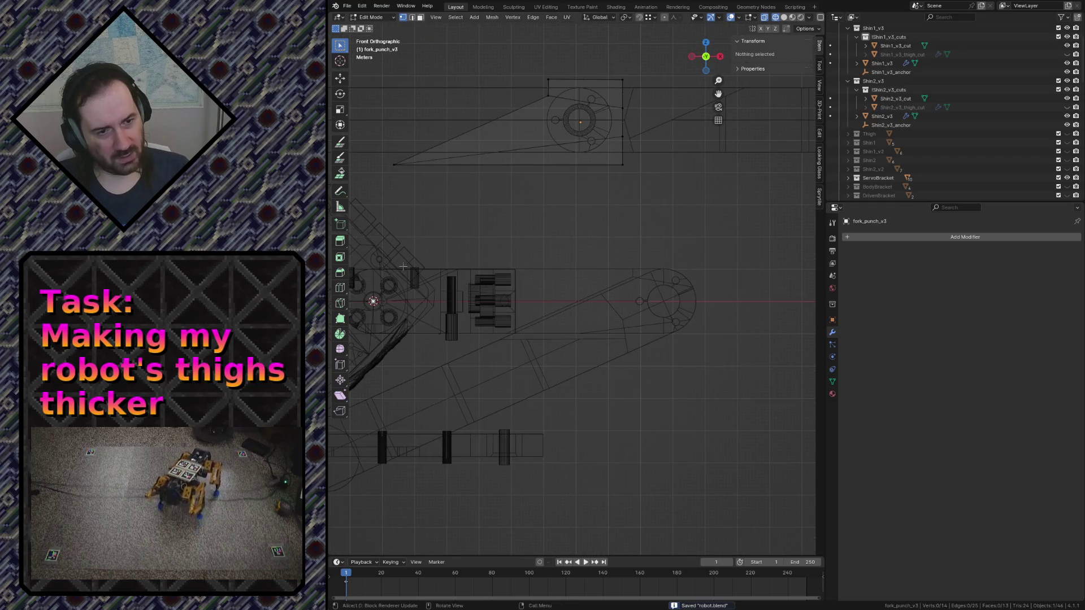
Return to front orthographic view around the angled shin and select Shin2_v3_thigh_cut with its Mirror modifier
{"action": "key", "text": "shift+grave"}
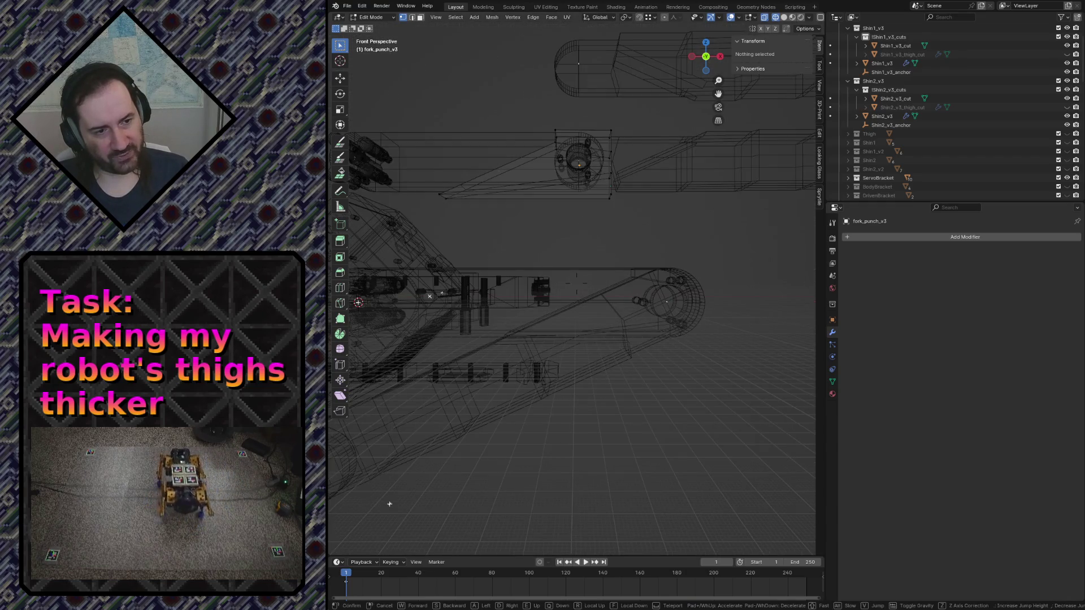
{"action": "key", "text": "Escape"}
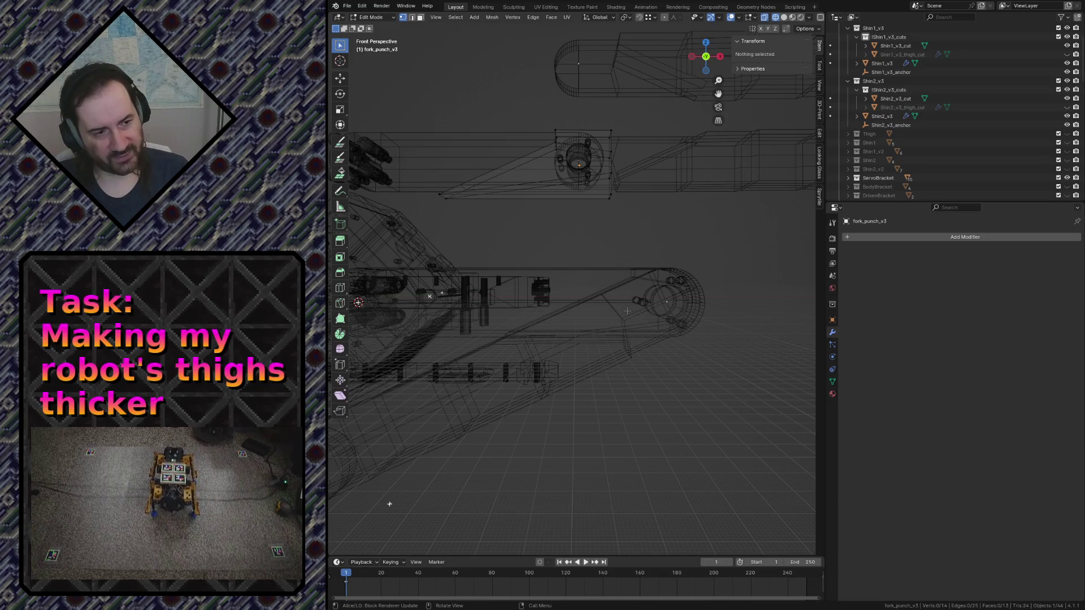
{"action": "key", "text": "Tab"}
{"action": "key", "text": "KP_1"}
{"action": "left_click", "coordinate": [606, 344]}
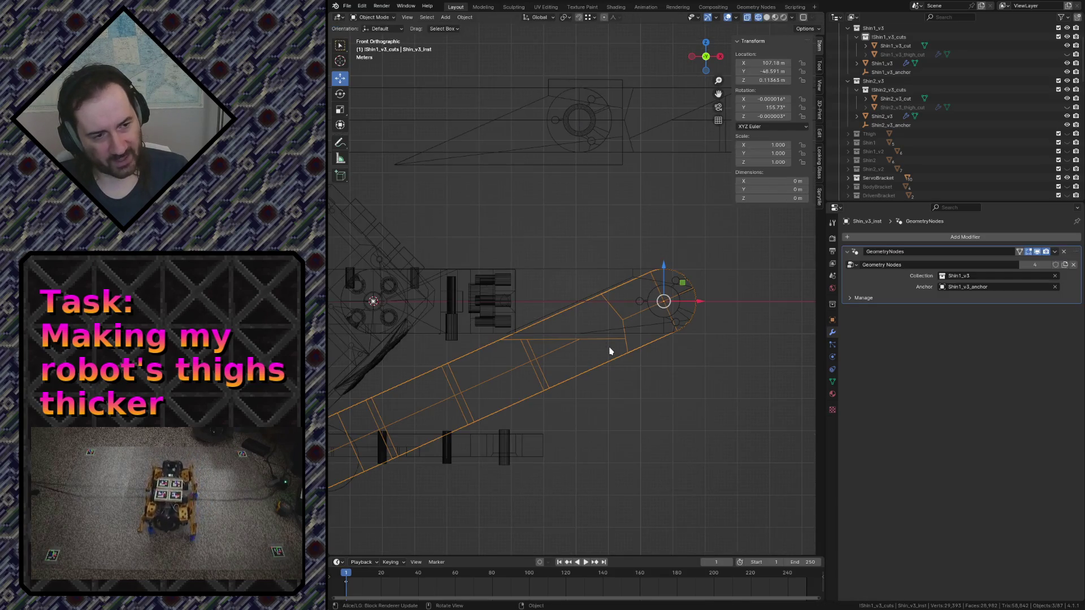
{"action": "left_click", "coordinate": [572, 336]}
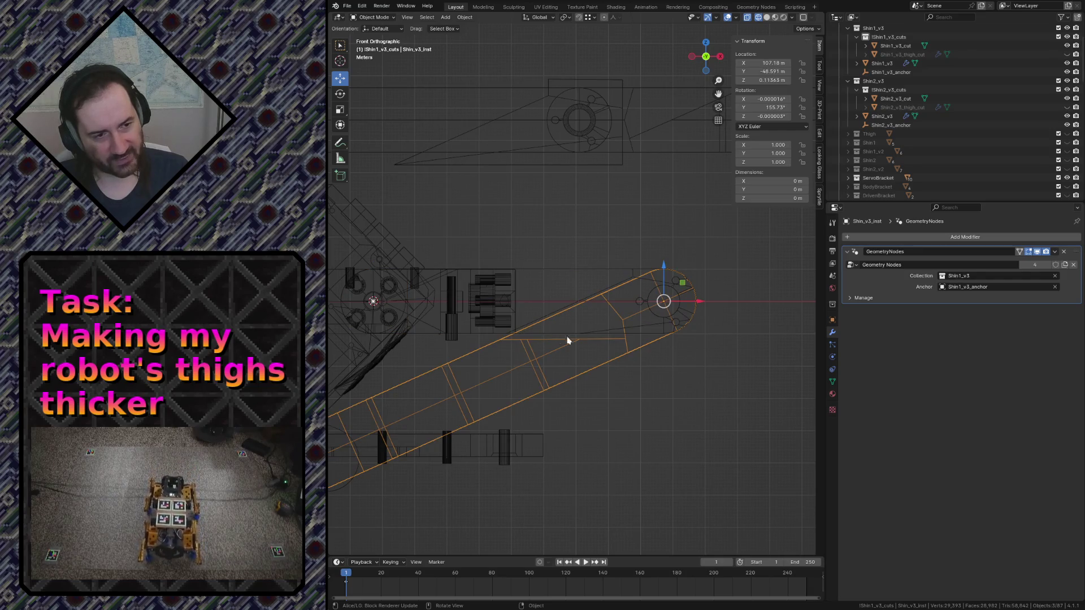
{"action": "scroll", "coordinate": [714, 258], "scroll_direction": "up", "scroll_amount": 3}
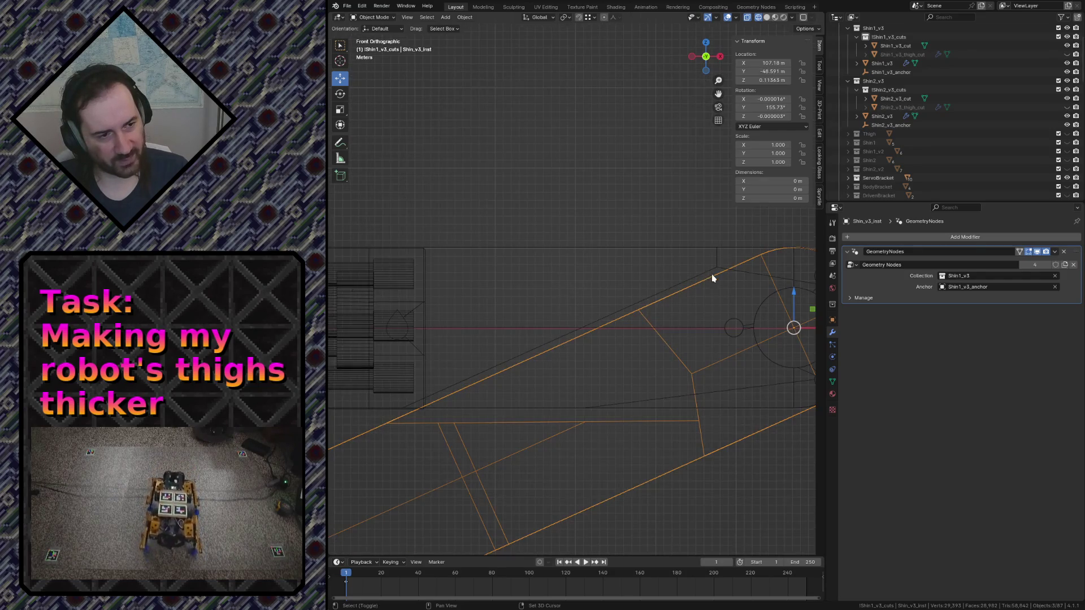
{"action": "middle_click_drag", "start_coordinate": [712, 278], "coordinate": [469, 245], "text": "shift"}
{"action": "scroll", "coordinate": [560, 269], "scroll_direction": "up", "scroll_amount": 1}
{"action": "scroll", "coordinate": [560, 269], "scroll_direction": "down", "scroll_amount": 2}
{"action": "scroll", "coordinate": [560, 272], "scroll_direction": "down", "scroll_amount": 2}
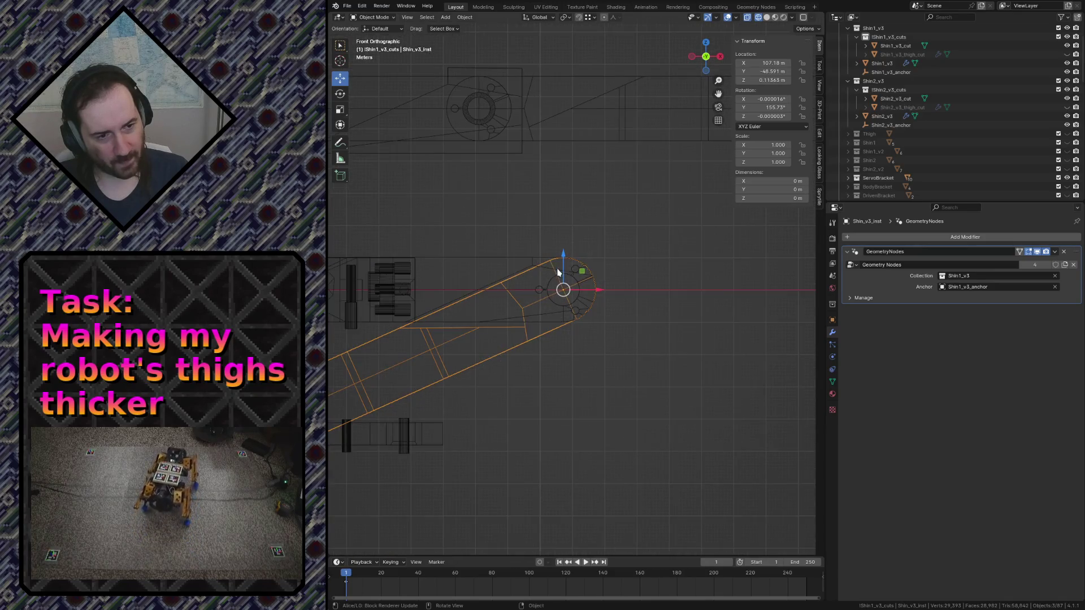
{"action": "middle_click_drag", "start_coordinate": [529, 153], "coordinate": [567, 327], "text": "shift"}
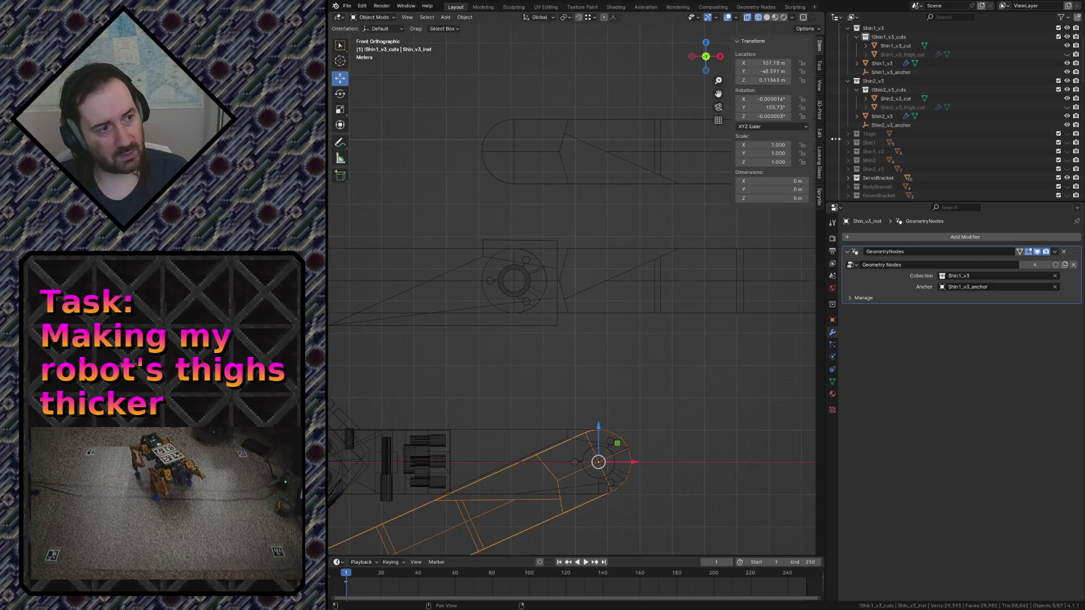
{"action": "left_click", "coordinate": [901, 107]}
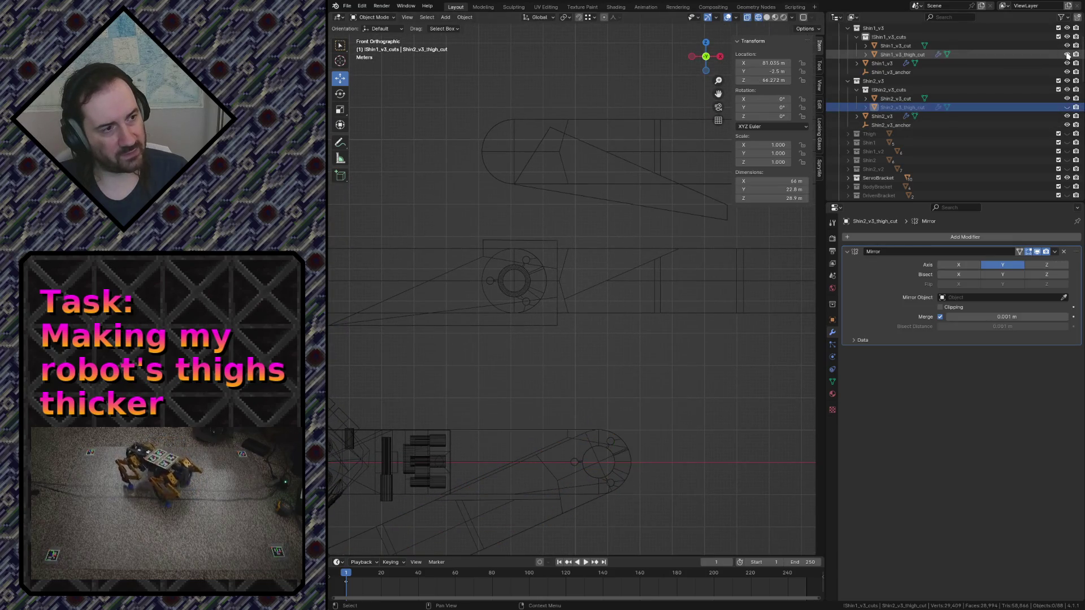
Unhide both thigh cutters and shift them about 1.9 m lower along X
{"action": "left_click", "coordinate": [1068, 53]}
{"action": "left_click", "coordinate": [1067, 107]}
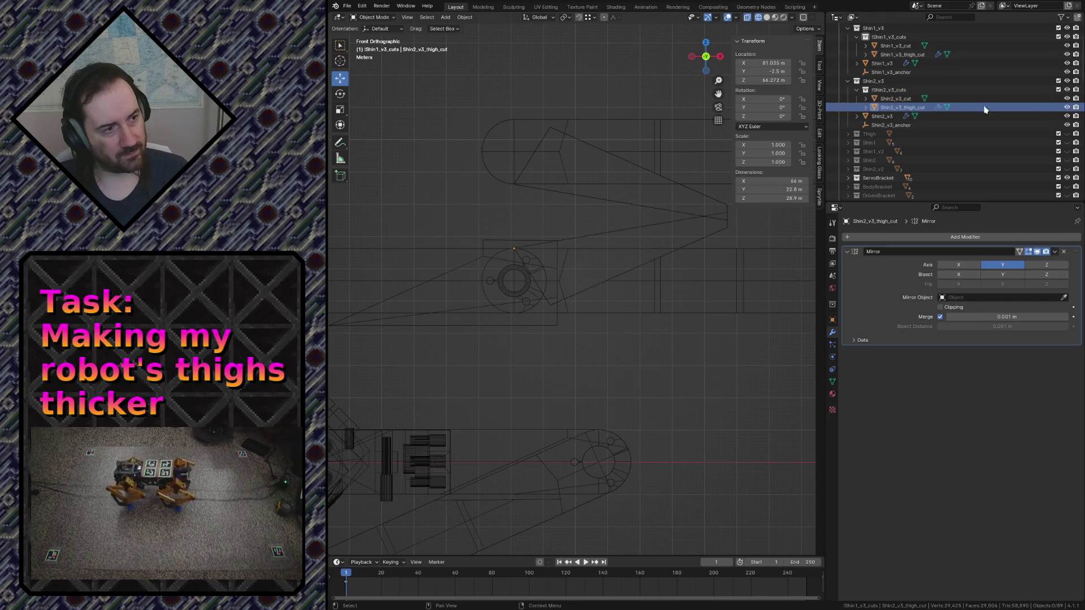
{"action": "left_click_drag", "start_coordinate": [476, 110], "coordinate": [549, 207]}
{"action": "left_click", "coordinate": [602, 211]}
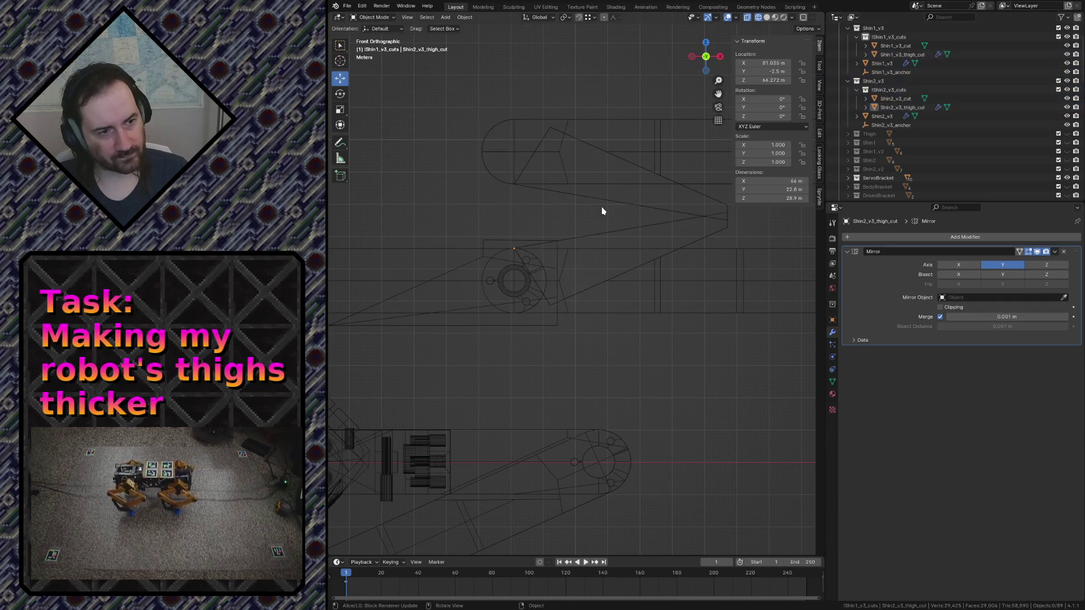
{"action": "left_click", "coordinate": [629, 212]}
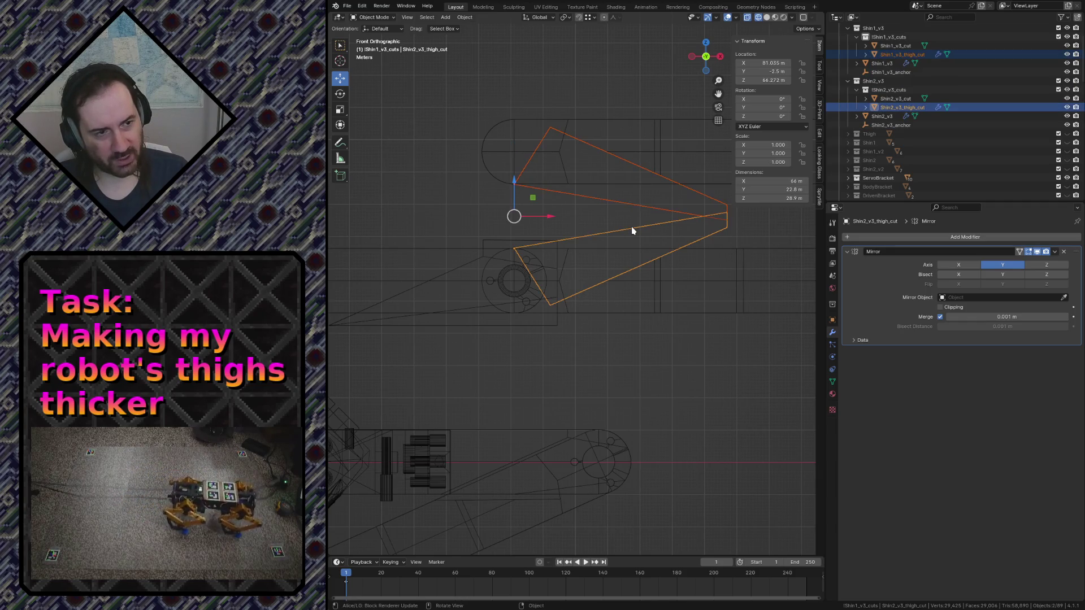
{"action": "key", "text": "g"}
{"action": "key", "text": "x"}
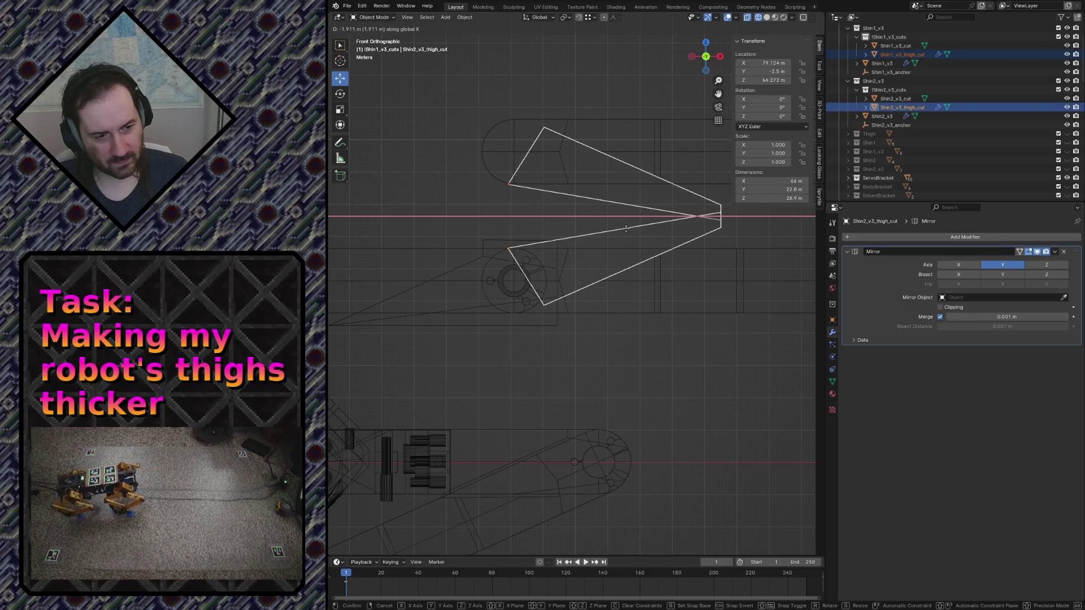
{"action": "left_click", "coordinate": [626, 227]}
{"action": "left_click", "coordinate": [683, 375]}
Return to Object Mode, fly around the model and switch the viewport to solid shading
{"action": "key", "text": "Tab"}
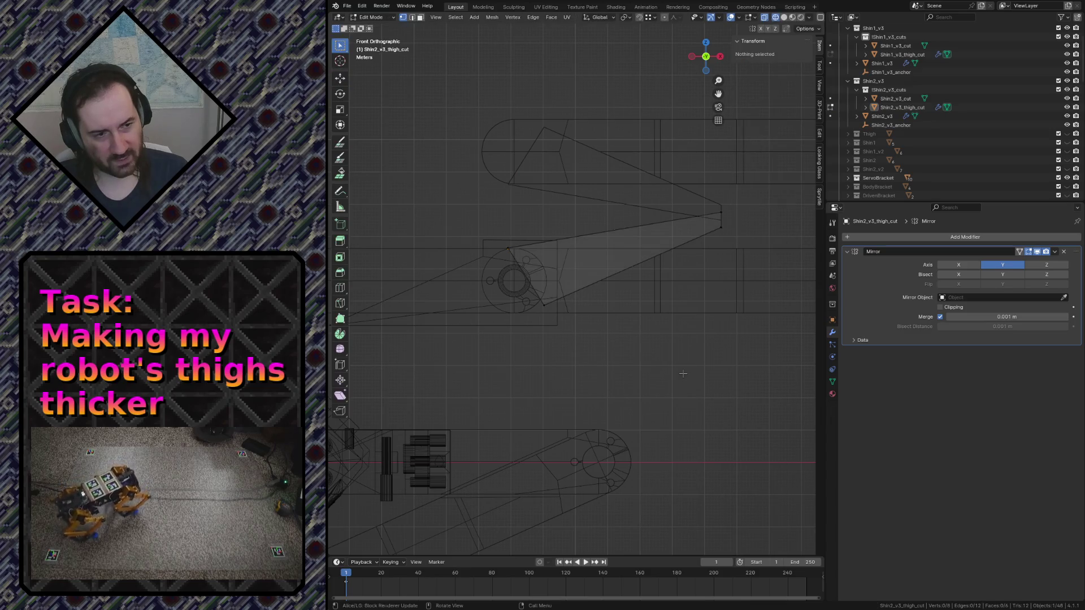
{"action": "key", "text": "Tab"}
{"action": "key", "text": "shift+grave"}
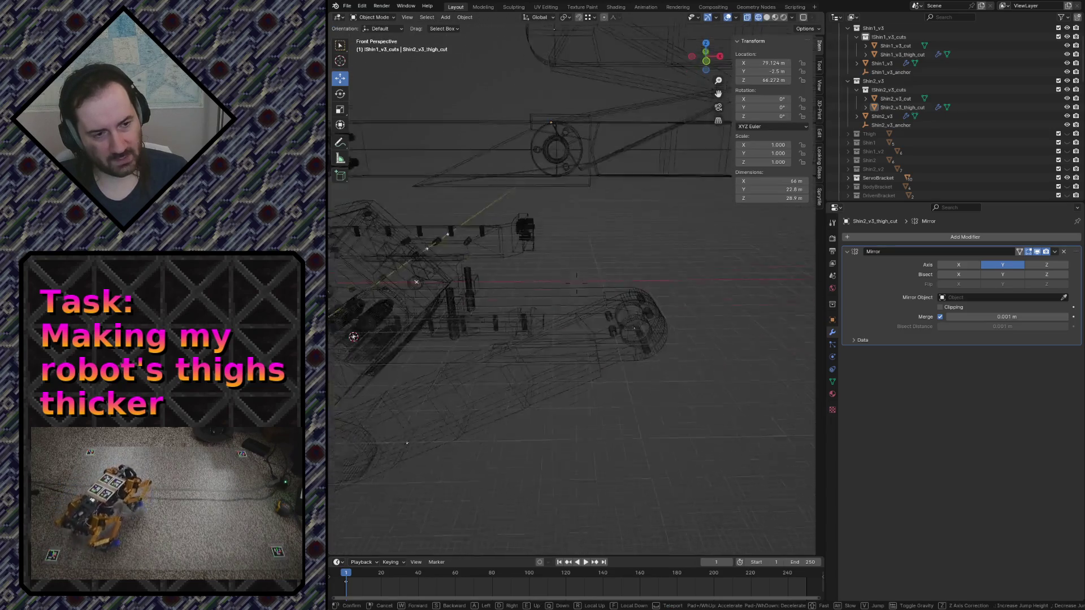
{"action": "key", "text": "z"}
{"action": "left_click", "coordinate": [690, 406]}
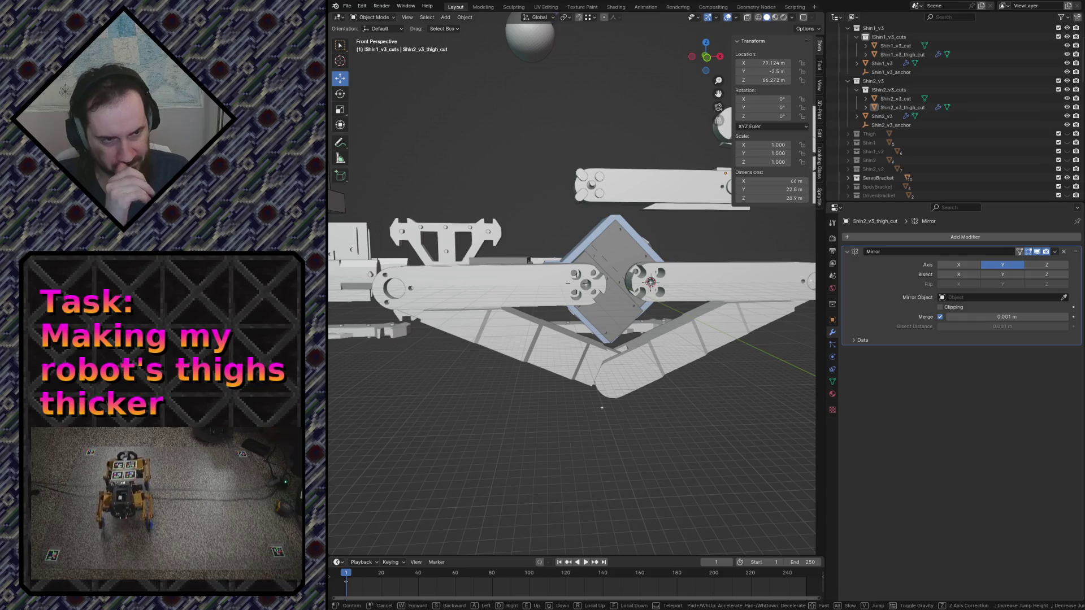
Fly around the leg and shin's rounded end in solid view to inspect Shin1 and its boolean cutters
{"action": "key", "text": "w"}
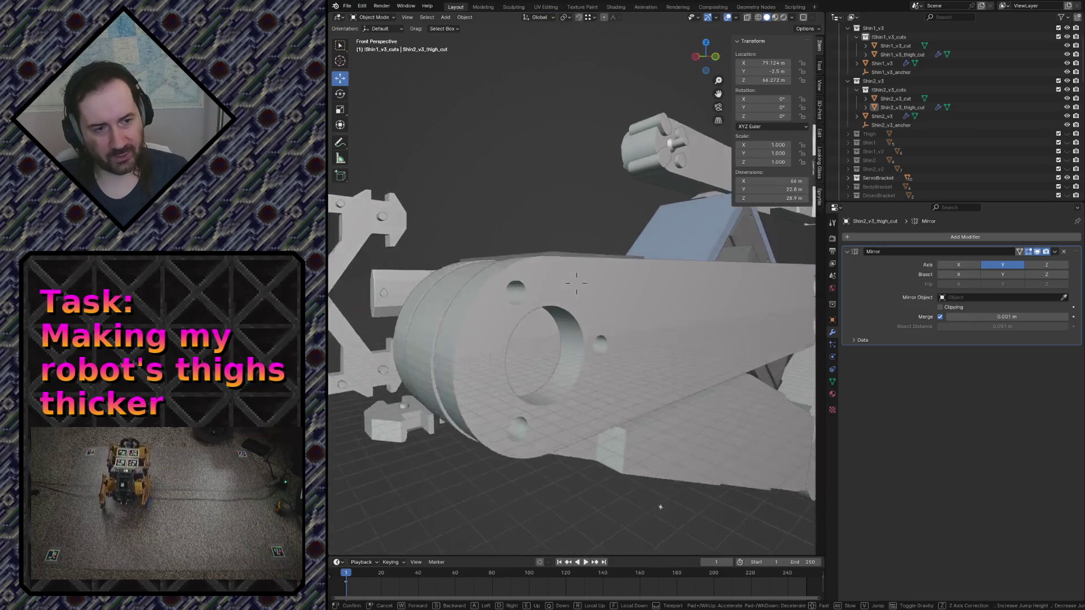
{"action": "left_click", "coordinate": [647, 457]}
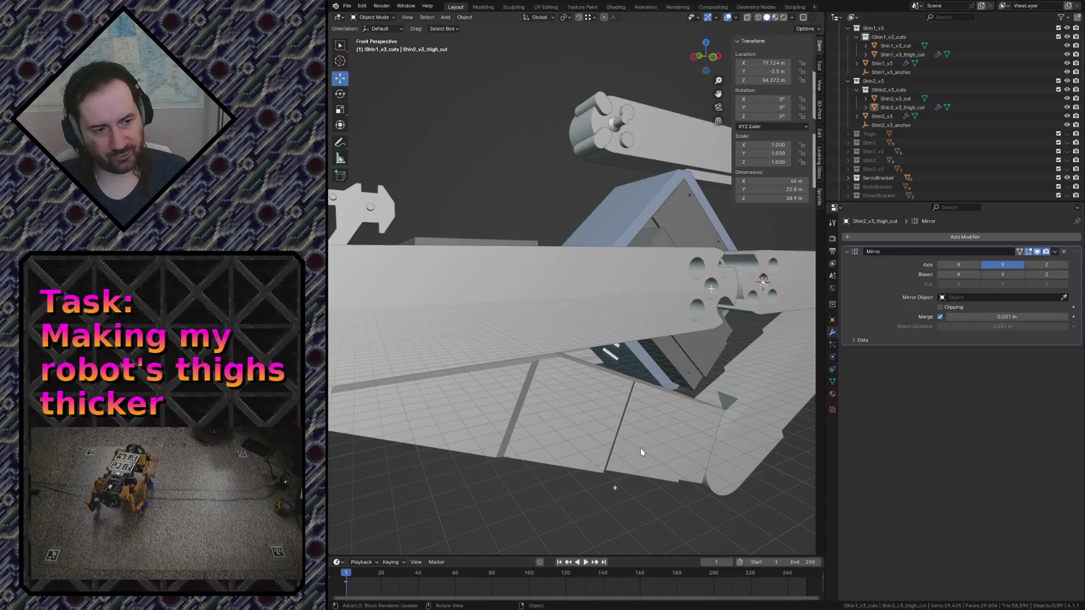
{"action": "key", "text": "shift+grave"}
{"action": "key", "text": "s"}
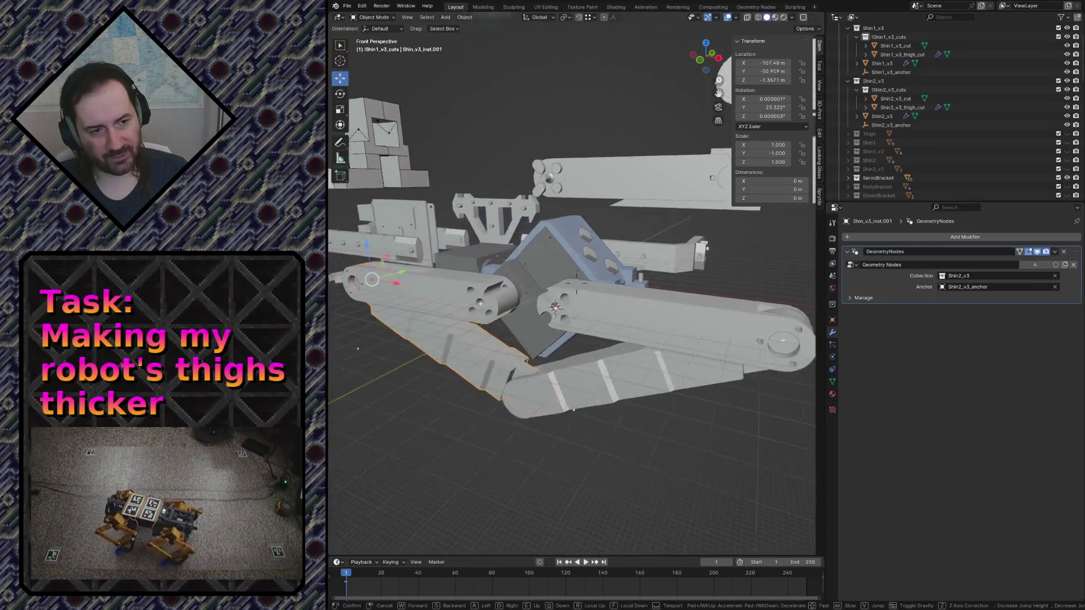
{"action": "key", "text": "w"}
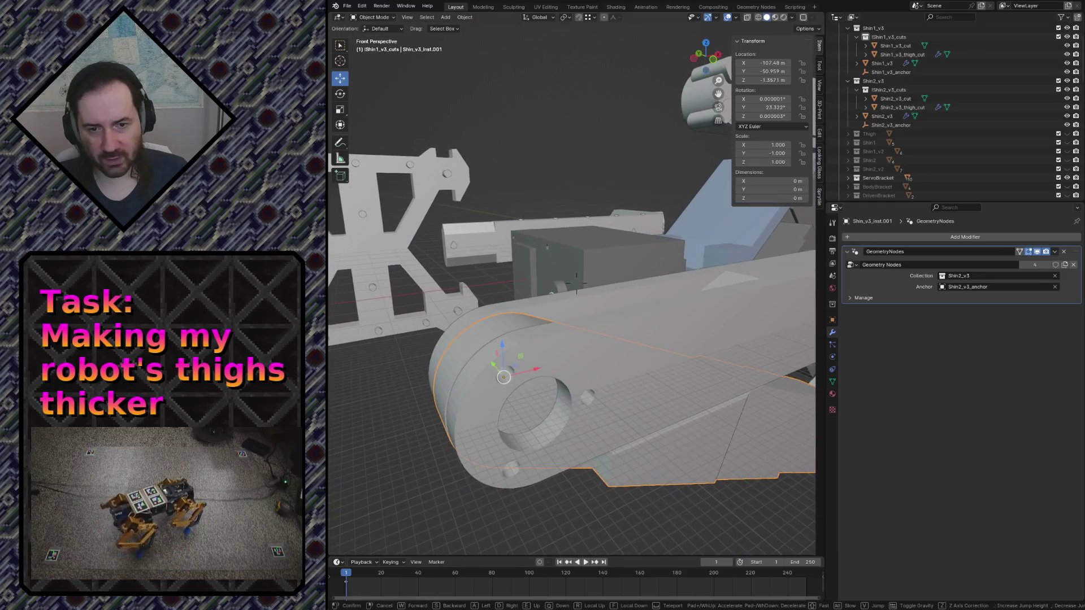
{"action": "key", "text": "d"}
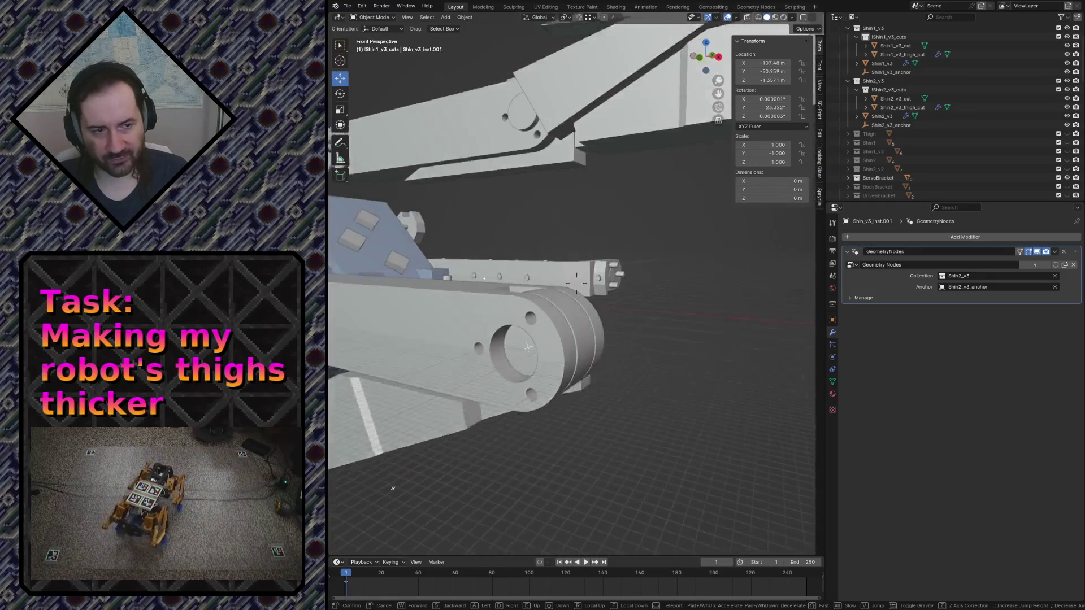
{"action": "key", "text": "w"}
{"action": "left_click", "coordinate": [603, 340]}
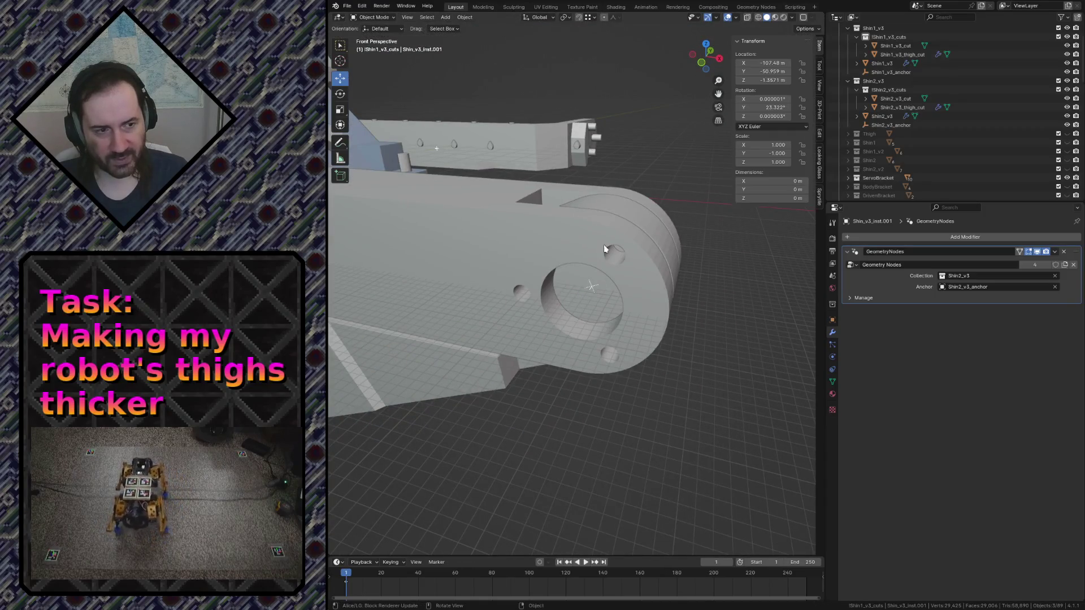
{"action": "key", "text": "shift+grave"}
{"action": "key", "text": "s"}
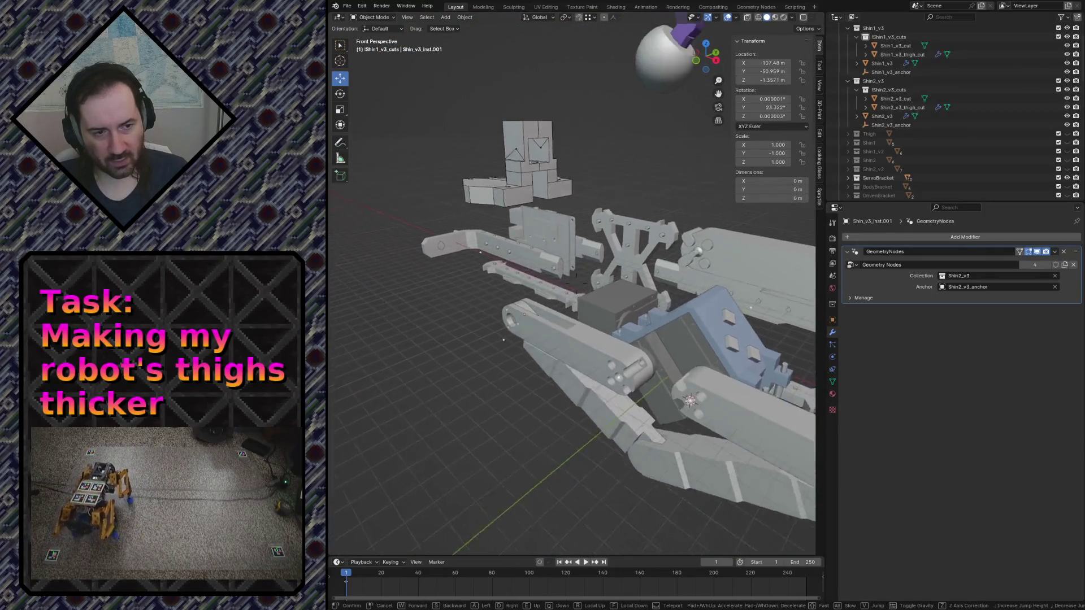
{"action": "key", "text": "w"}
{"action": "key", "text": "Return"}
{"action": "scroll", "coordinate": [1003, 115], "scroll_direction": "down", "scroll_amount": 2}
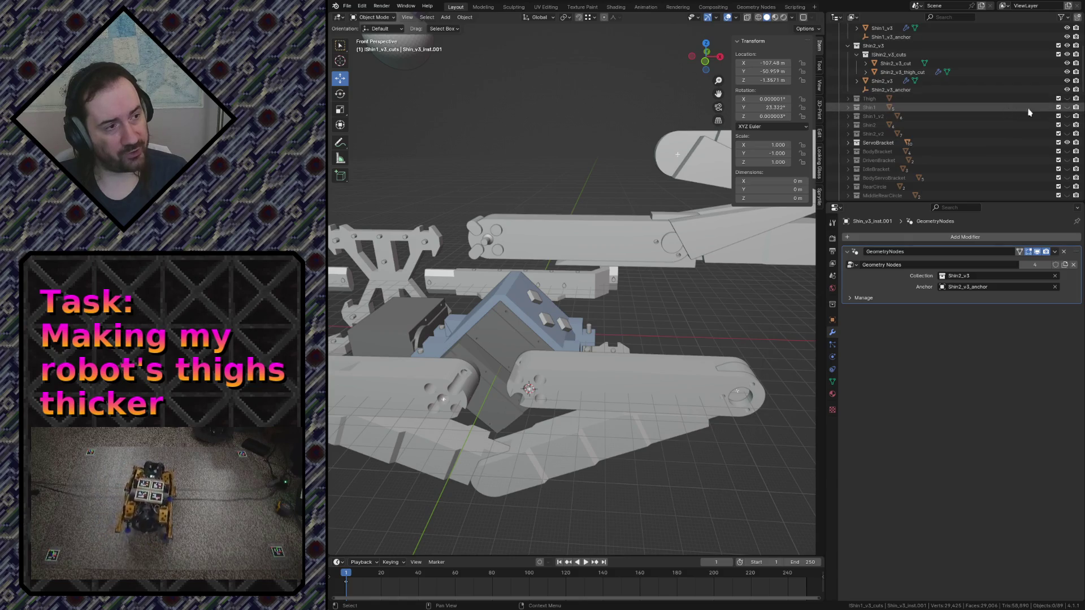
{"action": "left_click", "coordinate": [1070, 108]}
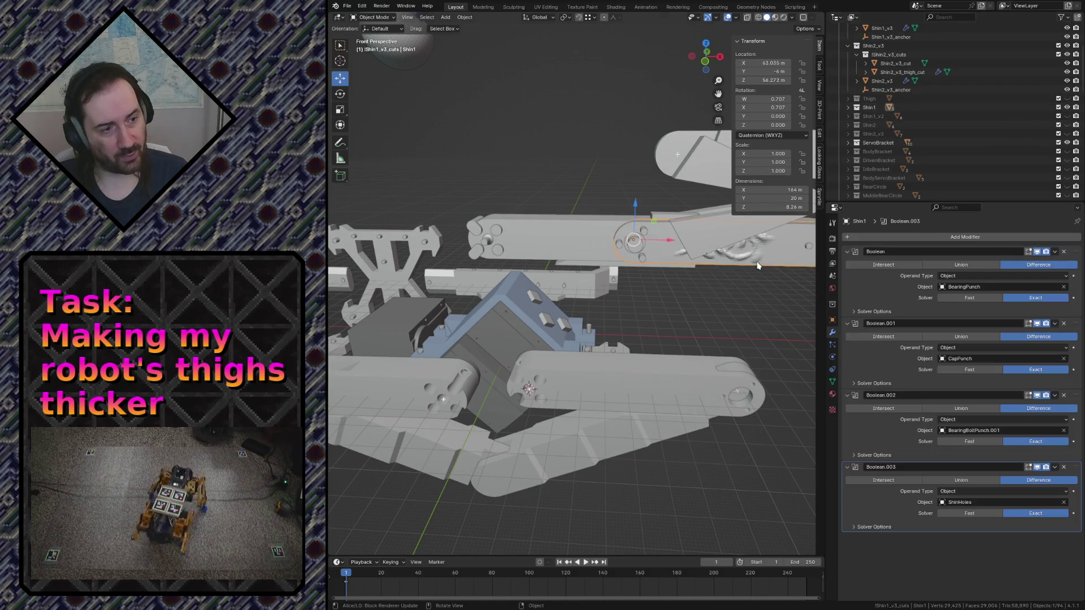
{"action": "key", "text": "shift+grave"}
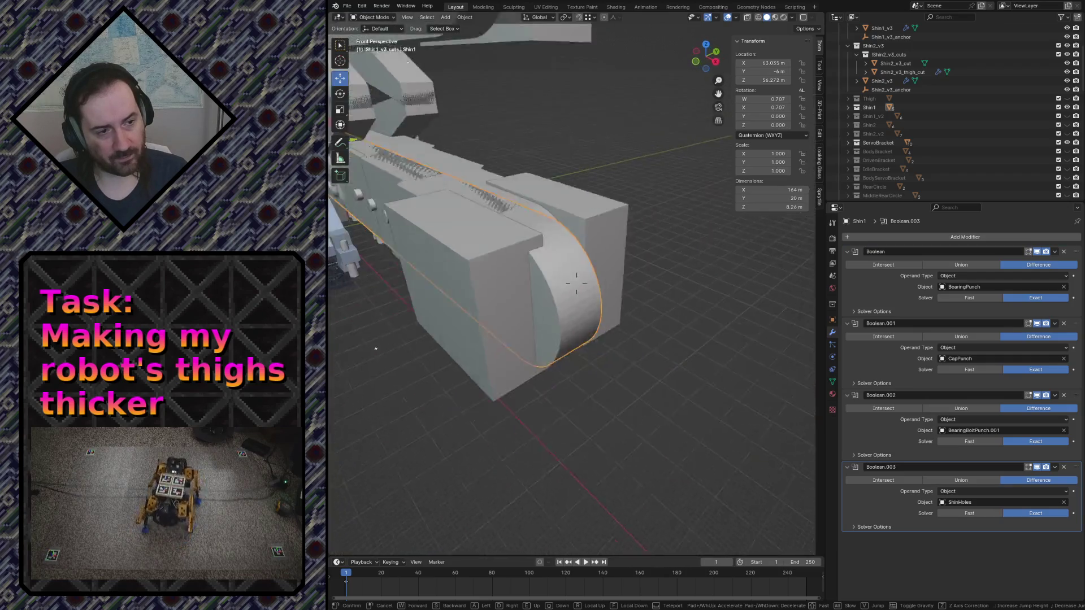
{"action": "left_click", "coordinate": [757, 261]}
Hide the Shin2_v3_cut block and select the bearing bolt cutter, revealing it in the Outliner
{"action": "left_click", "coordinate": [577, 274]}
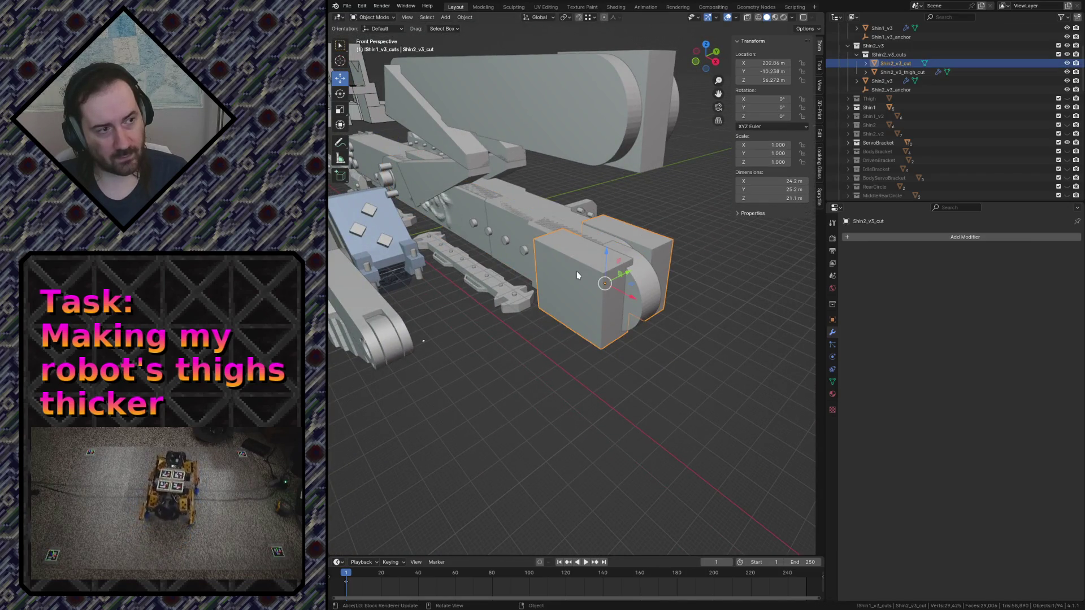
{"action": "key", "text": "h"}
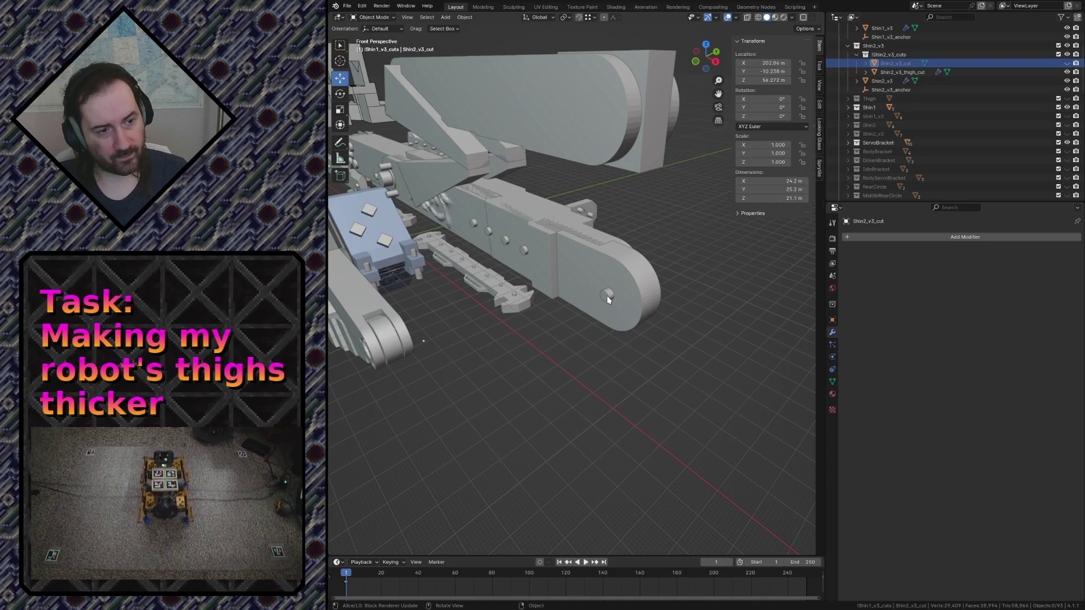
{"action": "left_click", "coordinate": [607, 298]}
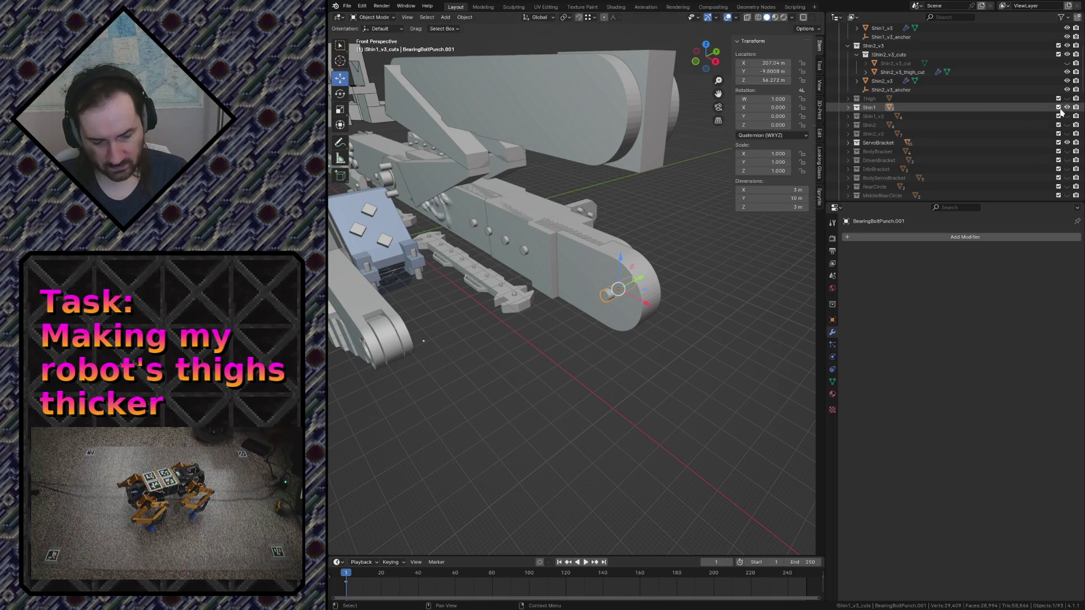
{"action": "key", "text": "KP_Decimal"}
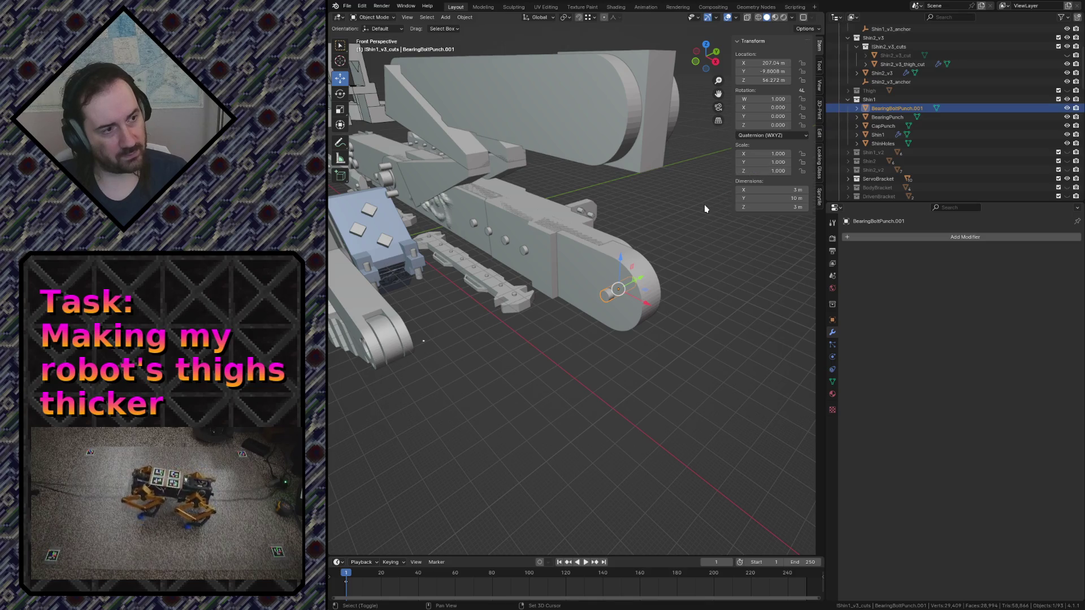
Duplicate the bearing bolt cutter in place as BearingBoltPunch.003 and move it into the Shin1_v3_cuts collection
{"action": "key", "text": "shift+d"}
{"action": "right_click", "coordinate": [705, 205]}
{"action": "mouse_move", "coordinate": [875, 116]}
{"action": "left_mouse_down"}
{"action": "mouse_move", "coordinate": [927, 127]}
{"action": "mouse_move", "coordinate": [907, 74]}
{"action": "left_mouse_up"}
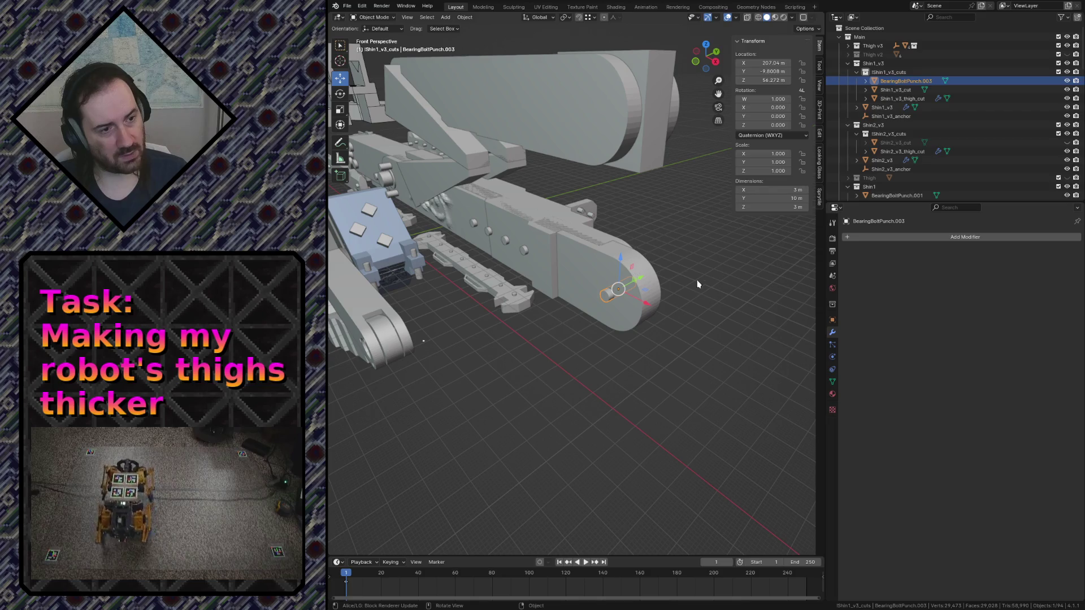
{"action": "left_click", "coordinate": [703, 307]}
{"action": "scroll", "coordinate": [893, 143], "scroll_direction": "down", "scroll_amount": 3}
{"action": "scroll", "coordinate": [932, 120], "scroll_direction": "down", "scroll_amount": 2}
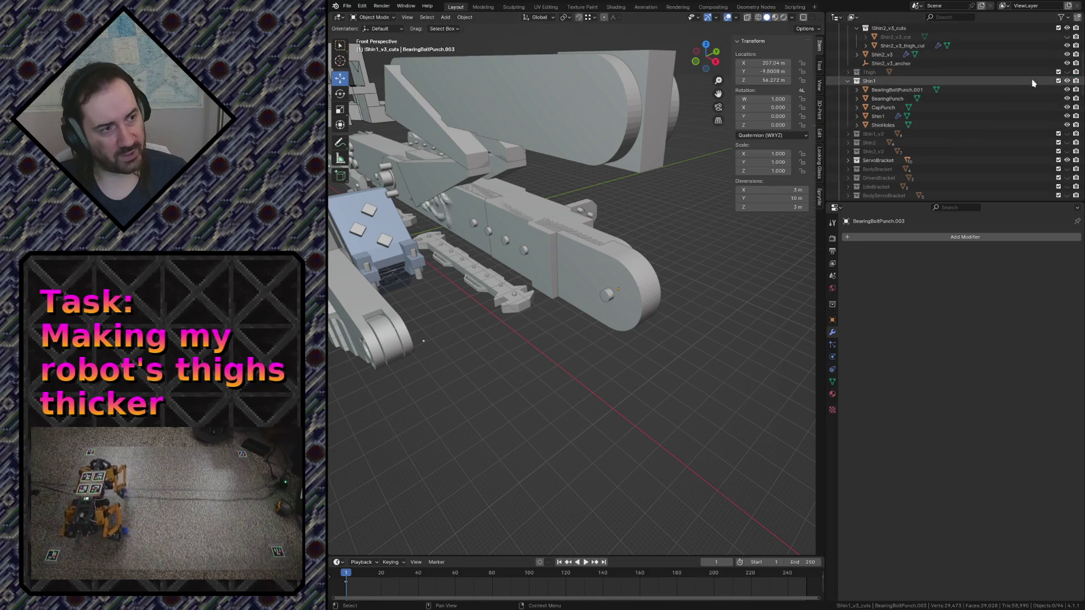
{"action": "left_click", "coordinate": [610, 293]}
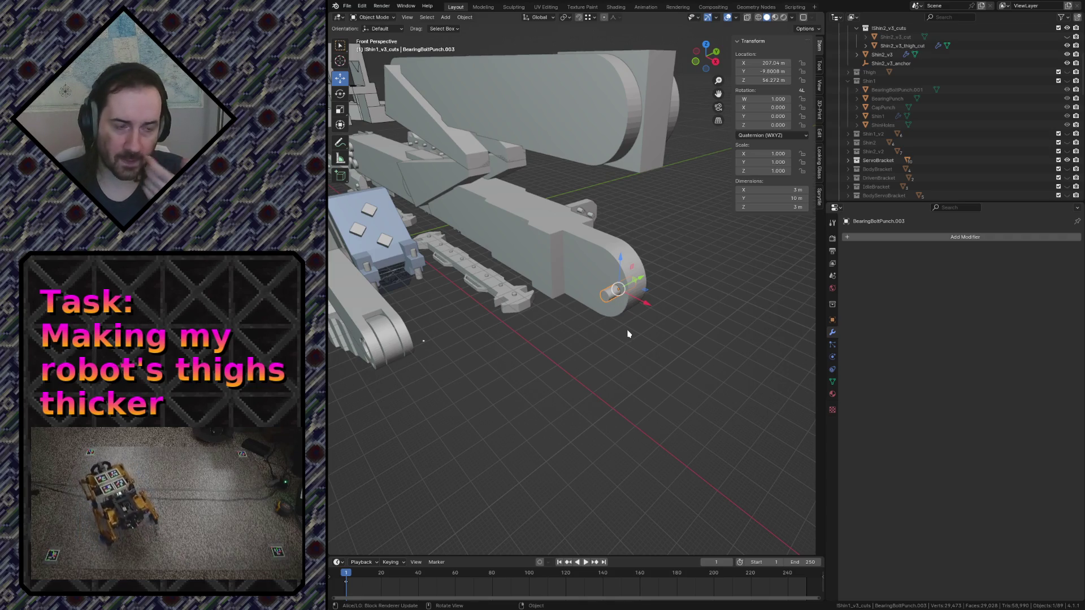
{"action": "scroll", "coordinate": [604, 346], "scroll_direction": "down", "scroll_amount": 2}
{"action": "scroll", "coordinate": [515, 308], "scroll_direction": "up", "scroll_amount": 5}
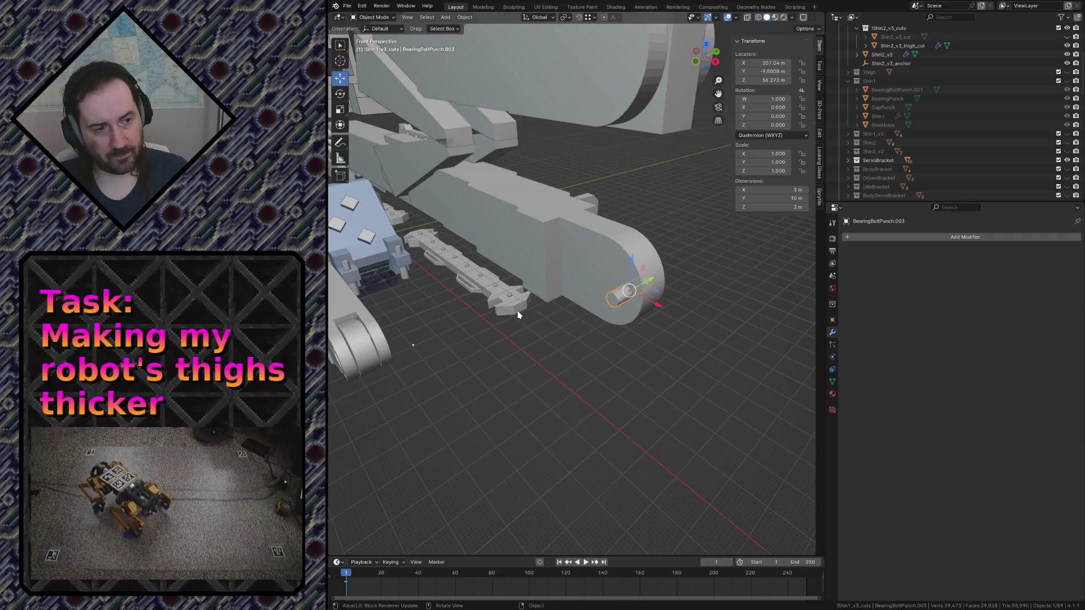
View the shin end front-on in wireframe and pick between Shin2_v3 and the BearingBoltPunch.003 cutter
{"action": "key", "text": "KP_1"}
{"action": "scroll", "coordinate": [518, 314], "scroll_direction": "up", "scroll_amount": 3}
{"action": "key", "text": "z"}
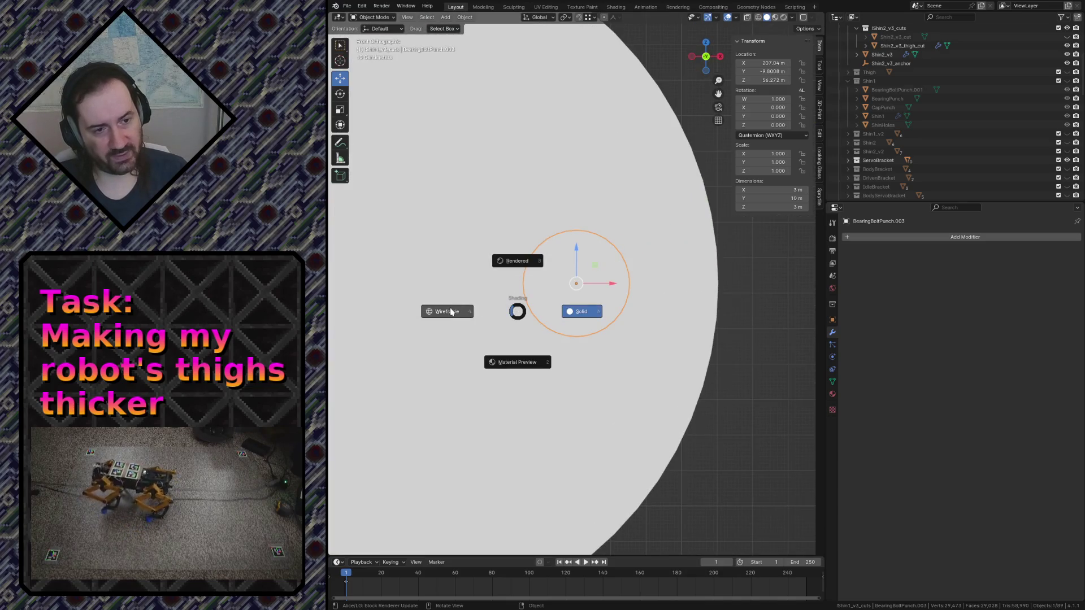
{"action": "left_click", "coordinate": [443, 311]}
{"action": "scroll", "coordinate": [447, 315], "scroll_direction": "down", "scroll_amount": 5}
{"action": "left_click", "coordinate": [544, 217]}
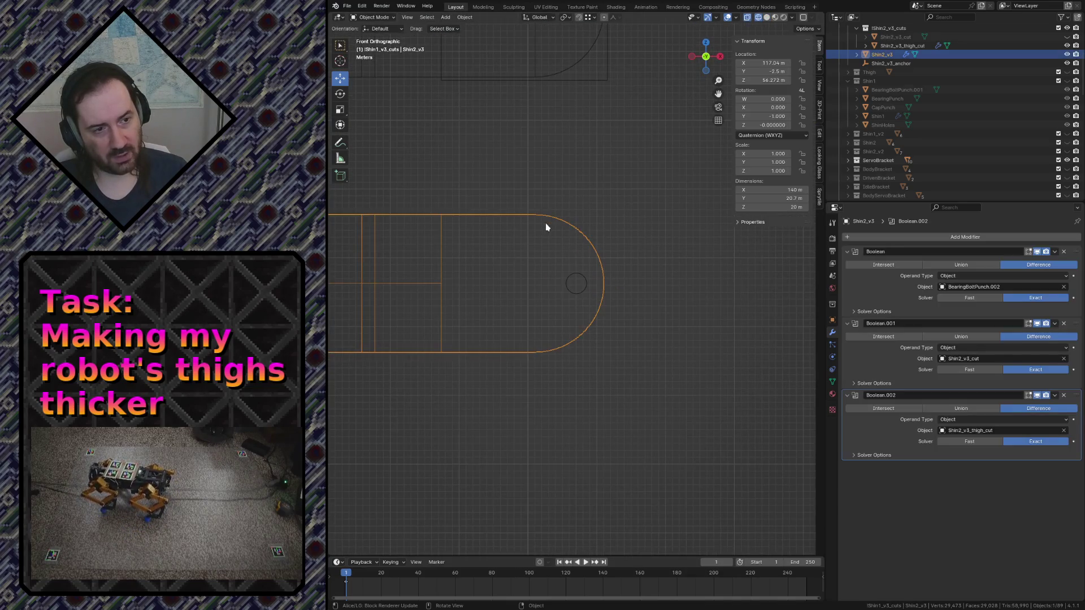
{"action": "key", "text": "Tab"}
{"action": "key", "text": "Tab"}
{"action": "left_click", "coordinate": [582, 277]}
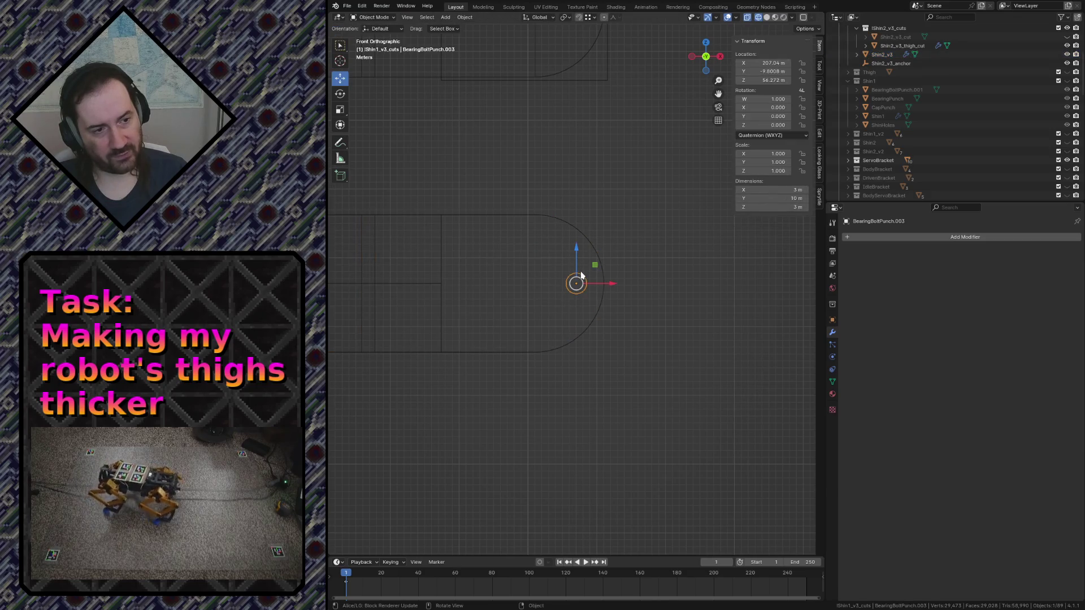
{"action": "key", "text": "z"}
{"action": "left_click", "coordinate": [511, 274]}
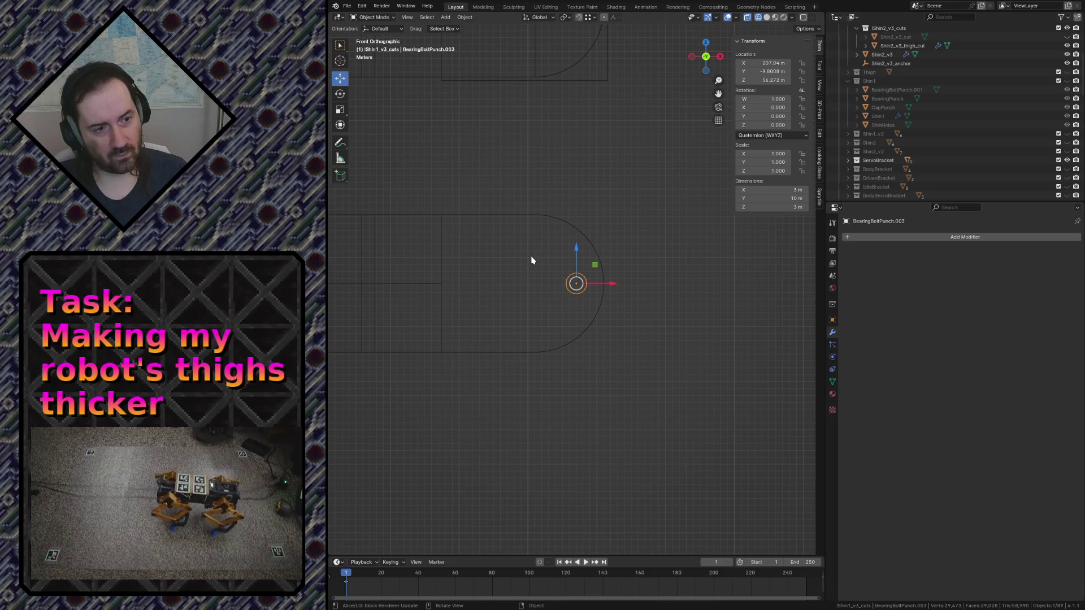
Snap the cursor to the centre of Shin2_v3's end vertices and move BearingBoltPunch.003 onto it
{"action": "left_click", "coordinate": [566, 232]}
{"action": "key", "text": "Tab"}
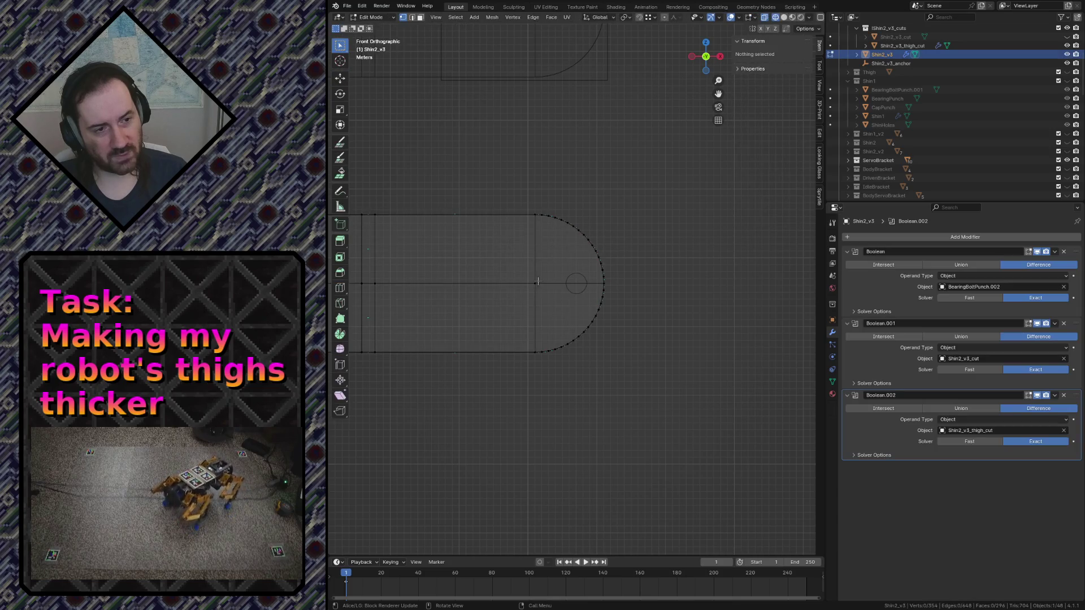
{"action": "left_click_drag", "start_coordinate": [521, 272], "coordinate": [553, 312]}
{"action": "key", "text": "shift+s"}
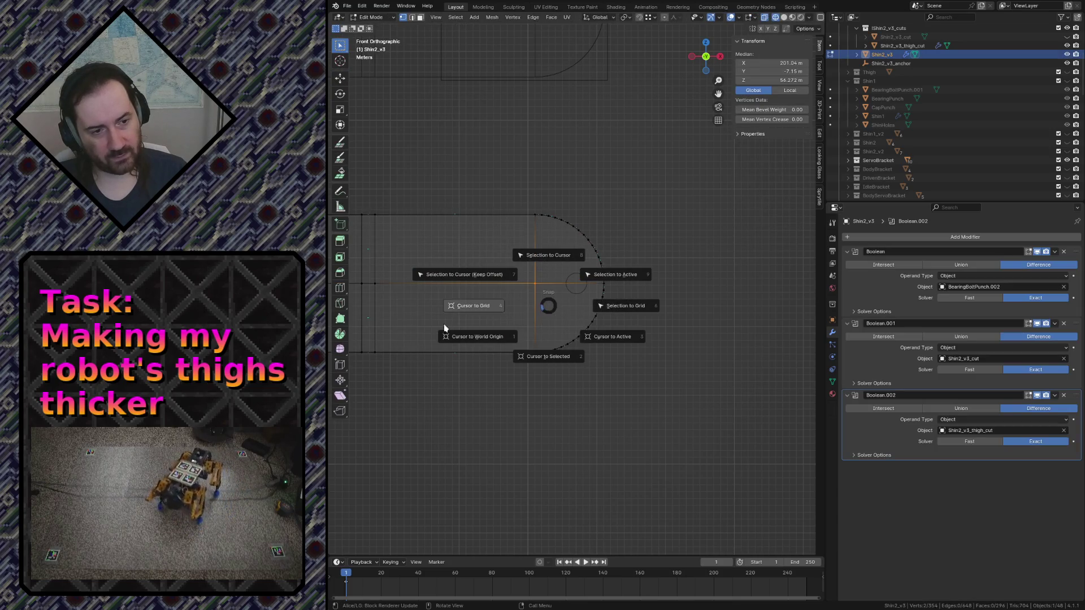
{"action": "left_click", "coordinate": [561, 356]}
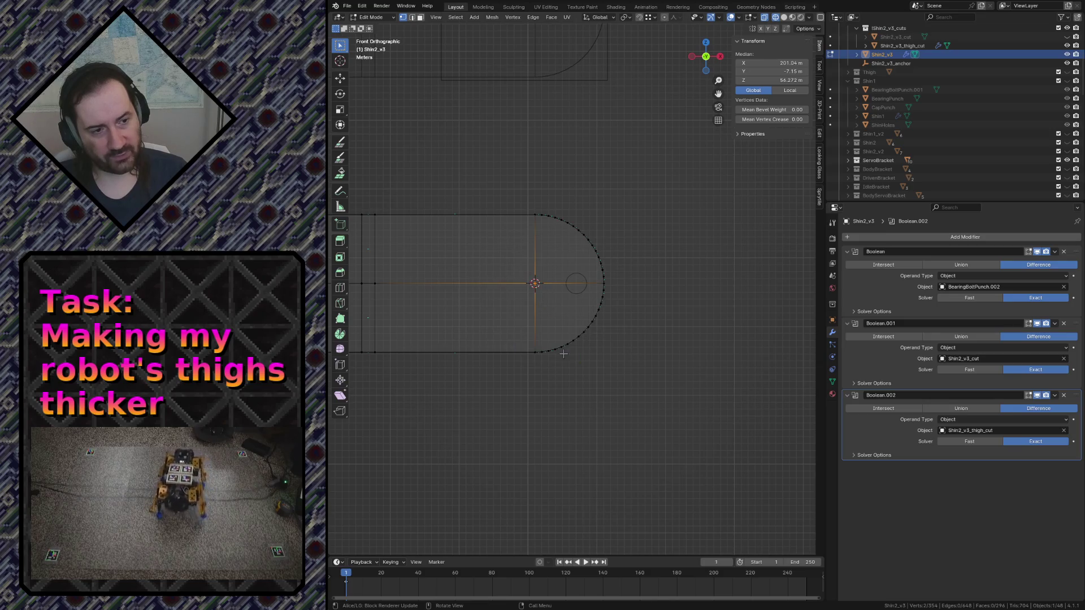
{"action": "key", "text": "Tab"}
{"action": "left_click", "coordinate": [577, 291]}
{"action": "key", "text": "shift+s"}
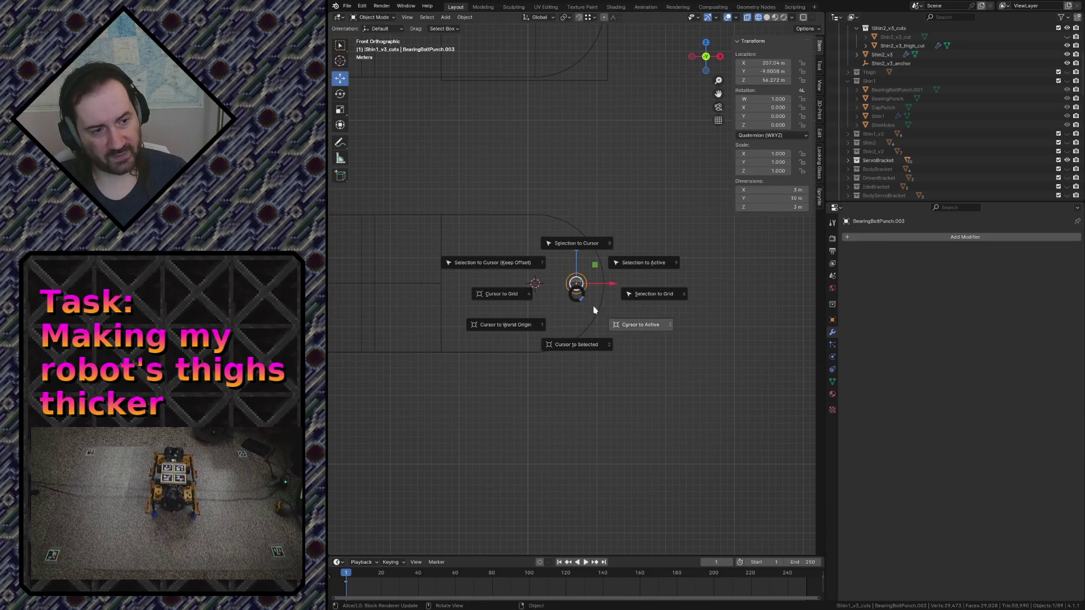
{"action": "left_click", "coordinate": [497, 256]}
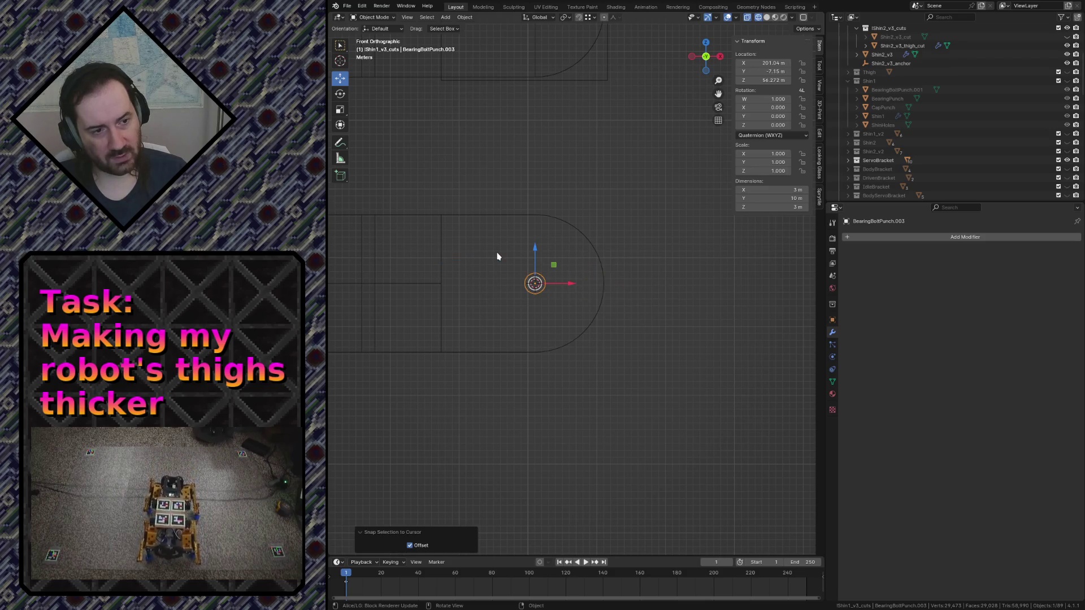
{"action": "scroll", "coordinate": [955, 125], "scroll_direction": "up", "scroll_amount": 5}
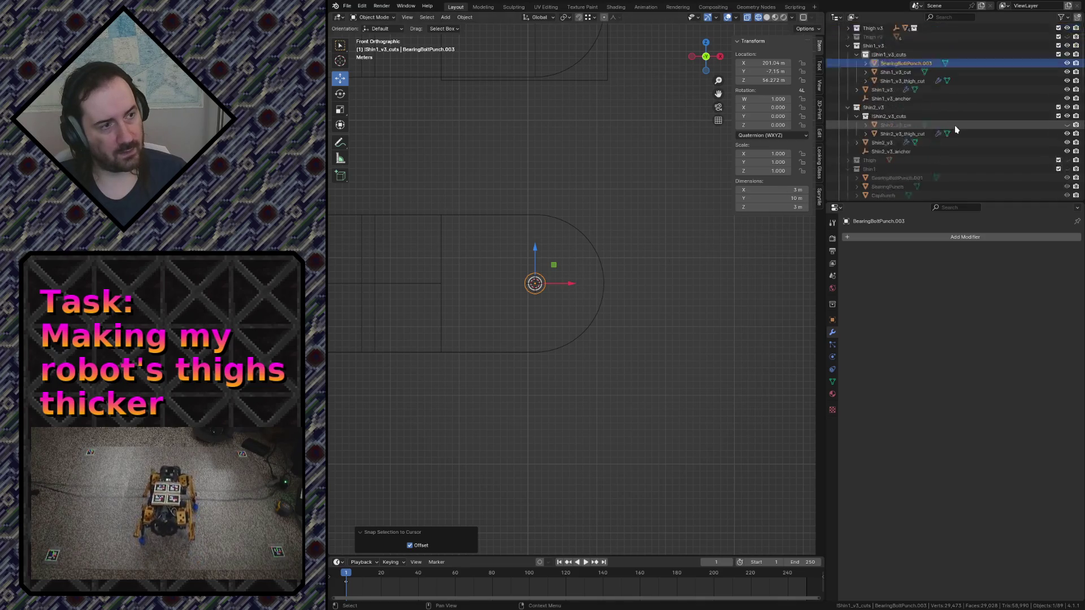
Rename BearingBoltPunch.003 to Shin1_v3_bearing_bolt_cut in the outliner
{"action": "double_click", "coordinate": [925, 82]}
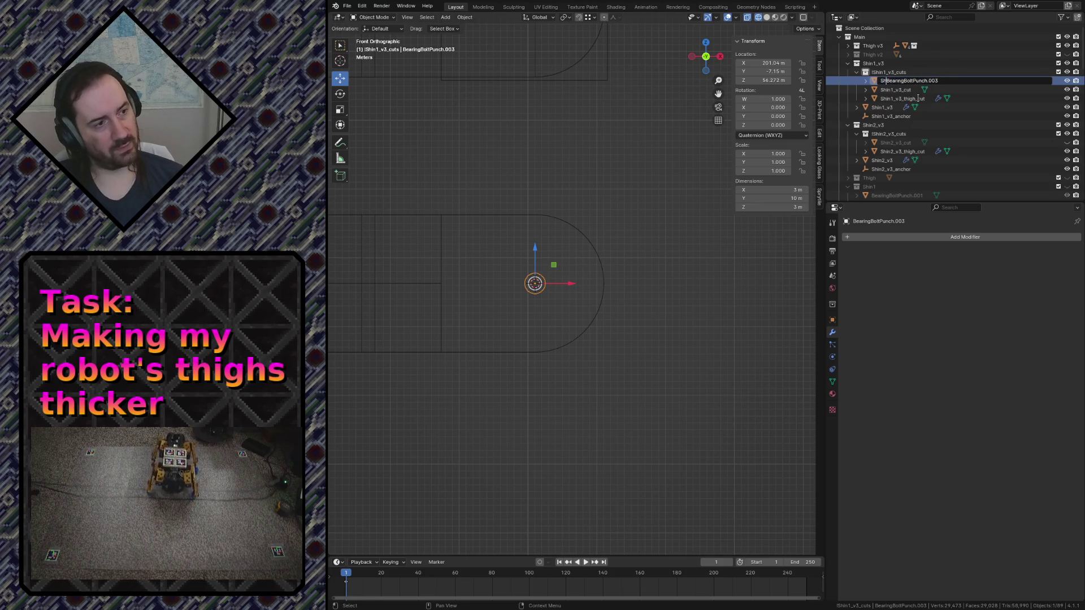
{"action": "type", "text": "Shin1_v3_"}
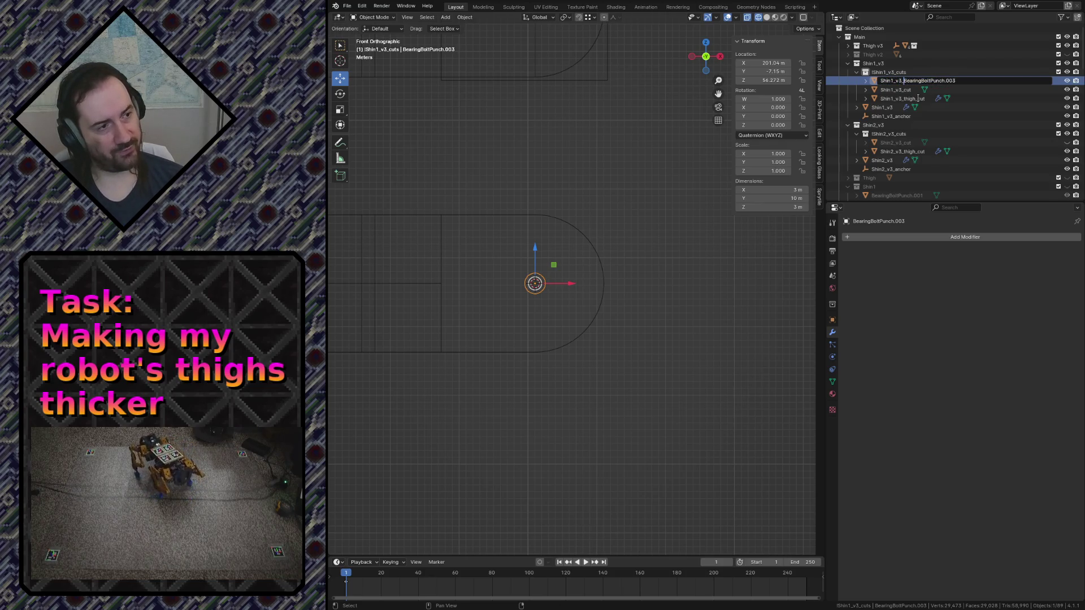
{"action": "key", "text": "shift+End"}
{"action": "key", "text": "BackSpace"}
{"action": "type", "text": "bearing_bolt_cut"}
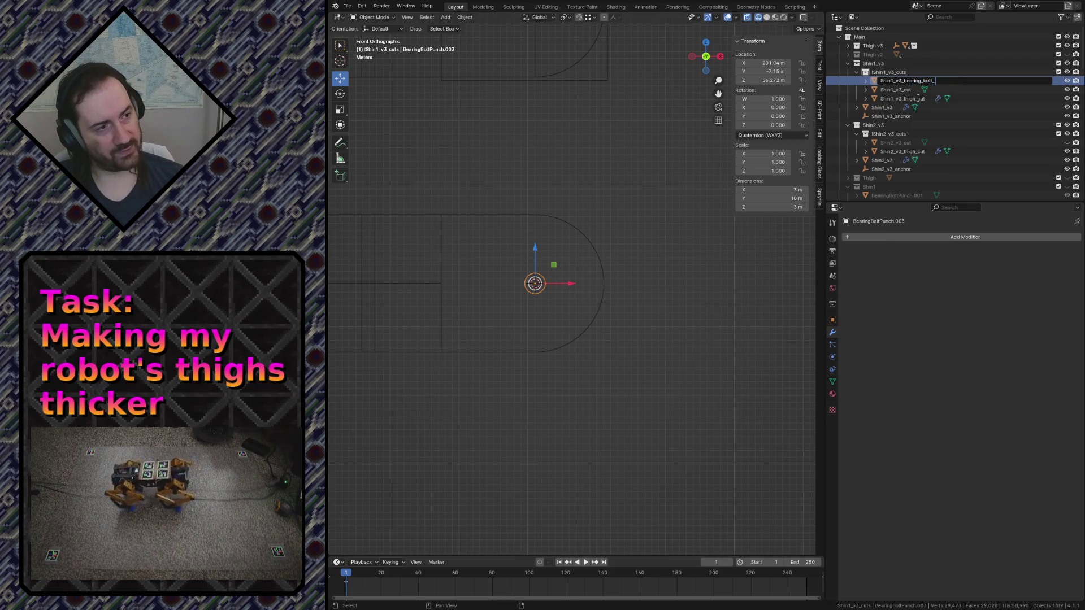
{"action": "key", "text": "Return"}
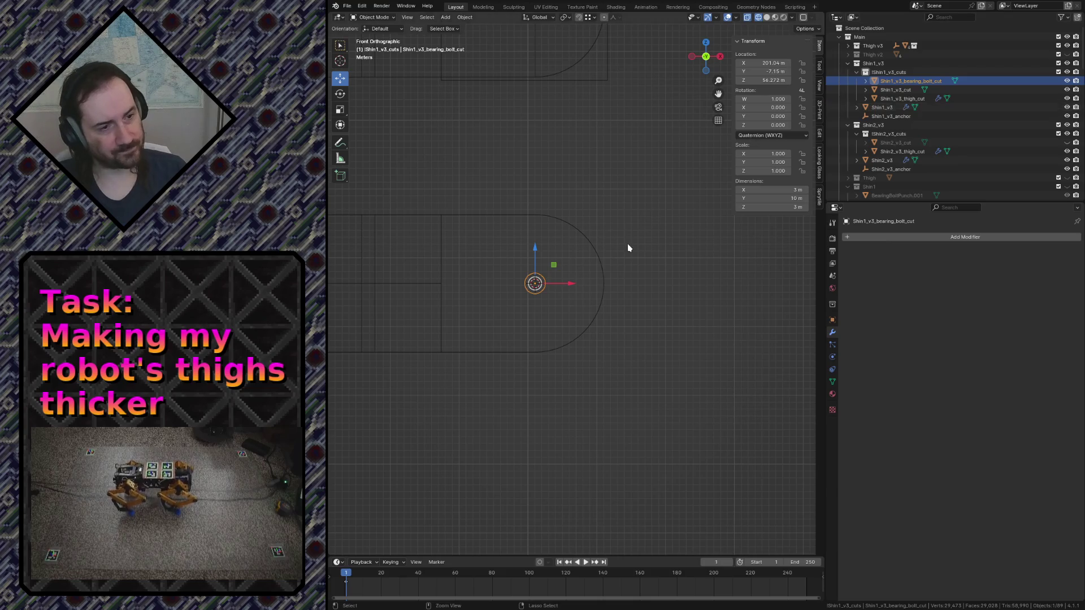
Fly around to inspect the renamed cutter from above and save robot.blend
{"action": "key", "text": "shift+grave"}
{"action": "key", "text": "Return"}
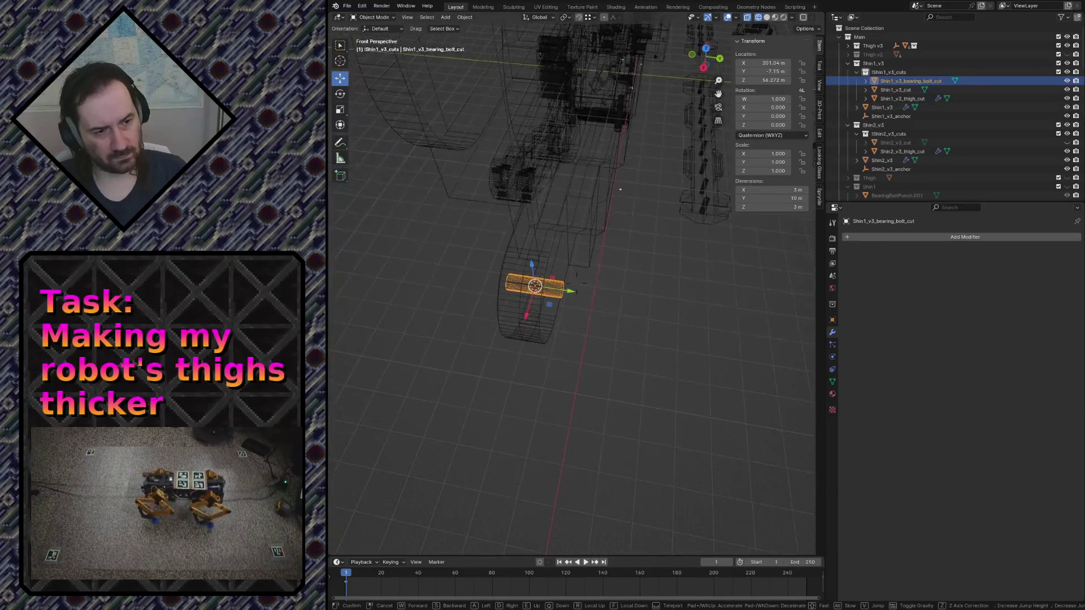
{"action": "key", "text": "KP_7"}
{"action": "key", "text": "ctrl+s"}
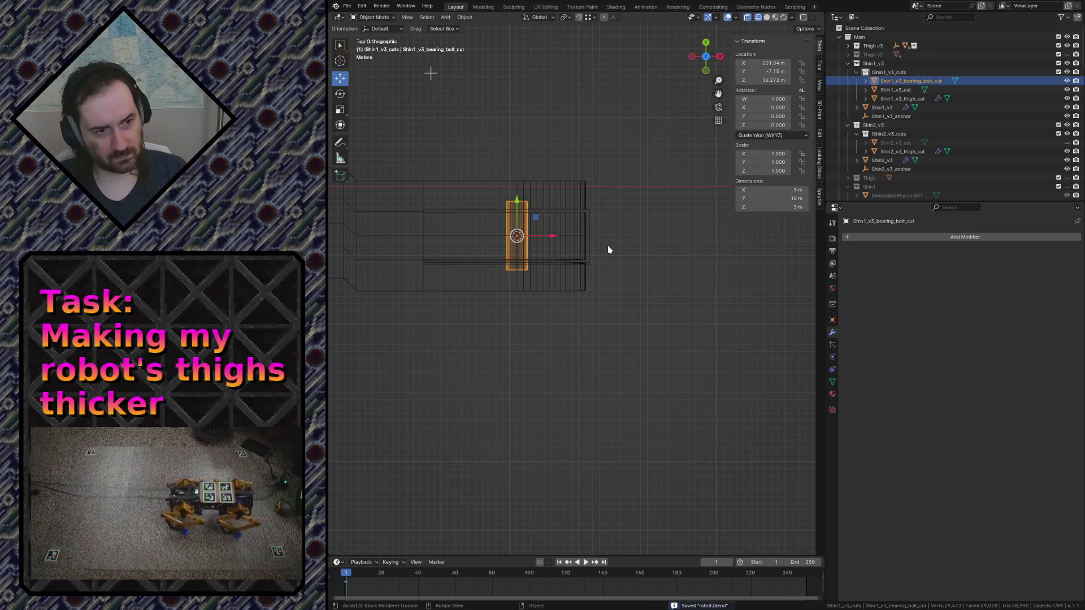
{"action": "key", "text": "shift+grave"}
{"action": "key", "text": "w"}
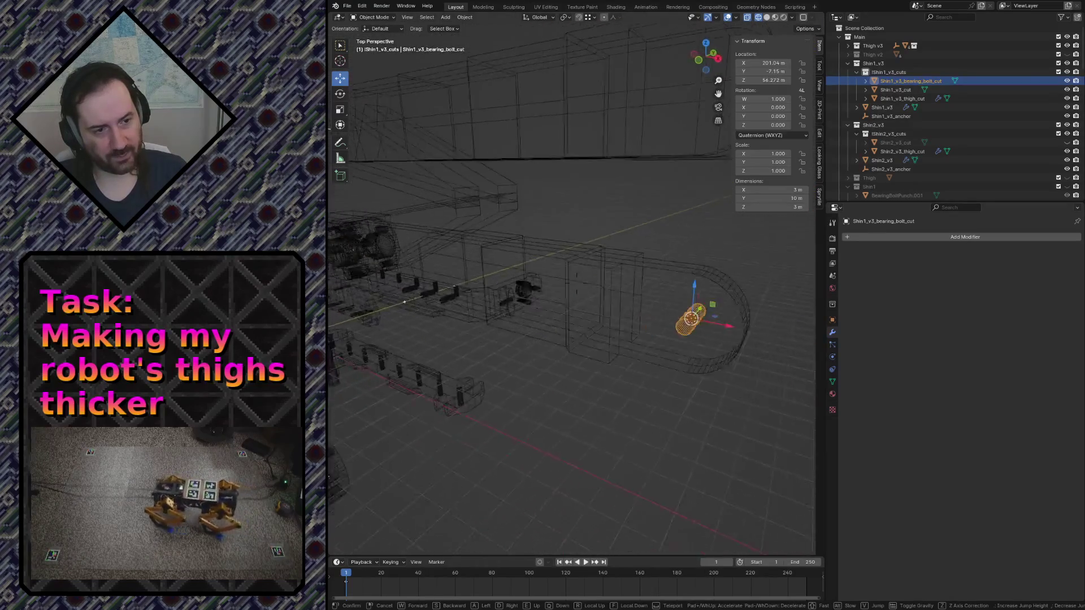
{"action": "key", "text": "Return"}
{"action": "key", "text": "Tab"}
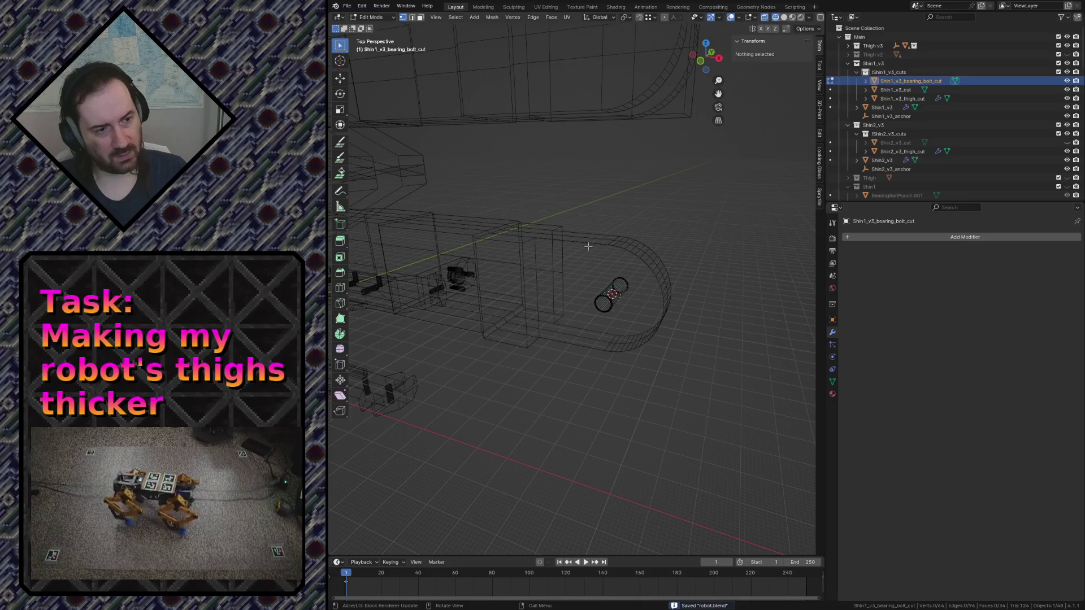
{"action": "key", "text": "Tab"}
Give Shin2_v3 a fourth Boolean modifier using Shin1_v3_bearing_bolt_cut and save
{"action": "left_click", "coordinate": [577, 245]}
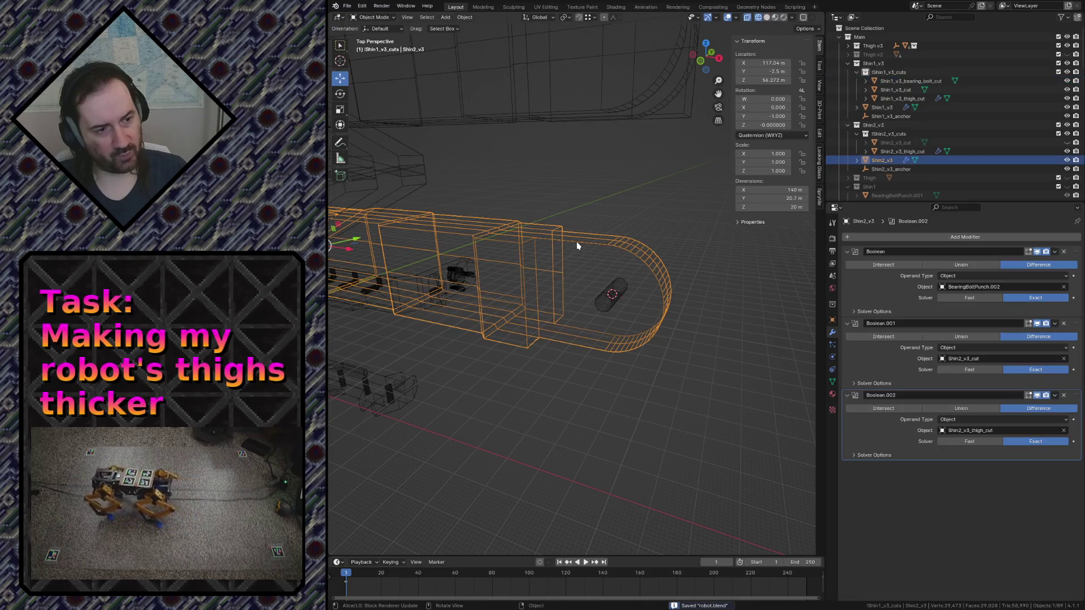
{"action": "left_click", "coordinate": [975, 236]}
{"action": "left_click", "coordinate": [1023, 251]}
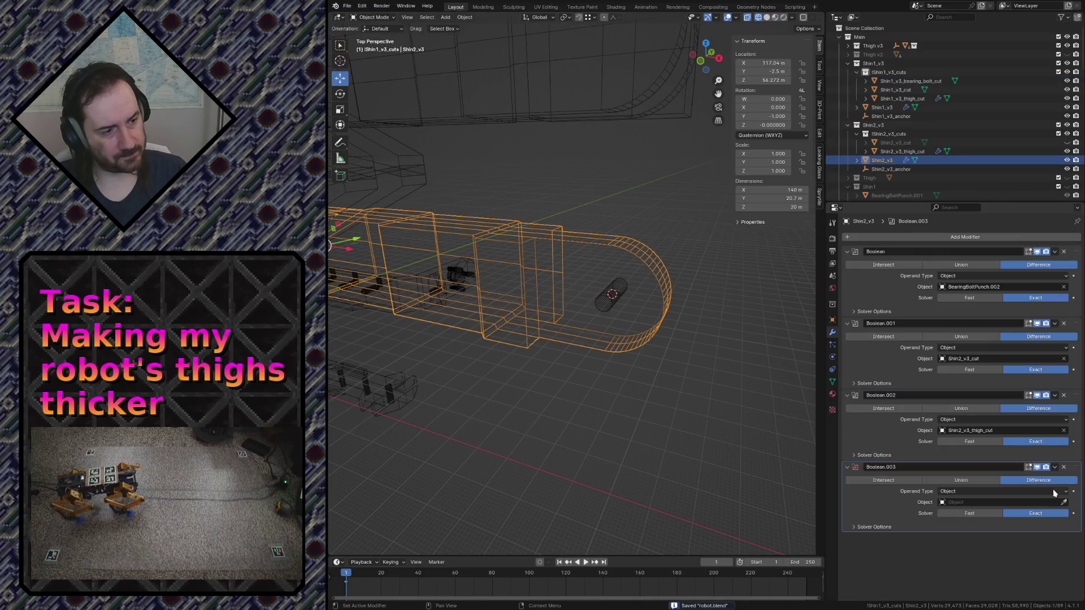
{"action": "left_click", "coordinate": [1064, 503]}
{"action": "left_click", "coordinate": [604, 303]}
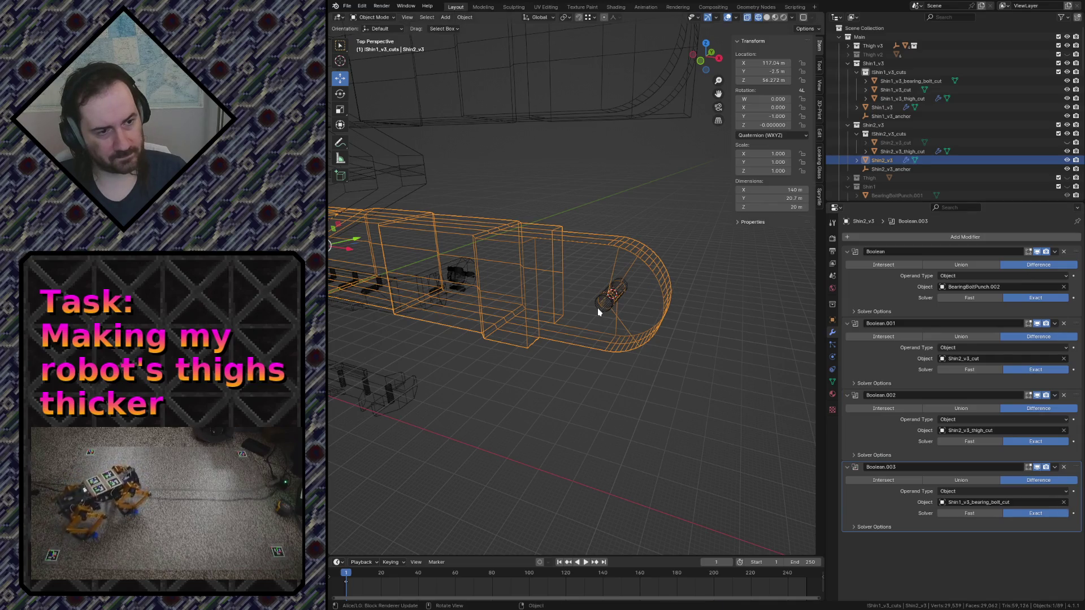
{"action": "left_click", "coordinate": [598, 312]}
{"action": "key", "text": "ctrl+s"}
{"action": "middle_click_drag", "start_coordinate": [598, 312], "coordinate": [599, 313]}
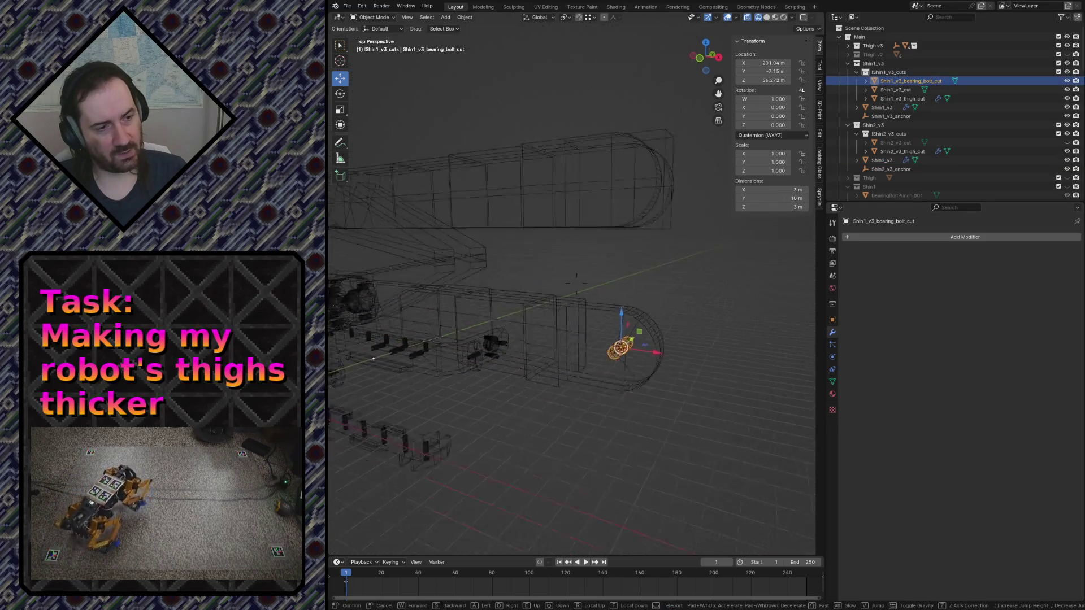
Duplicate the bolt cutter and raise the copy along Z onto the upper shin
{"action": "key", "text": "shift+d"}
{"action": "key", "text": "Escape"}
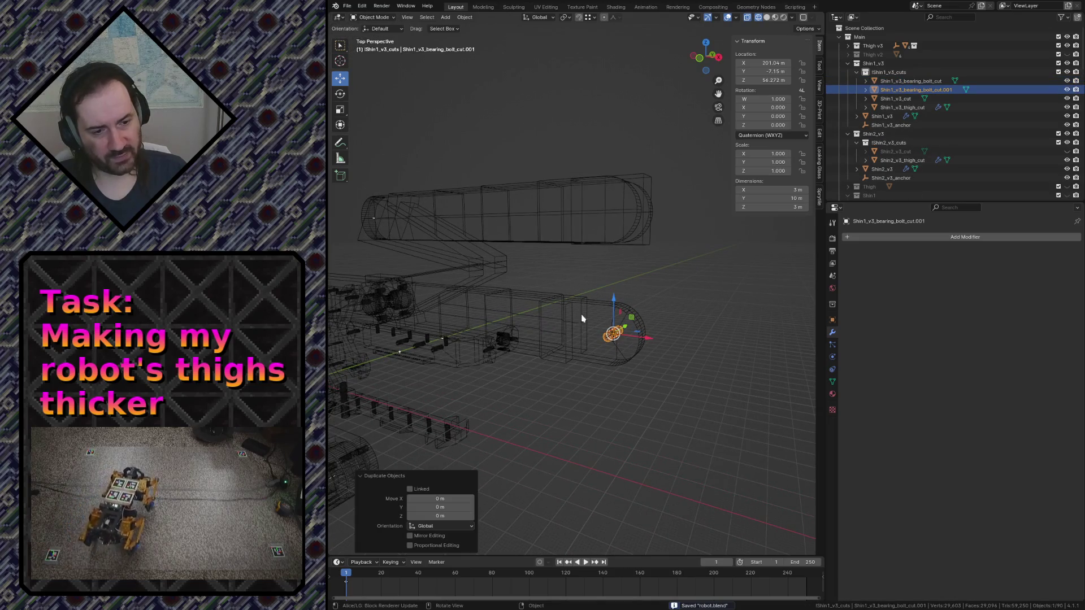
{"action": "key", "text": "g"}
{"action": "key", "text": "z"}
{"action": "left_click", "coordinate": [458, 364]}
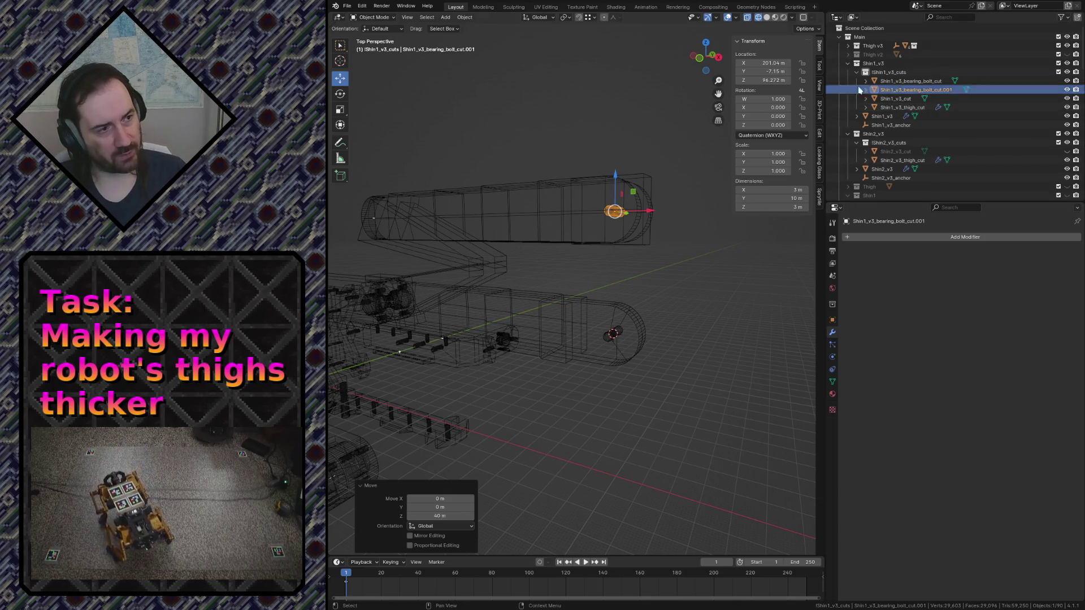
Move the copy into Shin2_v3_cuts, rename it Shin2_v3_bearing_bolt_cut, and fly through to inspect
{"action": "left_click_drag", "start_coordinate": [918, 93], "coordinate": [908, 144]}
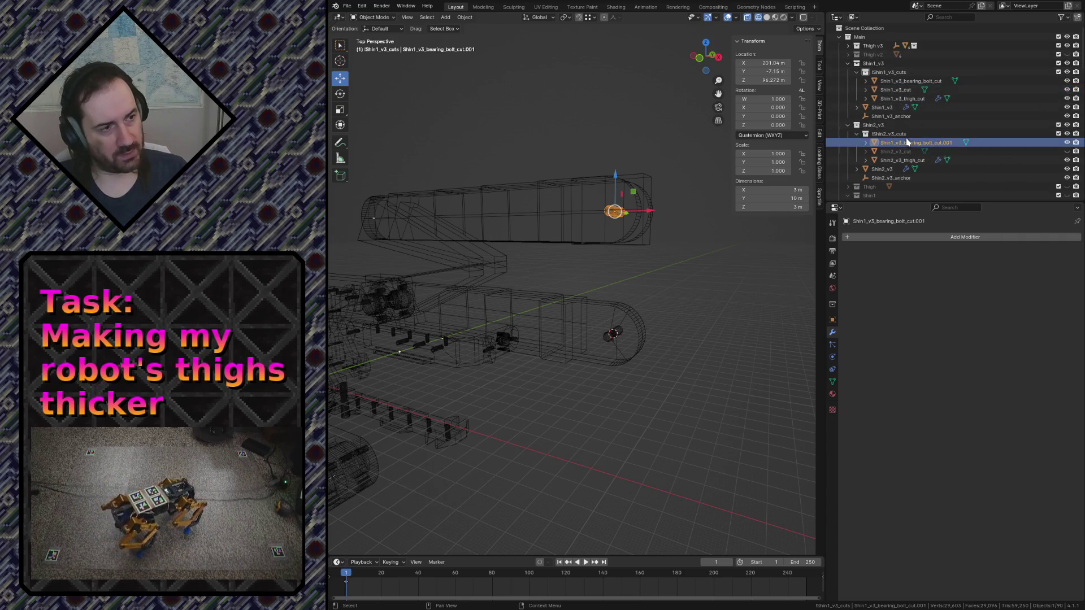
{"action": "double_click", "coordinate": [964, 151]}
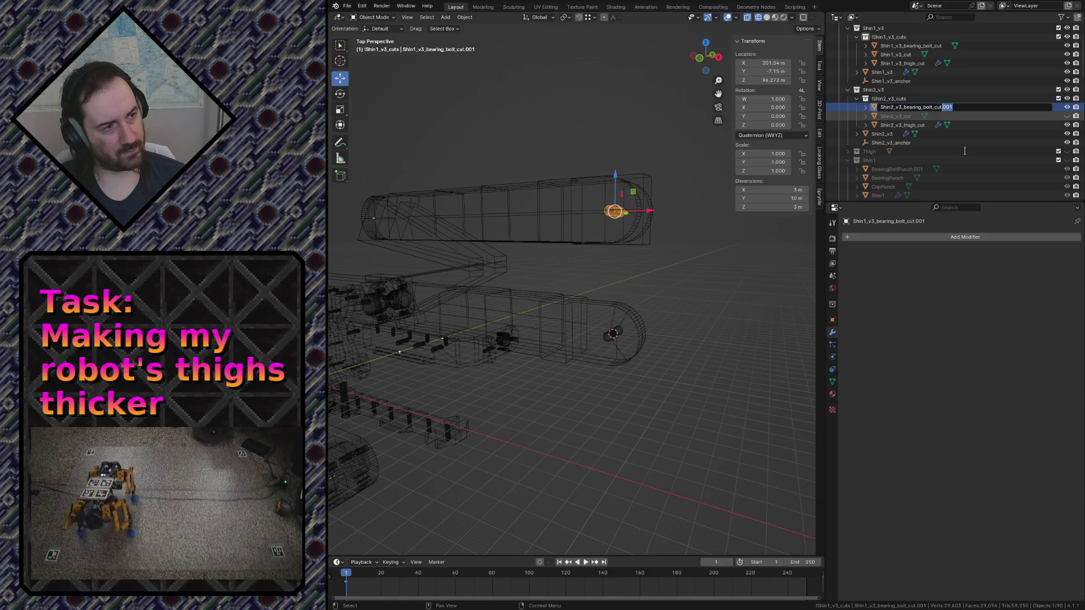
{"action": "key", "text": "BackSpace"}
{"action": "key", "text": "Return"}
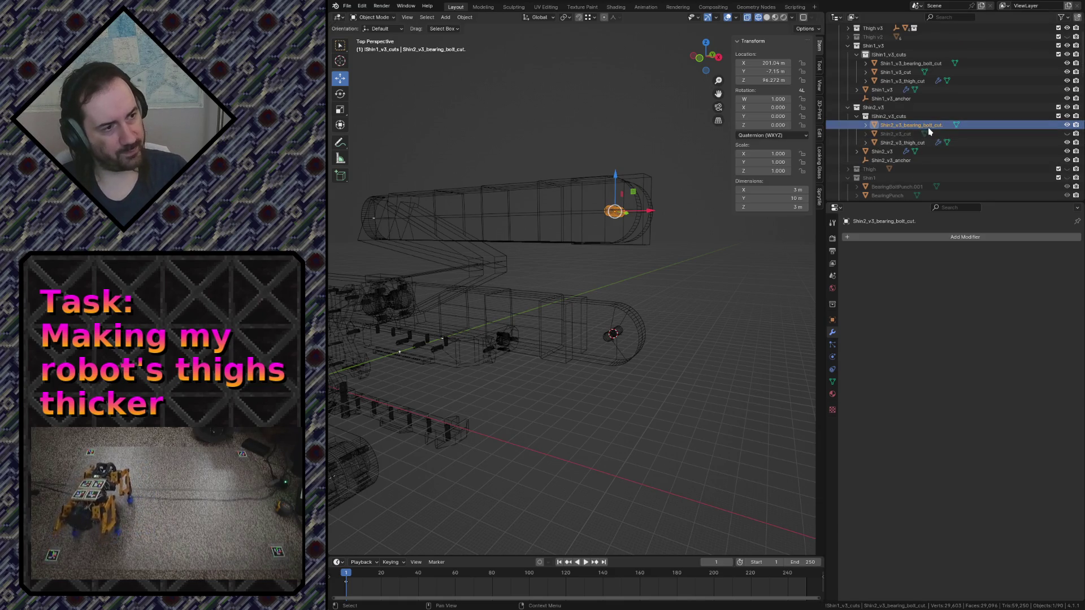
{"action": "key", "text": "F2"}
{"action": "key", "text": "Return"}
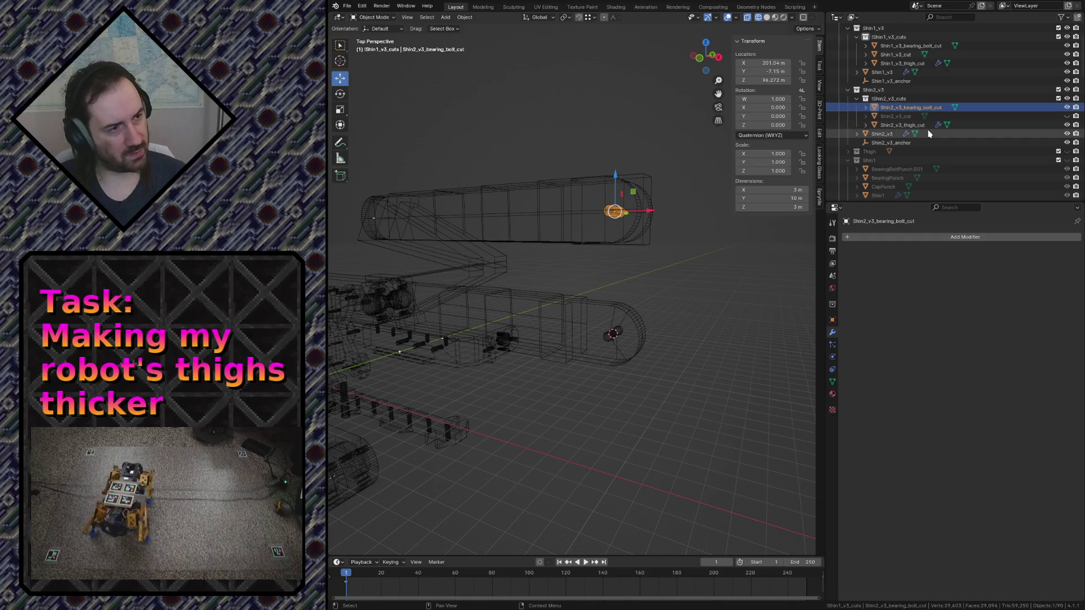
{"action": "key", "text": "shift+grave"}
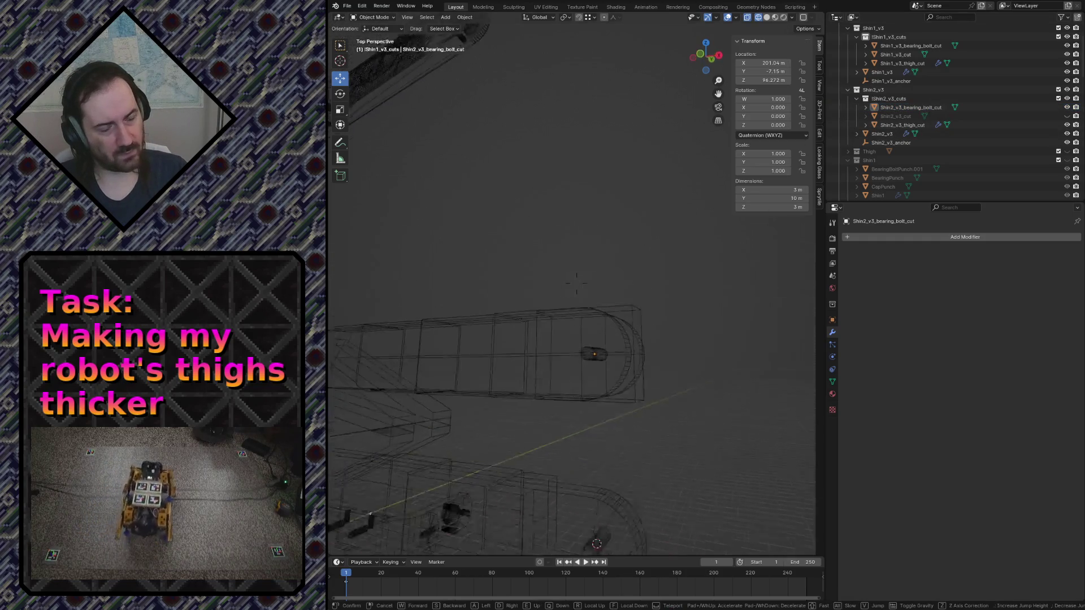
{"action": "key", "text": "w"}
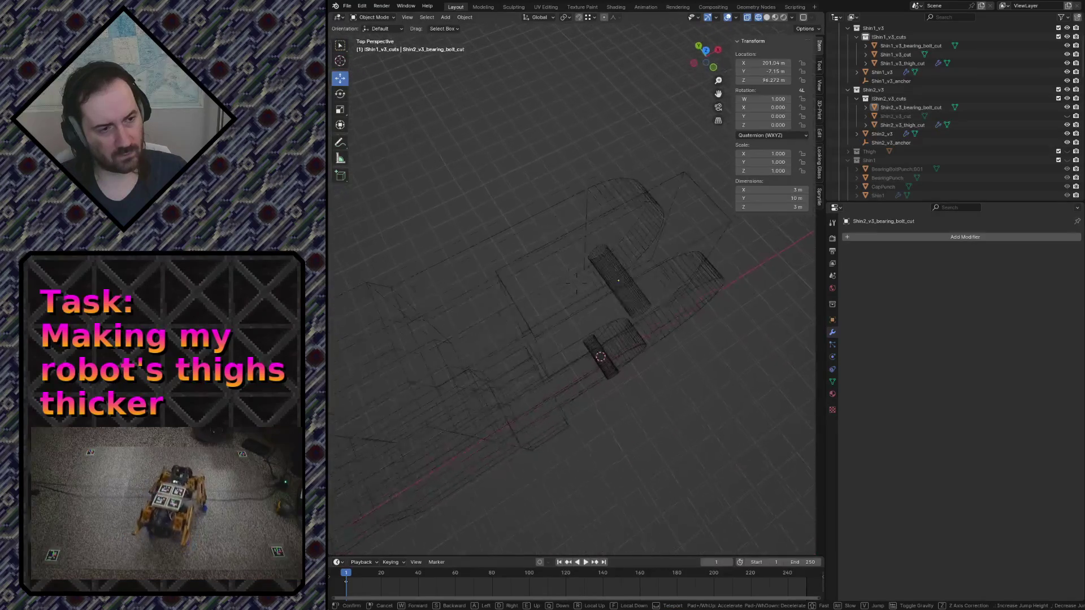
{"action": "left_click", "coordinate": [688, 275]}
Give Shin1_v3 a fourth Boolean modifier using Shin2_v3_bearing_bolt_cut and unhide that cutter
{"action": "left_click", "coordinate": [491, 280]}
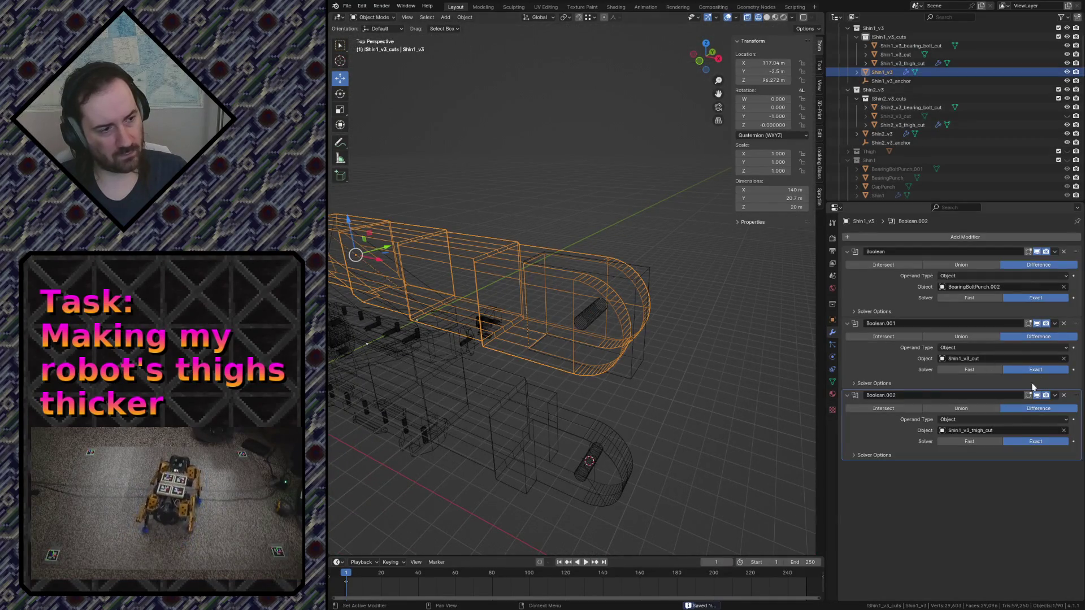
{"action": "left_click", "coordinate": [954, 237]}
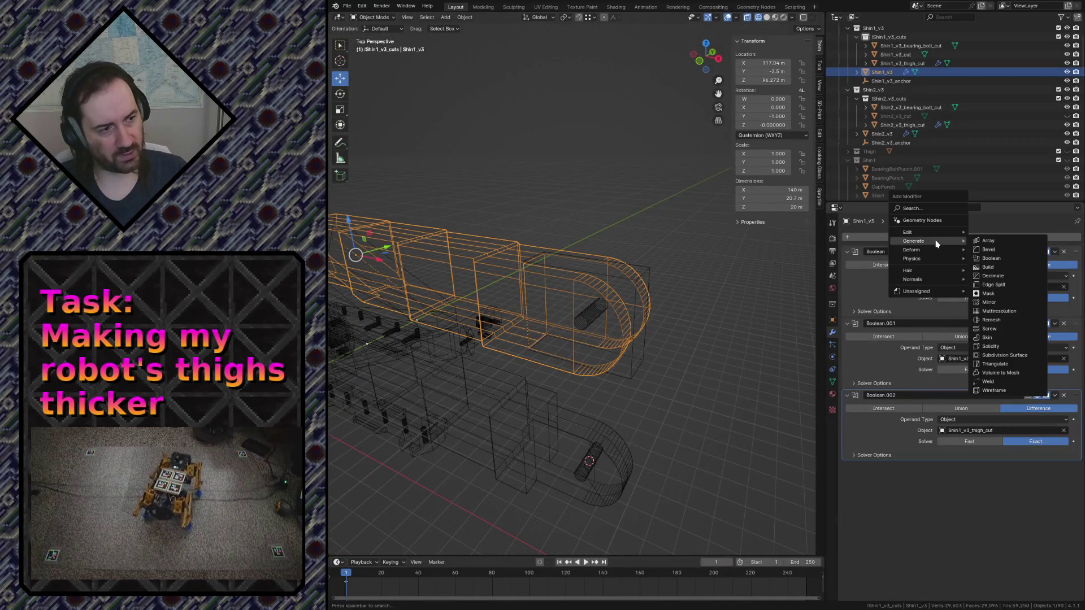
{"action": "left_click", "coordinate": [1003, 259]}
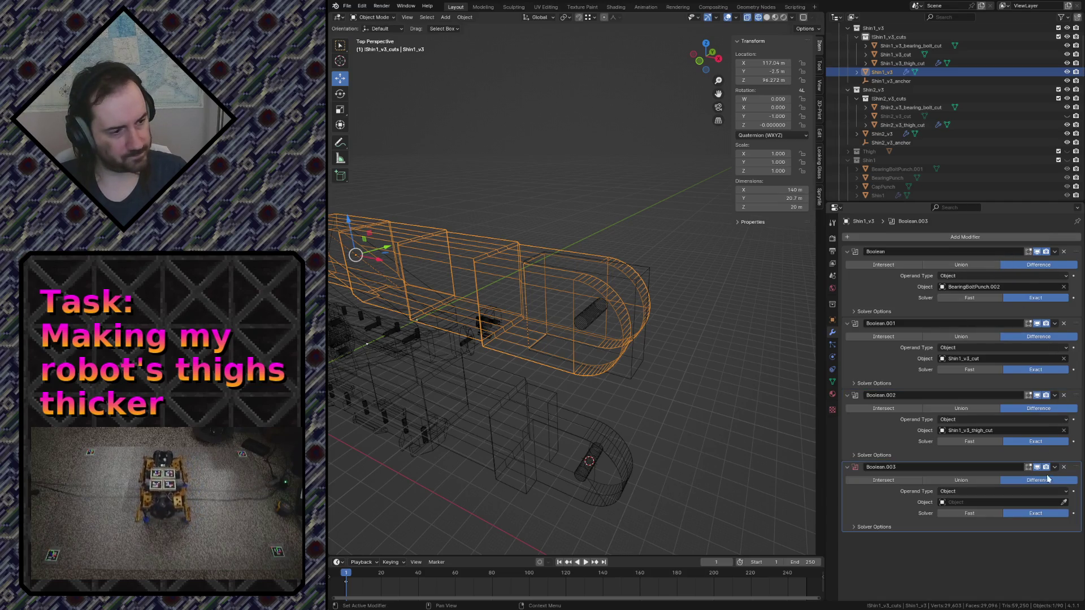
{"action": "left_click", "coordinate": [586, 318]}
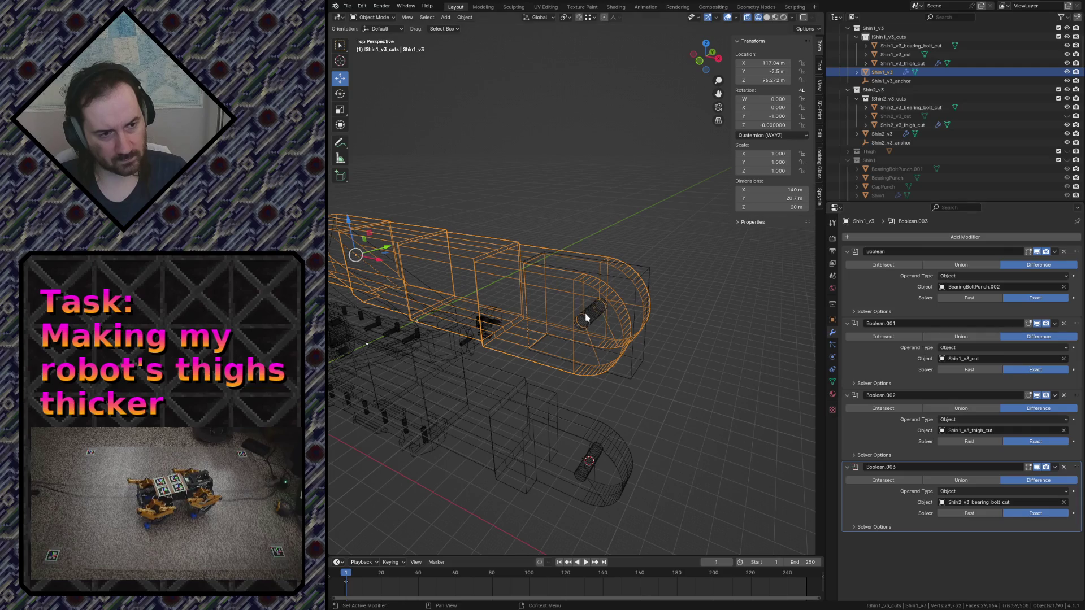
{"action": "left_click", "coordinate": [586, 318]}
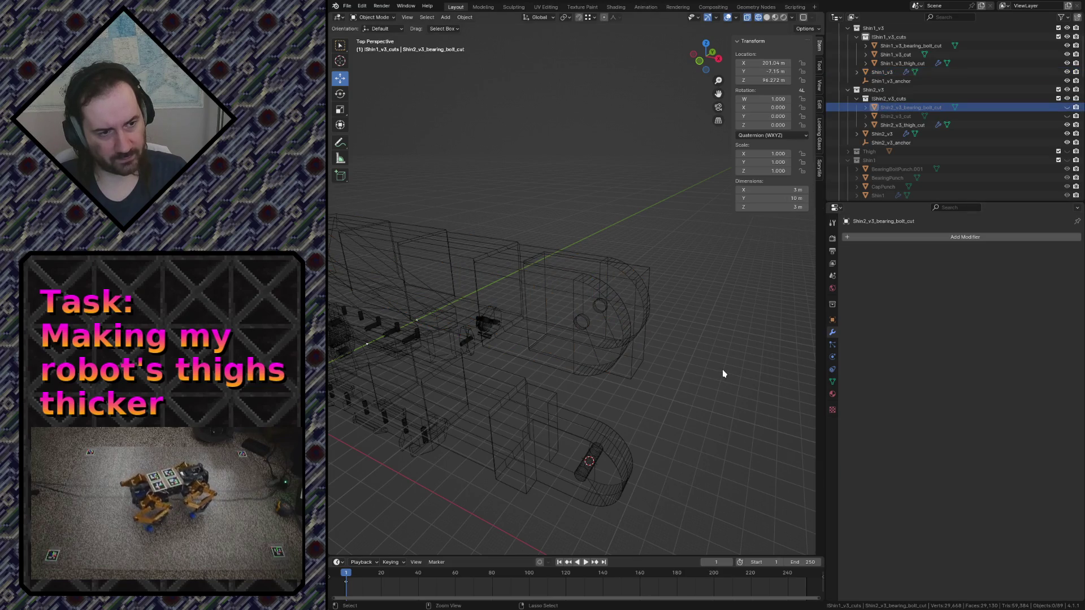
{"action": "key", "text": "alt+h"}
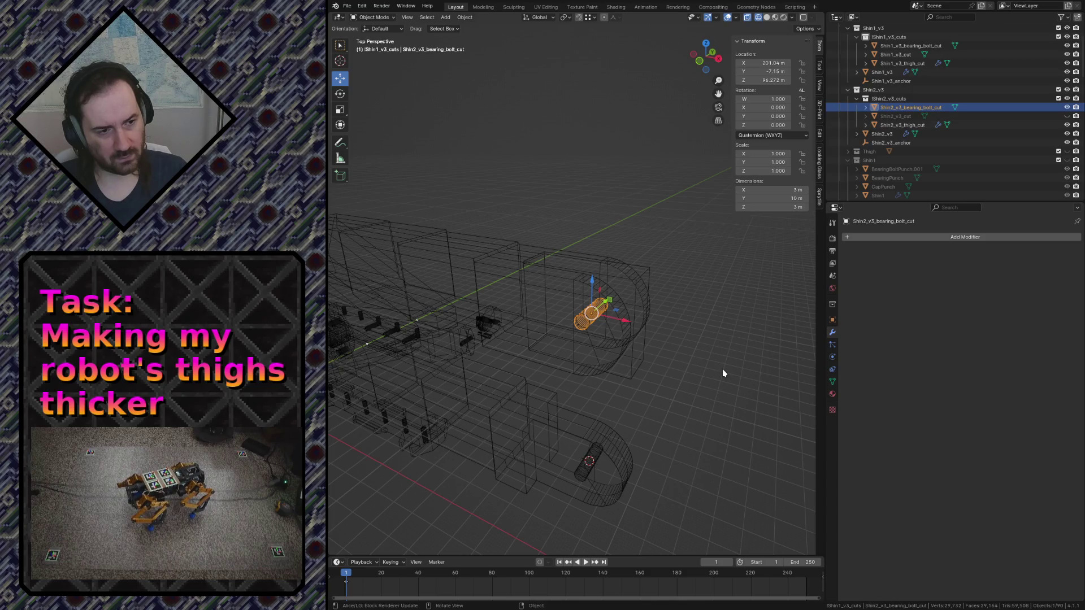
Fly around the cutter among the leg parts, then view it front-on with the shins horizontal
{"action": "key", "text": "shift+grave"}
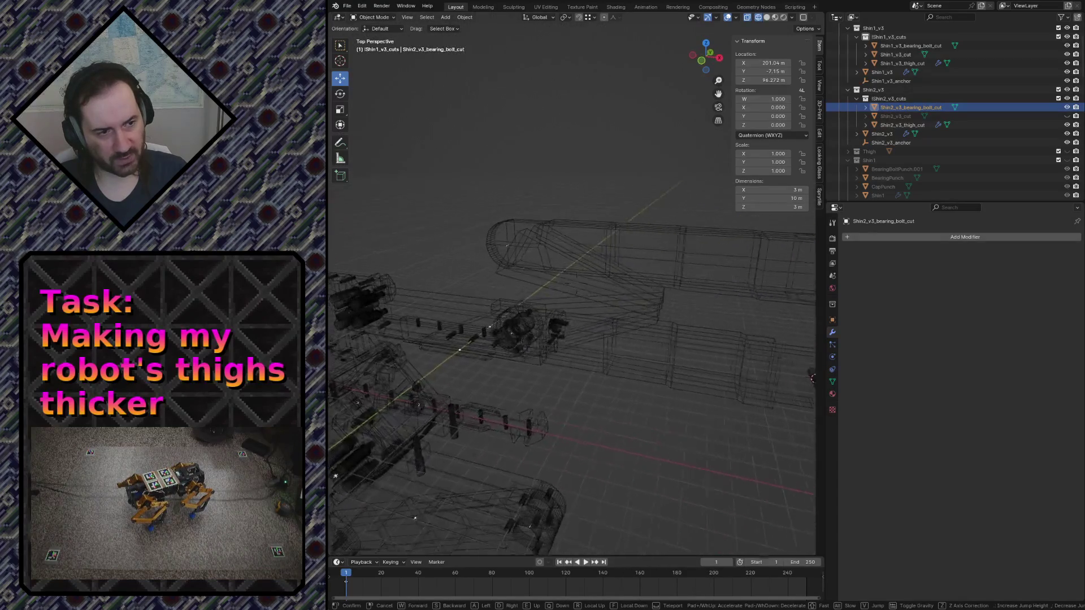
{"action": "left_click", "coordinate": [489, 247]}
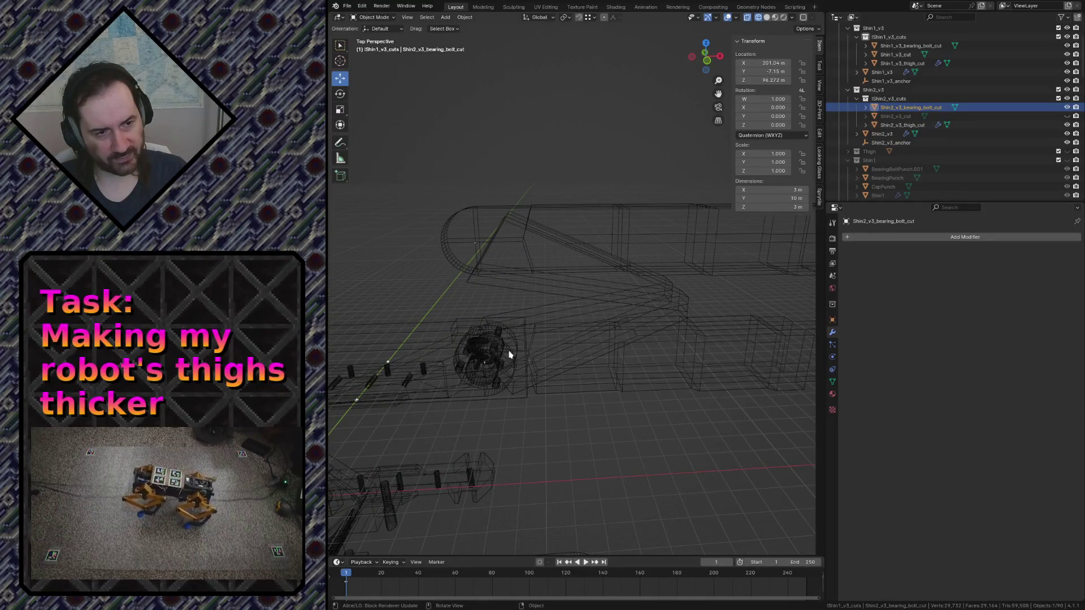
{"action": "key", "text": "shift+grave"}
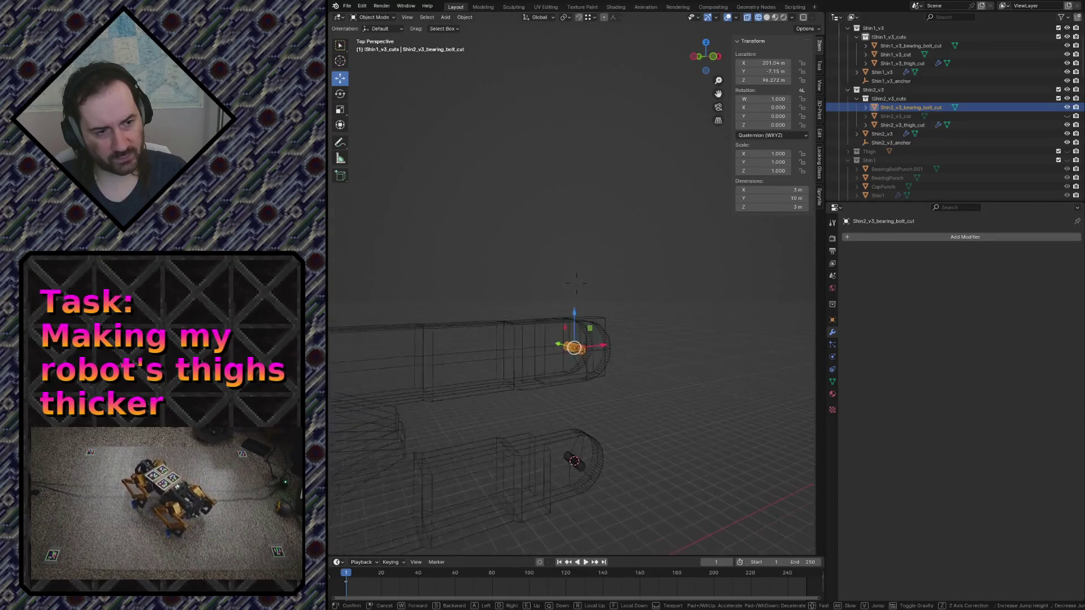
{"action": "key", "text": "s"}
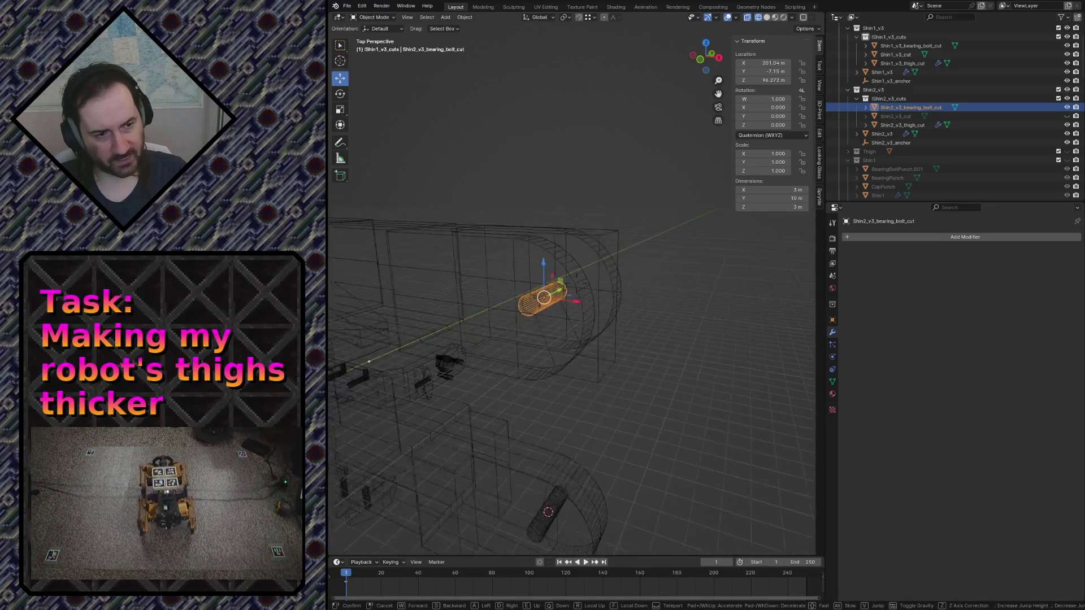
{"action": "left_click", "coordinate": [524, 342]}
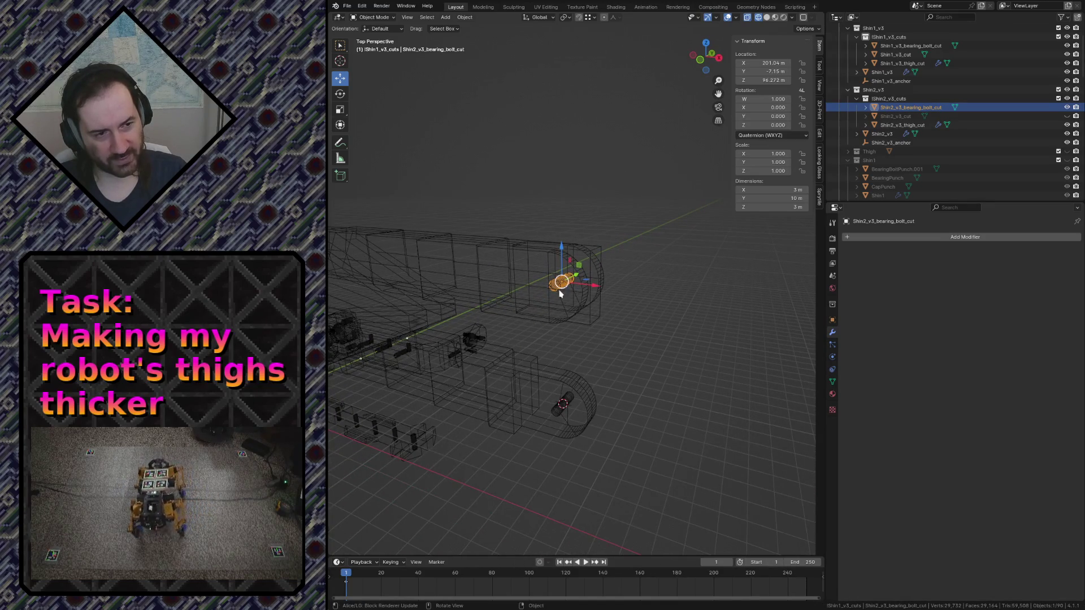
{"action": "middle_click_drag", "start_coordinate": [623, 358], "coordinate": [627, 362]}
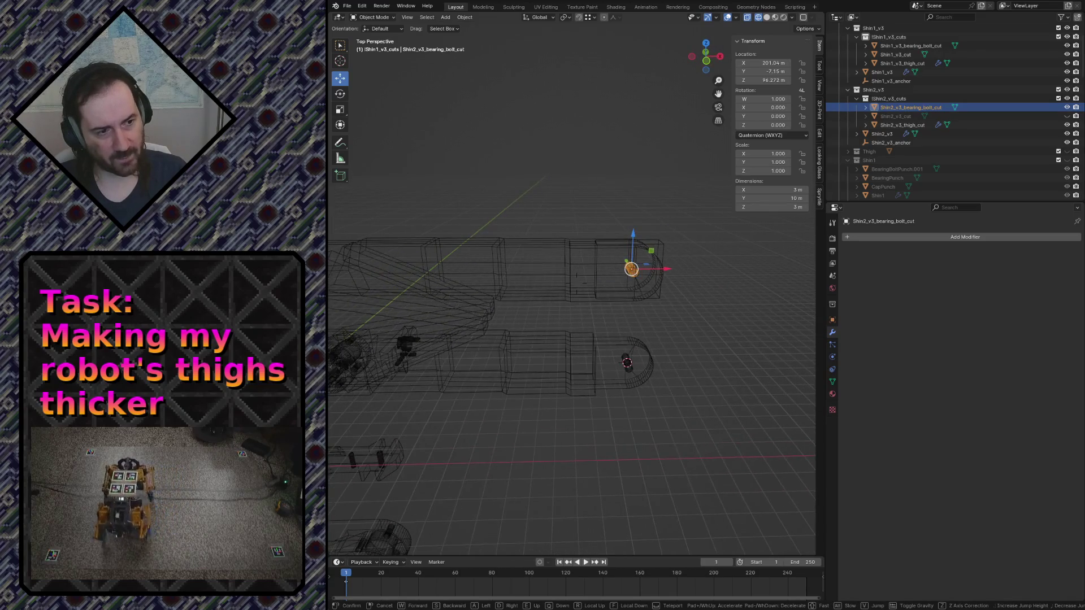
{"action": "key", "text": "KP_1"}
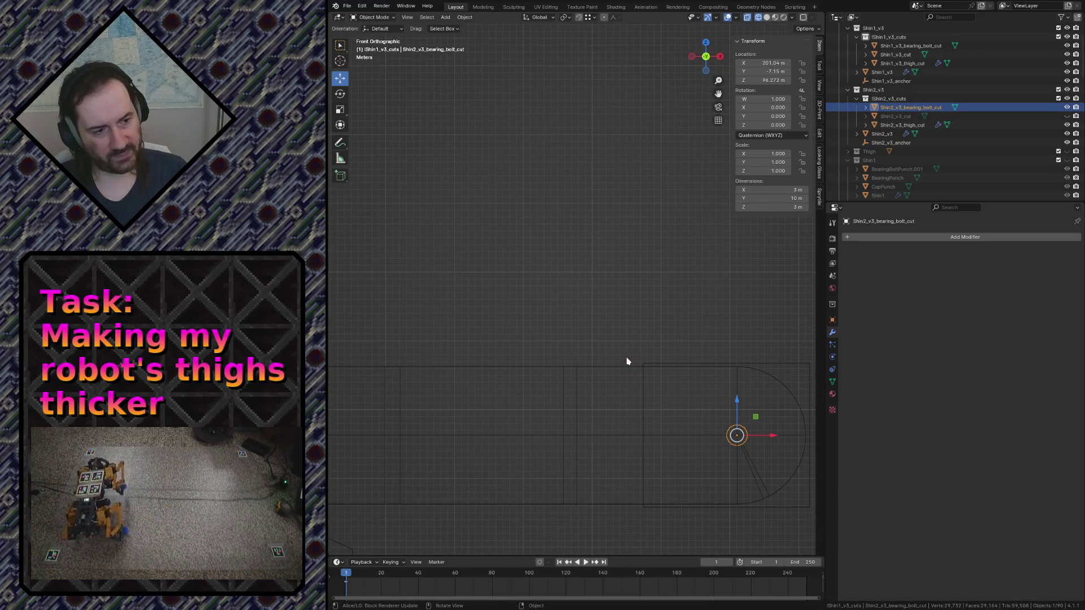
Move the Shin2 bearing-bolt cutter's vertex along X to the far hole
{"action": "key", "text": "Tab"}
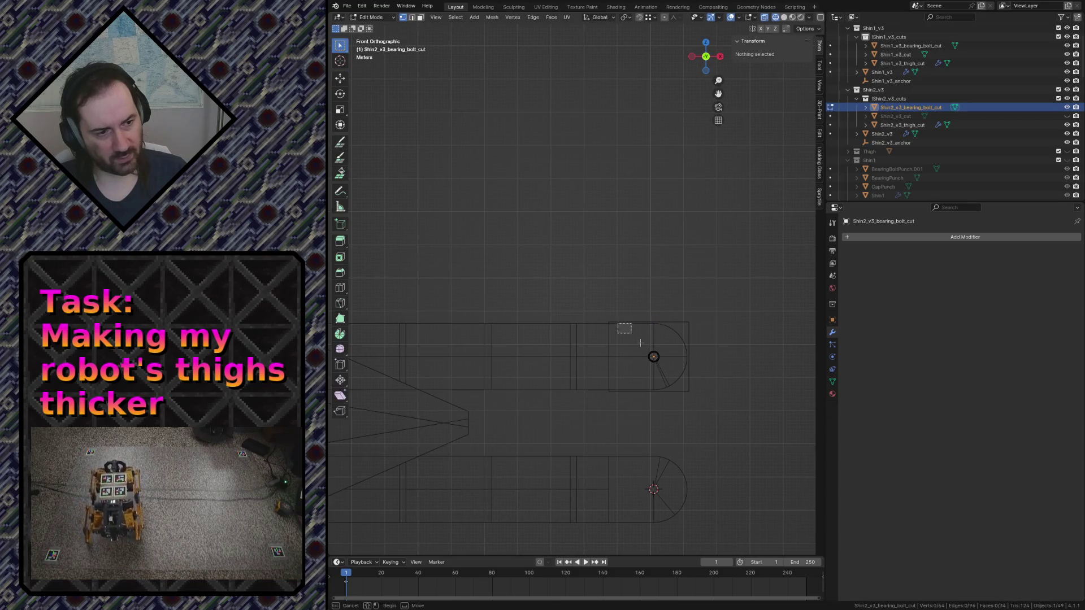
{"action": "scroll", "coordinate": [637, 366], "scroll_direction": "down", "scroll_amount": 2}
{"action": "scroll", "coordinate": [610, 360], "scroll_direction": "down", "scroll_amount": 1}
{"action": "key", "text": "g"}
{"action": "key", "text": "x"}
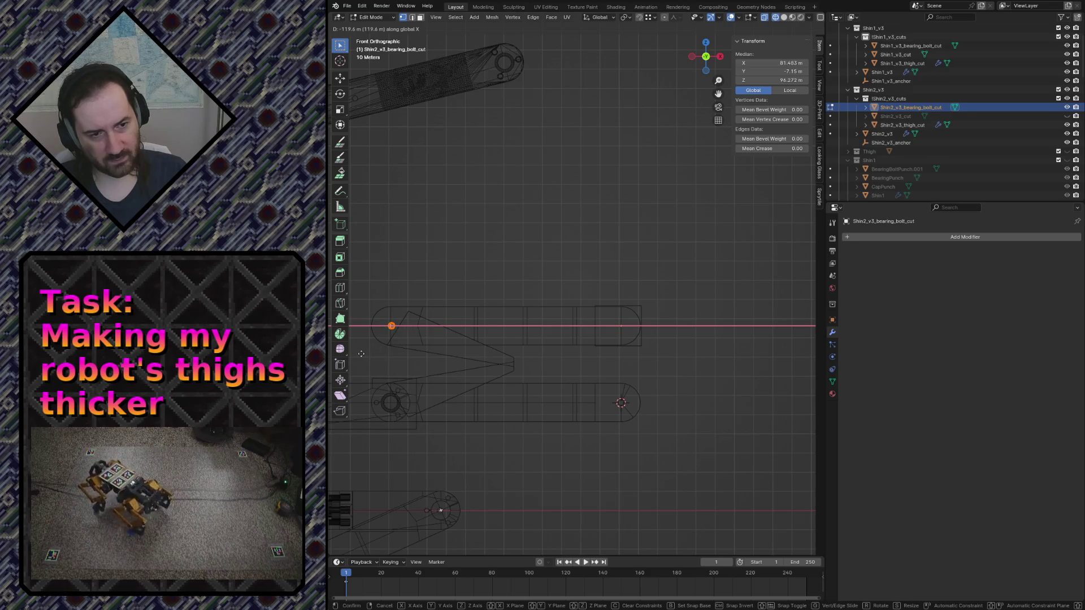
{"action": "left_click", "coordinate": [359, 352]}
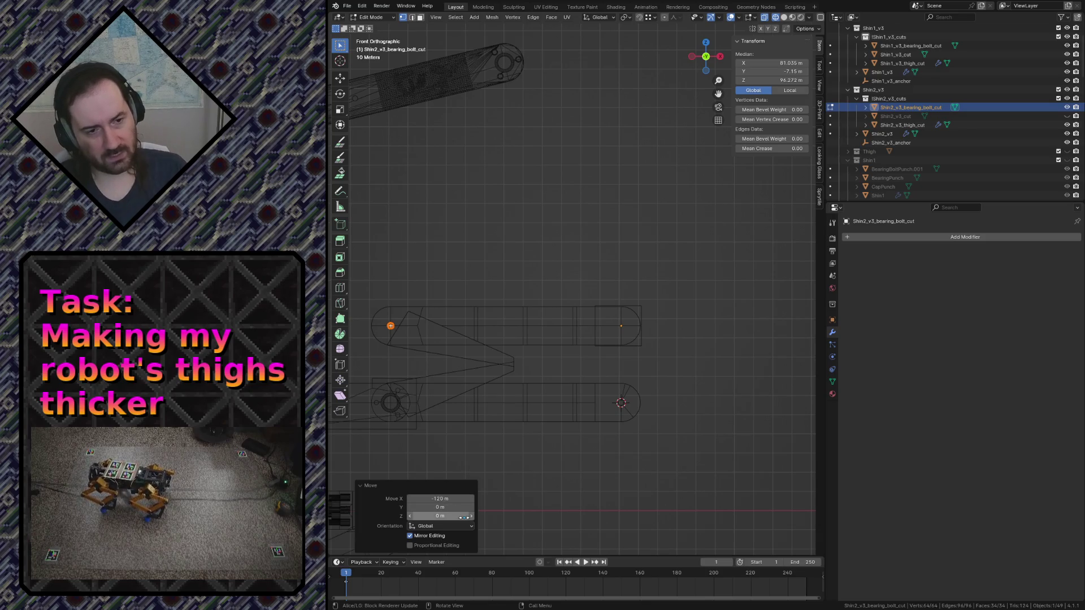
{"action": "left_click", "coordinate": [595, 483]}
{"action": "key", "text": "Tab"}
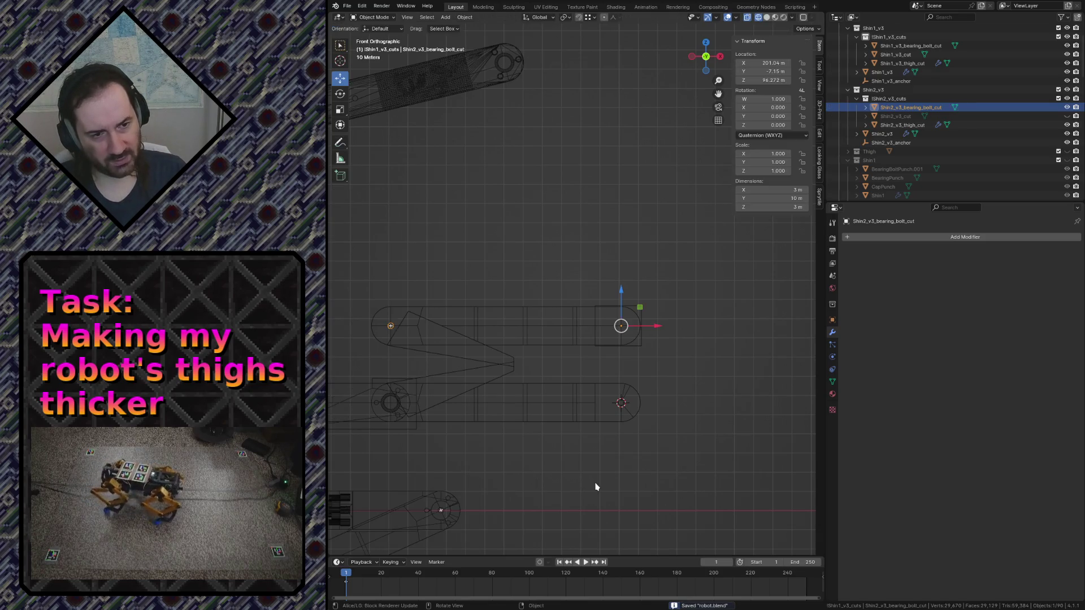
Duplicate the Shin1 cutter's right-hole vertex -120 m along X so it spans 123 m, and save
{"action": "left_click", "coordinate": [618, 405]}
{"action": "key", "text": "Tab"}
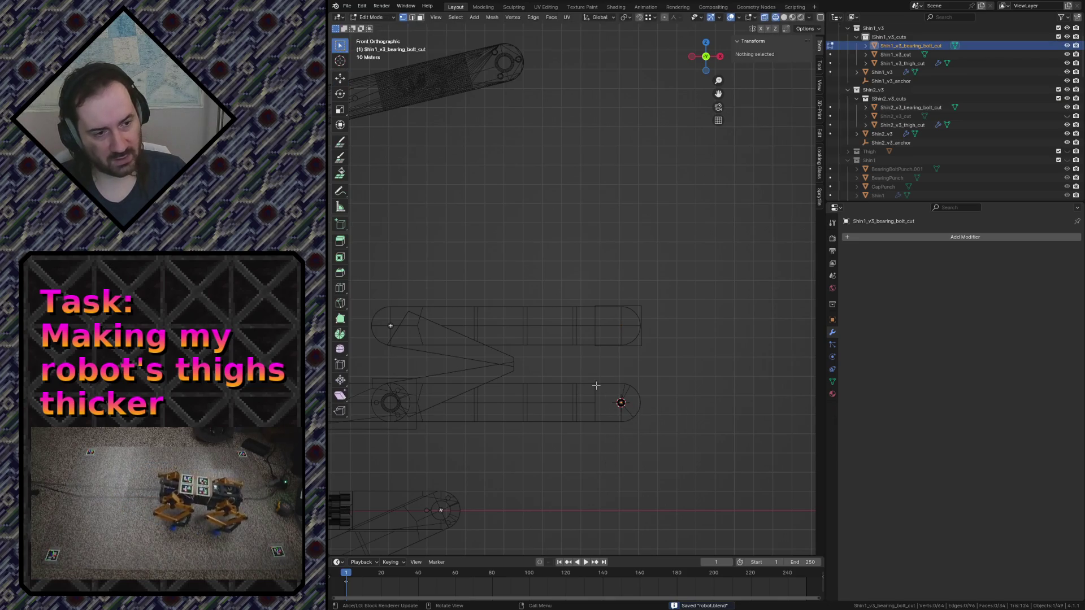
{"action": "left_click_drag", "start_coordinate": [596, 386], "coordinate": [644, 420]}
{"action": "key", "text": "shift+d"}
{"action": "key", "text": "x"}
{"action": "left_click", "coordinate": [390, 403]}
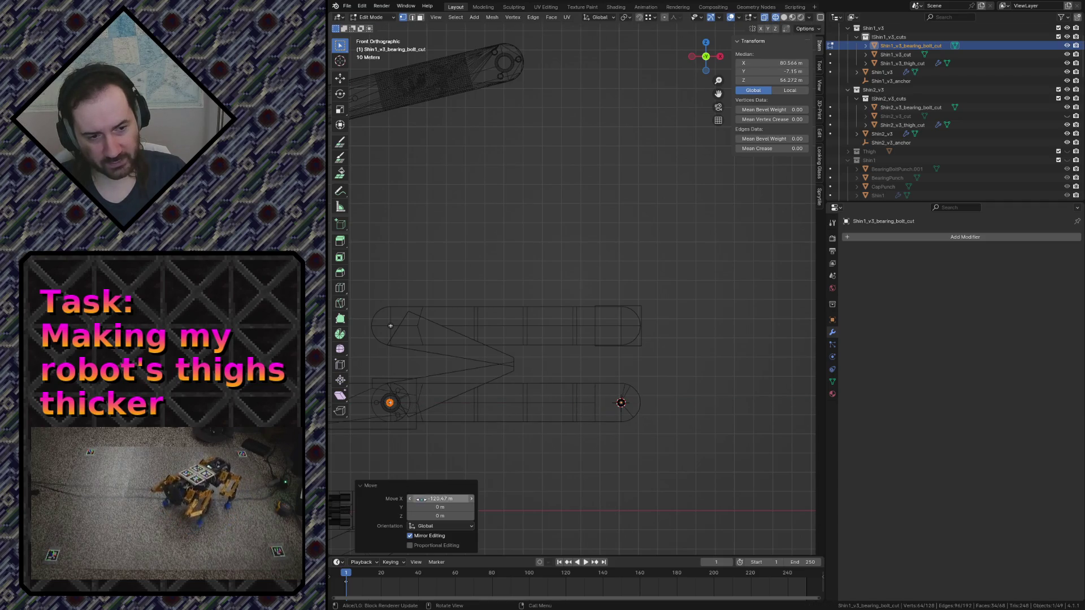
{"action": "type", "text": "-120"}
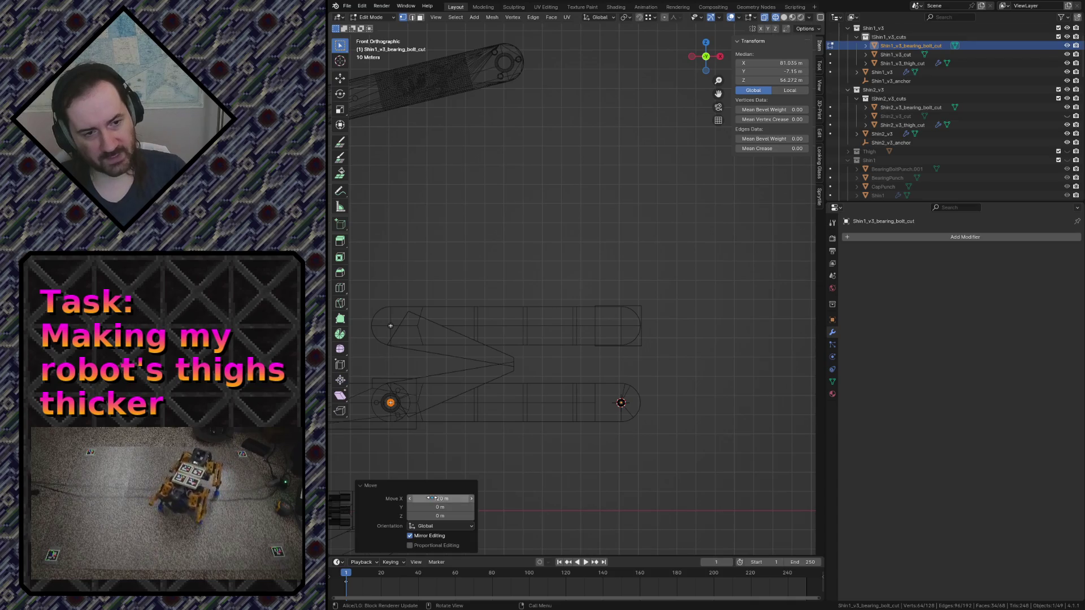
{"action": "key", "text": "Return"}
{"action": "key", "text": "ctrl+s"}
{"action": "key", "text": "Tab"}
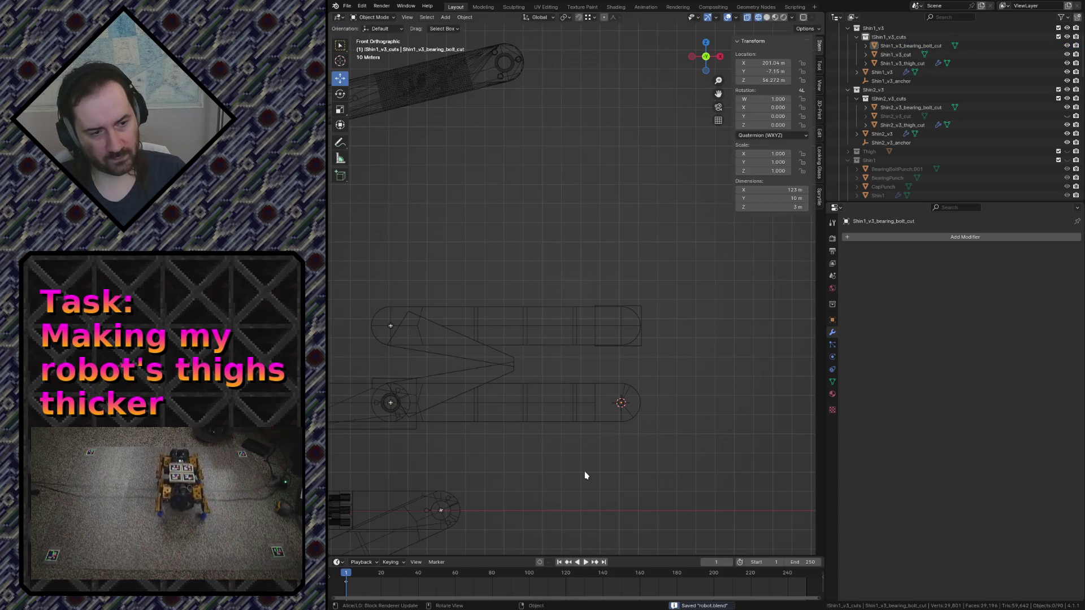
{"action": "key", "text": "z"}
Switch to solid shading and fly through the bearing holes, plates and pin to check them
{"action": "left_click", "coordinate": [624, 471]}
{"action": "key", "text": "shift+grave"}
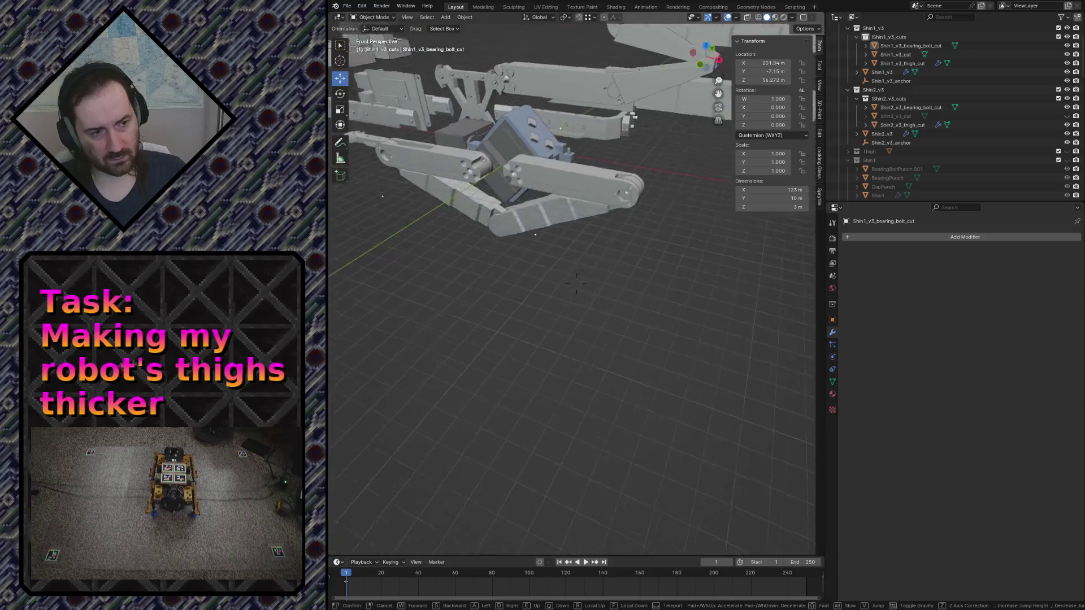
{"action": "key", "text": "w"}
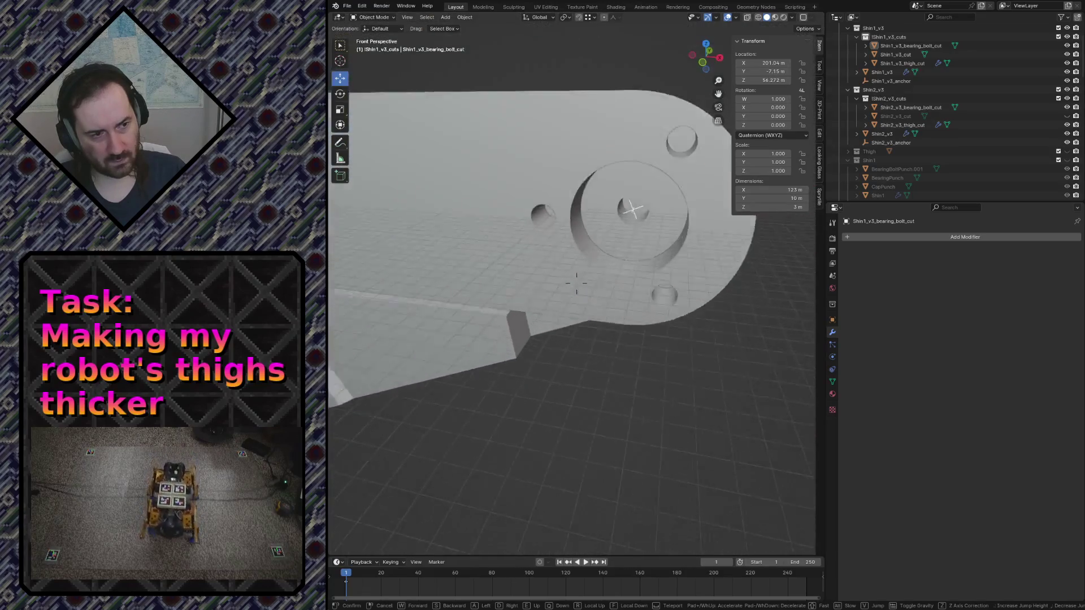
{"action": "key", "text": "s"}
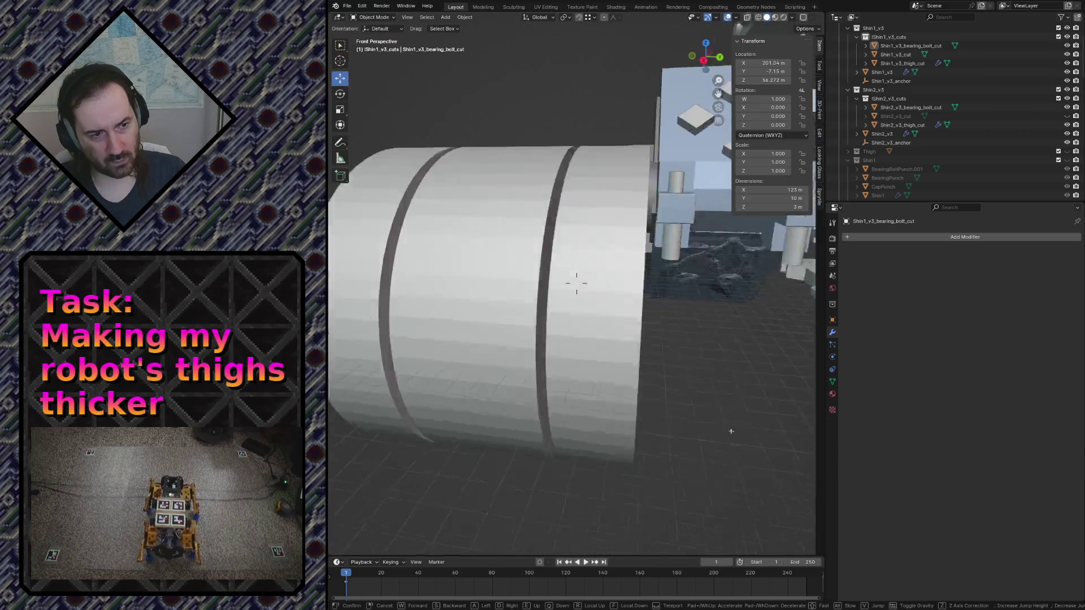
{"action": "key", "text": "w"}
{"action": "key", "text": "s"}
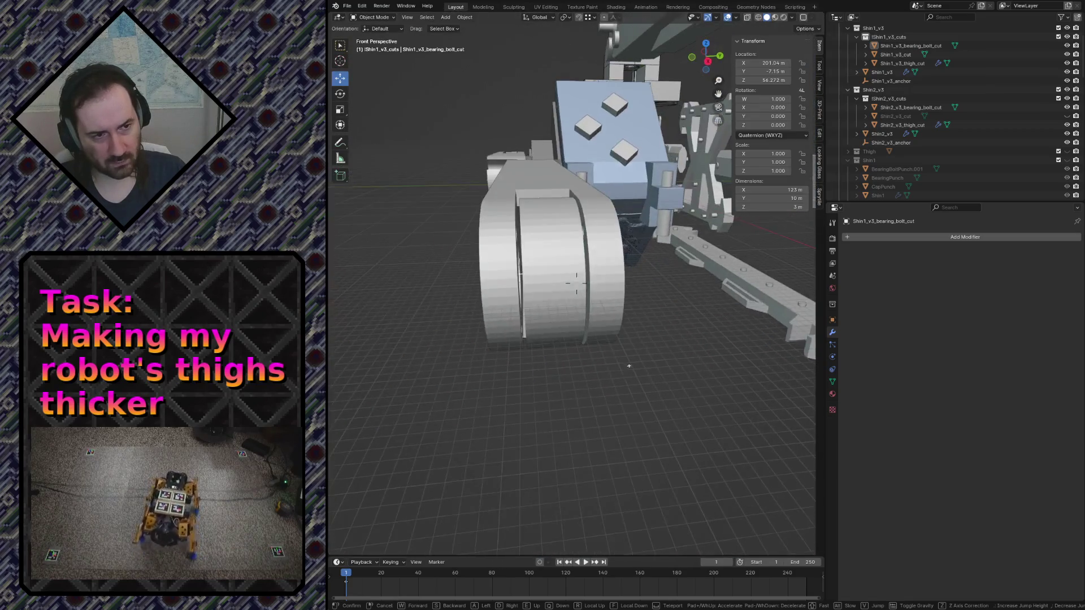
{"action": "key", "text": "s"}
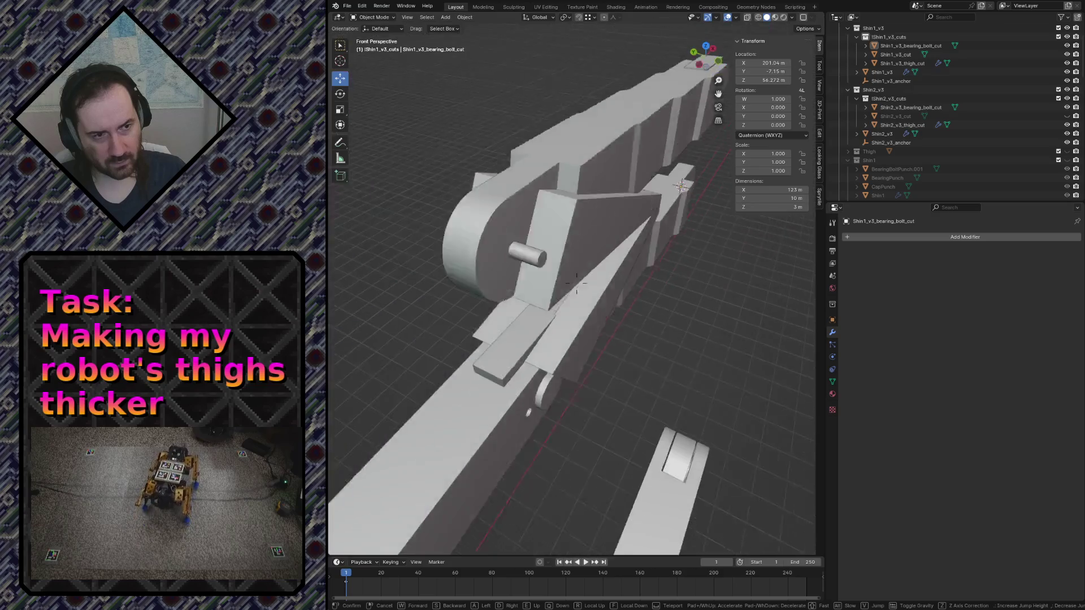
{"action": "key", "text": "s"}
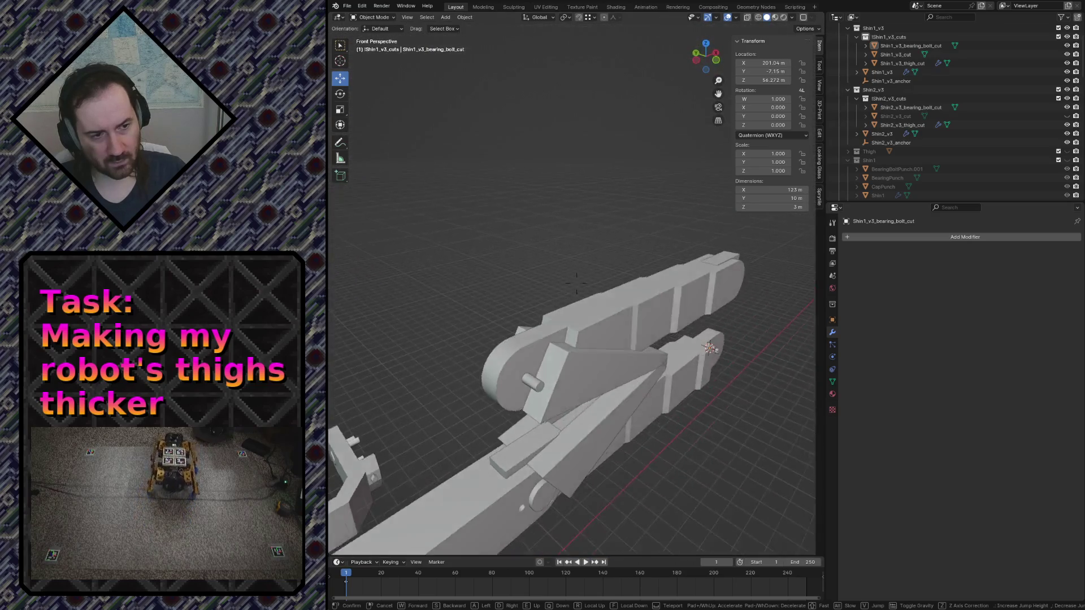
{"action": "key", "text": "w"}
{"action": "left_click", "coordinate": [576, 284]}
Select Shin2_v3_bearing_bolt_cut in the outliner and fly along the arm to view it
{"action": "left_click", "coordinate": [912, 107]}
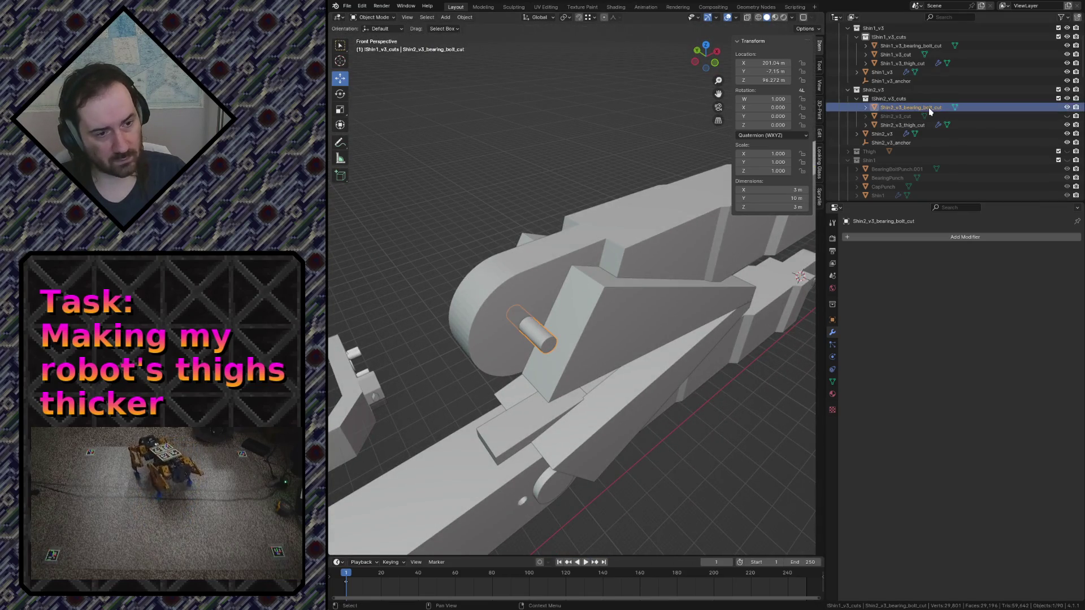
{"action": "key", "text": "shift+grave"}
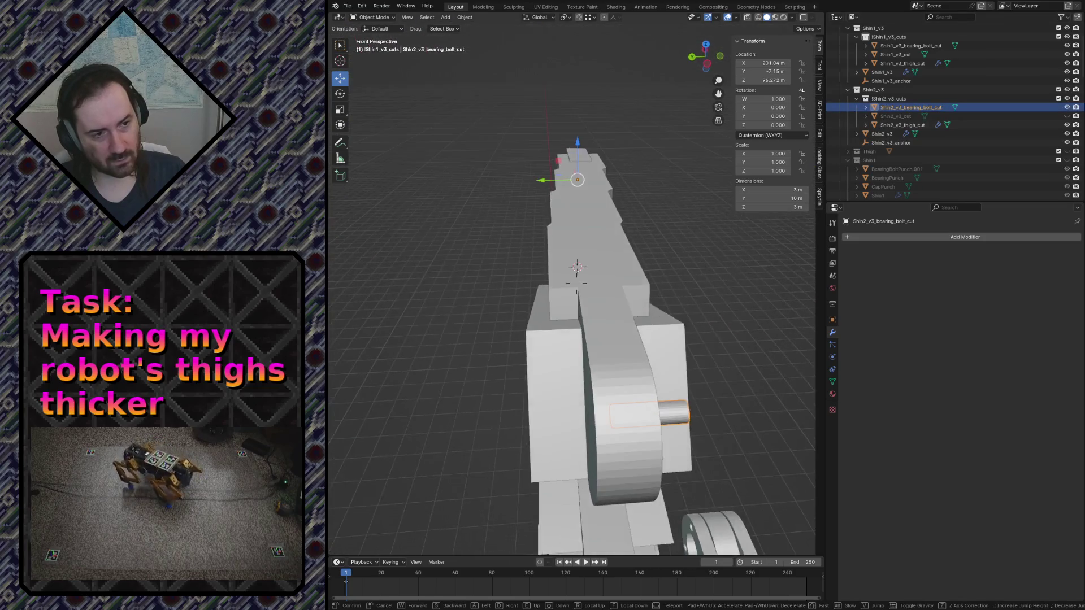
{"action": "left_click", "coordinate": [577, 284]}
In wireframe, move all of the Shin2 cutter's geometry along Y so it stretches 18.5 m
{"action": "key", "text": "Tab"}
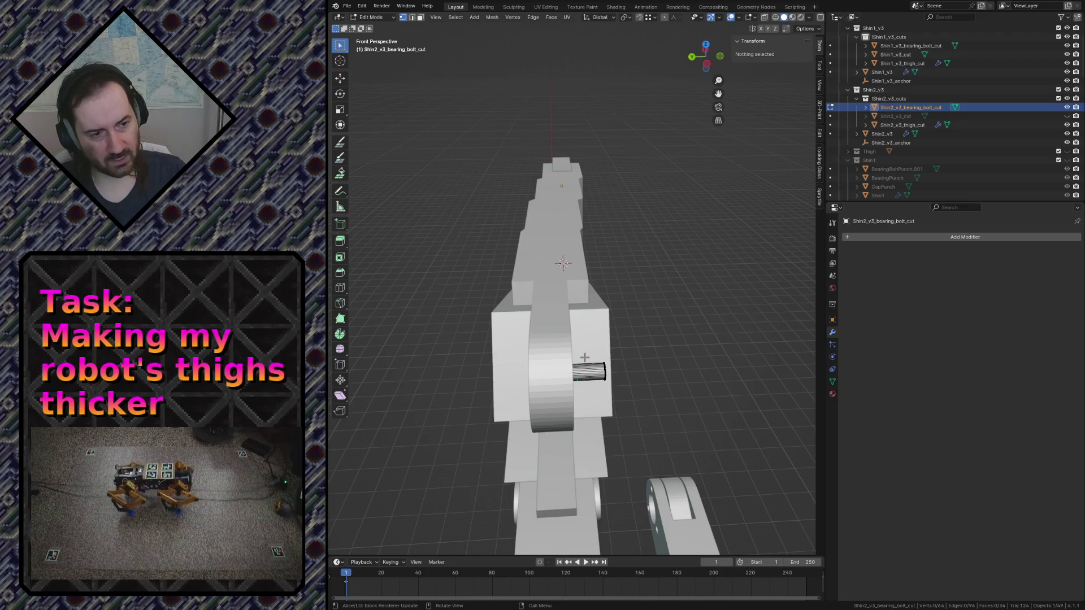
{"action": "key", "text": "z"}
{"action": "left_click", "coordinate": [503, 363]}
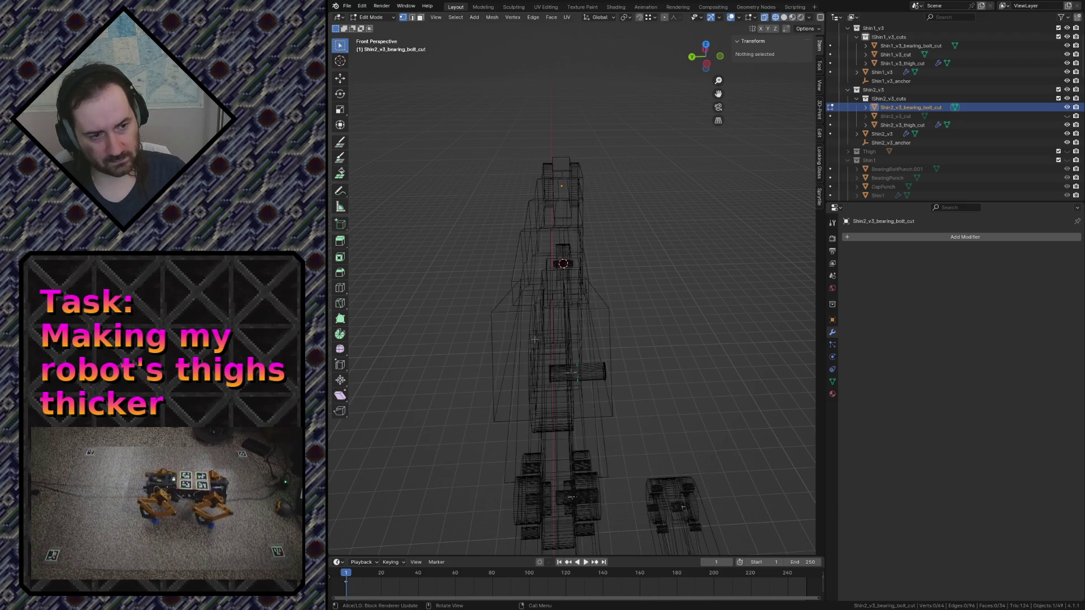
{"action": "key", "text": "a"}
{"action": "key", "text": "g"}
{"action": "key", "text": "y"}
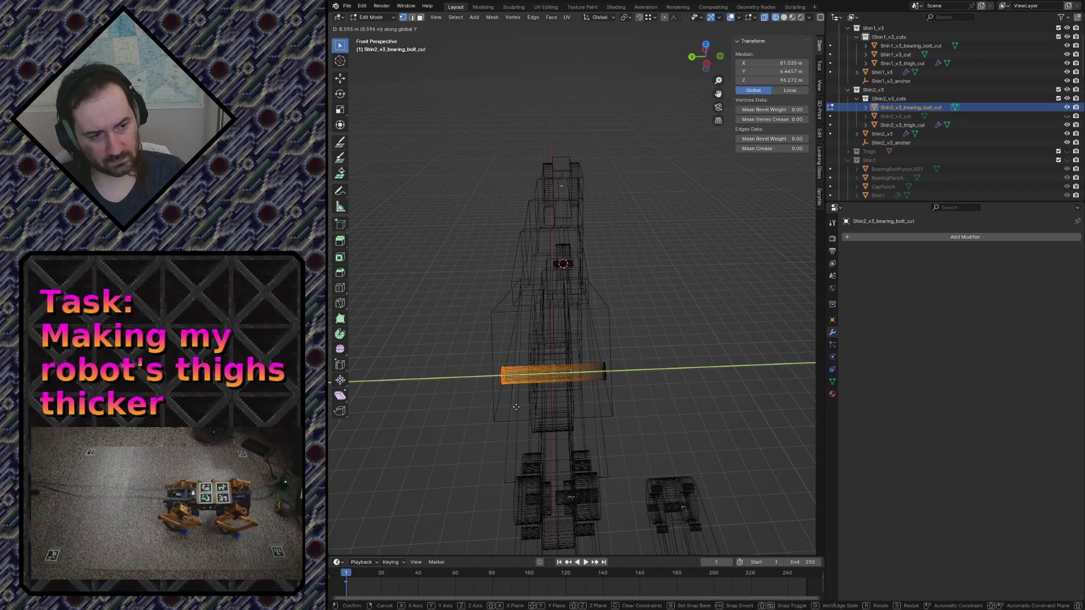
{"action": "key", "text": "Return"}
{"action": "left_click", "coordinate": [750, 317]}
{"action": "key", "text": "a"}
{"action": "key", "text": "Tab"}
Fly back to see the whole robot and save robot.blend
{"action": "key", "text": "shift+grave"}
{"action": "key", "text": "s"}
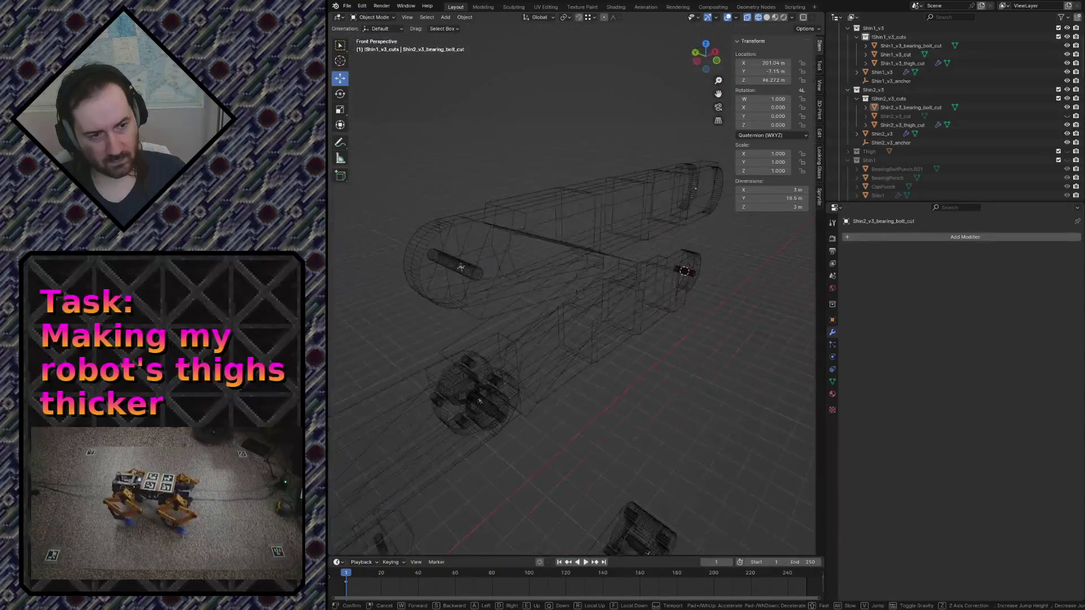
{"action": "key", "text": "w"}
{"action": "left_click", "coordinate": [582, 400]}
{"action": "key", "text": "ctrl+s"}
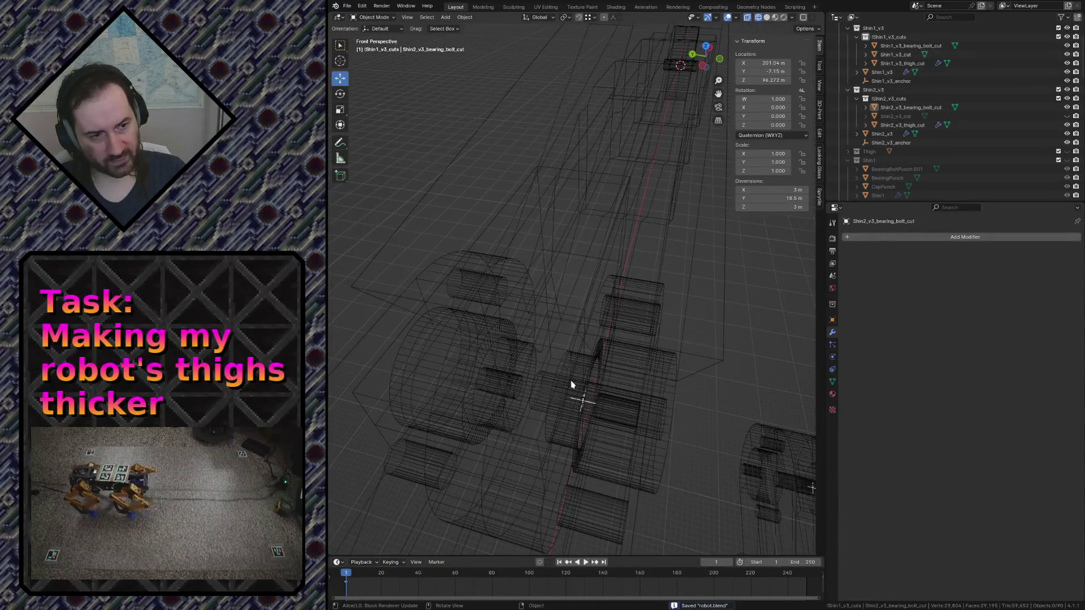
Move all of the Shin1 cutter's geometry along Y so it measures 123 × 23.1 m
{"action": "left_click", "coordinate": [534, 384]}
{"action": "key", "text": "Tab"}
{"action": "key", "text": "a"}
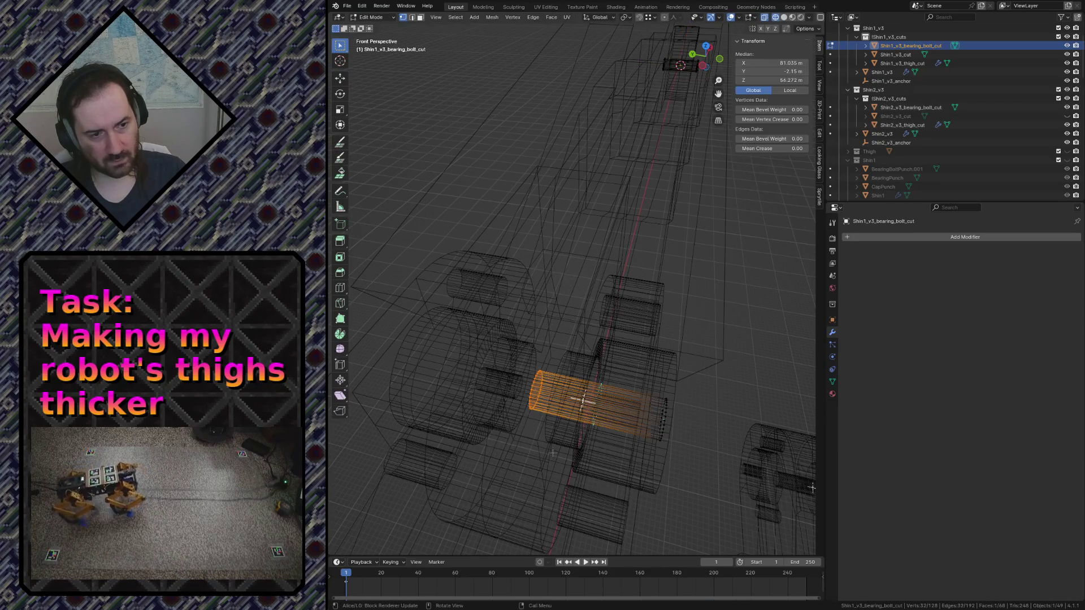
{"action": "key", "text": "g"}
{"action": "key", "text": "y"}
{"action": "left_click", "coordinate": [459, 428]}
{"action": "key", "text": "Tab"}
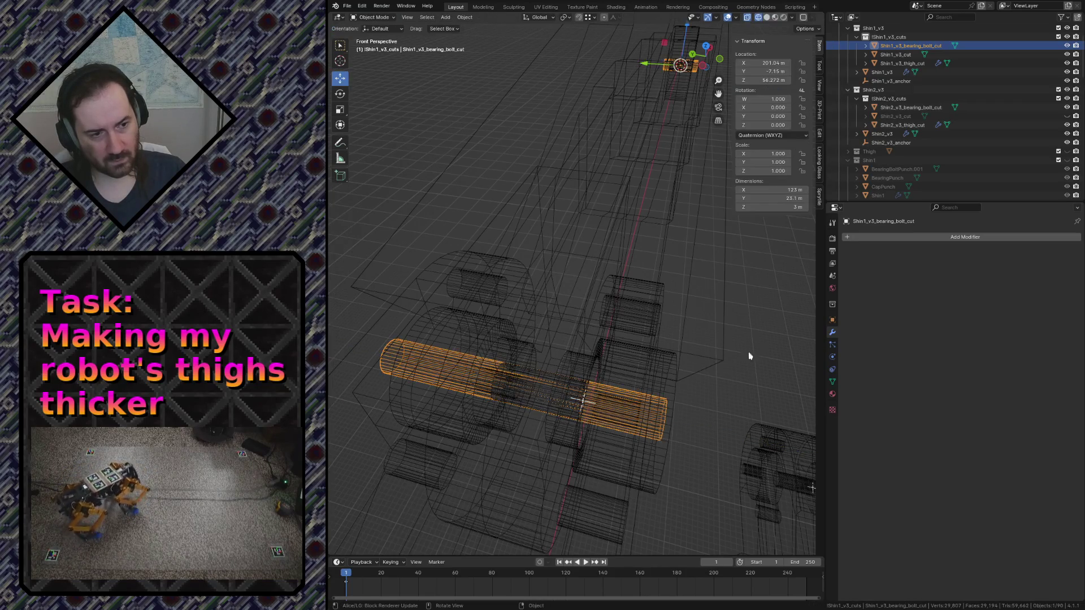
{"action": "left_click", "coordinate": [762, 353]}
{"action": "key", "text": "shift+grave"}
{"action": "key", "text": "w"}
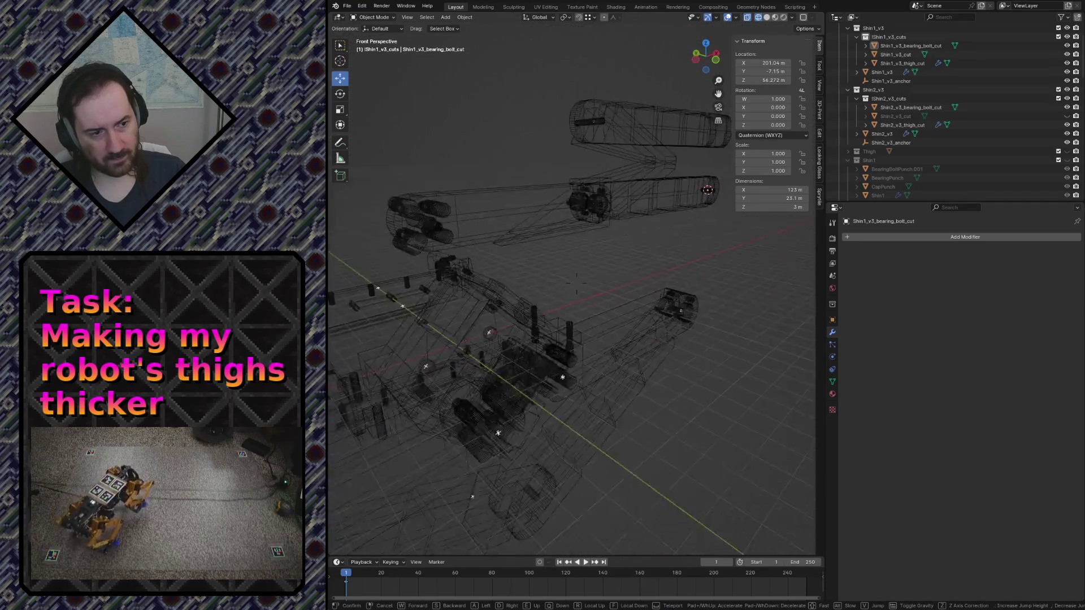
Return to solid shading and fly around the shin plates to confirm the bearing holes cut through
{"action": "key", "text": "z"}
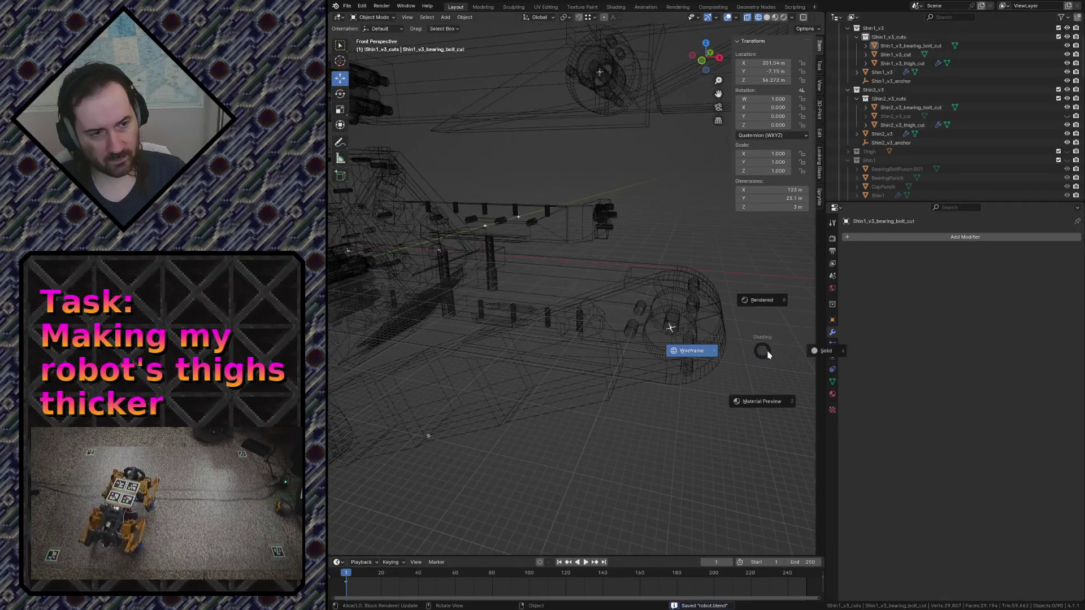
{"action": "left_click", "coordinate": [765, 351]}
{"action": "key", "text": "w"}
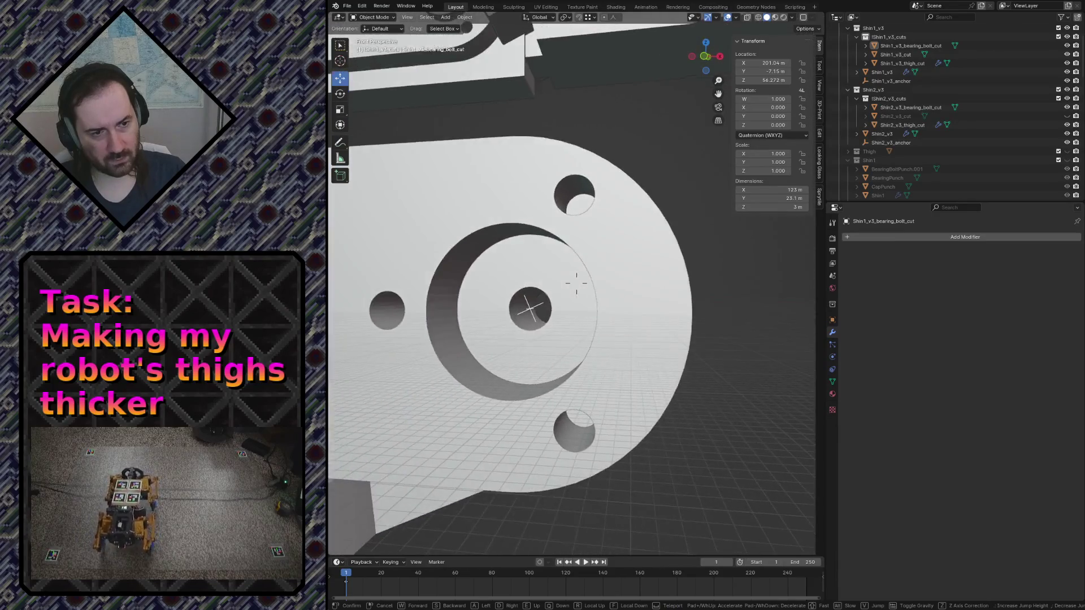
{"action": "key", "text": "s"}
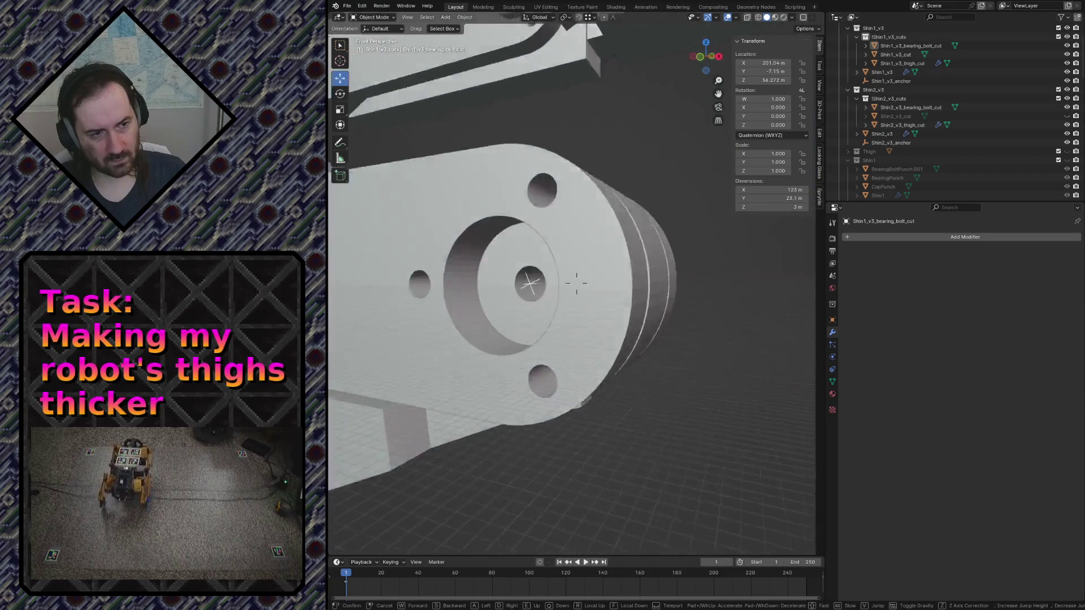
{"action": "key", "text": "w"}
{"action": "key", "text": "s"}
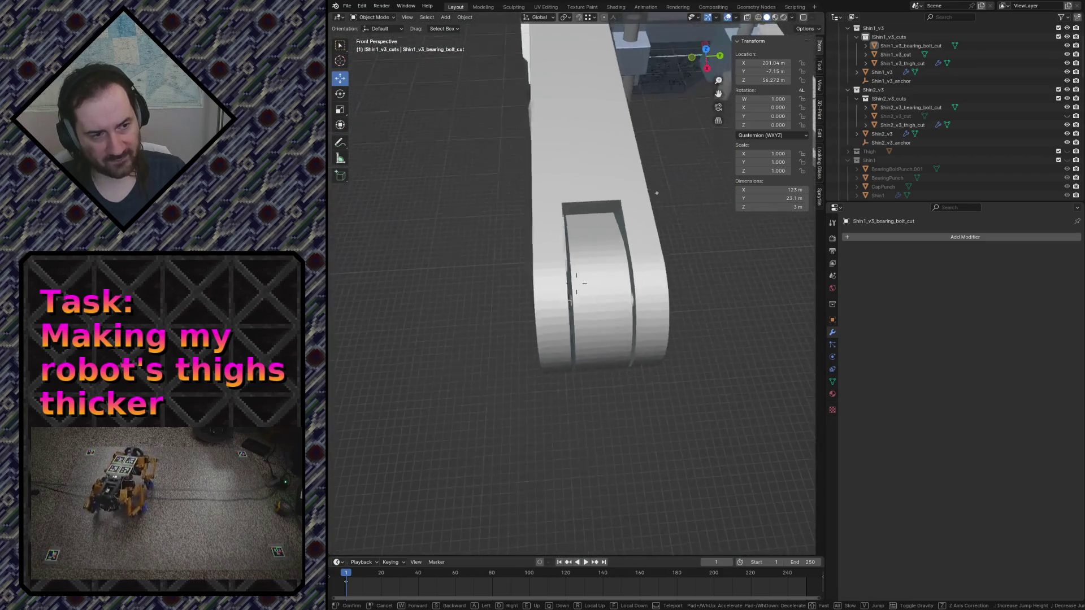
{"action": "key", "text": "w"}
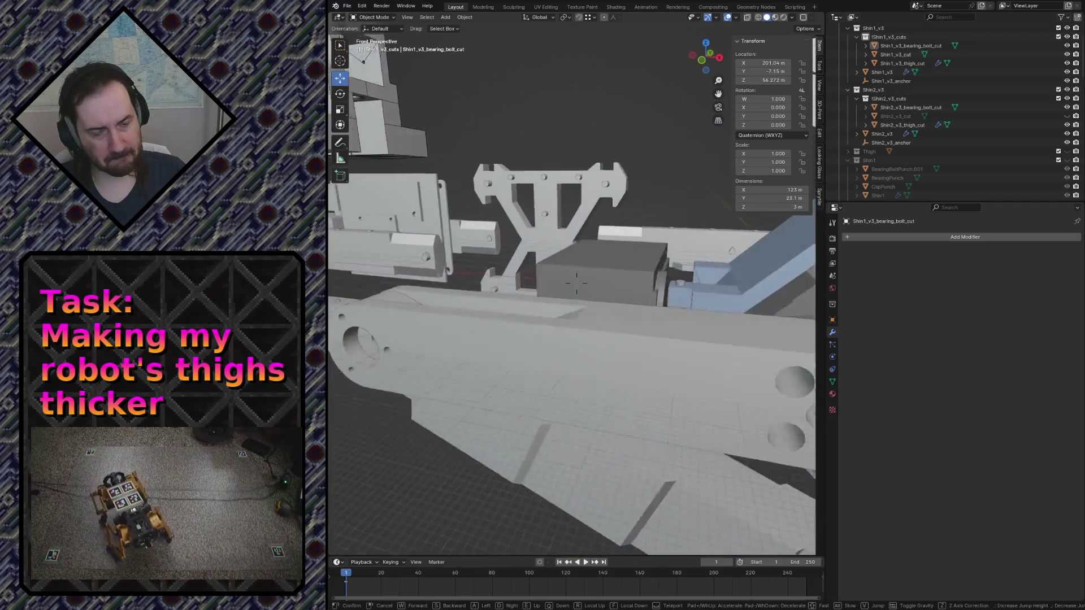
{"action": "key", "text": "w"}
{"action": "key", "text": "s"}
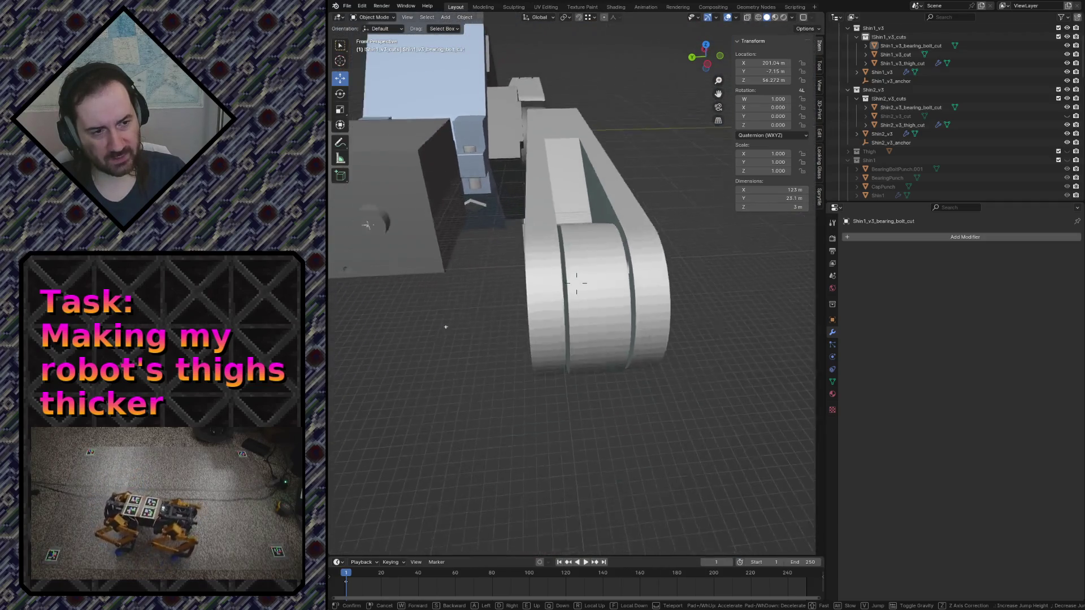
{"action": "key", "text": "w"}
{"action": "key", "text": "s"}
{"action": "left_click", "coordinate": [788, 357]}
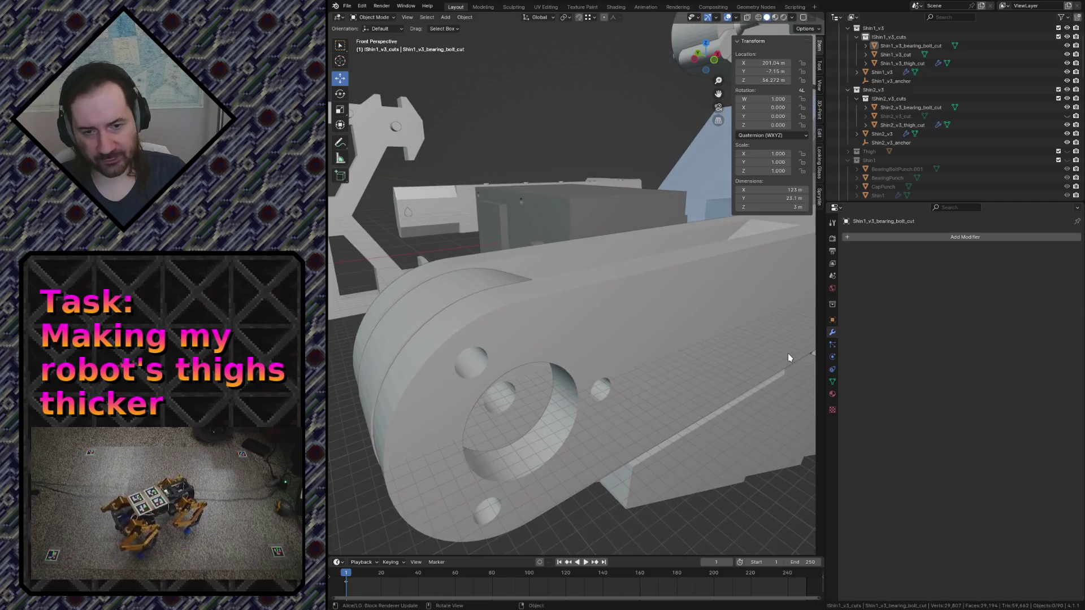
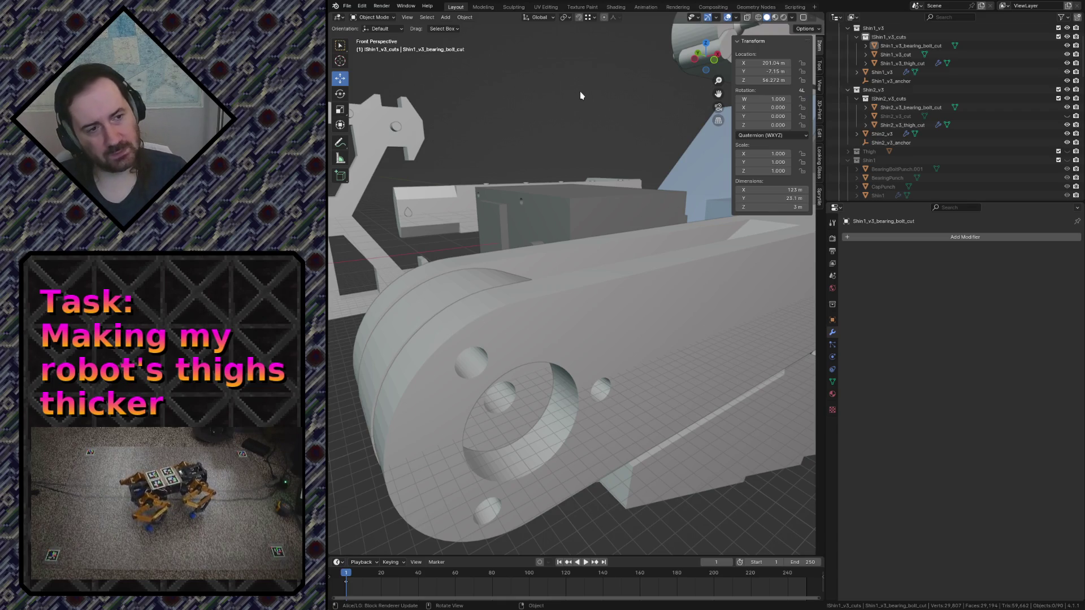
Fly through the scene to inspect the shin, body, thigh bar and thigh plate
{"action": "key", "text": "shift+grave"}
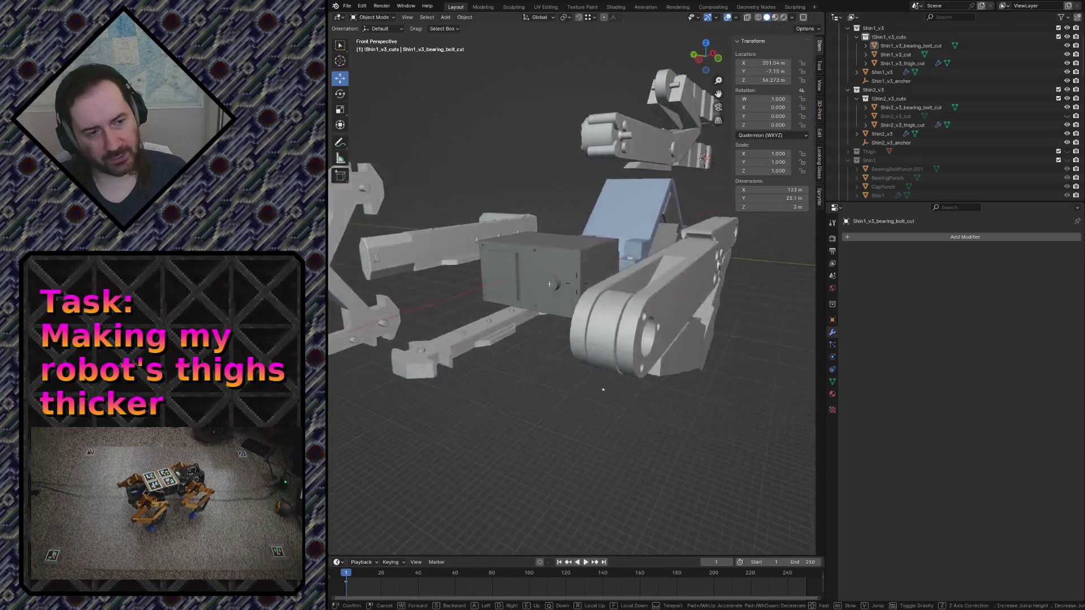
{"action": "key", "text": "w"}
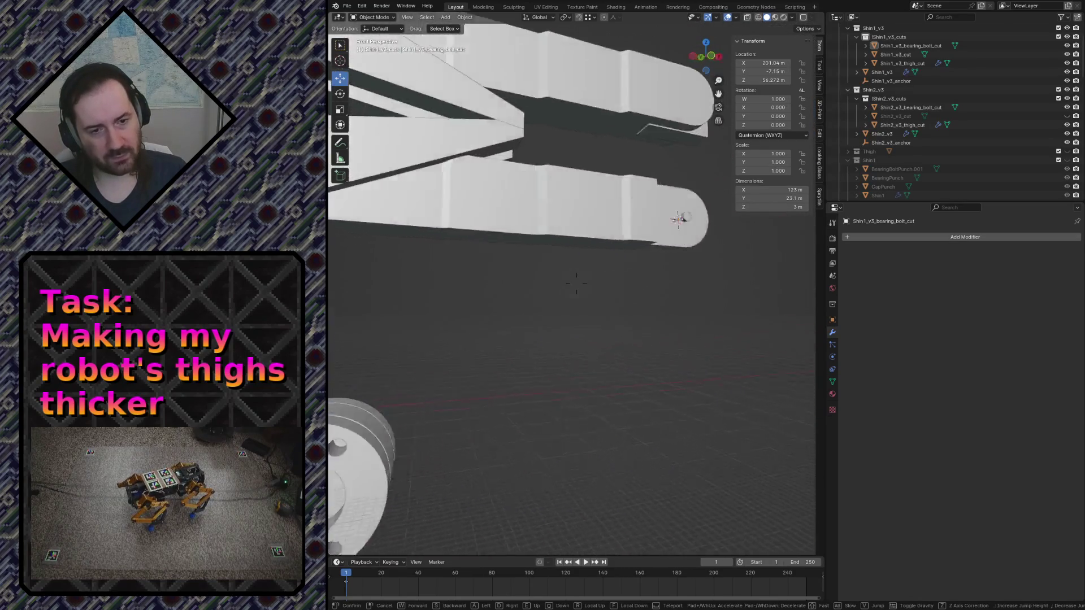
{"action": "key", "text": "s"}
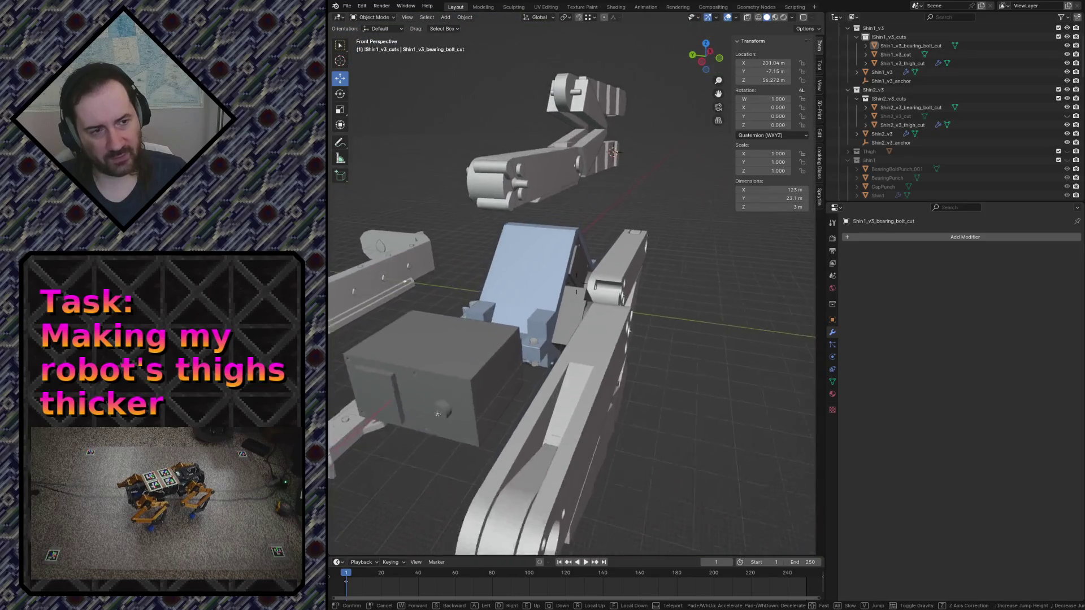
{"action": "key", "text": "w"}
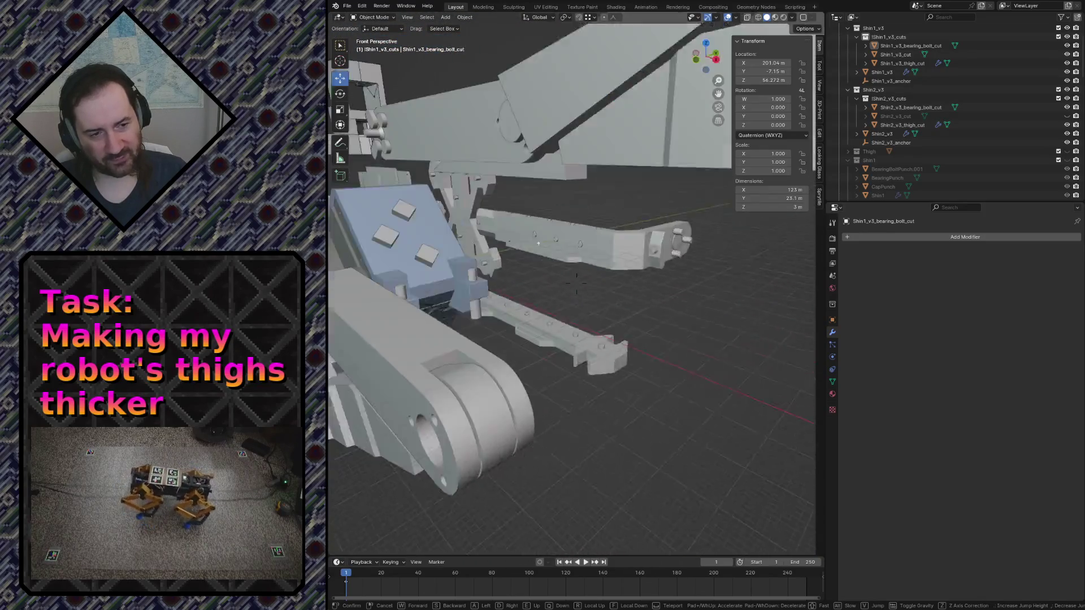
{"action": "key", "text": "w"}
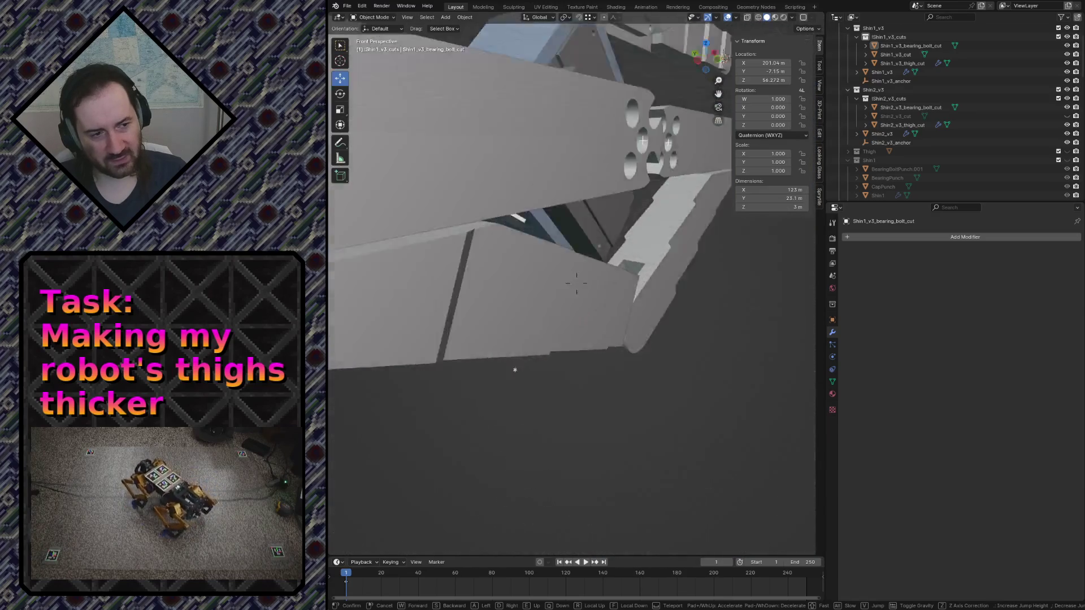
{"action": "key", "text": "w"}
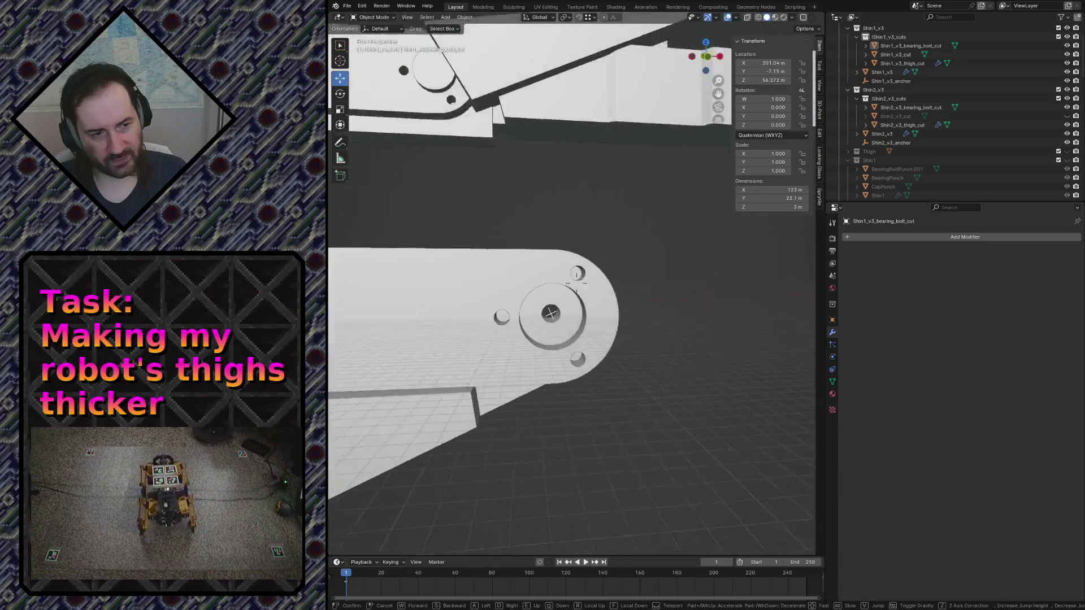
{"action": "key", "text": "w"}
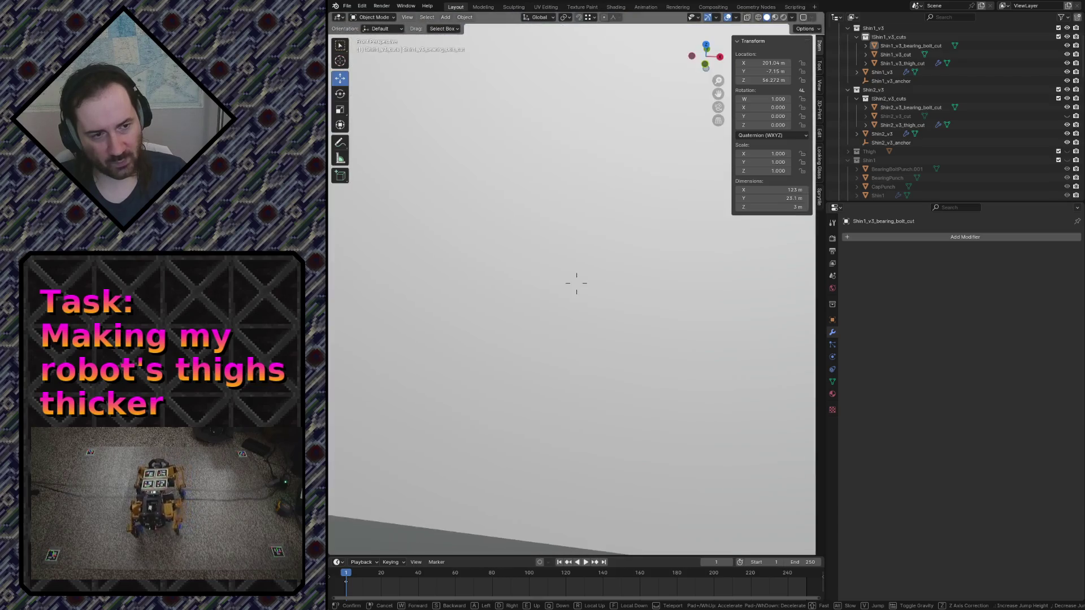
{"action": "key", "text": "s"}
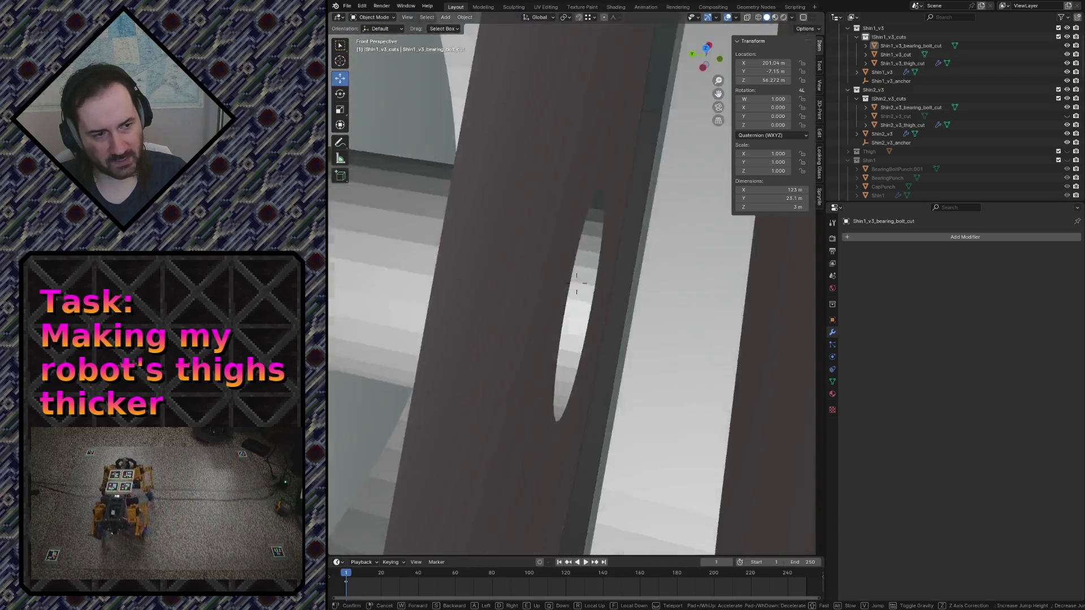
{"action": "key", "text": "s"}
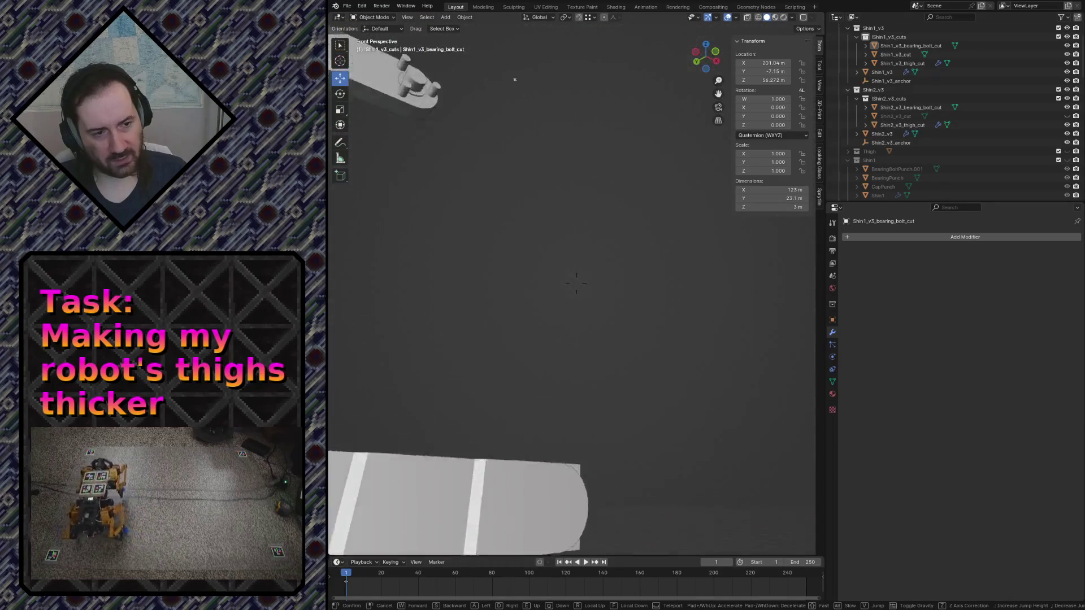
{"action": "left_click", "coordinate": [577, 288]}
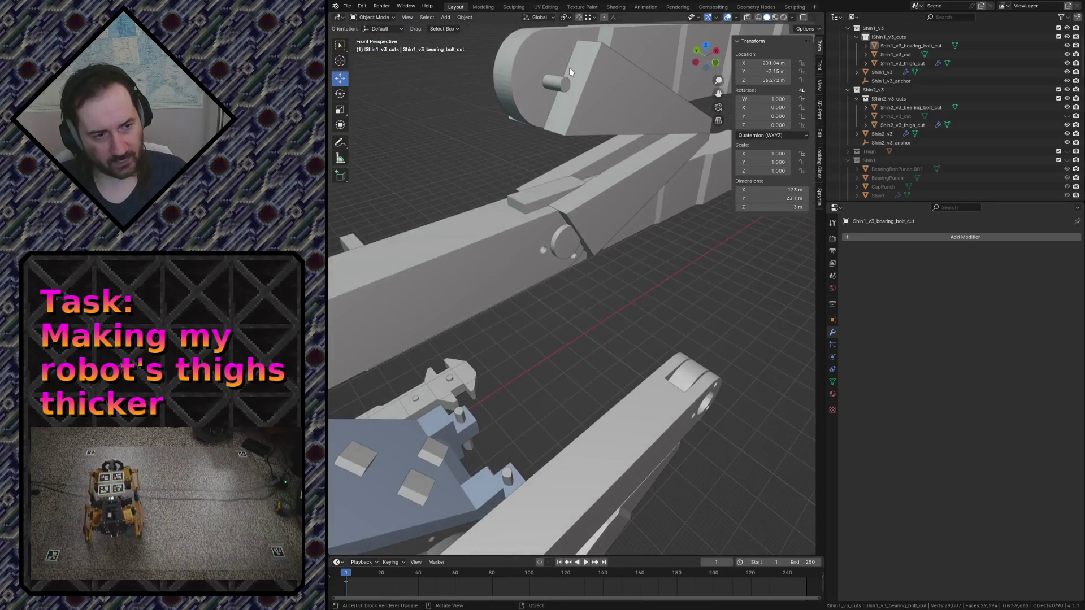
Select the Thigh_v3 cutters BearingPunch_Thigh, punch6_v3 and fork_punch_v3 in the Outliner
{"action": "left_click", "coordinate": [564, 241]}
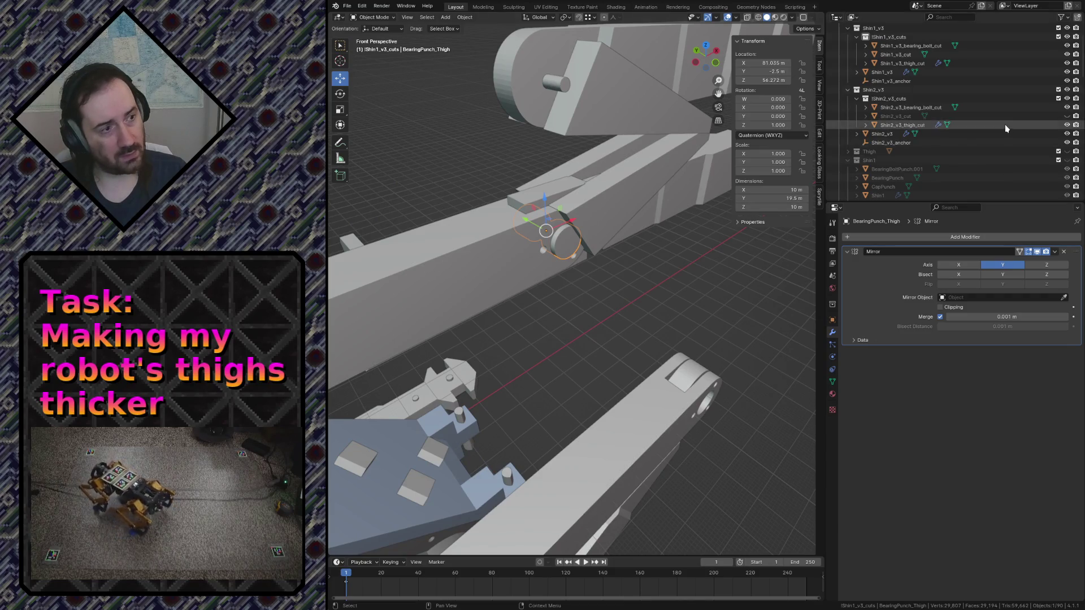
{"action": "scroll", "coordinate": [883, 69], "scroll_direction": "up", "scroll_amount": 2}
{"action": "left_click", "coordinate": [851, 46]}
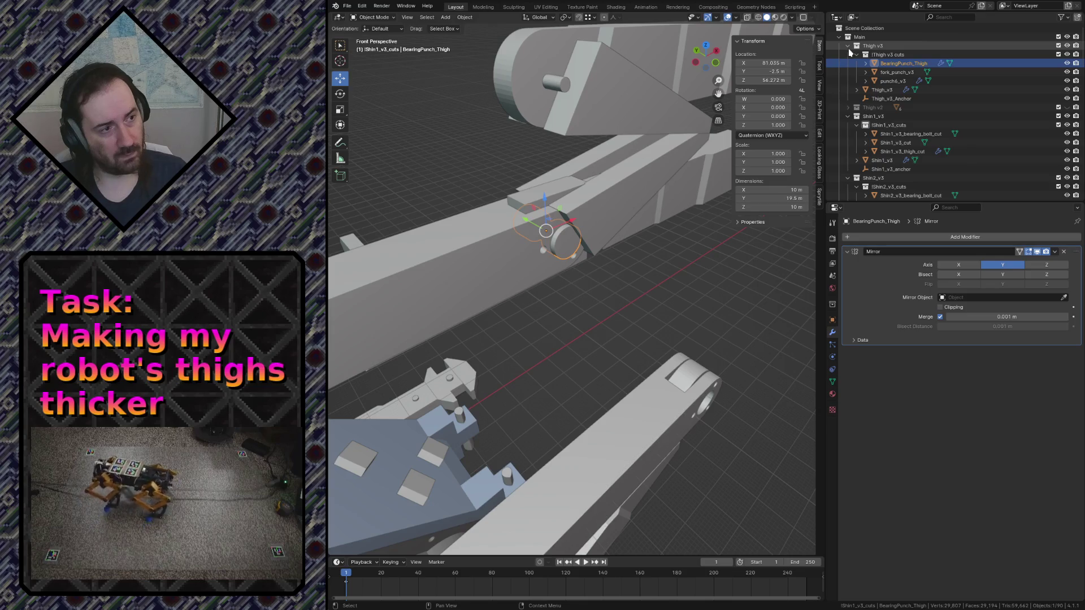
{"action": "left_click", "coordinate": [881, 80]}
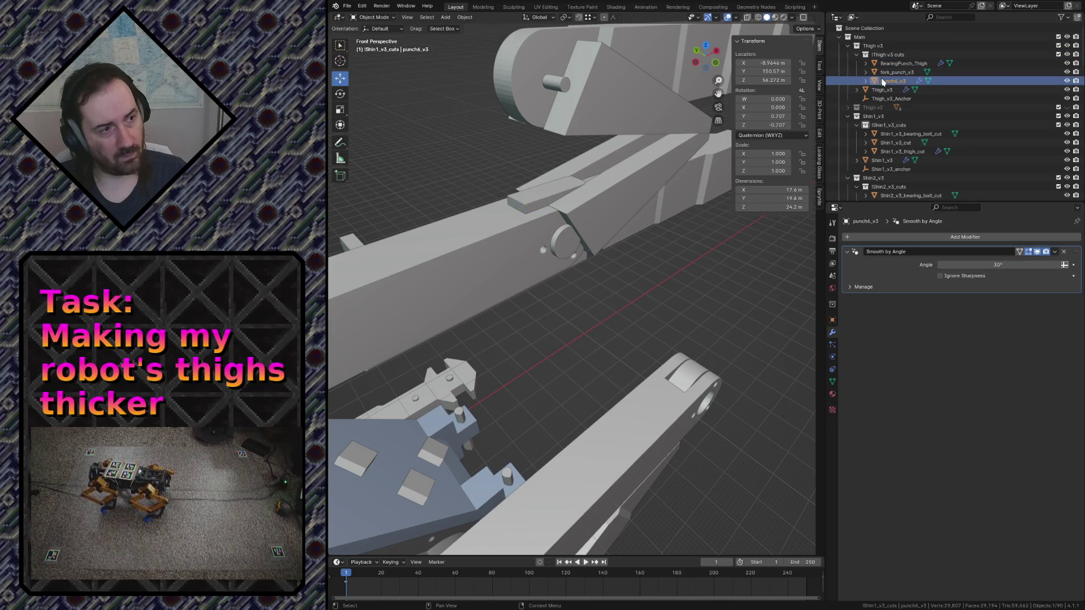
{"action": "left_click", "coordinate": [887, 72]}
{"action": "left_click", "coordinate": [888, 63]}
Inspect the bearing, fork and punch cuts on the thigh up close, one cutter at a time
{"action": "key", "text": "shift+grave"}
{"action": "key", "text": "w"}
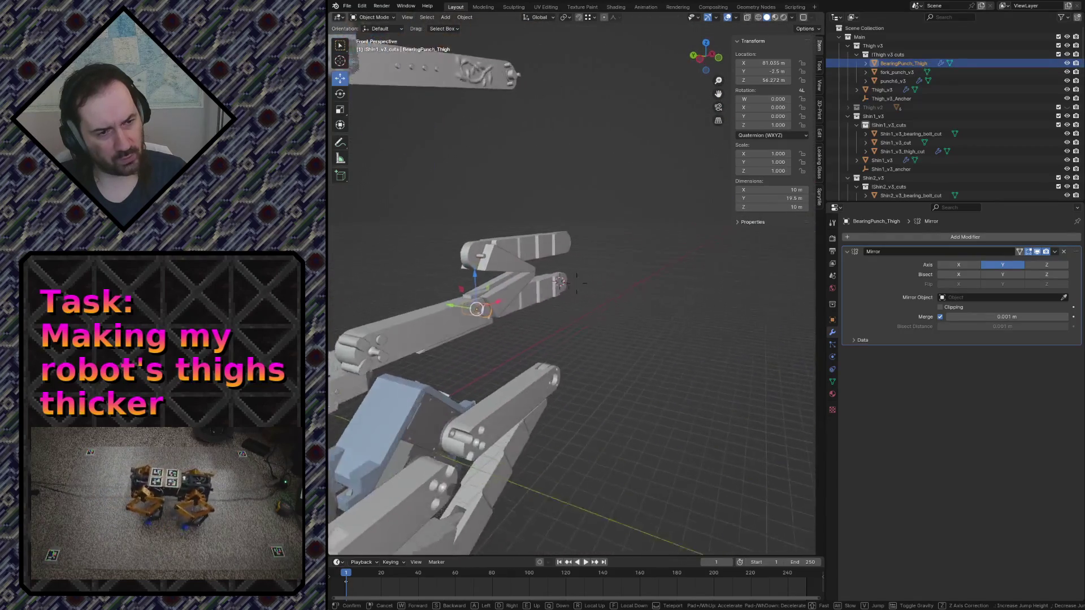
{"action": "key", "text": "w"}
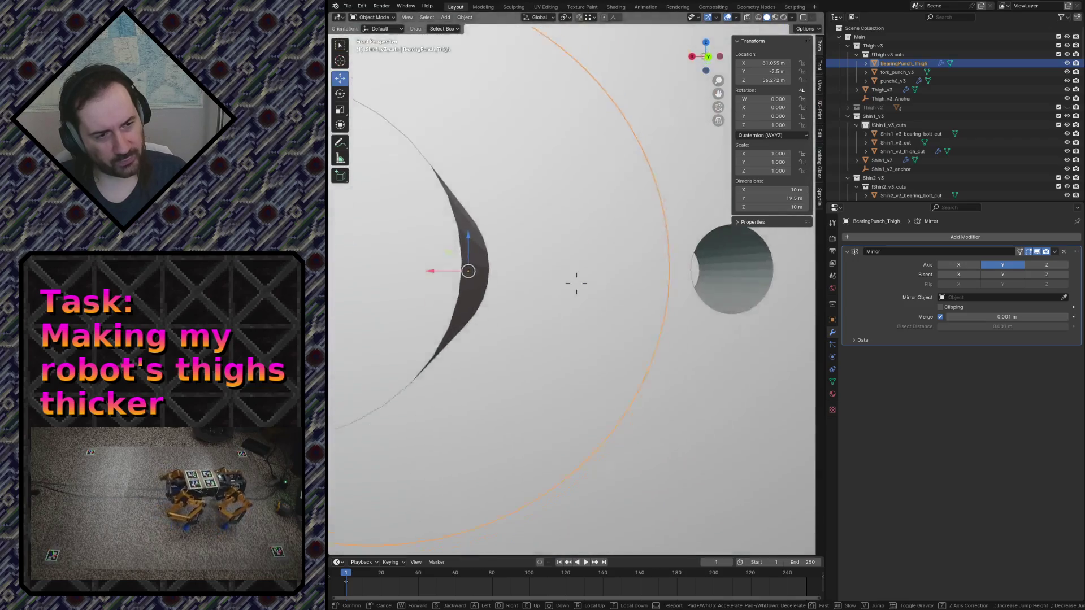
{"action": "key", "text": "s"}
{"action": "left_click", "coordinate": [571, 285]}
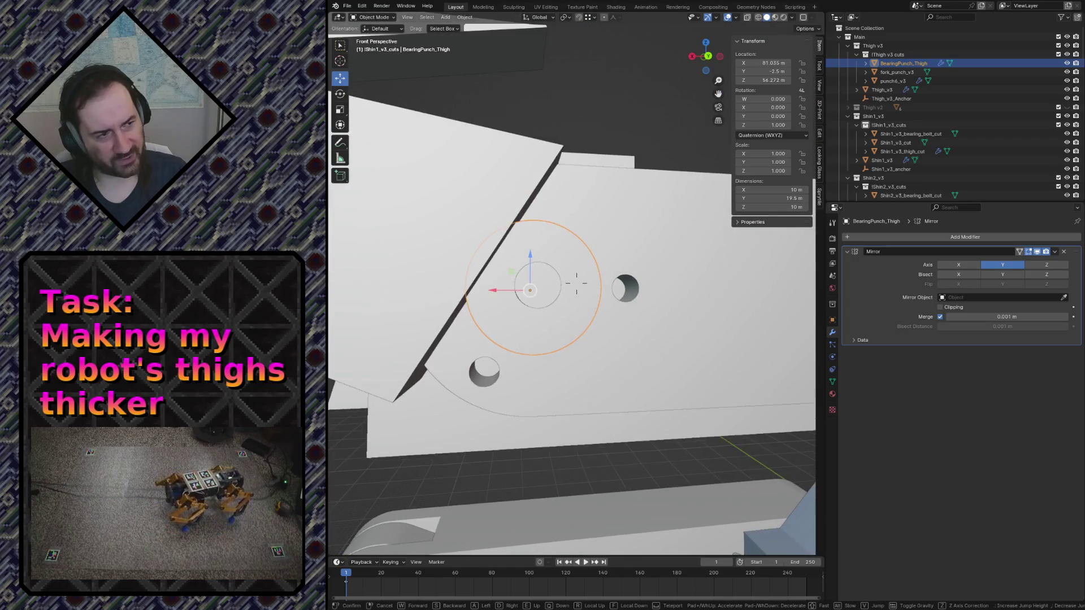
{"action": "left_click", "coordinate": [893, 73]}
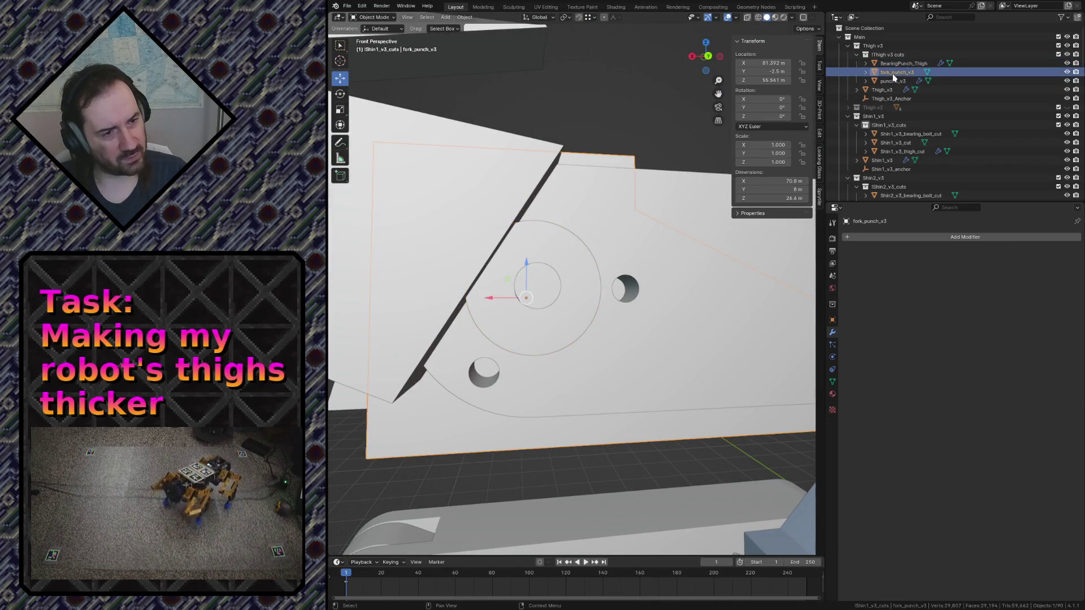
{"action": "key", "text": "shift+grave"}
{"action": "left_click", "coordinate": [577, 283]}
{"action": "left_click", "coordinate": [874, 80]}
{"action": "key", "text": "shift+grave"}
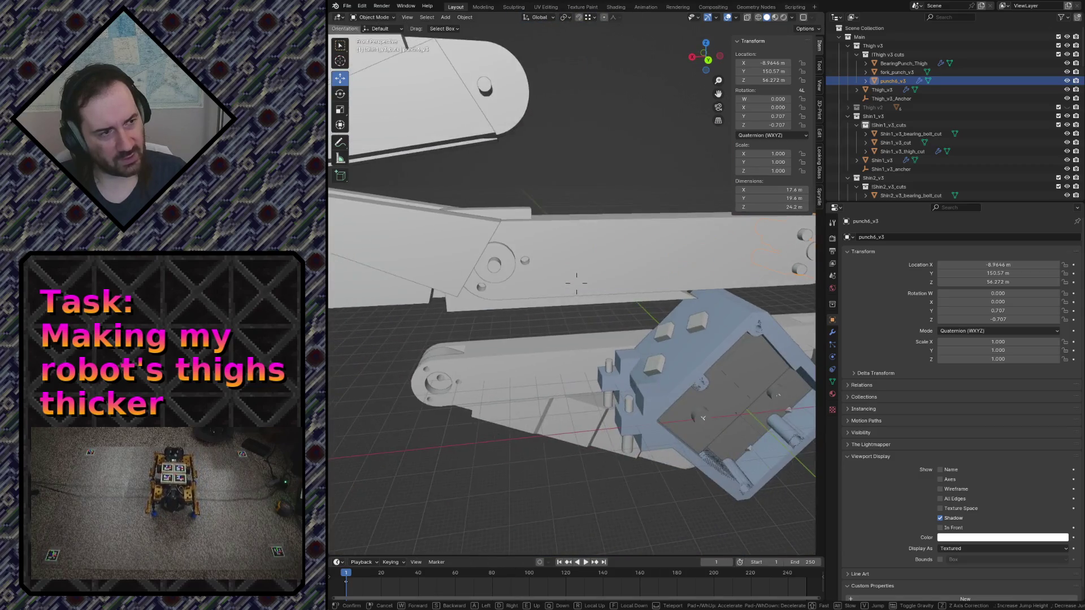
{"action": "left_click", "coordinate": [577, 284]}
Select the Thigh_v3 plate and show its Mirror and Boolean difference modifier stack
{"action": "left_click", "coordinate": [518, 270]}
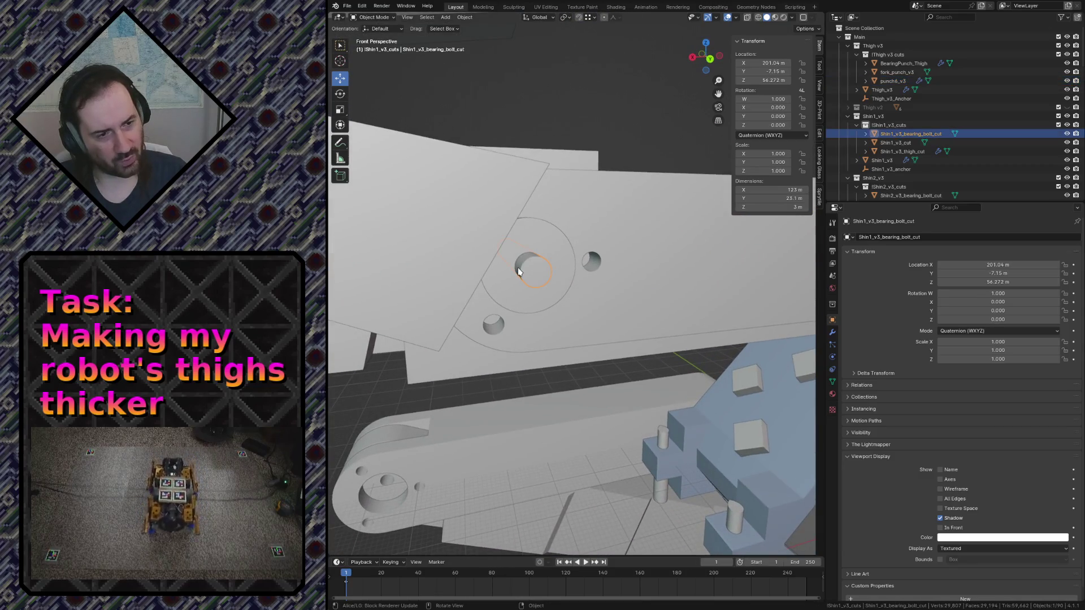
{"action": "left_click", "coordinate": [595, 271]}
{"action": "left_click", "coordinate": [832, 332]}
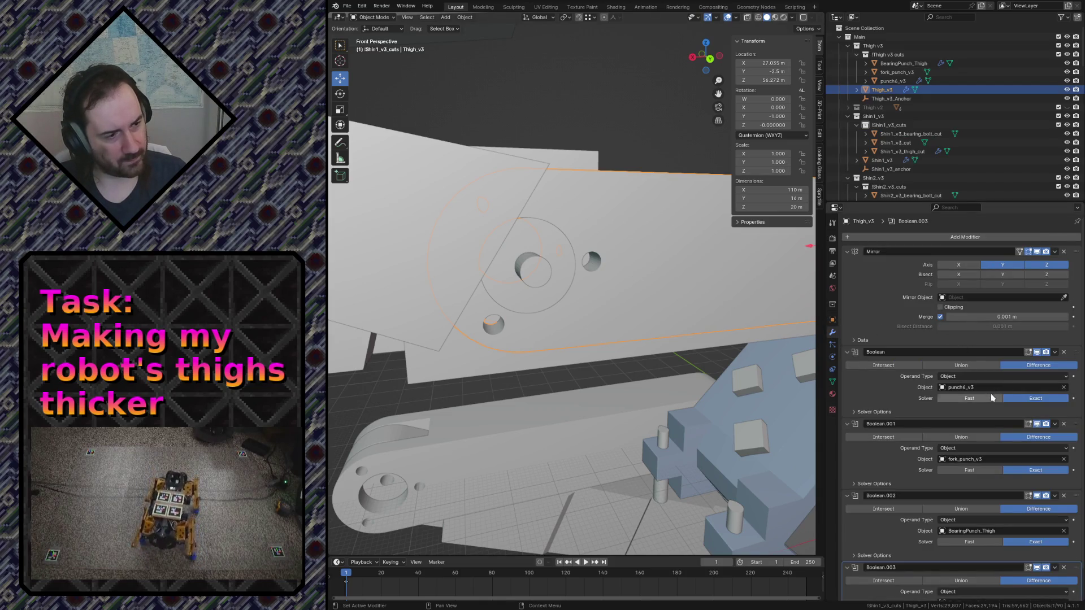
{"action": "scroll", "coordinate": [1006, 453], "scroll_direction": "down", "scroll_amount": 2}
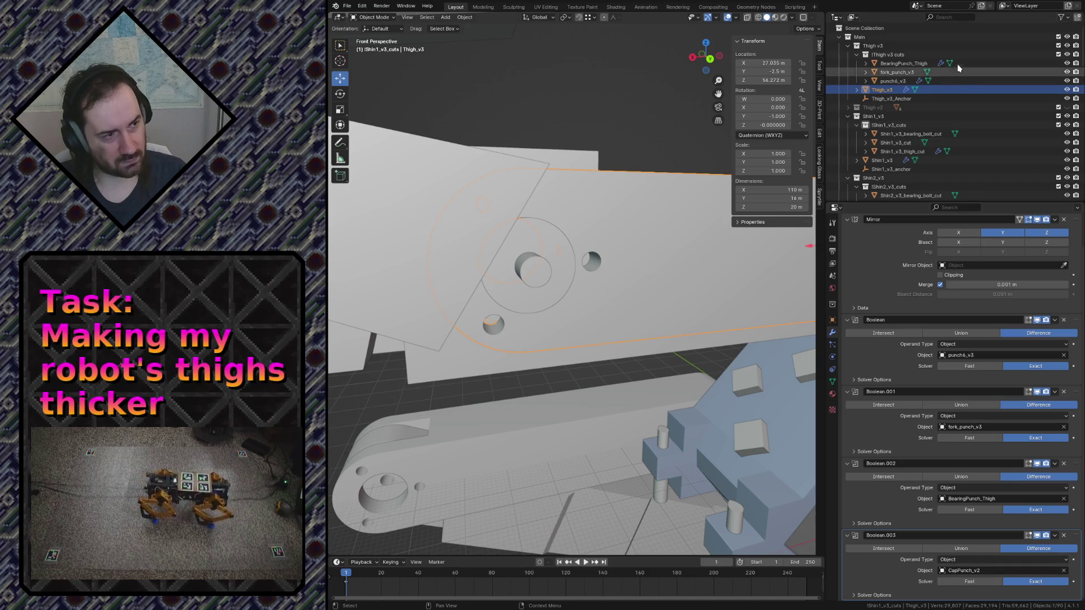
{"action": "type", "text": "Cap"}
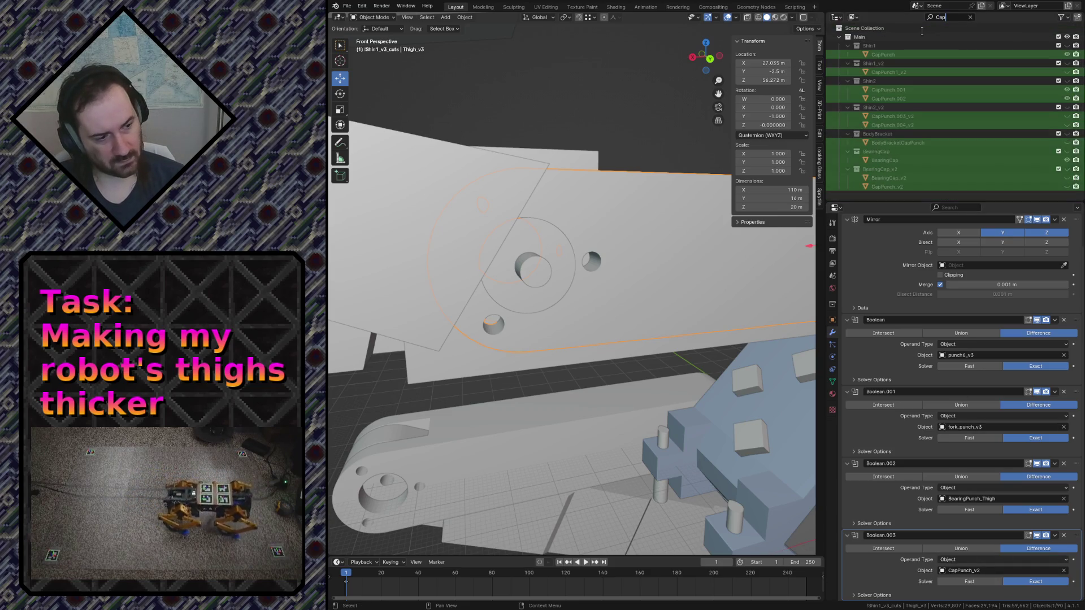
{"action": "type", "text": "P_v2"}
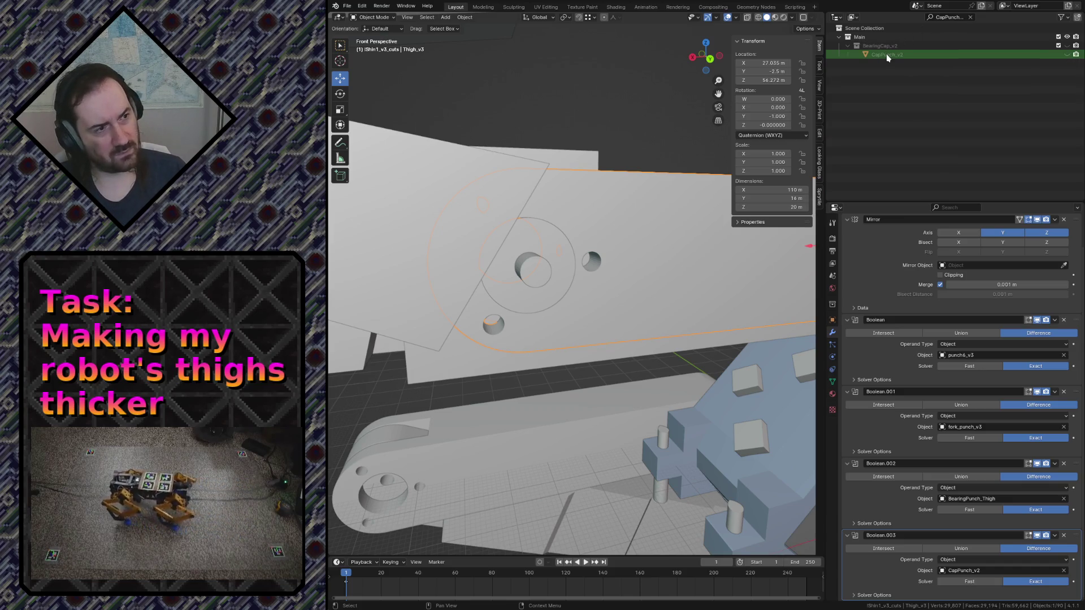
Make the CapPunch_v2 cutter visible and inspect its cap cylinders on the leg
{"action": "left_click", "coordinate": [886, 53]}
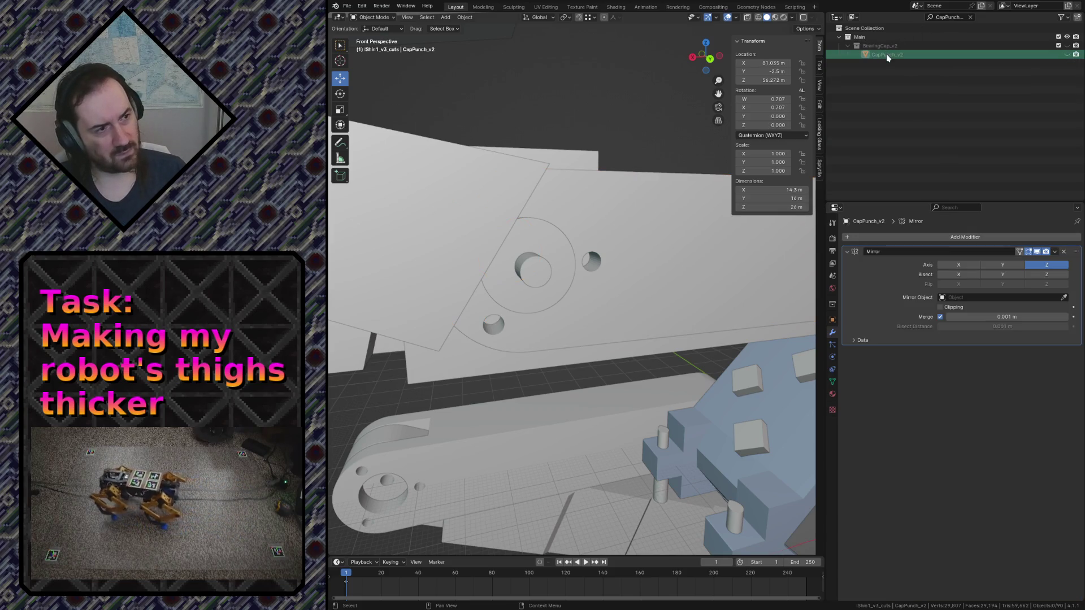
{"action": "left_click", "coordinate": [1068, 55]}
{"action": "scroll", "coordinate": [743, 107], "scroll_direction": "down", "scroll_amount": 5}
{"action": "middle_click_drag", "start_coordinate": [744, 107], "coordinate": [694, 80]}
{"action": "key", "text": "shift+grave"}
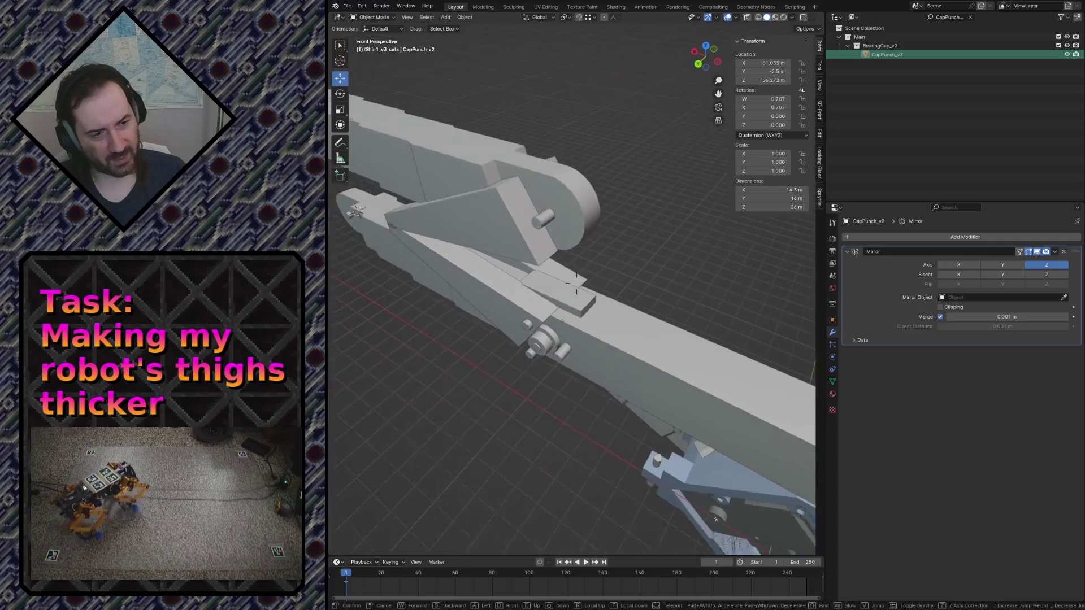
{"action": "key", "text": "w"}
{"action": "left_click", "coordinate": [554, 351]}
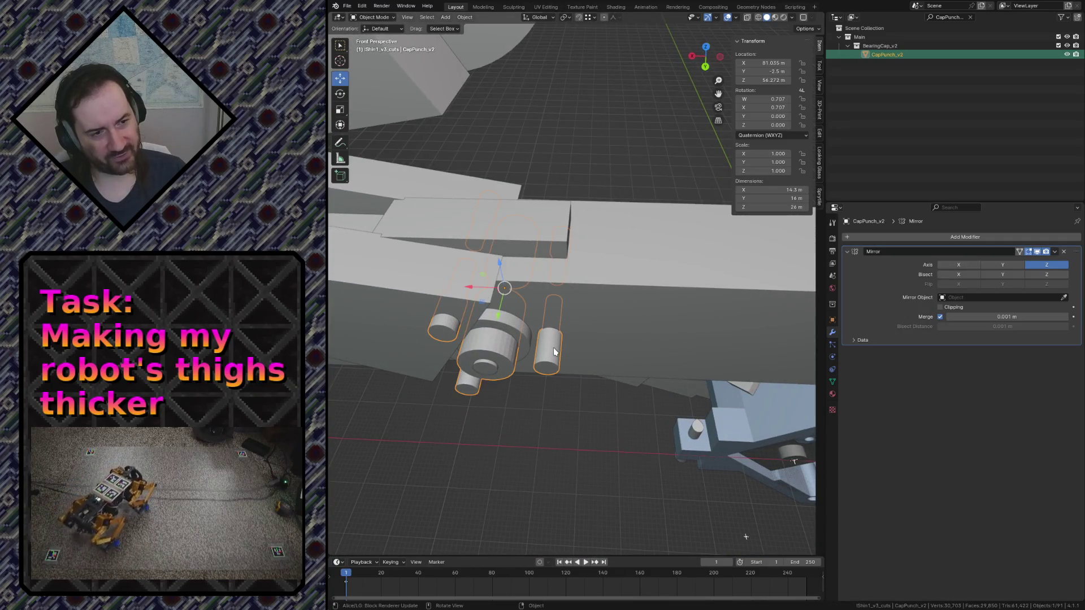
{"action": "key", "text": "shift+grave"}
{"action": "key", "text": "s"}
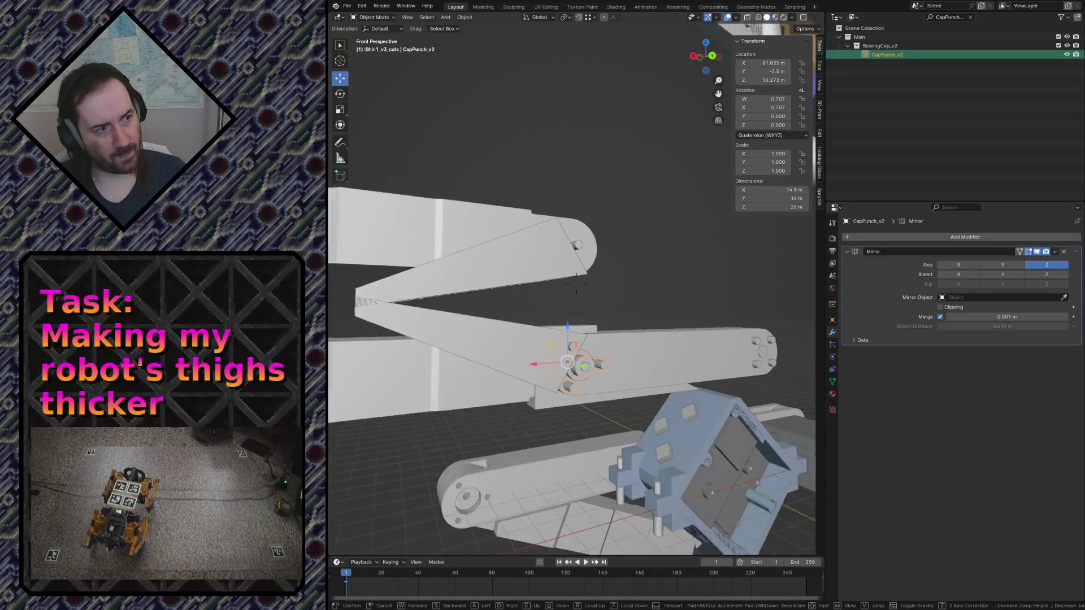
{"action": "left_click", "coordinate": [577, 288]}
Clear the Outliner filter and make a linked copy CapPunch_v2.001 kept in place
{"action": "left_click", "coordinate": [970, 16]}
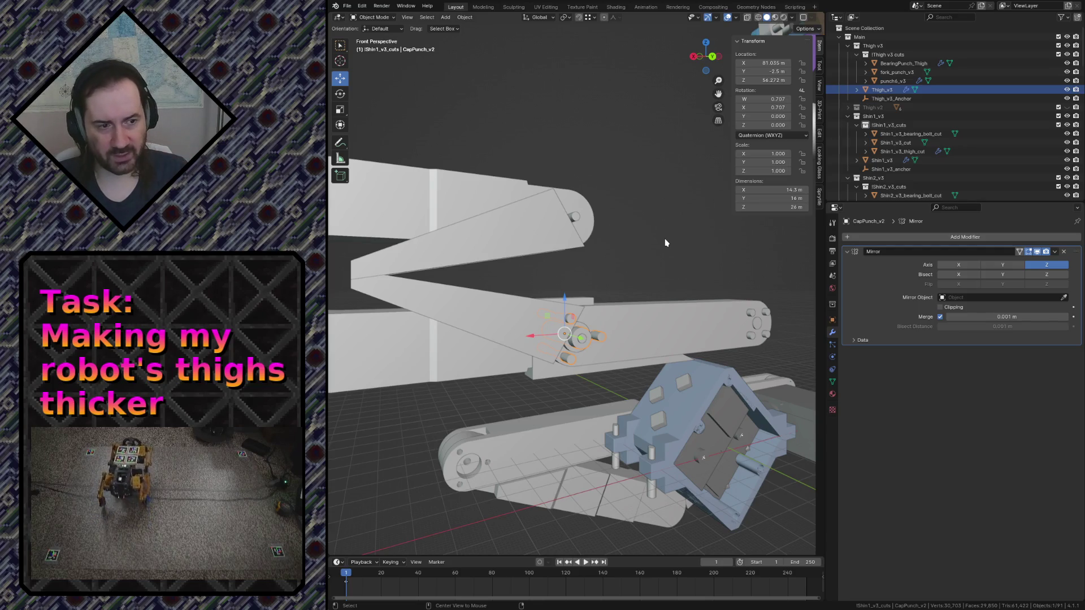
{"action": "key", "text": "shift+d"}
{"action": "key", "text": "Escape"}
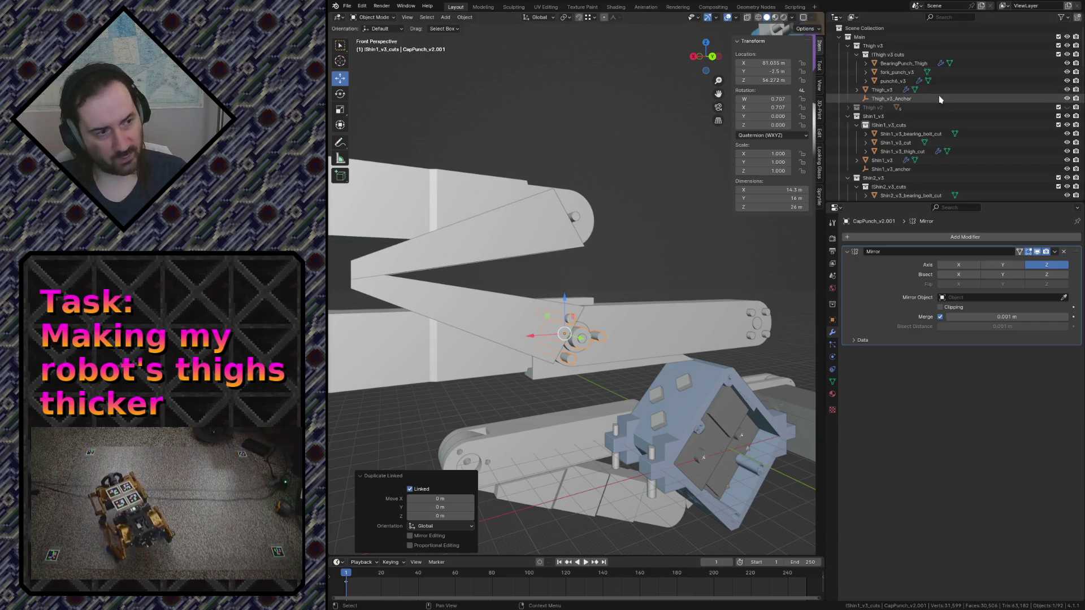
Move CapPunch_v2.001 into the Shin1_v3 cuts collection and check the cap cutters near the shin
{"action": "mouse_move", "coordinate": [938, 99]}
{"action": "left_mouse_down"}
{"action": "mouse_move", "coordinate": [987, 103]}
{"action": "mouse_move", "coordinate": [894, 54]}
{"action": "mouse_move", "coordinate": [901, 124]}
{"action": "left_mouse_up"}
{"action": "left_click", "coordinate": [725, 321]}
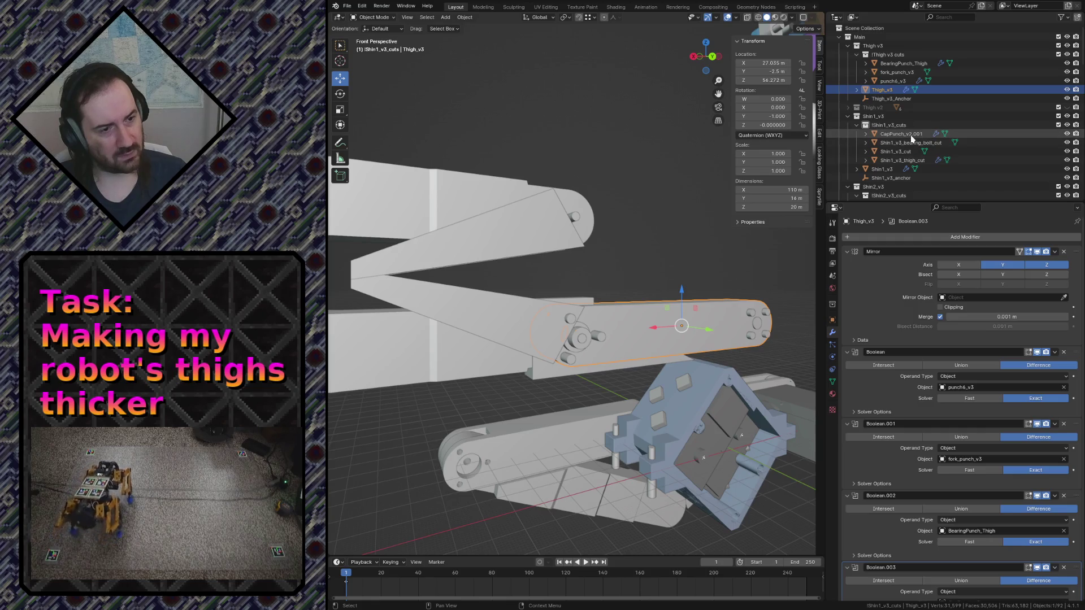
{"action": "left_click", "coordinate": [592, 337]}
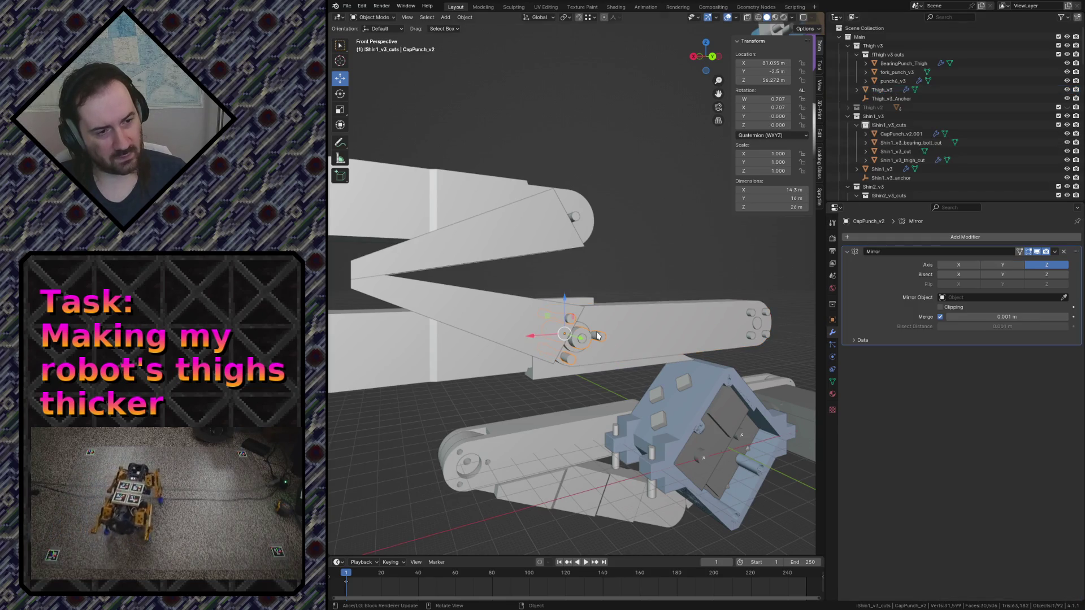
{"action": "key", "text": "shift+grave"}
{"action": "key", "text": "w"}
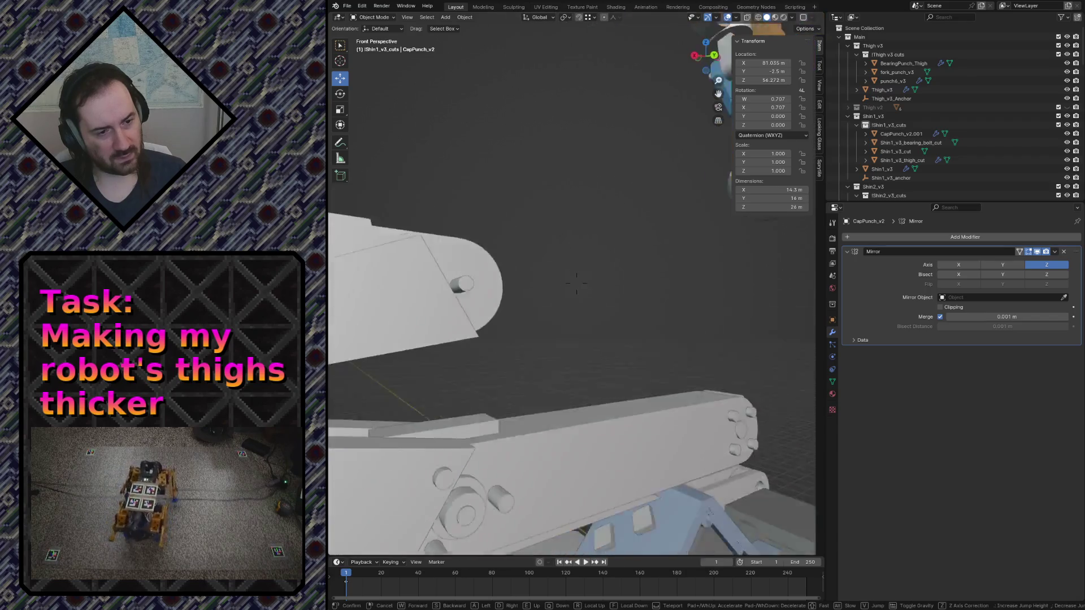
{"action": "left_click", "coordinate": [648, 348]}
{"action": "left_click", "coordinate": [616, 352]}
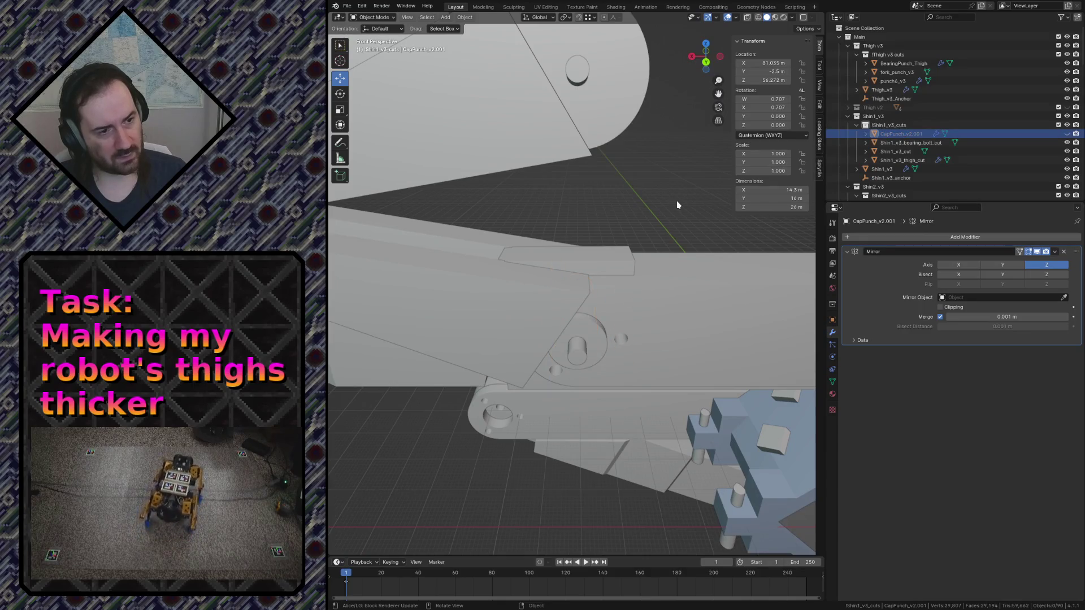
{"action": "key", "text": "shift+grave"}
{"action": "key", "text": "s"}
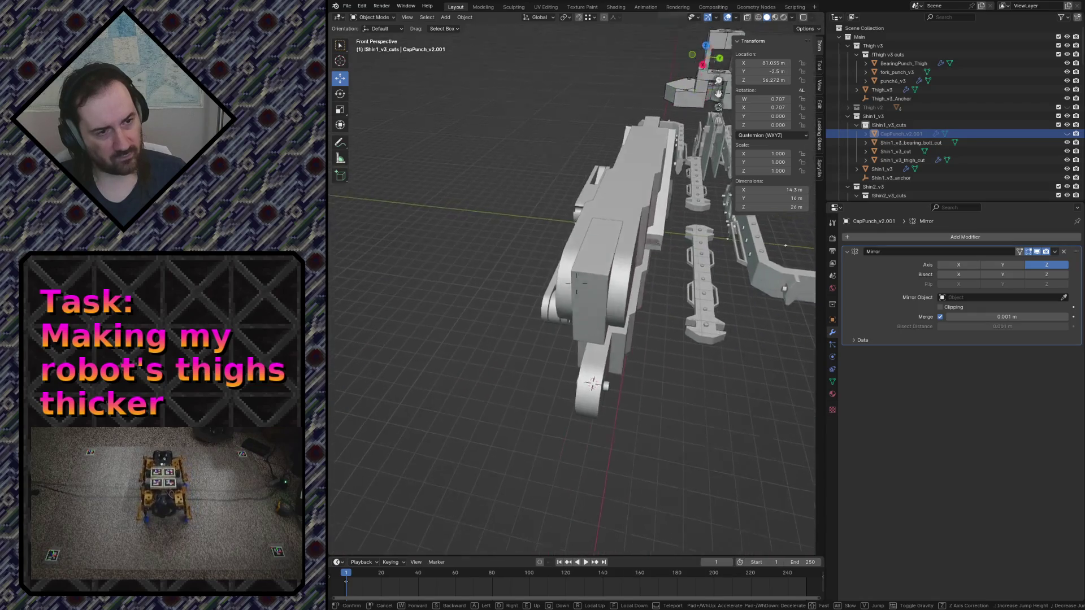
{"action": "left_click", "coordinate": [652, 173]}
Save robot.blend and make CapPunch_v2.001 under Shin1_v3 the active part
{"action": "key", "text": "ctrl+s"}
{"action": "left_click", "coordinate": [608, 206]}
{"action": "left_click", "coordinate": [1020, 135]}
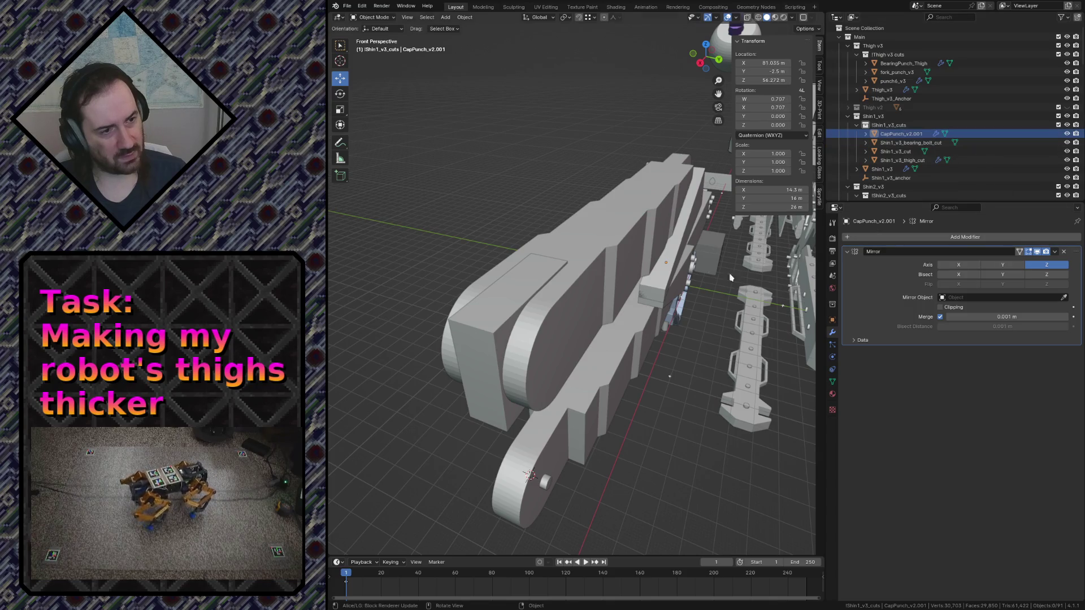
{"action": "left_click", "coordinate": [899, 134]}
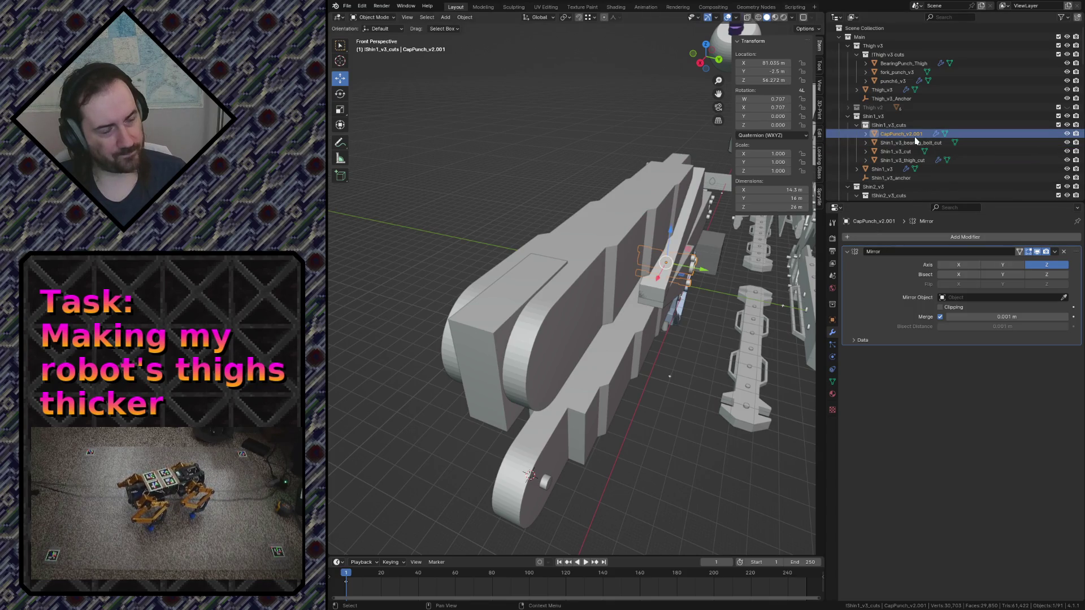
{"action": "scroll", "coordinate": [915, 140], "scroll_direction": "down", "scroll_amount": 1}
Rename the cap copy to Shin1_v3_CapPunch_v2 and save robot.blend
{"action": "key", "text": "F2"}
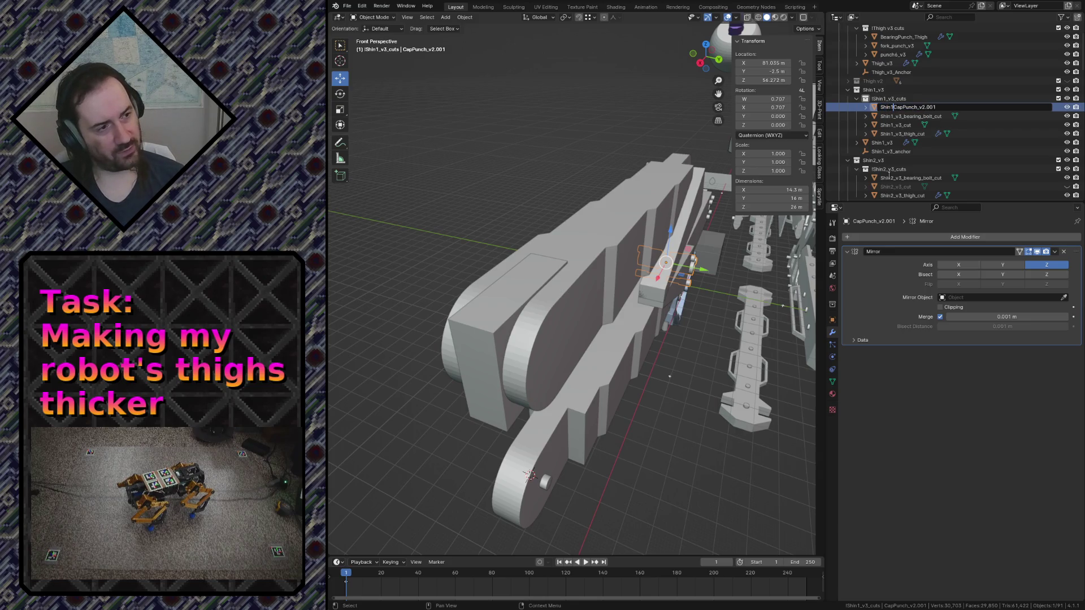
{"action": "type", "text": "Shin1_v3_"}
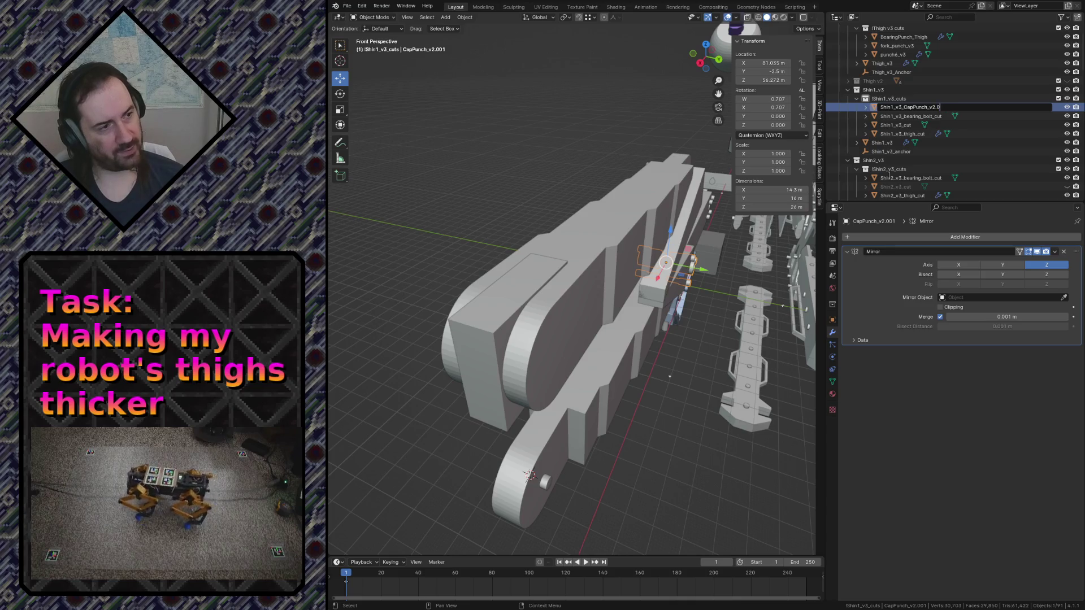
{"action": "key", "text": "Return"}
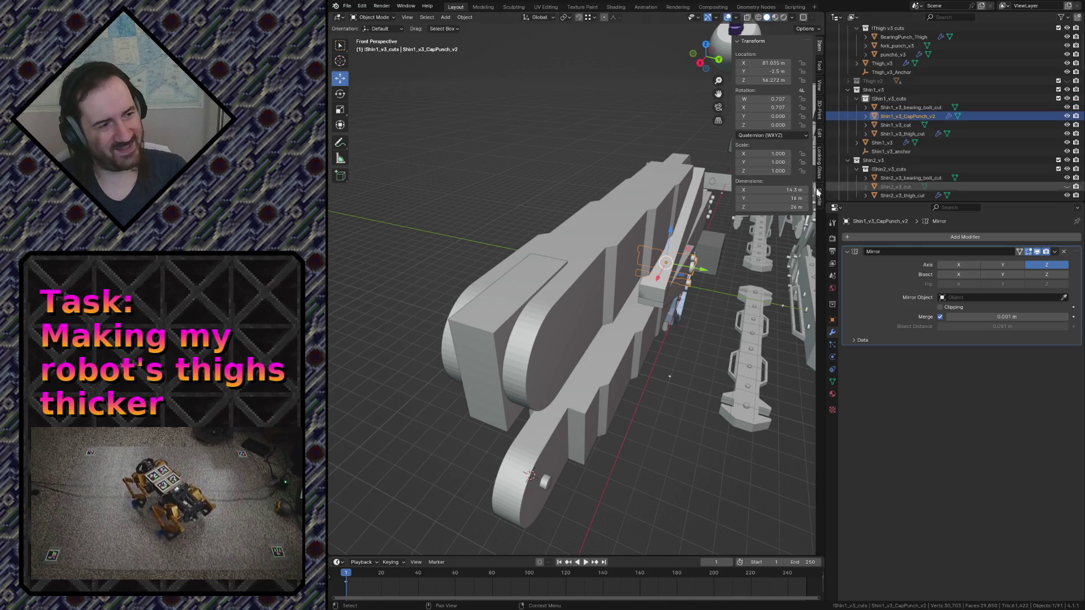
{"action": "key", "text": "ctrl+s"}
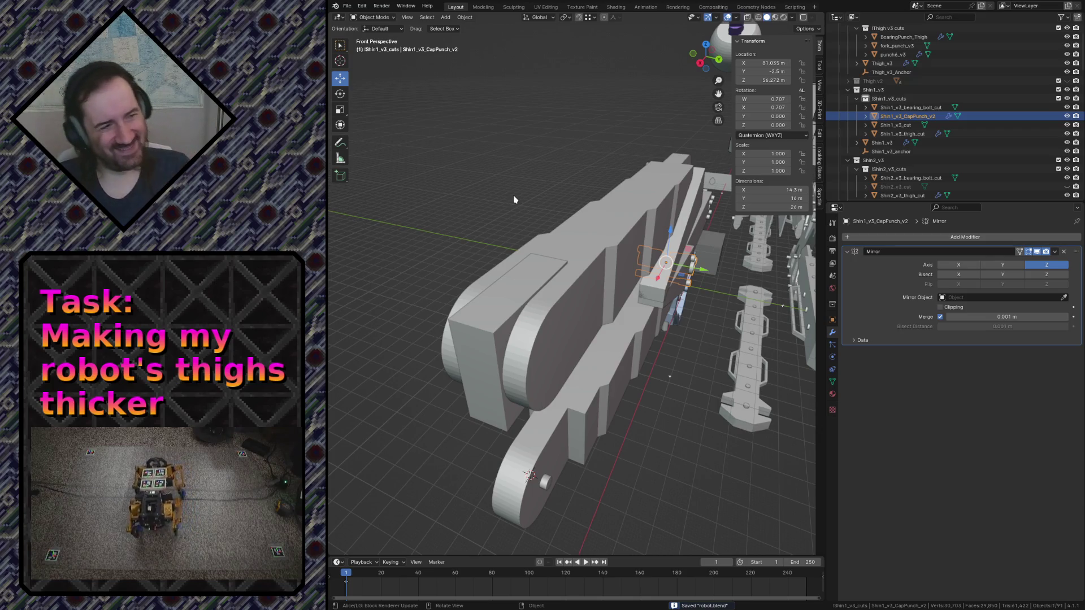
In front orthographic view, move the cap part 120 m along X and 40 m up
{"action": "key", "text": "shift+grave"}
{"action": "key", "text": "w"}
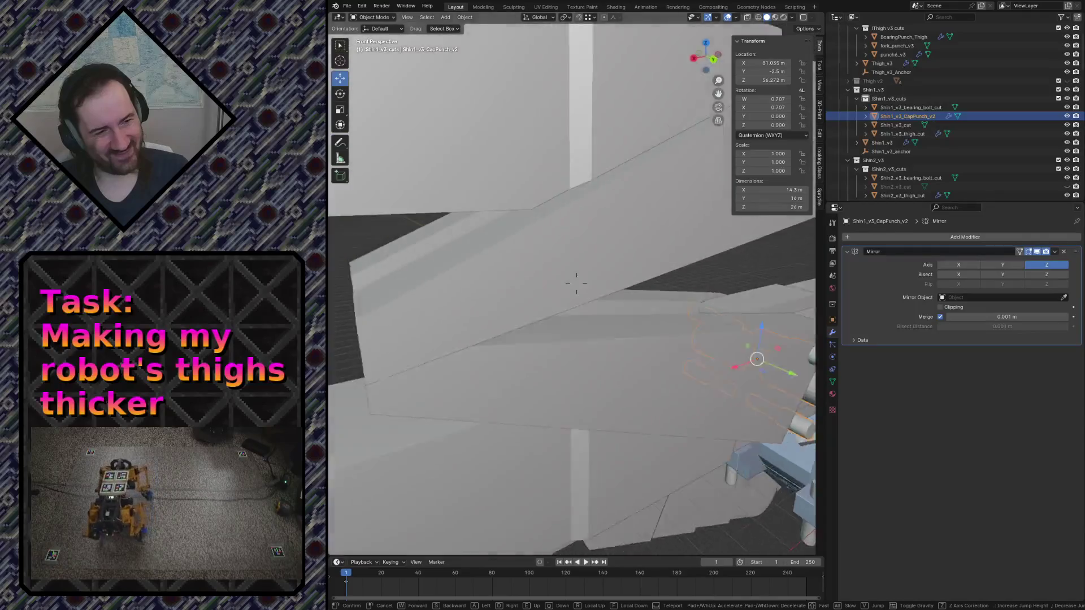
{"action": "left_click", "coordinate": [608, 305]}
{"action": "key", "text": "KP_1"}
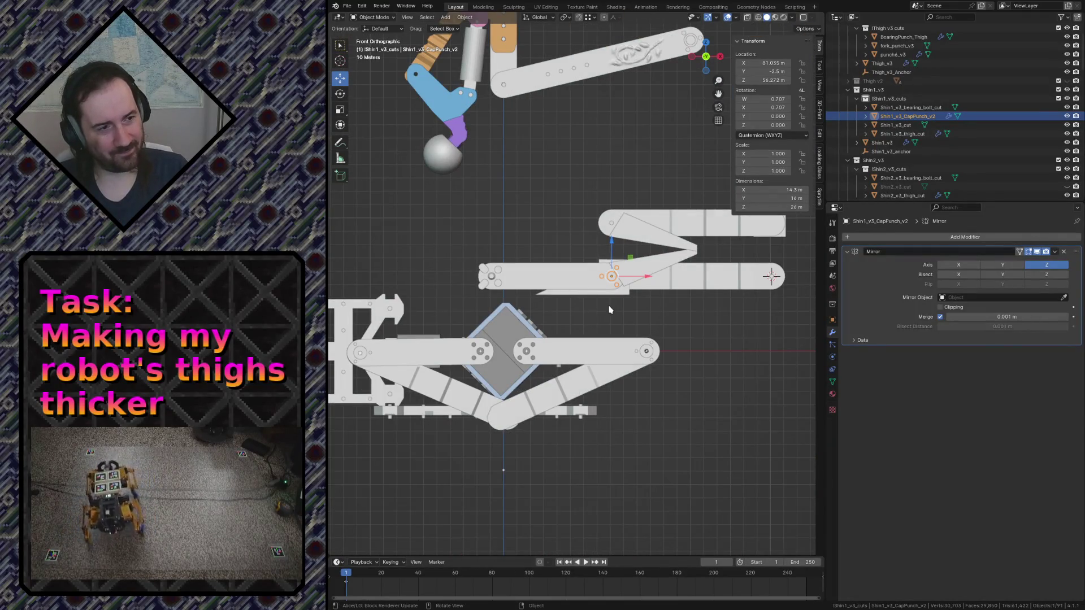
{"action": "scroll", "coordinate": [654, 285], "scroll_direction": "up", "scroll_amount": 1}
{"action": "key", "text": "shift+grave"}
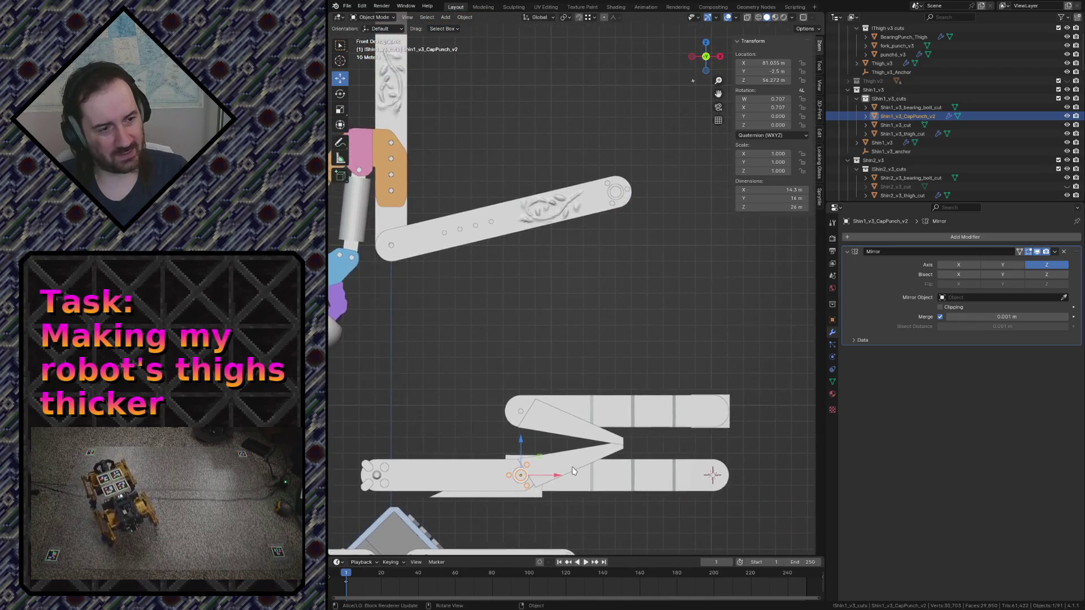
{"action": "left_click", "coordinate": [573, 471]}
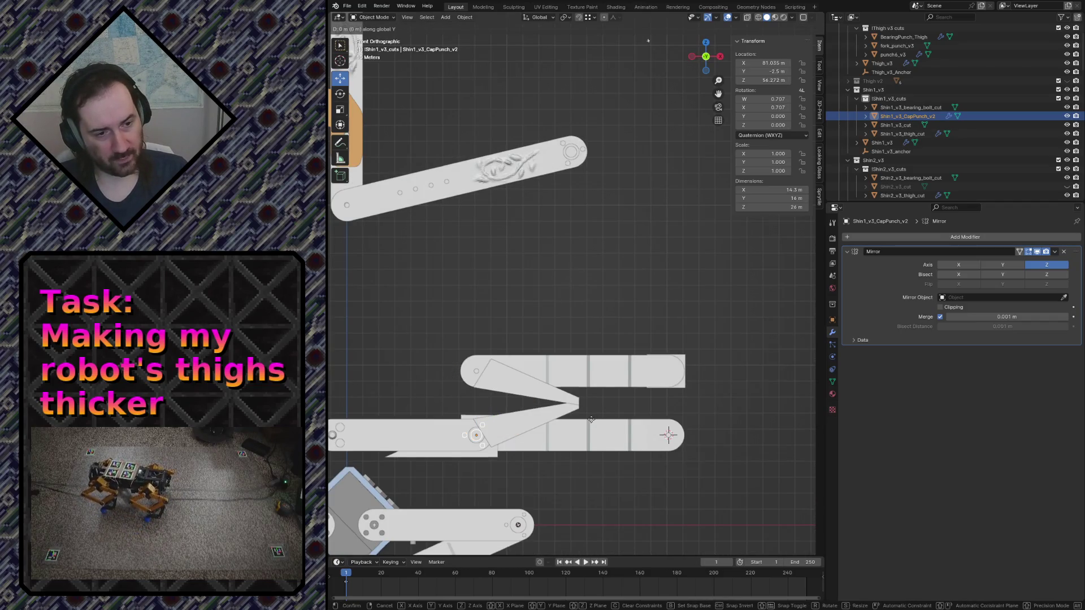
{"action": "left_click", "coordinate": [771, 437]}
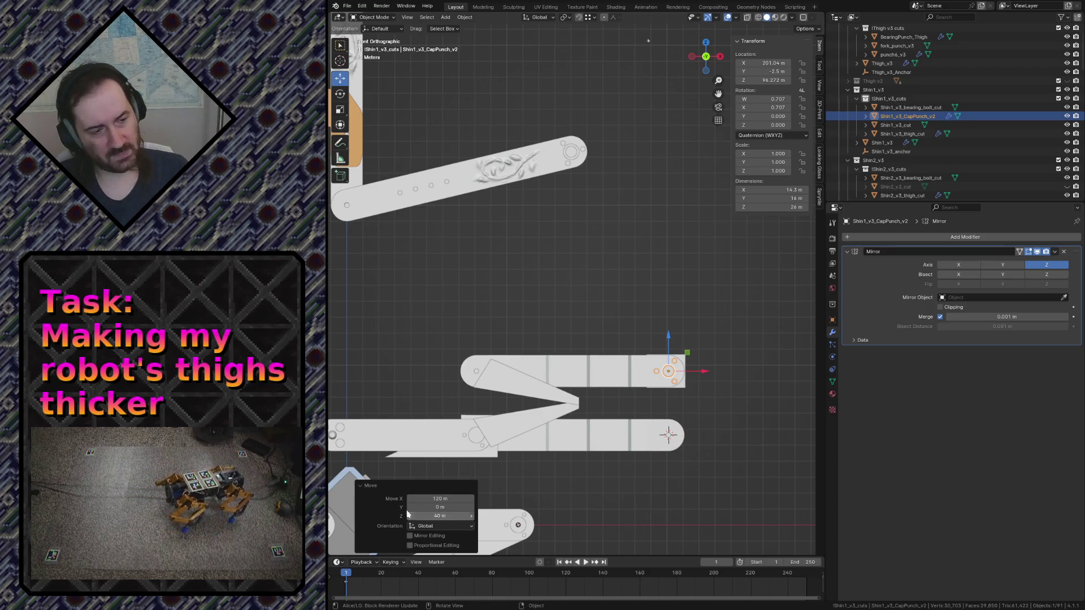
{"action": "key", "text": "shift+grave"}
{"action": "key", "text": "w"}
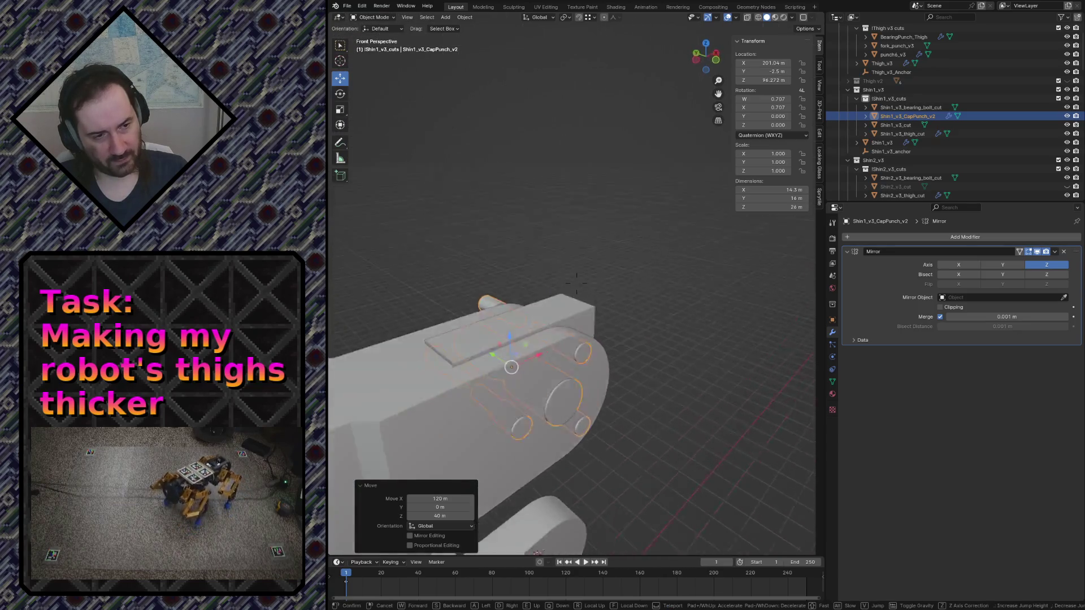
Frame the shin cap part in top orthographic view and start shifting it about 4.58 m along Y
{"action": "key", "text": "w"}
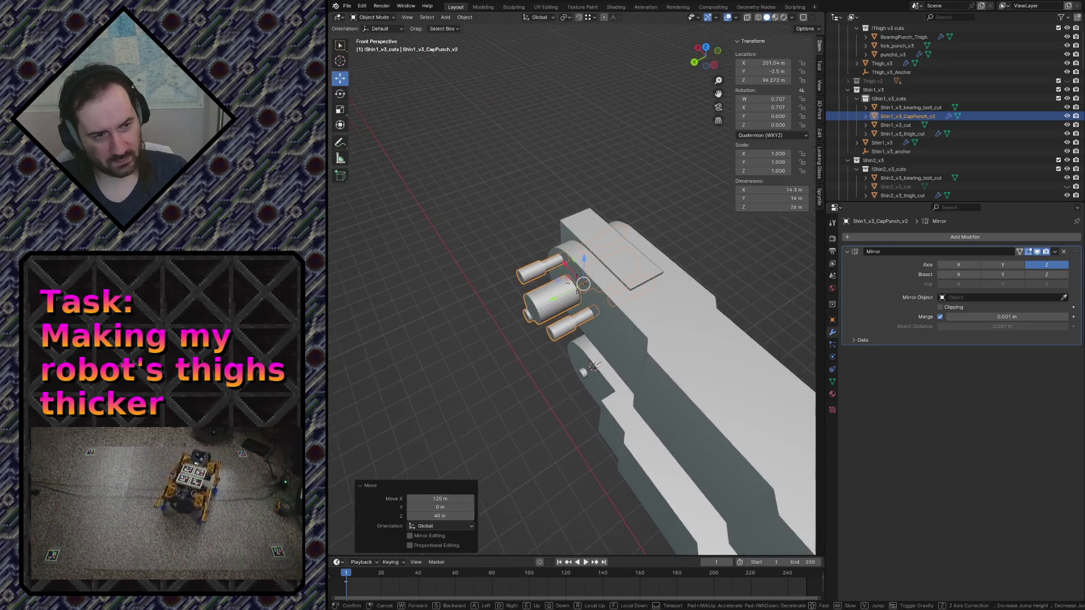
{"action": "key", "text": "w"}
{"action": "key", "text": "s"}
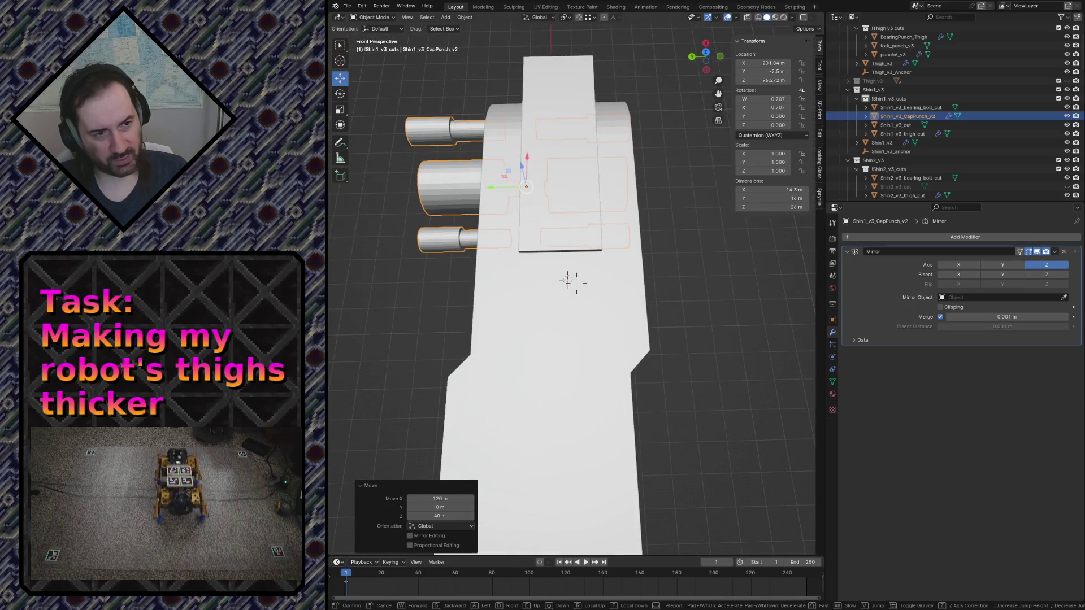
{"action": "key", "text": "KP_7"}
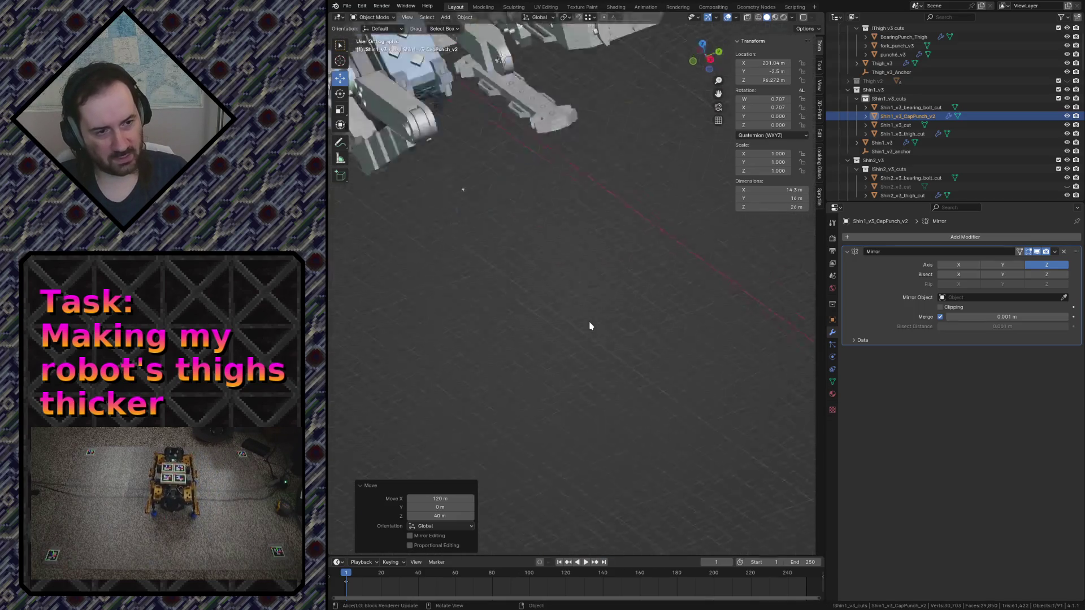
{"action": "key", "text": "KP_7"}
{"action": "key", "text": "KP_Decimal"}
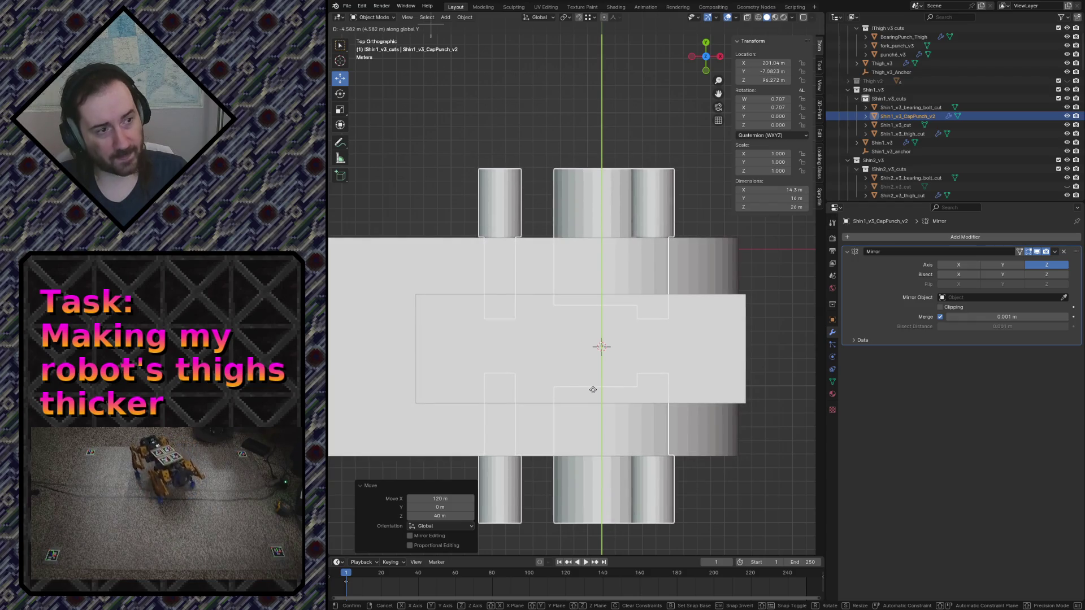
Confirm the Y move and set the cap part's Location Y to −7.15 m to match the 3D cursor
{"action": "left_click", "coordinate": [592, 390]}
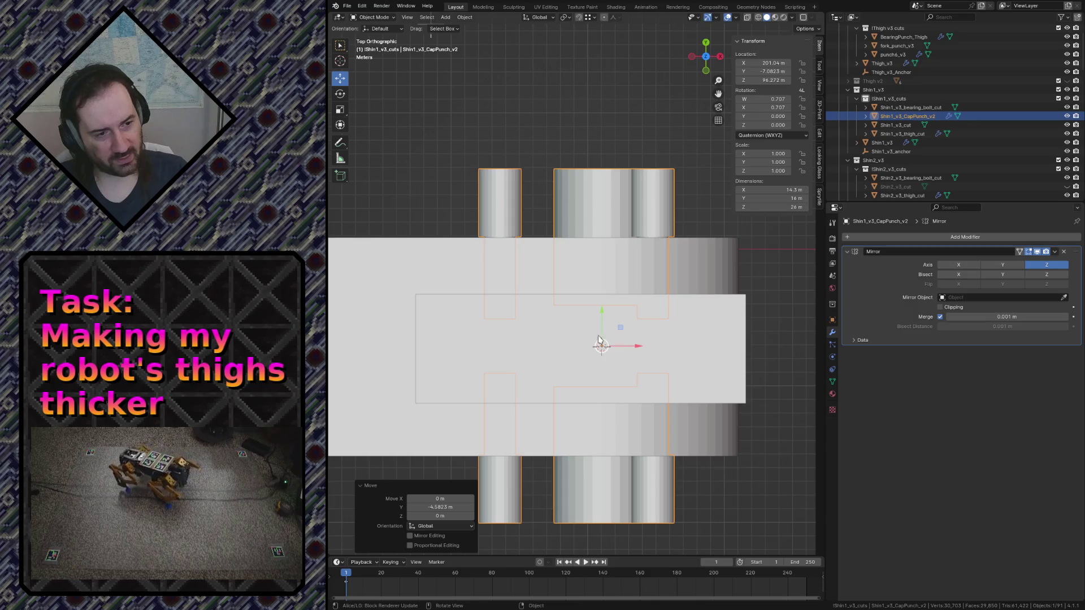
{"action": "left_click", "coordinate": [820, 88]}
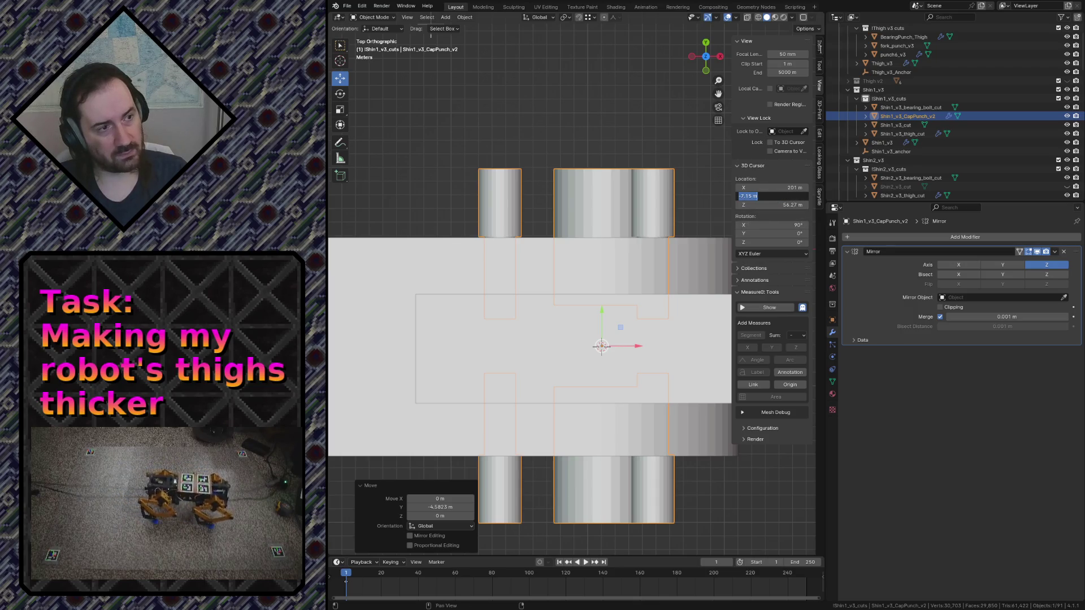
{"action": "left_click", "coordinate": [820, 50]}
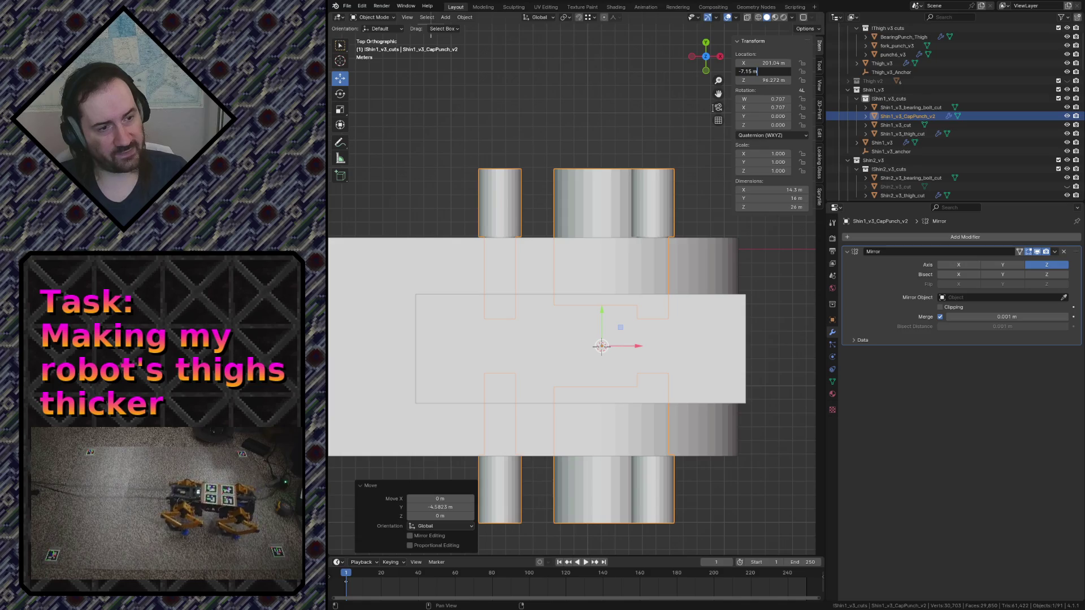
{"action": "key", "text": "shift+grave"}
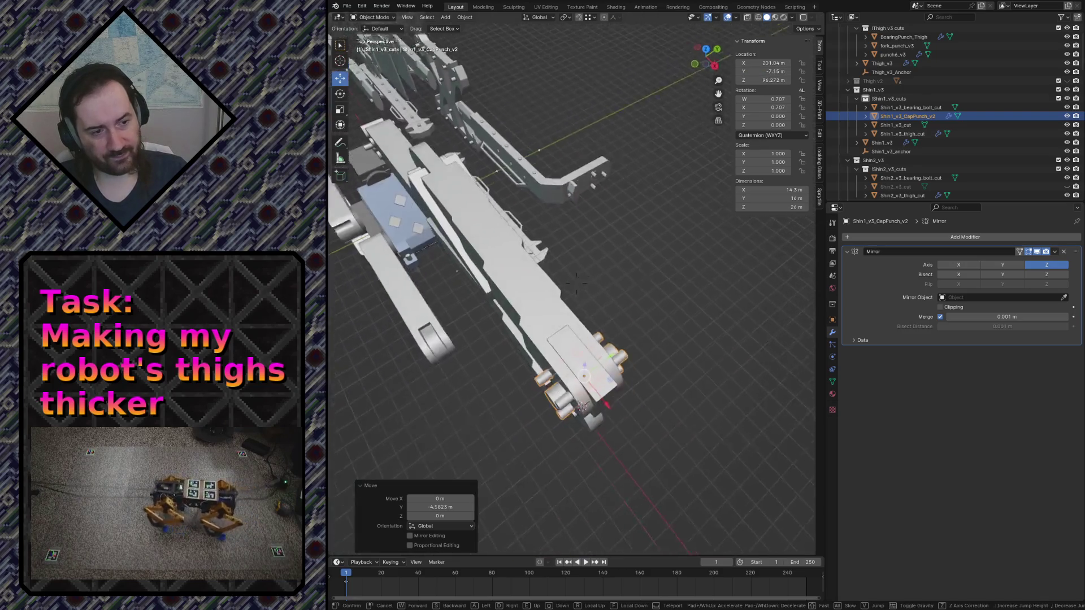
{"action": "key", "text": "s"}
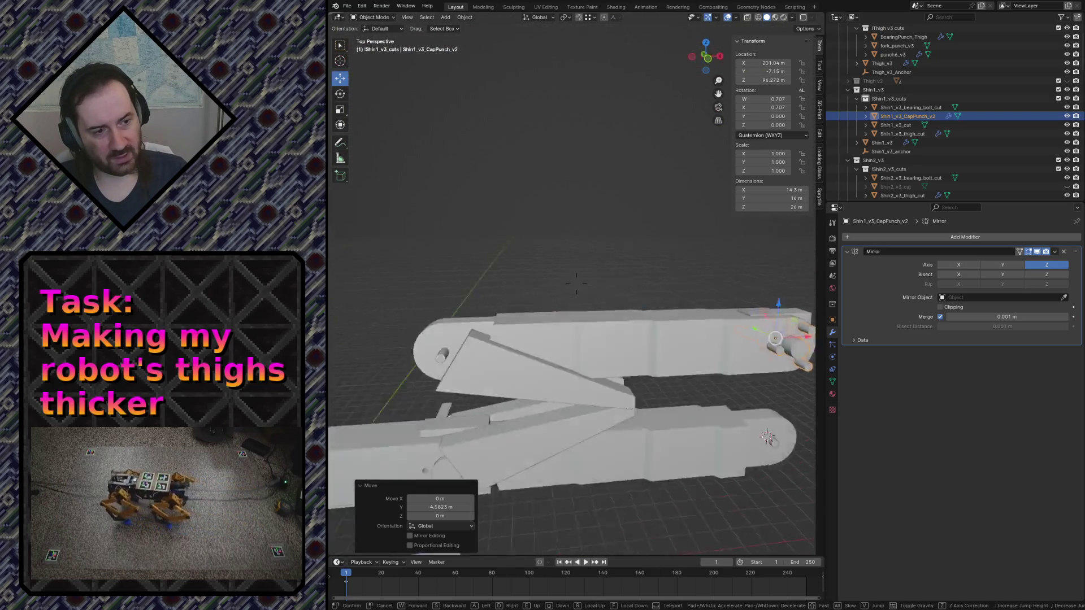
{"action": "key", "text": "w"}
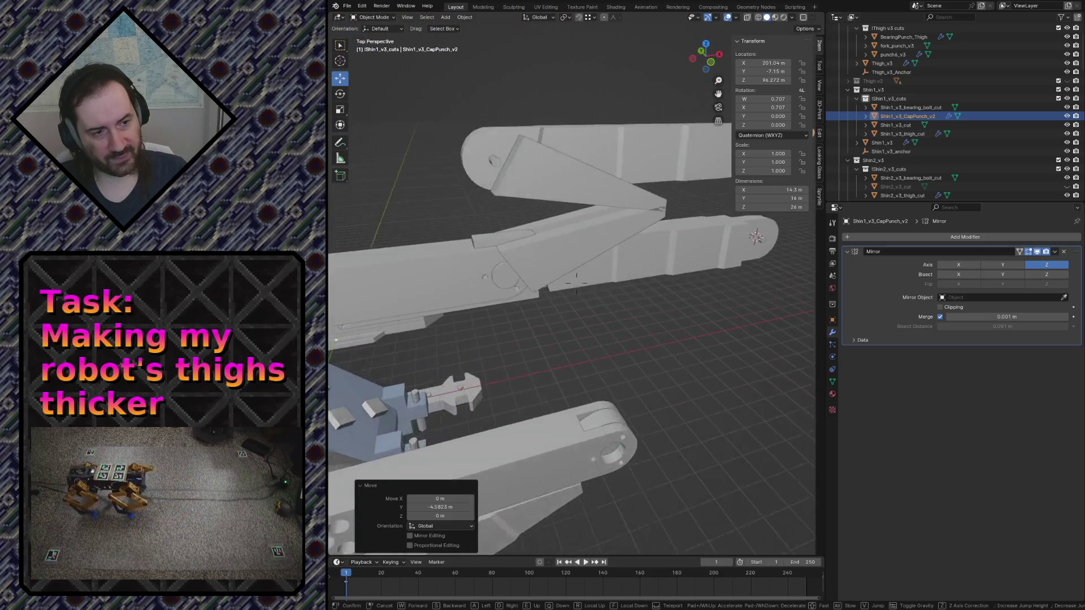
{"action": "key", "text": "s"}
{"action": "left_click", "coordinate": [582, 243]}
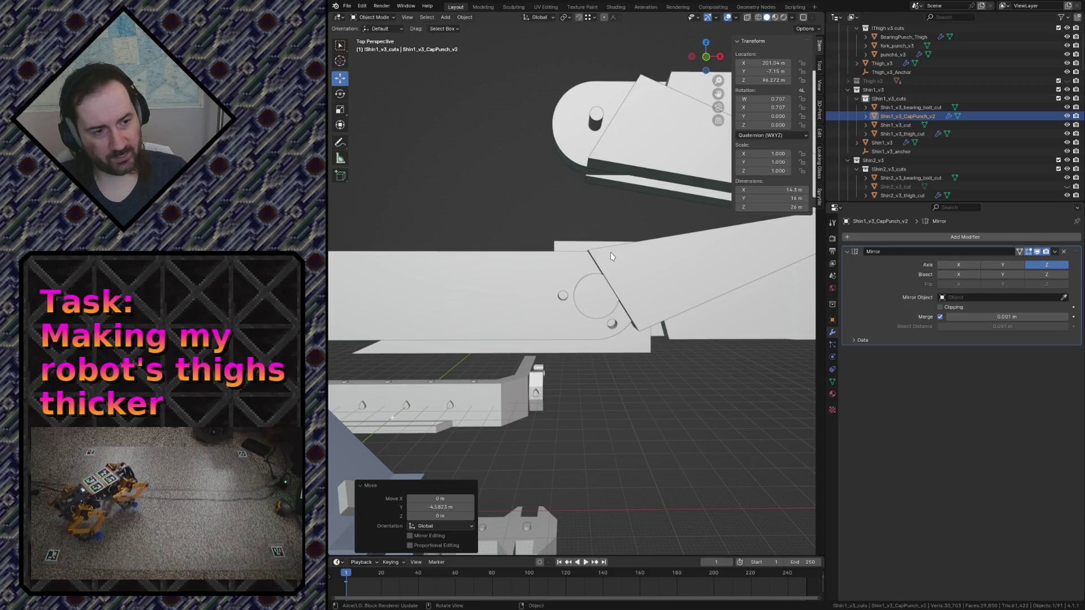
{"action": "key", "text": "shift+grave"}
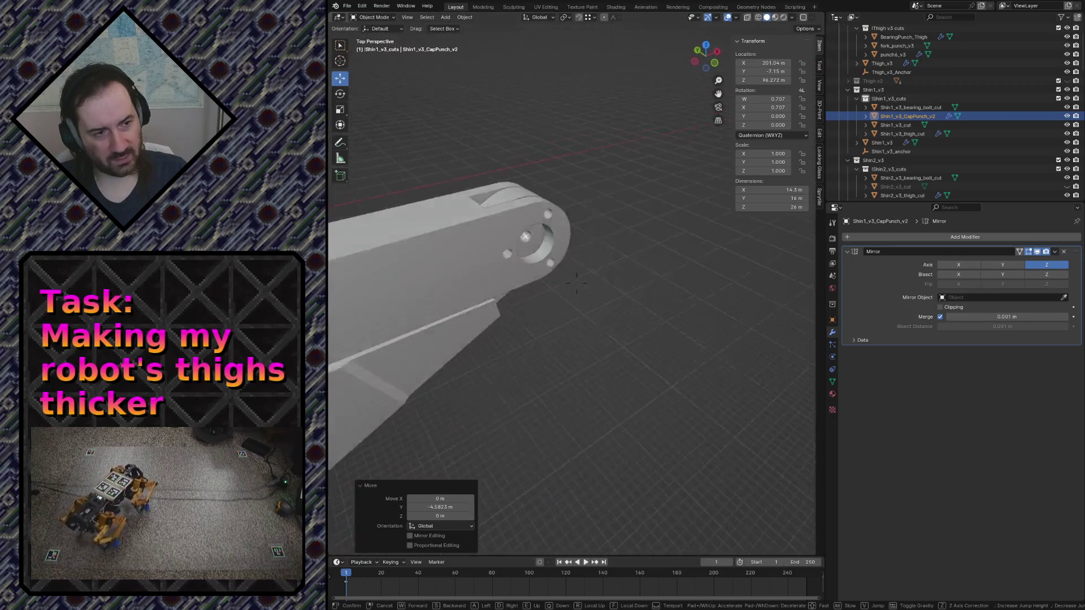
{"action": "key", "text": "s"}
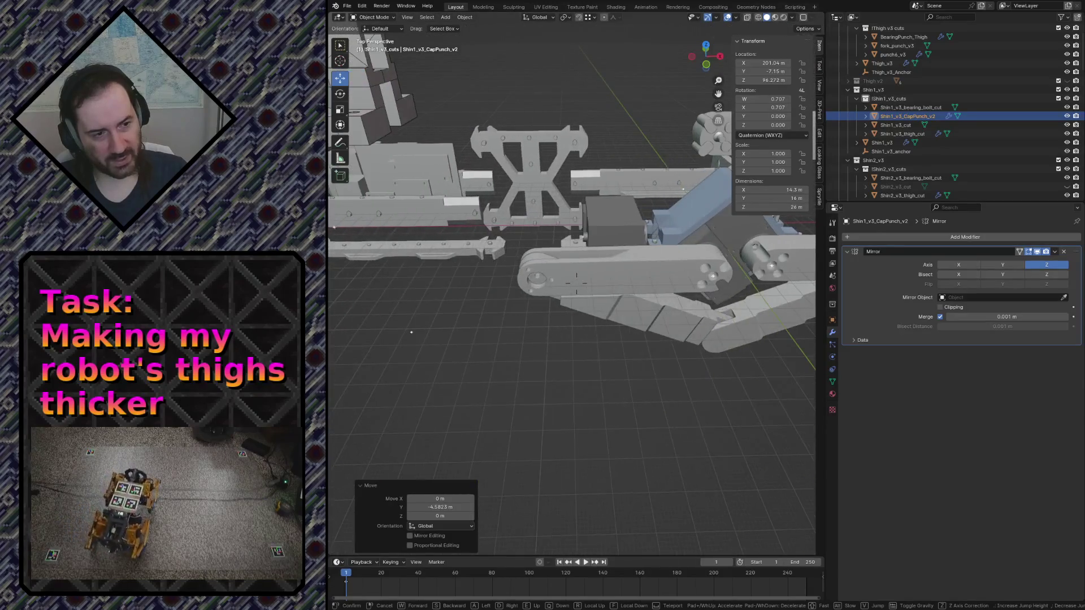
{"action": "key", "text": "w"}
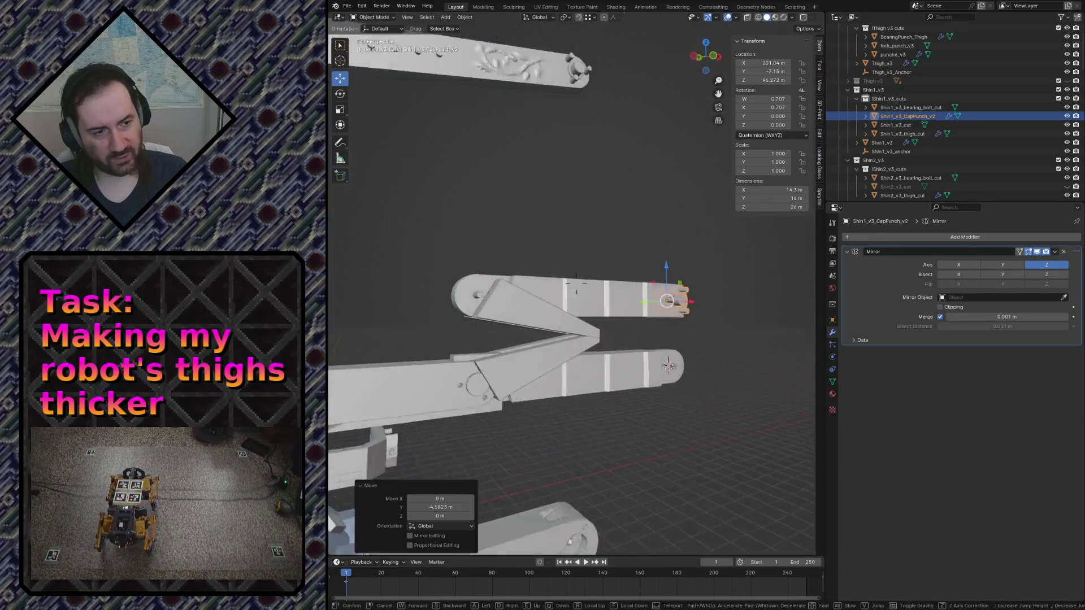
{"action": "key", "text": "s"}
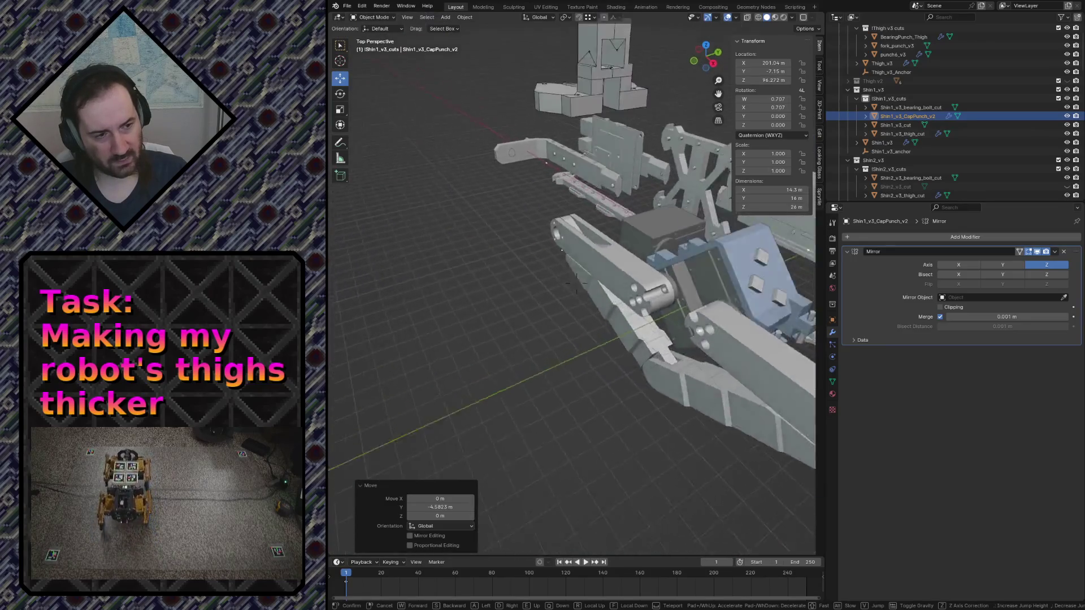
{"action": "key", "text": "w"}
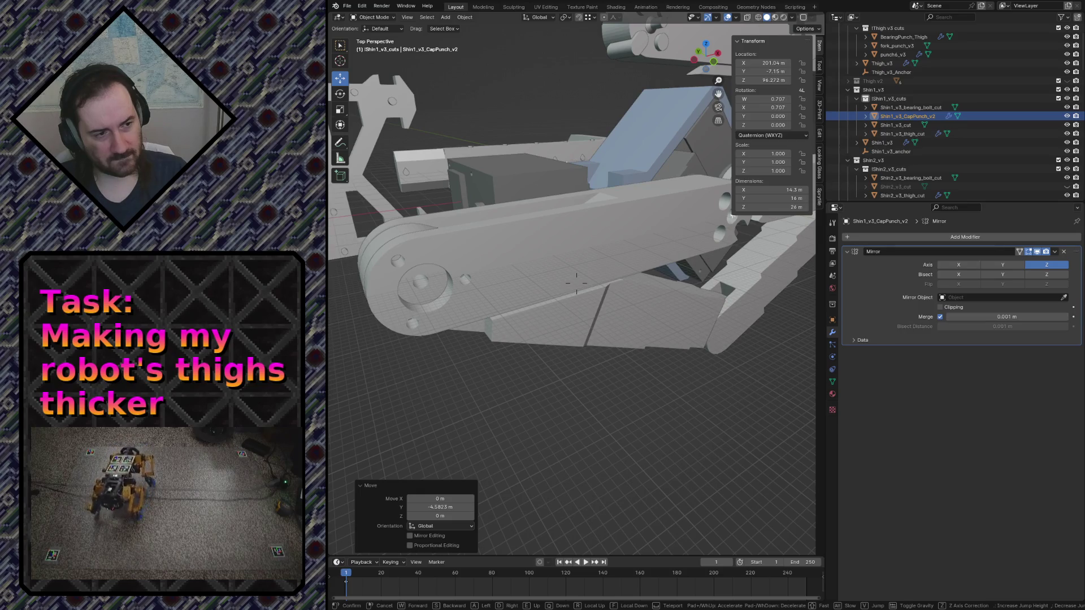
{"action": "key", "text": "w"}
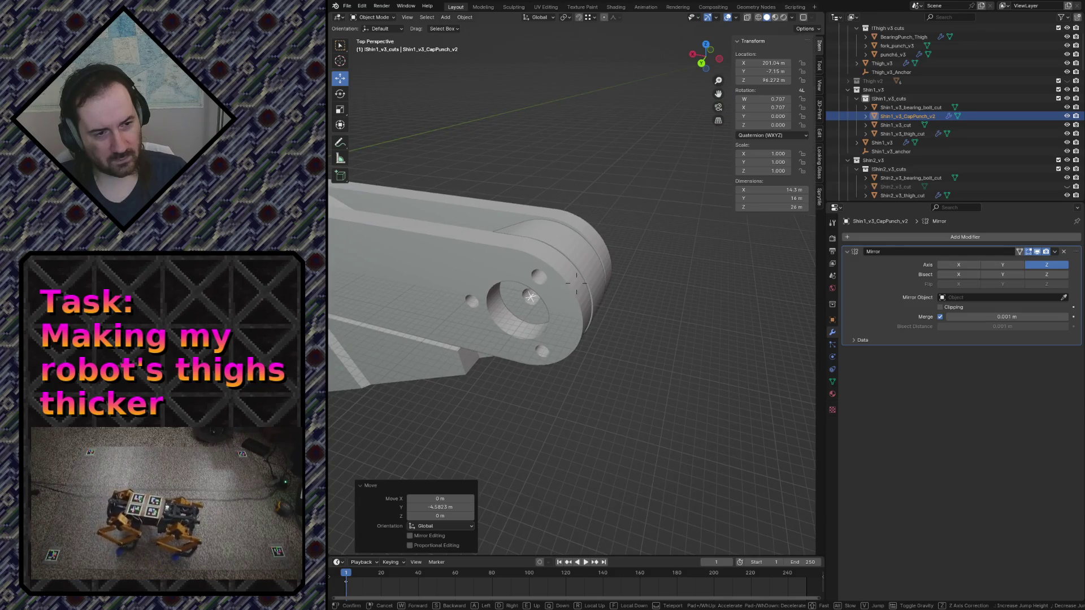
{"action": "key", "text": "s"}
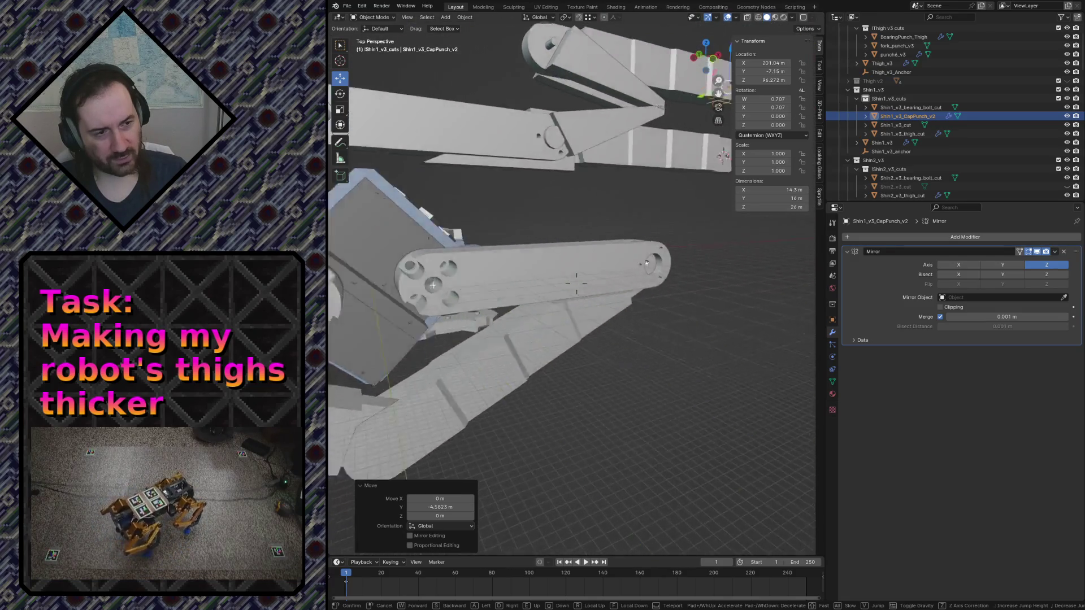
{"action": "key", "text": "s"}
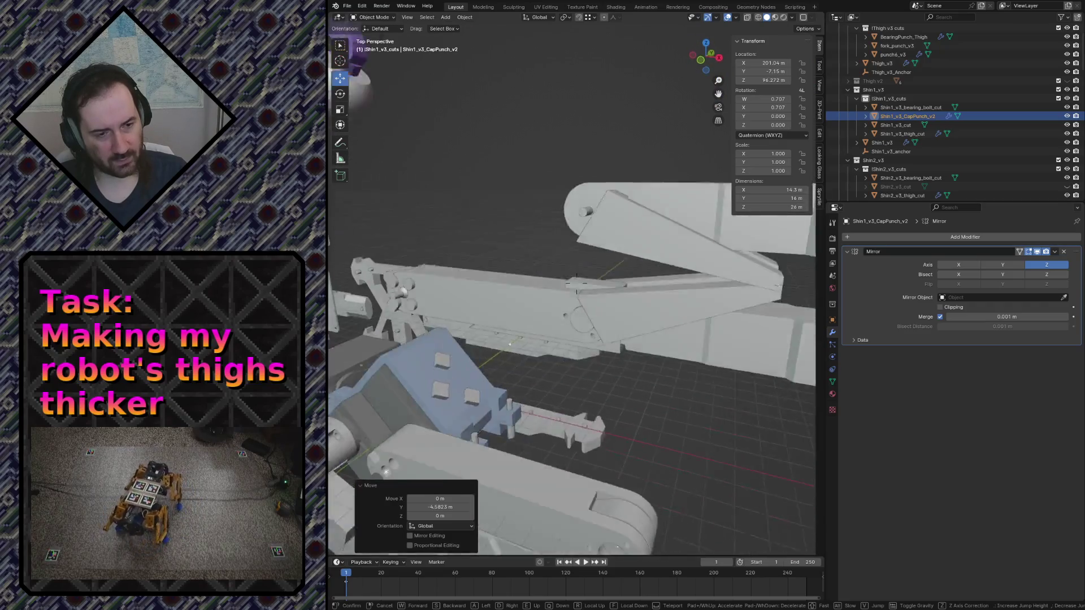
{"action": "key", "text": "s"}
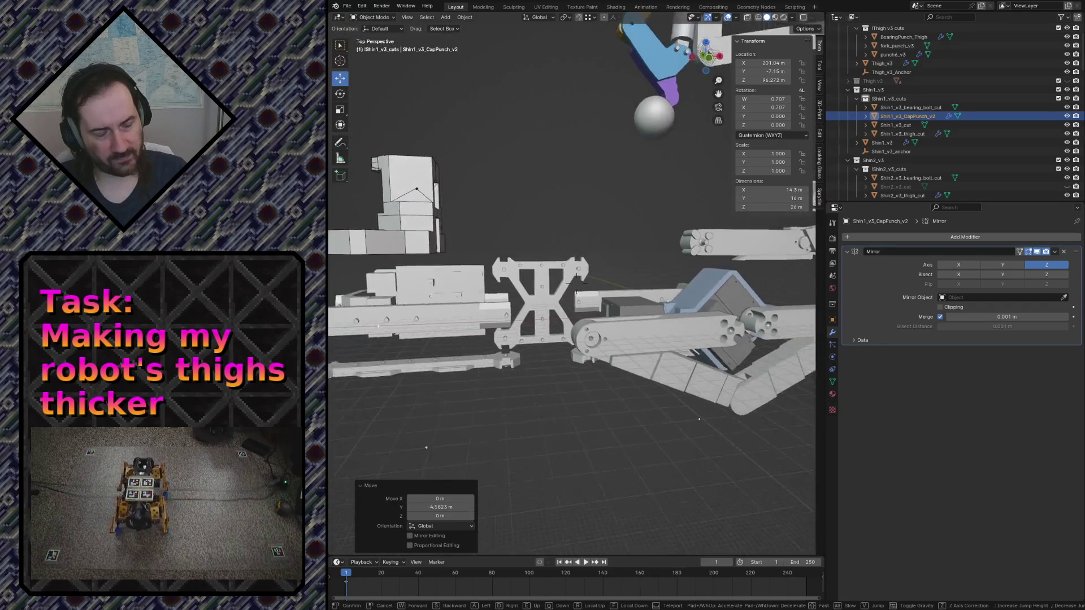
{"action": "key", "text": "w"}
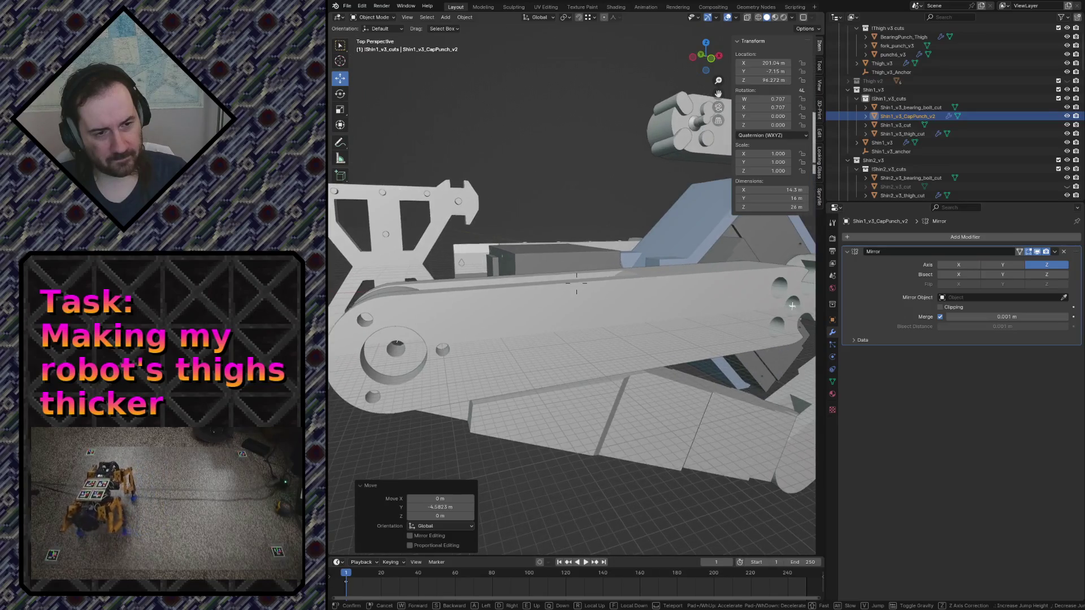
{"action": "key", "text": "w"}
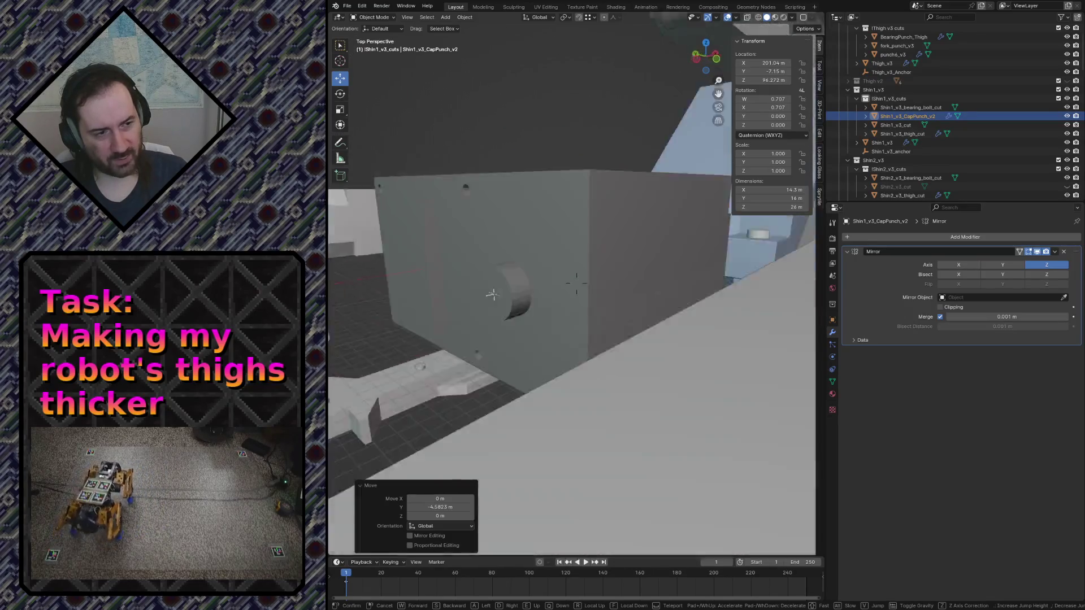
{"action": "key", "text": "w"}
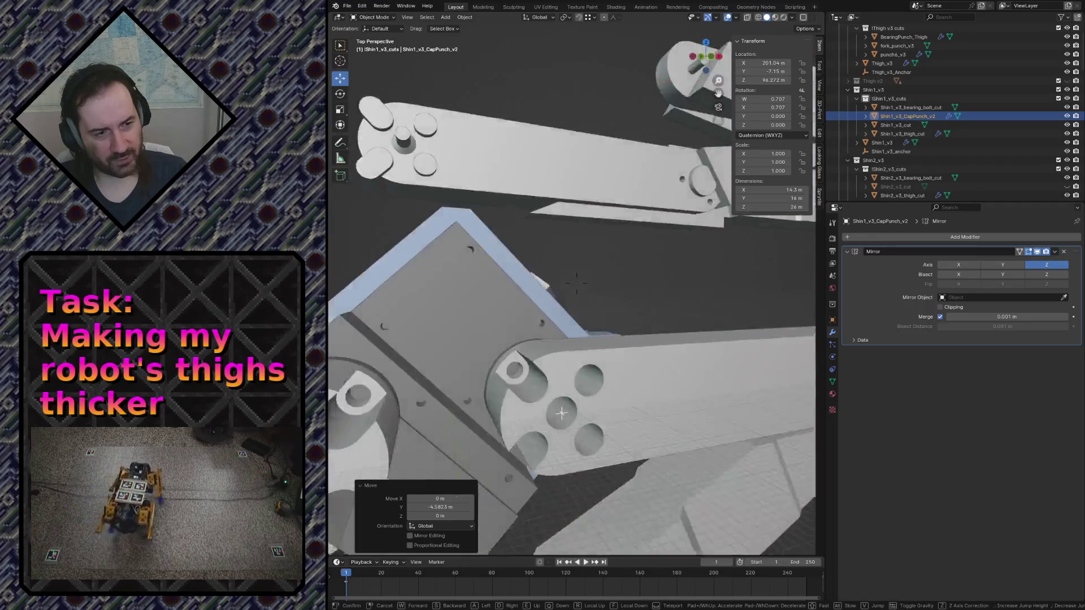
{"action": "key", "text": "w"}
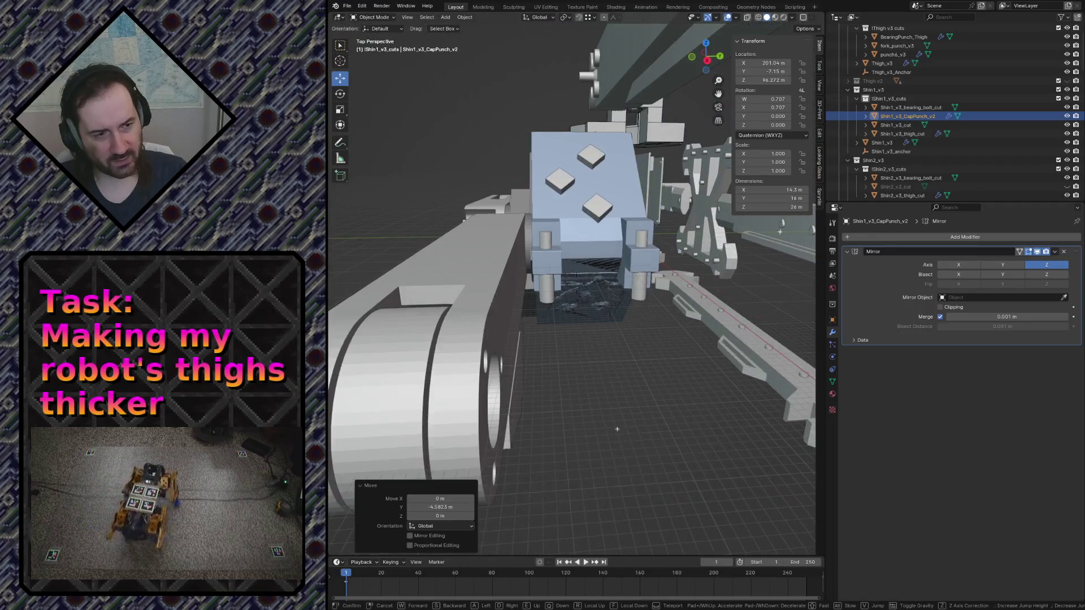
{"action": "key", "text": "w"}
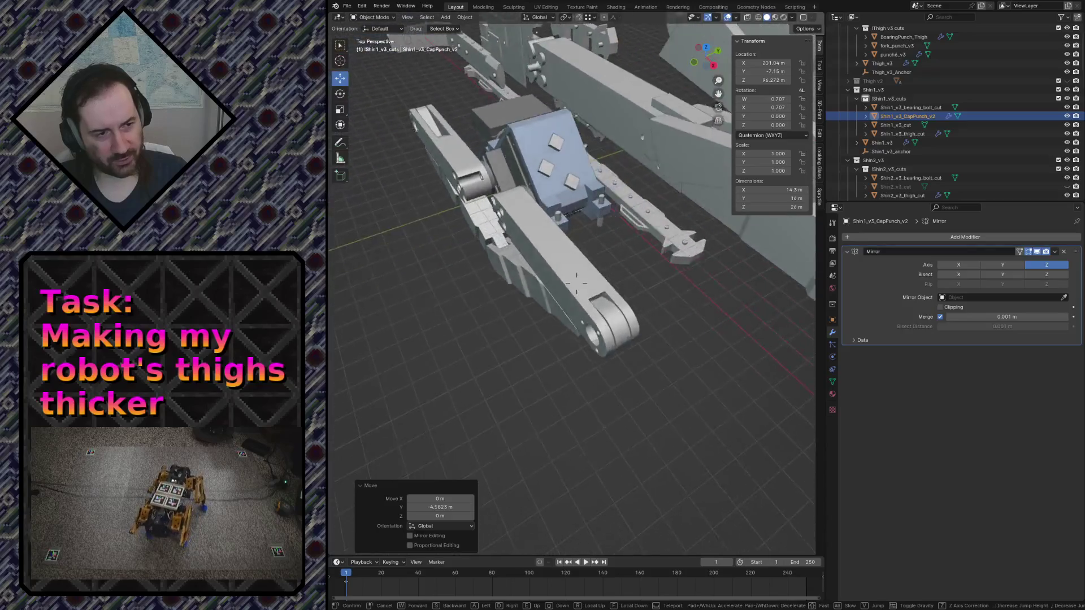
{"action": "key", "text": "s"}
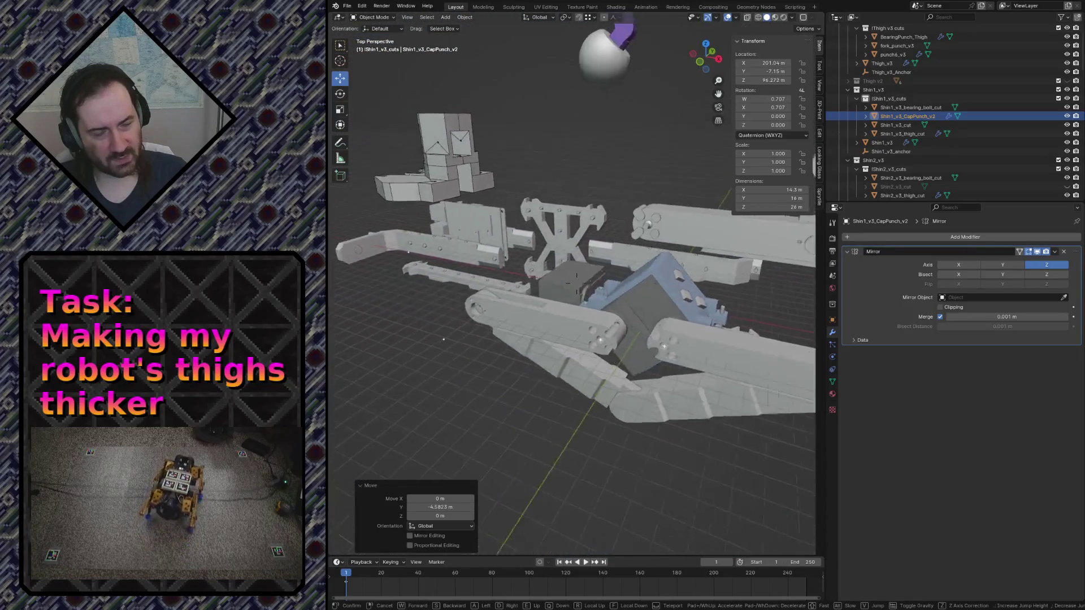
{"action": "key", "text": "w"}
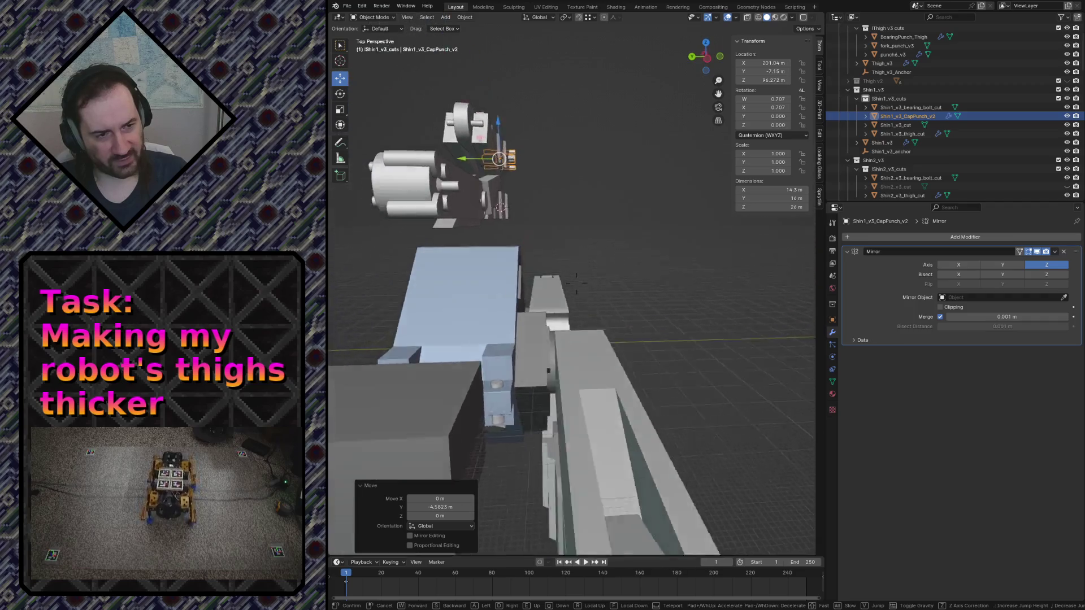
{"action": "key", "text": "s"}
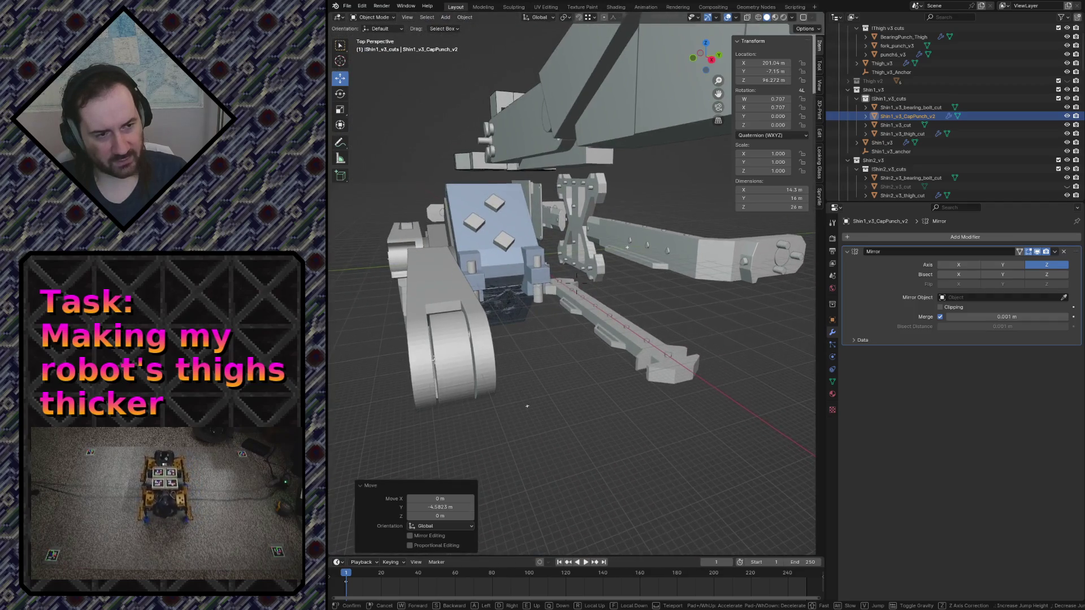
{"action": "key", "text": "w"}
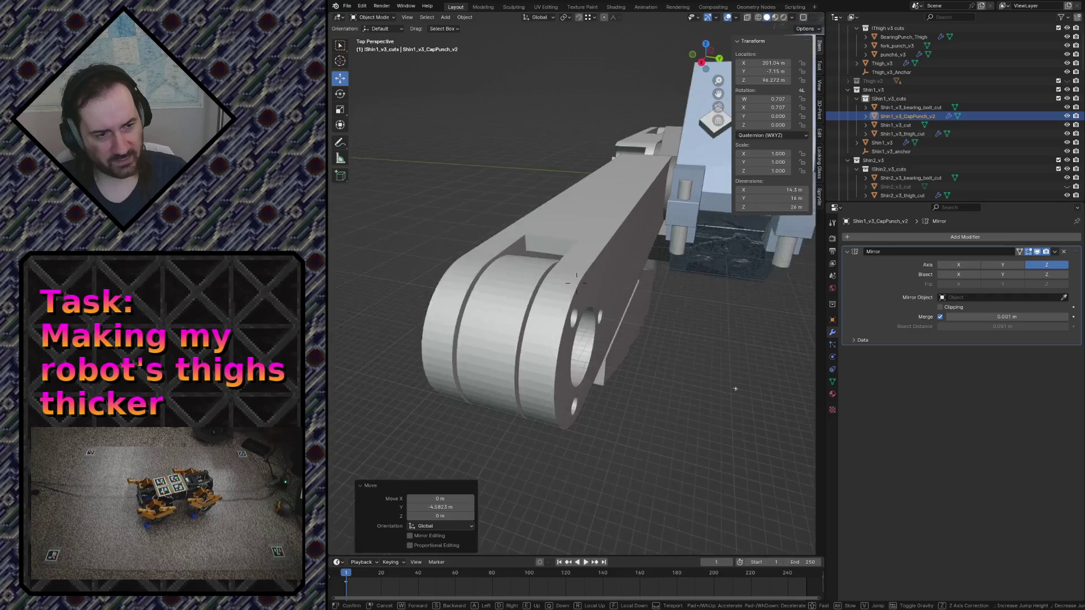
{"action": "key", "text": "w"}
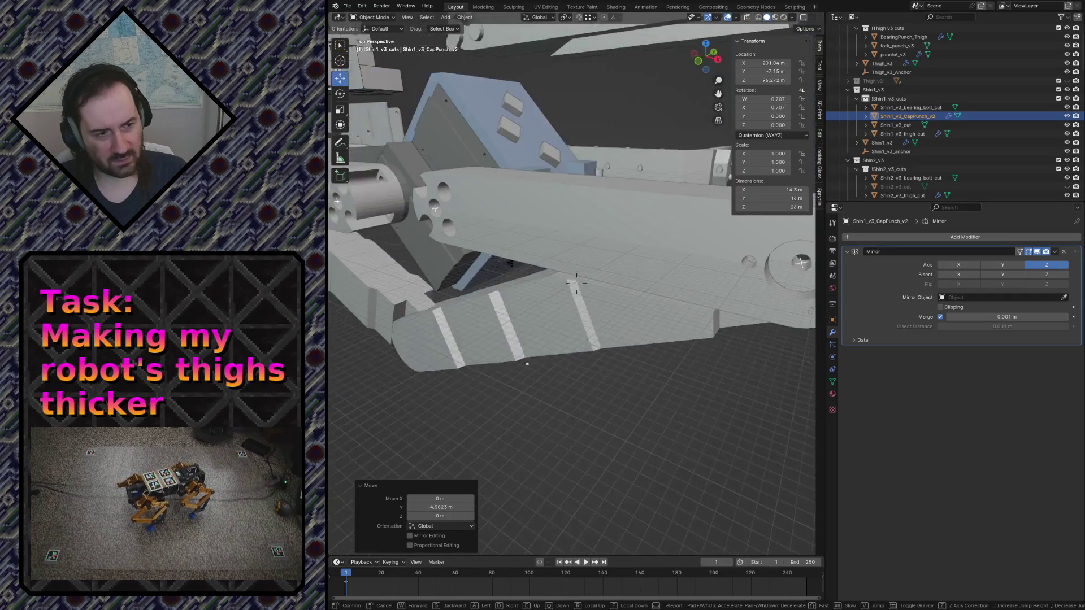
{"action": "key", "text": "w"}
{"action": "key", "text": "s"}
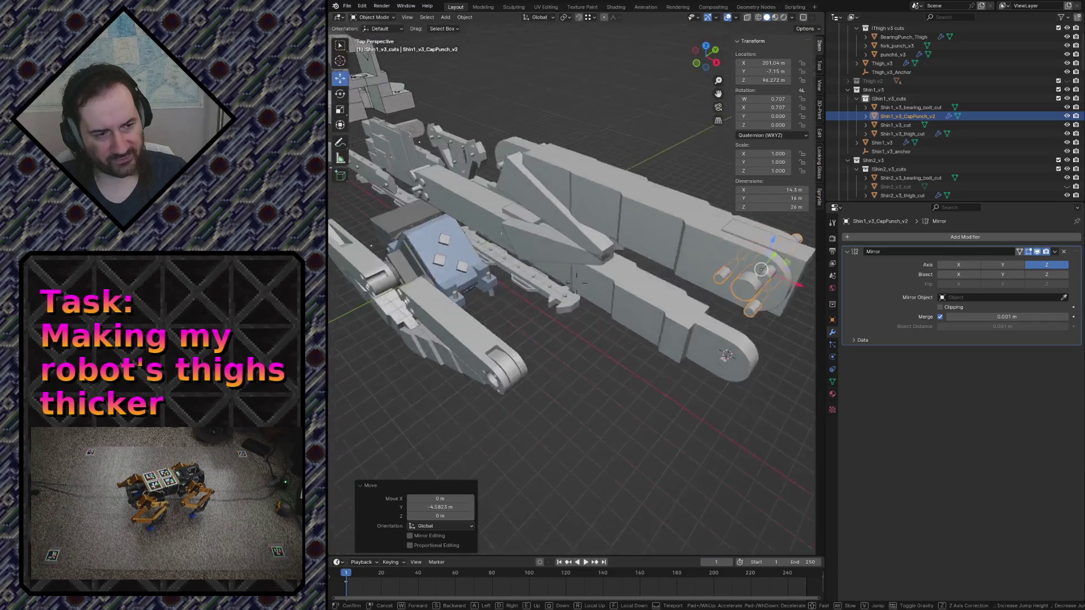
{"action": "key", "text": "d"}
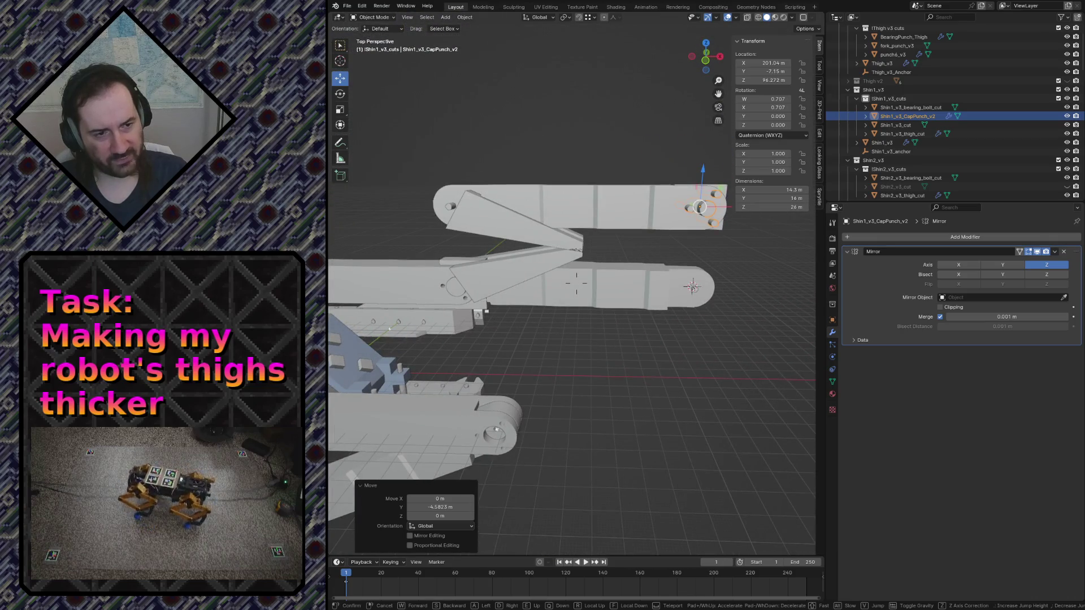
{"action": "key", "text": "s"}
{"action": "key", "text": "w"}
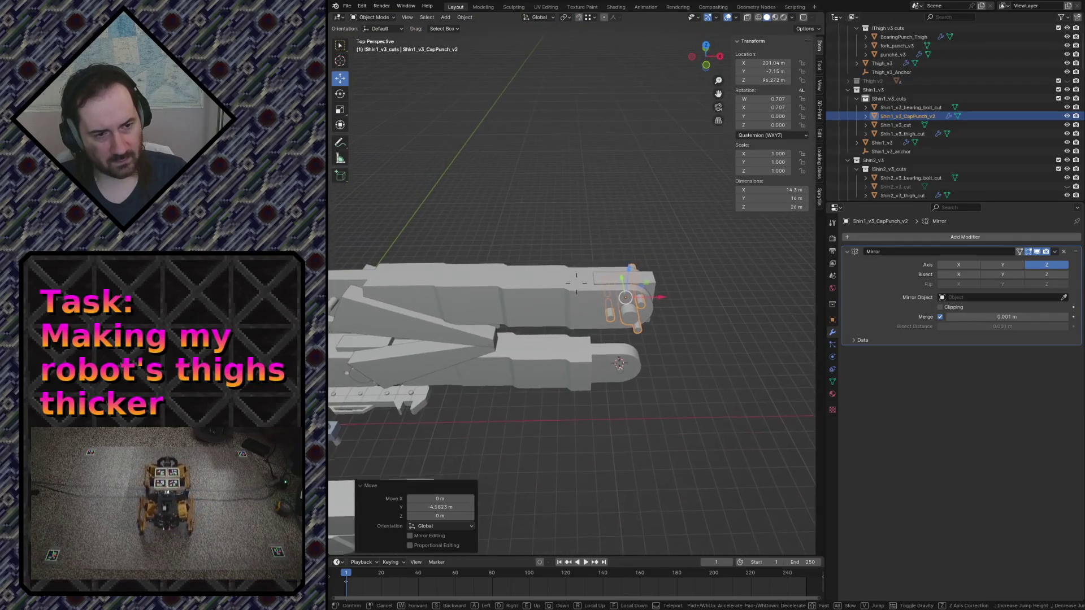
{"action": "key", "text": "a"}
{"action": "key", "text": "w"}
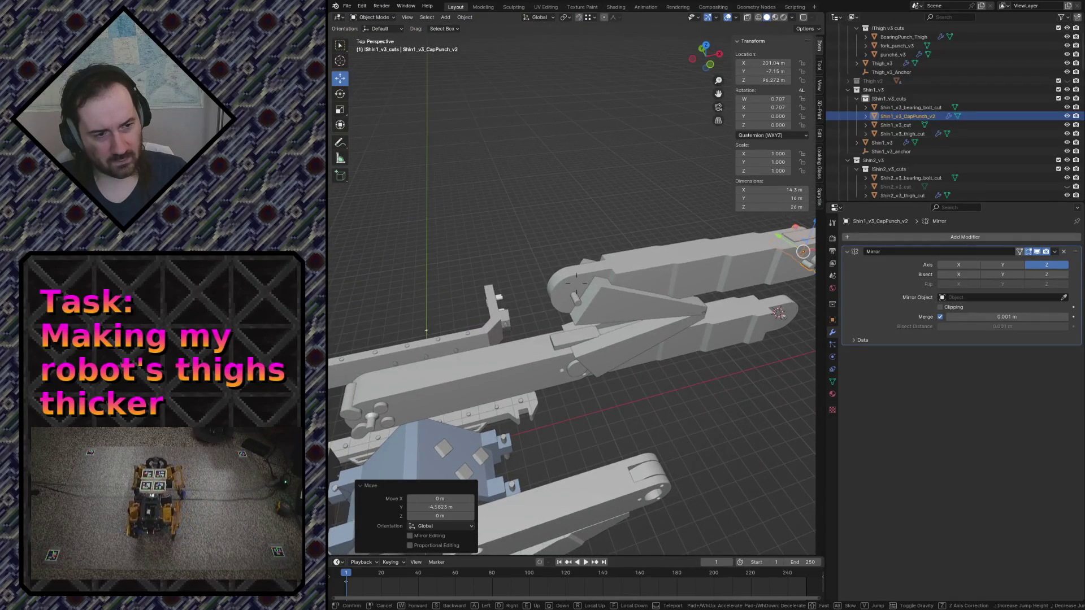
{"action": "key", "text": "w"}
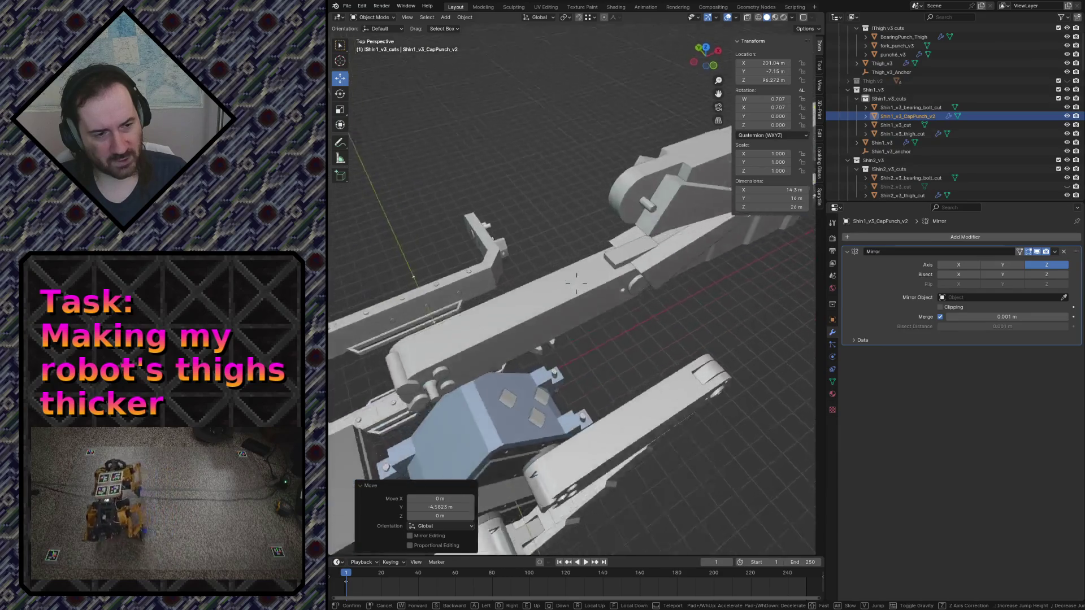
{"action": "key", "text": "s"}
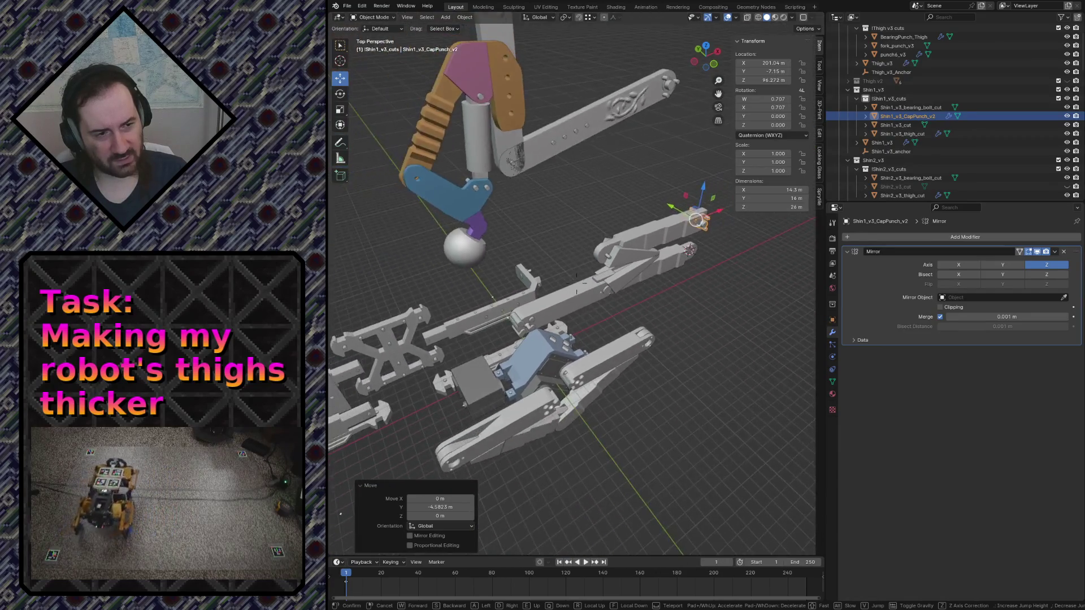
{"action": "key", "text": "w"}
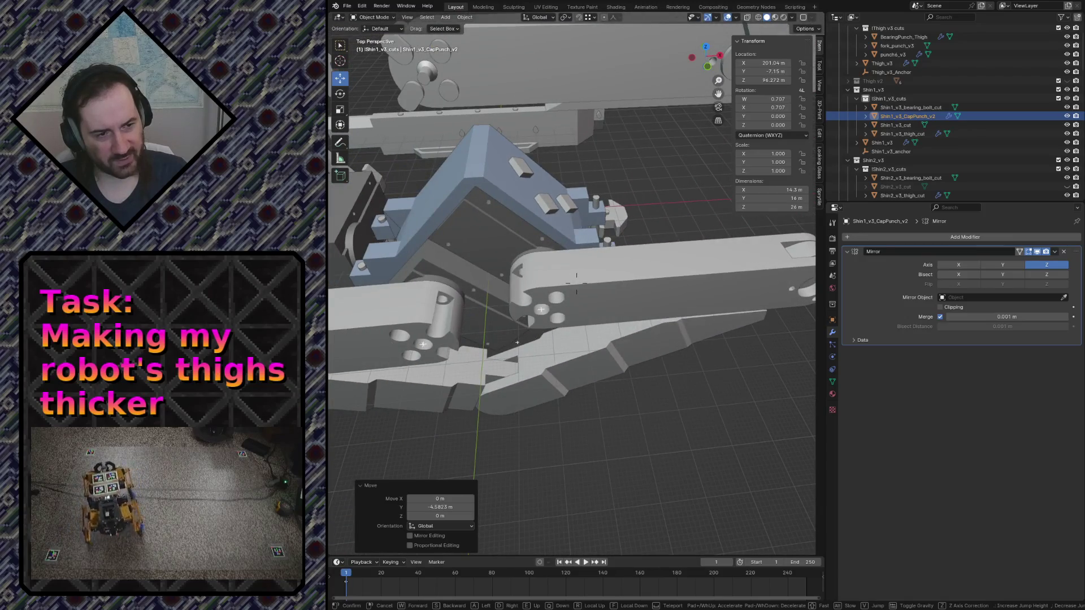
{"action": "key", "text": "s"}
{"action": "key", "text": "d"}
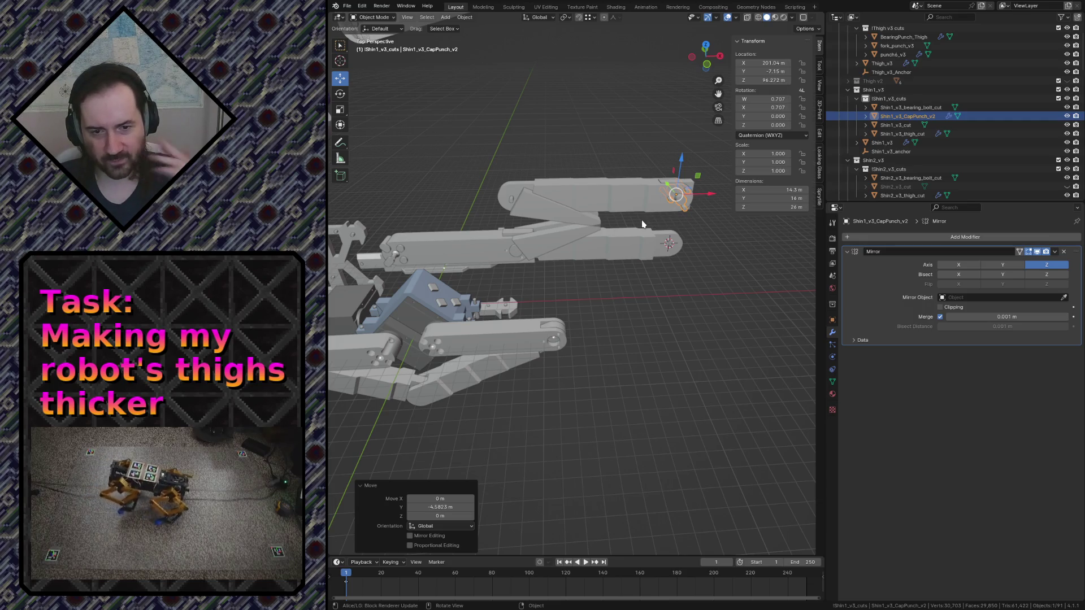
{"action": "key", "text": "shift+grave"}
{"action": "key", "text": "w"}
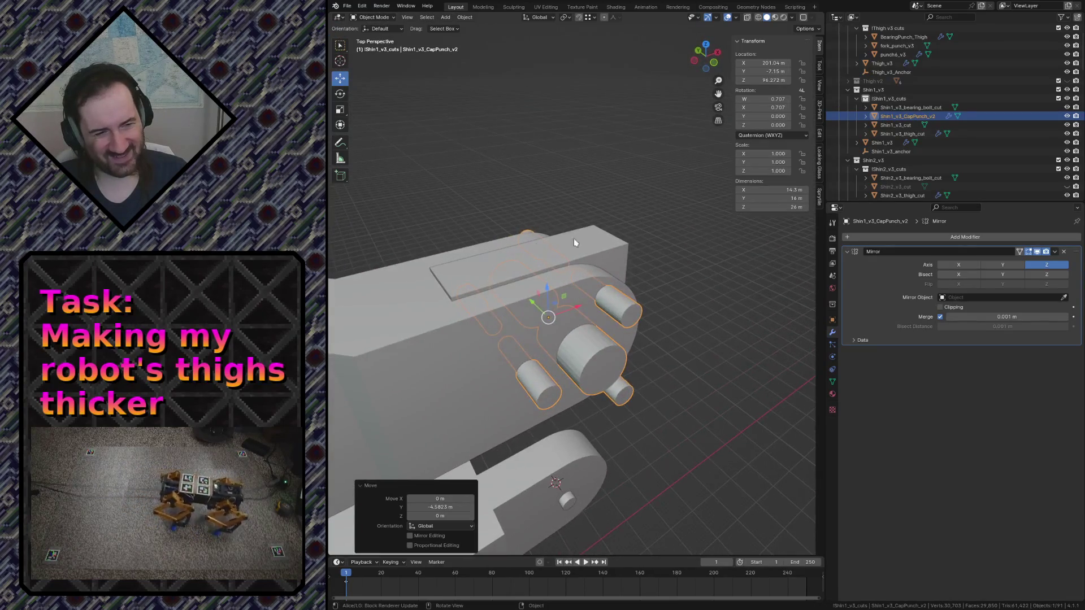
Add a fifth Boolean difference to Shin1_v3 using Shin1_v3_CapPunch_v2 and hide the cutter
{"action": "left_click", "coordinate": [486, 314]}
{"action": "left_click", "coordinate": [486, 314]}
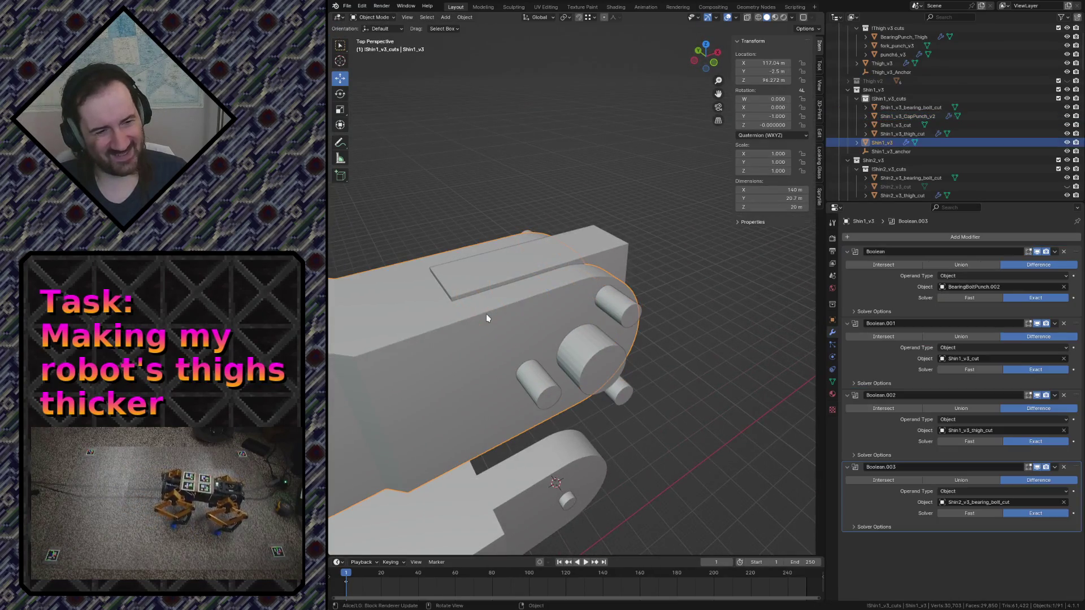
{"action": "left_click", "coordinate": [917, 242]}
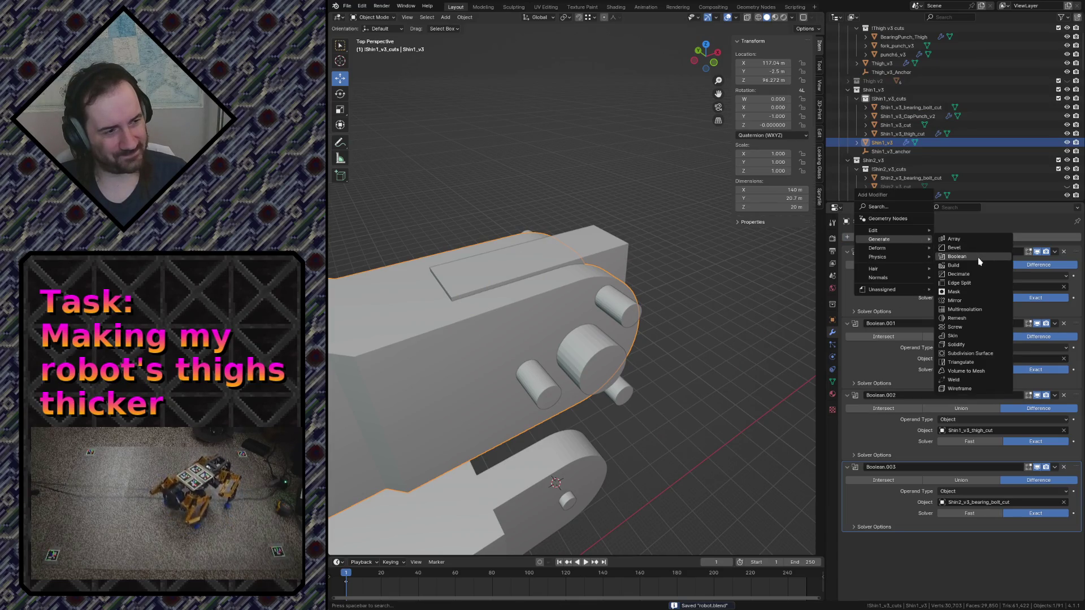
{"action": "left_click", "coordinate": [977, 258]}
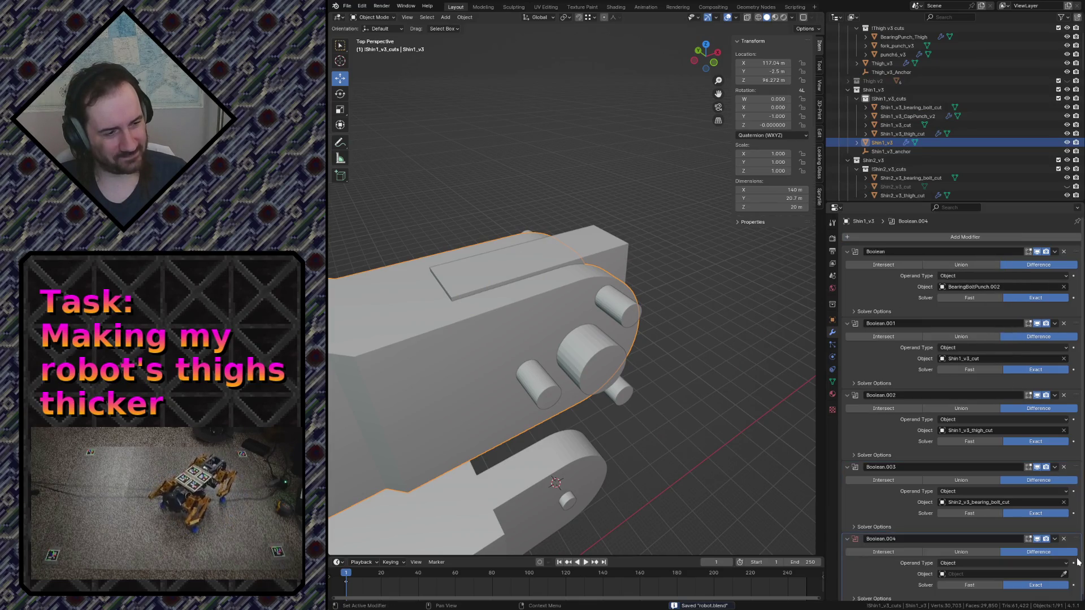
{"action": "left_click", "coordinate": [628, 307]}
{"action": "key", "text": "h"}
{"action": "key", "text": "shift+grave"}
{"action": "key", "text": "w"}
{"action": "key", "text": "s"}
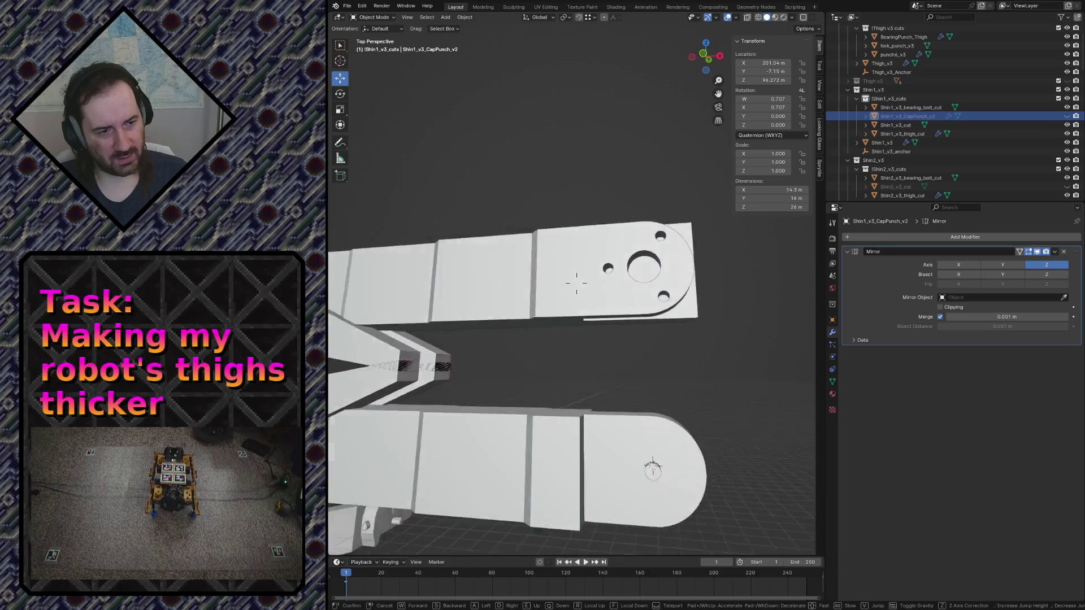
{"action": "left_click", "coordinate": [622, 315]}
{"action": "left_click", "coordinate": [570, 331]}
{"action": "key", "text": "shift+grave"}
{"action": "key", "text": "w"}
{"action": "left_click", "coordinate": [531, 379]}
{"action": "left_click", "coordinate": [532, 379]}
{"action": "key", "text": "h"}
{"action": "left_click", "coordinate": [555, 251]}
{"action": "key", "text": "h"}
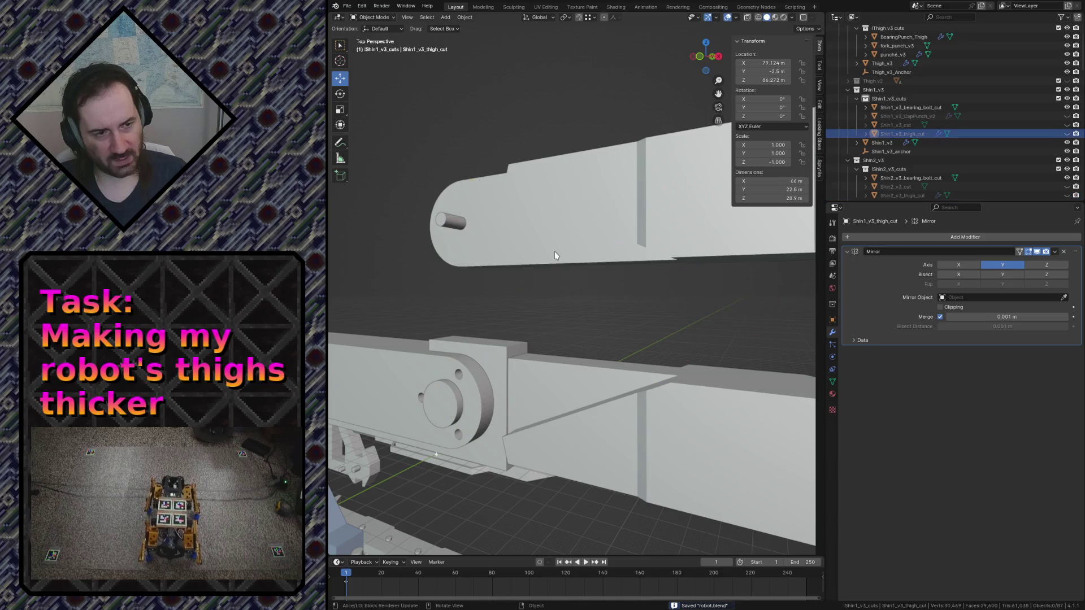
{"action": "left_click", "coordinate": [503, 352]}
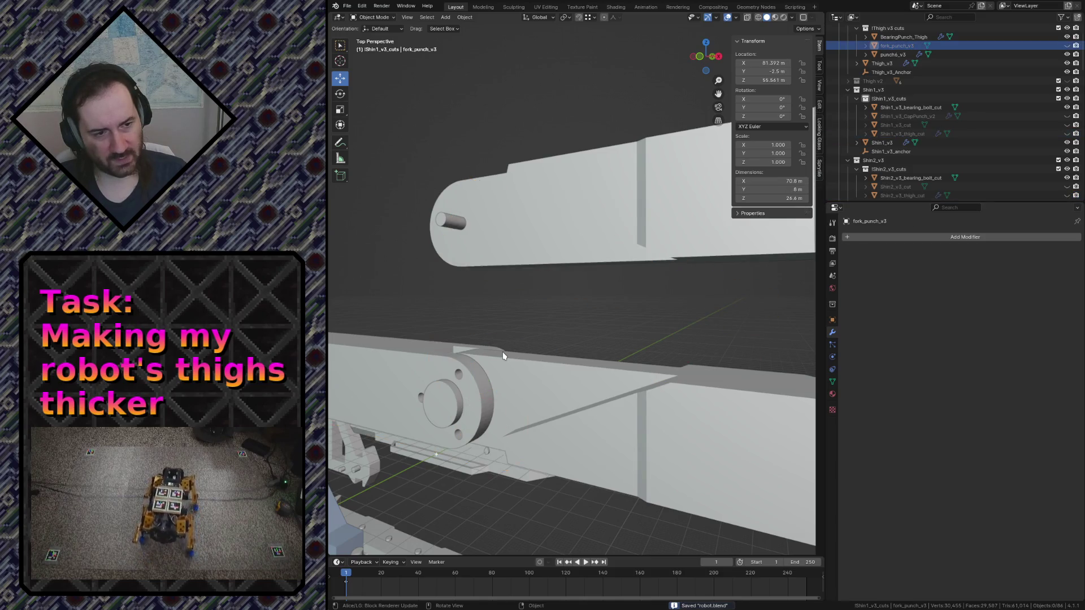
{"action": "key", "text": "shift+grave"}
{"action": "key", "text": "s"}
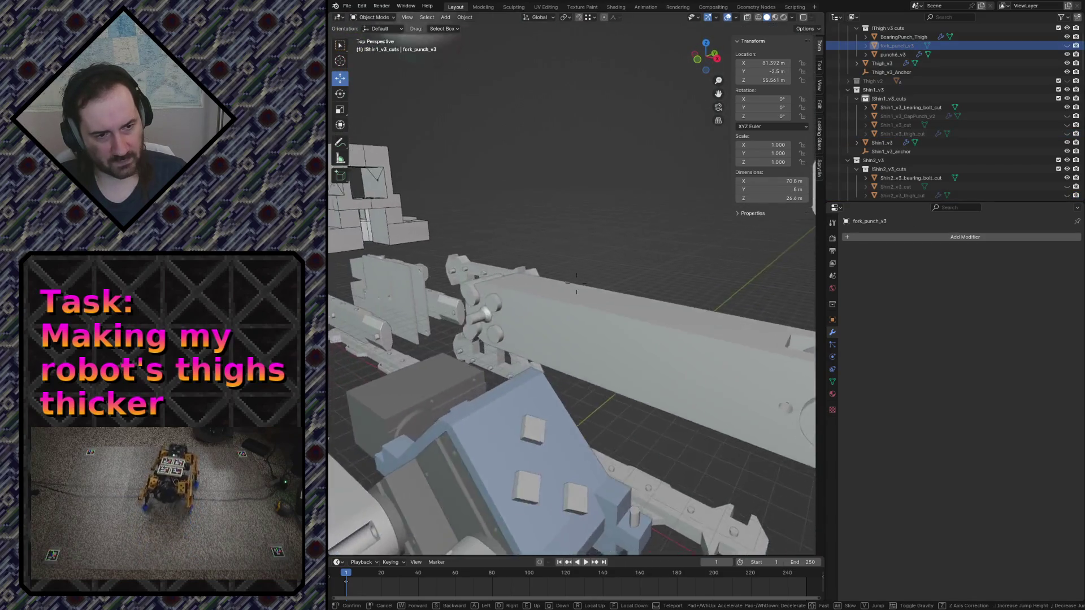
{"action": "left_click", "coordinate": [504, 342]}
{"action": "key", "text": "shift+grave"}
{"action": "key", "text": "s"}
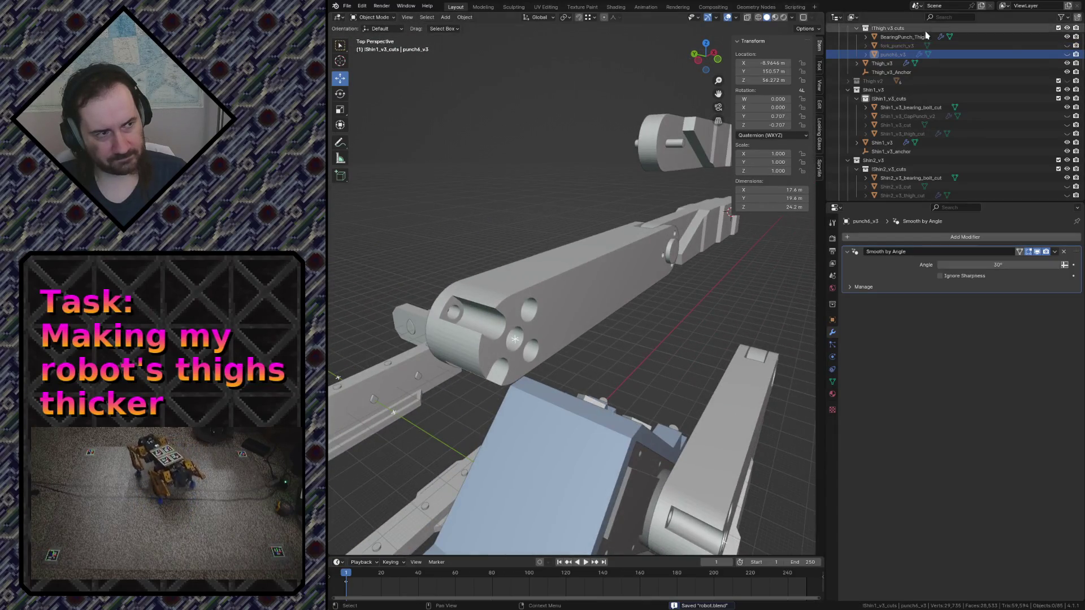
{"action": "left_click", "coordinate": [927, 37]}
{"action": "key", "text": "shift+grave"}
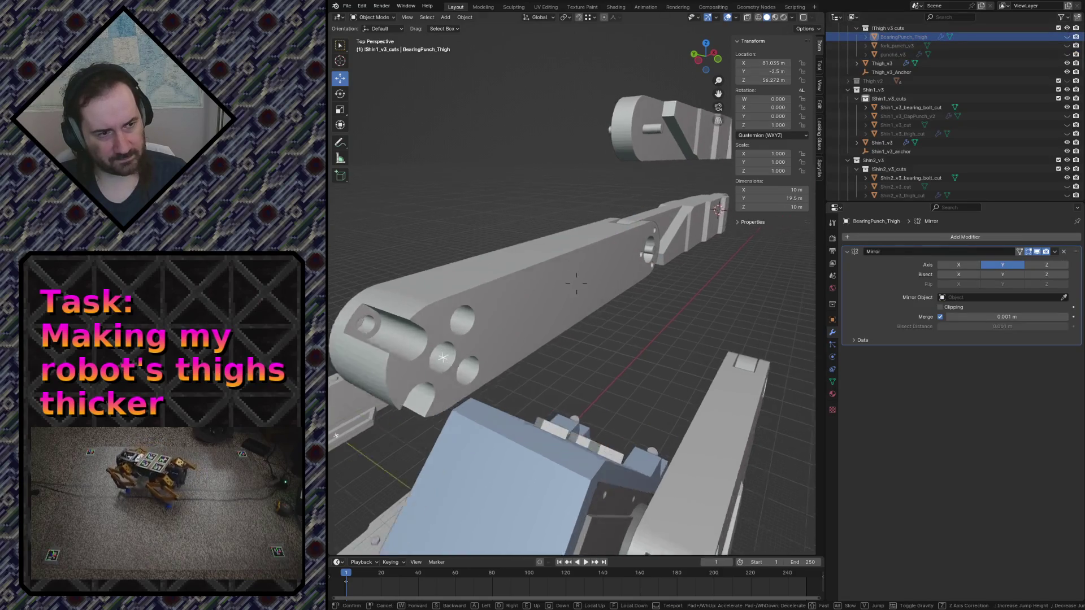
{"action": "left_click", "coordinate": [544, 297]}
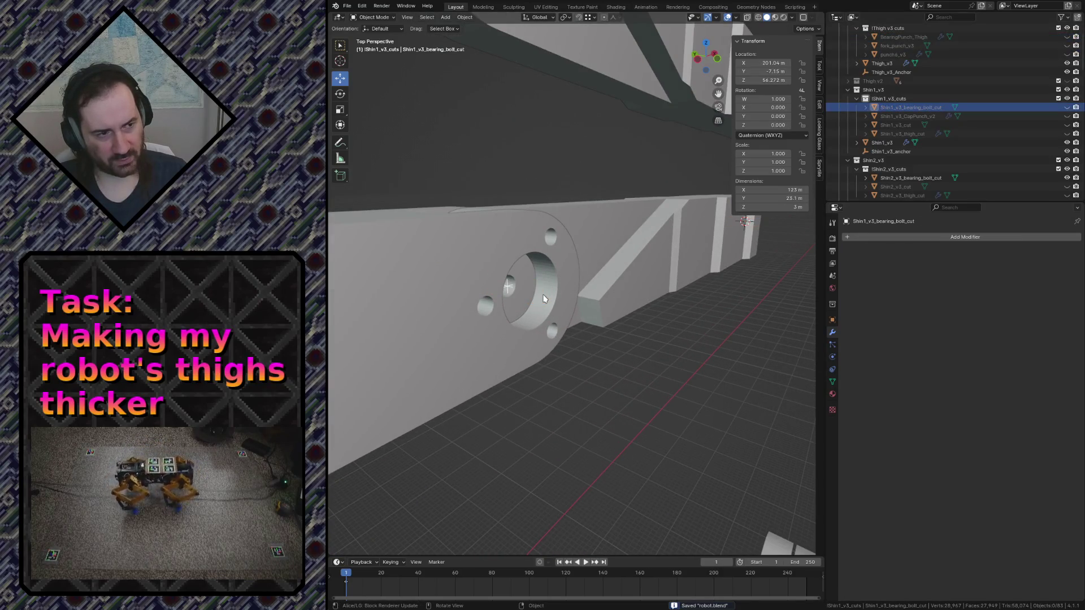
{"action": "middle_click_drag", "start_coordinate": [544, 297], "coordinate": [505, 313]}
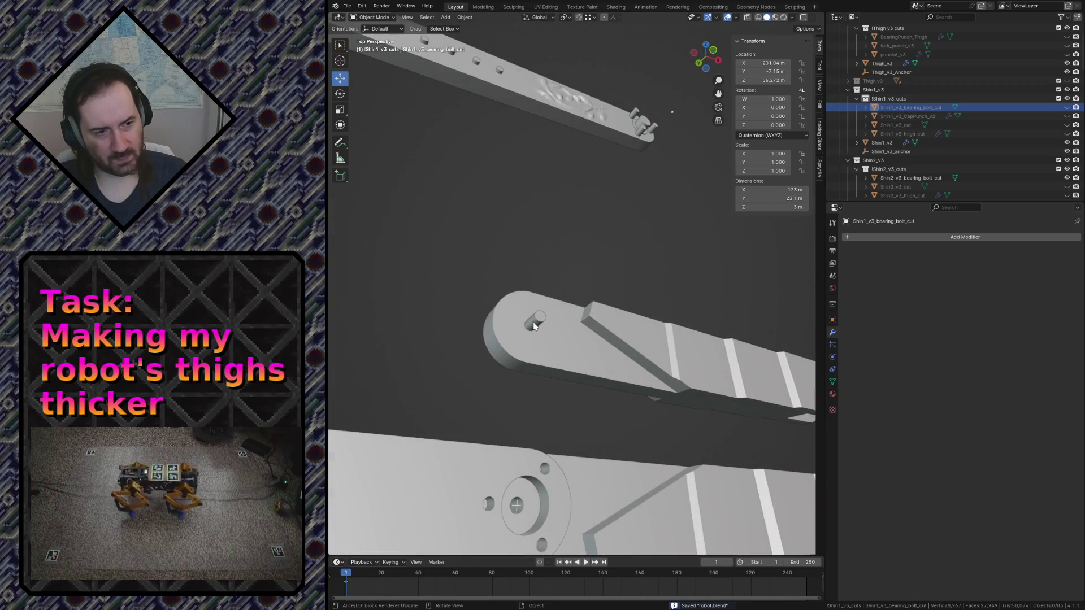
{"action": "key", "text": "shift+grave"}
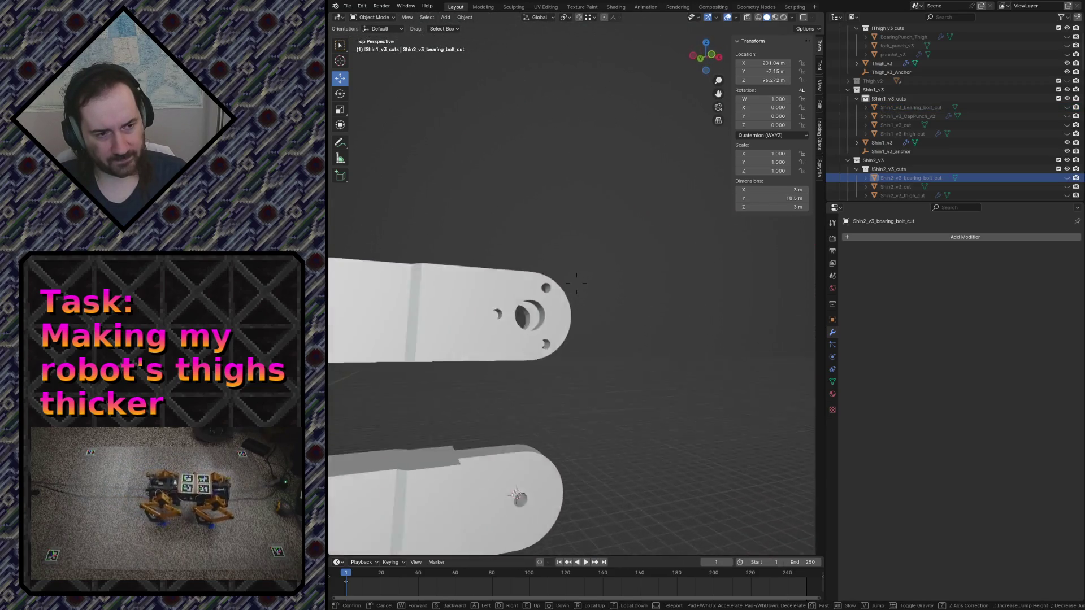
{"action": "key", "text": "s"}
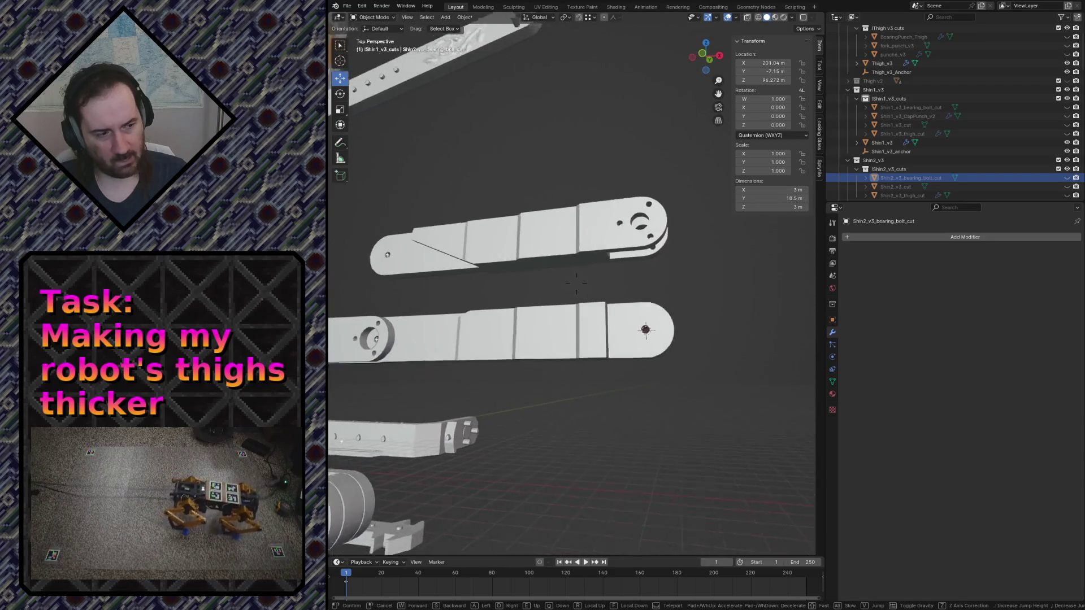
{"action": "key", "text": "a"}
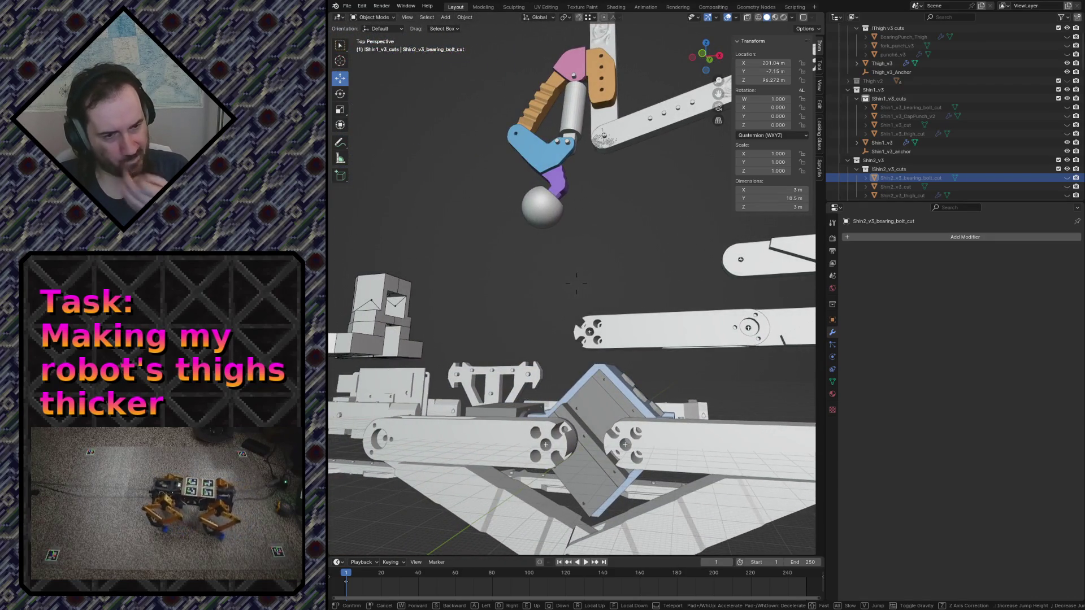
{"action": "key", "text": "w"}
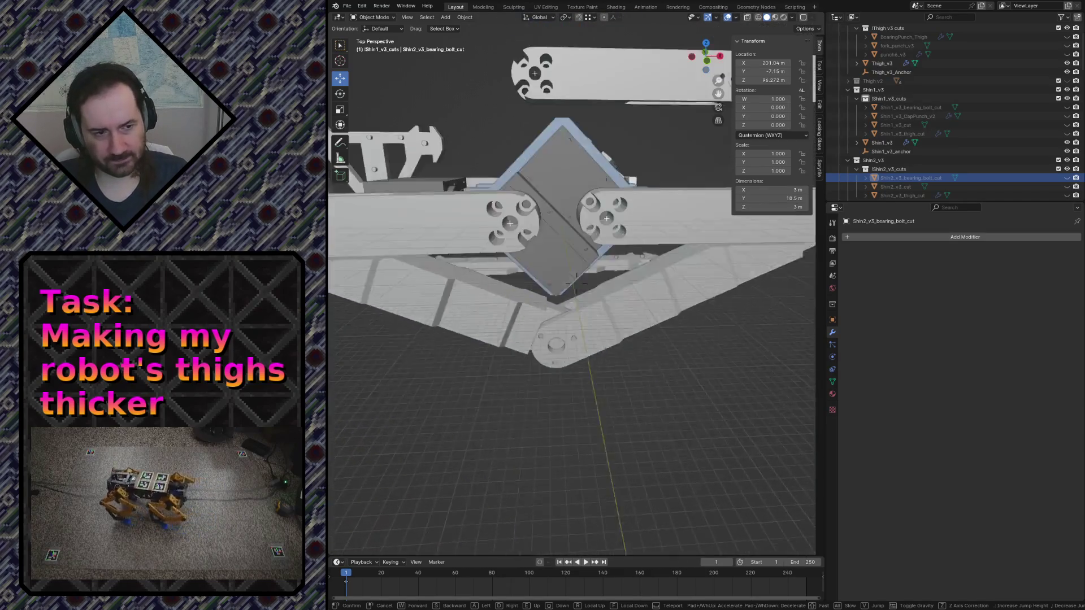
{"action": "key", "text": "w"}
{"action": "key", "text": "s"}
{"action": "key", "text": "w"}
{"action": "left_click", "coordinate": [563, 311]}
{"action": "key", "text": "shift+grave"}
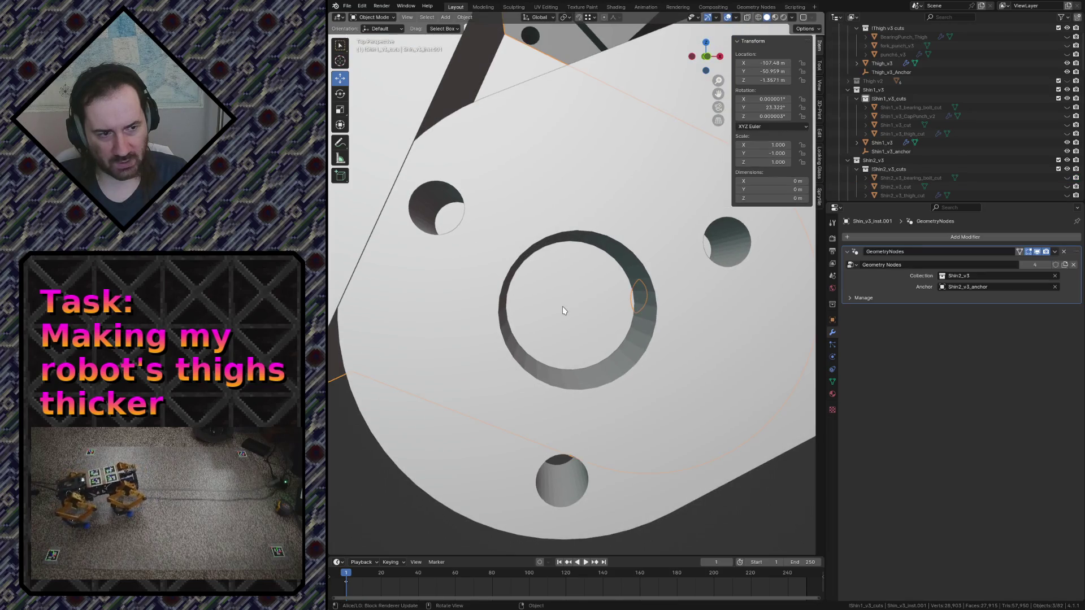
{"action": "key", "text": "s"}
{"action": "key", "text": "w"}
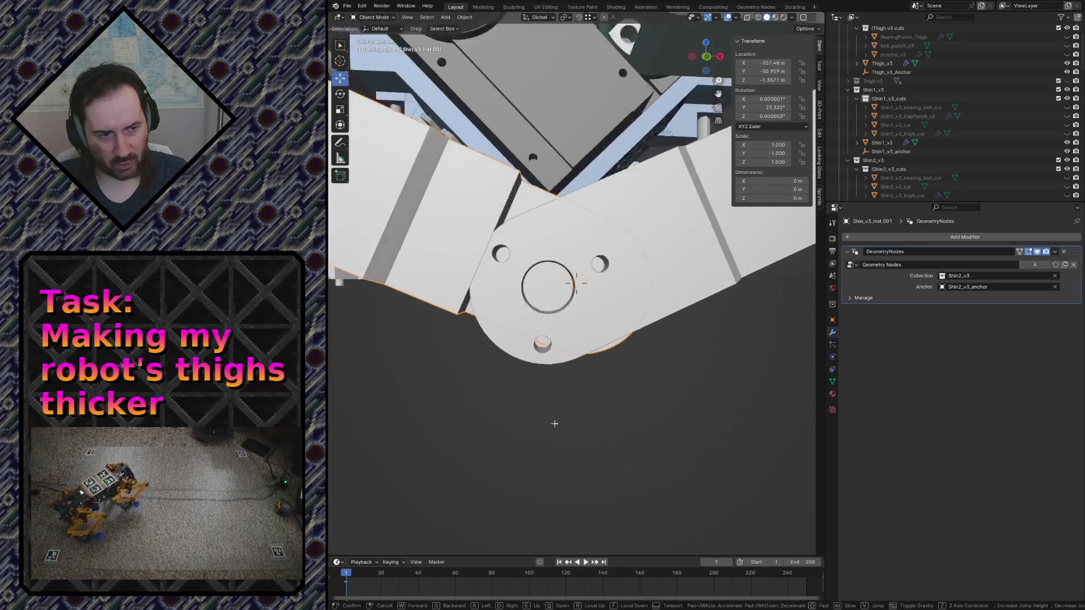
{"action": "key", "text": "s"}
{"action": "key", "text": "w"}
{"action": "key", "text": "w"}
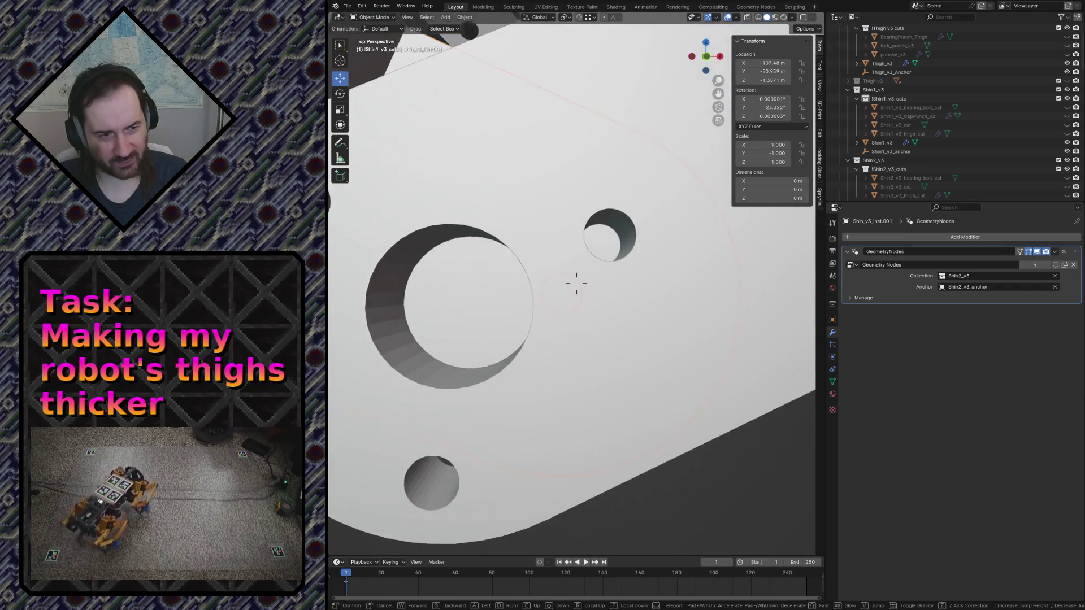
{"action": "key", "text": "s"}
{"action": "key", "text": "s"}
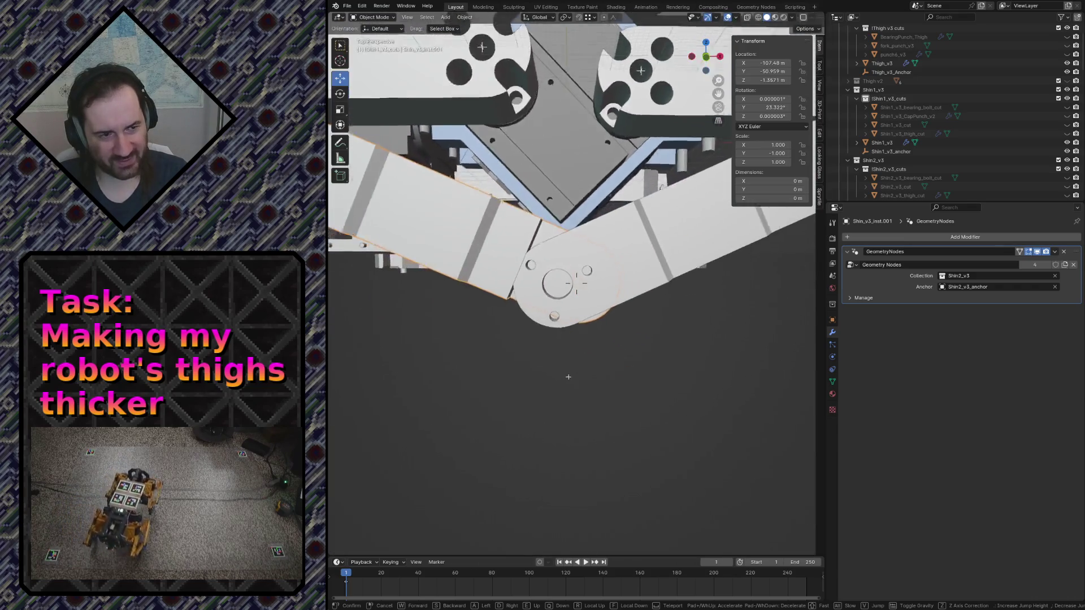
{"action": "key", "text": "w"}
{"action": "key", "text": "s"}
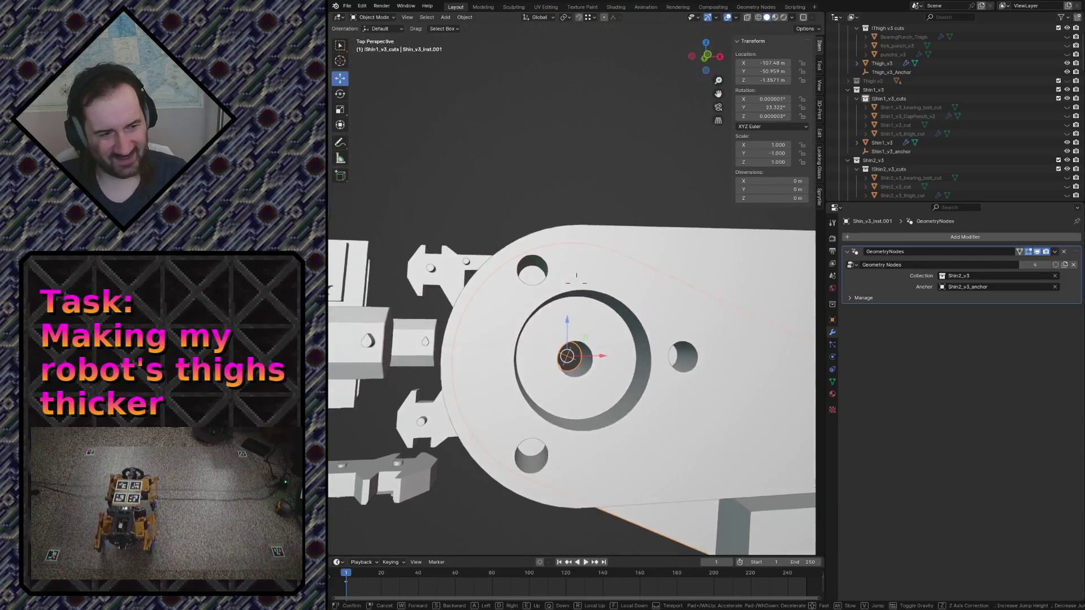
{"action": "key", "text": "w"}
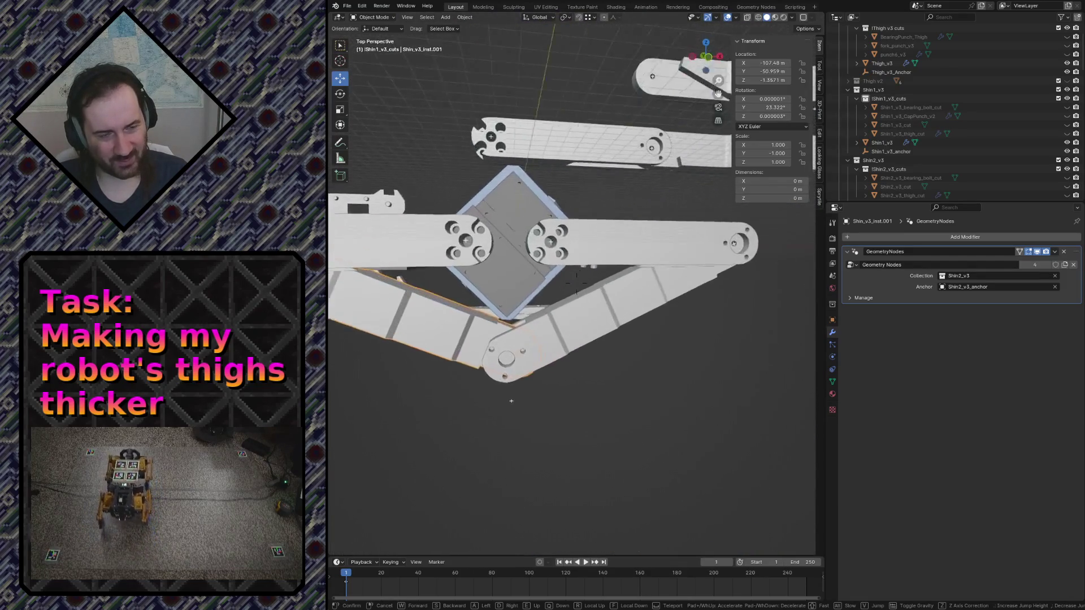
{"action": "key", "text": "s"}
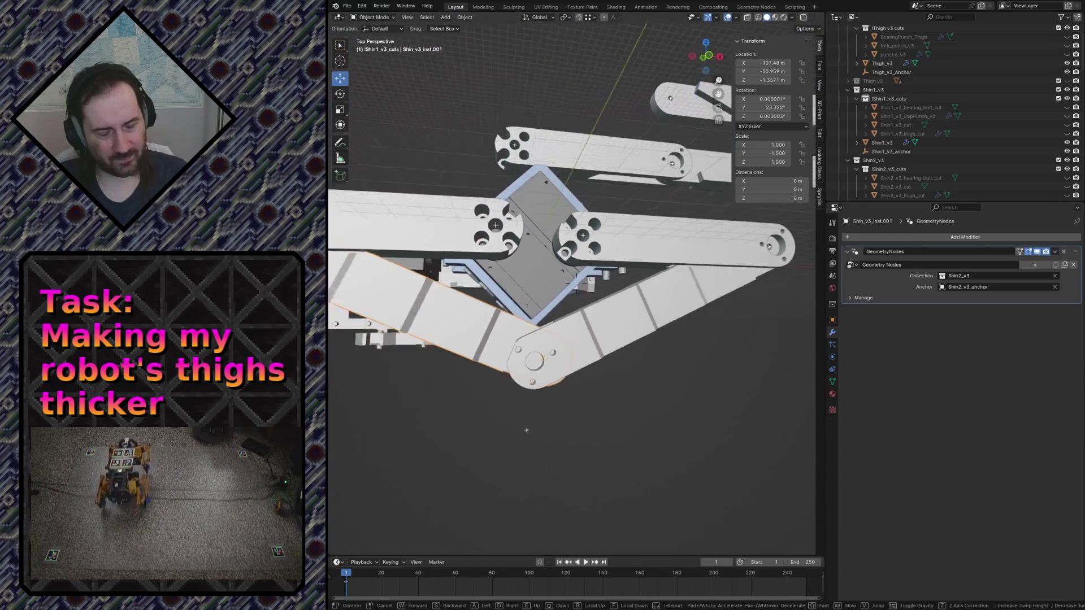
{"action": "key", "text": "w"}
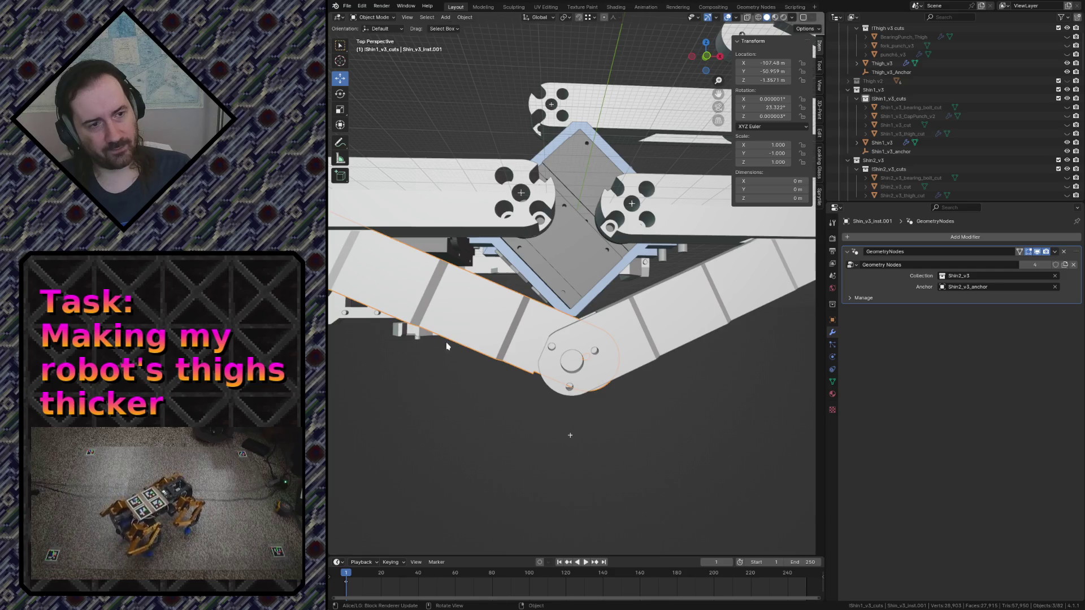
{"action": "key", "text": "shift+grave"}
{"action": "key", "text": "w"}
{"action": "key", "text": "s"}
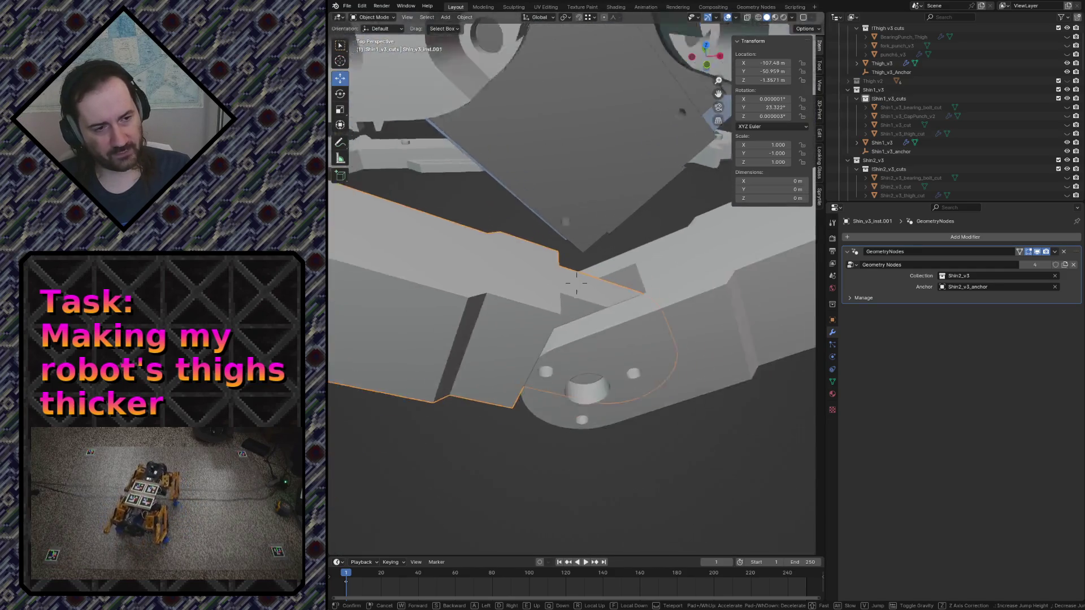
{"action": "key", "text": "w"}
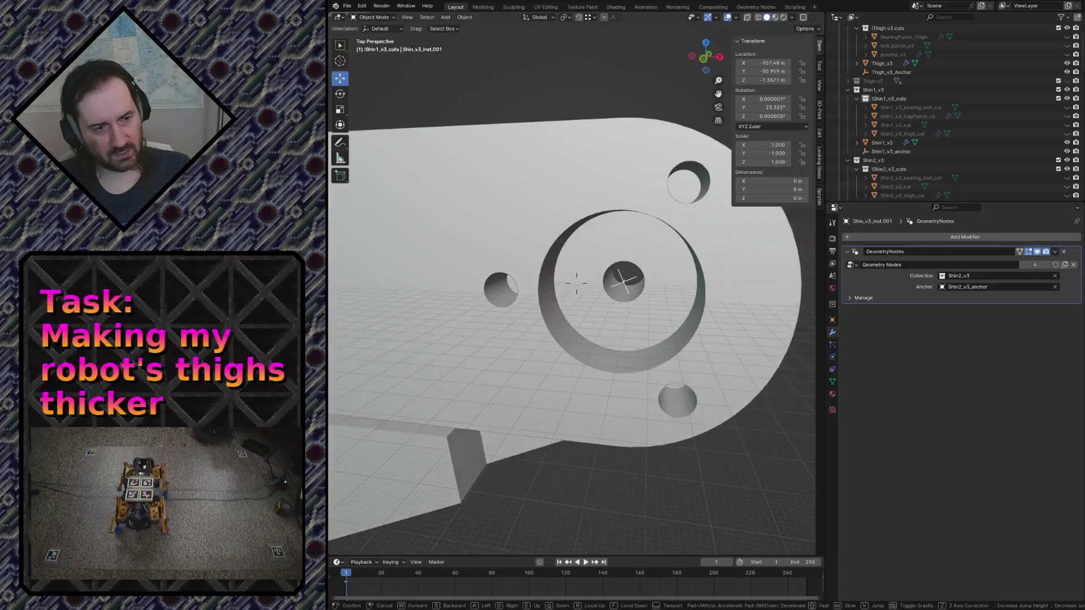
{"action": "key", "text": "s"}
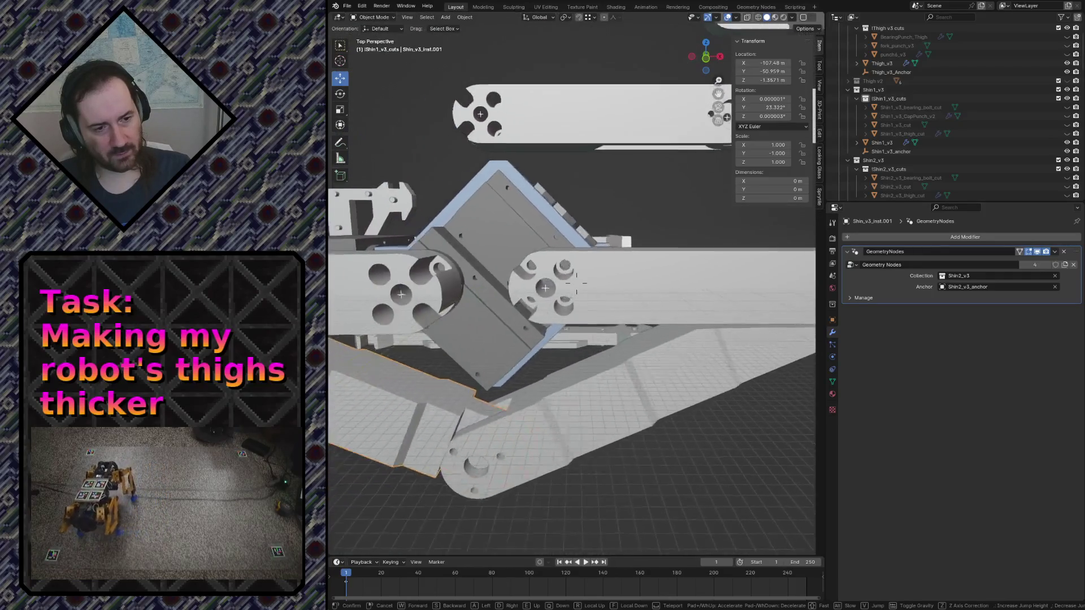
{"action": "key", "text": "s"}
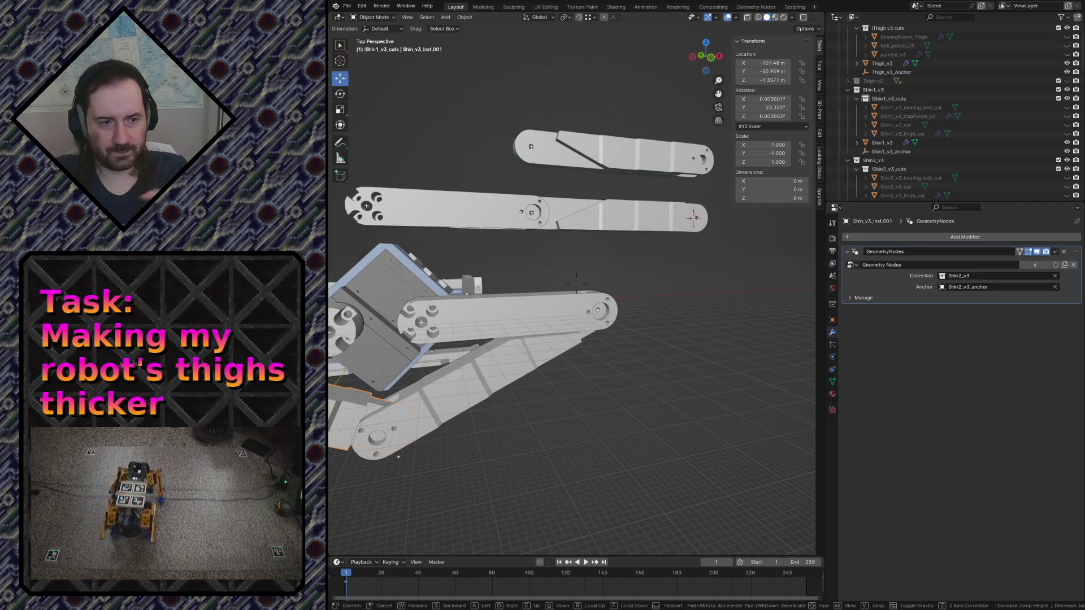
{"action": "key", "text": "s"}
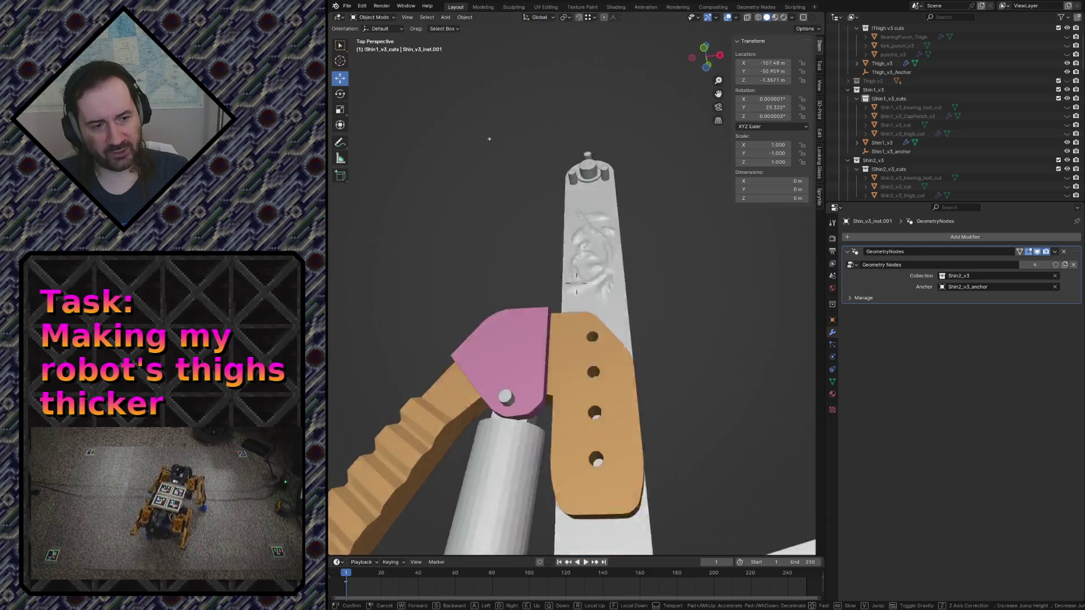
Check FootTop, FootBallSmall and ShockFootAttachTop and locate them in the Outliner
{"action": "left_click", "coordinate": [619, 217]}
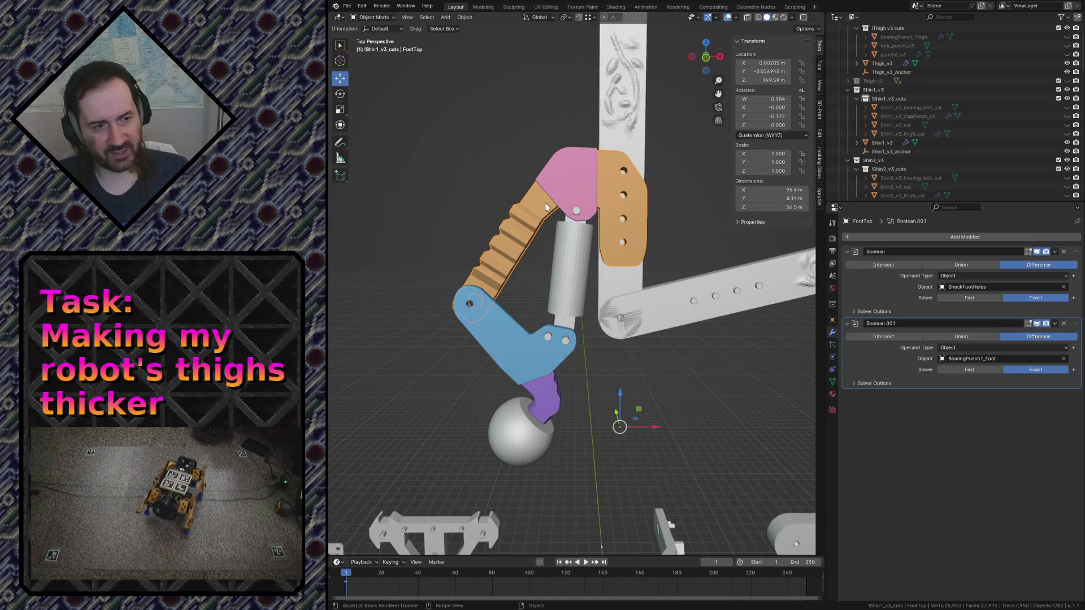
{"action": "left_click", "coordinate": [515, 447]}
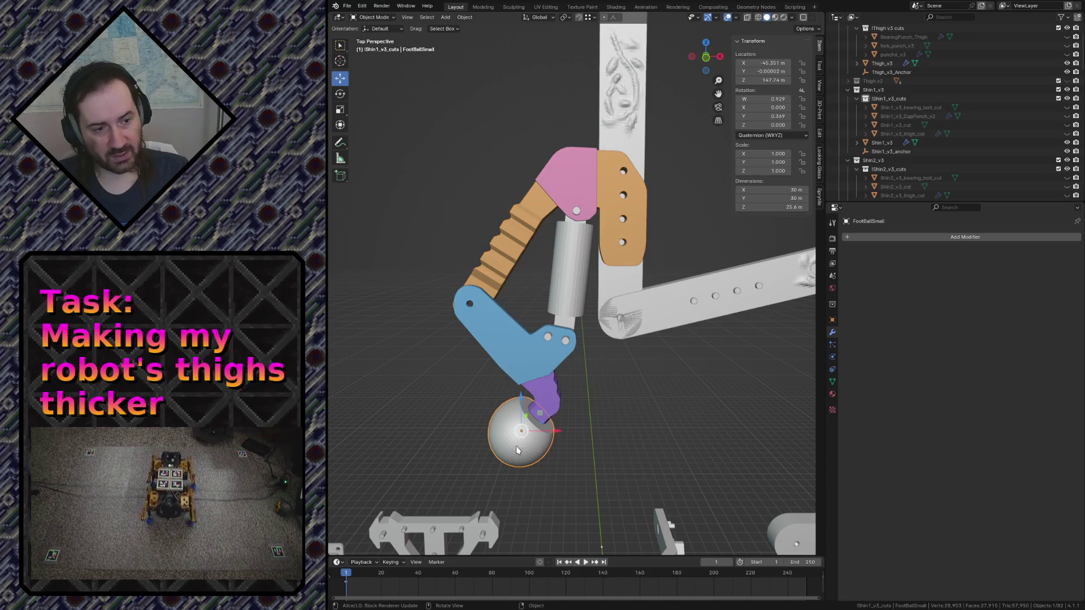
{"action": "left_click", "coordinate": [552, 393]}
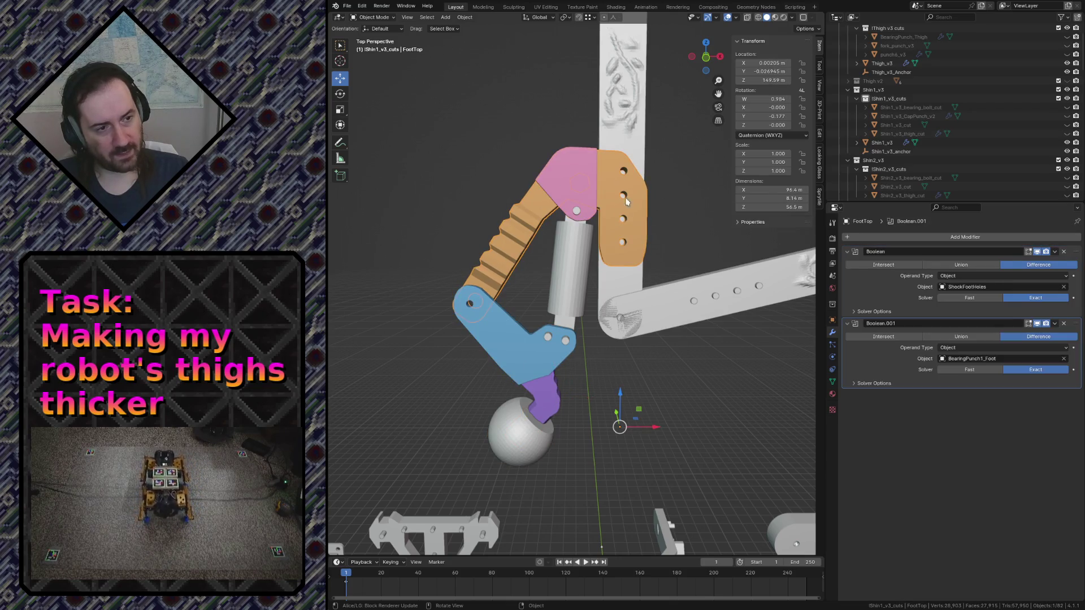
{"action": "scroll", "coordinate": [1029, 152], "scroll_direction": "down", "scroll_amount": 3}
{"action": "scroll", "coordinate": [1022, 139], "scroll_direction": "down", "scroll_amount": 3}
{"action": "scroll", "coordinate": [1015, 128], "scroll_direction": "down", "scroll_amount": 3}
{"action": "scroll", "coordinate": [1007, 114], "scroll_direction": "down", "scroll_amount": 3}
{"action": "scroll", "coordinate": [1007, 114], "scroll_direction": "up", "scroll_amount": 3}
{"action": "scroll", "coordinate": [981, 134], "scroll_direction": "up", "scroll_amount": 2}
{"action": "scroll", "coordinate": [961, 145], "scroll_direction": "up", "scroll_amount": 2}
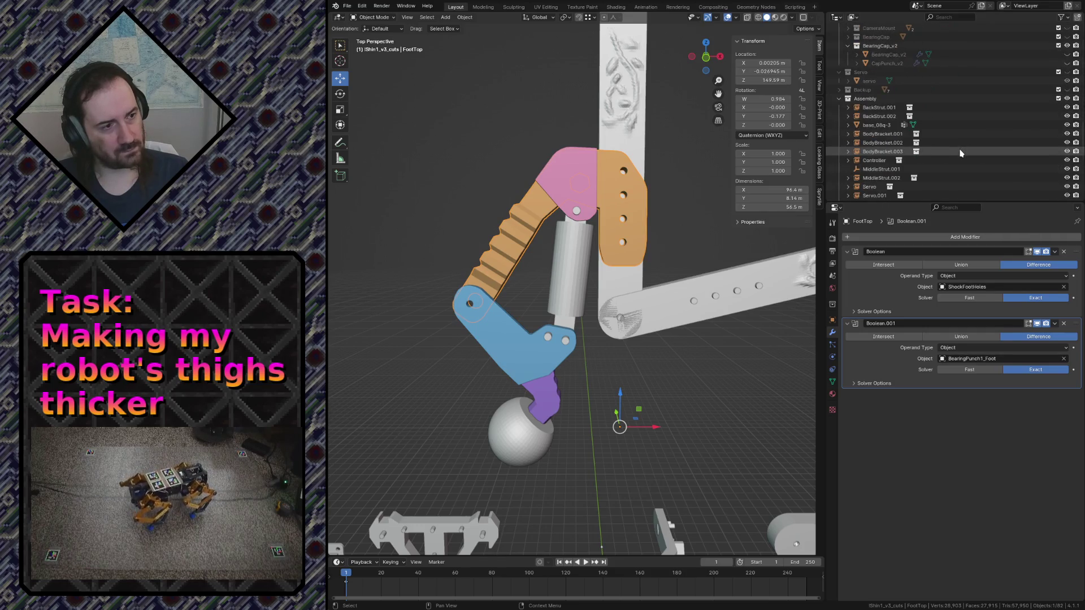
{"action": "scroll", "coordinate": [962, 150], "scroll_direction": "up", "scroll_amount": 3}
{"action": "scroll", "coordinate": [961, 152], "scroll_direction": "up", "scroll_amount": 3}
{"action": "scroll", "coordinate": [898, 128], "scroll_direction": "up", "scroll_amount": 2}
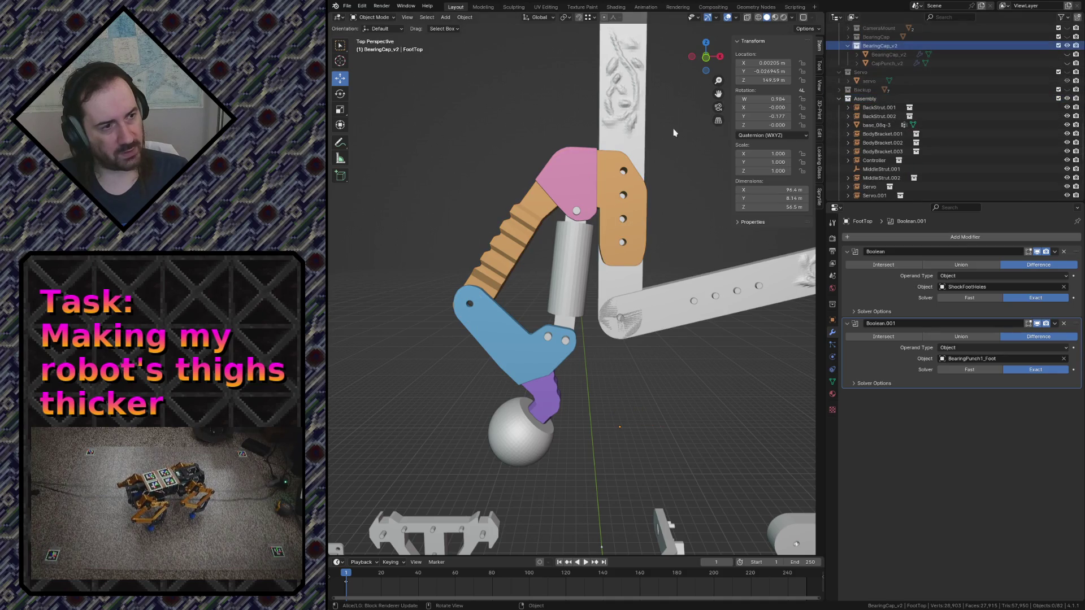
{"action": "left_click", "coordinate": [571, 177]}
{"action": "key", "text": "KP_Decimal"}
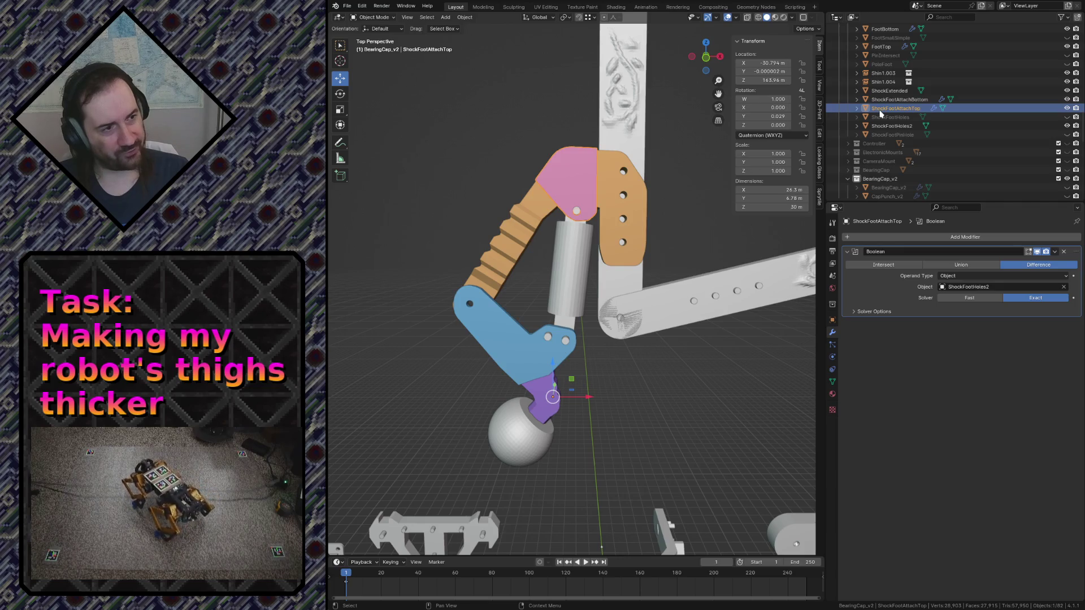
{"action": "scroll", "coordinate": [877, 109], "scroll_direction": "up", "scroll_amount": 2}
{"action": "scroll", "coordinate": [874, 93], "scroll_direction": "up", "scroll_amount": 1}
{"action": "scroll", "coordinate": [869, 64], "scroll_direction": "up", "scroll_amount": 2}
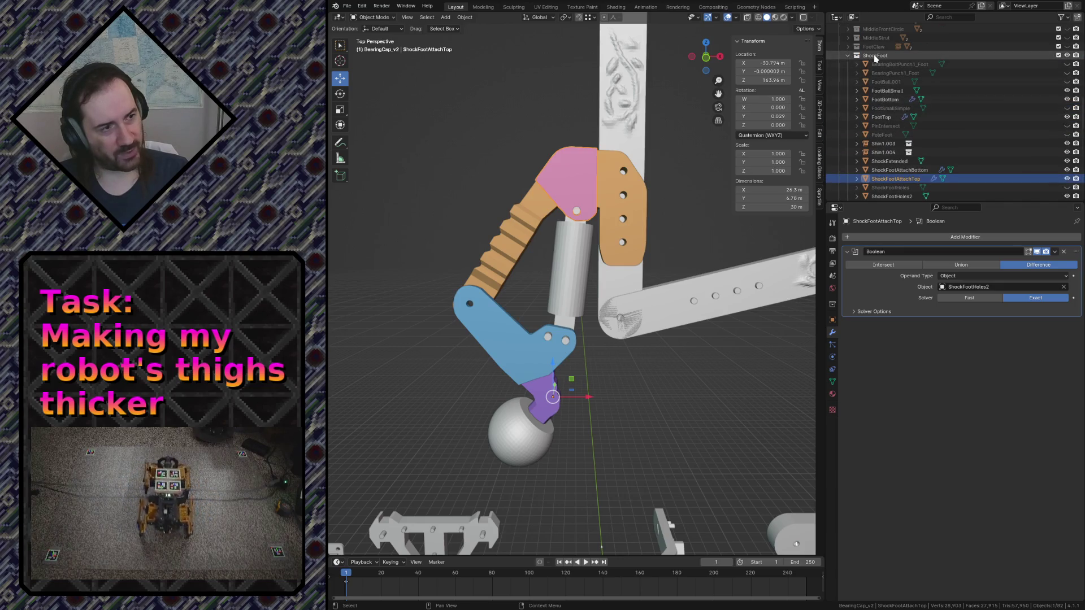
Collapse the ShockFoot collection and select the white strut Shin1.003
{"action": "left_click", "coordinate": [871, 57]}
{"action": "left_click", "coordinate": [847, 57]}
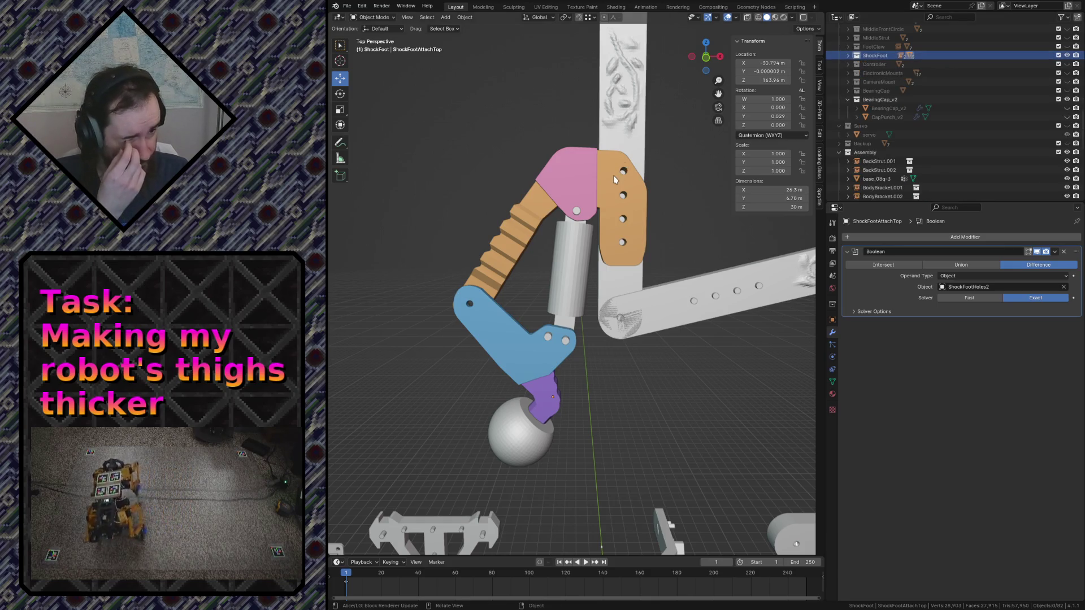
{"action": "left_click", "coordinate": [624, 116]}
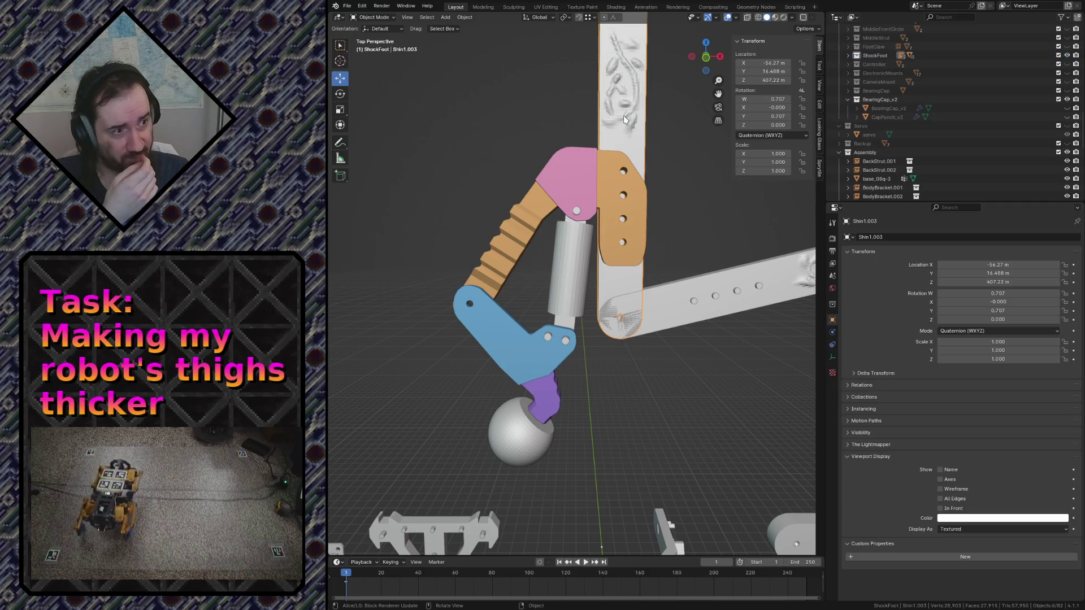
Create and name a new collection inside ShockFoot, then save robot.blend
{"action": "left_click", "coordinate": [847, 55]}
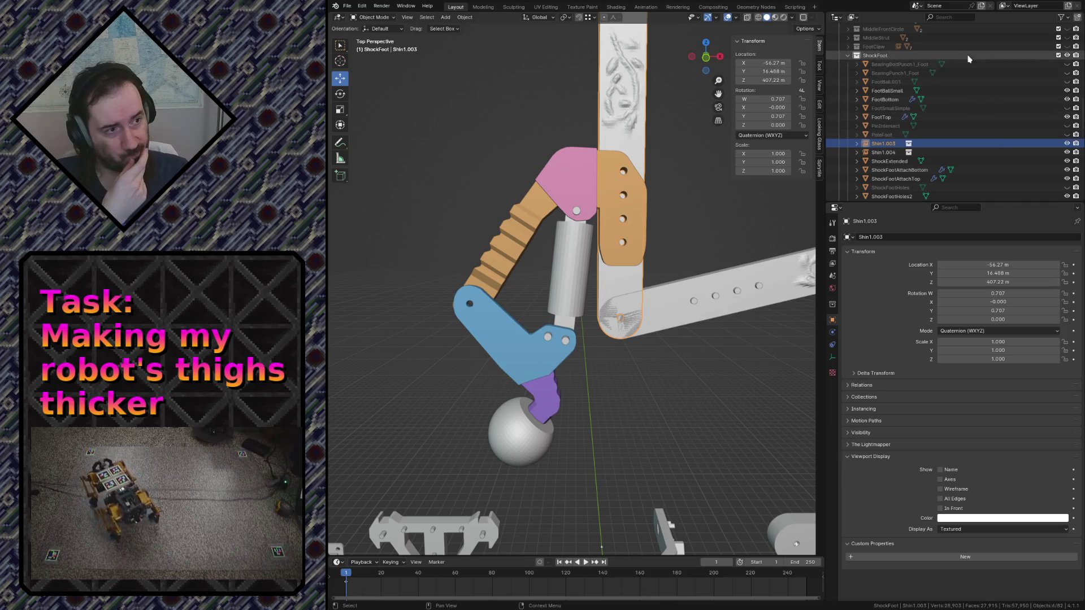
{"action": "left_click", "coordinate": [919, 56]}
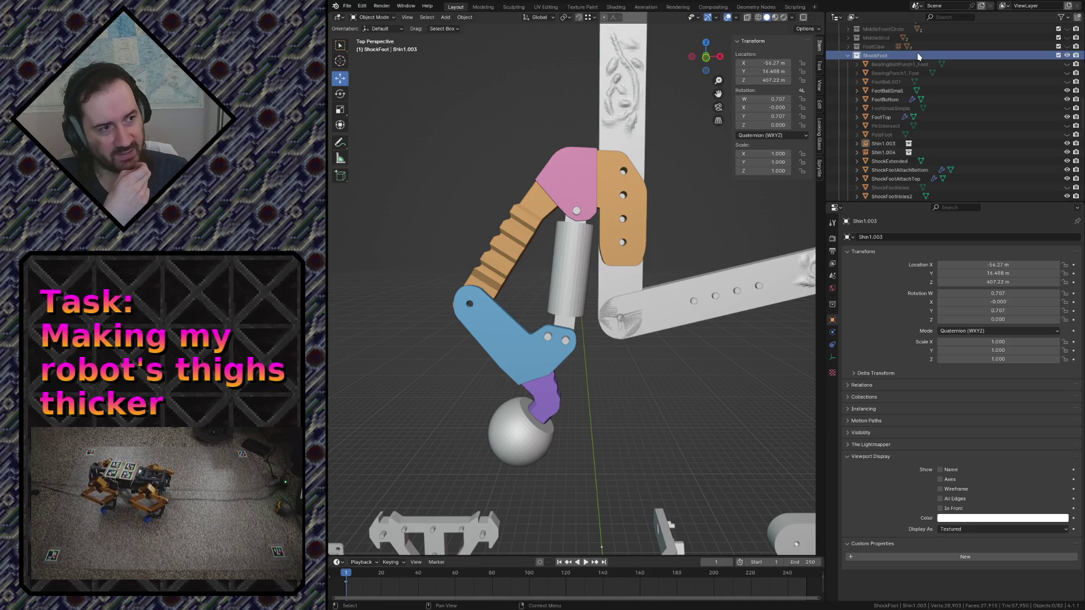
{"action": "right_click", "coordinate": [875, 56]}
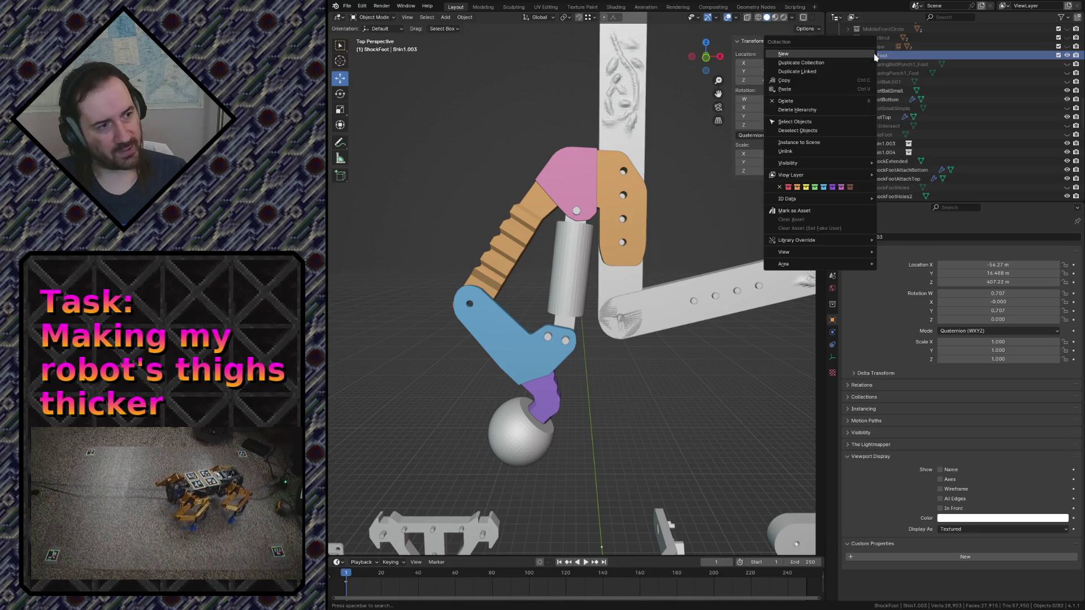
{"action": "left_click", "coordinate": [869, 57]}
{"action": "scroll", "coordinate": [903, 108], "scroll_direction": "up", "scroll_amount": 2}
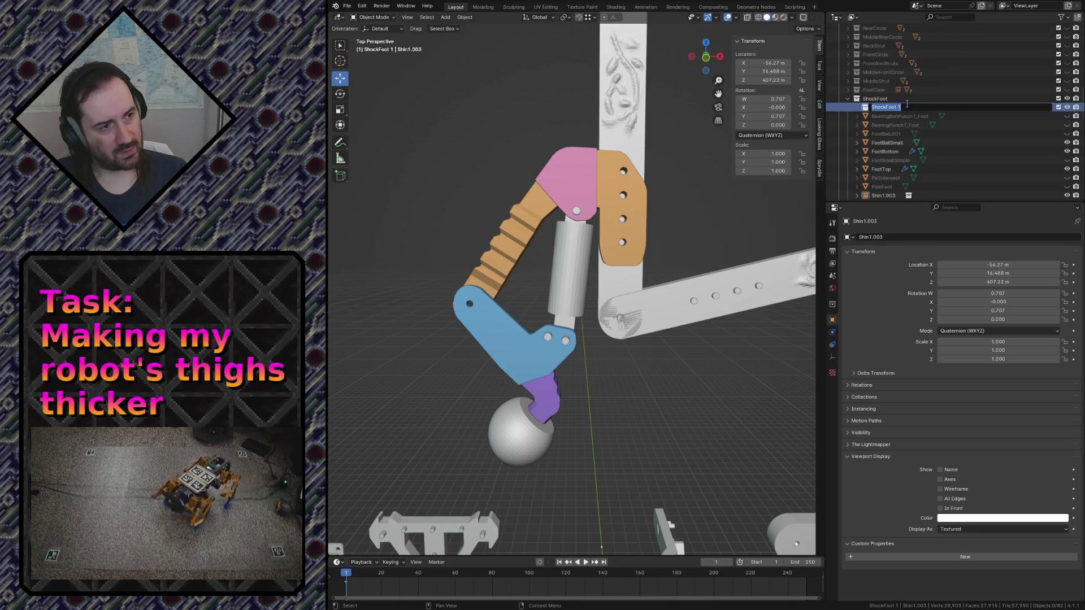
{"action": "double_click", "coordinate": [906, 108]}
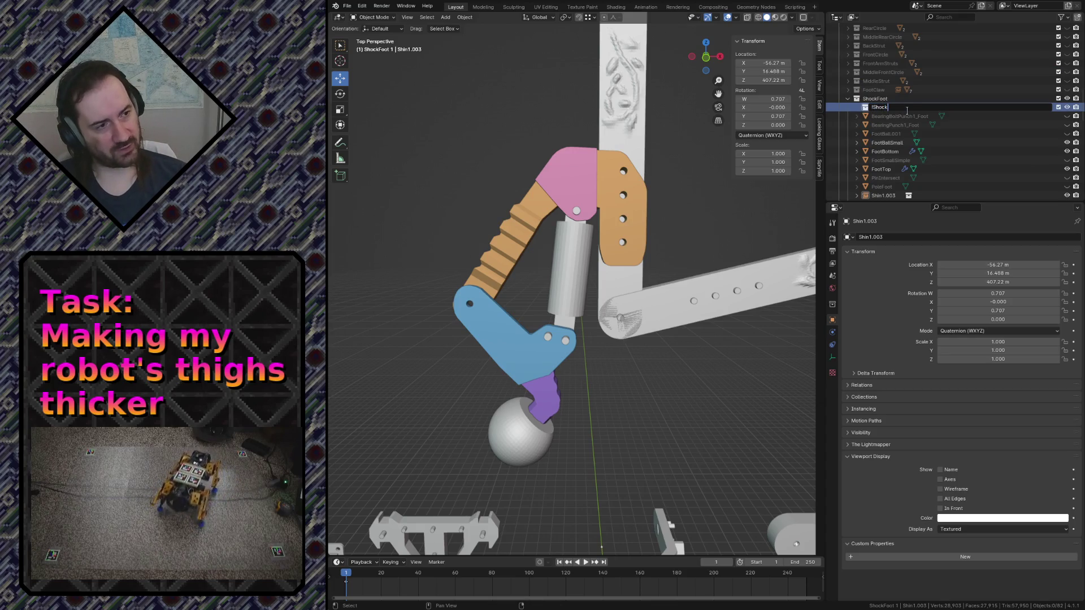
{"action": "key", "text": "Return"}
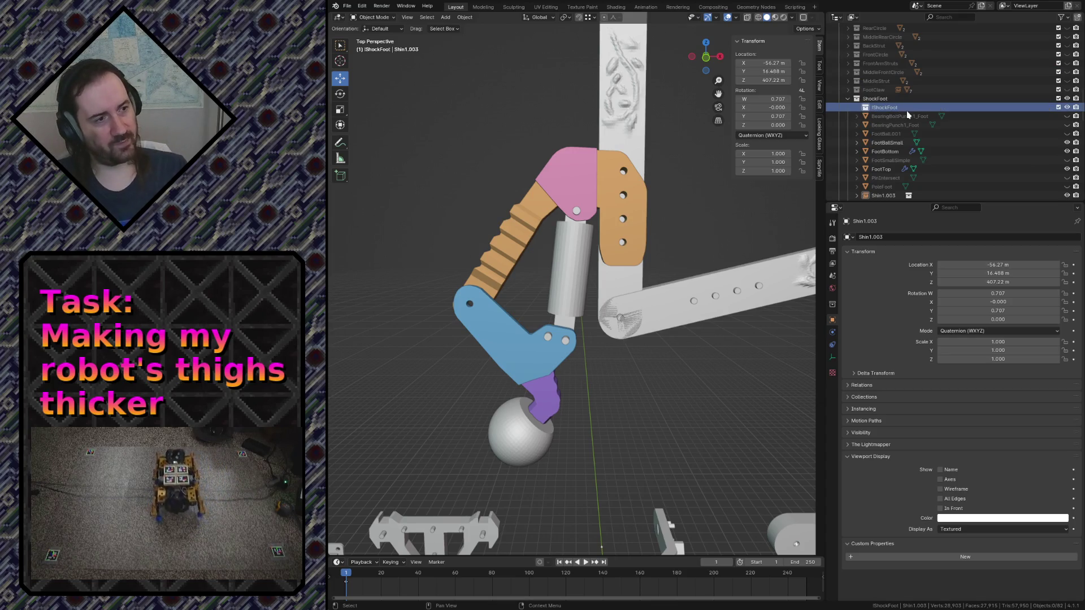
{"action": "key", "text": "ctrl+s"}
{"action": "left_click", "coordinate": [895, 117]}
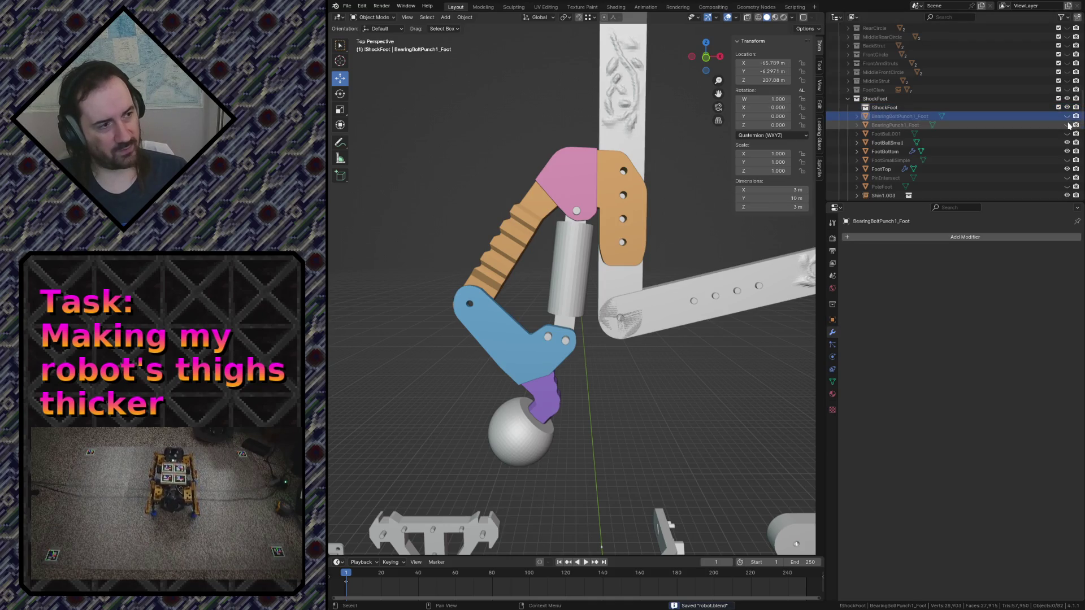
Hide the foot bearing bolt and punch again and select BearingBoltPunch1_Foot through ShockFootPinHole
{"action": "left_click", "coordinate": [1068, 116]}
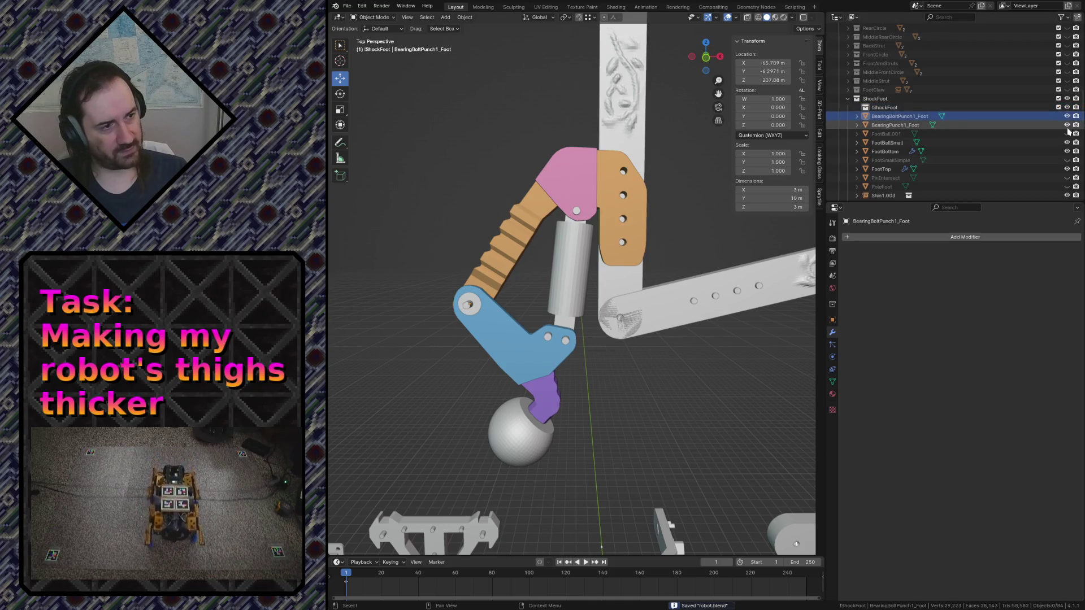
{"action": "left_click", "coordinate": [1067, 117]}
{"action": "left_click", "coordinate": [1067, 125]}
{"action": "left_click", "coordinate": [886, 133]}
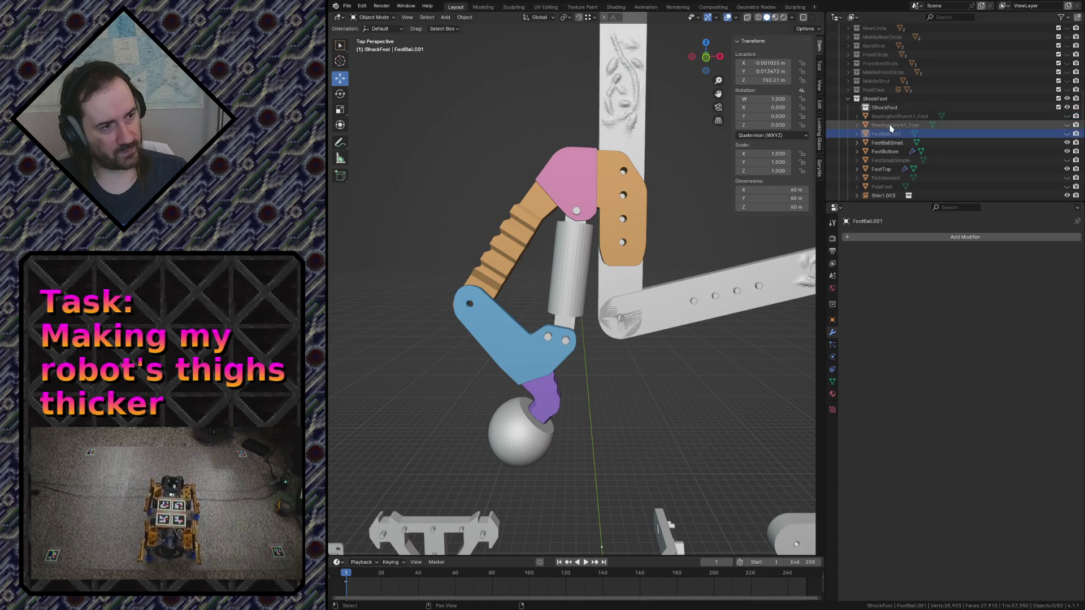
{"action": "left_click", "coordinate": [891, 119], "text": "shift"}
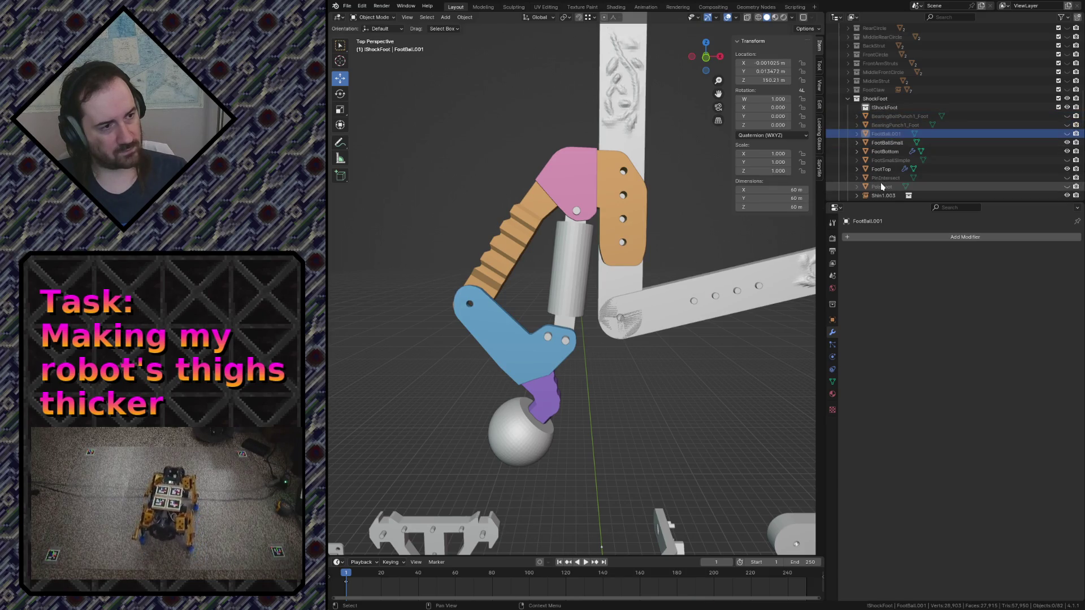
{"action": "left_click", "coordinate": [890, 125]}
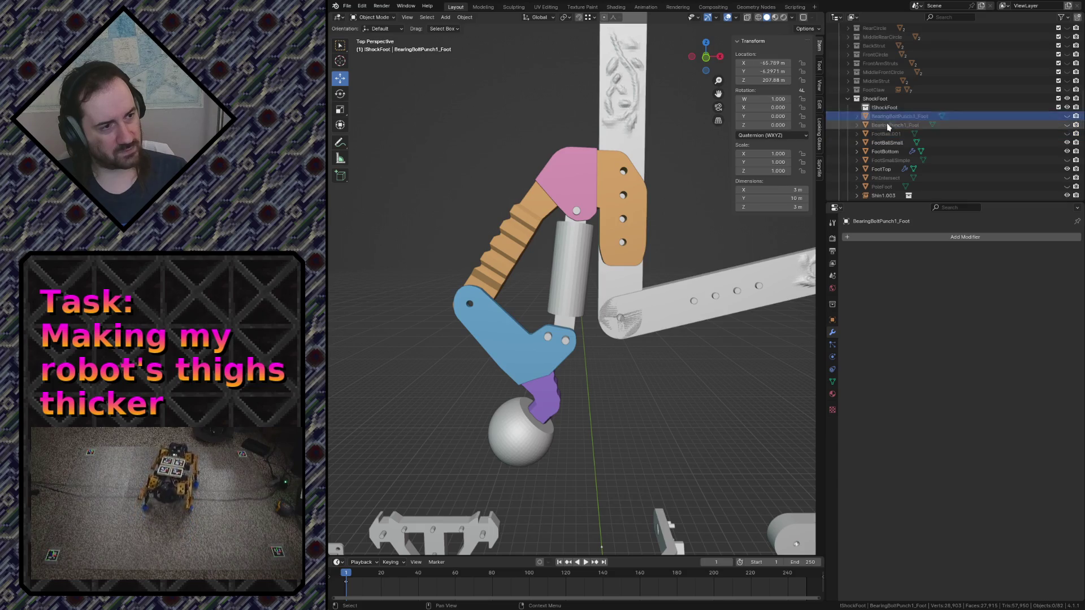
{"action": "scroll", "coordinate": [886, 145], "scroll_direction": "down", "scroll_amount": 3}
{"action": "scroll", "coordinate": [884, 161], "scroll_direction": "down", "scroll_amount": 2}
{"action": "left_click", "coordinate": [882, 169], "text": "shift"}
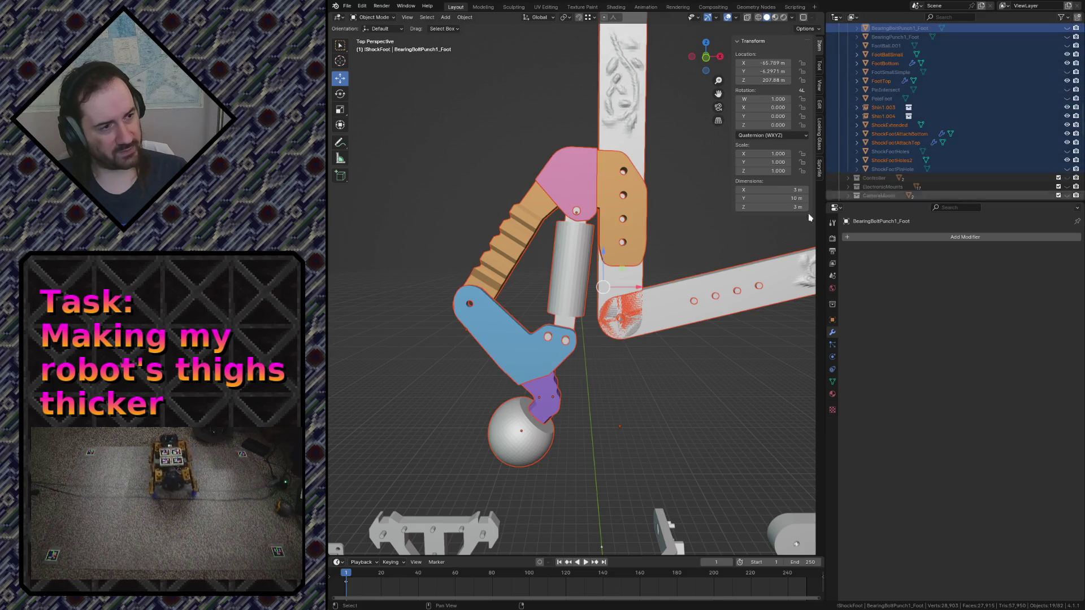
{"action": "key", "text": "F3"}
{"action": "type", "text": "visi"}
{"action": "key", "text": "BackSpace"}
{"action": "key", "text": "BackSpace"}
{"action": "key", "text": "BackSpace"}
{"action": "type", "text": "tog"}
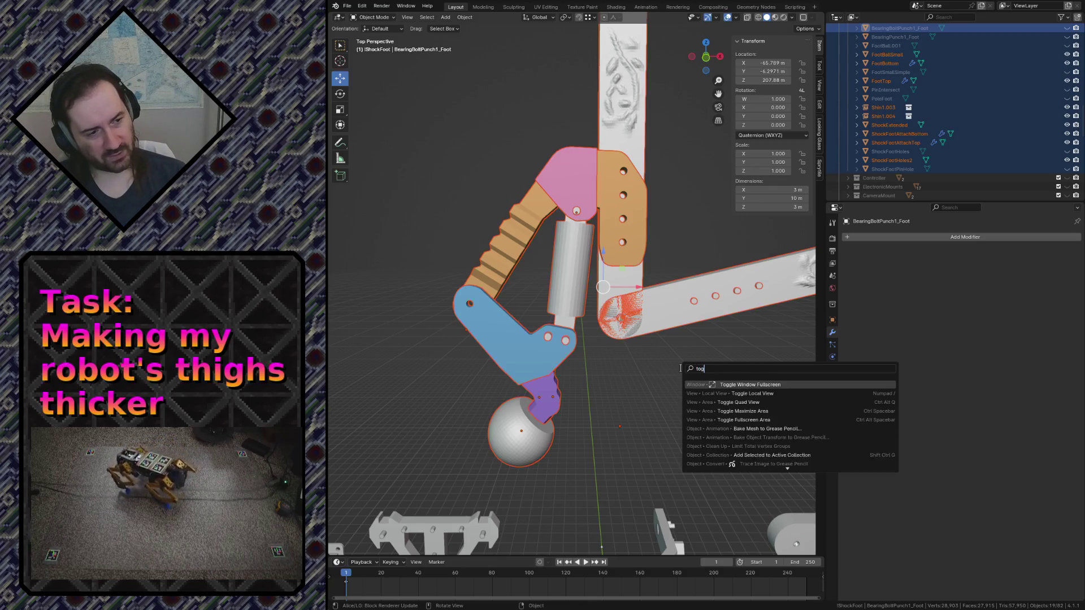
{"action": "type", "text": "g"}
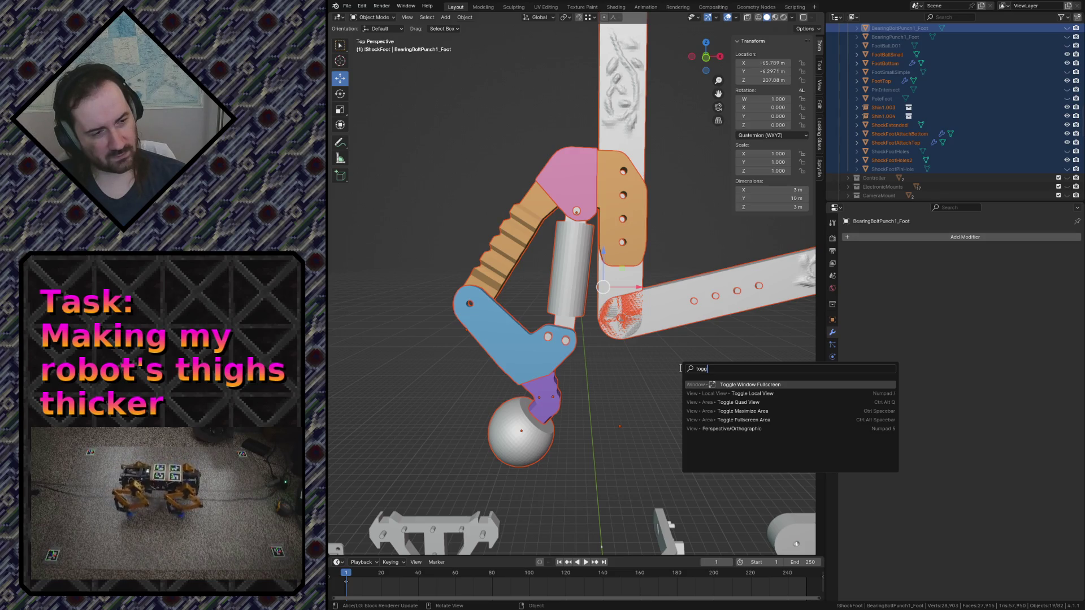
{"action": "key", "text": "Escape"}
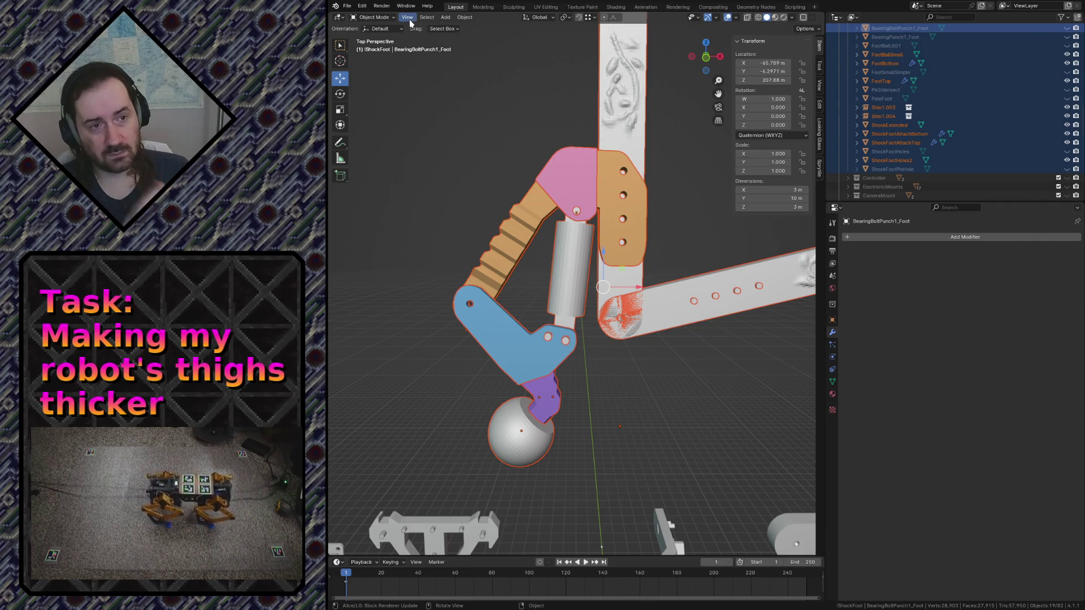
{"action": "left_click", "coordinate": [408, 17]}
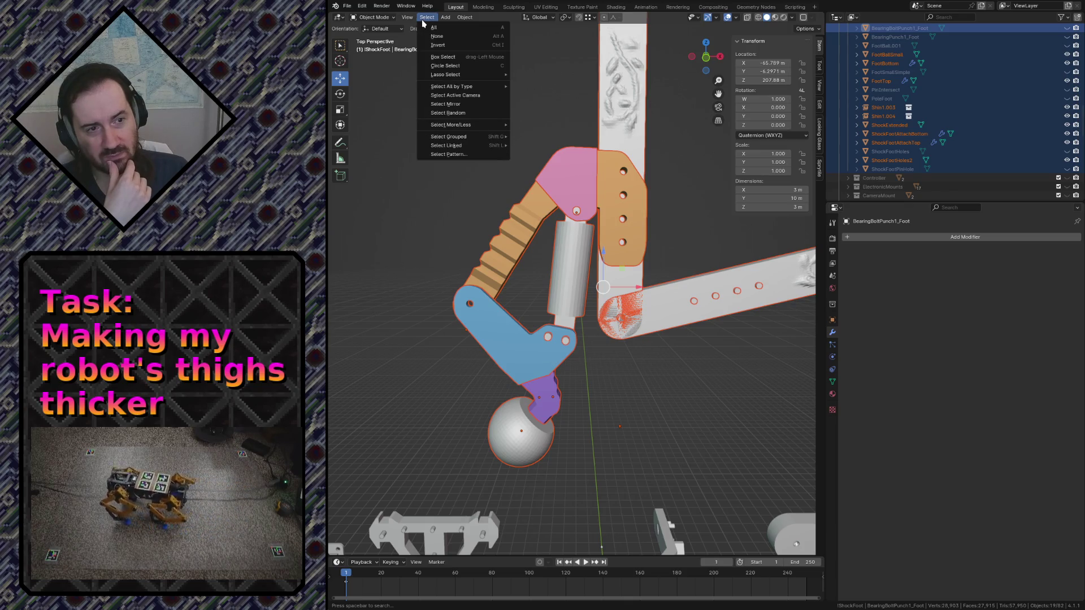
{"action": "scroll", "coordinate": [920, 124], "scroll_direction": "up", "scroll_amount": 2}
{"action": "scroll", "coordinate": [920, 124], "scroll_direction": "up", "scroll_amount": 2}
{"action": "left_click", "coordinate": [873, 81]}
Create ShockFoot 2 inside ShockFoot and select the foot ball, top, bottom, shock and attach parts
{"action": "right_click", "coordinate": [872, 80]}
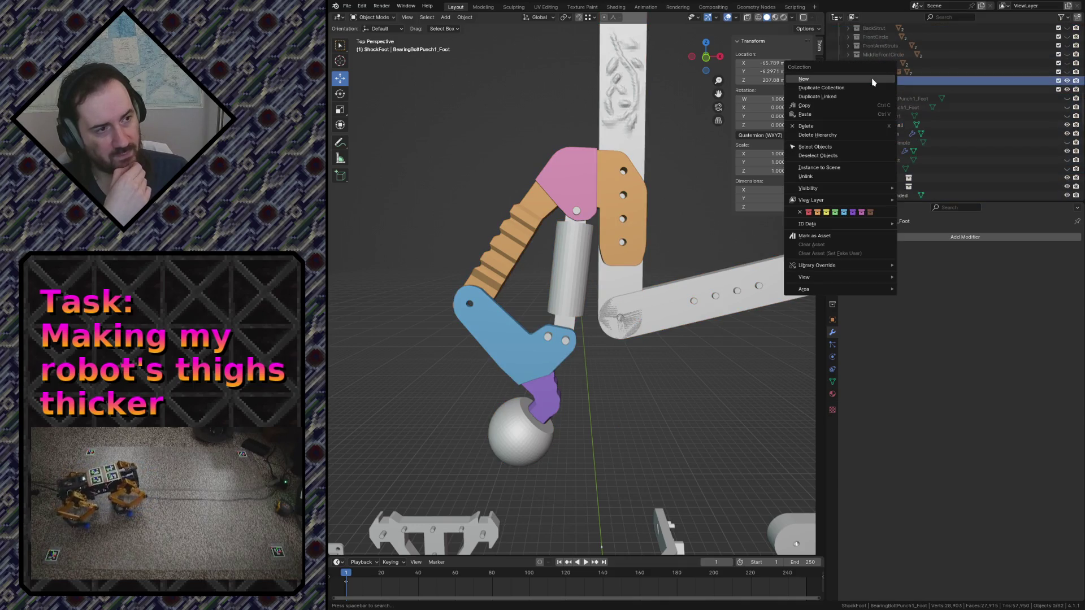
{"action": "left_click", "coordinate": [872, 81]}
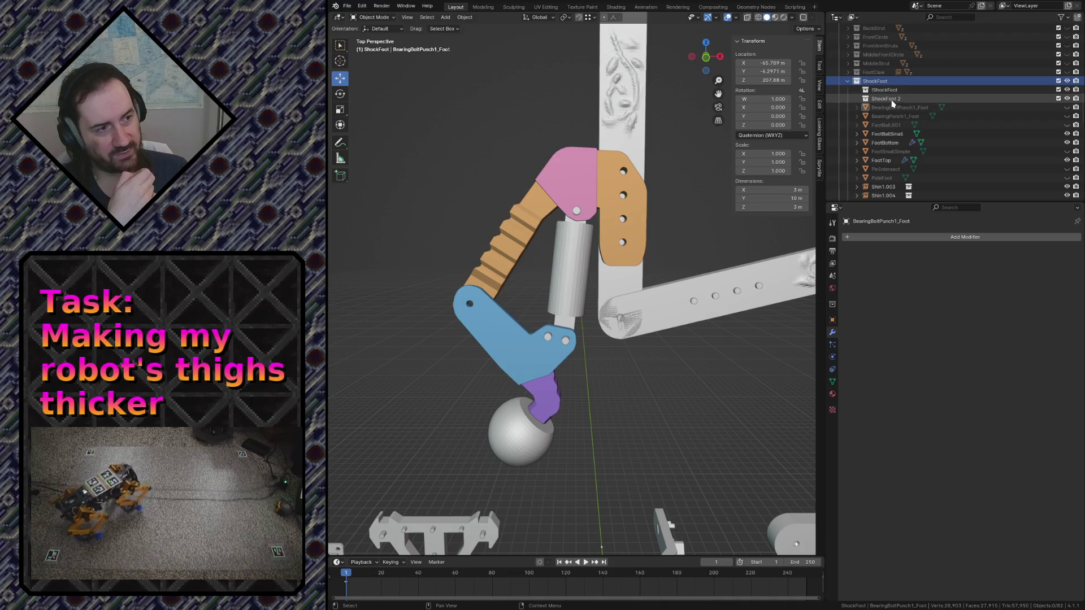
{"action": "left_click", "coordinate": [886, 134]}
{"action": "left_click", "coordinate": [884, 143], "text": "ctrl"}
{"action": "scroll", "coordinate": [881, 136], "scroll_direction": "down", "scroll_amount": 2}
{"action": "left_click", "coordinate": [878, 124], "text": "ctrl"}
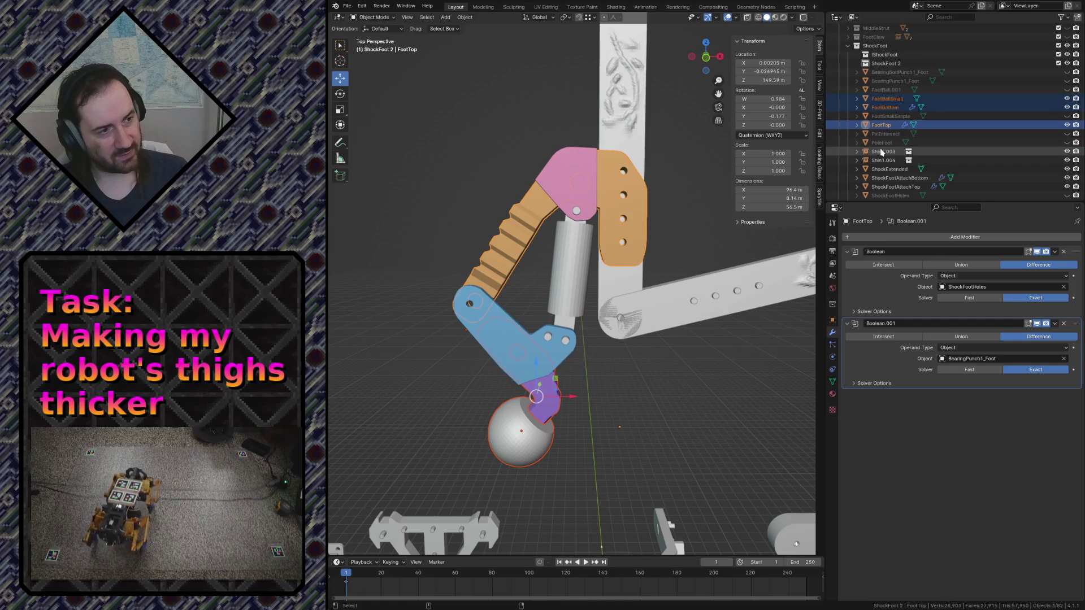
{"action": "left_click", "coordinate": [882, 151], "text": "ctrl"}
{"action": "left_click", "coordinate": [883, 160], "text": "ctrl"}
{"action": "left_click", "coordinate": [887, 177], "text": "ctrl"}
{"action": "left_click", "coordinate": [886, 186], "text": "ctrl"}
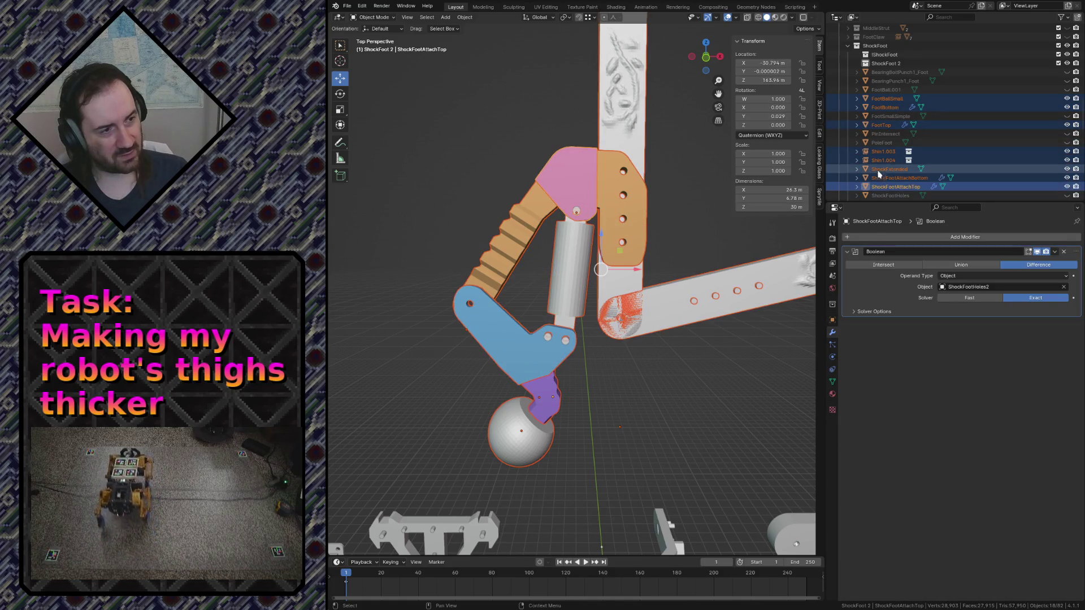
Adjust the selection and move the foot parts into ShockFoot 2
{"action": "left_click", "coordinate": [884, 160], "text": "ctrl"}
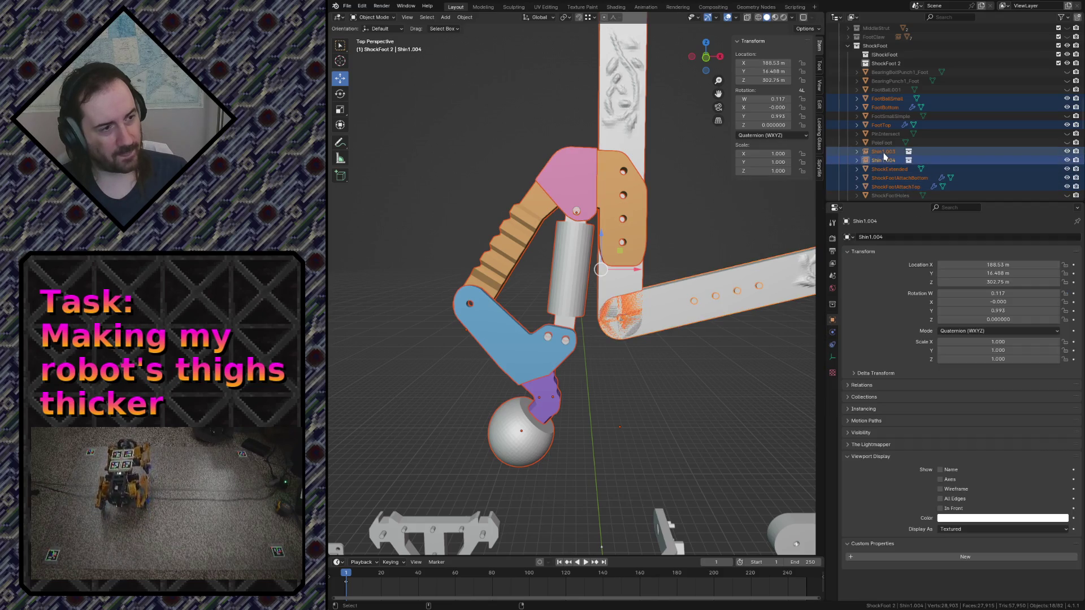
{"action": "left_click", "coordinate": [881, 156], "text": "ctrl"}
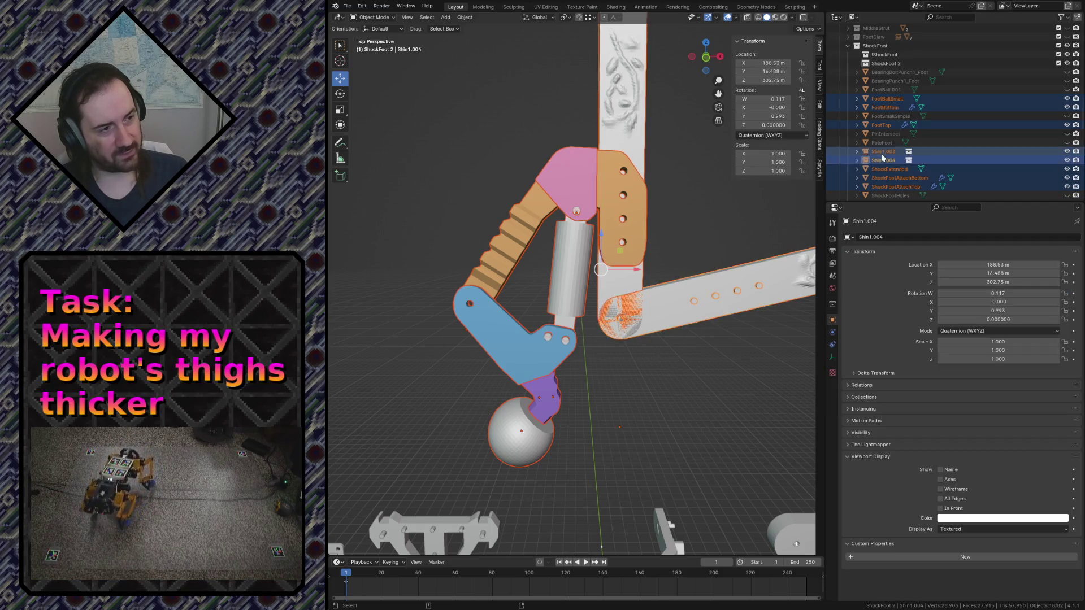
{"action": "left_click", "coordinate": [886, 158], "text": "ctrl"}
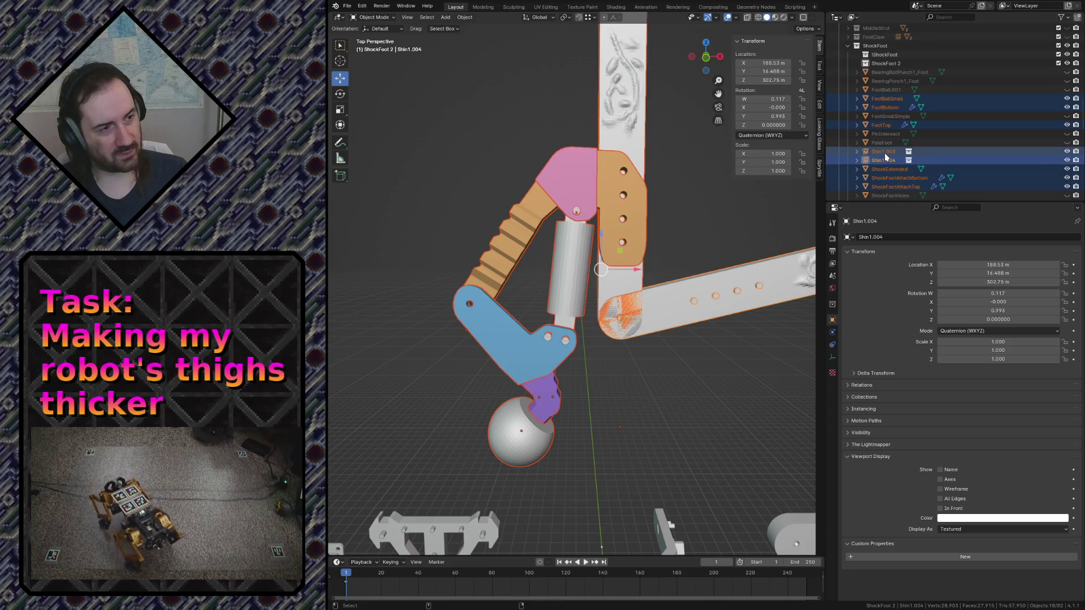
{"action": "left_click", "coordinate": [919, 160], "text": "ctrl"}
{"action": "left_click", "coordinate": [884, 107], "text": "ctrl"}
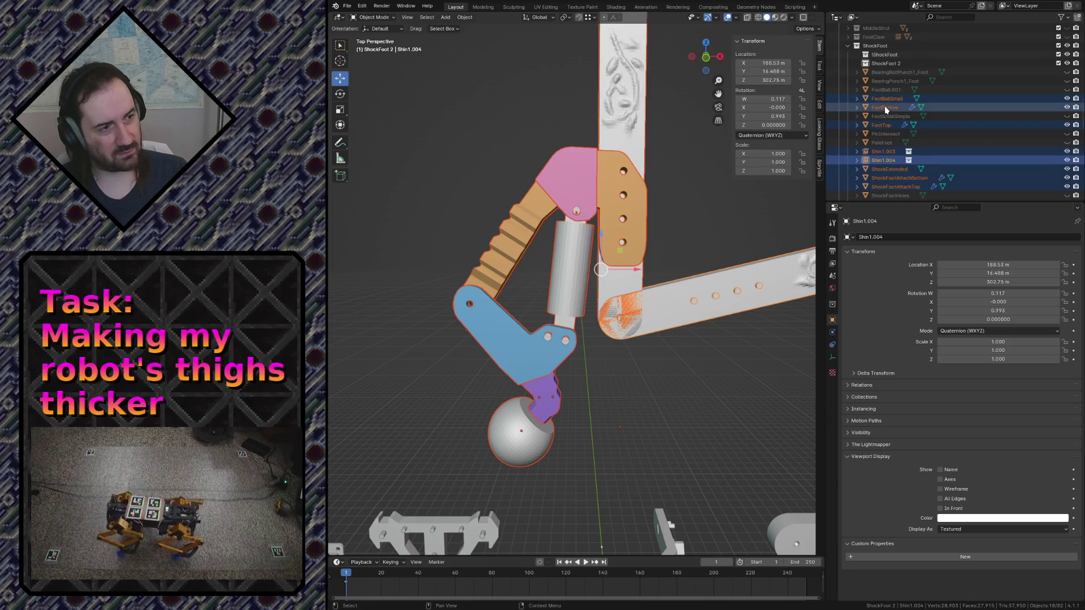
{"action": "left_click_drag", "start_coordinate": [885, 106], "coordinate": [886, 64]}
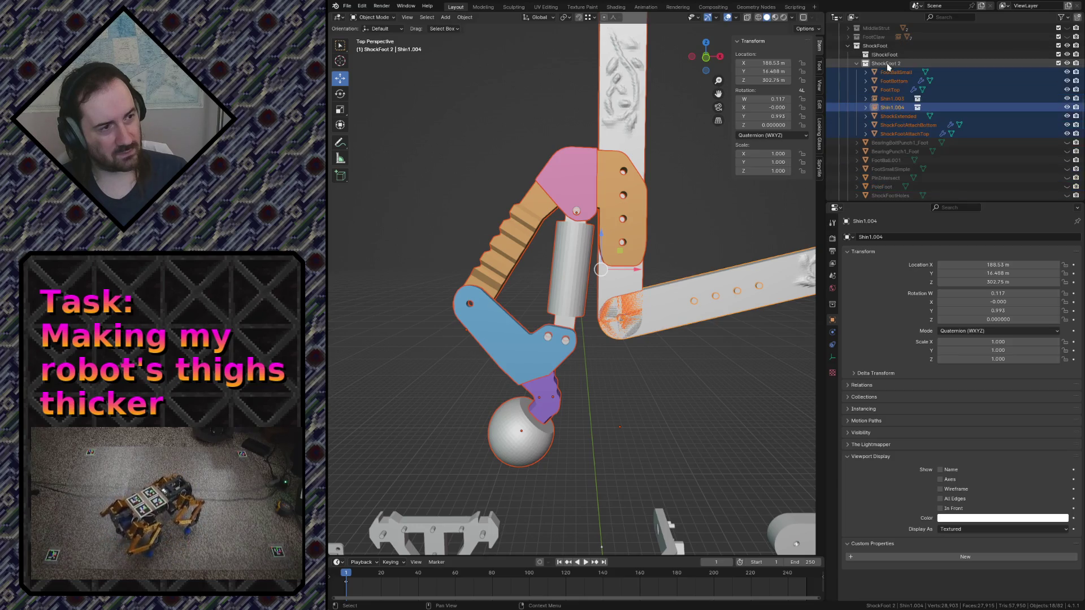
Move Shin1.003 and Shin1.004 back into ShockFoot
{"action": "left_click", "coordinate": [897, 100]}
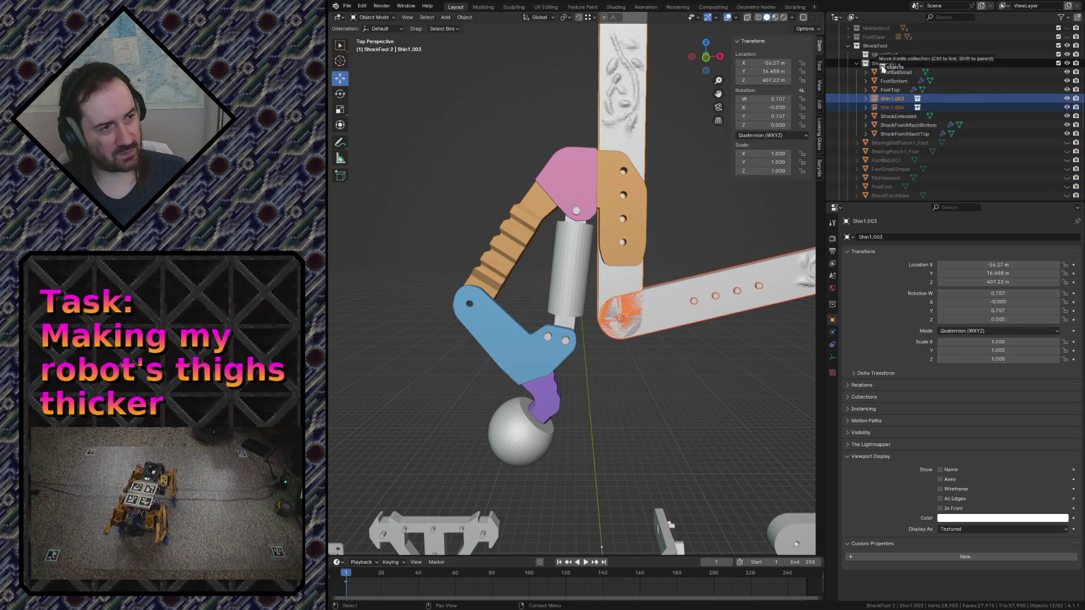
{"action": "left_click_drag", "start_coordinate": [896, 107], "coordinate": [883, 59]}
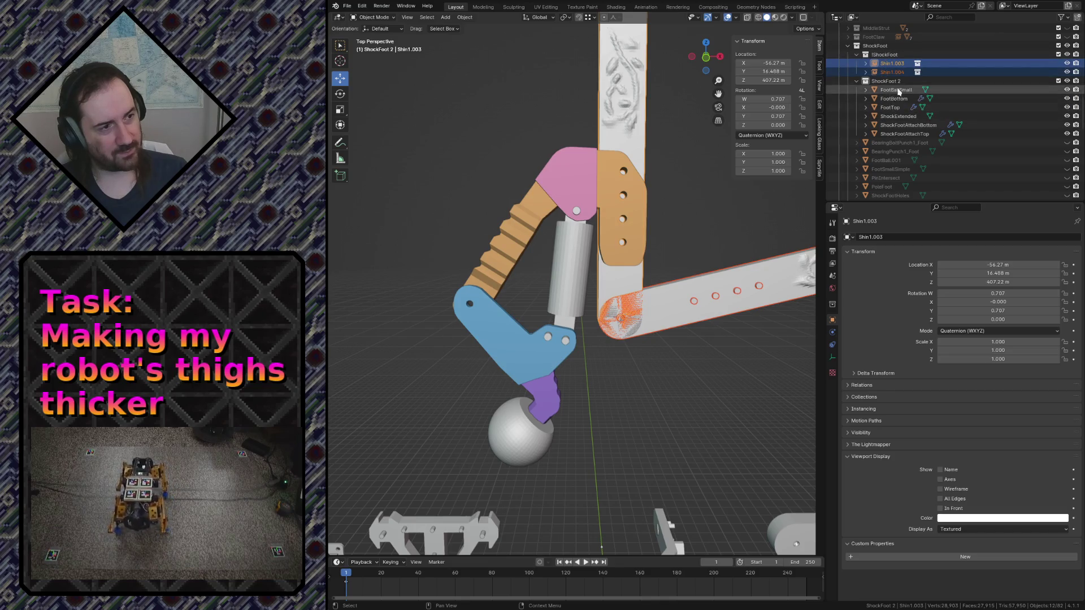
{"action": "left_click", "coordinate": [901, 143]}
{"action": "scroll", "coordinate": [924, 136], "scroll_direction": "down", "scroll_amount": 3}
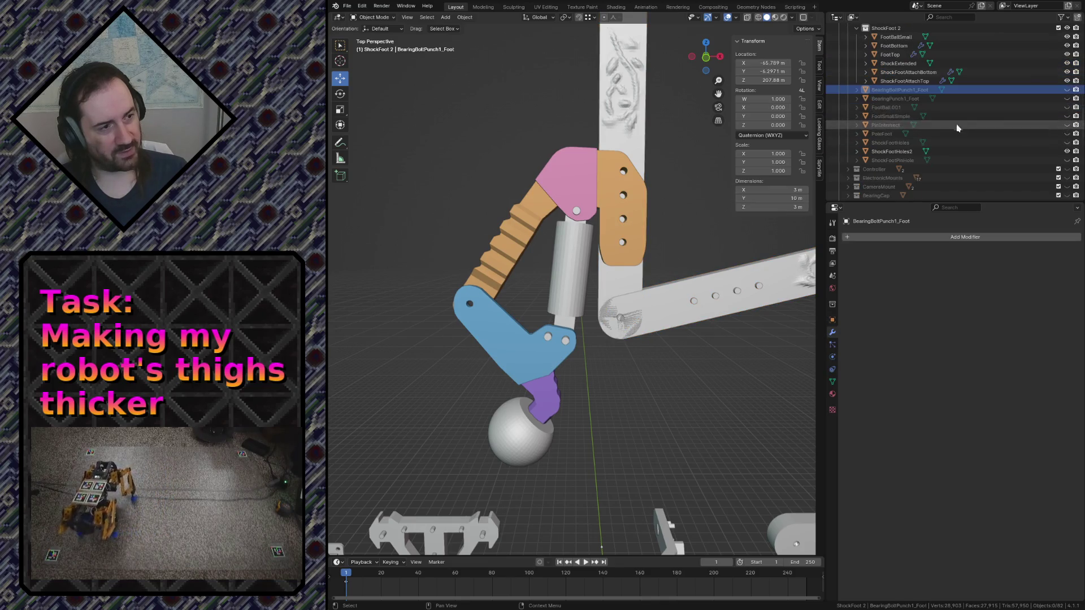
Review the ShockFoot parts and their boolean cuts in the Outliner
{"action": "left_click", "coordinate": [877, 151]}
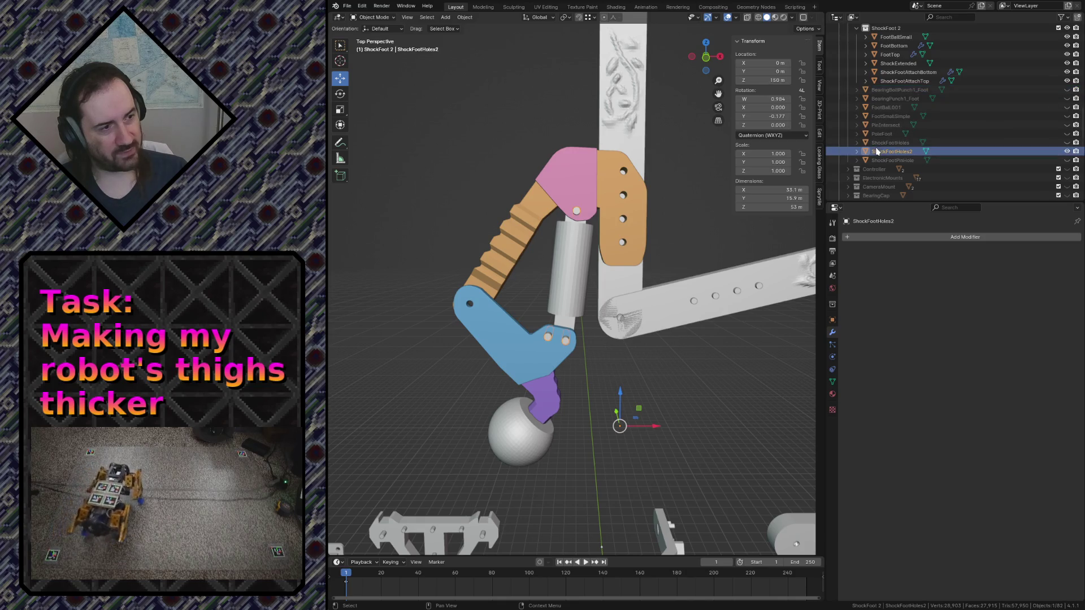
{"action": "left_click_drag", "start_coordinate": [878, 151], "coordinate": [884, 75]}
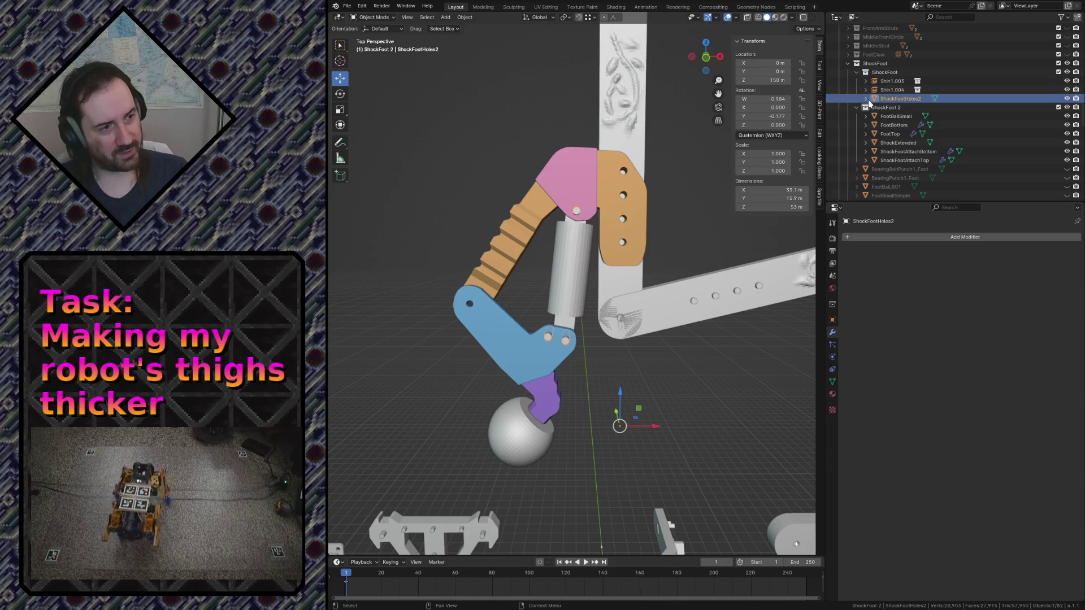
{"action": "left_click", "coordinate": [884, 160]}
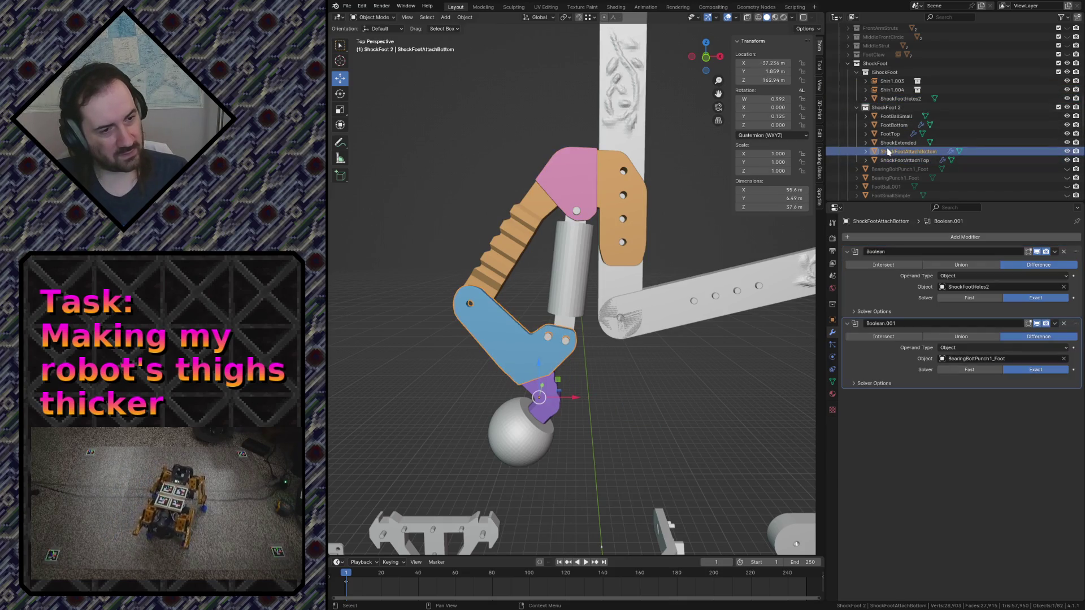
{"action": "left_click", "coordinate": [885, 141]}
{"action": "left_click", "coordinate": [884, 133]}
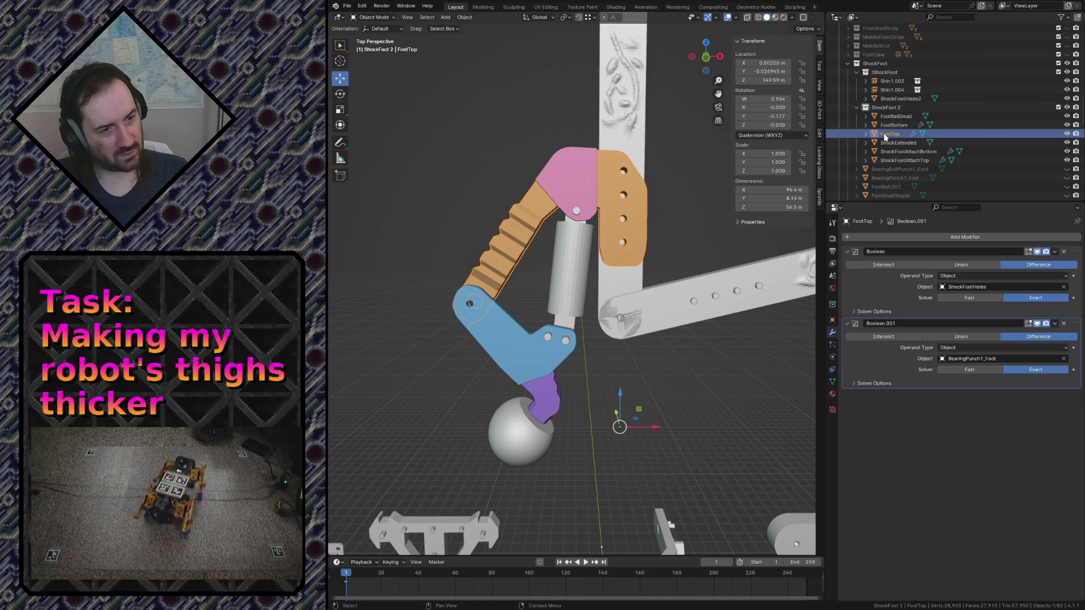
{"action": "left_click", "coordinate": [888, 124]}
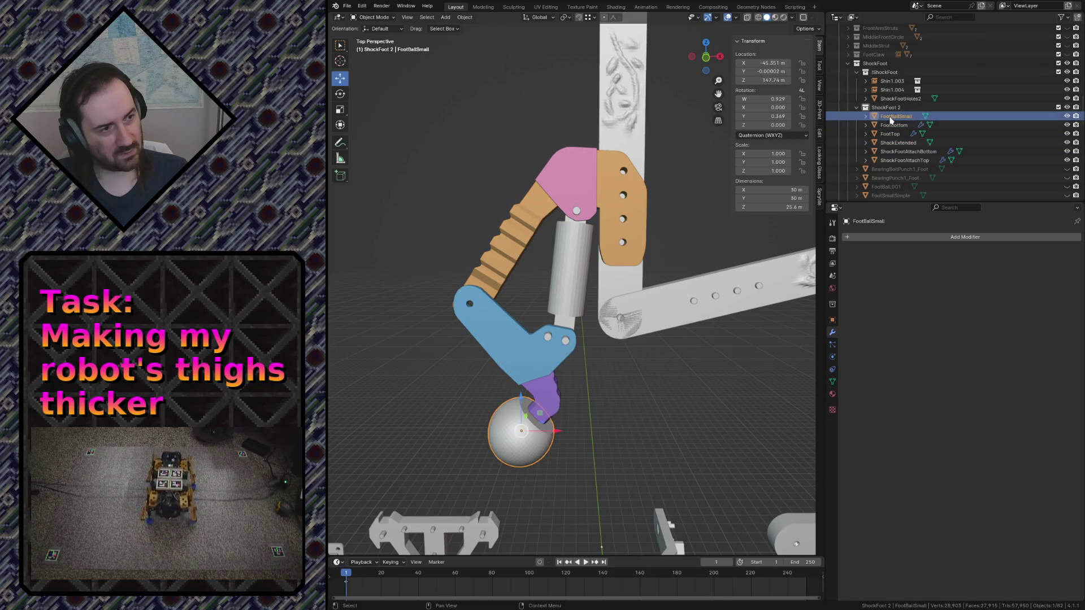
{"action": "scroll", "coordinate": [888, 118], "scroll_direction": "down", "scroll_amount": 3}
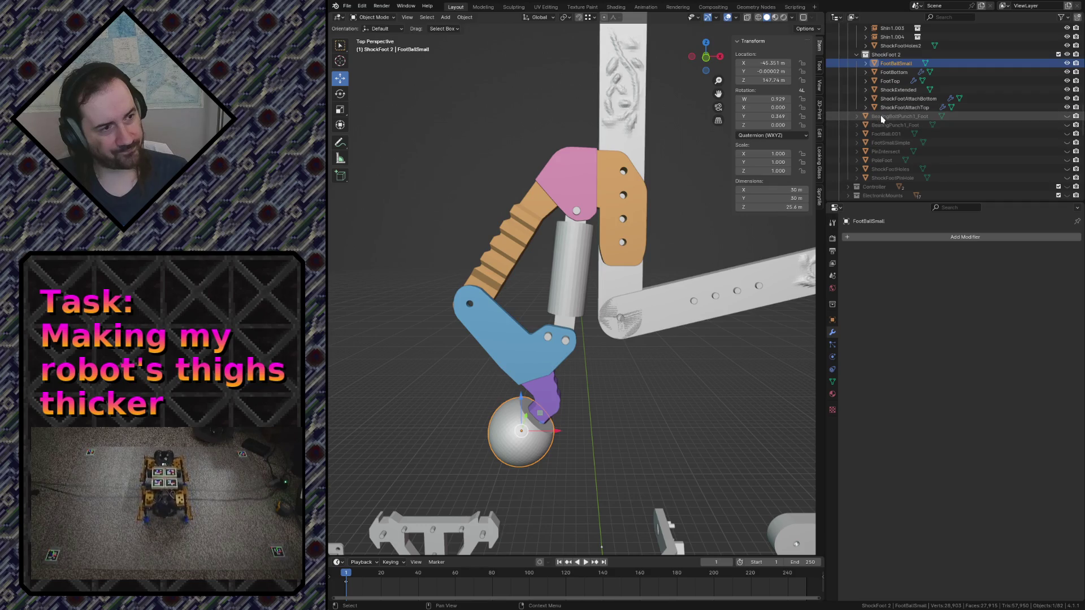
Unhide the bearing bolt, hole and pin-hole cutters, move them into ShockFoot, hide them and save
{"action": "left_click", "coordinate": [881, 116]}
{"action": "left_click", "coordinate": [1067, 116]}
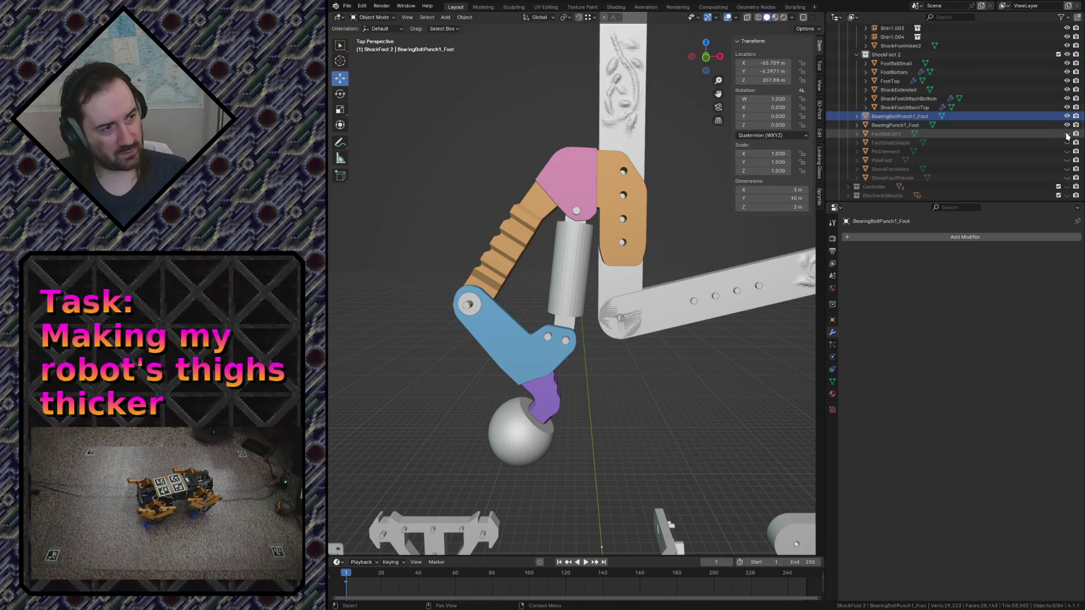
{"action": "left_click", "coordinate": [1067, 134]}
{"action": "left_click", "coordinate": [1067, 142]}
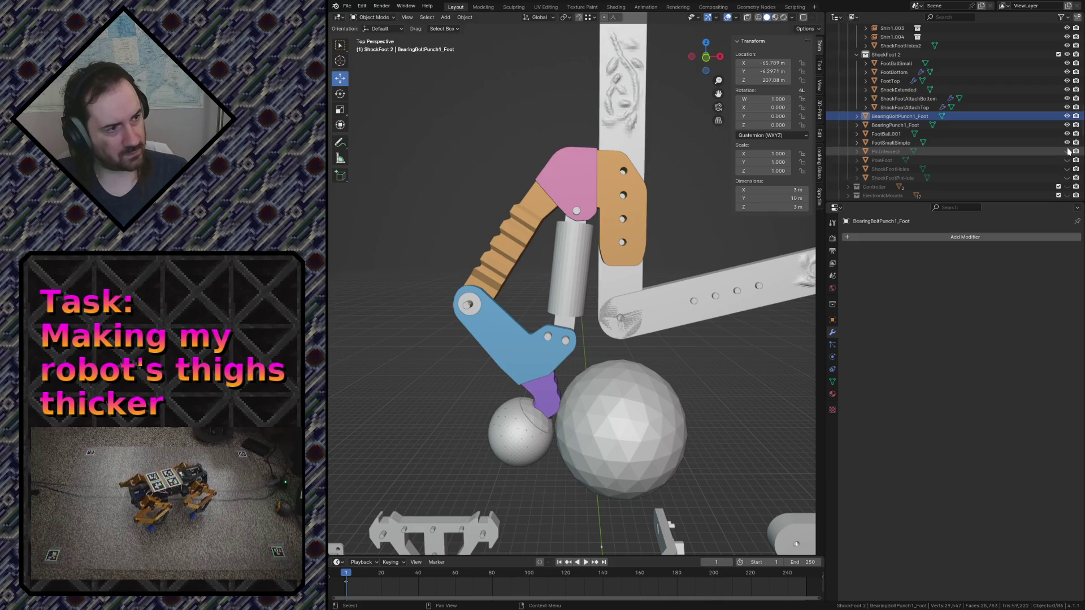
{"action": "left_click", "coordinate": [1067, 169]}
{"action": "left_click", "coordinate": [915, 178]}
{"action": "left_click", "coordinate": [897, 119], "text": "shift"}
{"action": "mouse_move", "coordinate": [897, 119]}
{"action": "left_mouse_down"}
{"action": "mouse_move", "coordinate": [917, 82]}
{"action": "mouse_move", "coordinate": [876, 72]}
{"action": "left_mouse_up"}
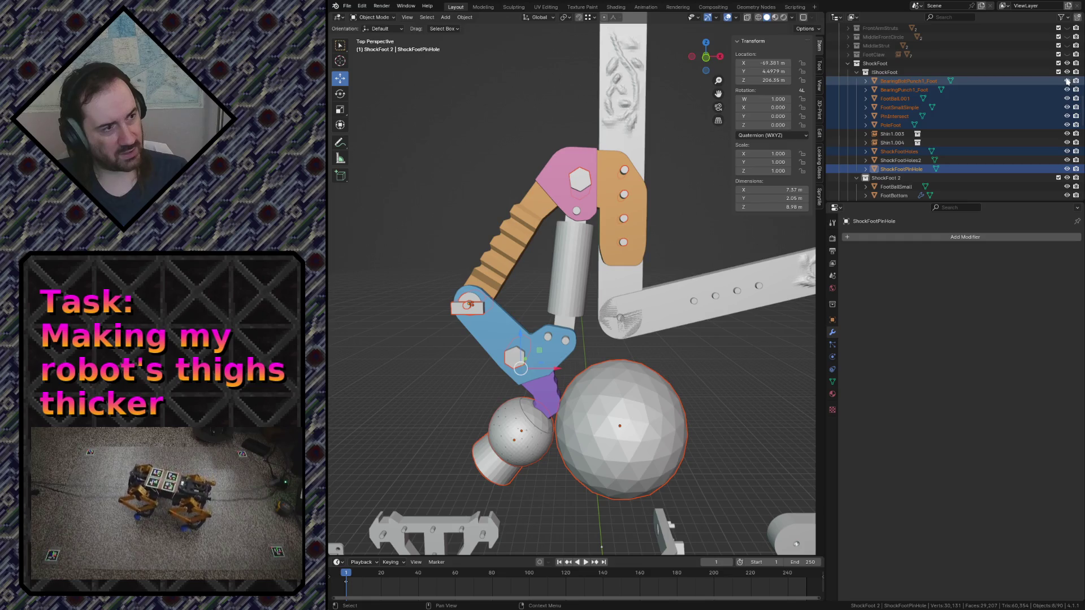
{"action": "key", "text": "h"}
{"action": "key", "text": "ctrl+s"}
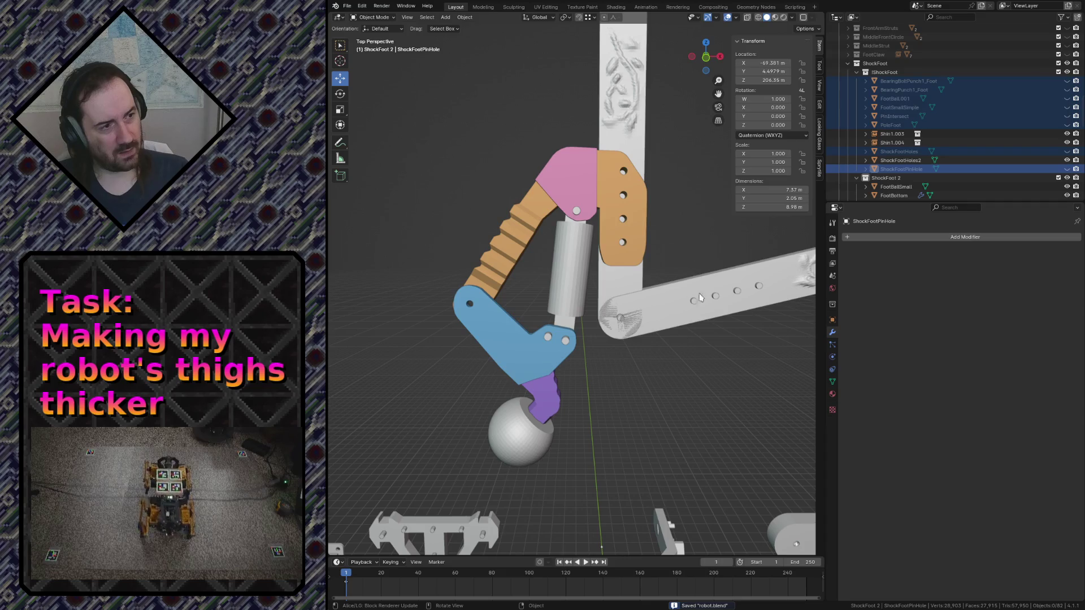
Move the six ShockFoot 2 foot parts directly into the ShockFoot collection
{"action": "left_click", "coordinate": [731, 294]}
{"action": "scroll", "coordinate": [890, 127], "scroll_direction": "down", "scroll_amount": 5}
{"action": "left_click", "coordinate": [895, 90]}
{"action": "left_click", "coordinate": [904, 134], "text": "shift"}
{"action": "left_click_drag", "start_coordinate": [903, 135], "coordinate": [873, 69]}
{"action": "right_click", "coordinate": [882, 83]}
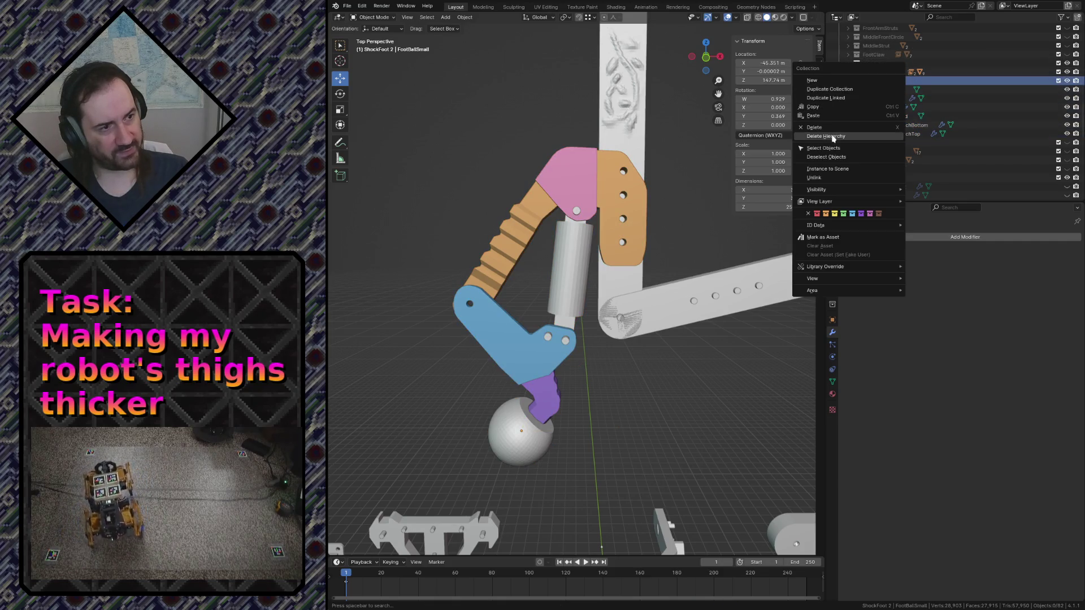
Fly around the scene to check the parts, save robot.blend and make Assembly the active collection
{"action": "left_click", "coordinate": [807, 158]}
{"action": "key", "text": "shift+grave"}
{"action": "key", "text": "s"}
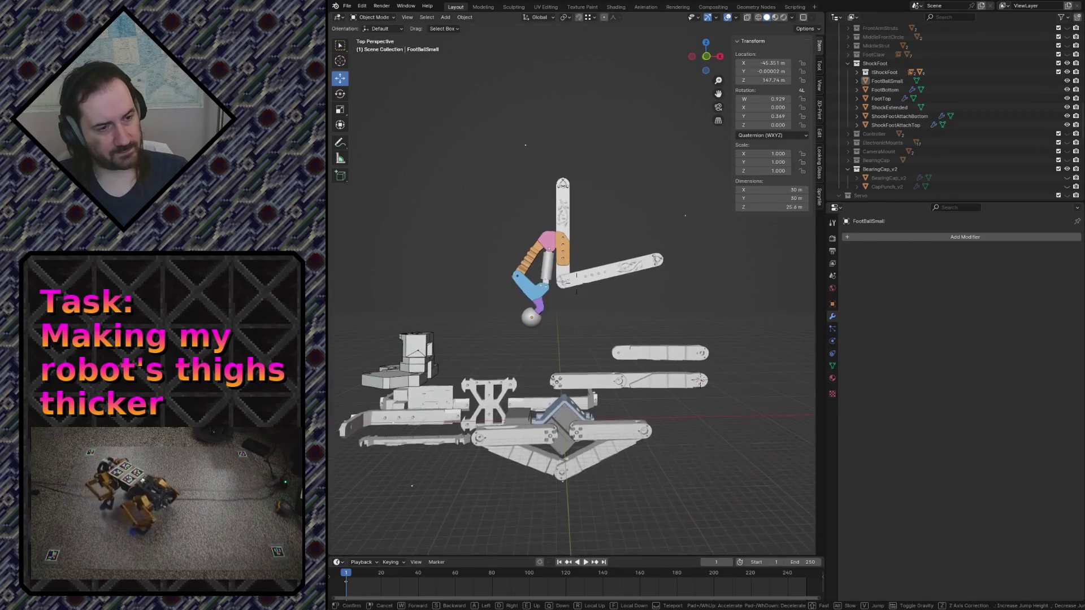
{"action": "key", "text": "w"}
{"action": "key", "text": "s"}
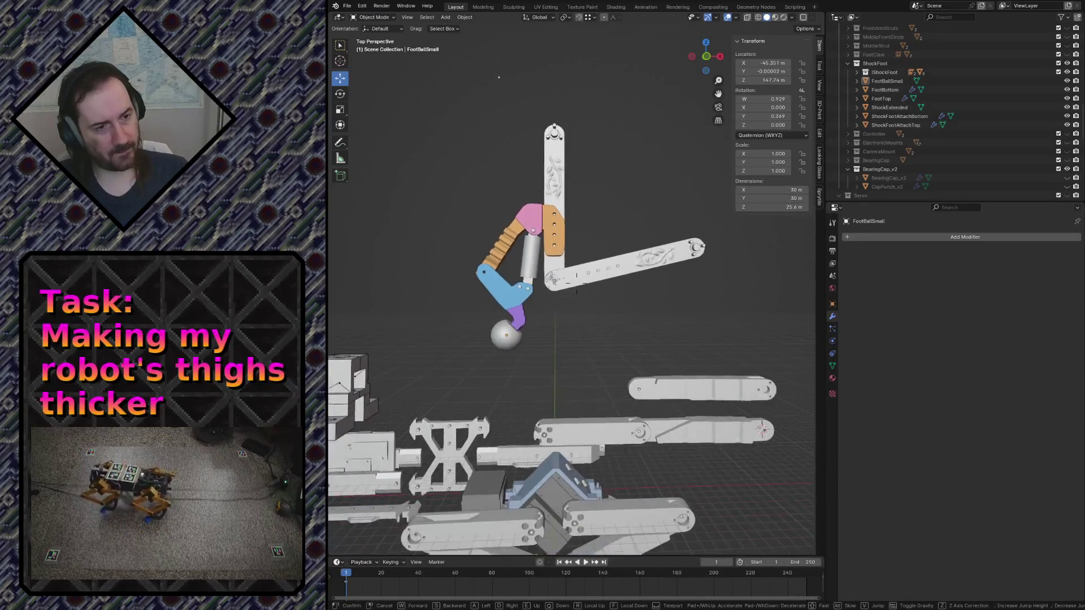
{"action": "left_click", "coordinate": [724, 381]}
{"action": "key", "text": "ctrl+s"}
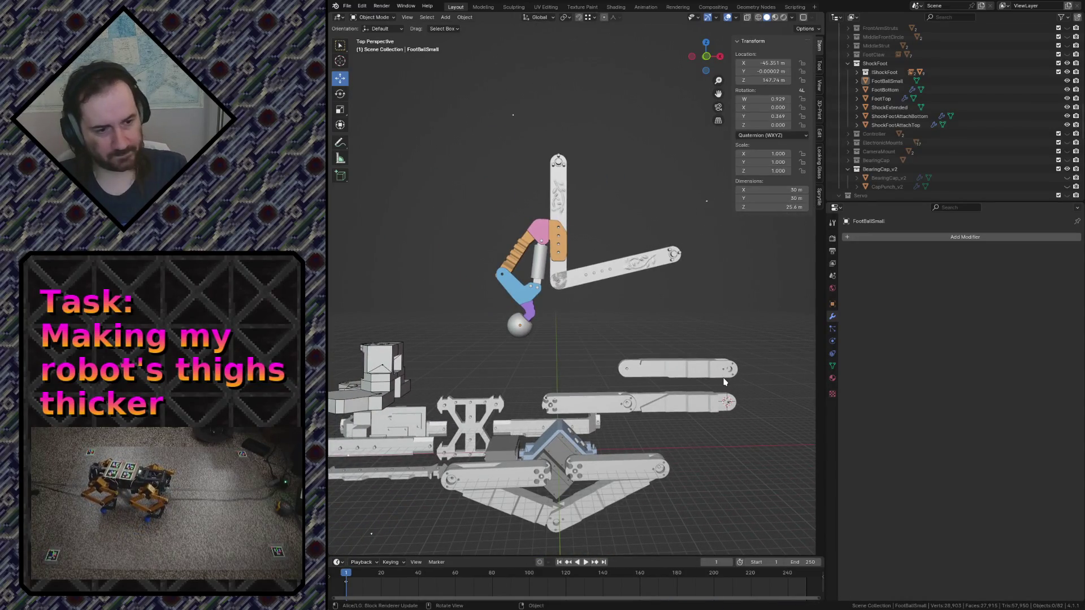
{"action": "scroll", "coordinate": [873, 153], "scroll_direction": "down", "scroll_amount": 5}
{"action": "left_click", "coordinate": [866, 134]}
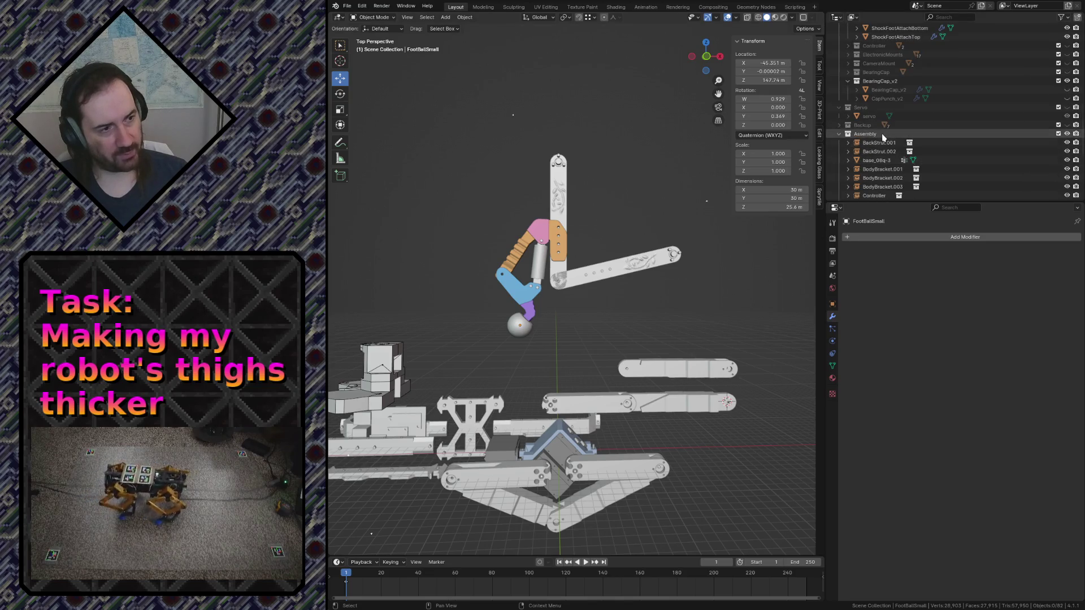
Duplicate Shin_v3_inst and move the copy about 58 m down along Z
{"action": "left_click", "coordinate": [591, 500]}
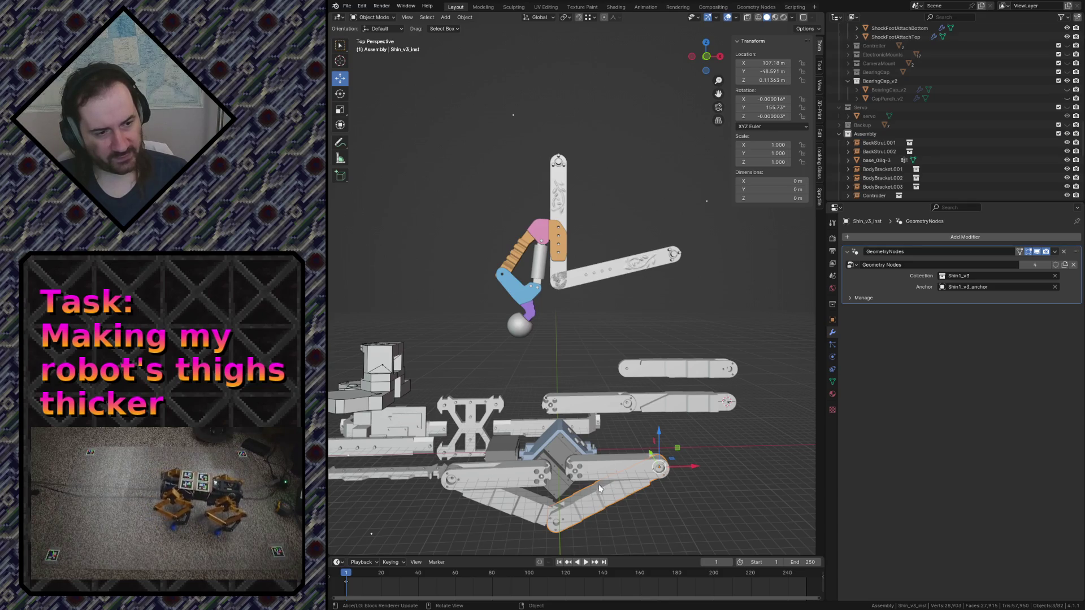
{"action": "key", "text": "shift+d"}
{"action": "key", "text": "z"}
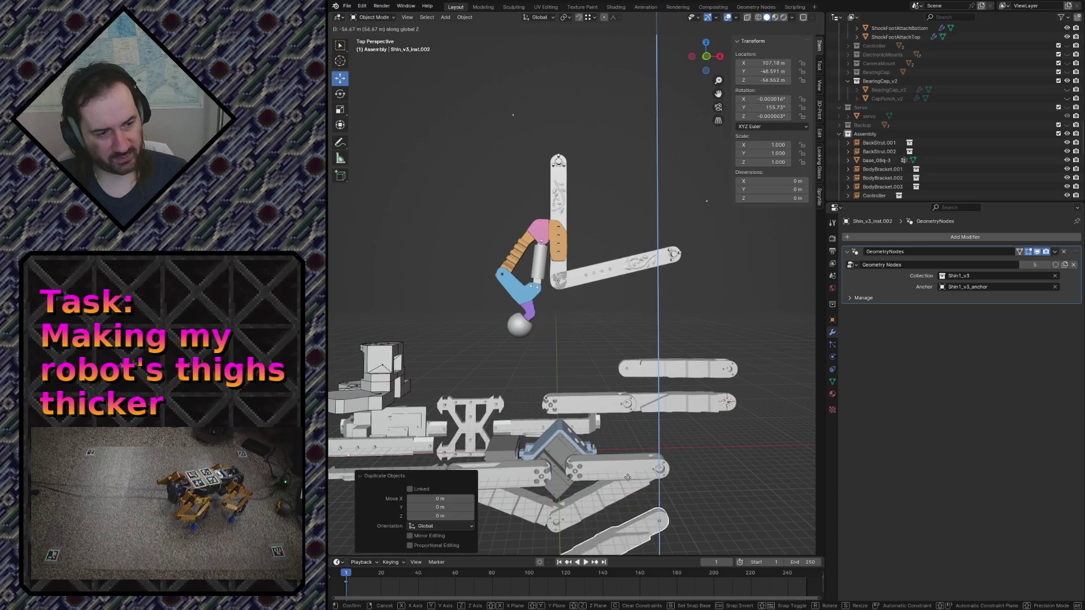
{"action": "left_click", "coordinate": [665, 427]}
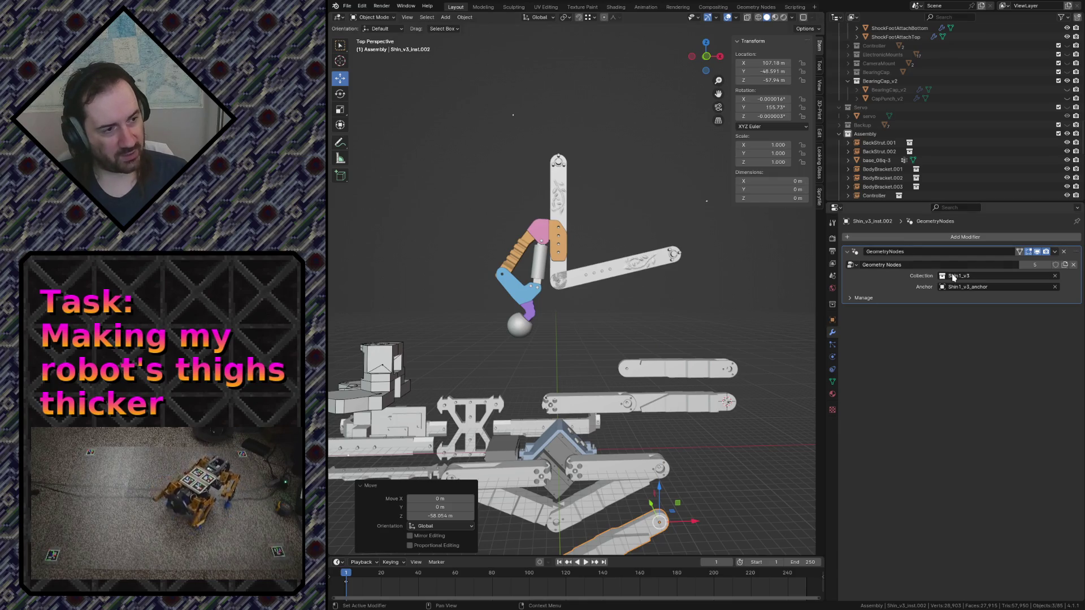
{"action": "left_click", "coordinate": [519, 324]}
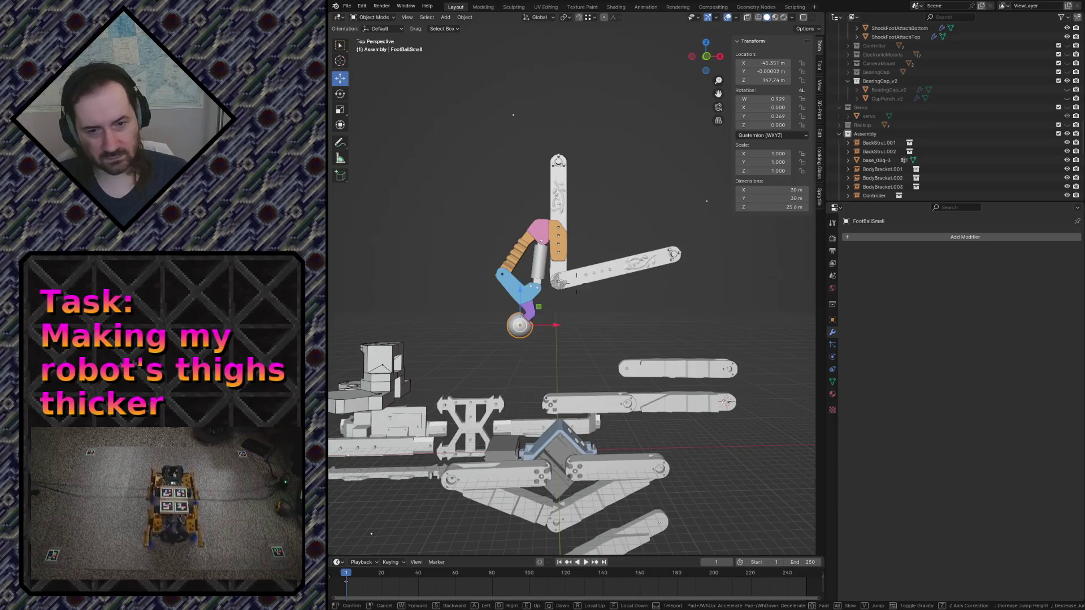
{"action": "key", "text": "shift+grave"}
{"action": "key", "text": "w"}
{"action": "key", "text": "d"}
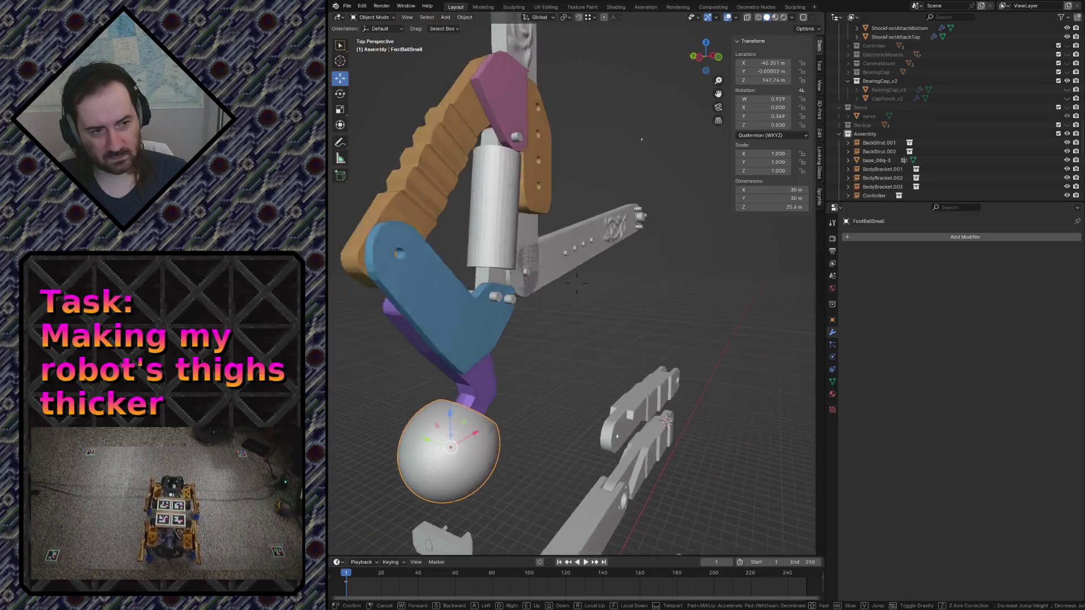
{"action": "key", "text": "w"}
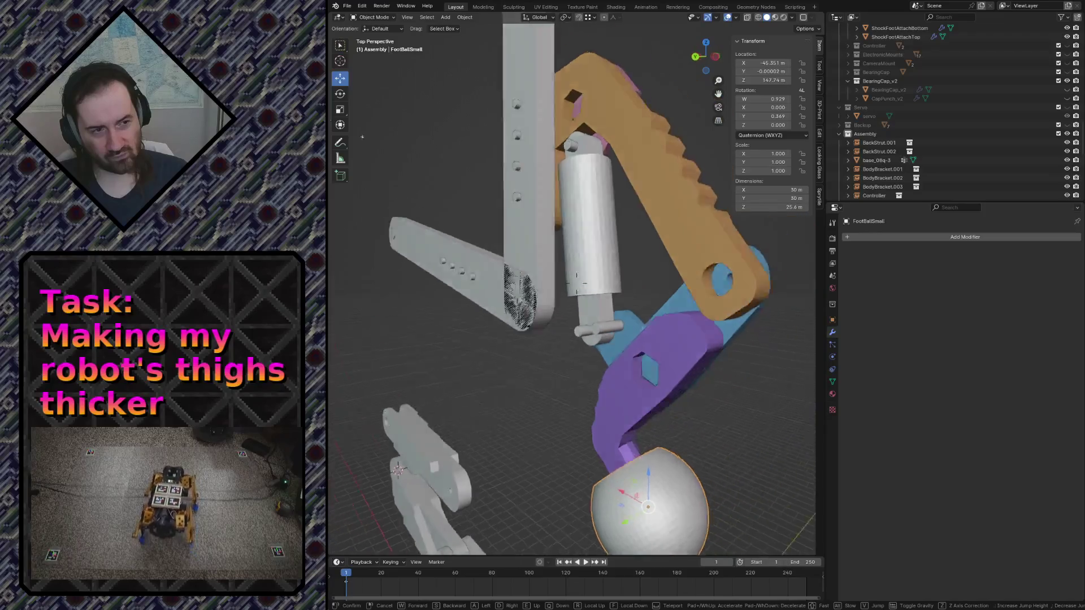
{"action": "key", "text": "s"}
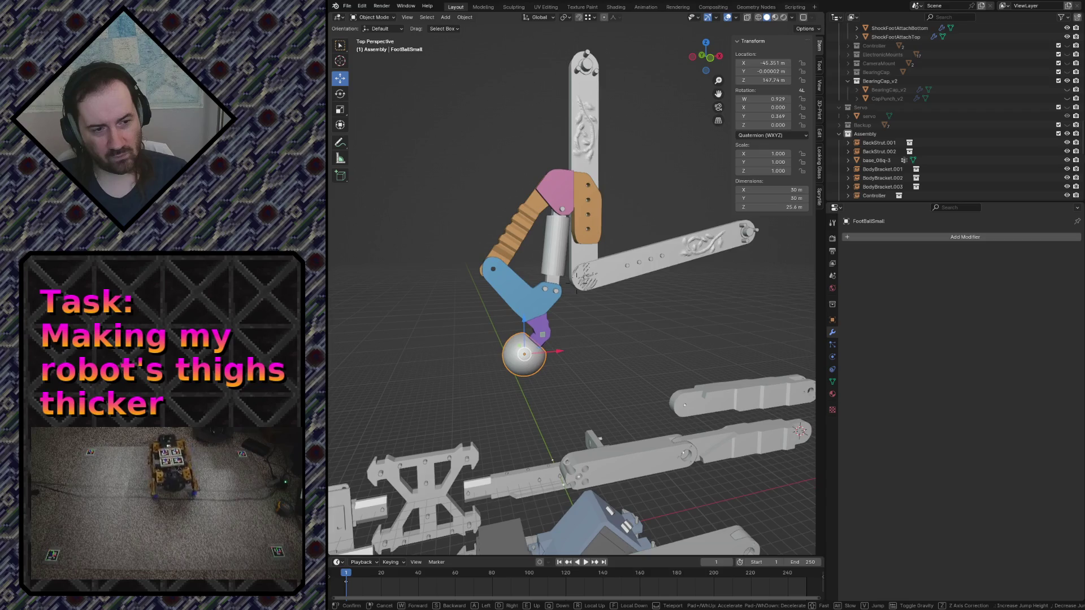
{"action": "key", "text": "w"}
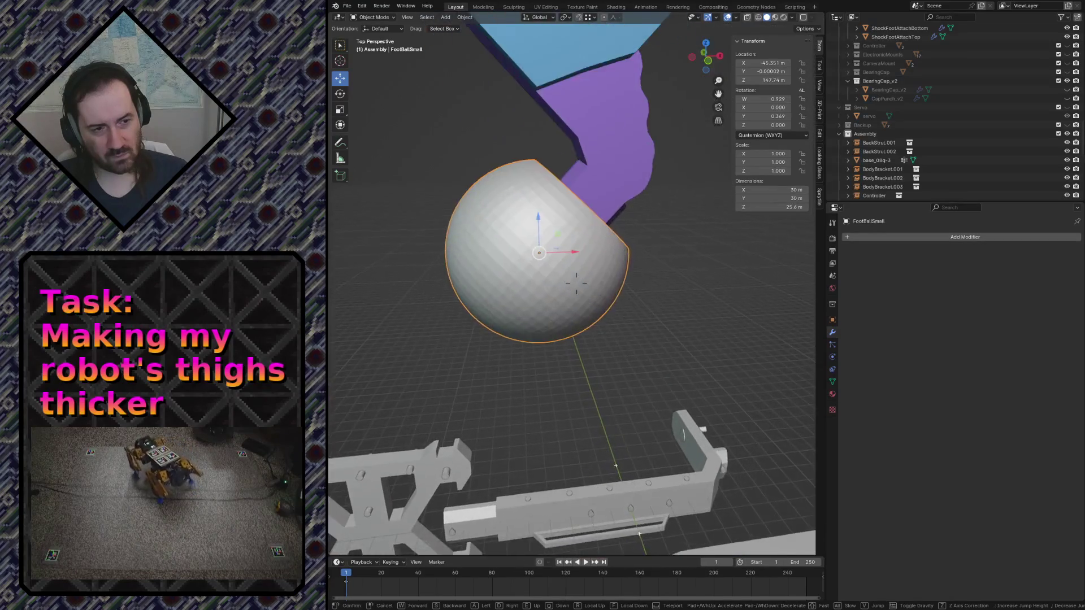
{"action": "key", "text": "s"}
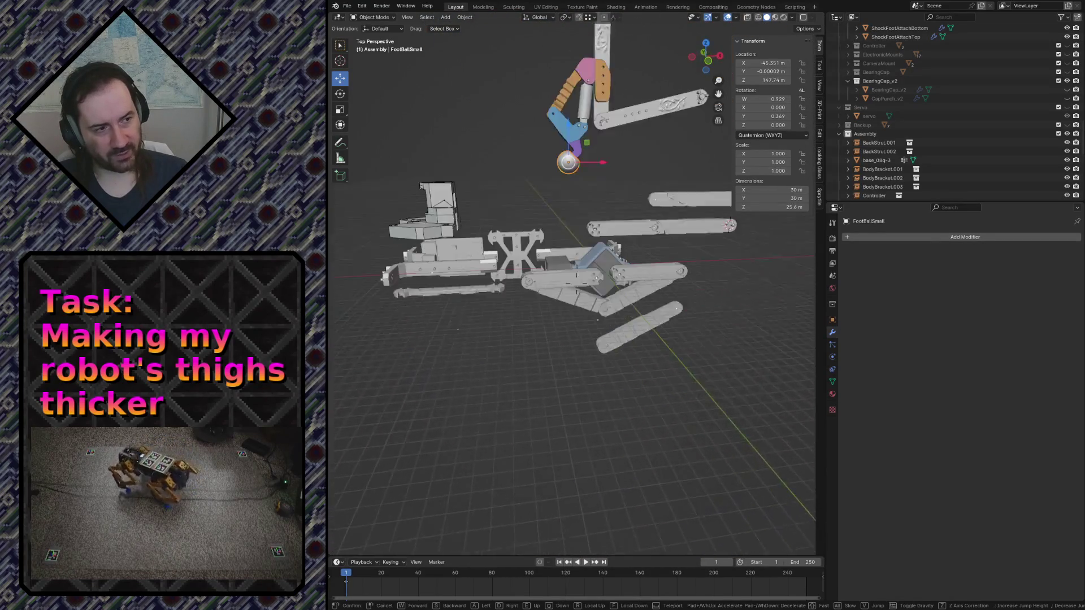
{"action": "key", "text": "s"}
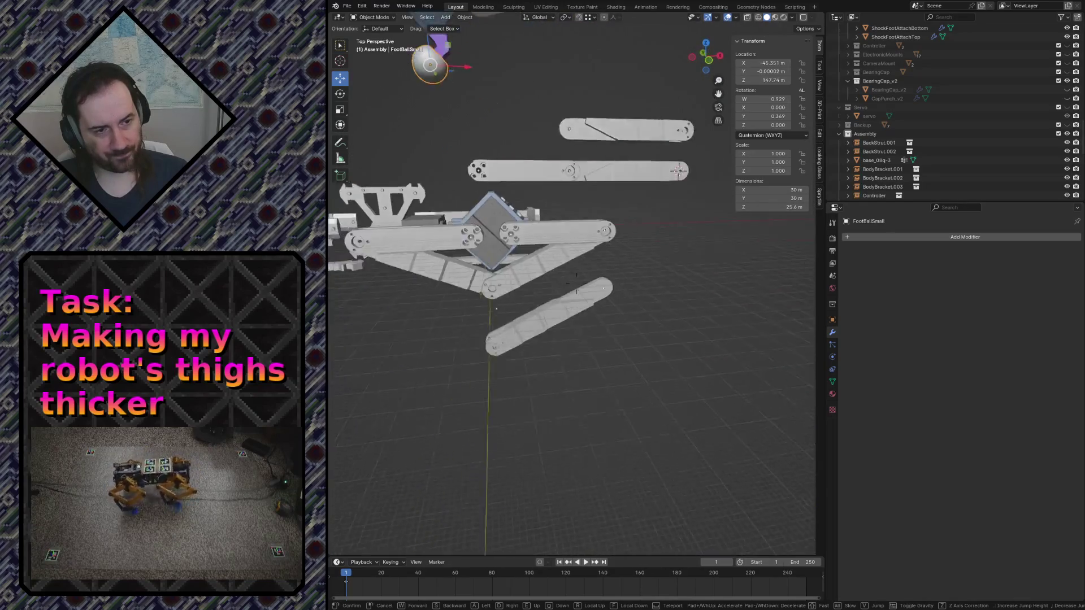
{"action": "left_click", "coordinate": [555, 255]}
{"action": "left_click", "coordinate": [552, 360]}
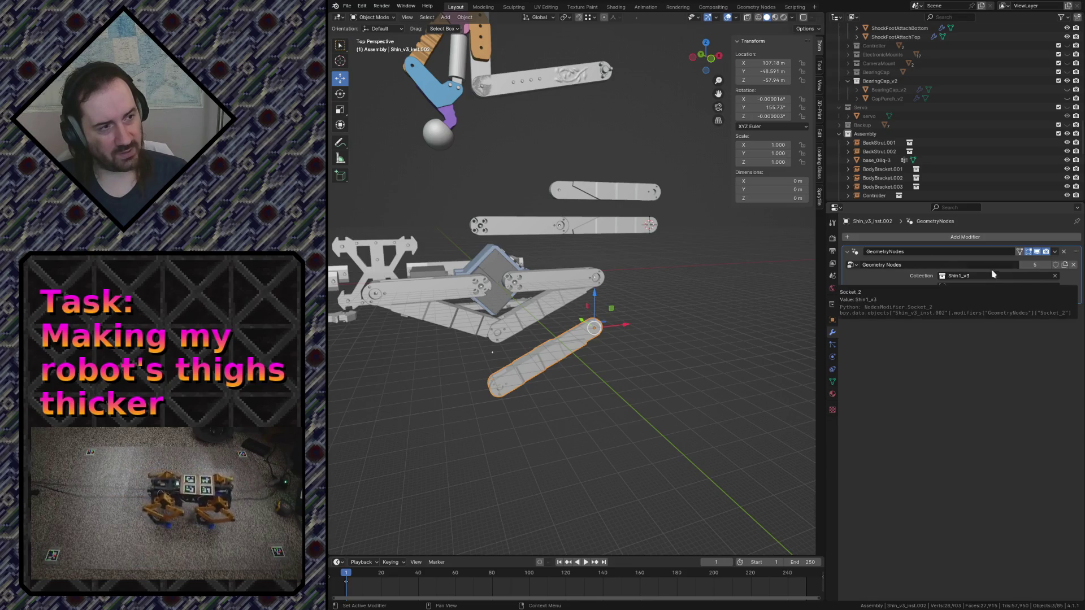
Set the copy's GeometryNodes modifier to instance ShockFoot anchored at FootBallSmall
{"action": "left_click", "coordinate": [958, 276]}
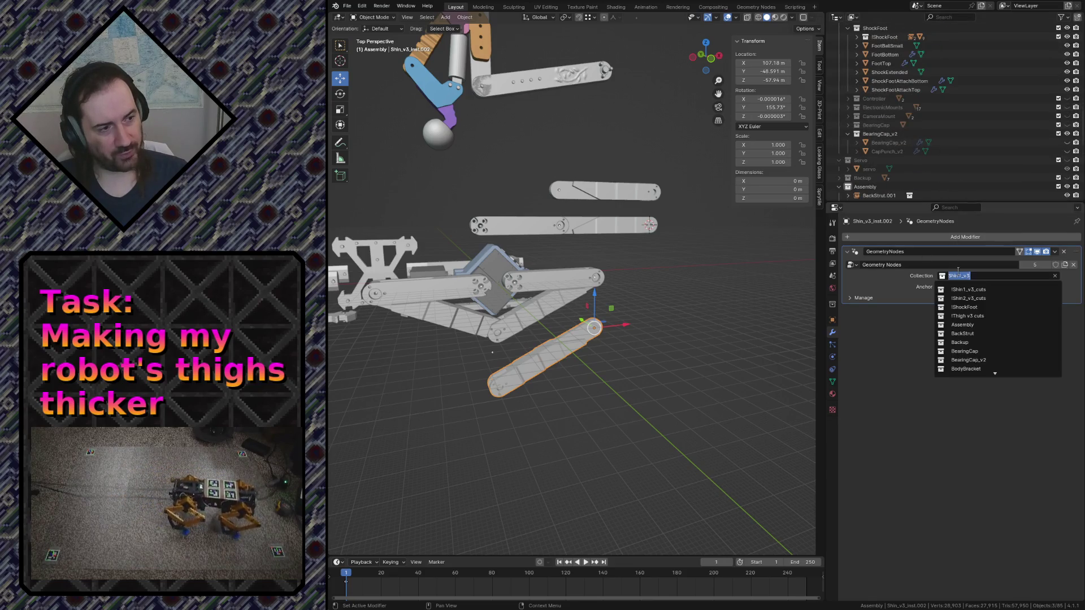
{"action": "type", "text": "ShockFoo"}
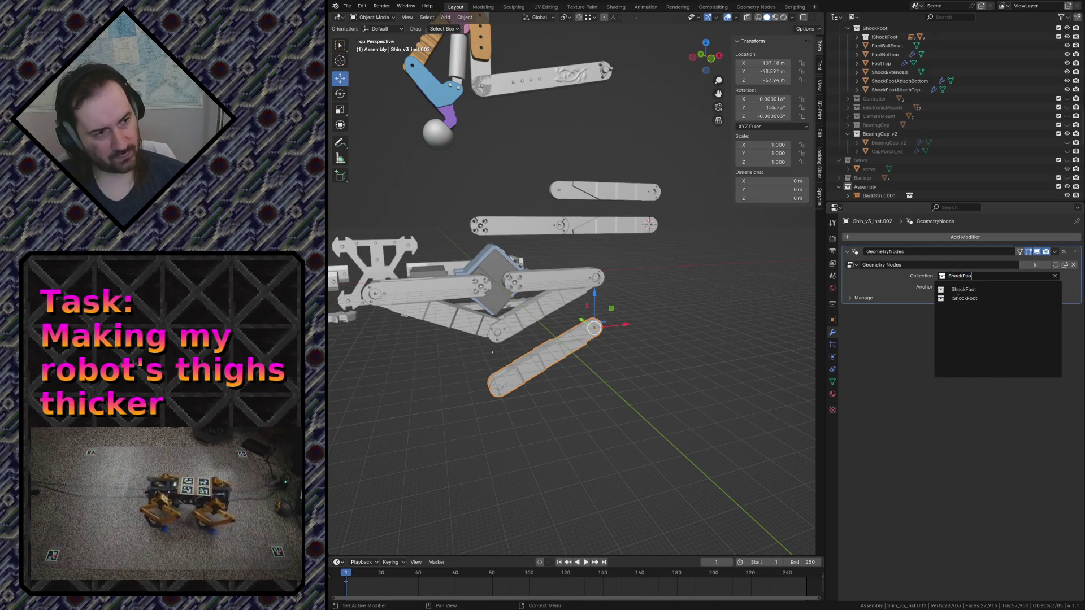
{"action": "left_click", "coordinate": [958, 288]}
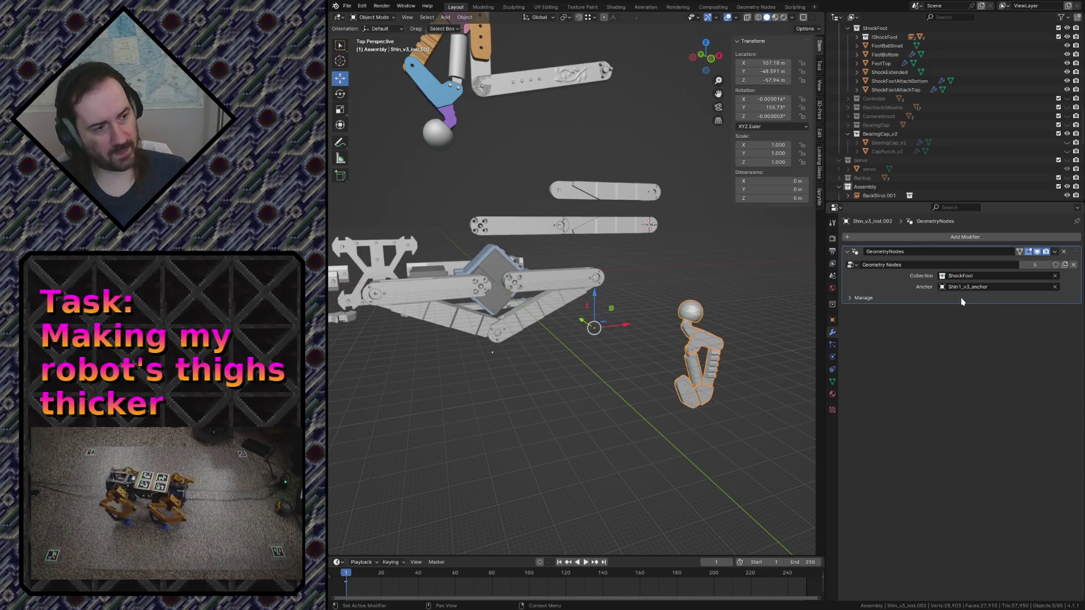
{"action": "left_click", "coordinate": [994, 287]}
{"action": "left_click", "coordinate": [432, 144]}
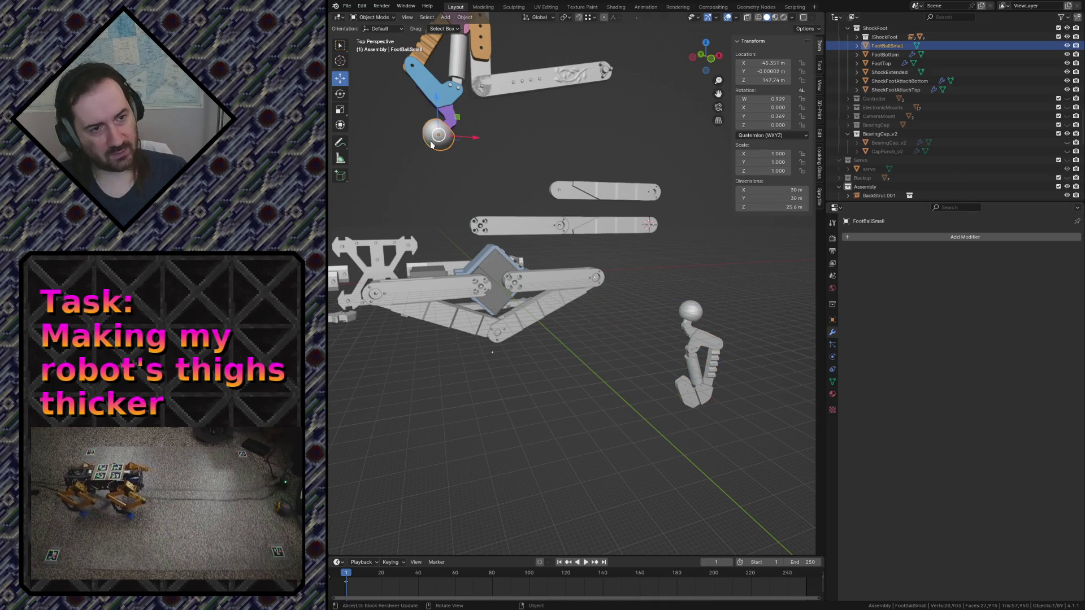
{"action": "double_click", "coordinate": [890, 45]}
{"action": "scroll", "coordinate": [893, 47], "scroll_direction": "up", "scroll_amount": 3}
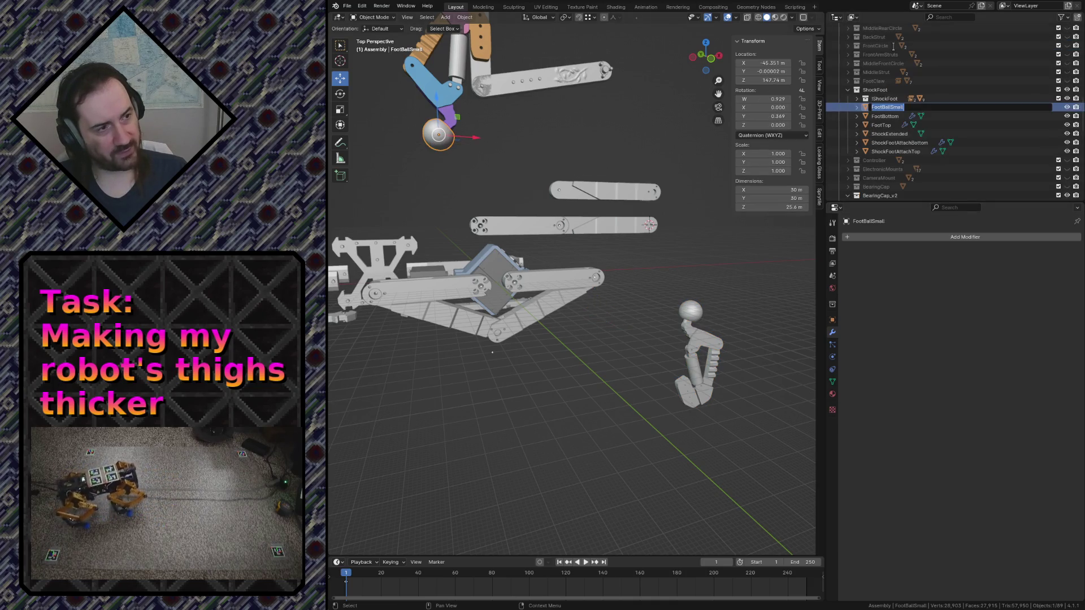
{"action": "key", "text": "Return"}
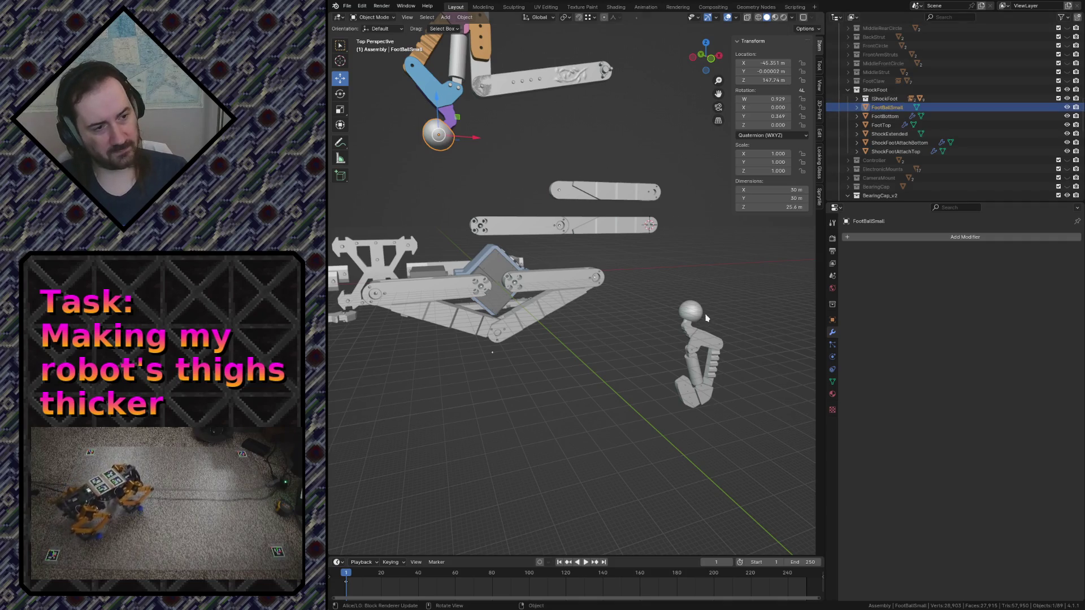
{"action": "left_click", "coordinate": [692, 313]}
{"action": "type", "text": "footballsmall"}
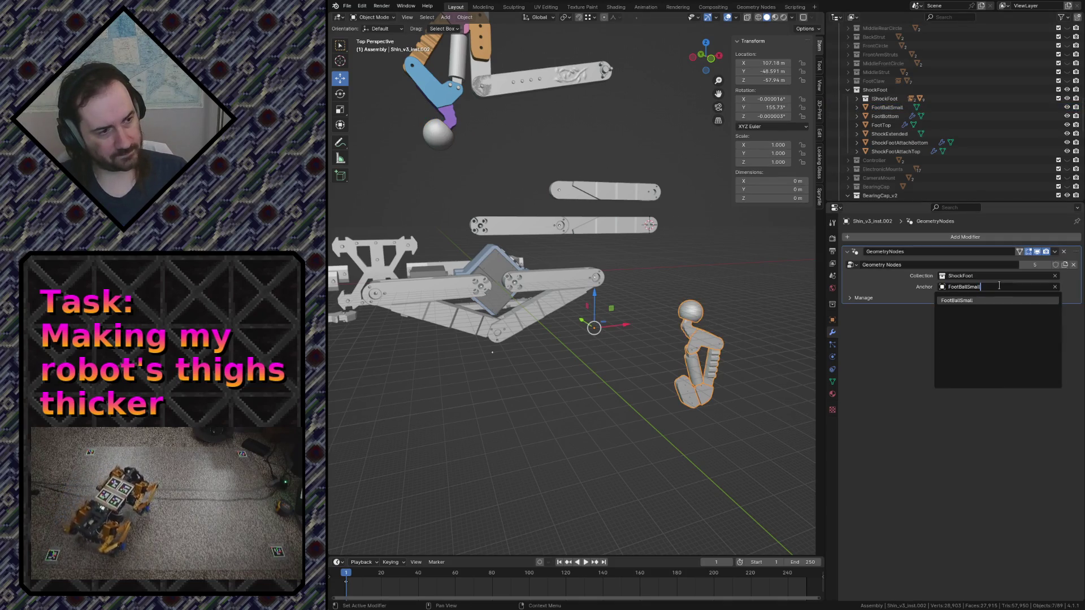
{"action": "key", "text": "Return"}
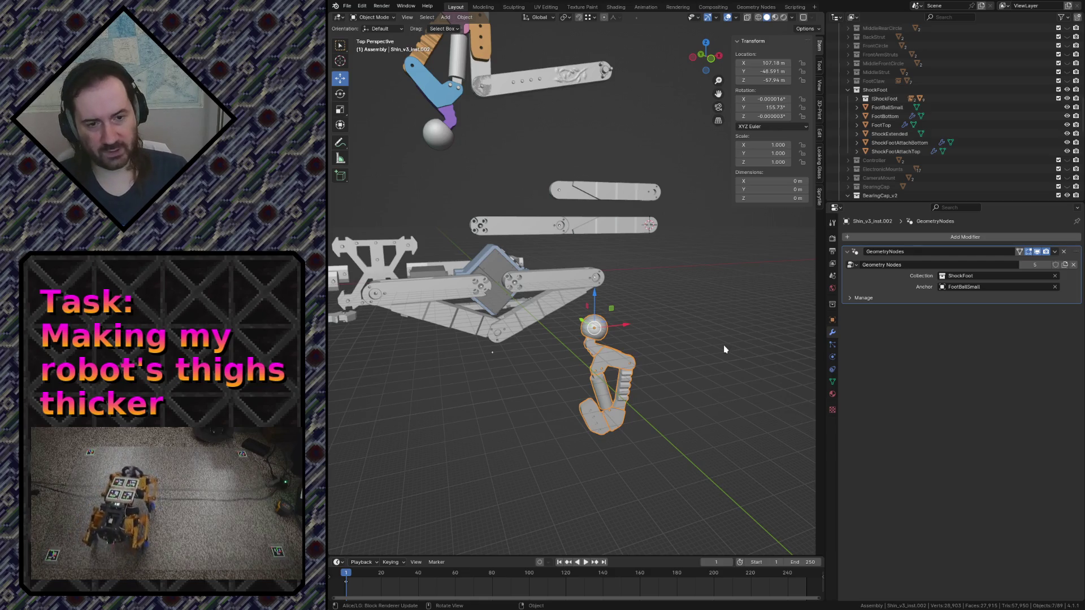
Frame the foot in front orthographic view and begin rotating it about Y
{"action": "key", "text": "KP_1"}
{"action": "key", "text": "KP_Decimal"}
{"action": "scroll", "coordinate": [688, 366], "scroll_direction": "down", "scroll_amount": 1}
{"action": "scroll", "coordinate": [688, 367], "scroll_direction": "down", "scroll_amount": 3}
{"action": "key", "text": "r"}
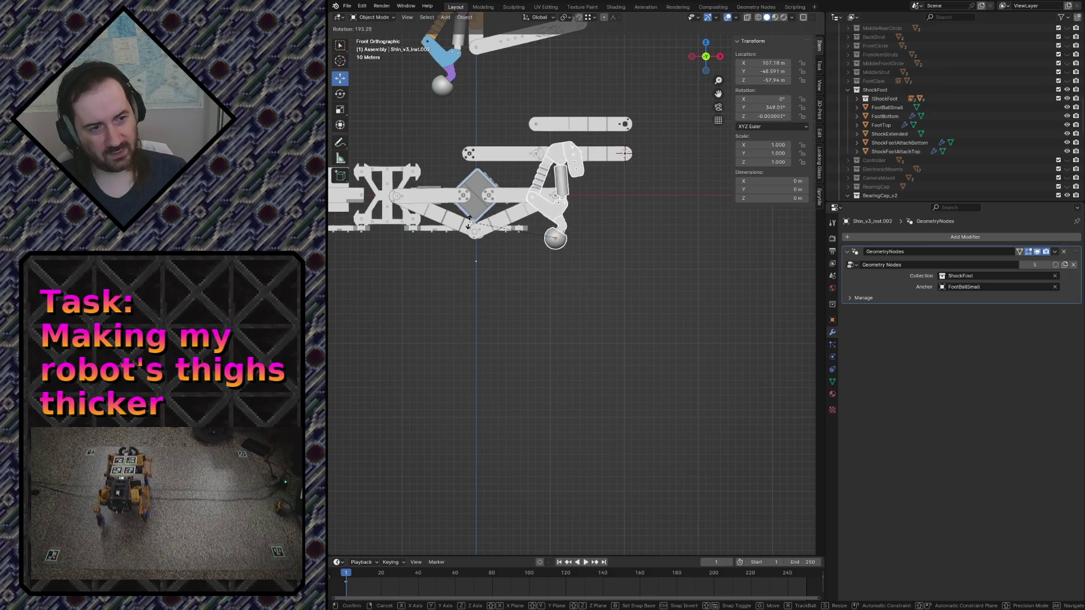
Rotate the foot to 295° about Y and move it to X 27.44, Z −112.09 beneath the frame linkage
{"action": "left_click", "coordinate": [502, 279]}
{"action": "key", "text": "g"}
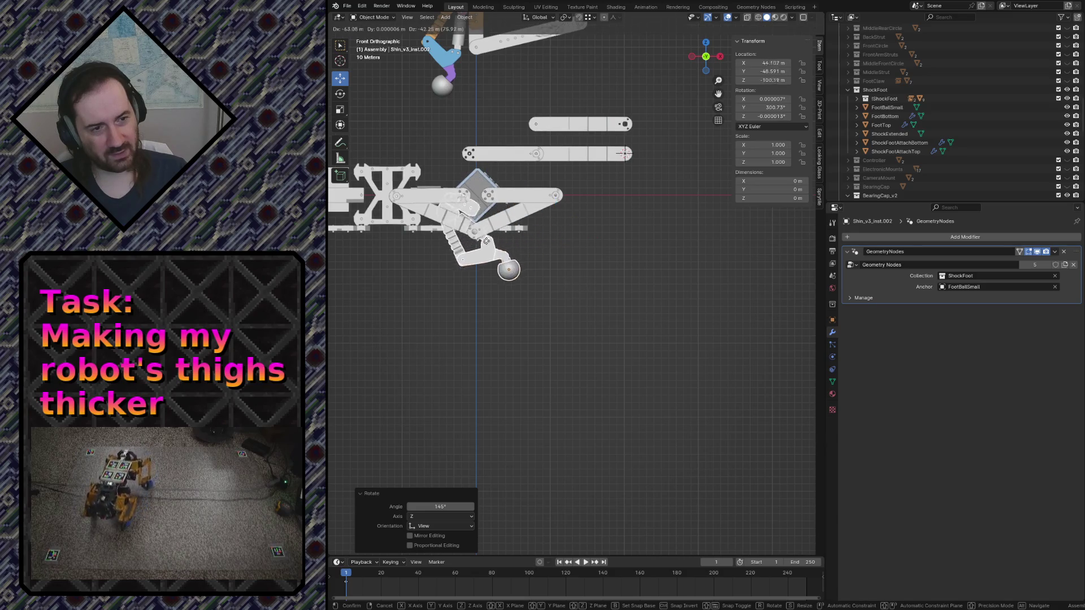
{"action": "left_click", "coordinate": [519, 230]}
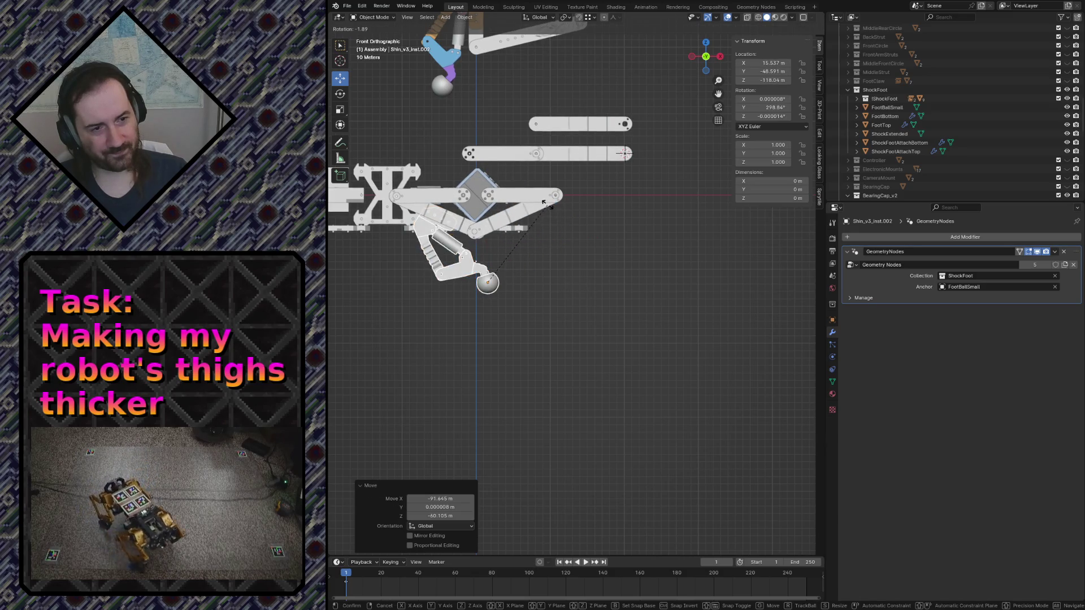
{"action": "key", "text": "g"}
{"action": "left_click", "coordinate": [472, 264]}
{"action": "key", "text": "r"}
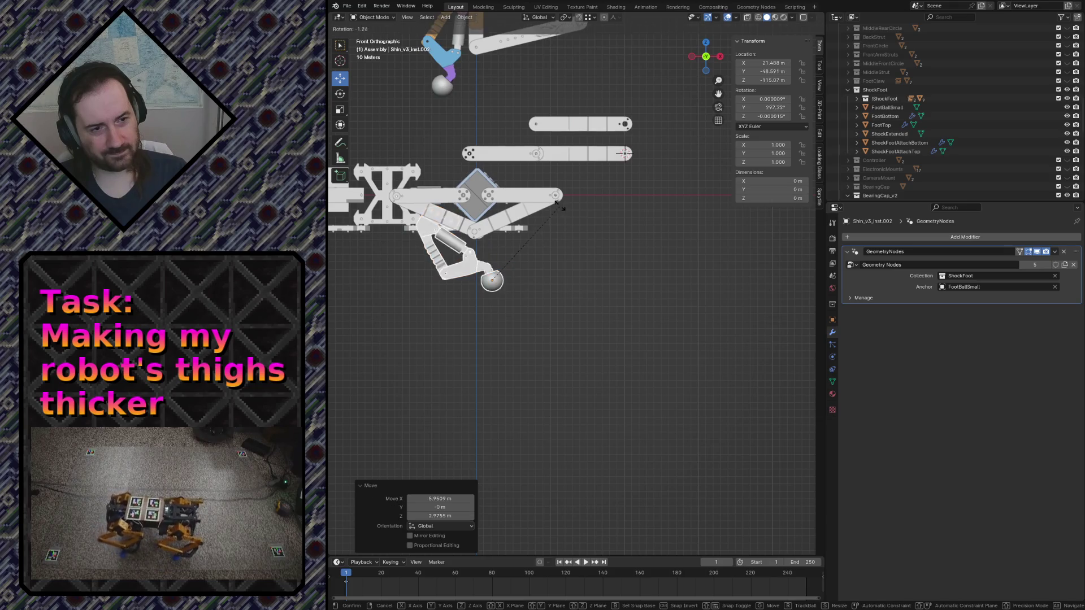
{"action": "left_click", "coordinate": [471, 261]}
{"action": "key", "text": "g"}
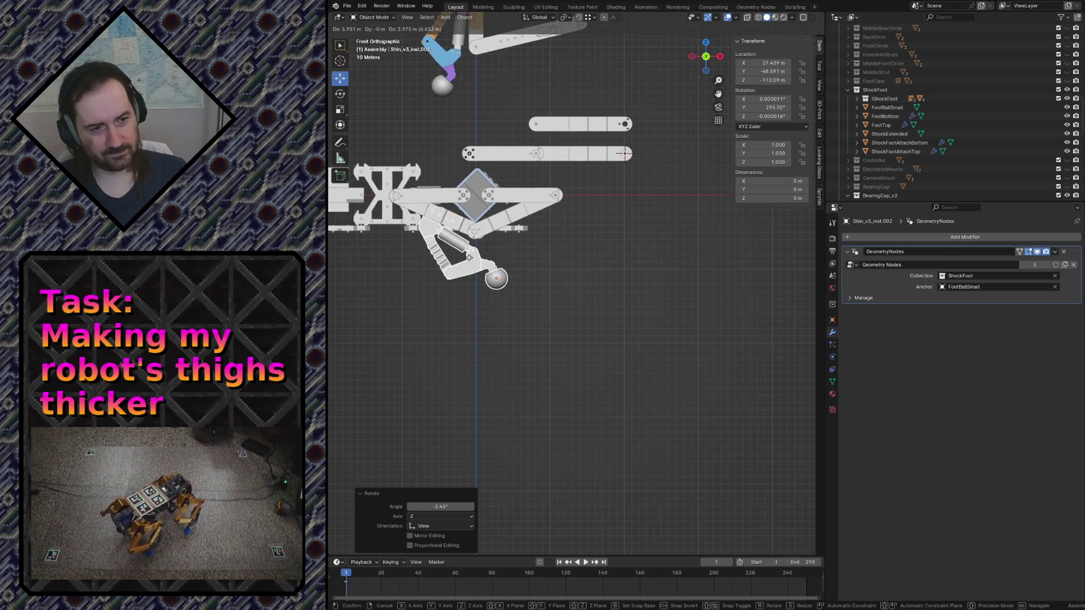
{"action": "left_click", "coordinate": [574, 279]}
{"action": "key", "text": "KP_Decimal"}
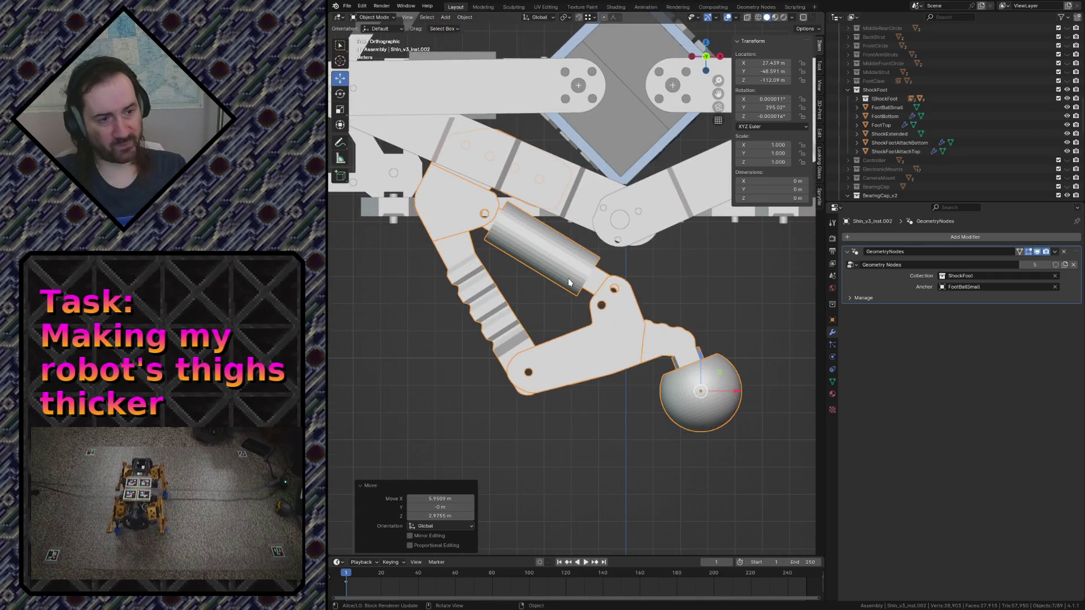
{"action": "scroll", "coordinate": [568, 278], "scroll_direction": "down", "scroll_amount": 5}
{"action": "scroll", "coordinate": [586, 288], "scroll_direction": "down", "scroll_amount": 1}
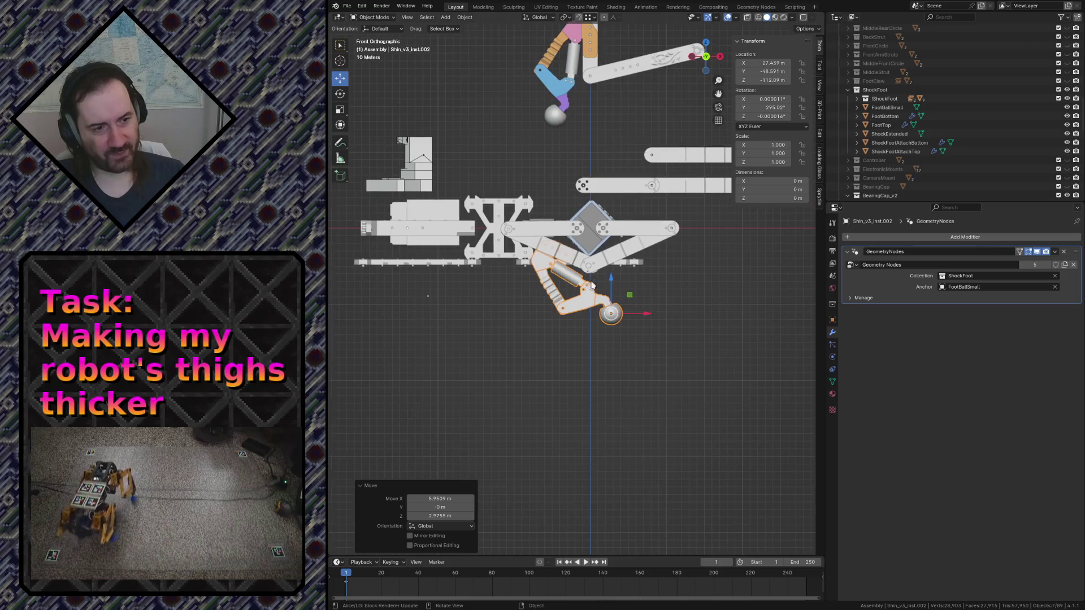
{"action": "scroll", "coordinate": [568, 305], "scroll_direction": "up", "scroll_amount": 3}
{"action": "scroll", "coordinate": [551, 329], "scroll_direction": "up", "scroll_amount": 2}
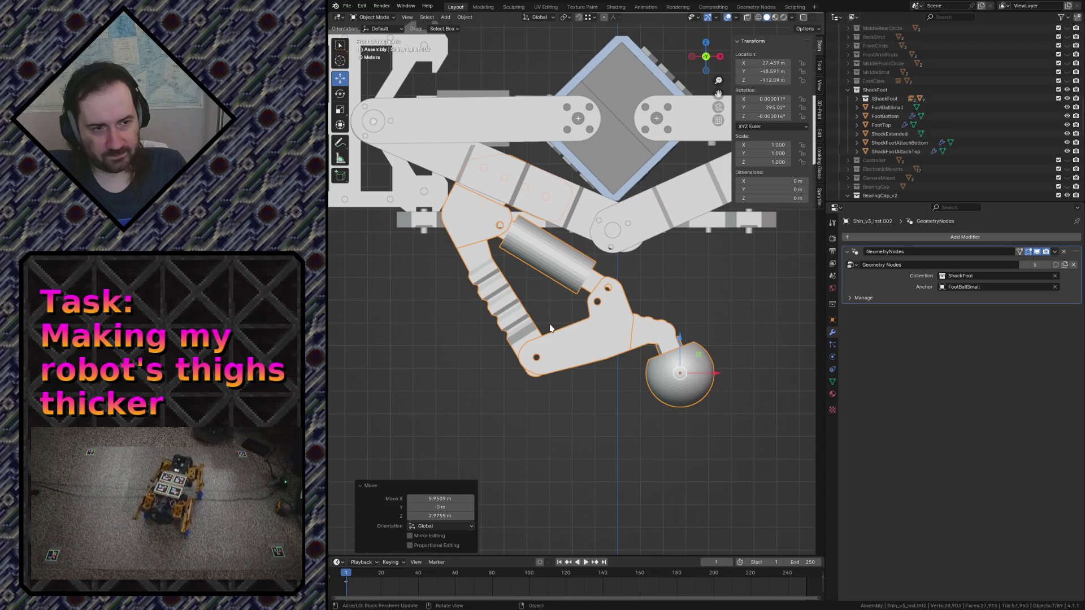
{"action": "left_click", "coordinate": [711, 318]}
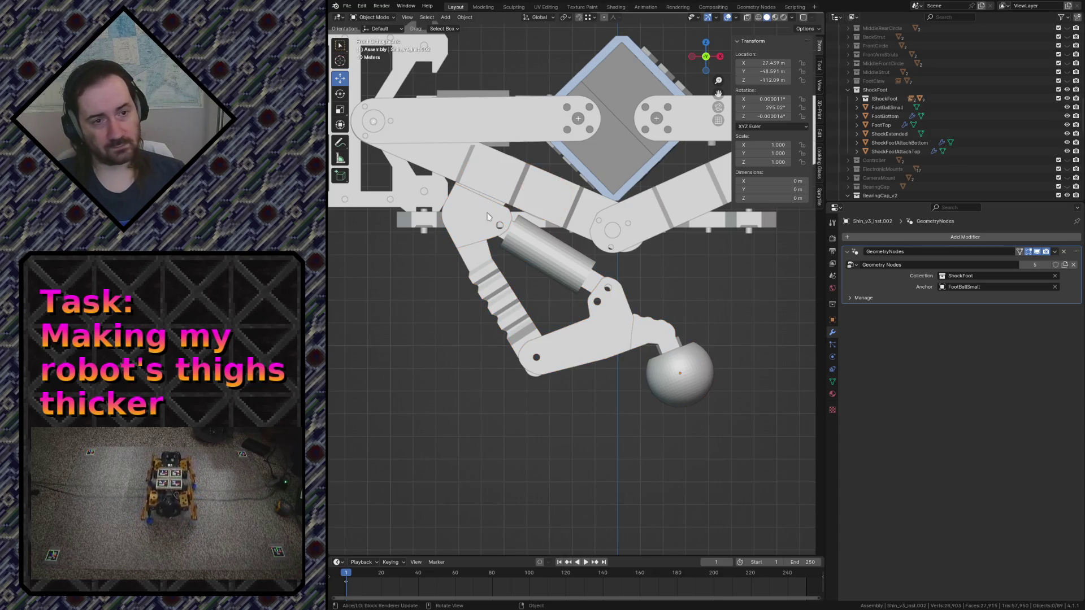
Activate the Annotate tool and check its annotation layers in the sidebar Tool tab
{"action": "key", "text": "shift+space"}
{"action": "key", "text": "d"}
{"action": "scroll", "coordinate": [577, 279], "scroll_direction": "down", "scroll_amount": 10}
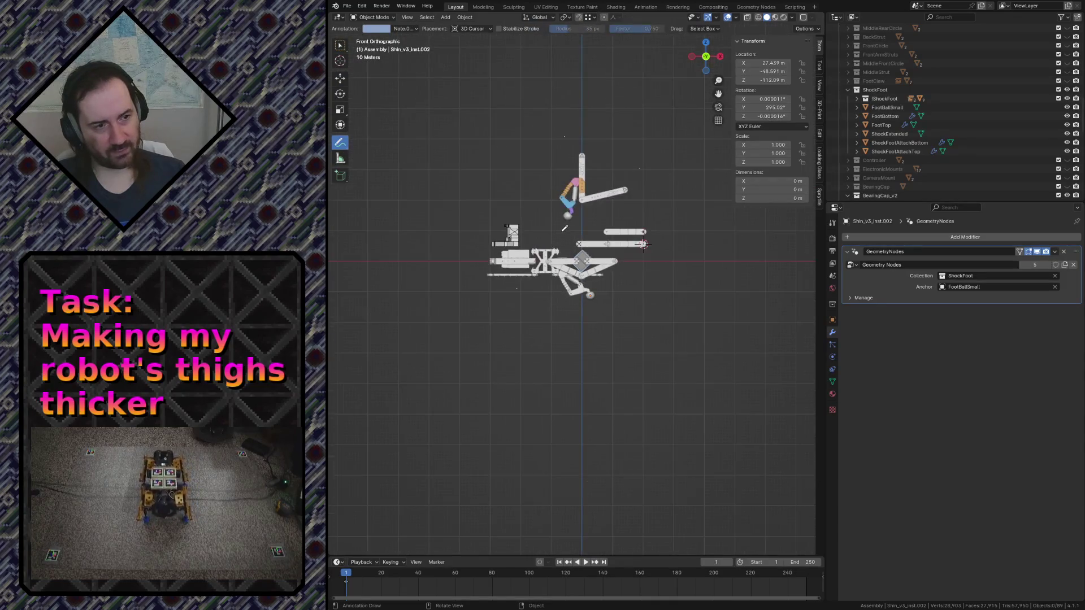
{"action": "scroll", "coordinate": [576, 280], "scroll_direction": "up", "scroll_amount": 6}
{"action": "scroll", "coordinate": [571, 230], "scroll_direction": "up", "scroll_amount": 2}
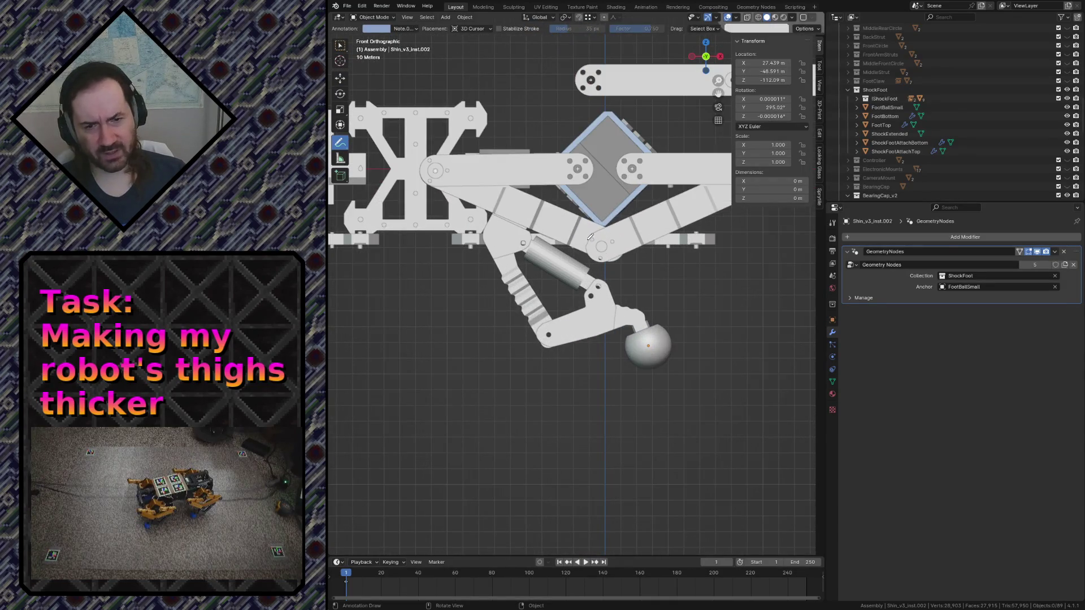
{"action": "left_click", "coordinate": [820, 66]}
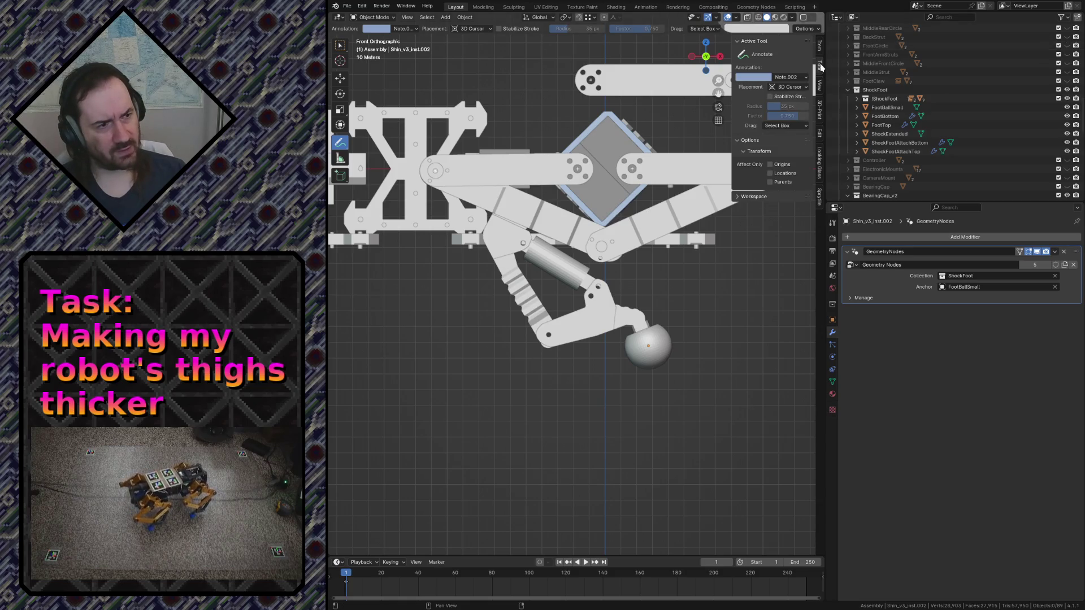
{"action": "left_click", "coordinate": [797, 76]}
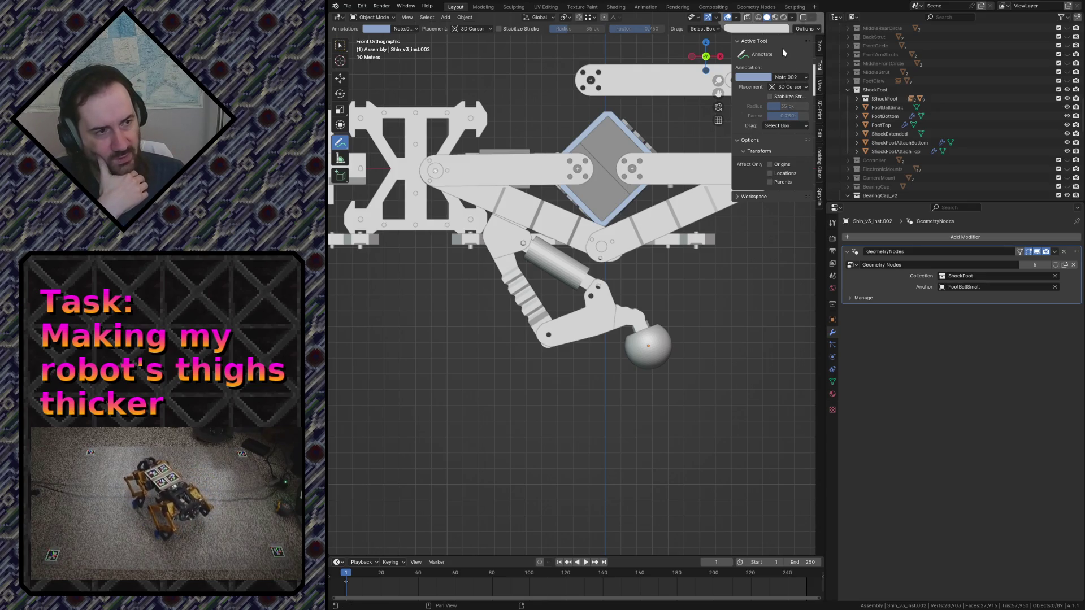
{"action": "left_click", "coordinate": [340, 48]}
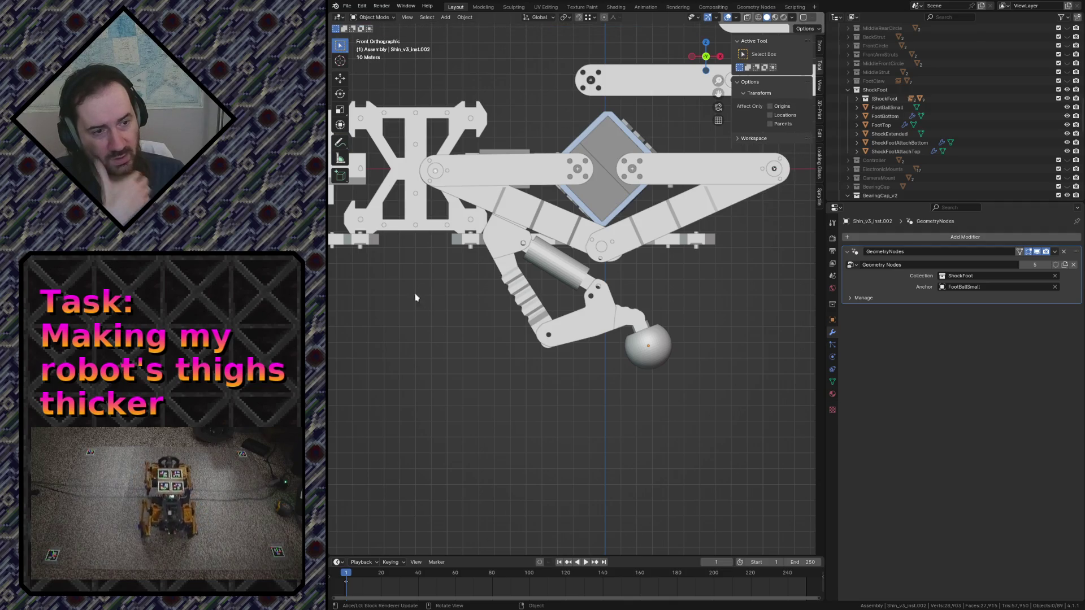
{"action": "left_click", "coordinate": [340, 142]}
{"action": "key", "text": "shift+grave"}
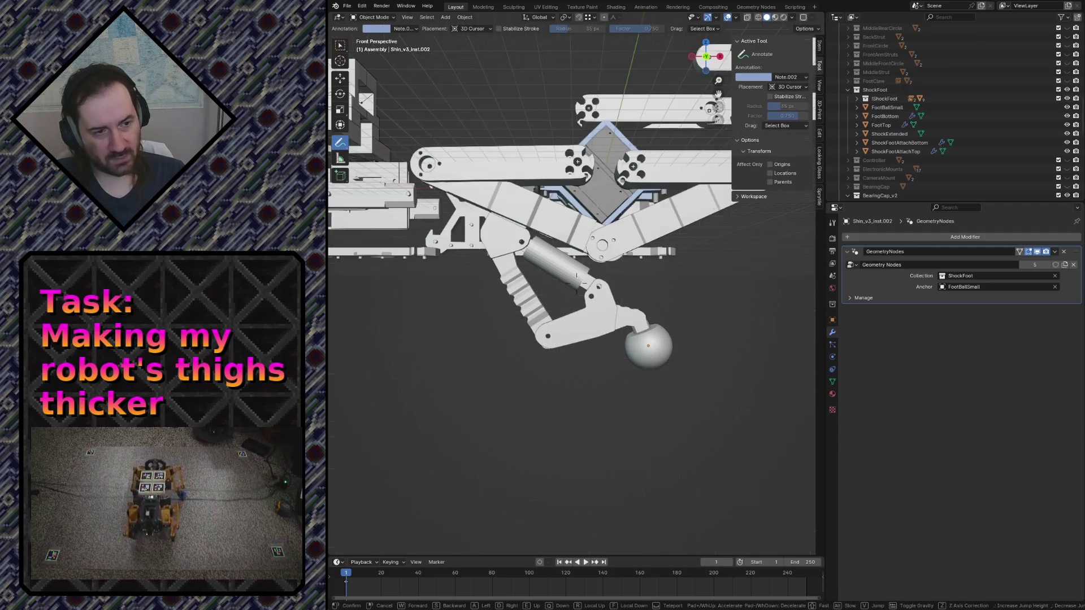
{"action": "key", "text": "s"}
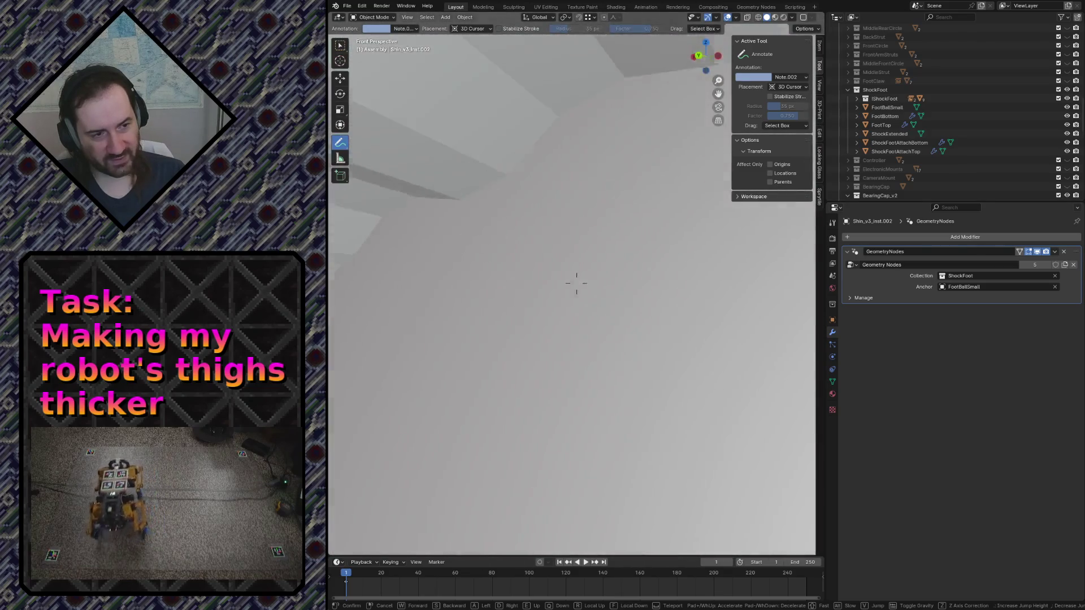
{"action": "key", "text": "s"}
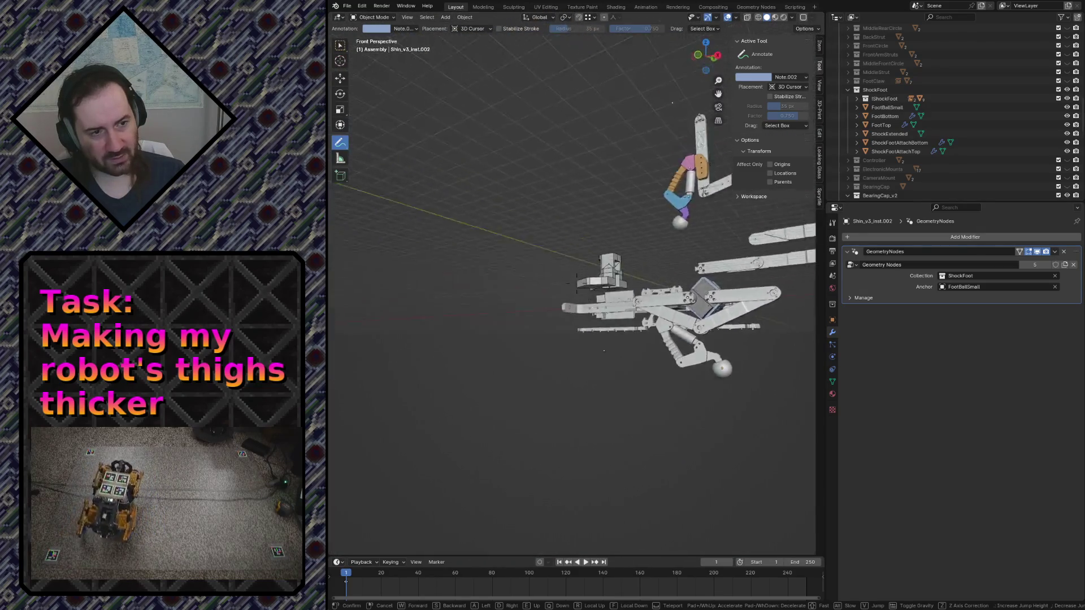
{"action": "key", "text": "w"}
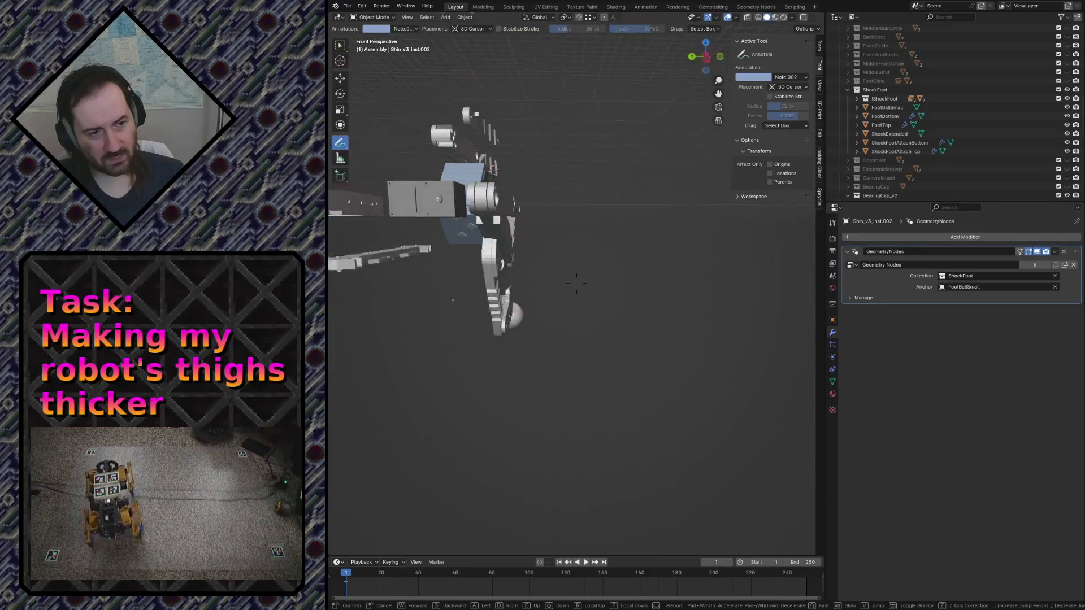
{"action": "key", "text": "Escape"}
{"action": "middle_click_drag", "start_coordinate": [751, 239], "coordinate": [780, 196], "text": "shift"}
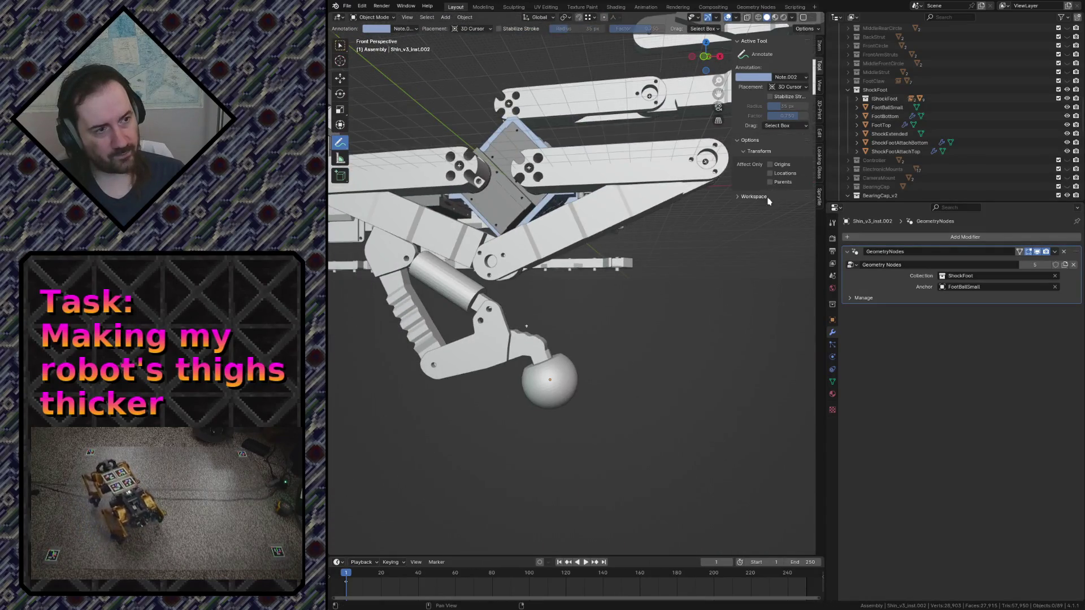
{"action": "key", "text": "shift+grave"}
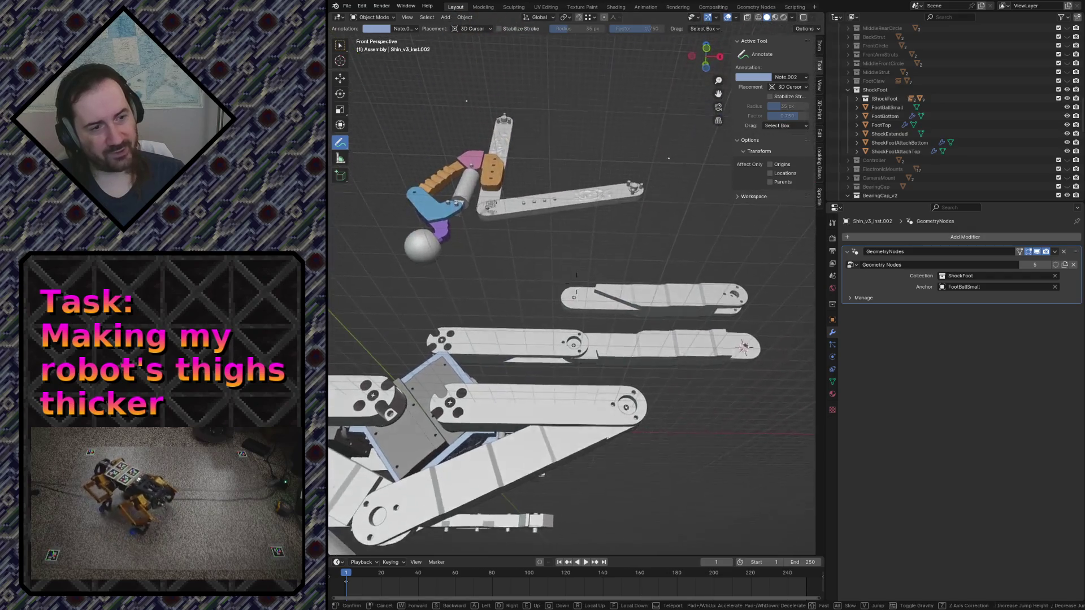
{"action": "key", "text": "w"}
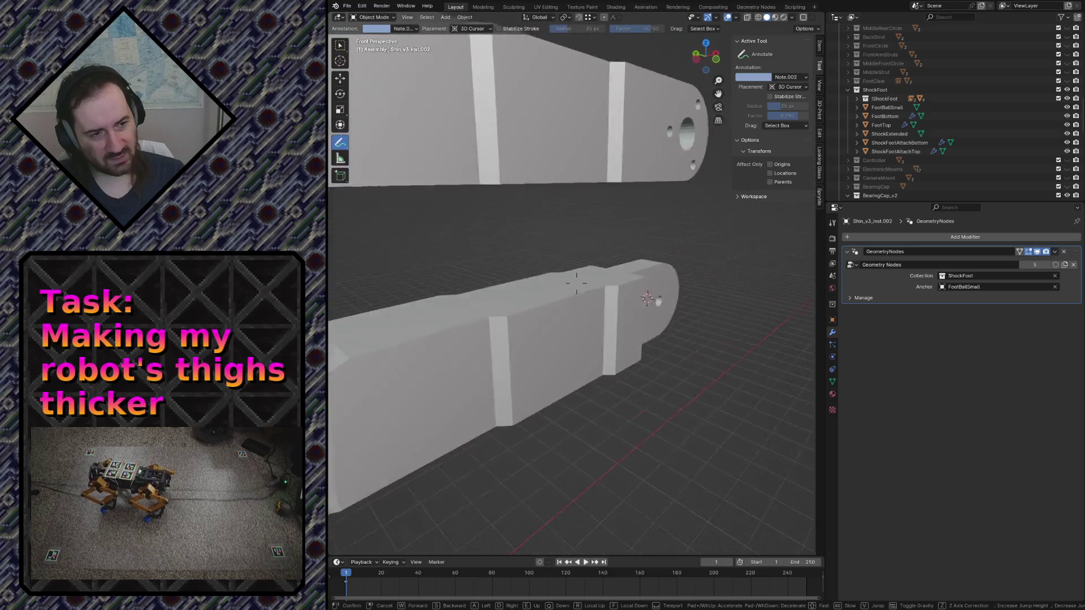
{"action": "key", "text": "s"}
{"action": "key", "text": "w"}
{"action": "key", "text": "Return"}
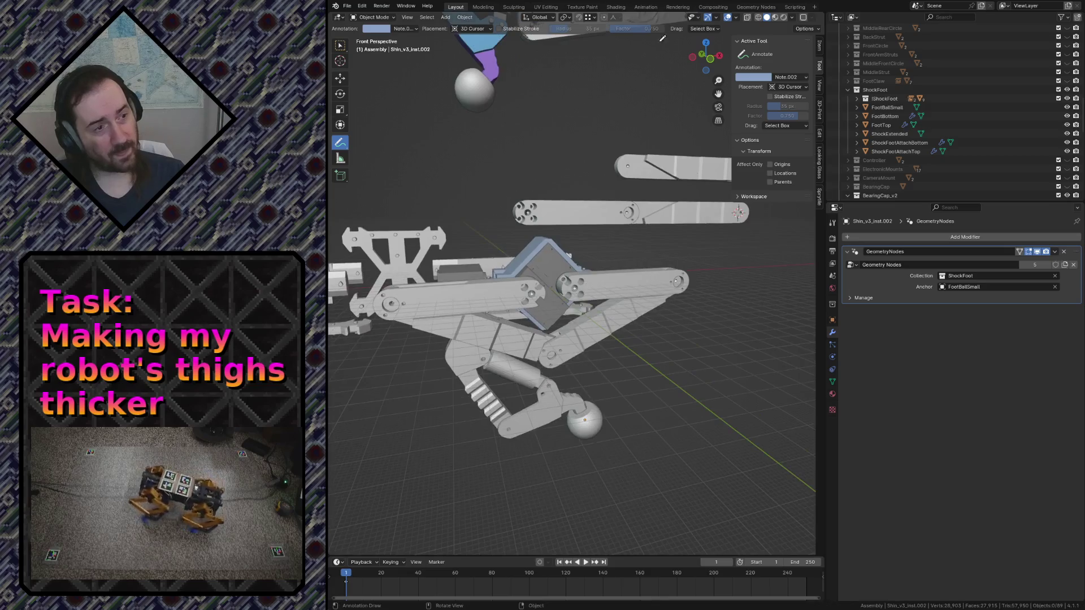
{"action": "left_click", "coordinate": [793, 77]}
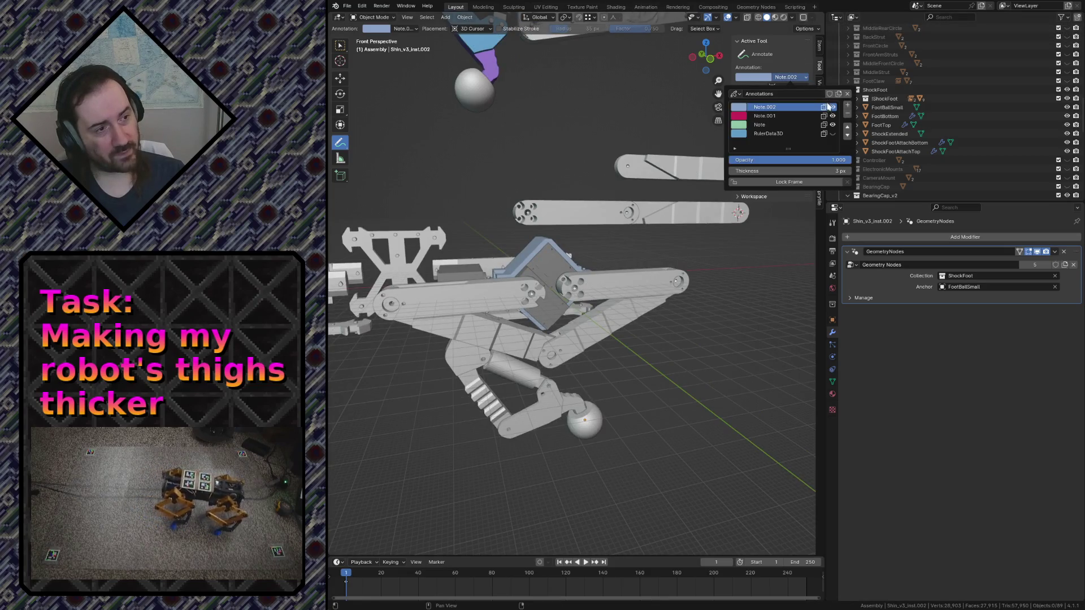
Toggle the RulerData3D annotation layer's visibility and walk around the shin parts
{"action": "left_click", "coordinate": [833, 134]}
{"action": "left_click", "coordinate": [833, 134]}
{"action": "left_click", "coordinate": [832, 134]}
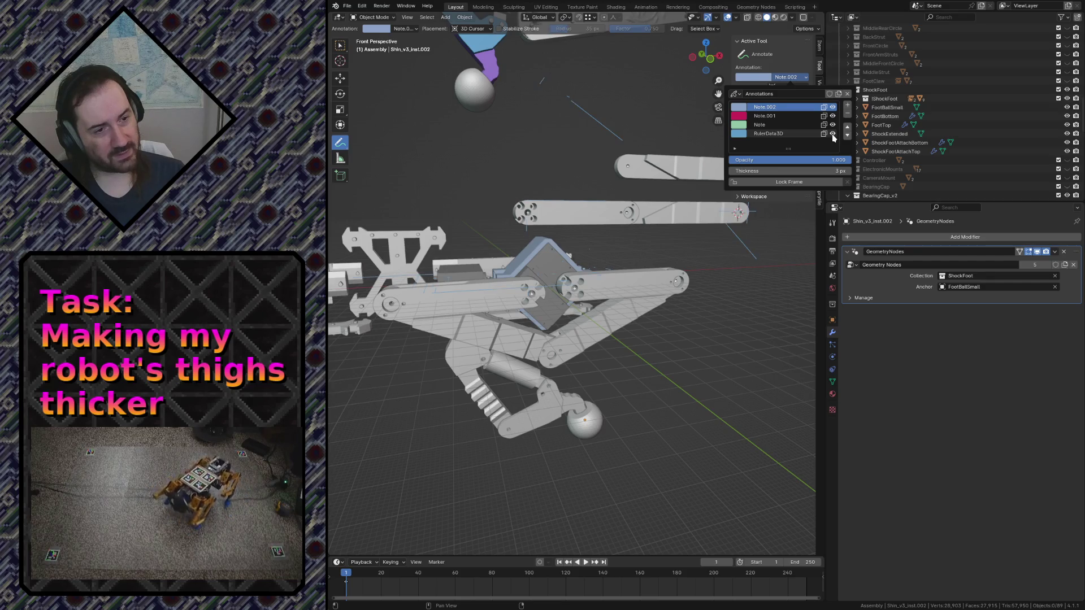
{"action": "key", "text": "shift+grave"}
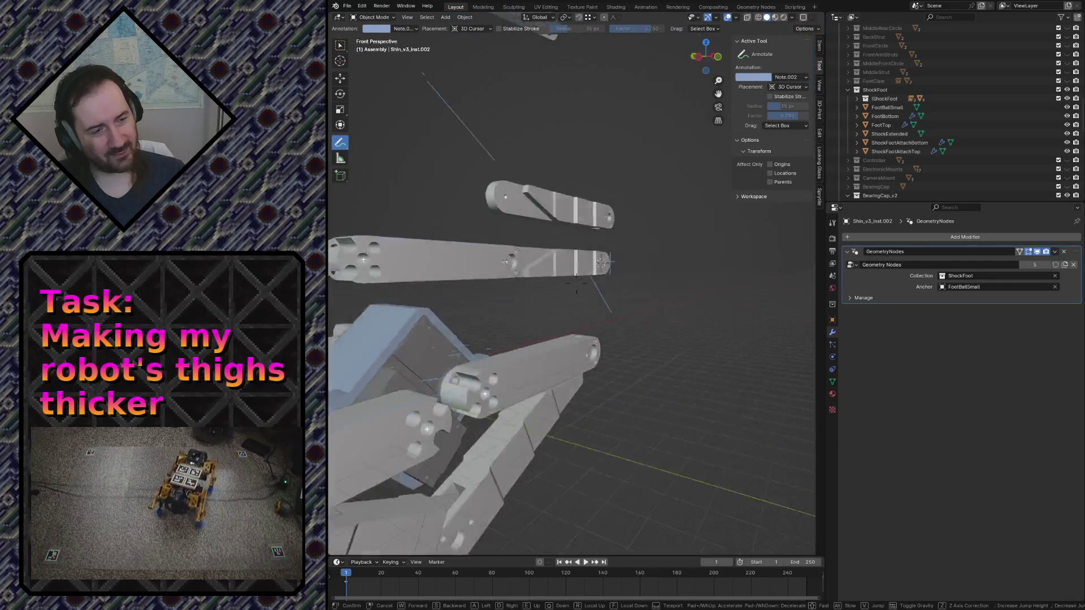
{"action": "key", "text": "s"}
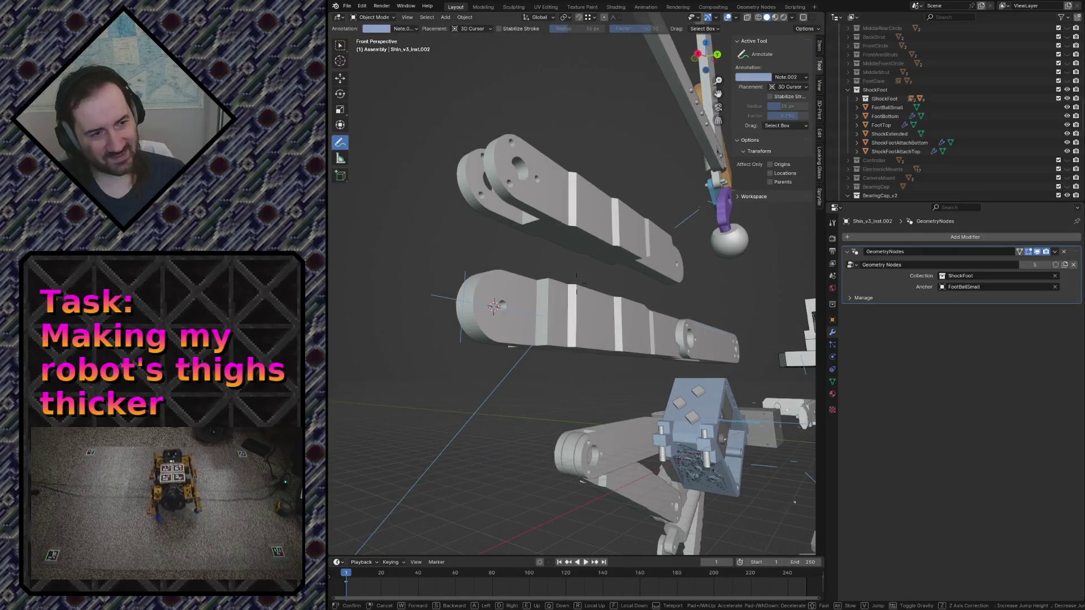
{"action": "key", "text": "w"}
{"action": "left_click", "coordinate": [607, 239]}
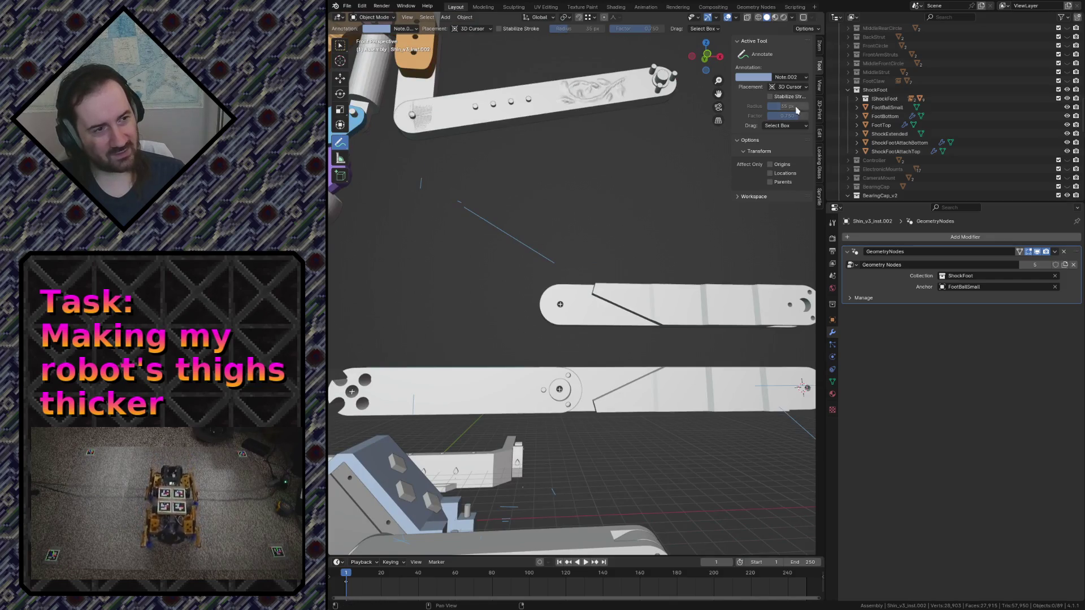
Hide the blue annotation strokes via the layer's eye icon in the Annotations popover
{"action": "left_click", "coordinate": [786, 78]}
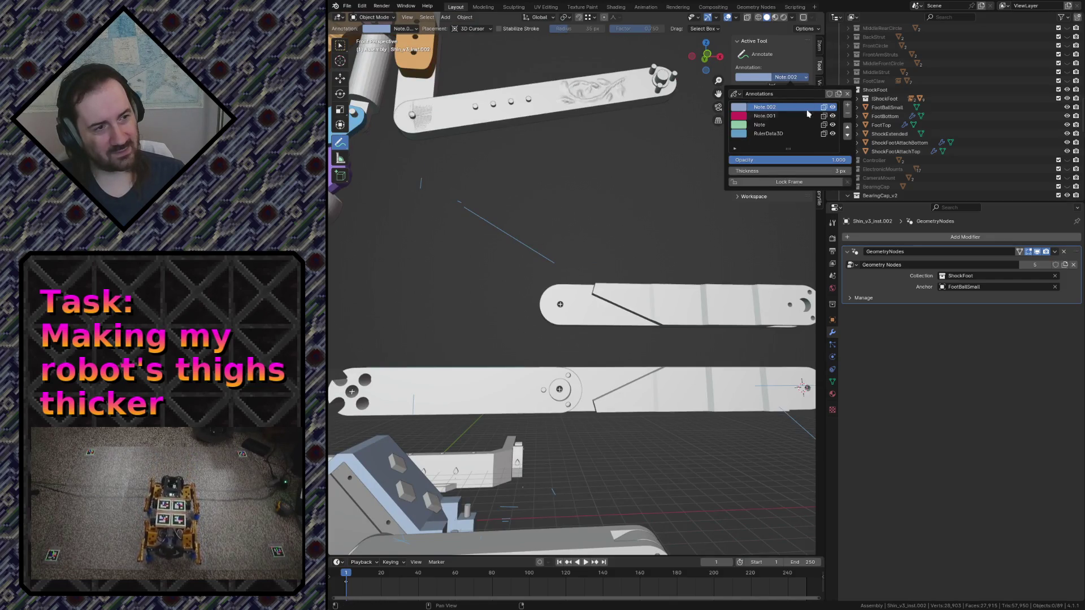
{"action": "left_click", "coordinate": [833, 134]}
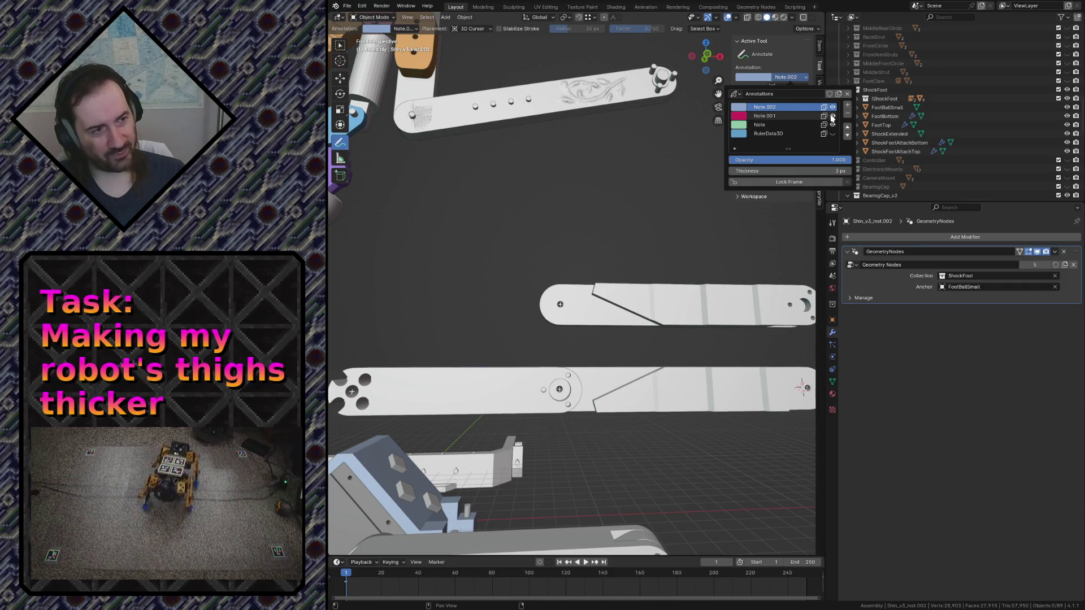
{"action": "key", "text": "shift+grave"}
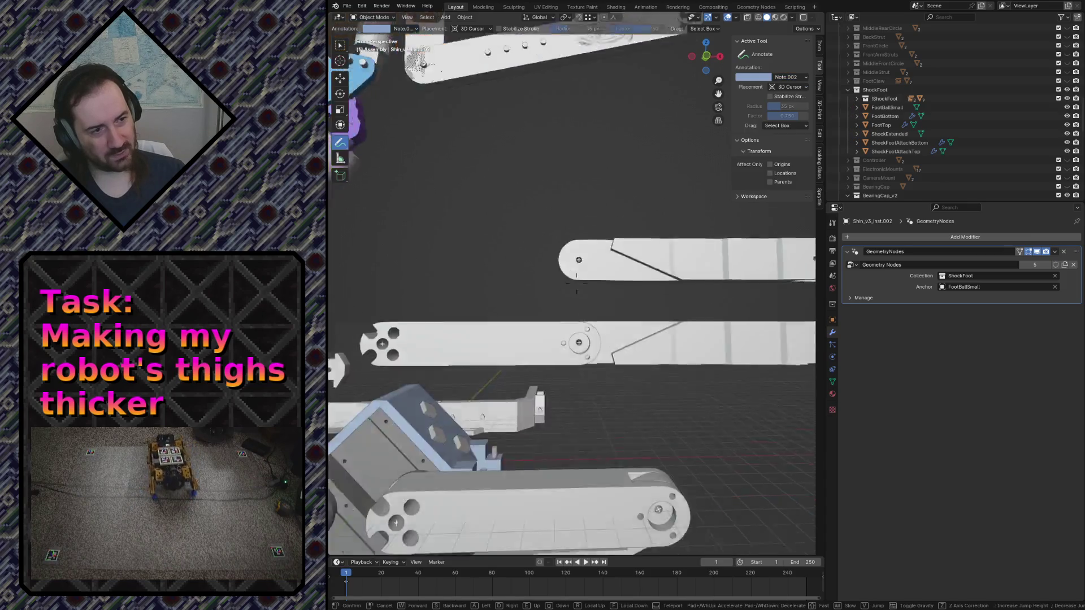
Frame the whole leg assembly in front orthographic view and clear the selection
{"action": "key", "text": "w"}
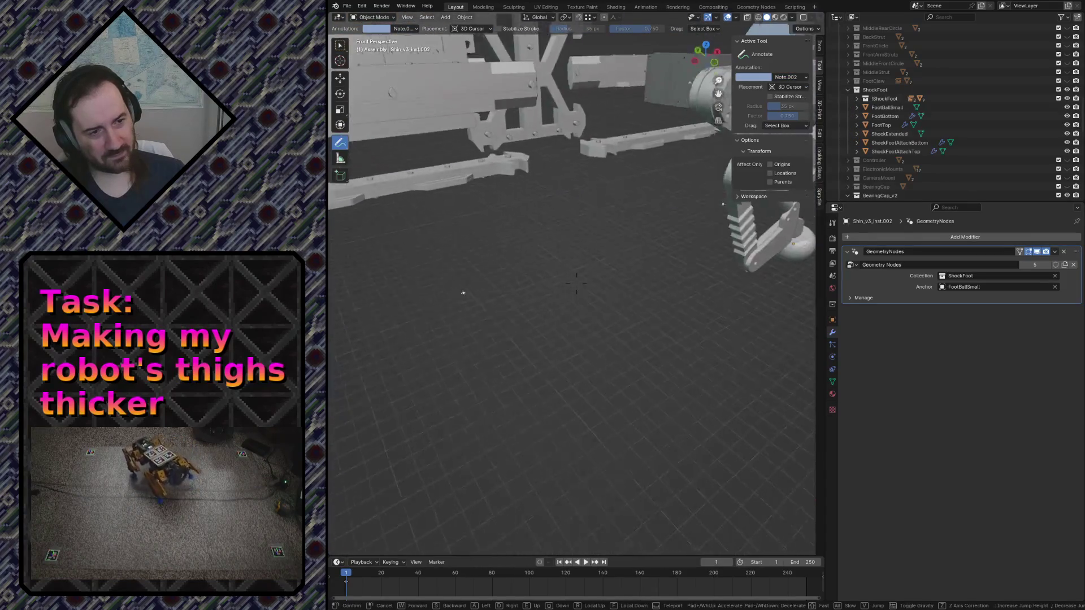
{"action": "key", "text": "s"}
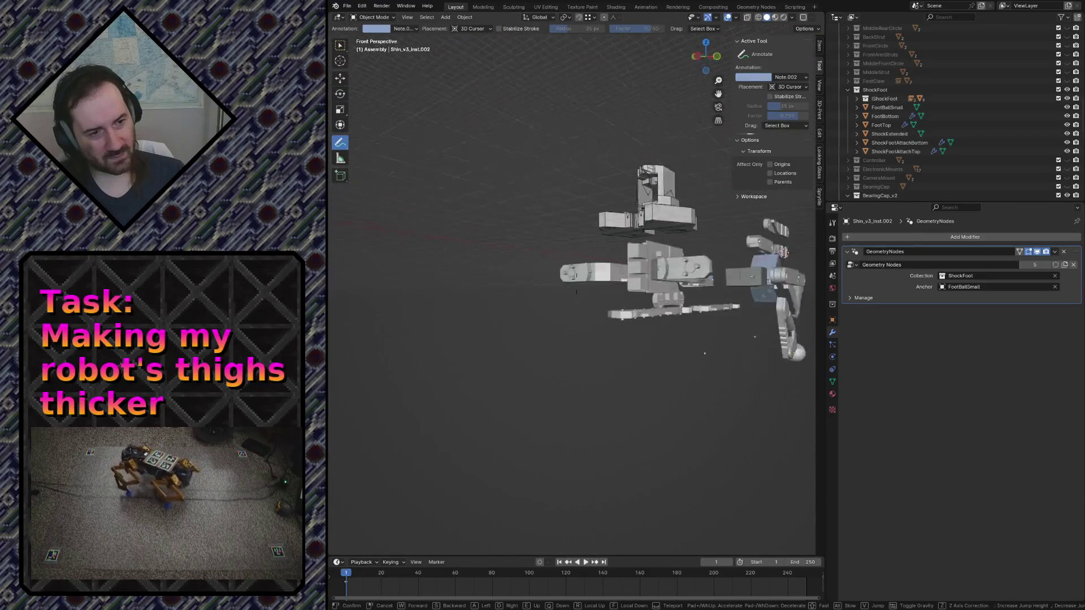
{"action": "key", "text": "Escape"}
{"action": "key", "text": "KP_1"}
{"action": "key", "text": "a"}
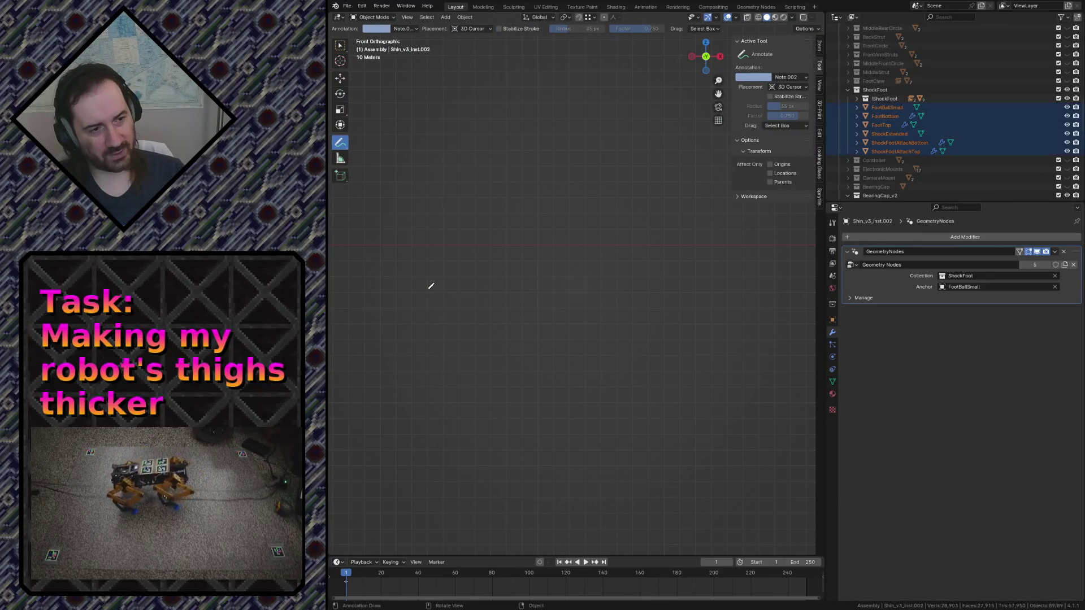
{"action": "key", "text": "KP_Decimal"}
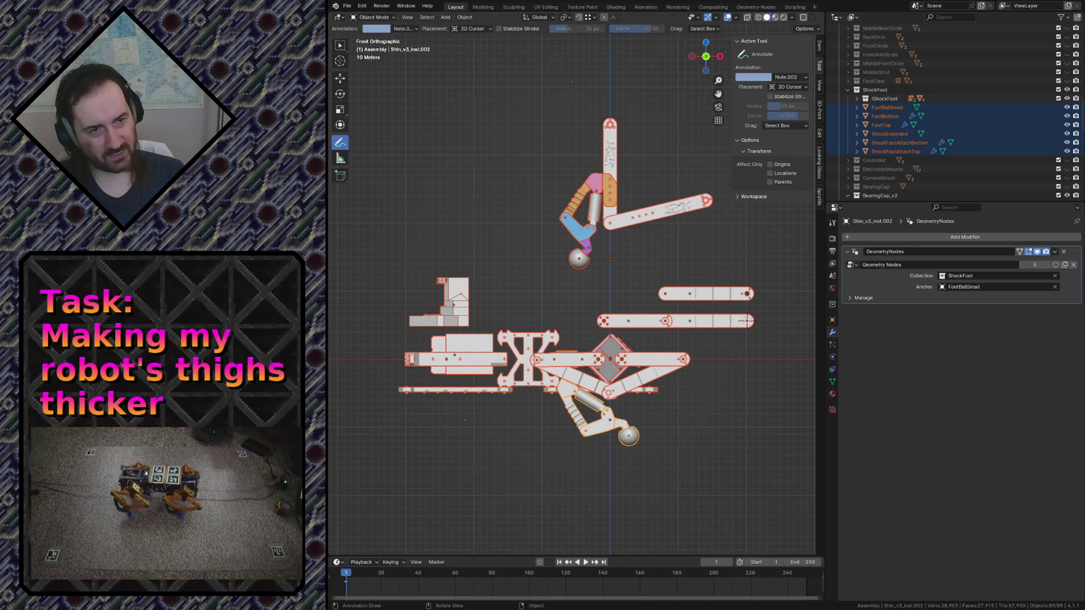
{"action": "left_click", "coordinate": [341, 45]}
{"action": "left_click", "coordinate": [496, 296]}
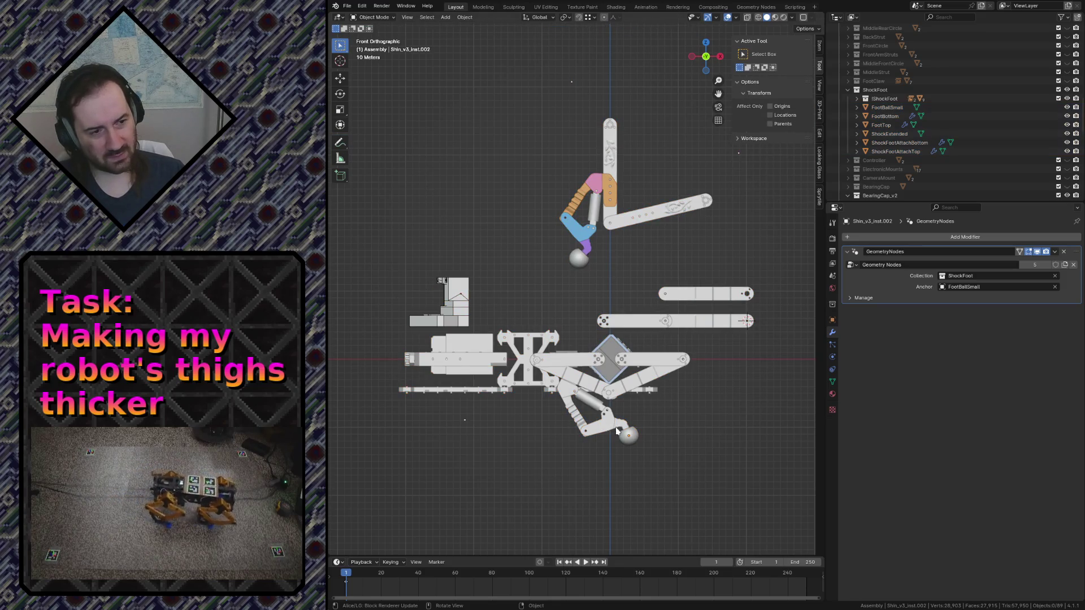
{"action": "scroll", "coordinate": [617, 431], "scroll_direction": "up", "scroll_amount": 4}
{"action": "scroll", "coordinate": [617, 407], "scroll_direction": "up", "scroll_amount": 4}
{"action": "scroll", "coordinate": [615, 388], "scroll_direction": "up", "scroll_amount": 4}
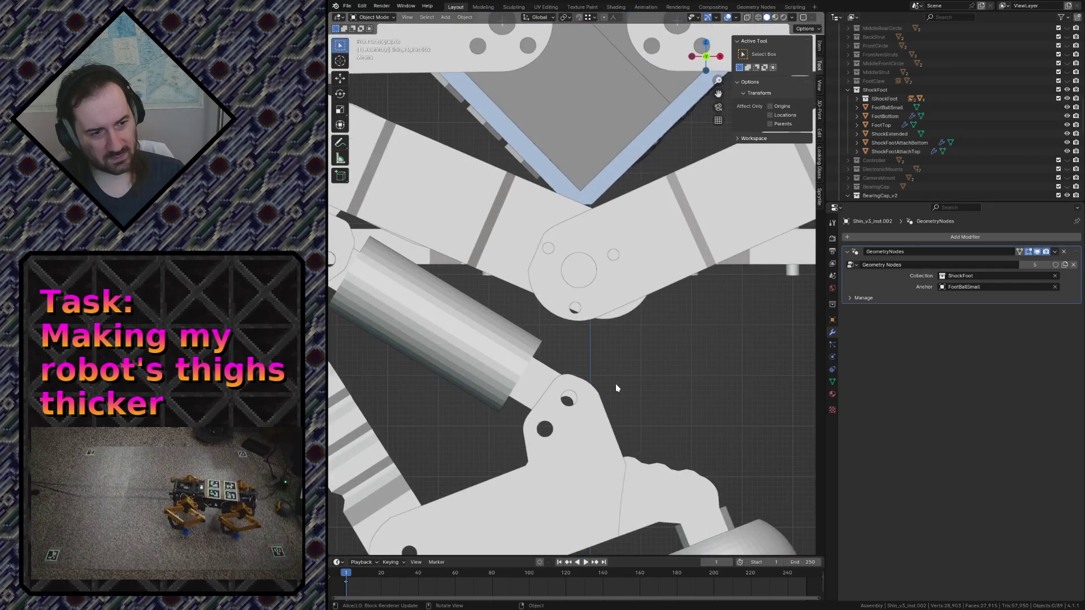
Save robot.blend from front view and return to the Annotate tool's layer list
{"action": "key", "text": "KP_1"}
{"action": "key", "text": "ctrl+s"}
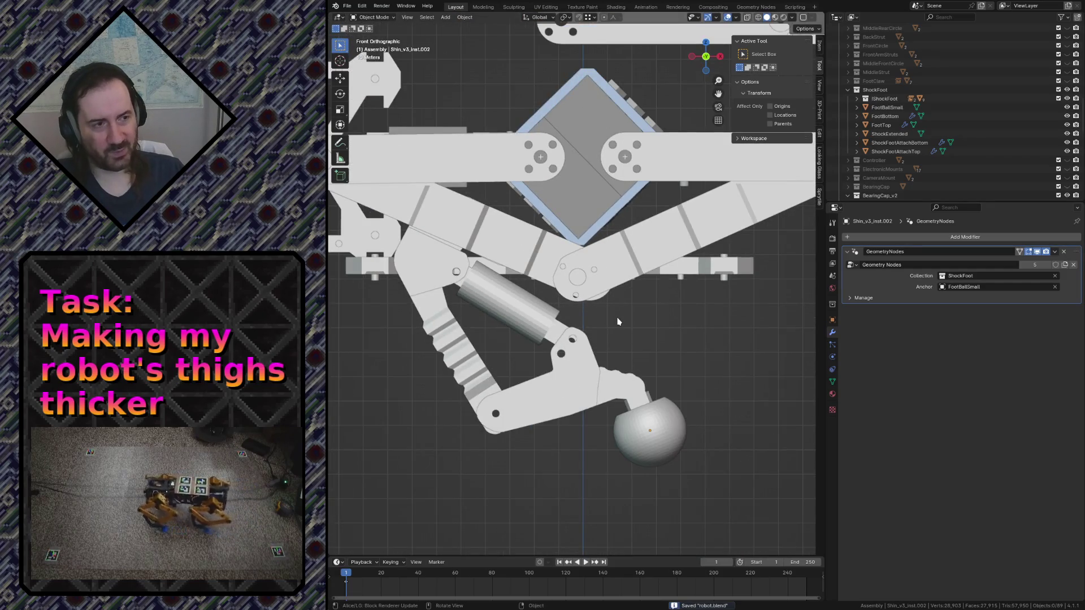
{"action": "left_click", "coordinate": [342, 145]}
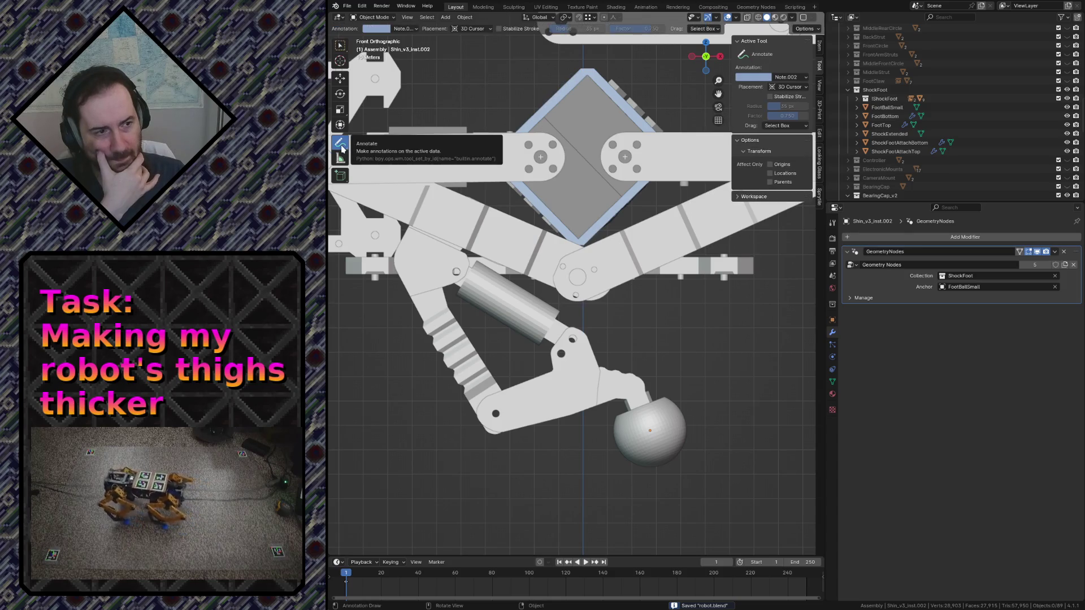
{"action": "scroll", "coordinate": [686, 340], "scroll_direction": "down", "scroll_amount": 8}
{"action": "scroll", "coordinate": [689, 341], "scroll_direction": "down", "scroll_amount": 2}
{"action": "scroll", "coordinate": [624, 304], "scroll_direction": "up", "scroll_amount": 3}
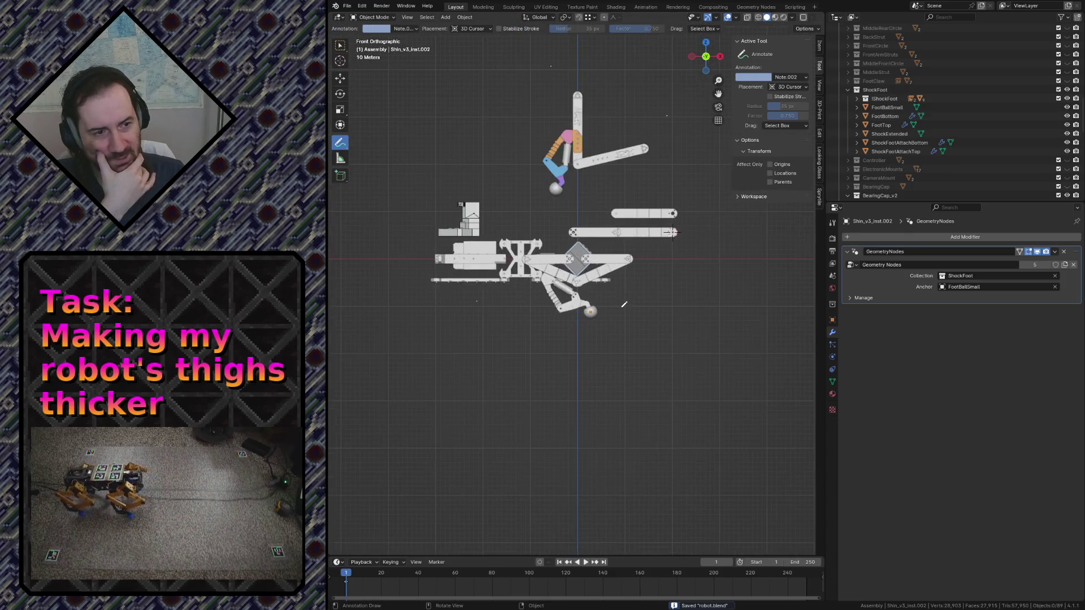
{"action": "scroll", "coordinate": [624, 304], "scroll_direction": "up", "scroll_amount": 8}
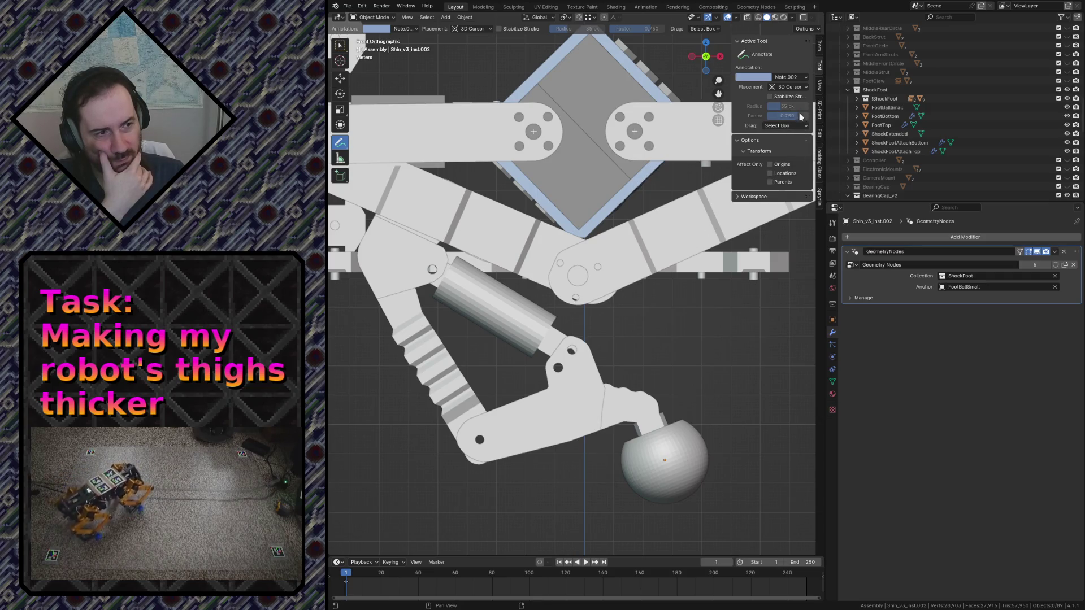
{"action": "left_click", "coordinate": [790, 78]}
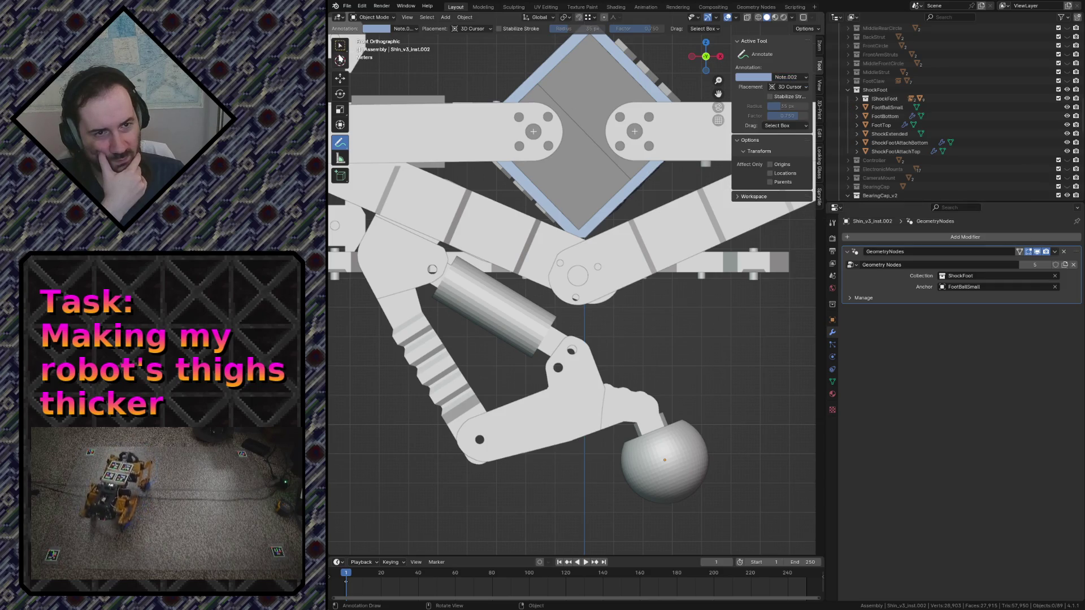
Switch back to Select Box from Annotate and save robot.blend
{"action": "left_click", "coordinate": [340, 48]}
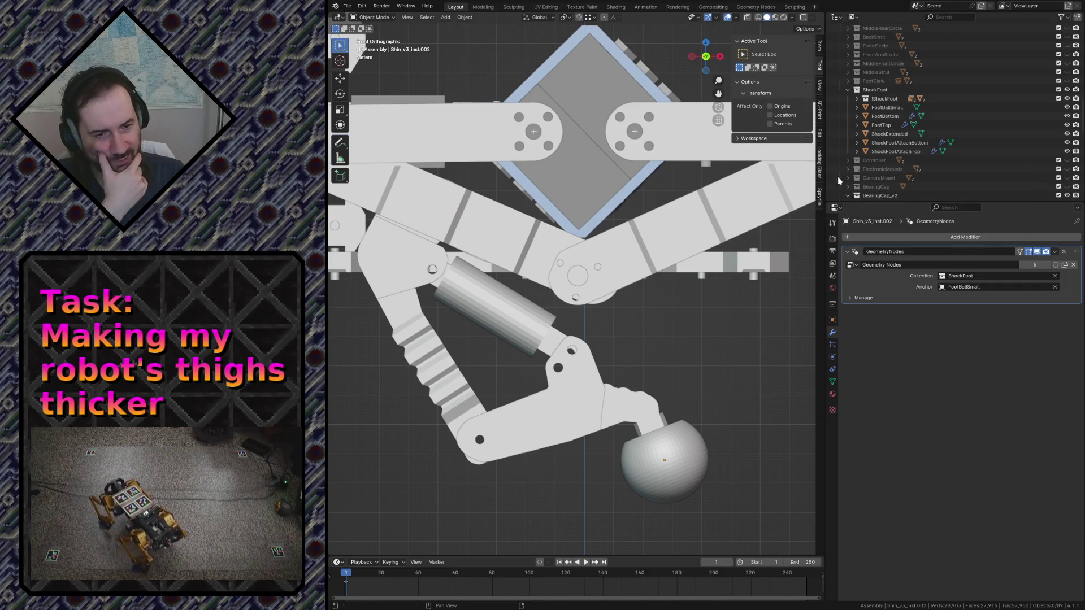
{"action": "scroll", "coordinate": [915, 162], "scroll_direction": "up", "scroll_amount": 10}
{"action": "scroll", "coordinate": [848, 40], "scroll_direction": "down", "scroll_amount": 3}
{"action": "scroll", "coordinate": [851, 59], "scroll_direction": "down", "scroll_amount": 4}
{"action": "scroll", "coordinate": [854, 83], "scroll_direction": "down", "scroll_amount": 3}
{"action": "scroll", "coordinate": [855, 83], "scroll_direction": "down", "scroll_amount": 2}
{"action": "scroll", "coordinate": [855, 82], "scroll_direction": "down", "scroll_amount": 3}
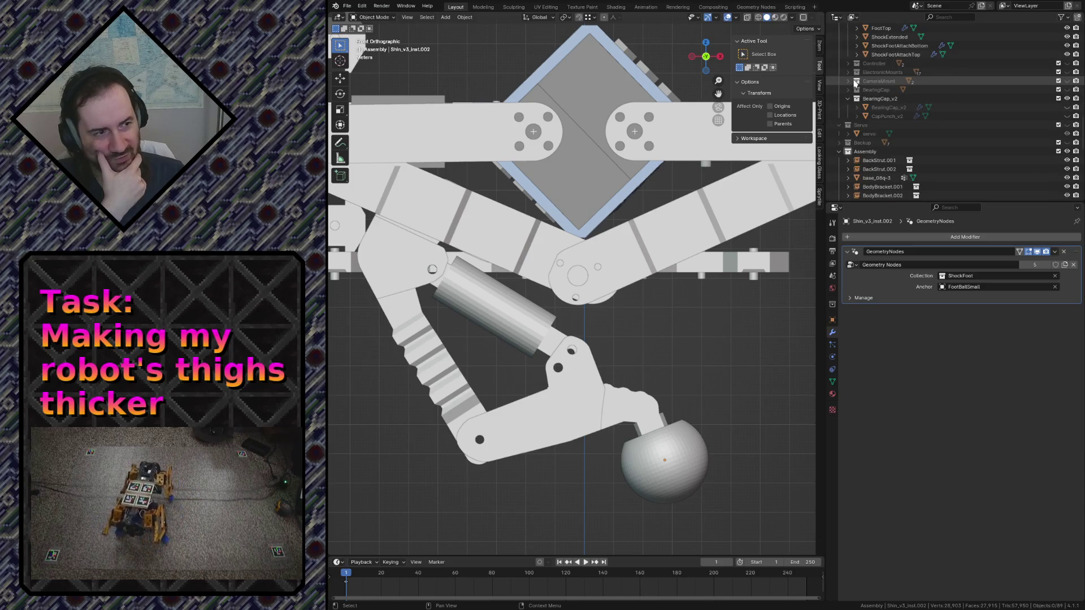
{"action": "scroll", "coordinate": [864, 93], "scroll_direction": "down", "scroll_amount": 5}
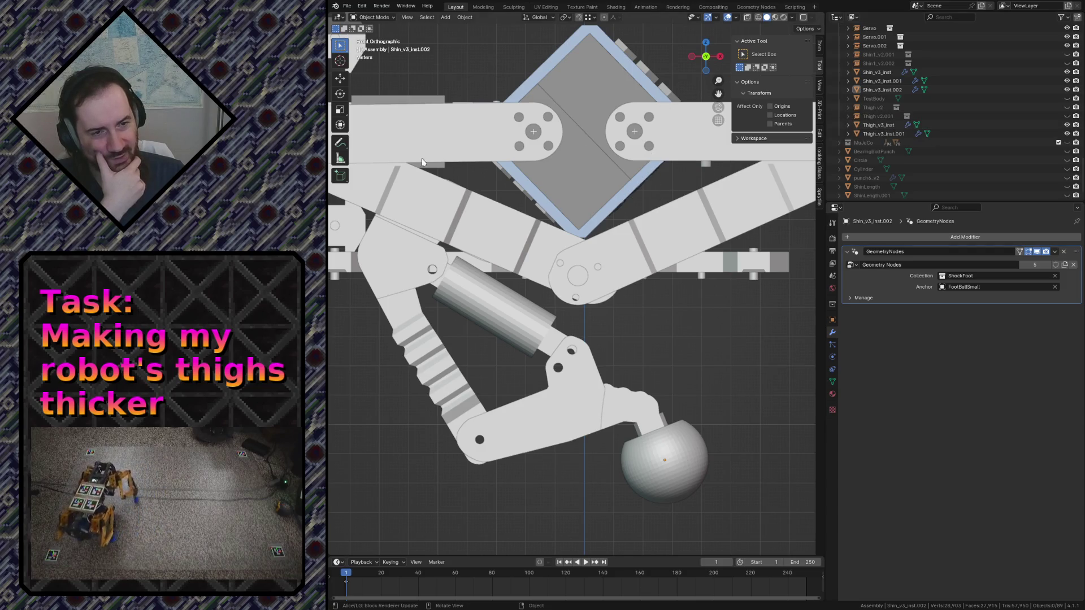
{"action": "left_click", "coordinate": [339, 144]}
{"action": "left_click", "coordinate": [340, 45]}
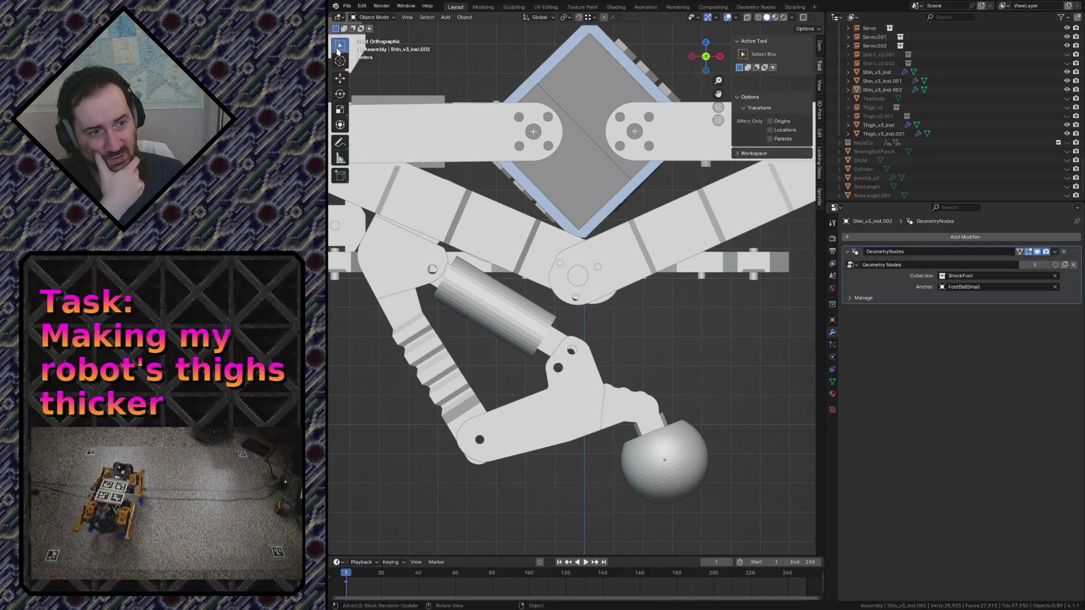
{"action": "key", "text": "ctrl+s"}
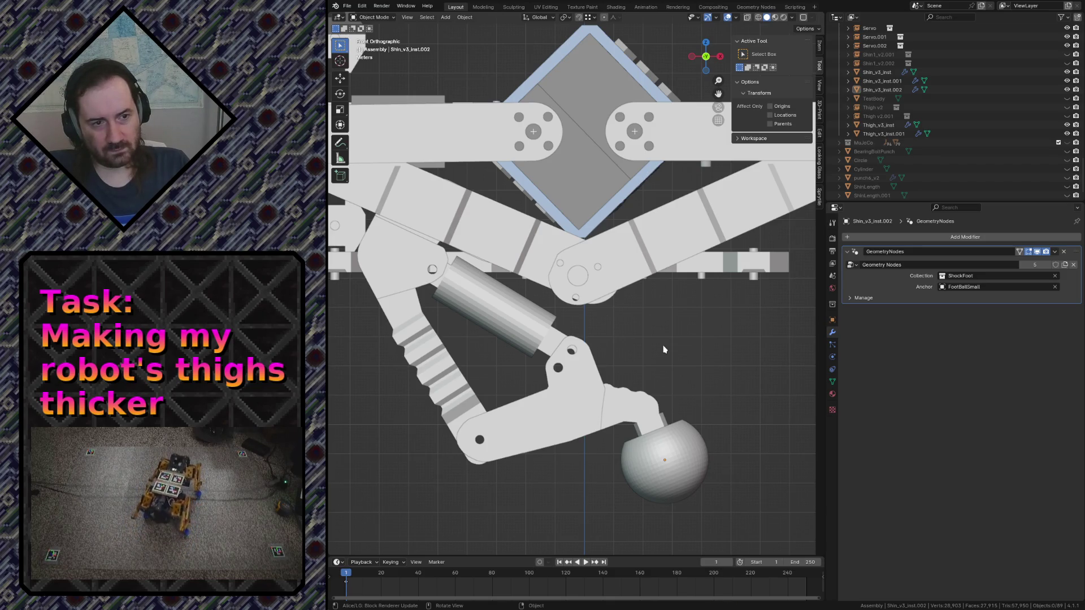
{"action": "scroll", "coordinate": [670, 322], "scroll_direction": "down", "scroll_amount": 2}
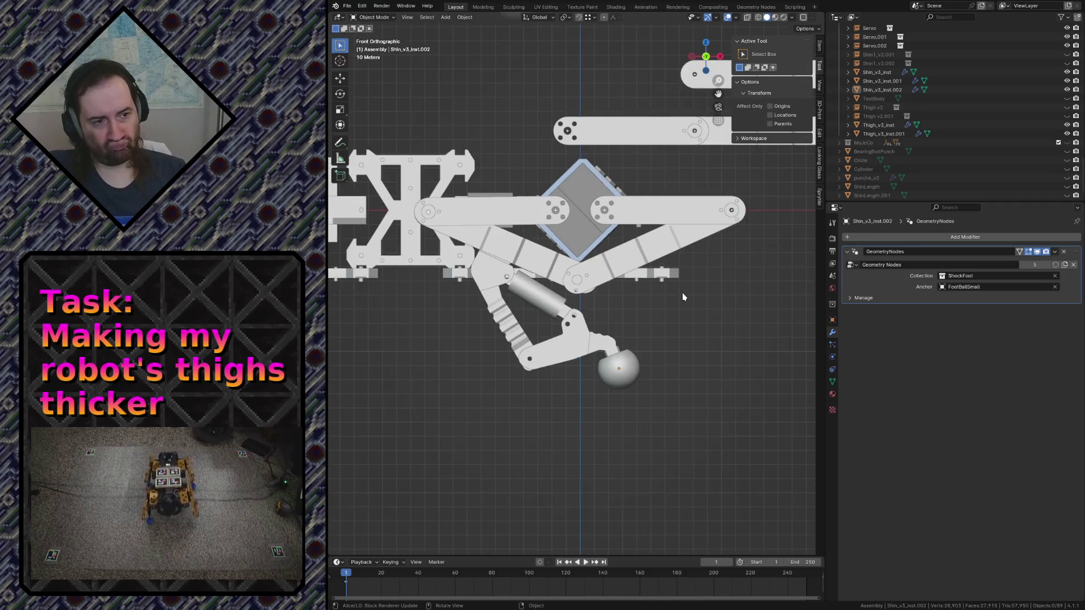
{"action": "scroll", "coordinate": [681, 293], "scroll_direction": "down", "scroll_amount": 1}
{"action": "scroll", "coordinate": [681, 295], "scroll_direction": "down", "scroll_amount": 1}
{"action": "scroll", "coordinate": [675, 298], "scroll_direction": "down", "scroll_amount": 2}
{"action": "scroll", "coordinate": [667, 299], "scroll_direction": "up", "scroll_amount": 5}
{"action": "scroll", "coordinate": [527, 297], "scroll_direction": "up", "scroll_amount": 4}
{"action": "key", "text": "shift+grave"}
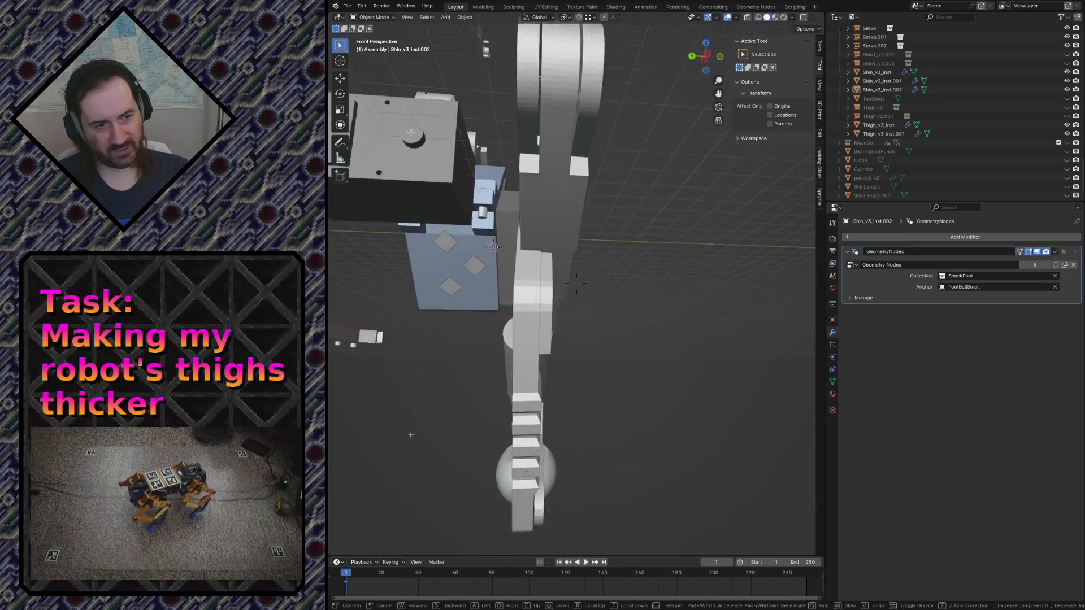
{"action": "left_click", "coordinate": [507, 265]}
{"action": "left_click", "coordinate": [567, 314]}
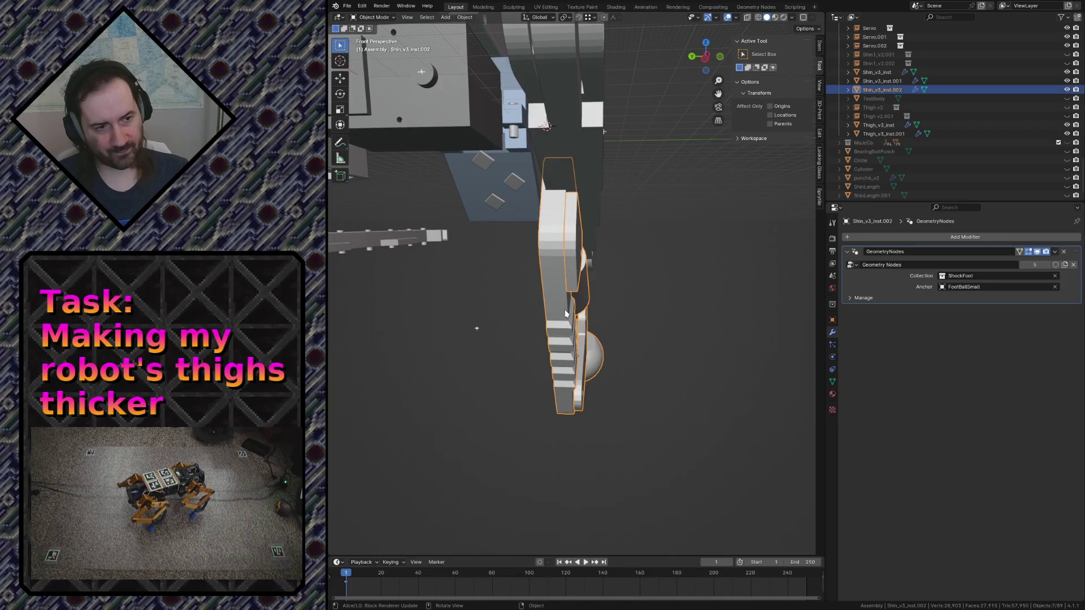
{"action": "left_click", "coordinate": [730, 305]}
{"action": "key", "text": "shift+grave"}
{"action": "left_click", "coordinate": [730, 305]}
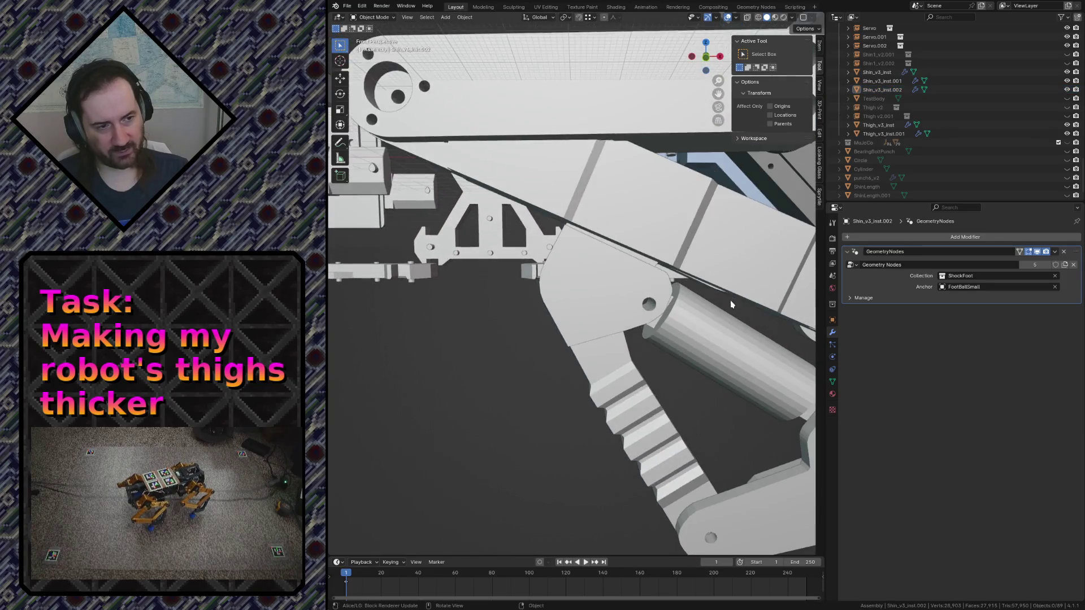
{"action": "left_click", "coordinate": [627, 312]}
{"action": "key", "text": "KP_1"}
{"action": "key", "text": "KP_Decimal"}
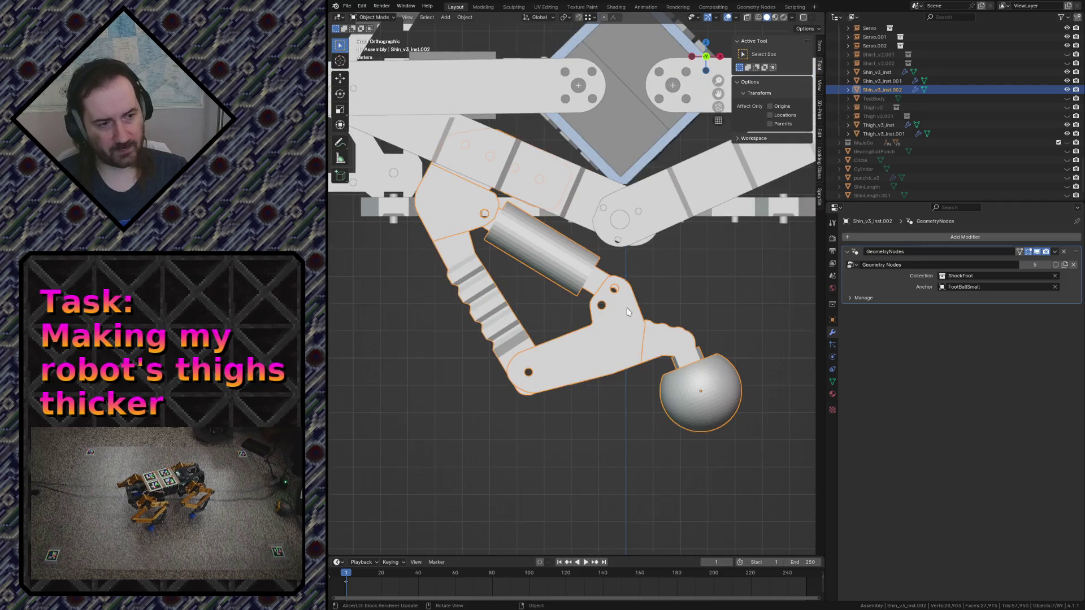
{"action": "left_click", "coordinate": [592, 437]}
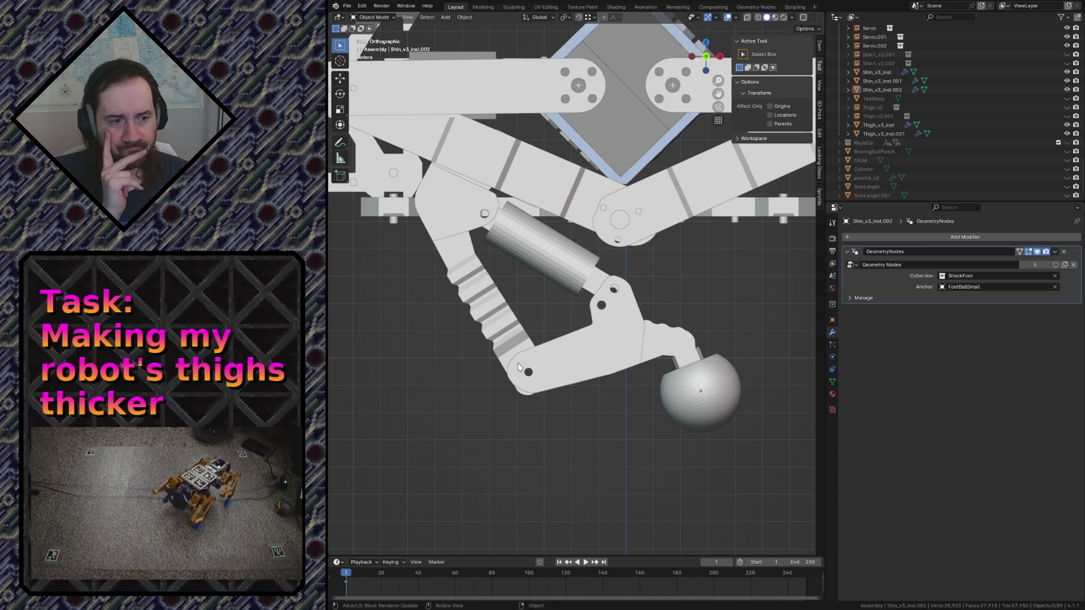
{"action": "scroll", "coordinate": [518, 368], "scroll_direction": "down", "scroll_amount": 3}
{"action": "scroll", "coordinate": [520, 367], "scroll_direction": "up", "scroll_amount": 2}
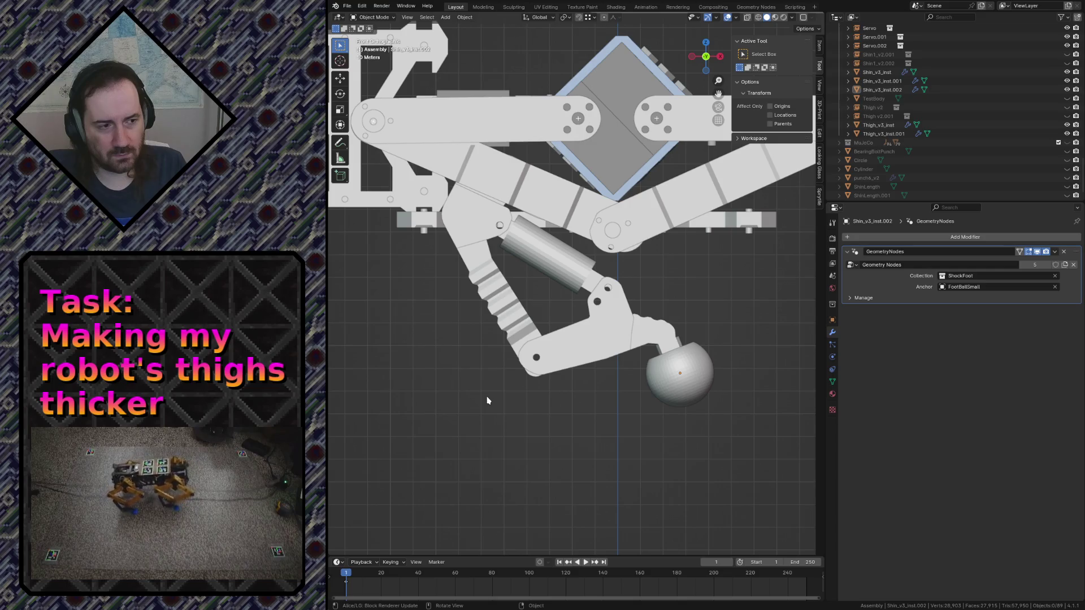
Select Shin_v3_inst.001 and rotate it a few degrees at the knee
{"action": "left_click", "coordinate": [536, 163]}
{"action": "left_click", "coordinate": [526, 119]}
{"action": "scroll", "coordinate": [631, 253], "scroll_direction": "down", "scroll_amount": 3}
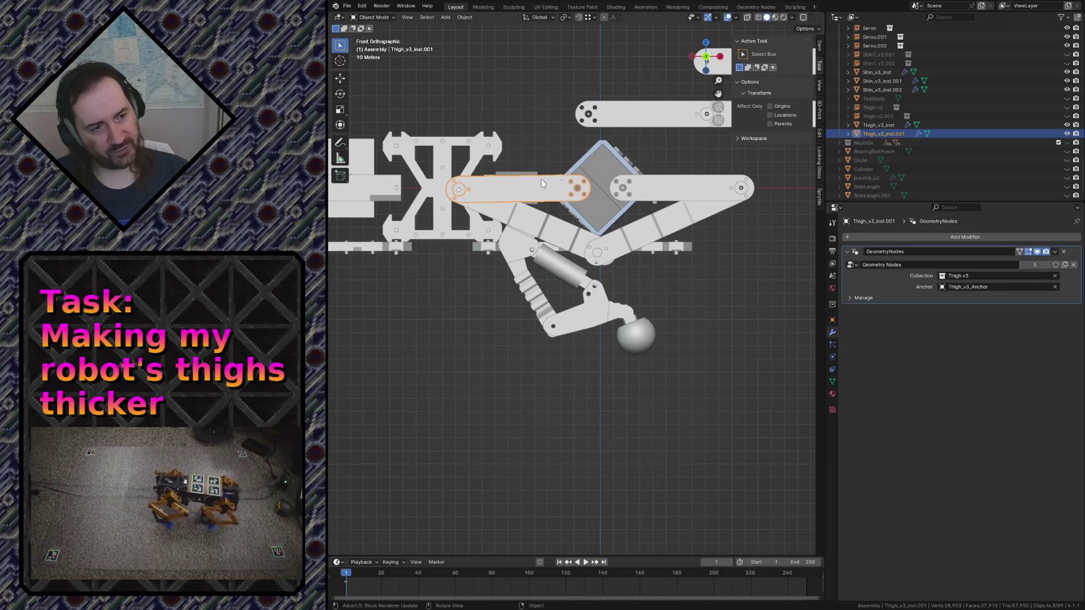
{"action": "middle_click_drag", "start_coordinate": [511, 226], "coordinate": [489, 286], "text": "shift"}
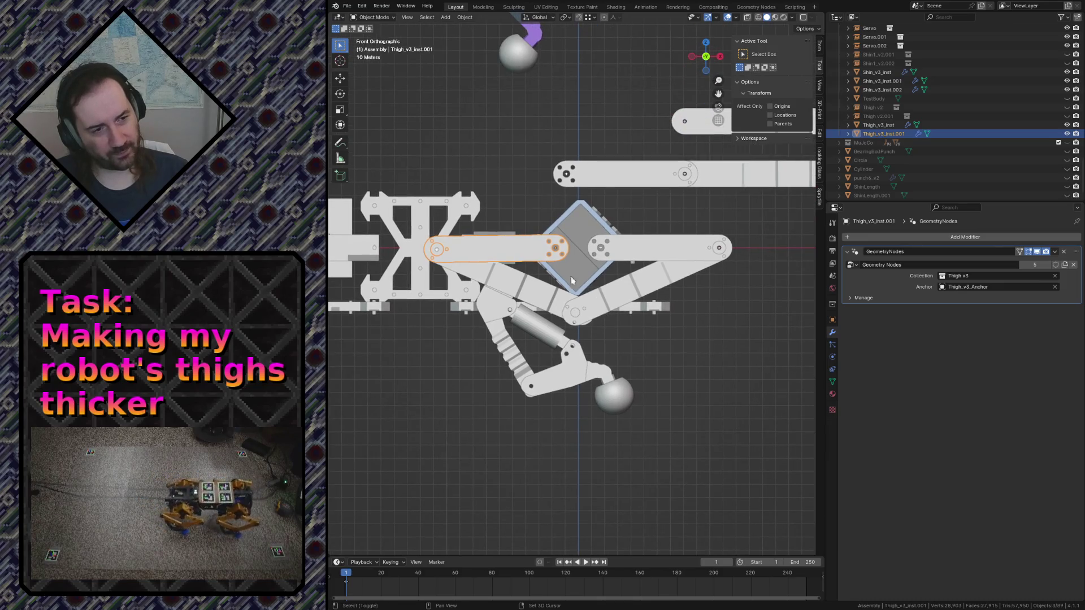
{"action": "left_click", "coordinate": [492, 283]}
{"action": "left_click", "coordinate": [628, 293]}
{"action": "left_click", "coordinate": [548, 301]}
{"action": "scroll", "coordinate": [547, 301], "scroll_direction": "up", "scroll_amount": 3}
{"action": "scroll", "coordinate": [661, 396], "scroll_direction": "up", "scroll_amount": 3}
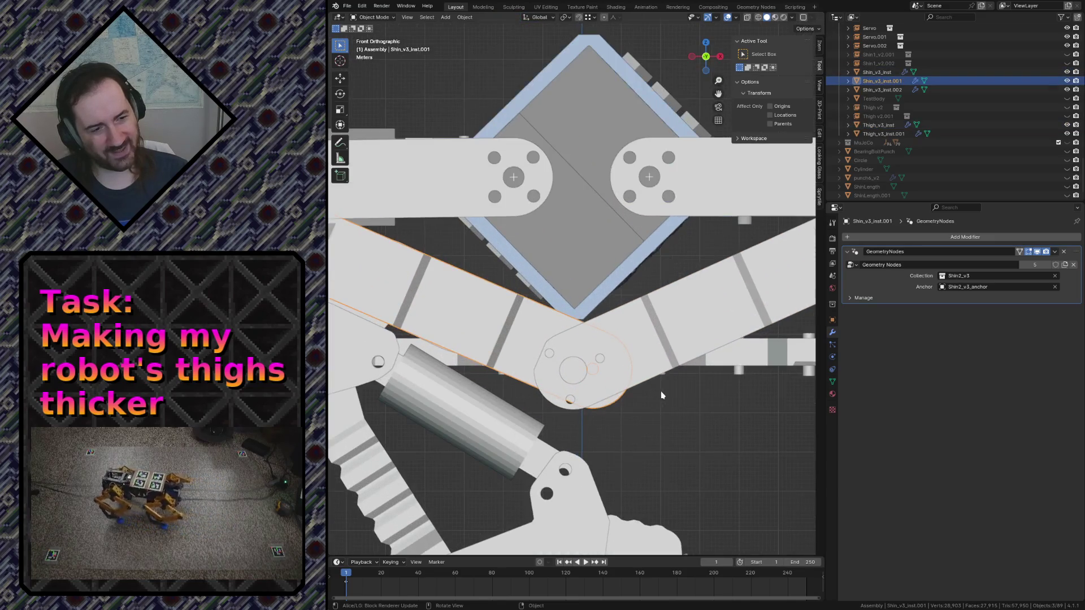
{"action": "key", "text": "r"}
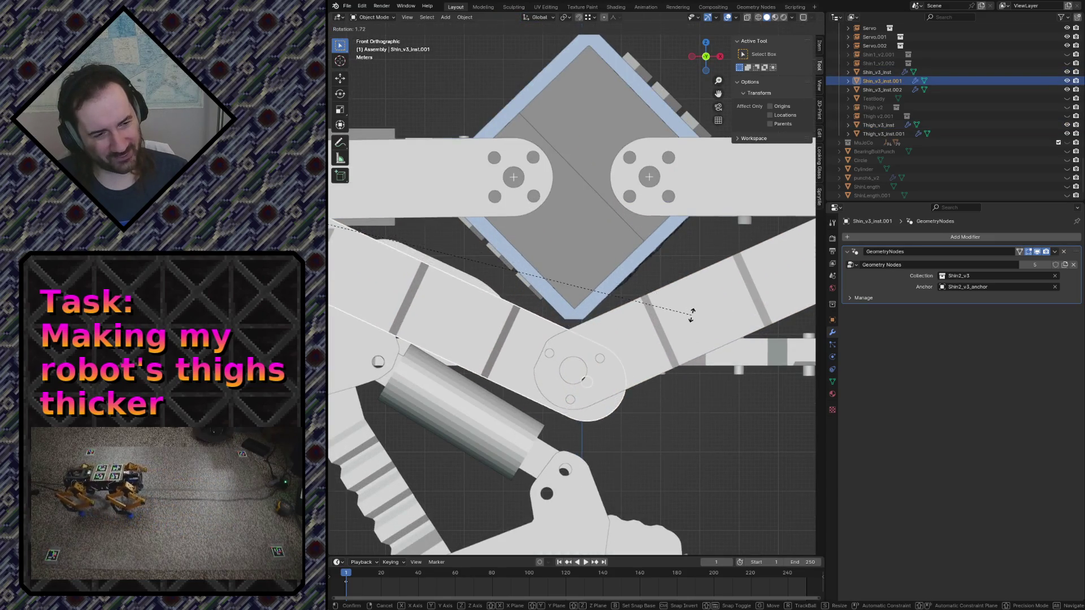
{"action": "left_click", "coordinate": [688, 334]}
Rotate Shin_v3_inst slightly, then fine-tune Shin_v3_inst.001 to about −0.5°
{"action": "left_click", "coordinate": [654, 335]}
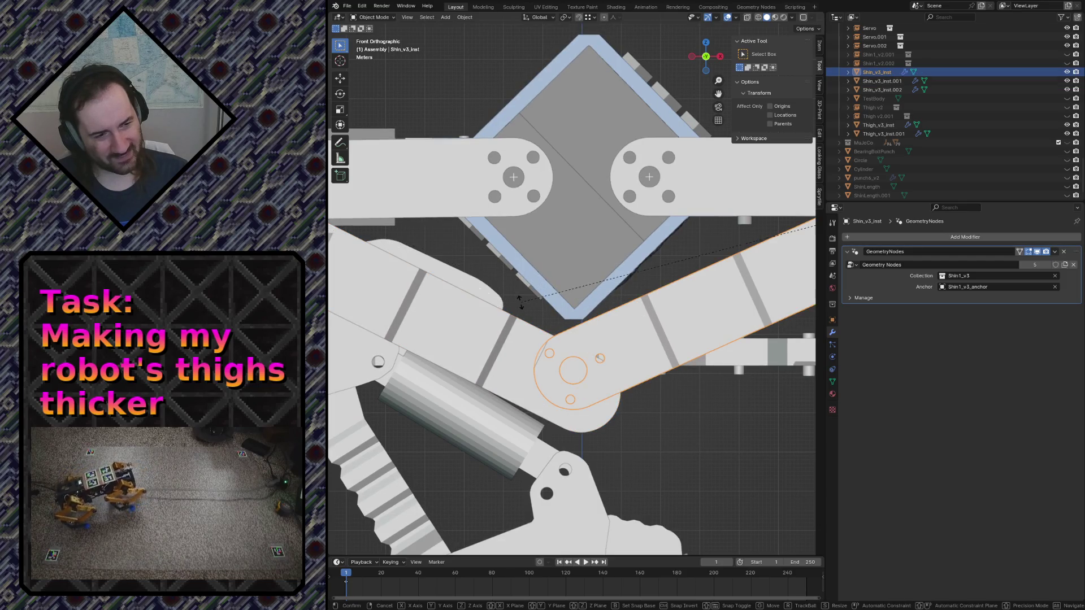
{"action": "key", "text": "r"}
{"action": "left_click", "coordinate": [527, 329]}
{"action": "left_click", "coordinate": [667, 346]}
{"action": "key", "text": "r"}
{"action": "left_click", "coordinate": [666, 346]}
{"action": "scroll", "coordinate": [688, 456], "scroll_direction": "down", "scroll_amount": 2}
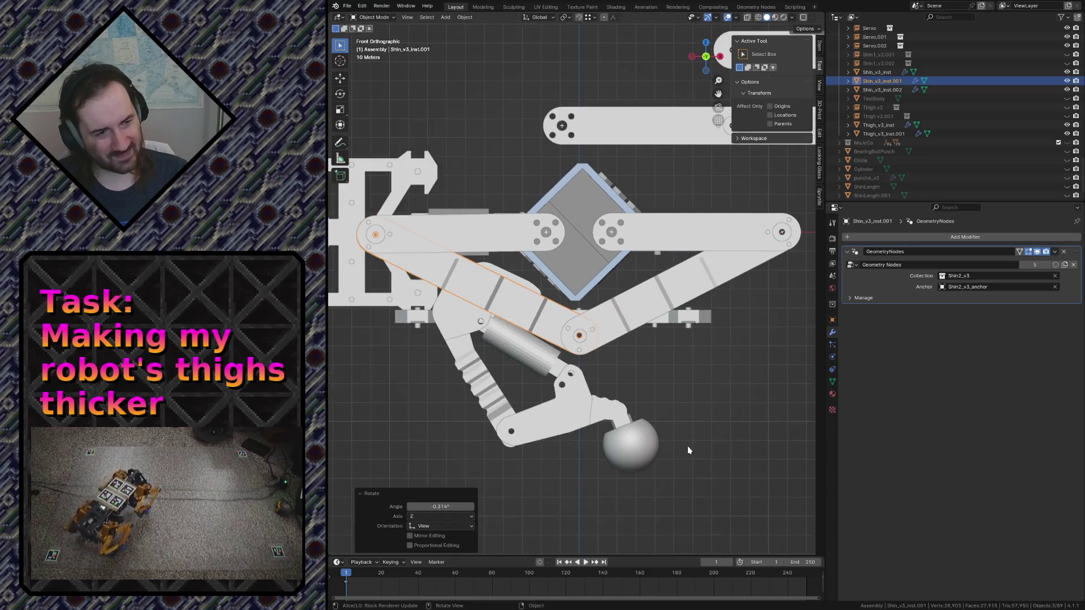
Select Thigh_v3_inst and show its object constraint settings
{"action": "left_click", "coordinate": [689, 399]}
{"action": "left_click", "coordinate": [690, 232]}
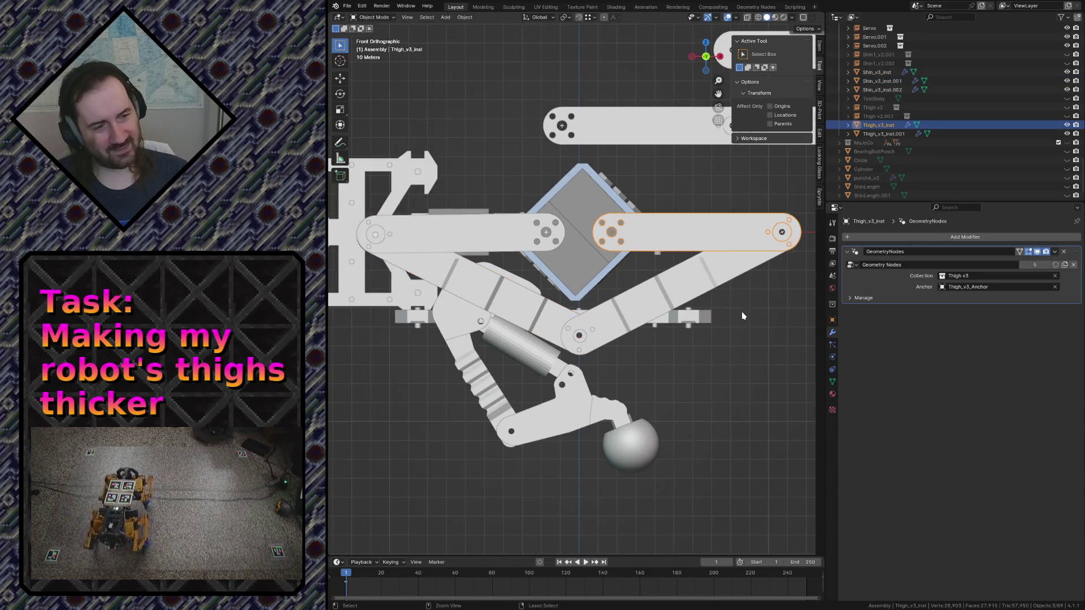
{"action": "left_click", "coordinate": [742, 401]}
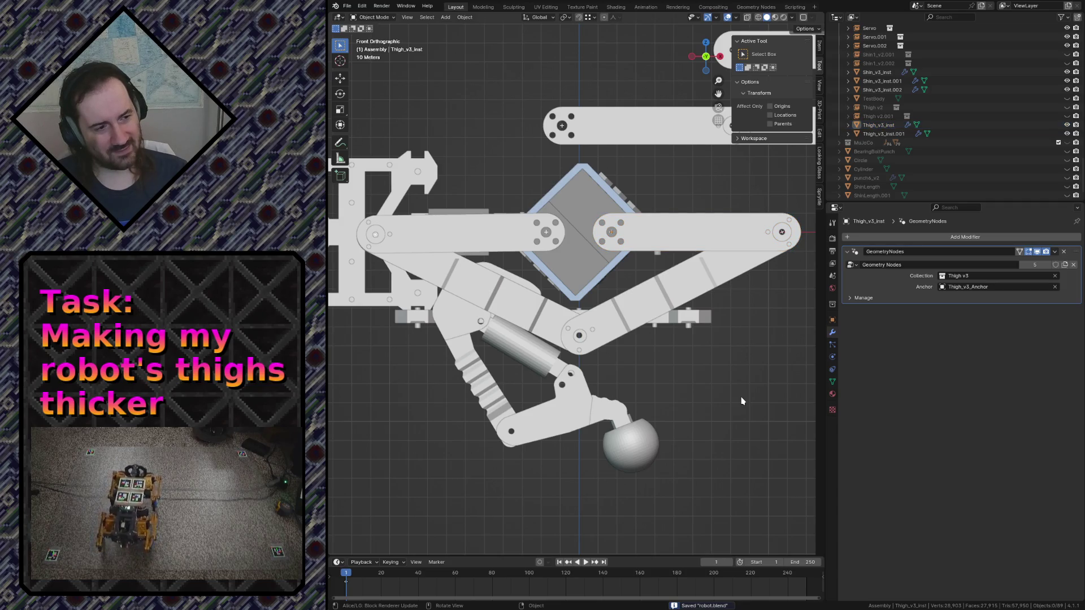
{"action": "left_click", "coordinate": [833, 369]}
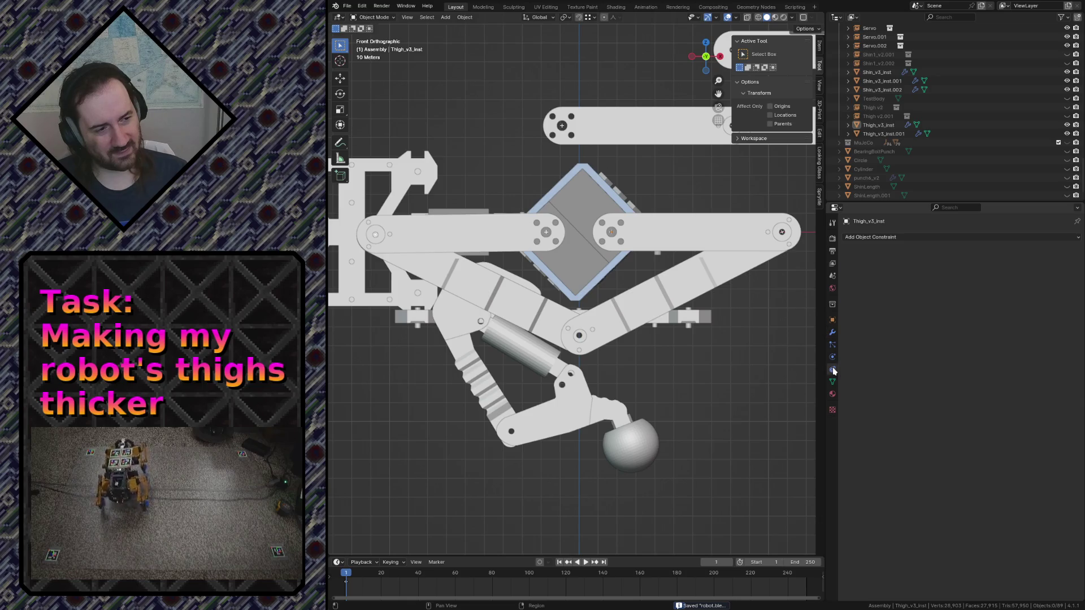
Review the Add Object Constraint menu for the shin, then toggle selection between Thigh_v3_inst and Shin_v3_inst
{"action": "left_click", "coordinate": [873, 239]}
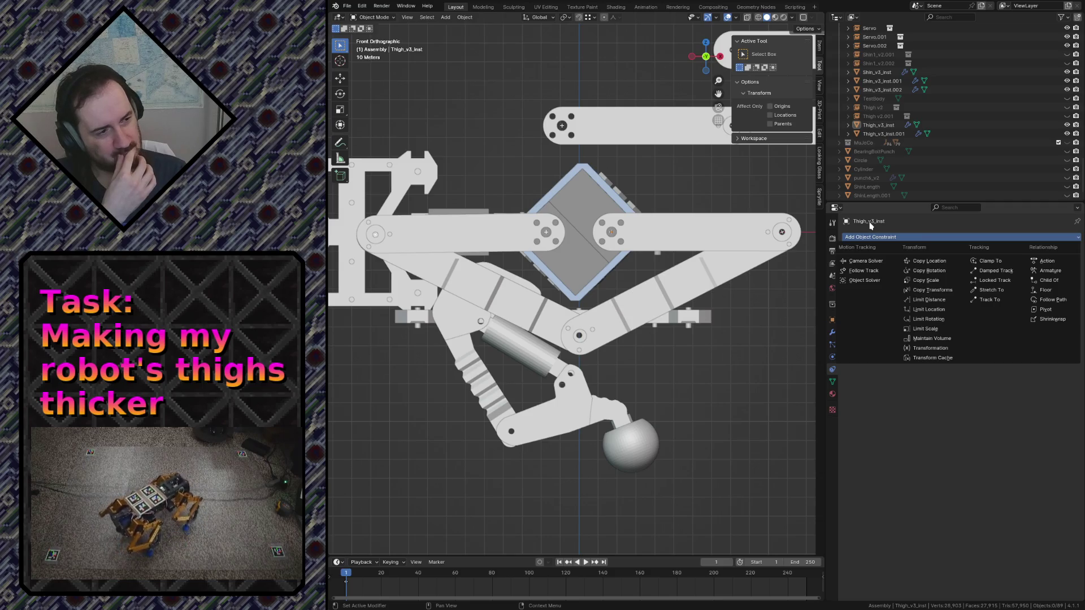
{"action": "left_click", "coordinate": [881, 230]}
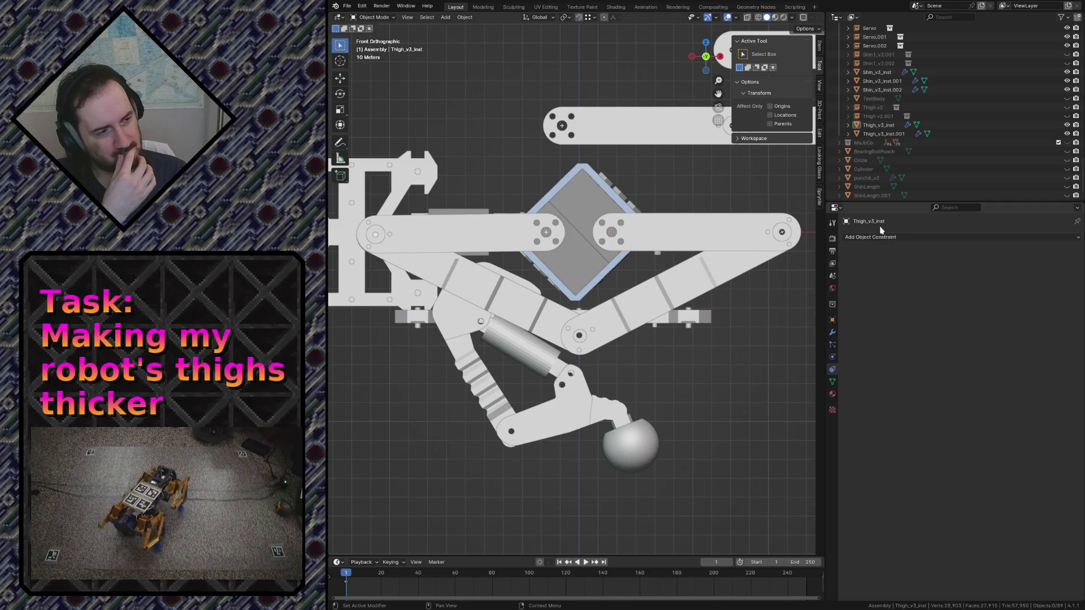
{"action": "left_click", "coordinate": [849, 241]}
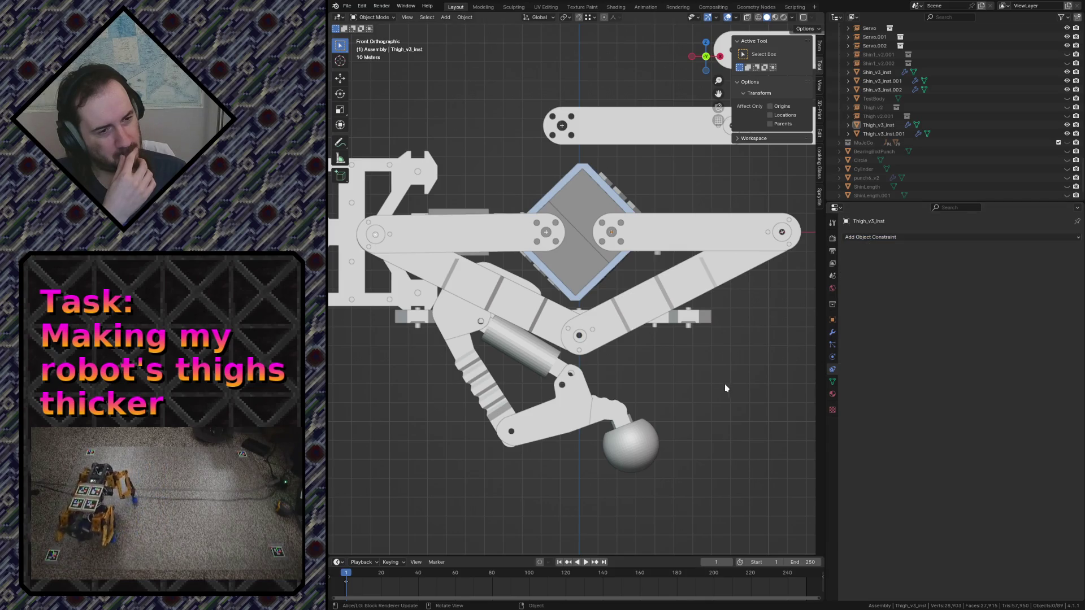
{"action": "left_click", "coordinate": [608, 332]}
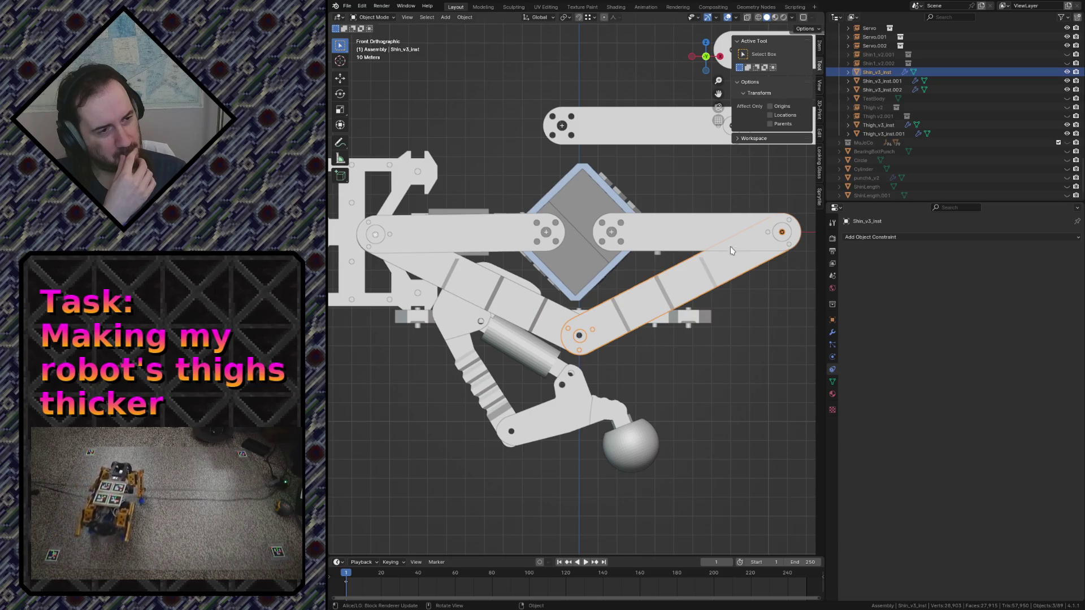
{"action": "left_click", "coordinate": [728, 229]}
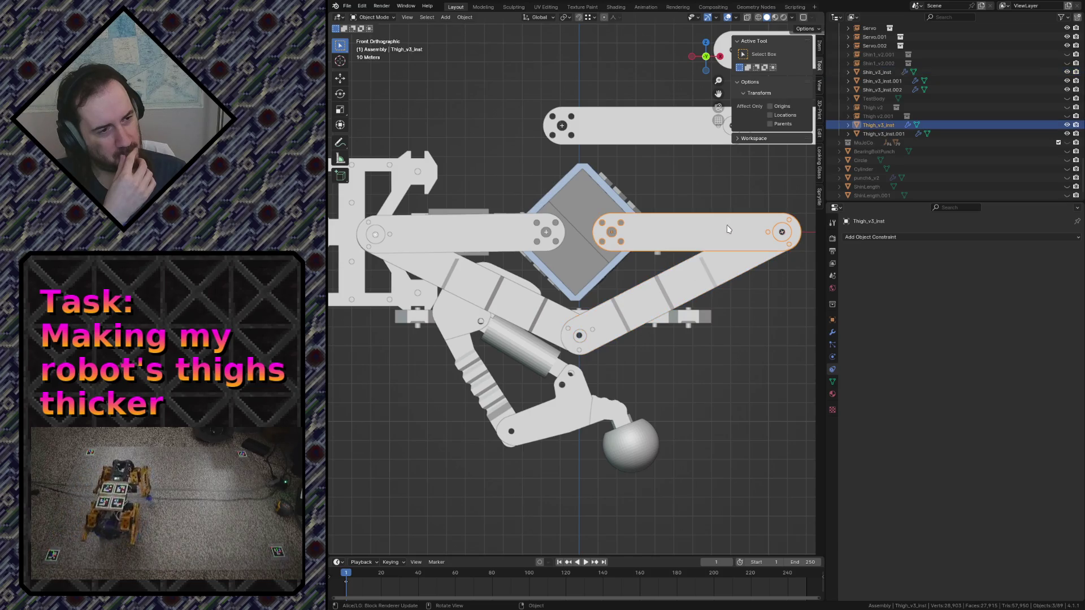
{"action": "left_click", "coordinate": [739, 264]}
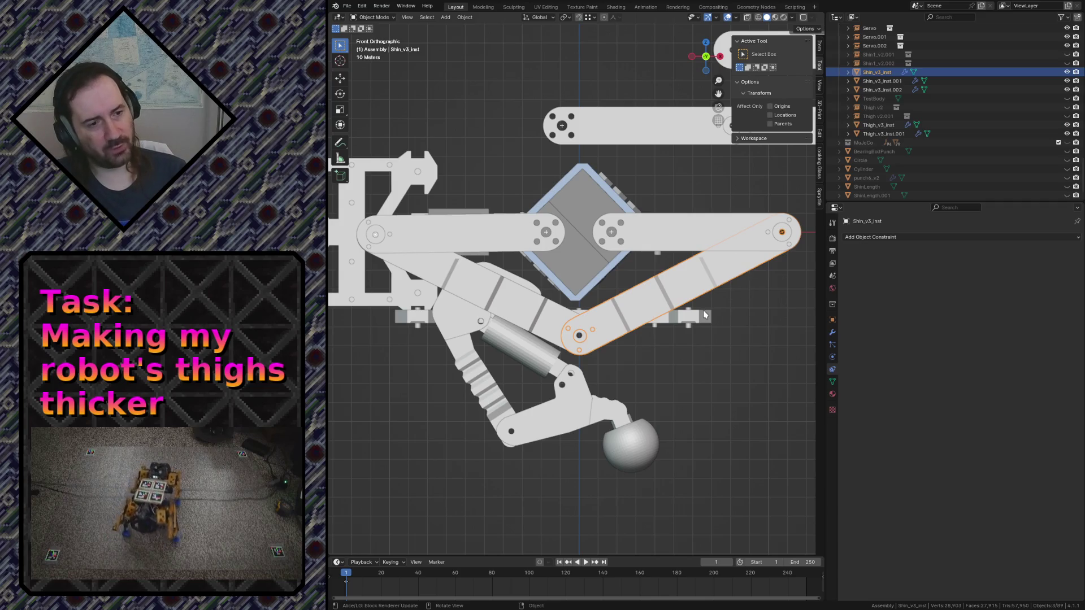
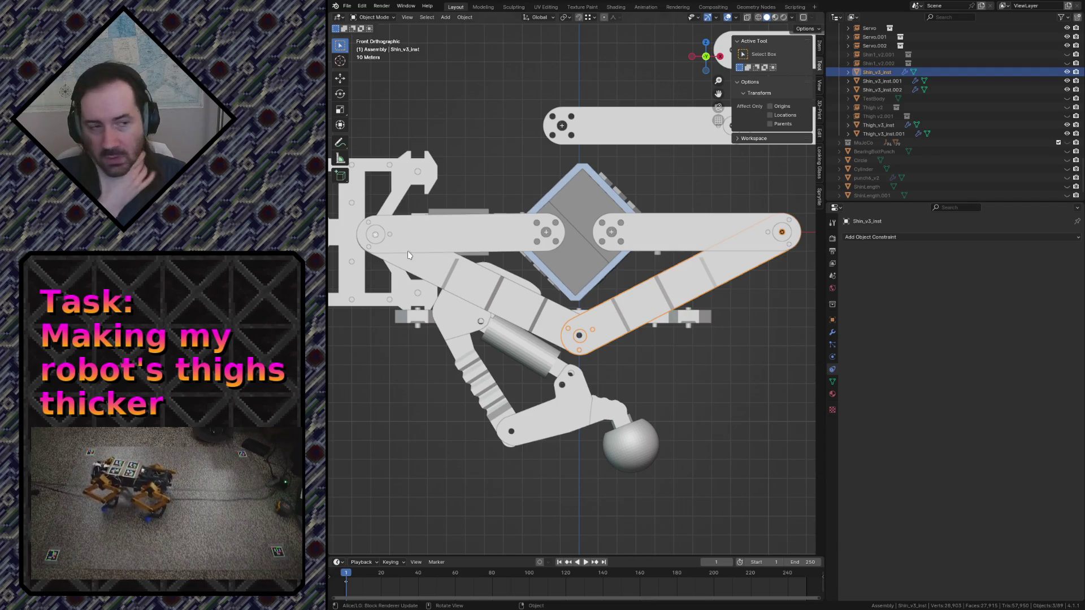
Deselect the shin part and add a new single-bone Armature to the scene
{"action": "left_click", "coordinate": [761, 360]}
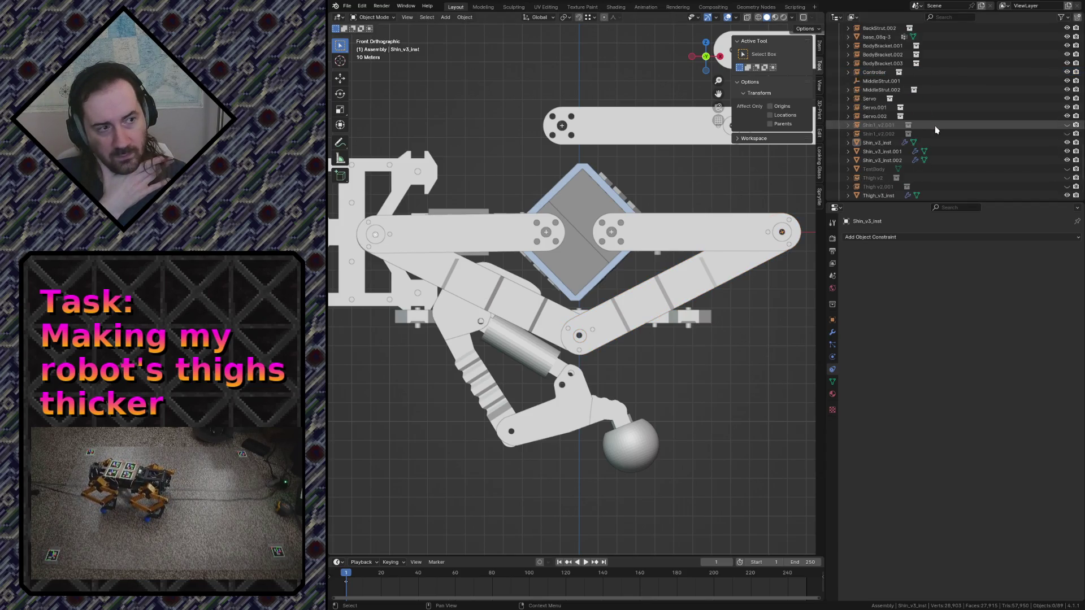
{"action": "scroll", "coordinate": [935, 126], "scroll_direction": "up", "scroll_amount": 5}
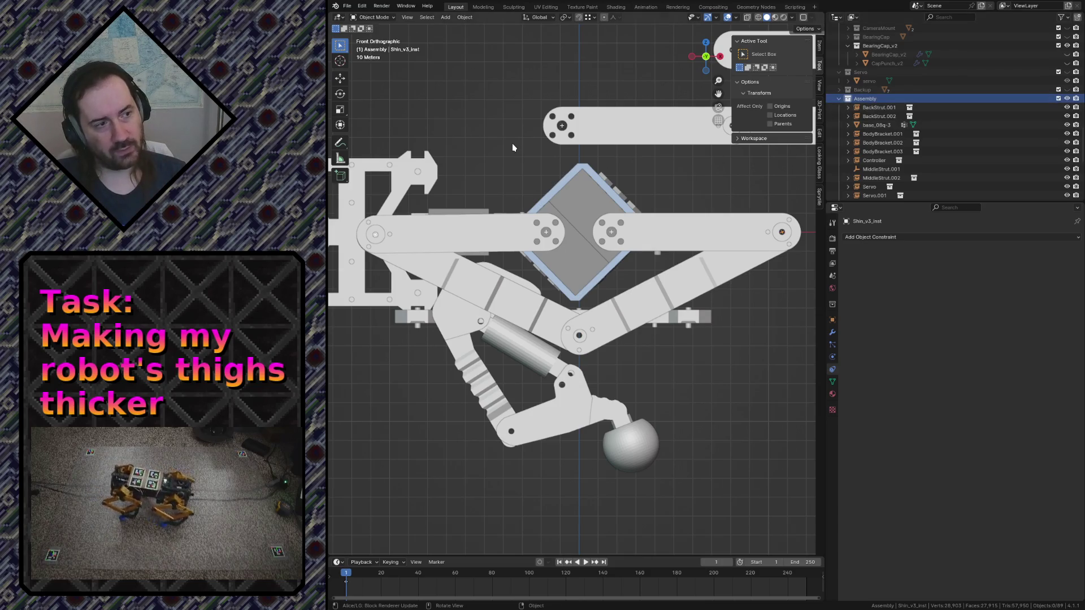
{"action": "key", "text": "shift+a"}
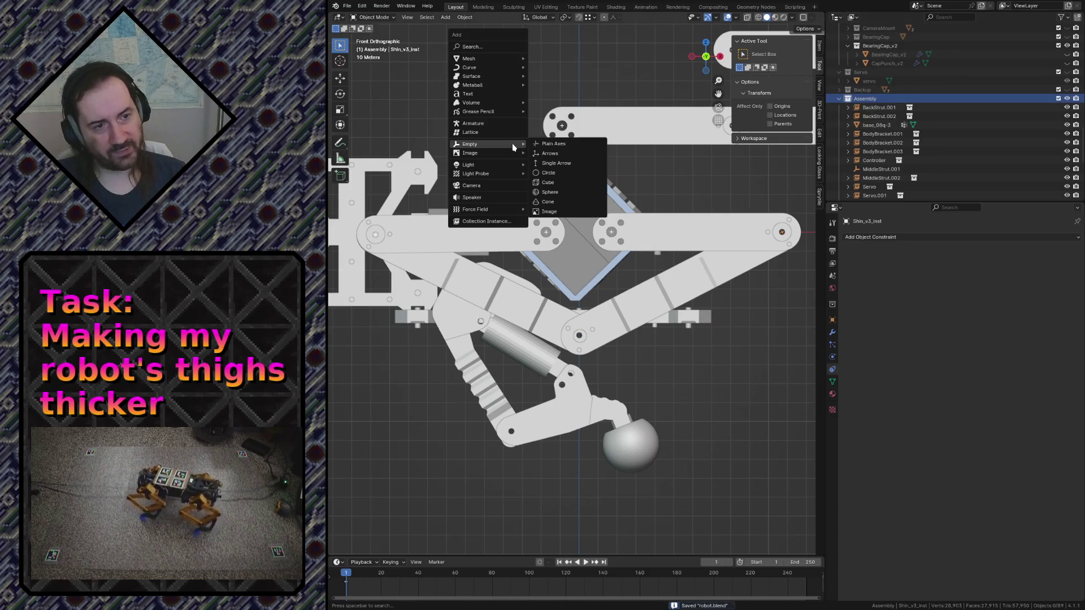
{"action": "left_click", "coordinate": [504, 122]}
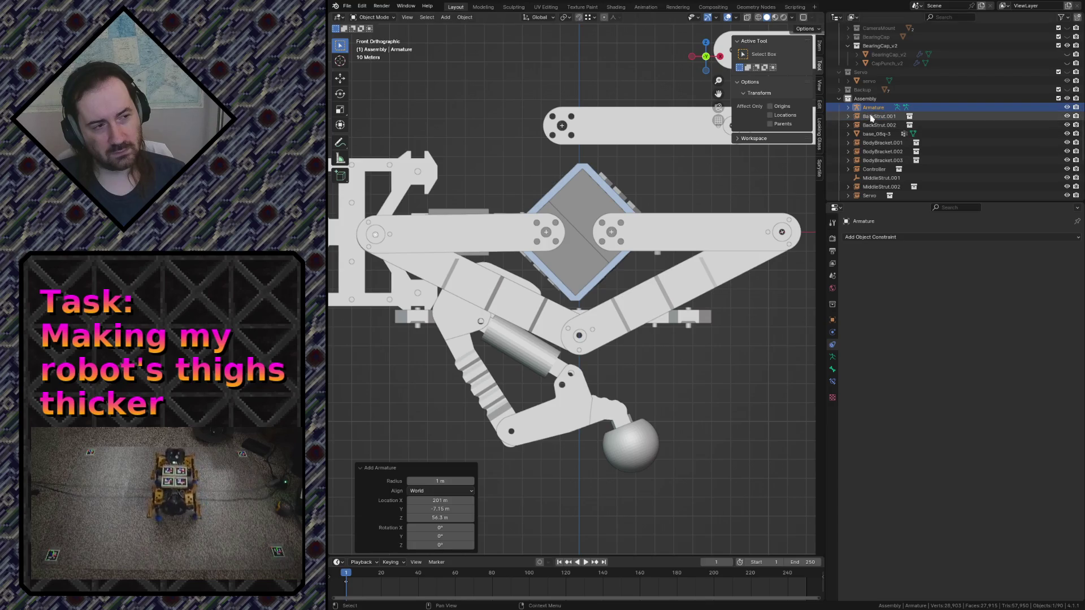
Expand the Armature hierarchy to its Bone and frame the bone in front view
{"action": "left_click", "coordinate": [849, 107]}
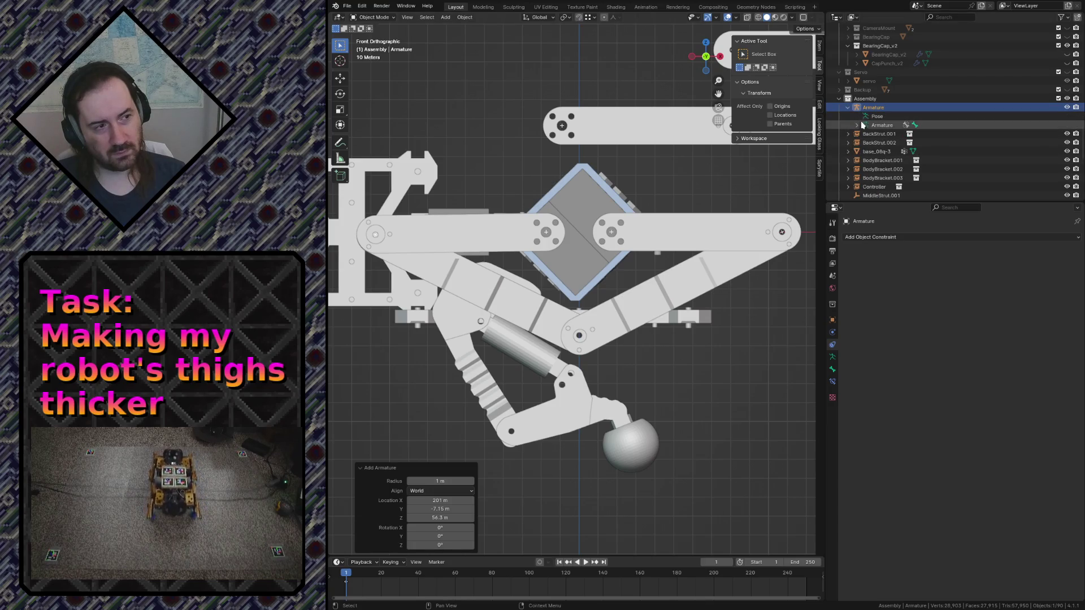
{"action": "left_click", "coordinate": [856, 125]}
{"action": "left_click", "coordinate": [882, 134]}
{"action": "scroll", "coordinate": [631, 201], "scroll_direction": "down", "scroll_amount": 2}
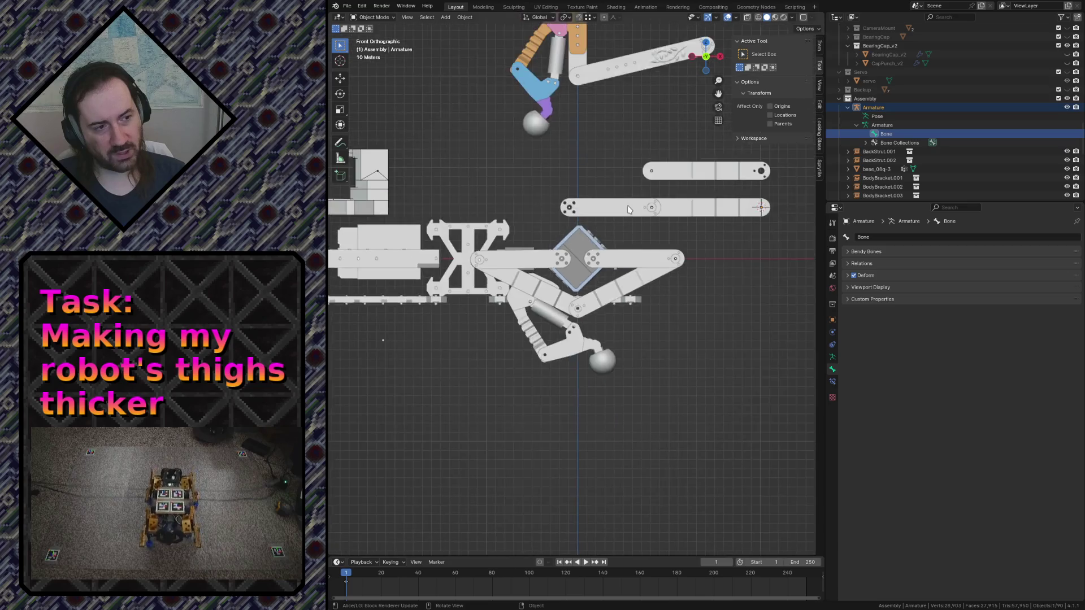
{"action": "scroll", "coordinate": [631, 201], "scroll_direction": "down", "scroll_amount": 4}
{"action": "scroll", "coordinate": [631, 202], "scroll_direction": "up", "scroll_amount": 5}
{"action": "scroll", "coordinate": [631, 201], "scroll_direction": "up", "scroll_amount": 2}
{"action": "key", "text": "shift+grave"}
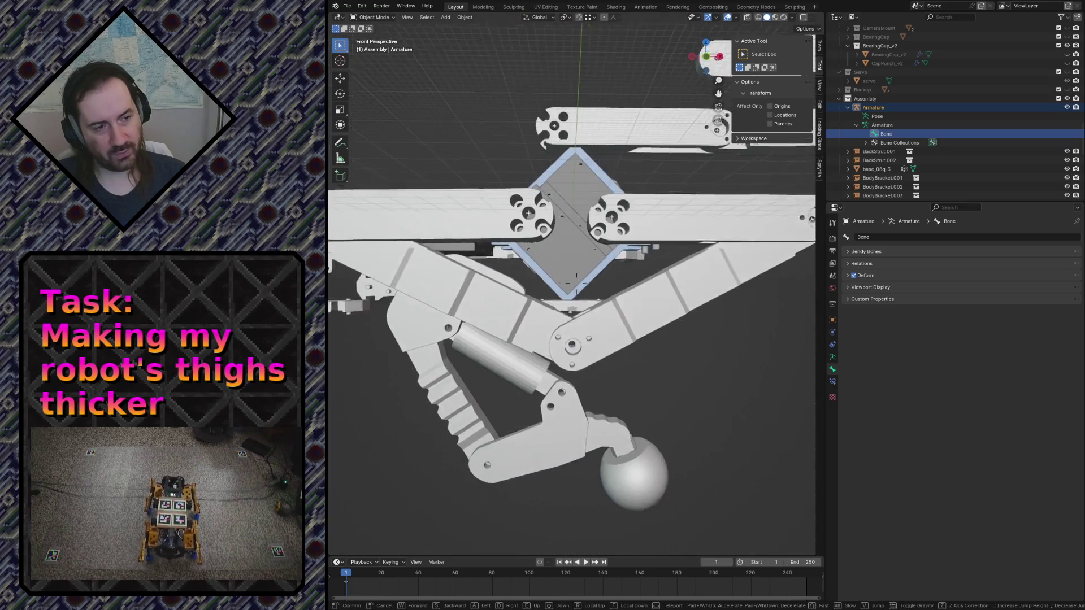
{"action": "key", "text": "w"}
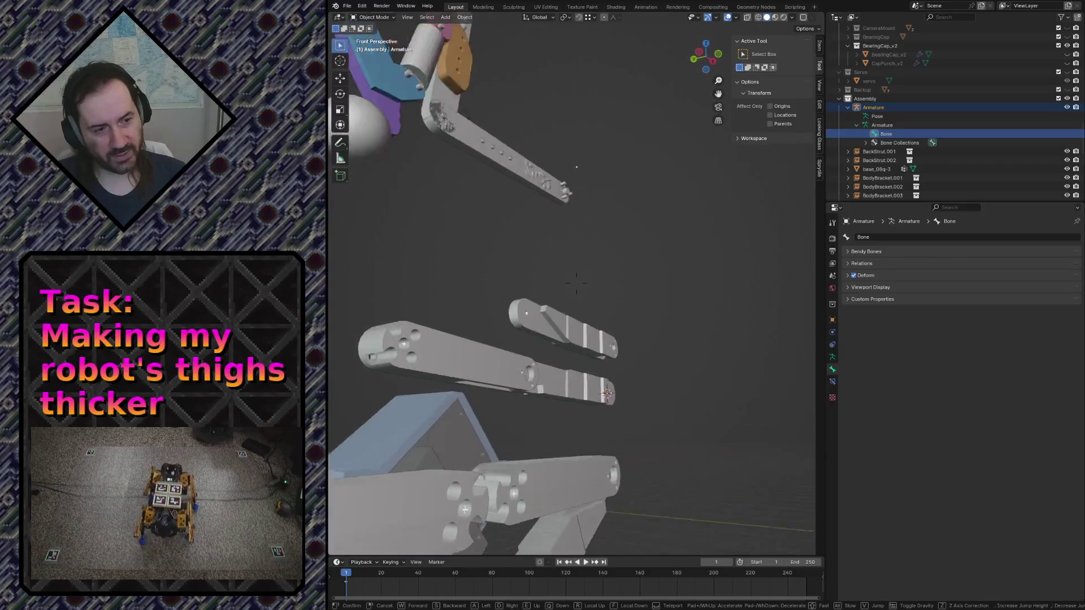
{"action": "key", "text": "Escape"}
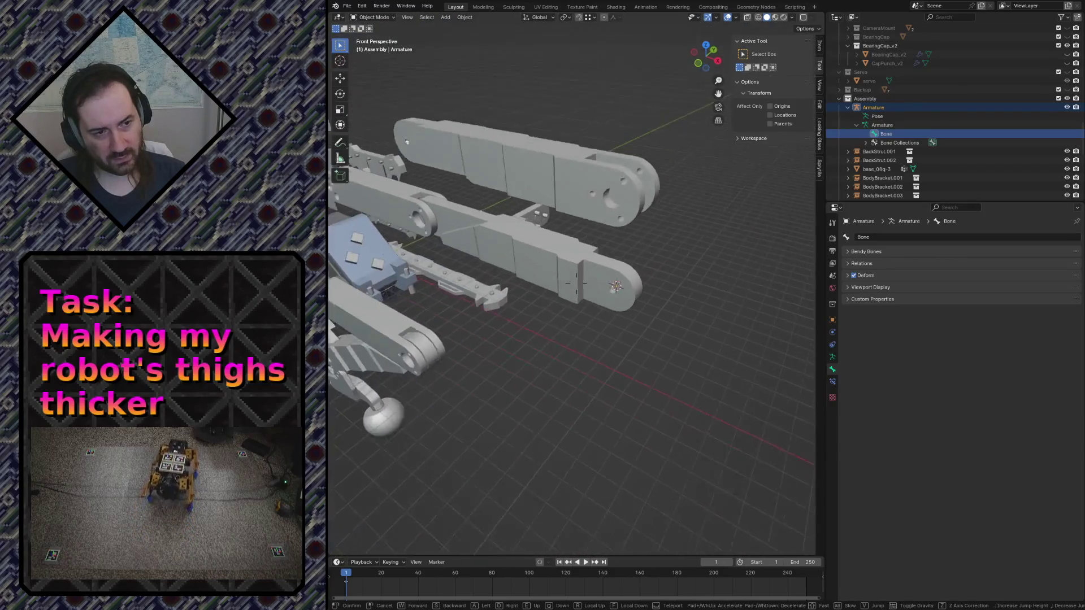
{"action": "key", "text": "KP_1"}
{"action": "key", "text": "KP_Decimal"}
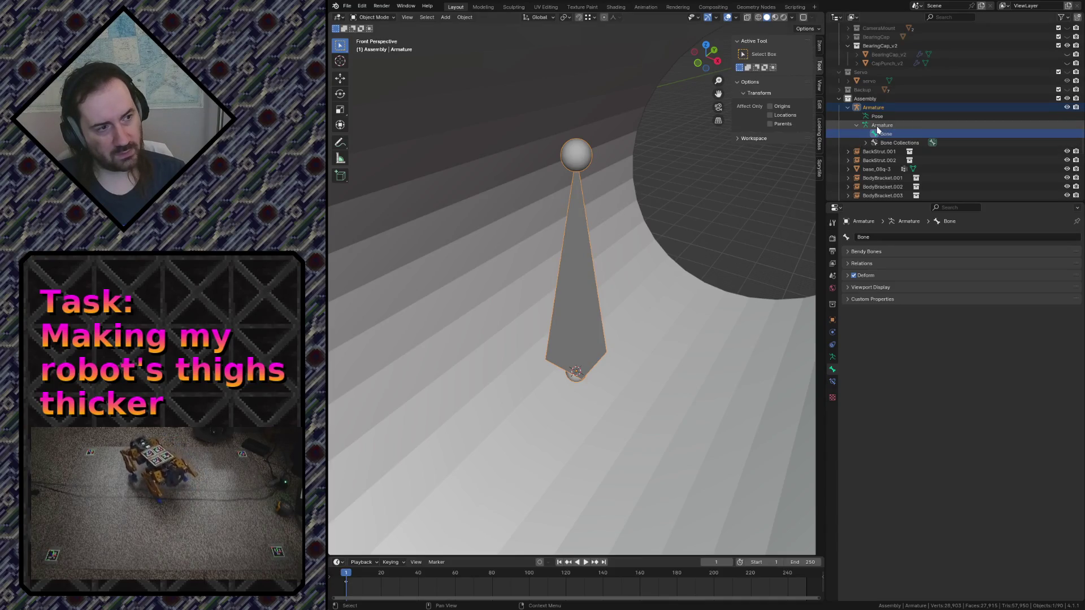
Select the Armature object, check it in isolated front view, and start moving it
{"action": "left_click", "coordinate": [873, 108]}
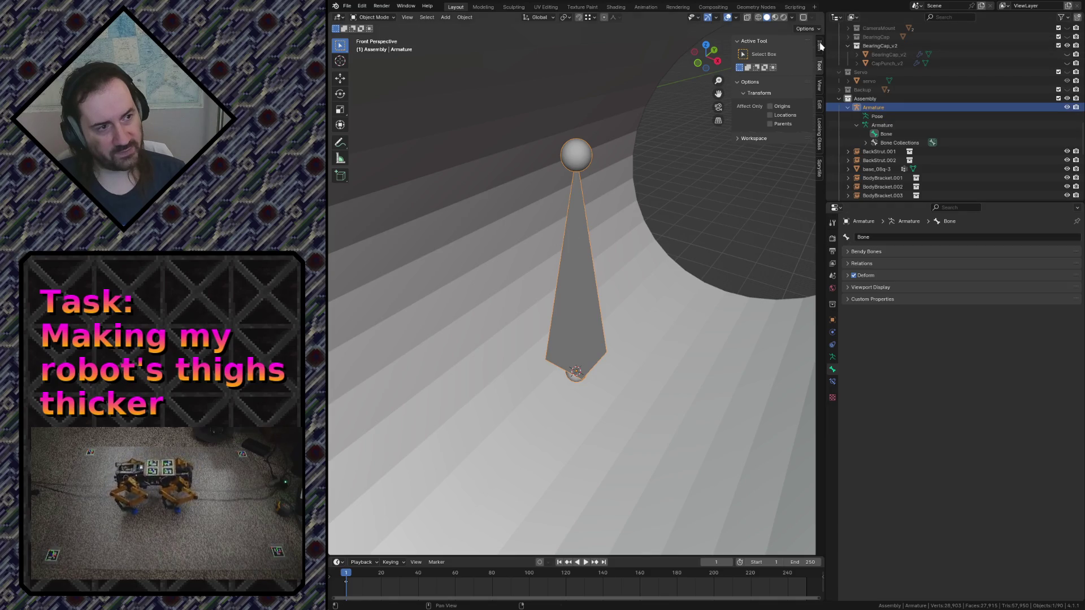
{"action": "scroll", "coordinate": [778, 250], "scroll_direction": "up", "scroll_amount": 1, "text": "ctrl"}
{"action": "scroll", "coordinate": [734, 217], "scroll_direction": "down", "scroll_amount": 3}
{"action": "scroll", "coordinate": [704, 263], "scroll_direction": "down", "scroll_amount": 4}
{"action": "scroll", "coordinate": [678, 309], "scroll_direction": "down", "scroll_amount": 3}
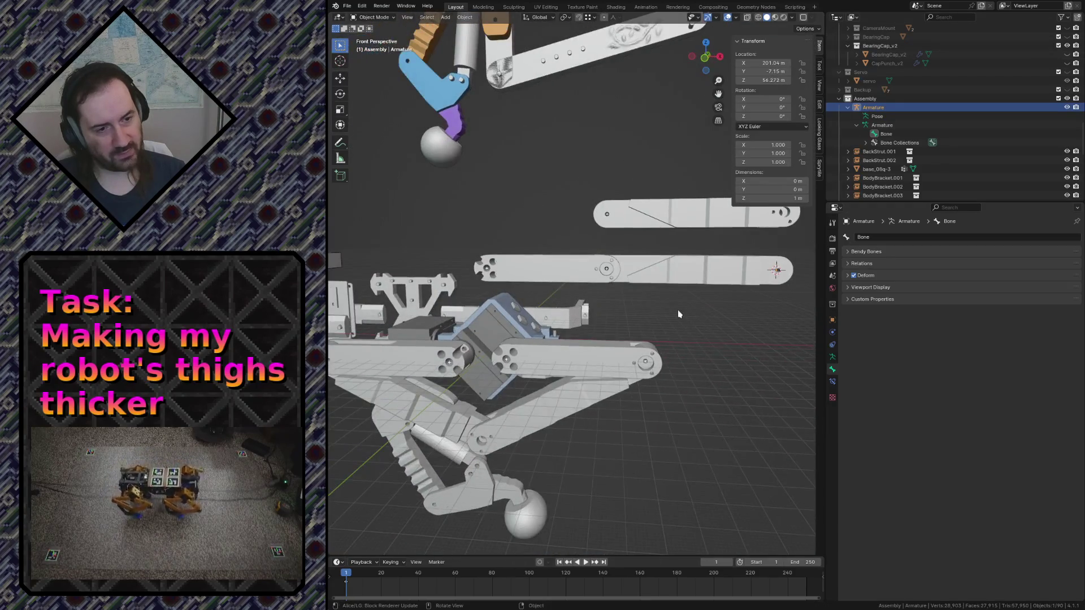
{"action": "key", "text": "KP_Divide"}
{"action": "key", "text": "KP_5"}
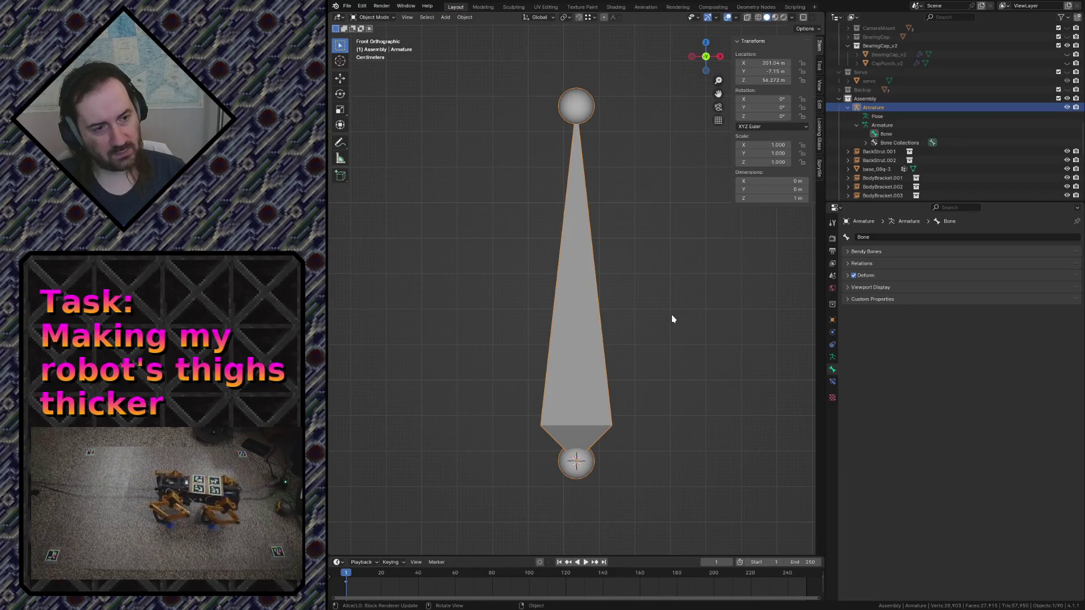
{"action": "key", "text": "KP_Divide"}
{"action": "scroll", "coordinate": [606, 300], "scroll_direction": "down", "scroll_amount": 3}
{"action": "scroll", "coordinate": [602, 304], "scroll_direction": "down", "scroll_amount": 3}
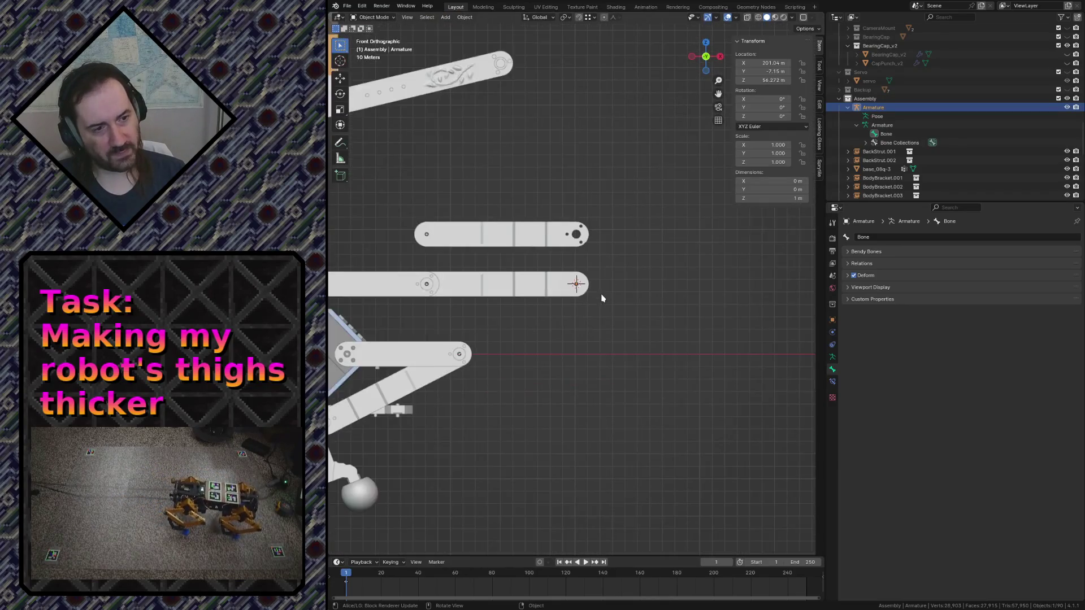
{"action": "scroll", "coordinate": [597, 310], "scroll_direction": "down", "scroll_amount": 1}
{"action": "key", "text": "g"}
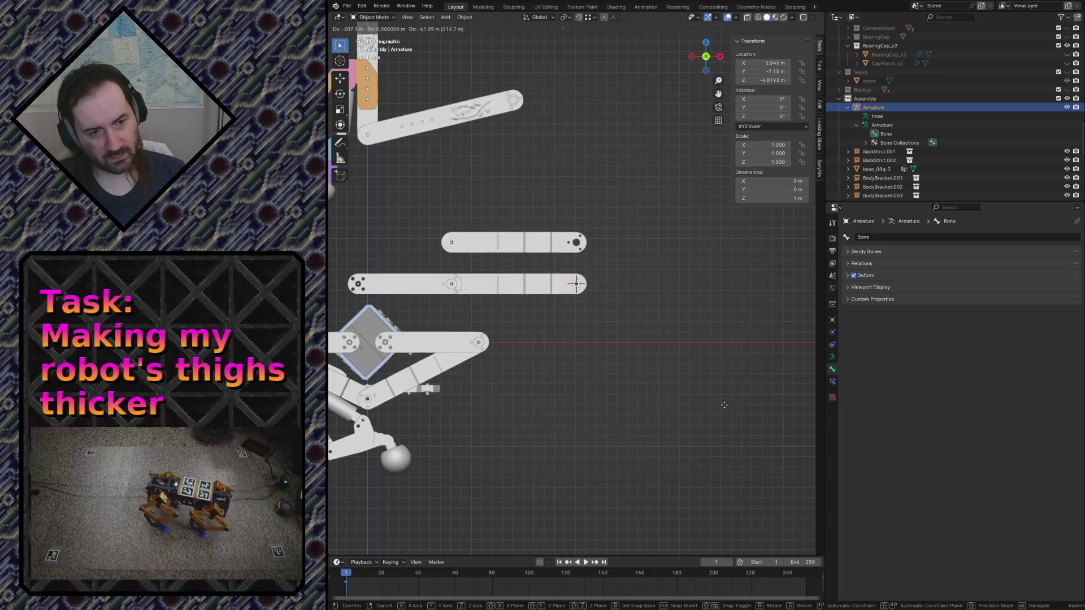
Move the armature onto the thigh's pivot hole centre in front view
{"action": "left_click", "coordinate": [732, 399]}
{"action": "mouse_move", "coordinate": [535, 393]}
{"action": "middle_mouse_down", "text": "shift"}
{"action": "mouse_move", "coordinate": [690, 323]}
{"action": "mouse_move", "coordinate": [598, 257]}
{"action": "mouse_move", "coordinate": [577, 269]}
{"action": "middle_mouse_up", "text": "shift"}
{"action": "scroll", "coordinate": [578, 268], "scroll_direction": "up", "scroll_amount": 5}
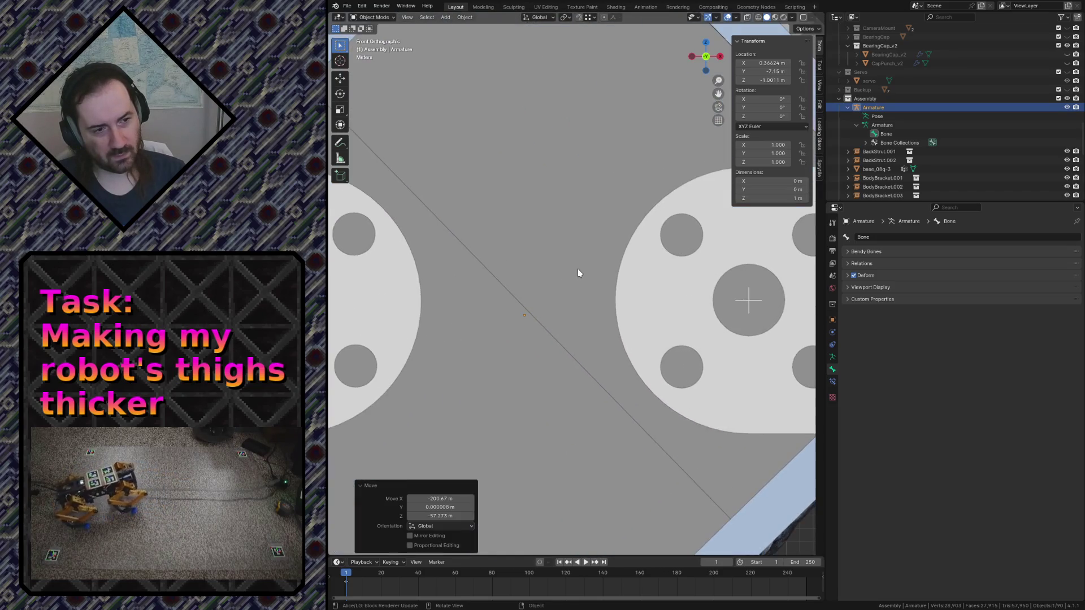
{"action": "scroll", "coordinate": [564, 295], "scroll_direction": "down", "scroll_amount": 4}
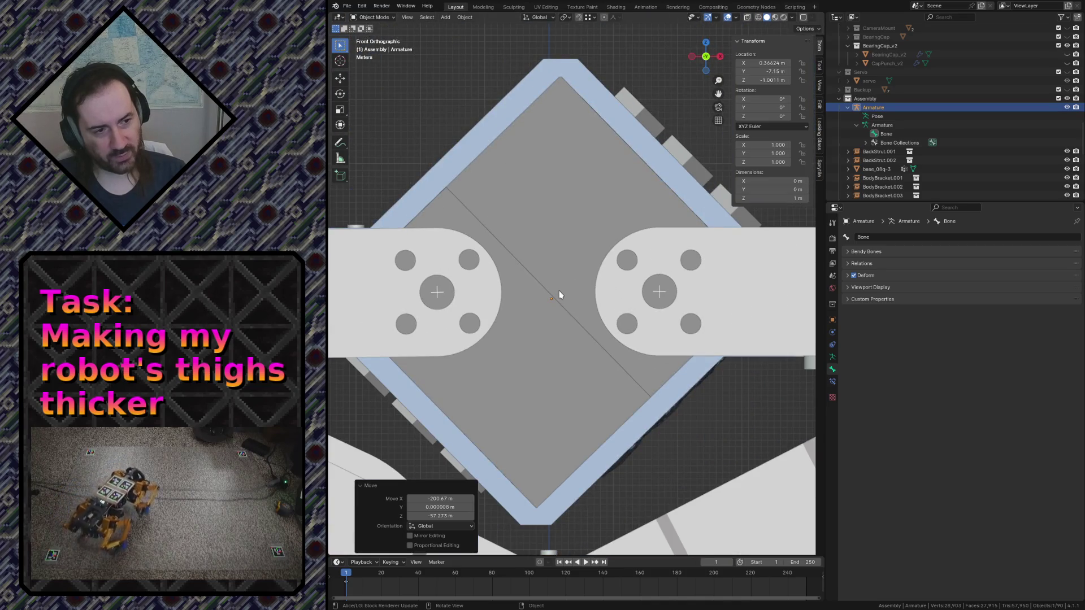
{"action": "key", "text": "g"}
{"action": "left_click", "coordinate": [660, 293]}
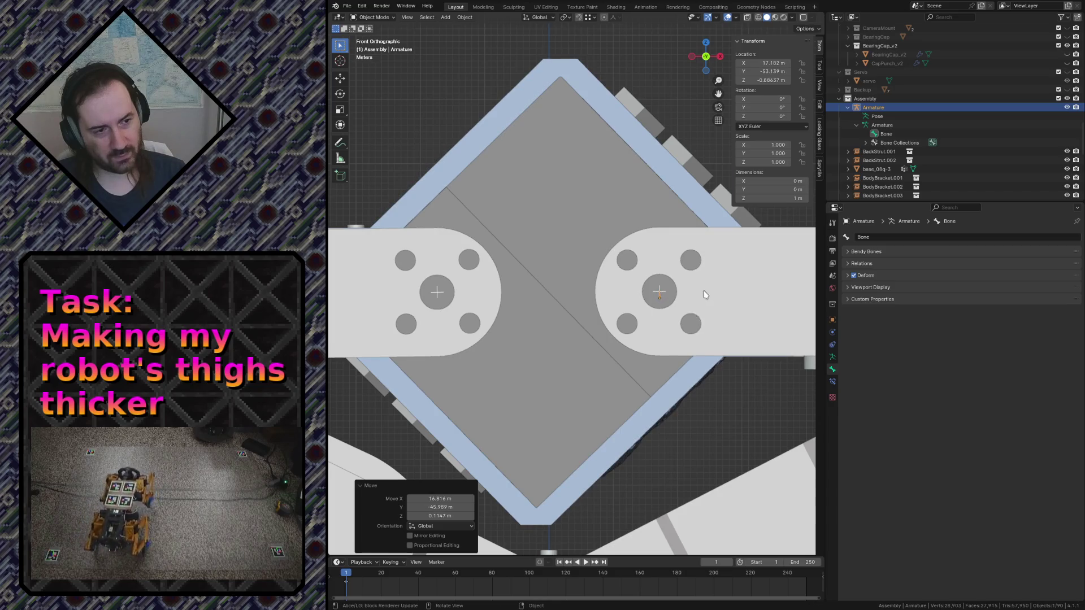
{"action": "scroll", "coordinate": [702, 296], "scroll_direction": "up", "scroll_amount": 4}
{"action": "middle_click_drag", "start_coordinate": [727, 297], "coordinate": [565, 279], "text": "shift"}
{"action": "scroll", "coordinate": [564, 278], "scroll_direction": "up", "scroll_amount": 5}
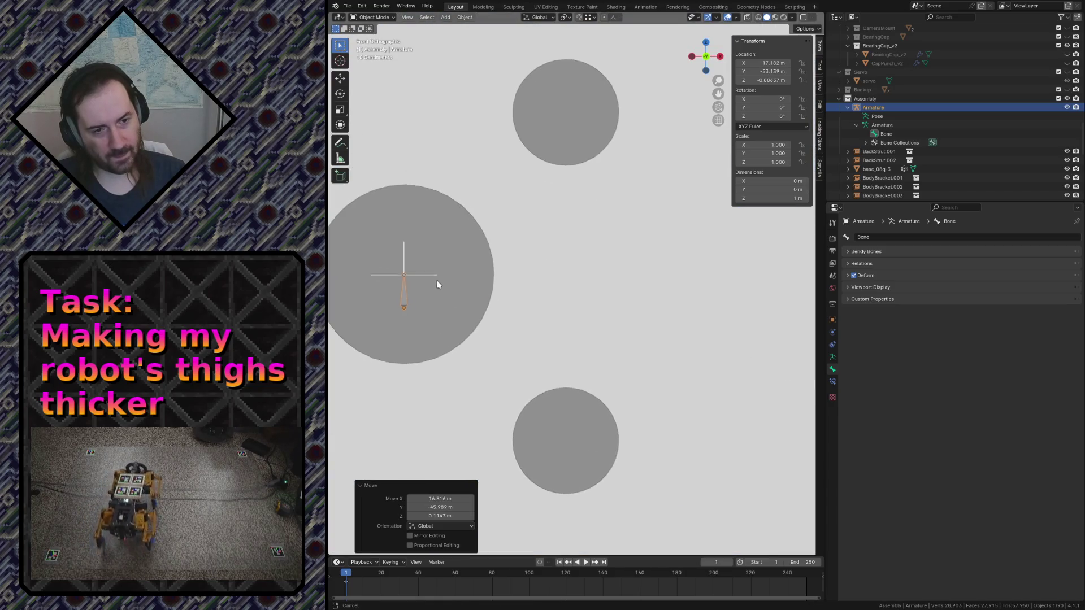
{"action": "middle_click_drag", "start_coordinate": [429, 283], "coordinate": [585, 296], "text": "shift"}
{"action": "scroll", "coordinate": [539, 332], "scroll_direction": "up", "scroll_amount": 4}
{"action": "key", "text": "g"}
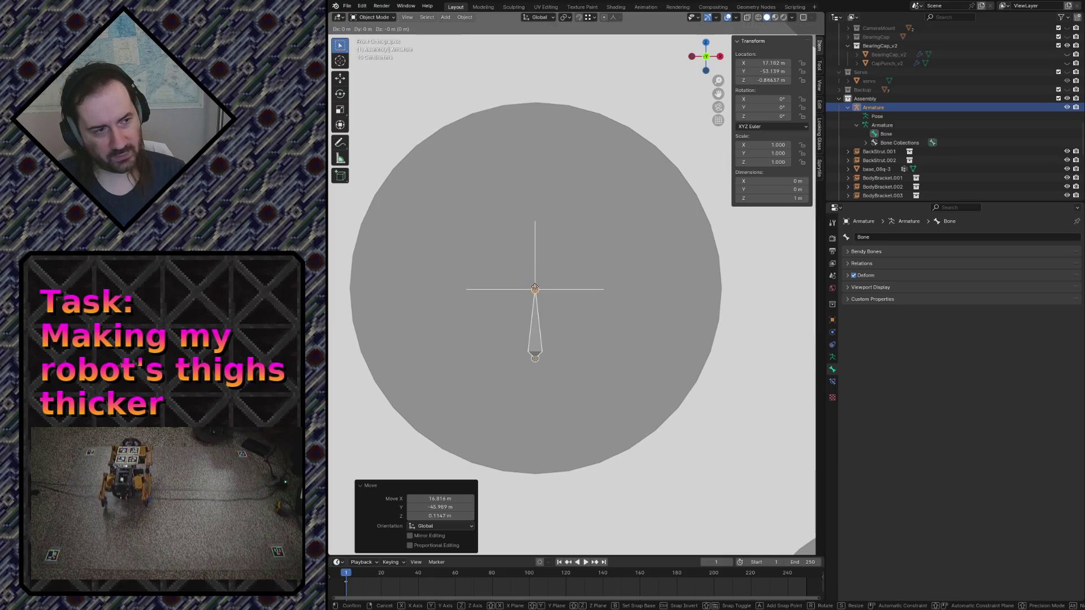
{"action": "key", "text": "Return"}
{"action": "key", "text": "shift+grave"}
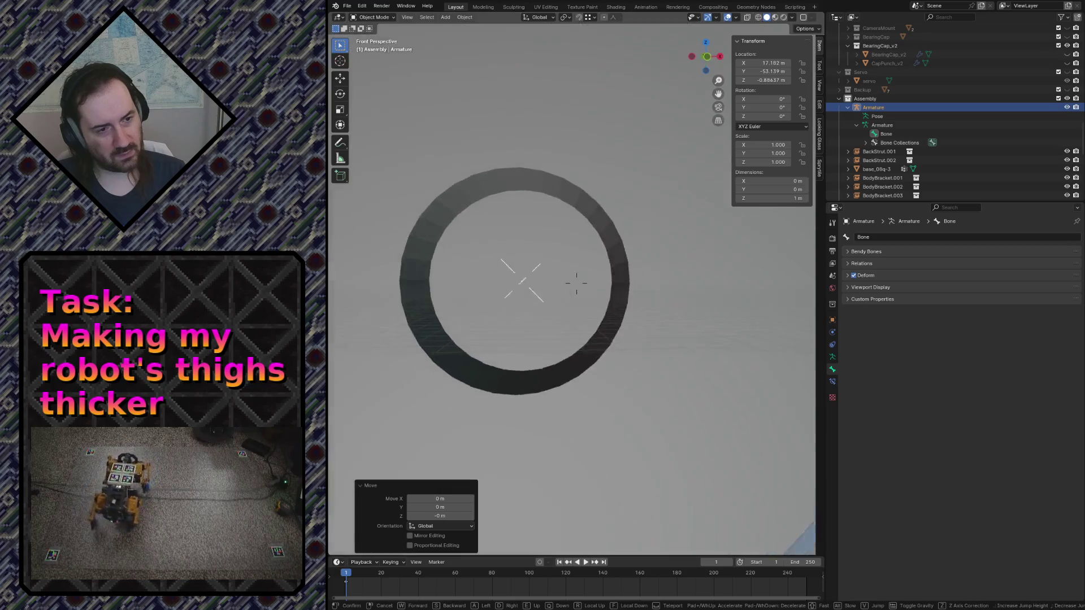
{"action": "key", "text": "w"}
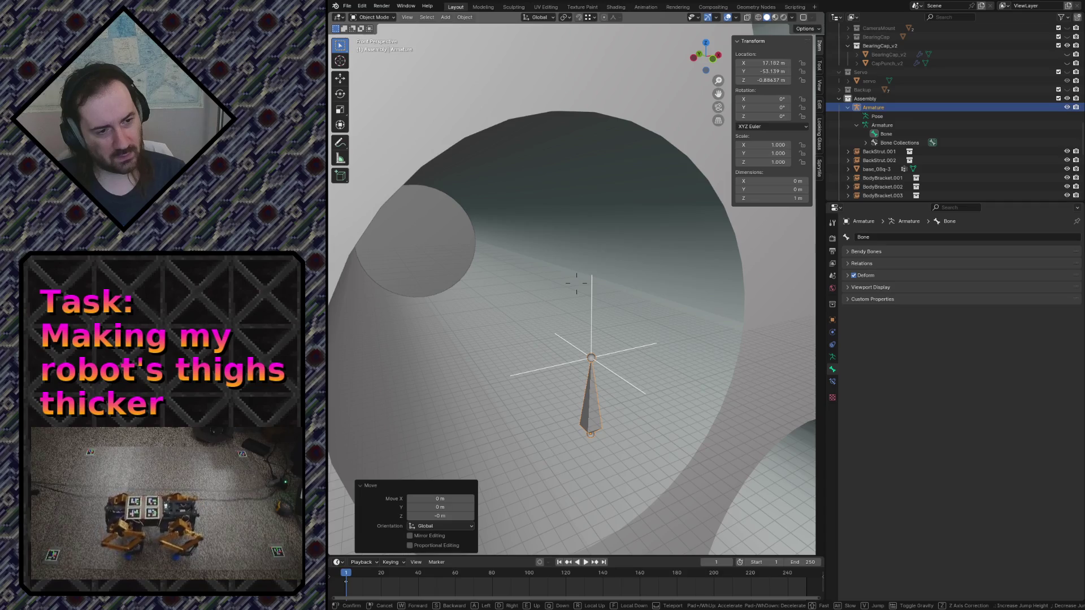
{"action": "left_click", "coordinate": [577, 283]}
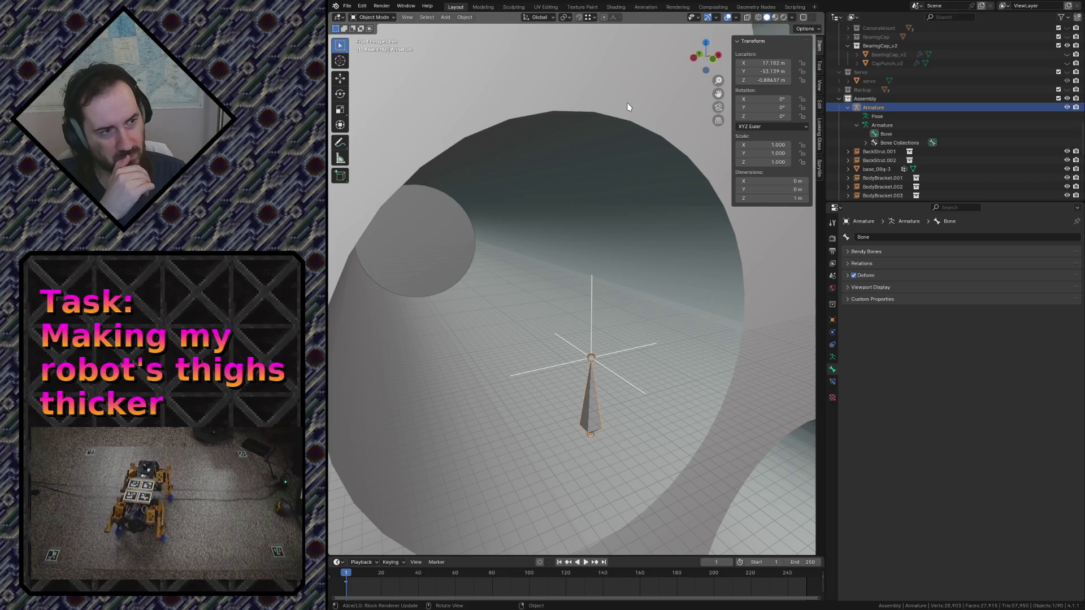
Give the armature the thigh's Z location of 0.11363 m and enter Edit Mode on its bone
{"action": "key", "text": "ctrl+z"}
{"action": "left_click", "coordinate": [593, 407]}
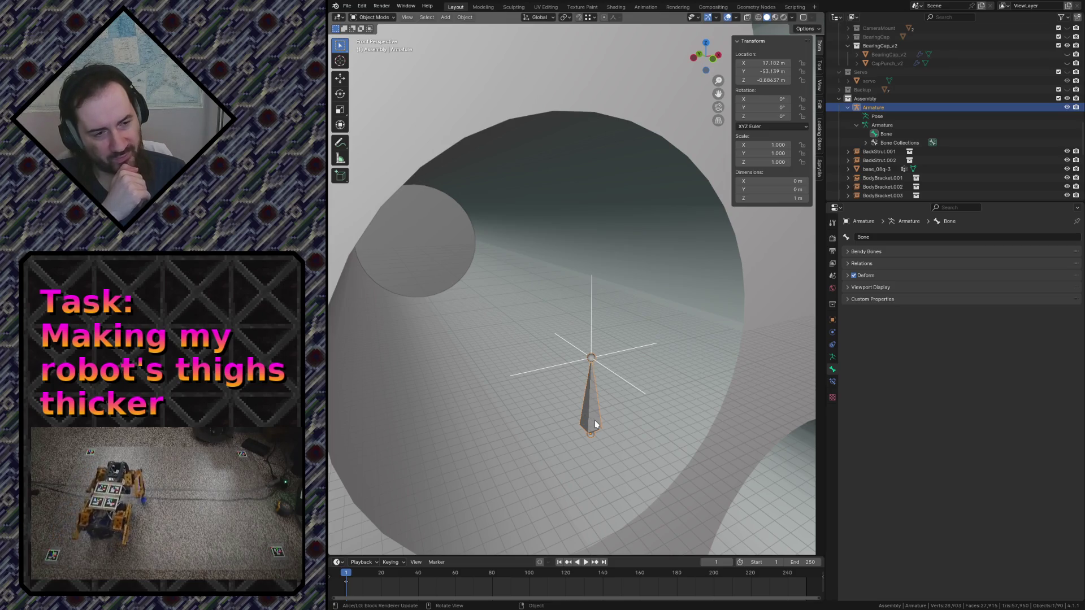
{"action": "key", "text": "shift+bracketleft"}
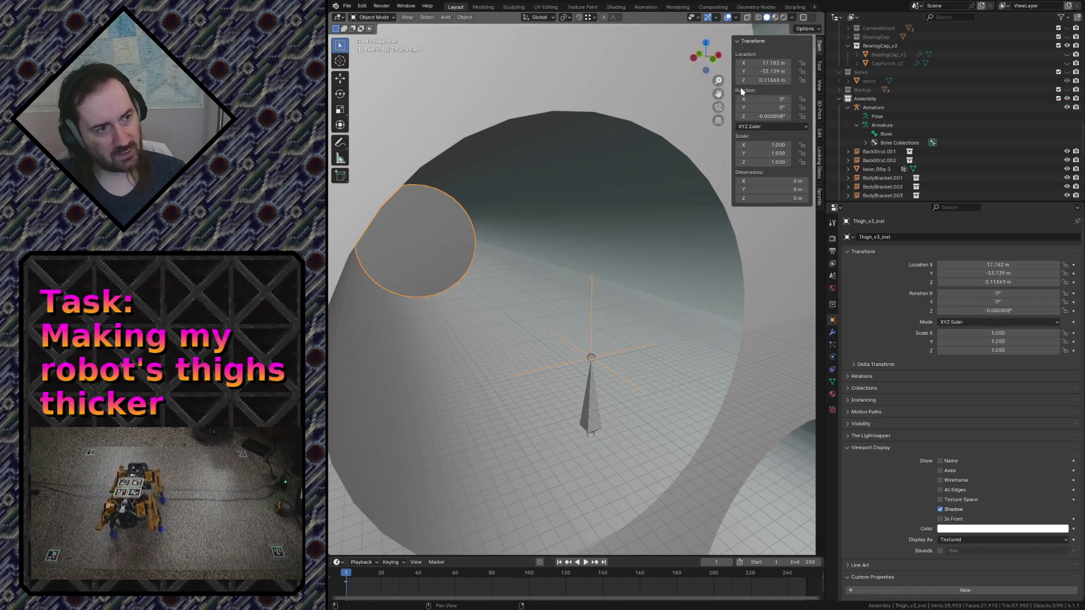
{"action": "left_click", "coordinate": [592, 412]}
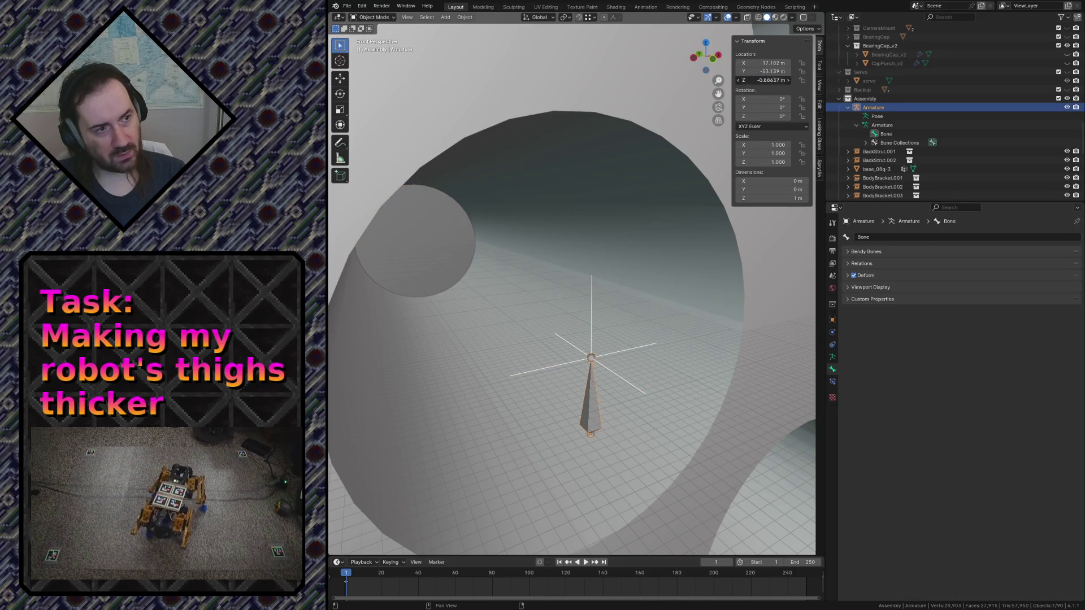
{"action": "key", "text": "Return"}
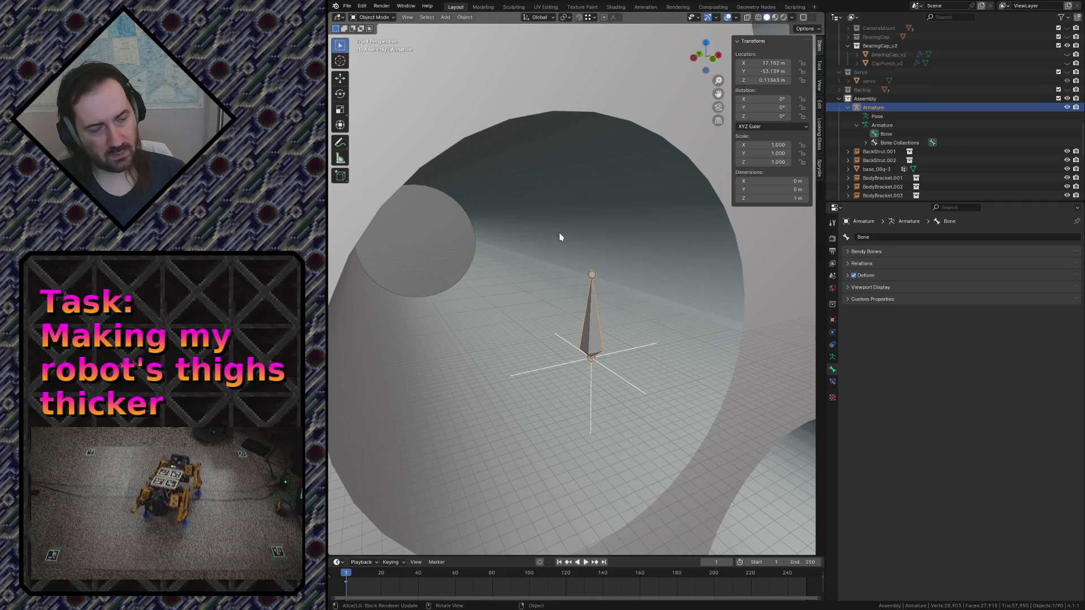
{"action": "key", "text": "shift+grave"}
{"action": "key", "text": "w"}
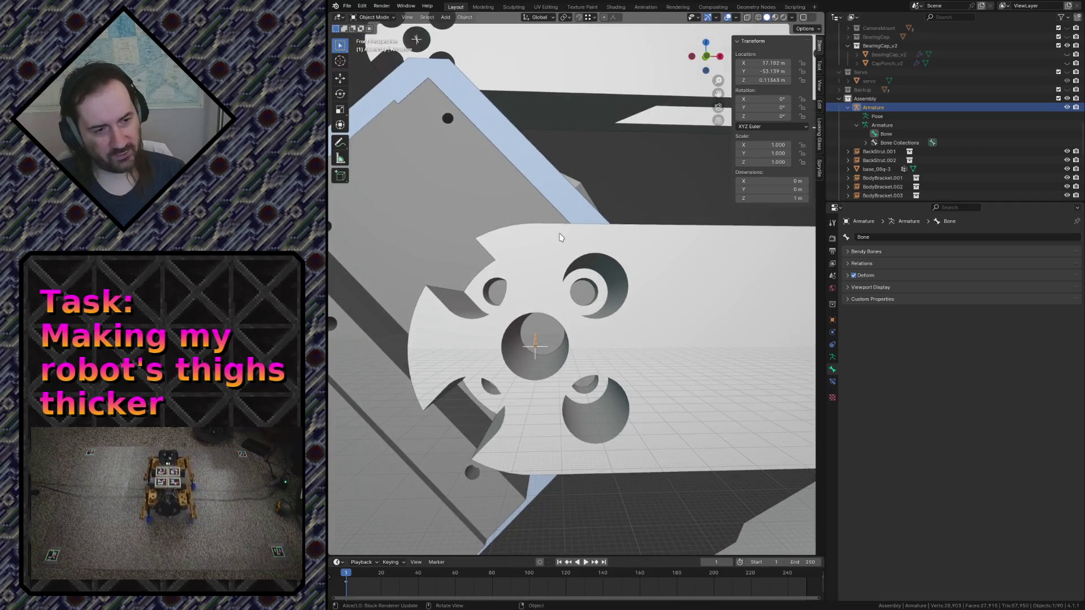
{"action": "left_click", "coordinate": [559, 237]}
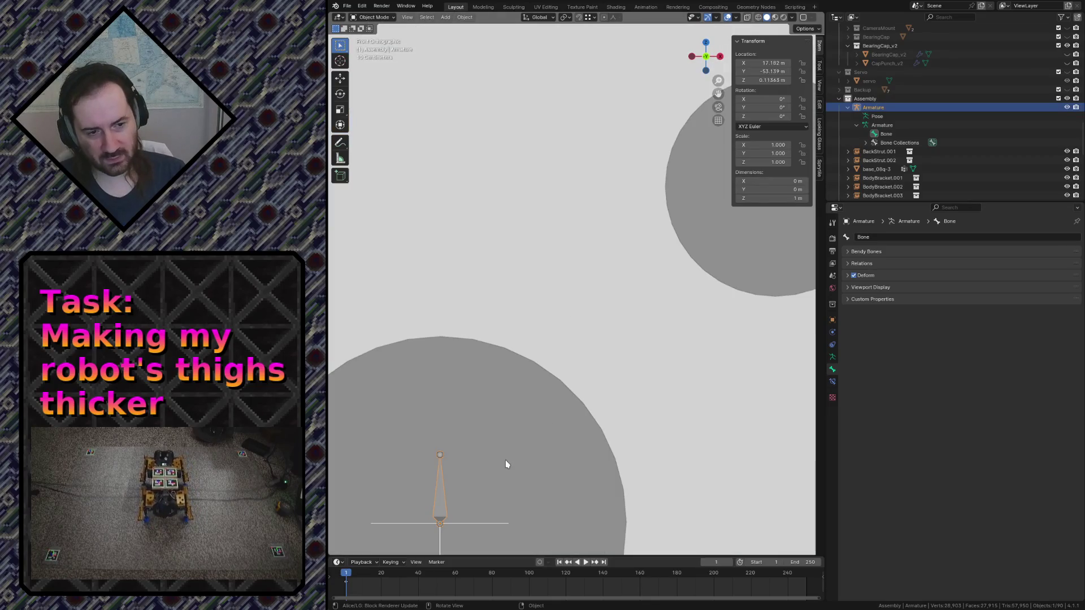
{"action": "key", "text": "Tab"}
{"action": "scroll", "coordinate": [543, 340], "scroll_direction": "down", "scroll_amount": 10}
{"action": "scroll", "coordinate": [448, 415], "scroll_direction": "down", "scroll_amount": 8}
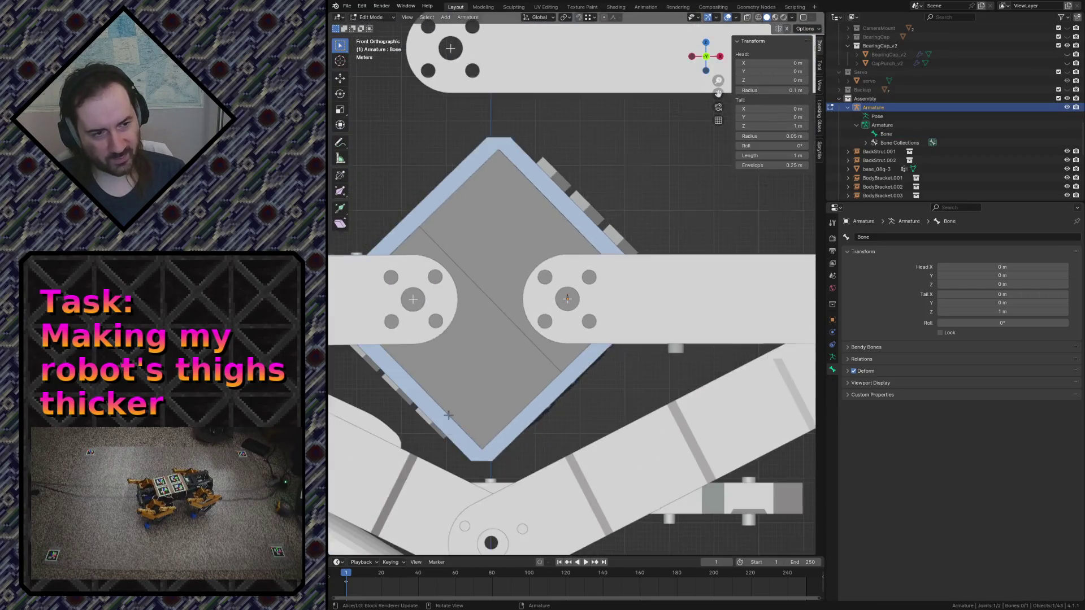
{"action": "scroll", "coordinate": [448, 414], "scroll_direction": "down", "scroll_amount": 5}
Snap the bone's tail onto the knee hole centre, keeping it in the front plane, about 90 m out
{"action": "key", "text": "g"}
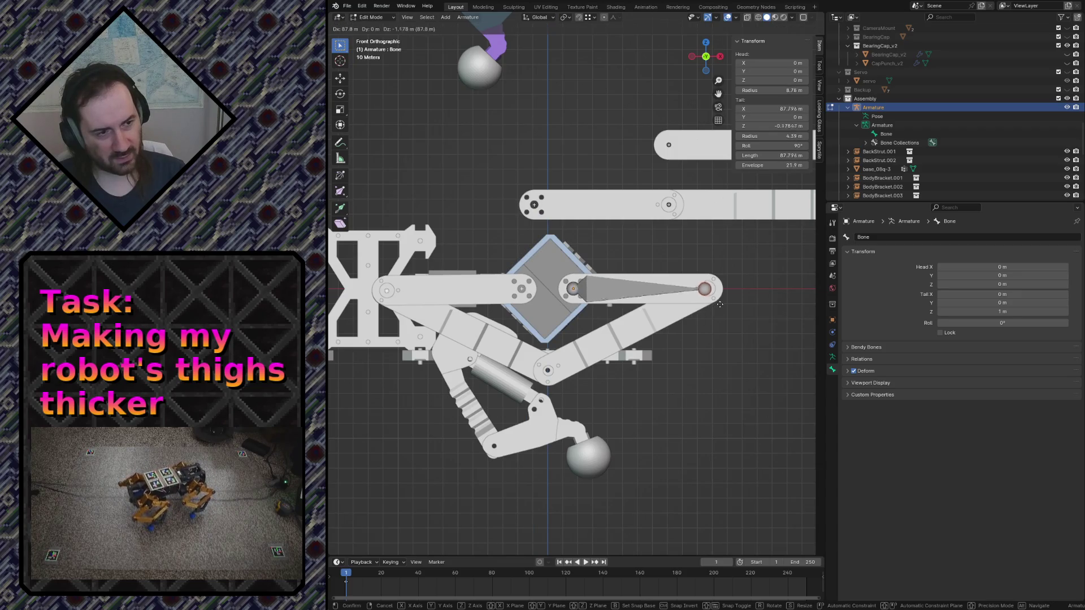
{"action": "key", "text": "ctrl"}
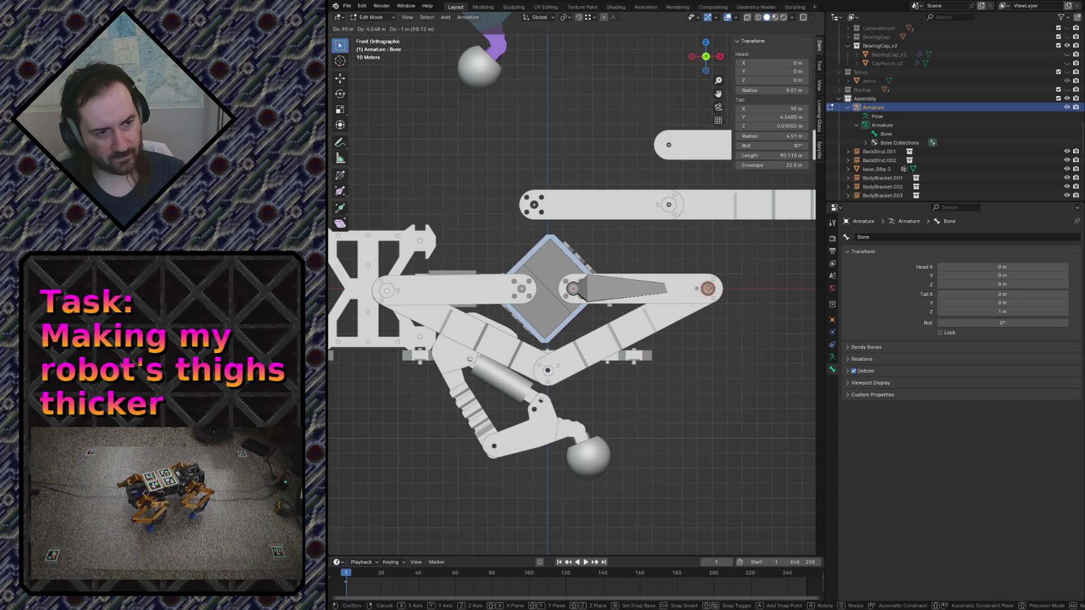
{"action": "left_click", "coordinate": [743, 322]}
{"action": "key", "text": "shift+grave"}
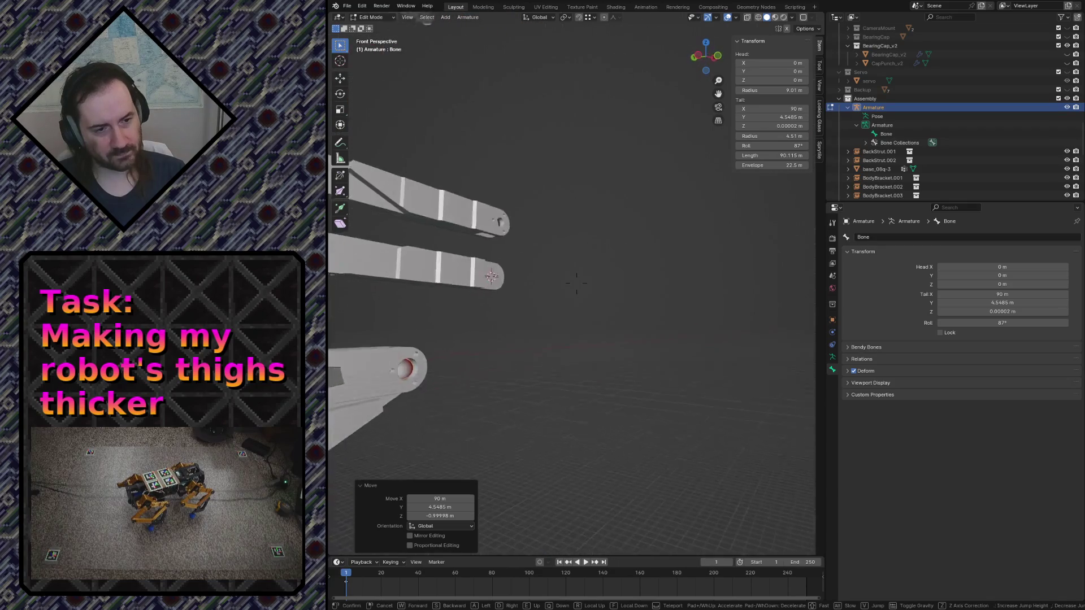
{"action": "key", "text": "shift+grave"}
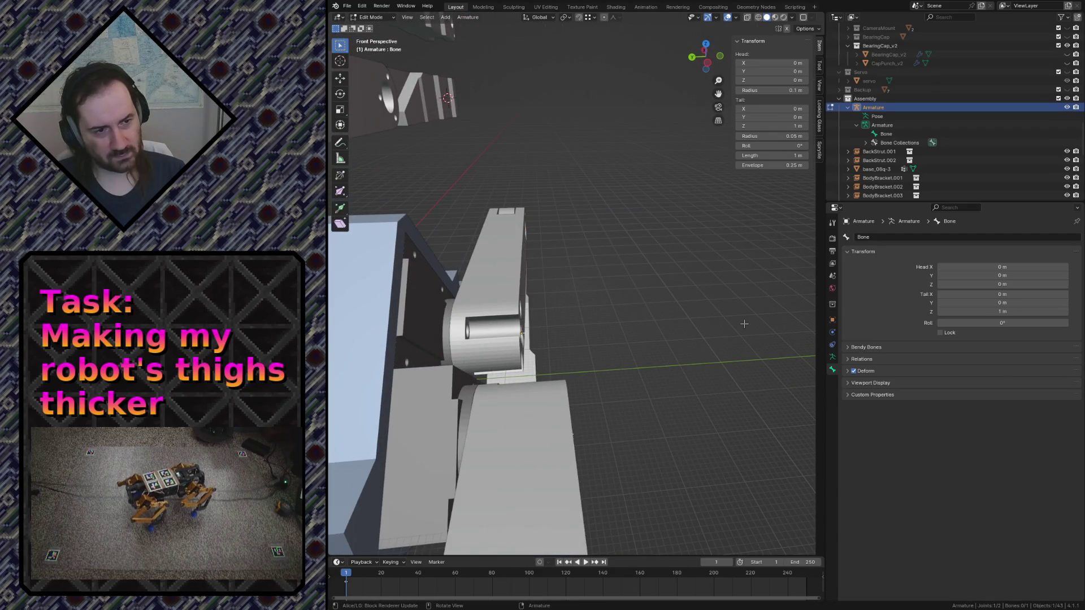
{"action": "key", "text": "w"}
{"action": "key", "text": "Escape"}
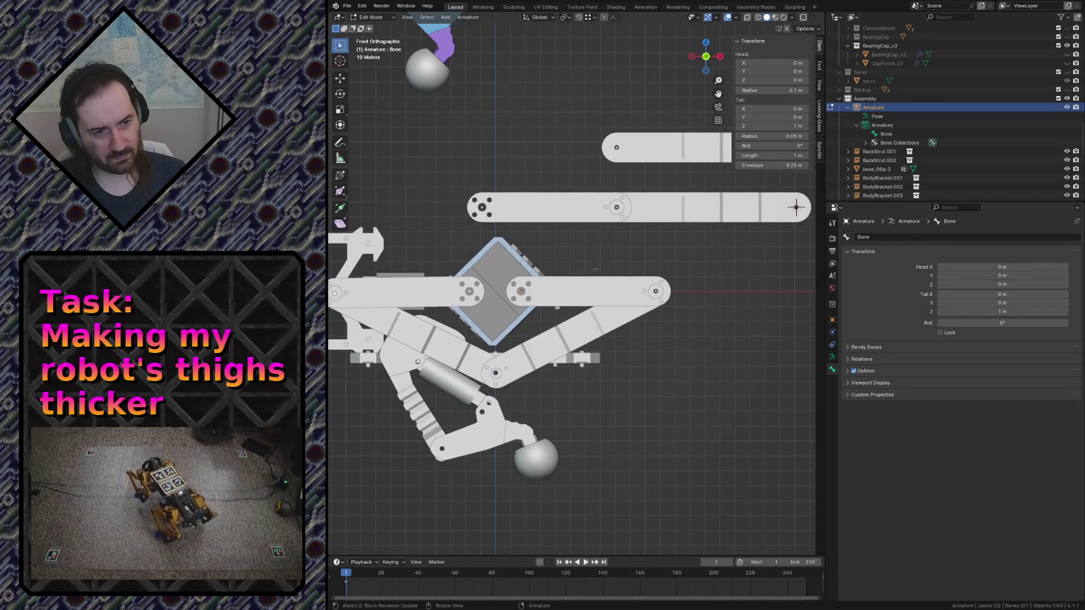
{"action": "scroll", "coordinate": [568, 268], "scroll_direction": "up", "scroll_amount": 5}
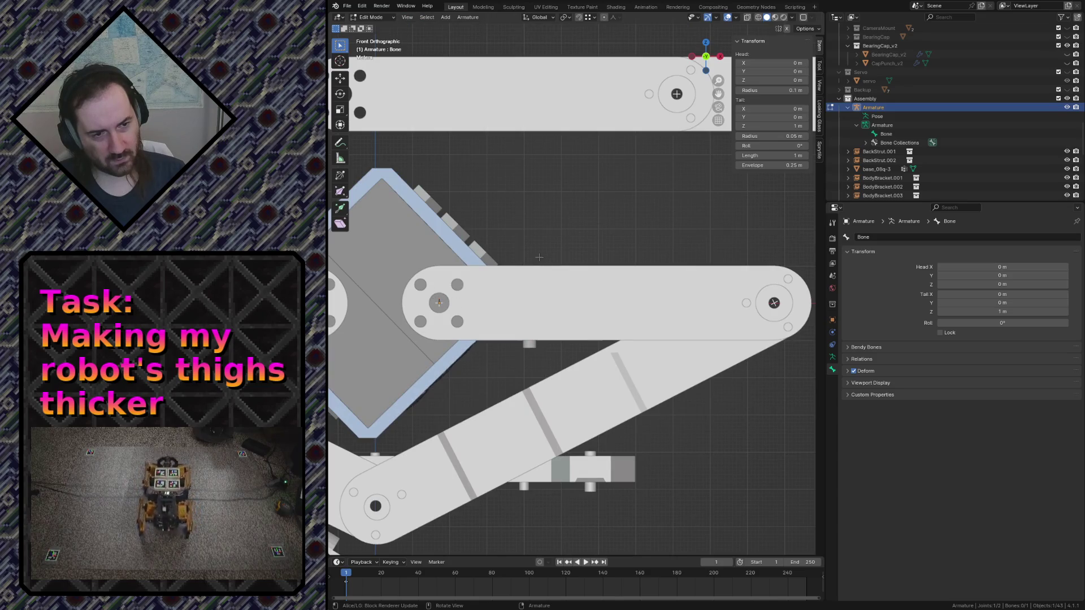
{"action": "key", "text": "g"}
{"action": "key", "text": "shift+z"}
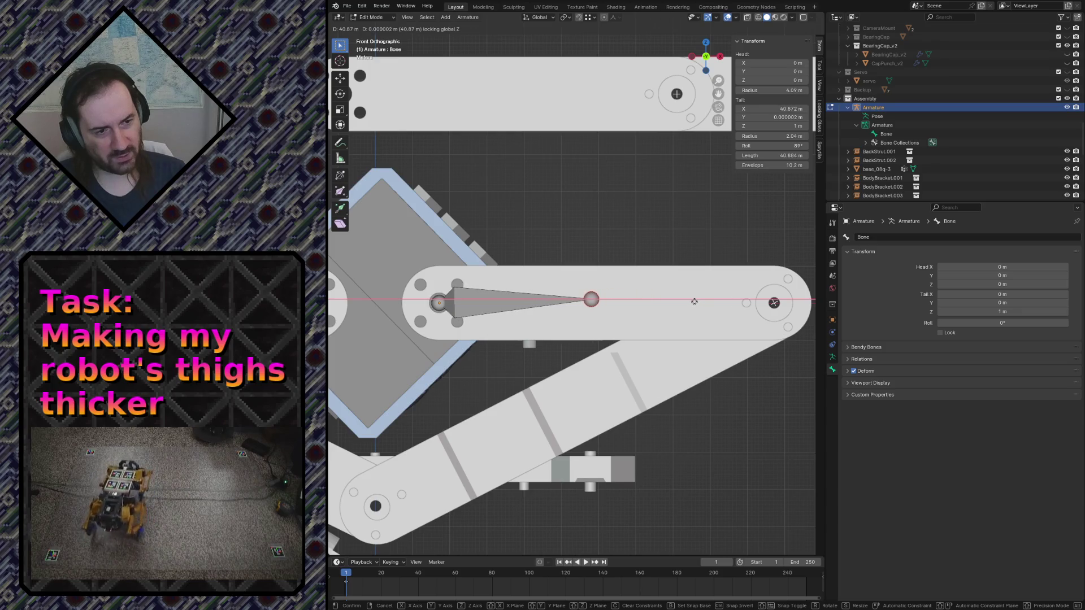
{"action": "key", "text": "shift+y"}
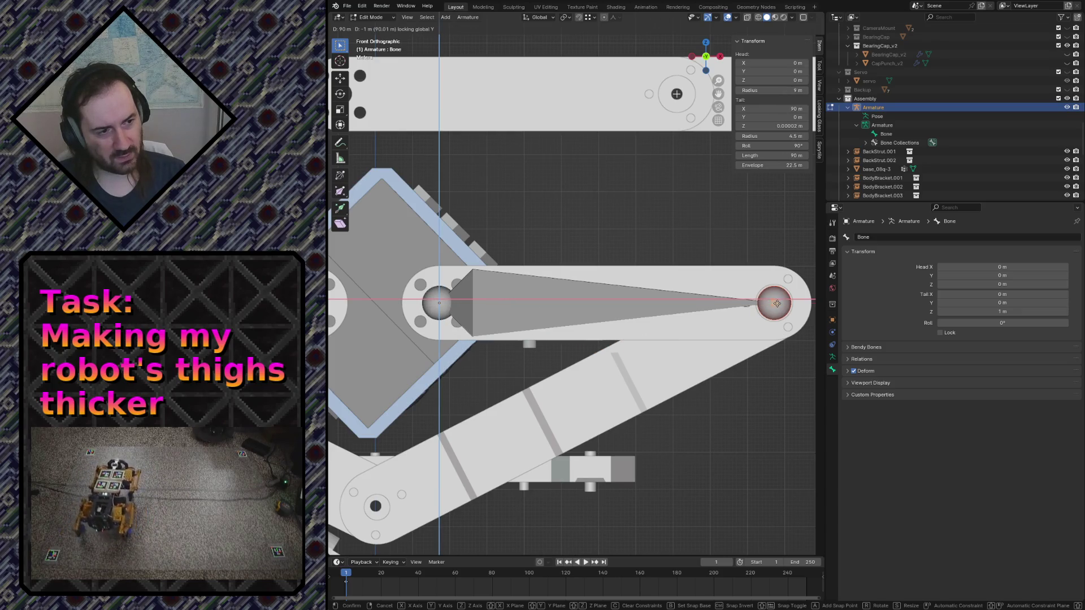
{"action": "key", "text": "Return"}
{"action": "scroll", "coordinate": [739, 330], "scroll_direction": "down", "scroll_amount": 2}
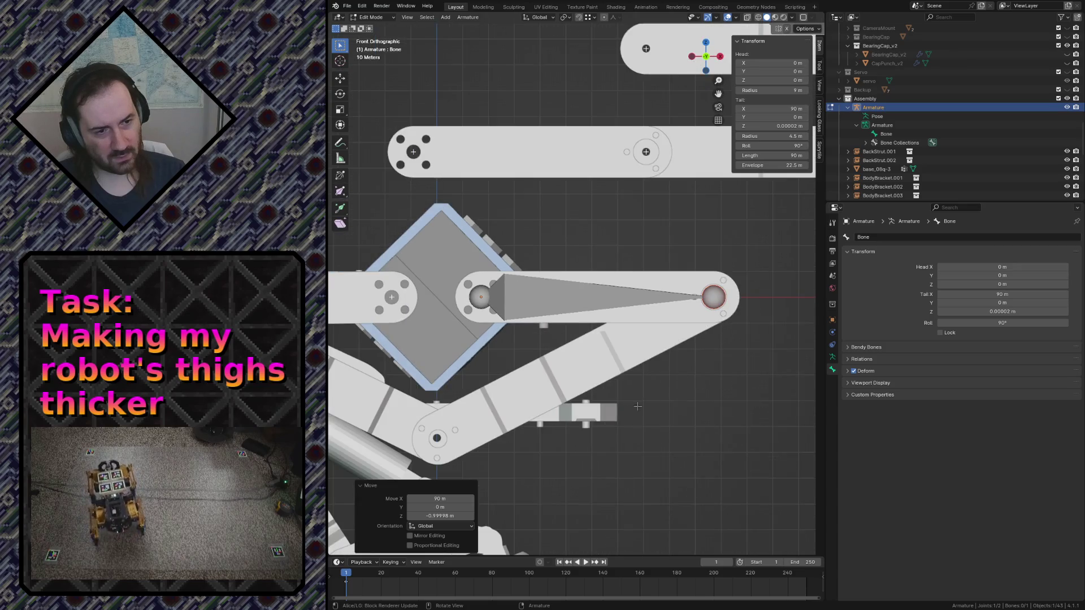
{"action": "scroll", "coordinate": [755, 320], "scroll_direction": "down", "scroll_amount": 1}
{"action": "scroll", "coordinate": [772, 309], "scroll_direction": "down", "scroll_amount": 1}
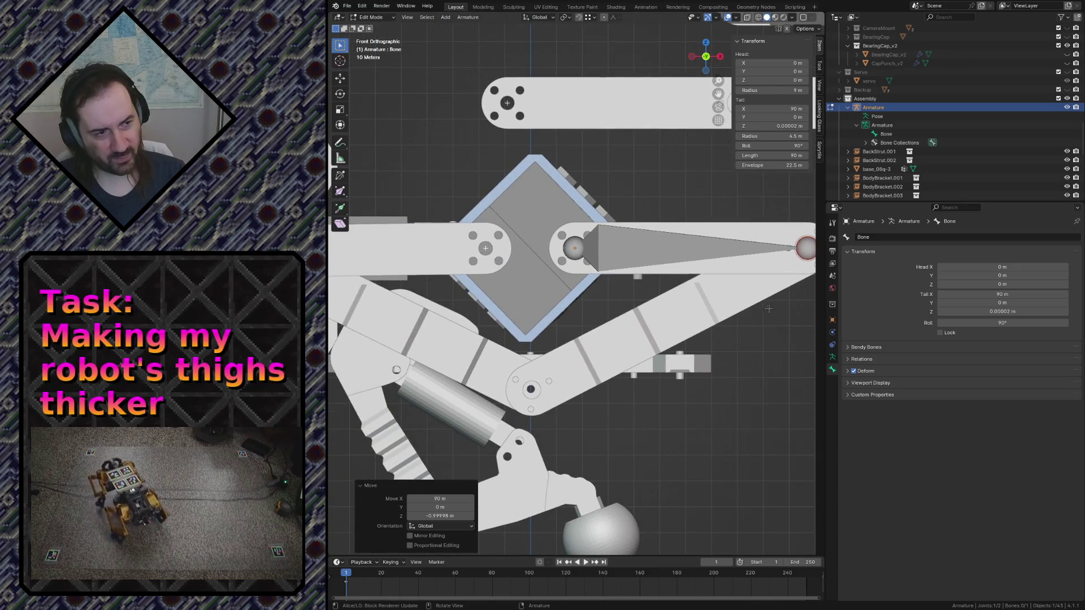
Extrude a second bone, Bone.001, from the tail with Move X set to 120 m
{"action": "key", "text": "e"}
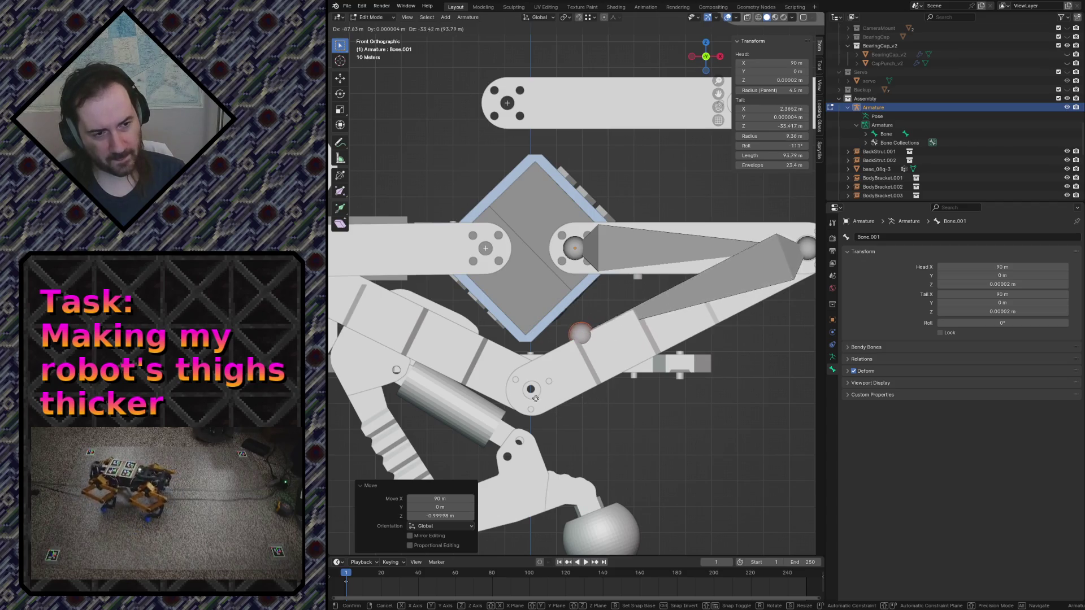
{"action": "left_click", "coordinate": [490, 452]}
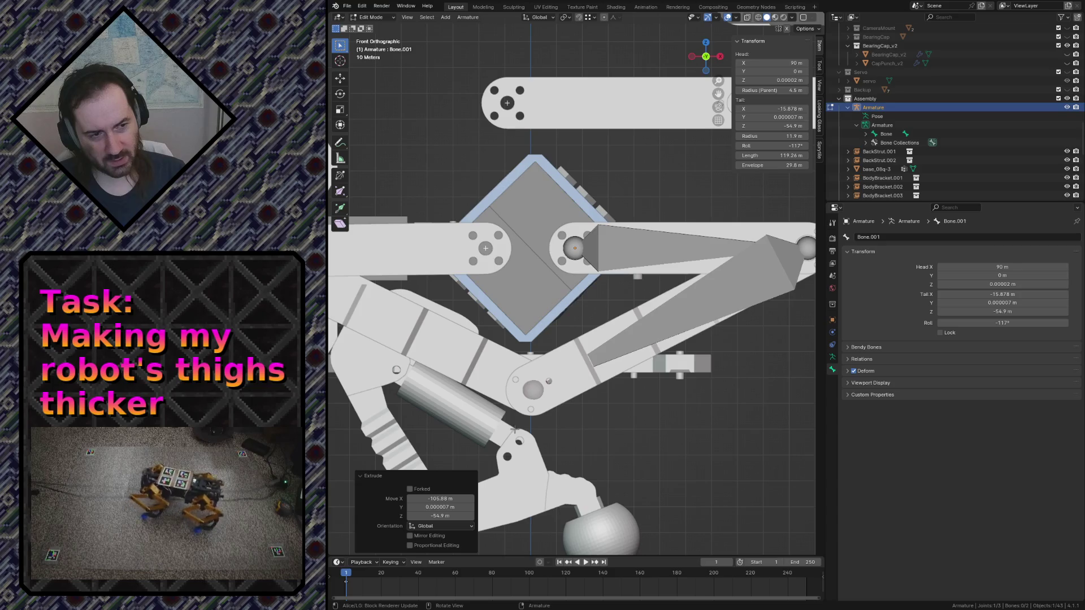
{"action": "scroll", "coordinate": [703, 335], "scroll_direction": "down", "scroll_amount": 3}
{"action": "key", "text": "ctrl+z"}
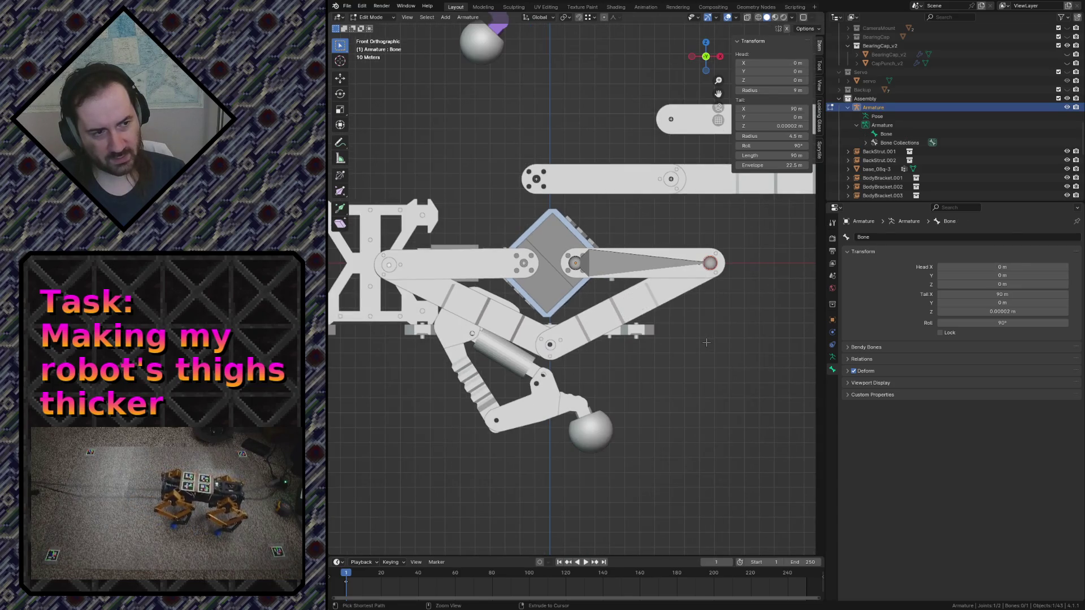
{"action": "scroll", "coordinate": [746, 279], "scroll_direction": "up", "scroll_amount": 3}
{"action": "key", "text": "e"}
{"action": "left_click", "coordinate": [710, 280]}
{"action": "left_click", "coordinate": [449, 498]}
{"action": "key", "text": "Return"}
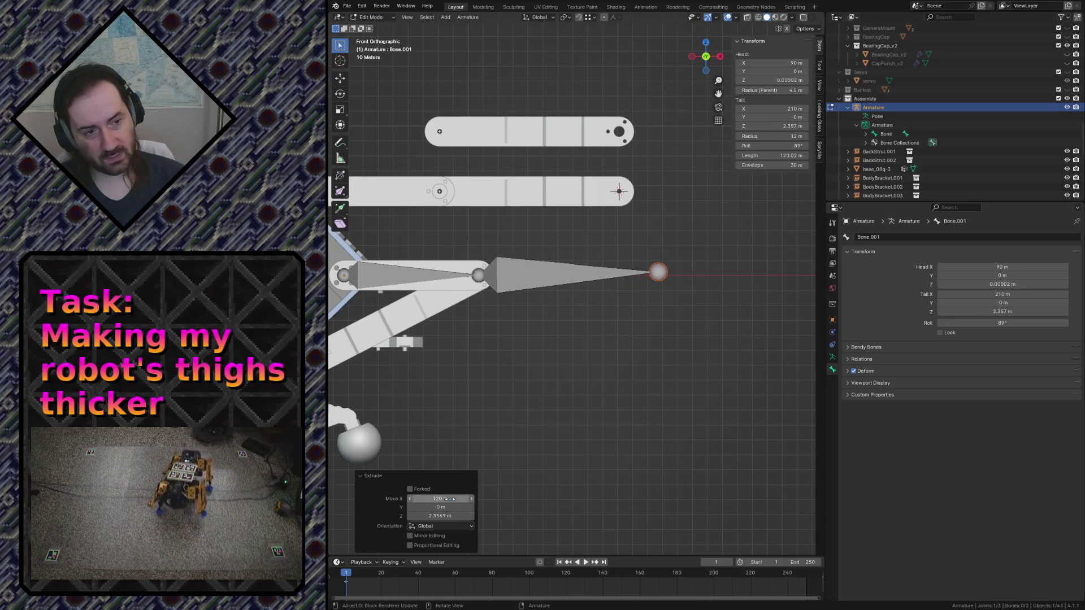
Select Bone.001, try a rotation, and undo it
{"action": "left_click", "coordinate": [531, 276]}
{"action": "left_click", "coordinate": [532, 276]}
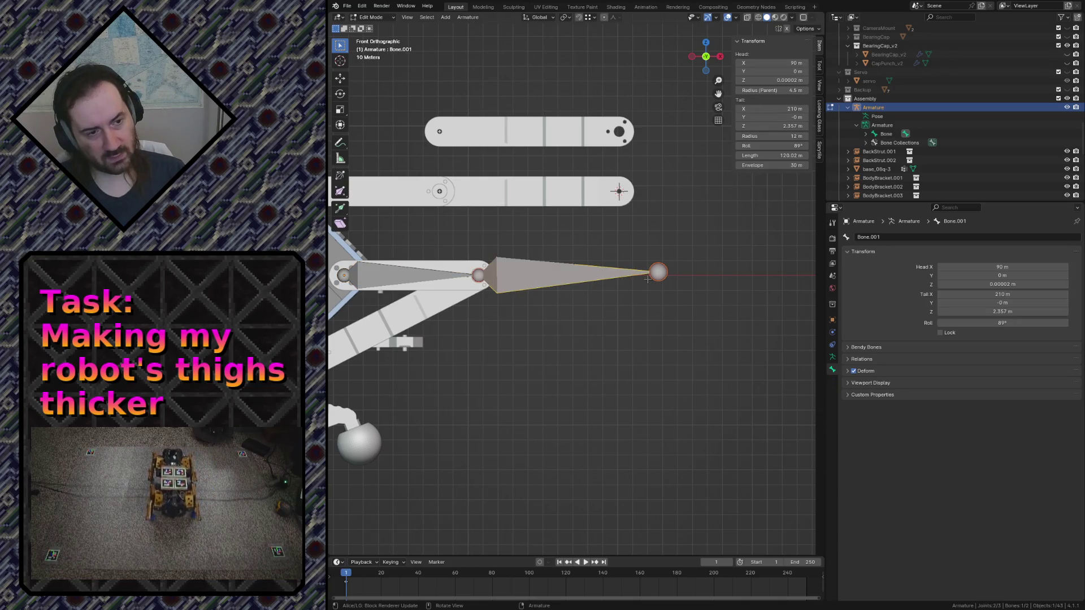
{"action": "key", "text": "r"}
{"action": "left_click", "coordinate": [643, 240]}
{"action": "key", "text": "ctrl+z"}
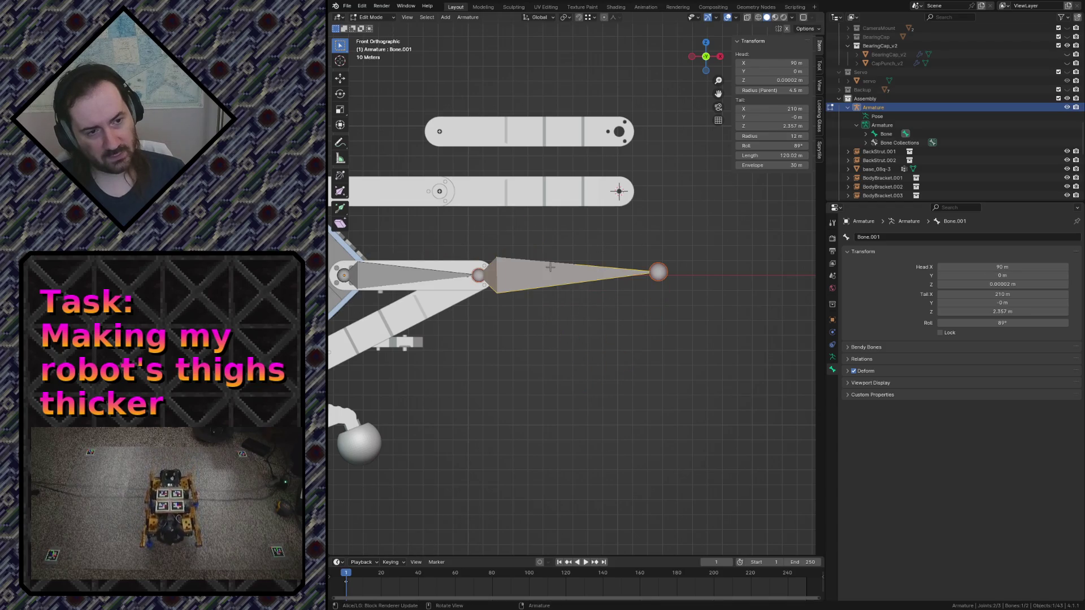
Set the transform pivot point and rotate Bone.001 down to lie along the lower leg
{"action": "left_click", "coordinate": [568, 20]}
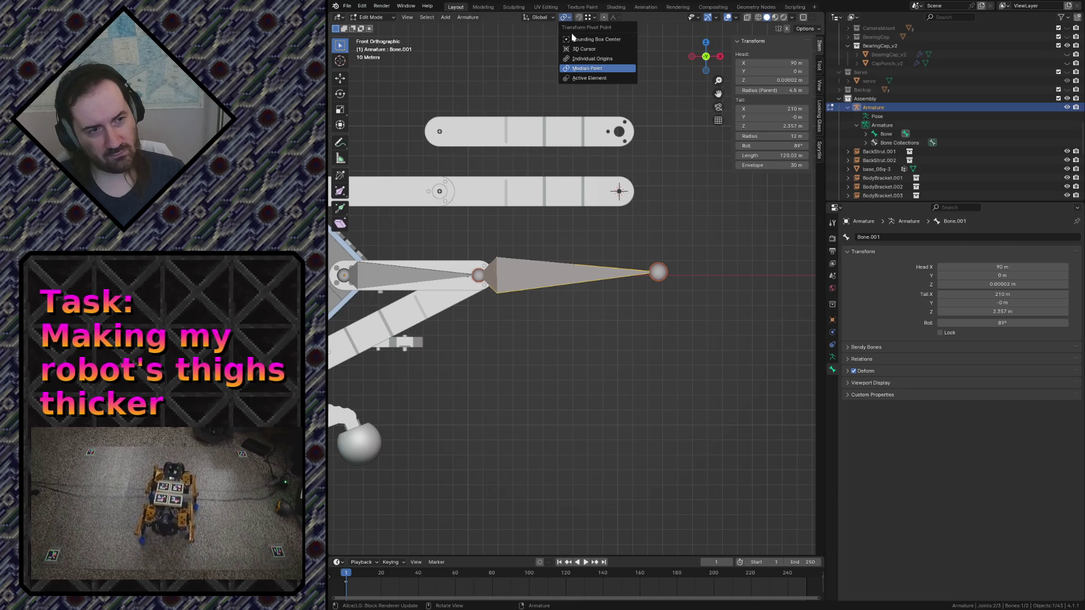
{"action": "left_click", "coordinate": [575, 78]}
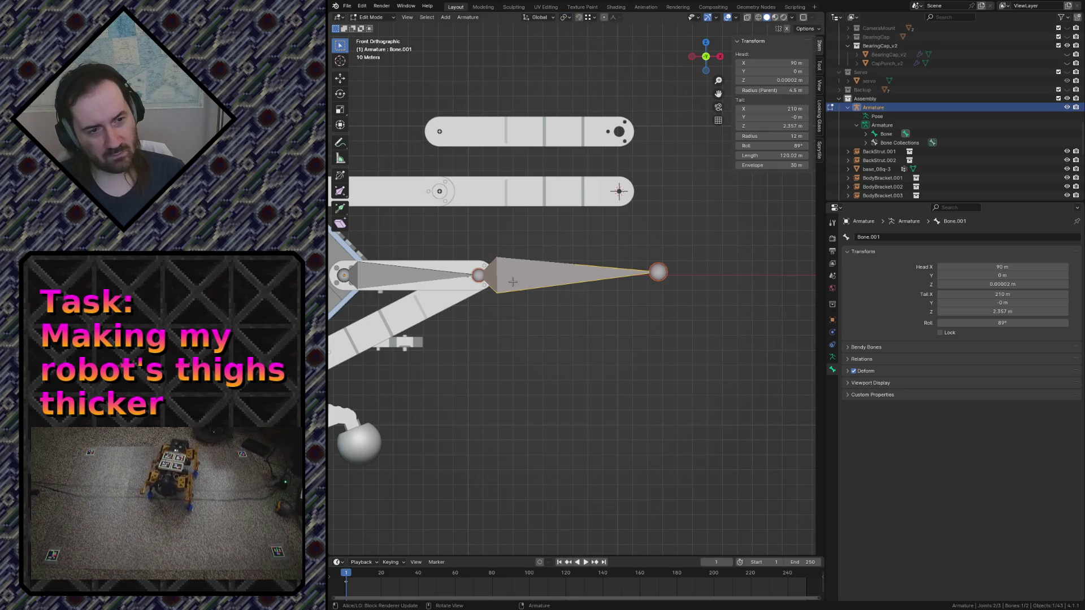
{"action": "key", "text": "ctrl+z"}
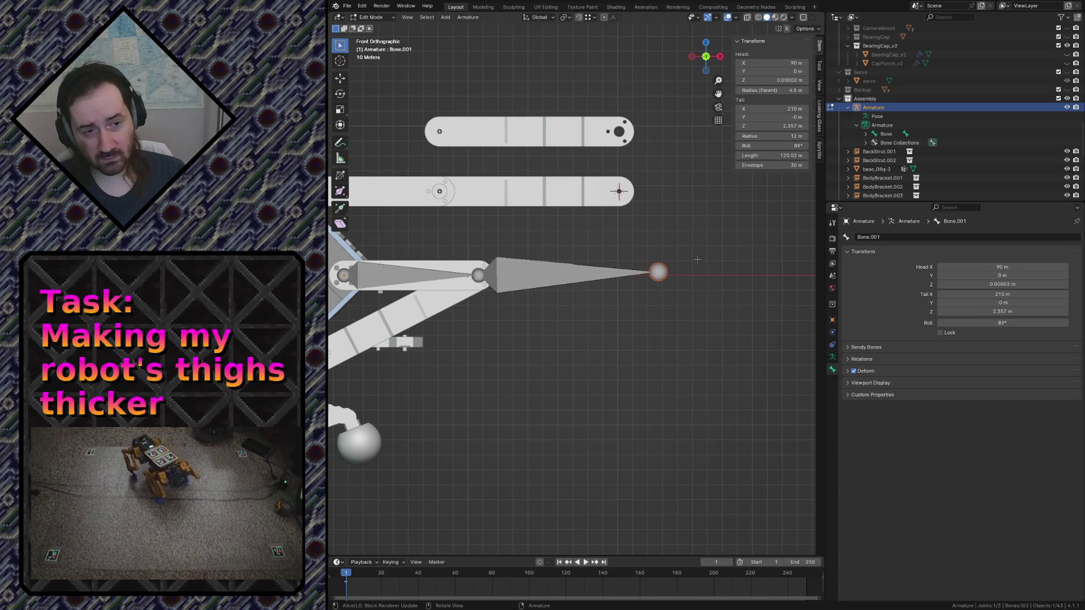
{"action": "key", "text": "r"}
{"action": "left_click", "coordinate": [419, 319]}
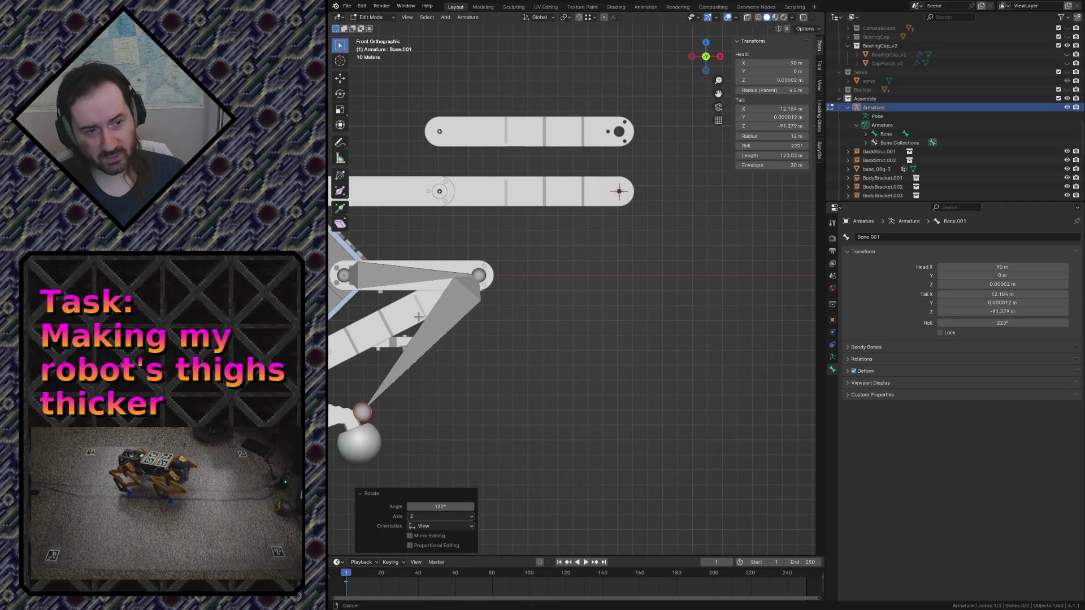
{"action": "middle_click_drag", "start_coordinate": [418, 319], "coordinate": [595, 286], "text": "shift"}
{"action": "key", "text": "r"}
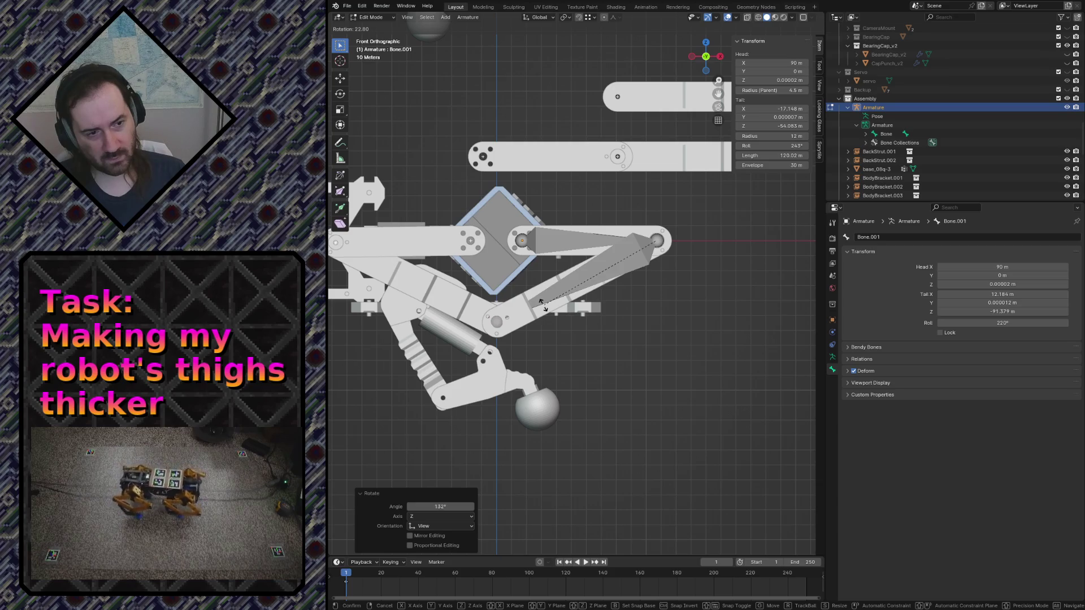
{"action": "left_click", "coordinate": [543, 303]}
Deselect the bones and save robot.blend
{"action": "middle_click_drag", "start_coordinate": [544, 303], "coordinate": [664, 255], "text": "shift"}
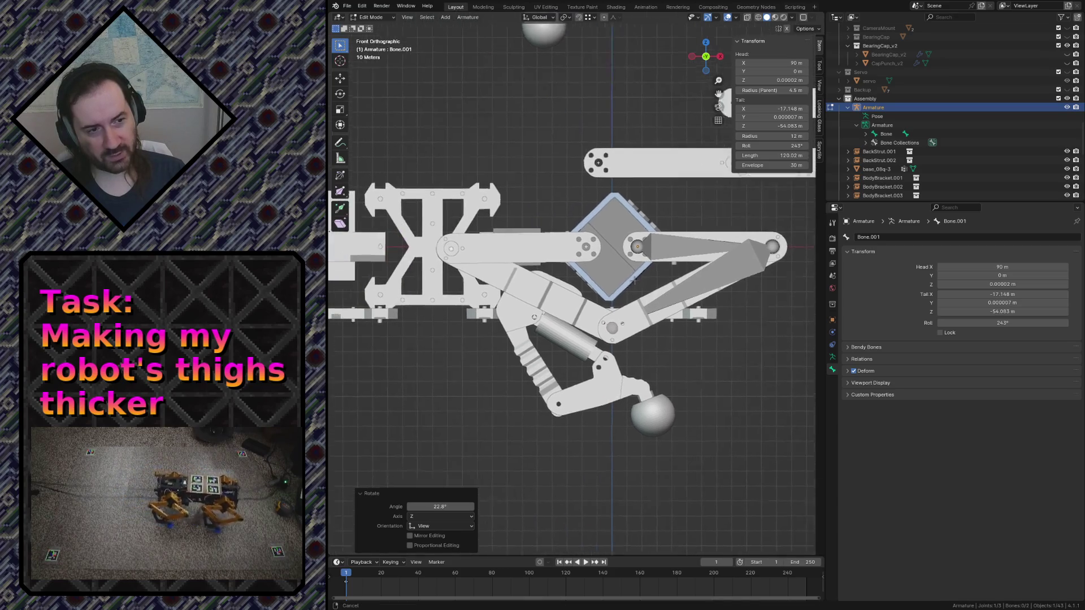
{"action": "left_click", "coordinate": [663, 255]}
{"action": "left_click", "coordinate": [750, 378]}
{"action": "key", "text": "ctrl+s"}
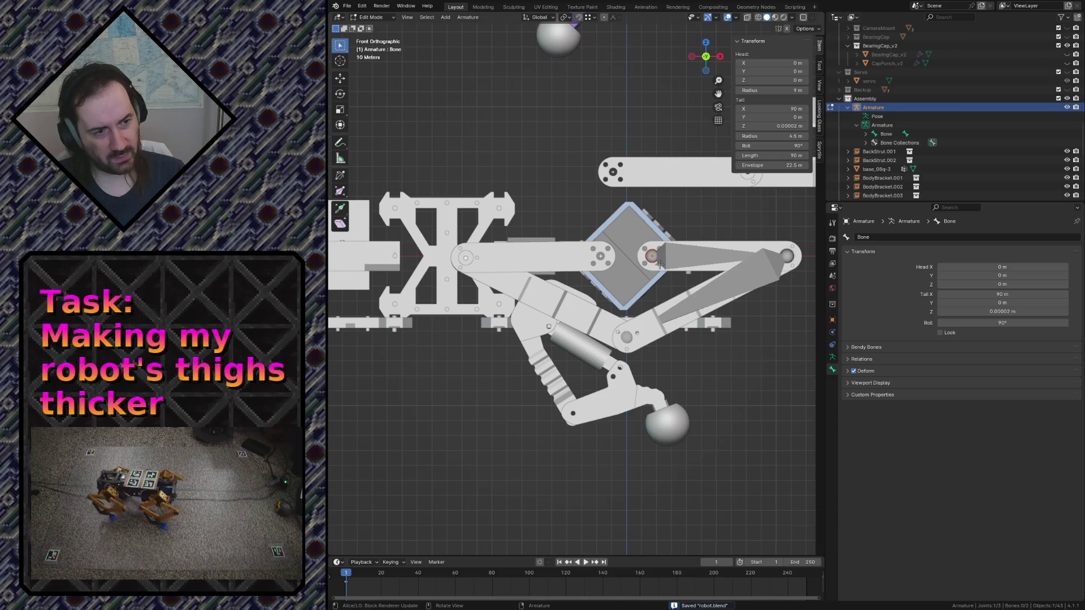
{"action": "key", "text": "shift+s"}
Add a new bone, Bone.002, and try moving its head up toward the joint
{"action": "left_click", "coordinate": [646, 309]}
{"action": "key", "text": "shift+a"}
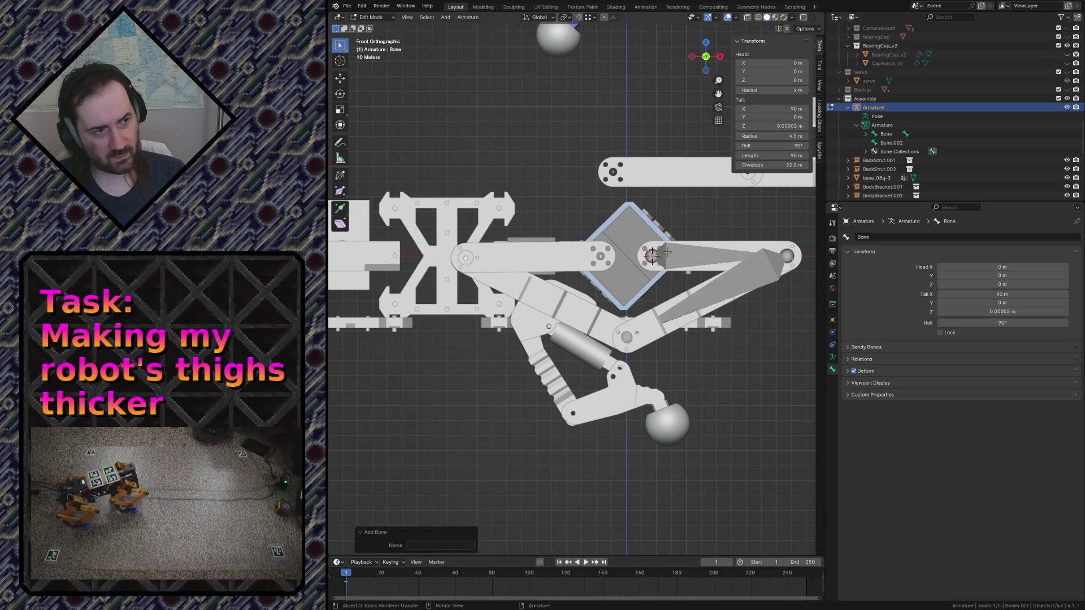
{"action": "left_click", "coordinate": [891, 142]}
{"action": "key", "text": "g"}
{"action": "left_click", "coordinate": [575, 212]}
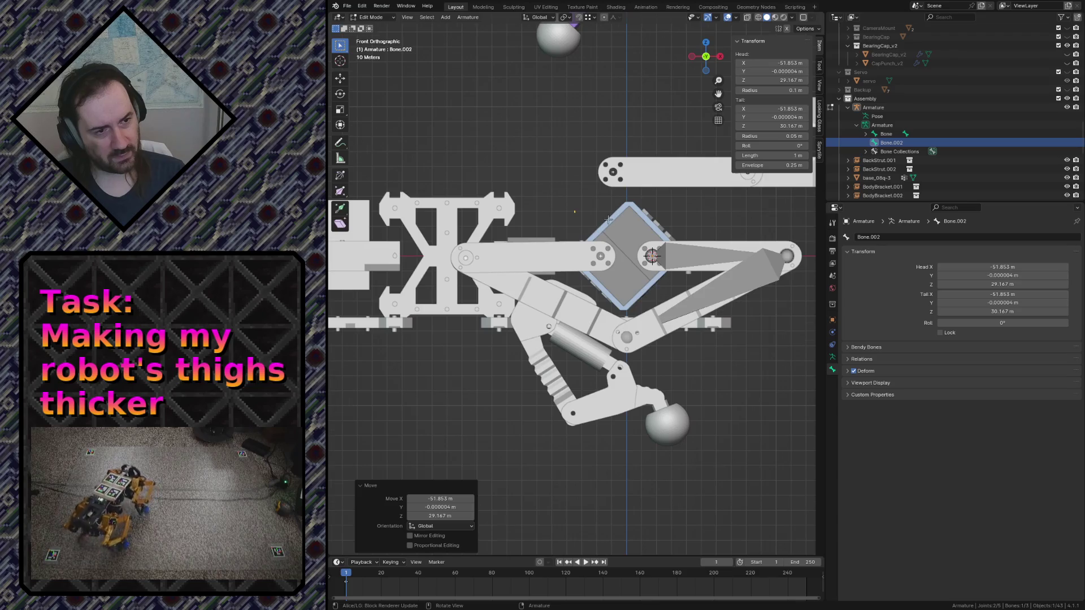
{"action": "scroll", "coordinate": [608, 219], "scroll_direction": "up", "scroll_amount": 2}
{"action": "scroll", "coordinate": [594, 219], "scroll_direction": "up", "scroll_amount": 2}
{"action": "scroll", "coordinate": [551, 218], "scroll_direction": "up", "scroll_amount": 2}
{"action": "scroll", "coordinate": [514, 218], "scroll_direction": "up", "scroll_amount": 2}
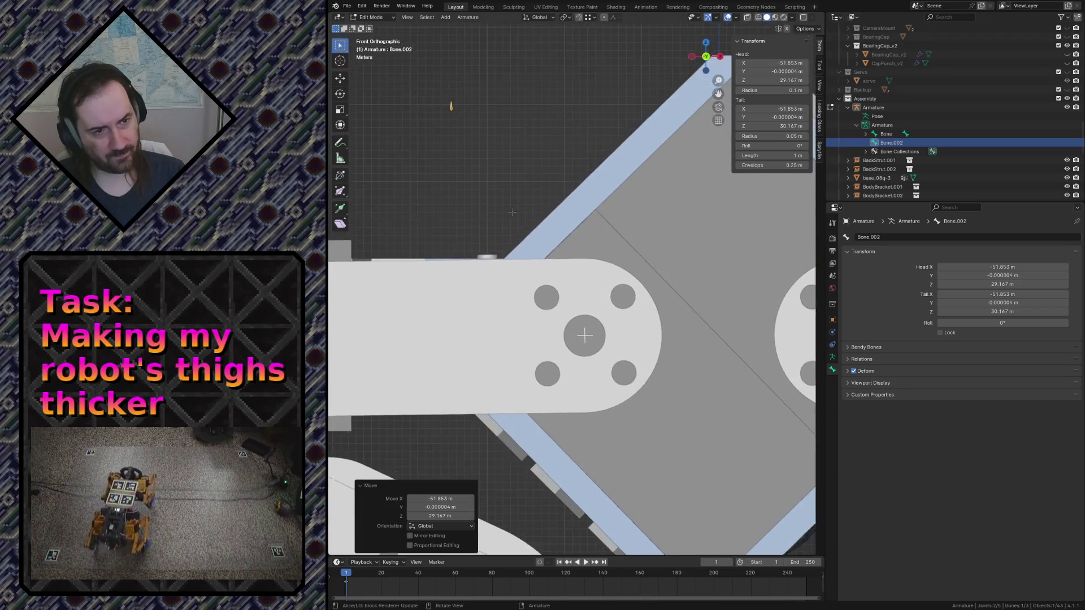
{"action": "scroll", "coordinate": [515, 218], "scroll_direction": "up", "scroll_amount": 1}
{"action": "left_click", "coordinate": [418, 81]}
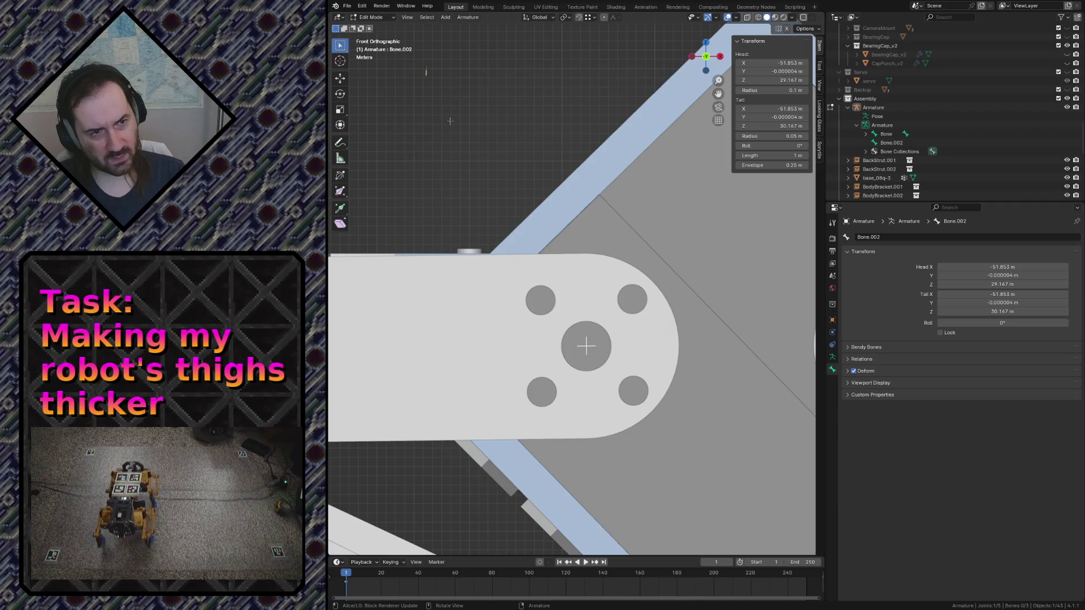
{"action": "key", "text": "g"}
{"action": "left_click", "coordinate": [525, 227]}
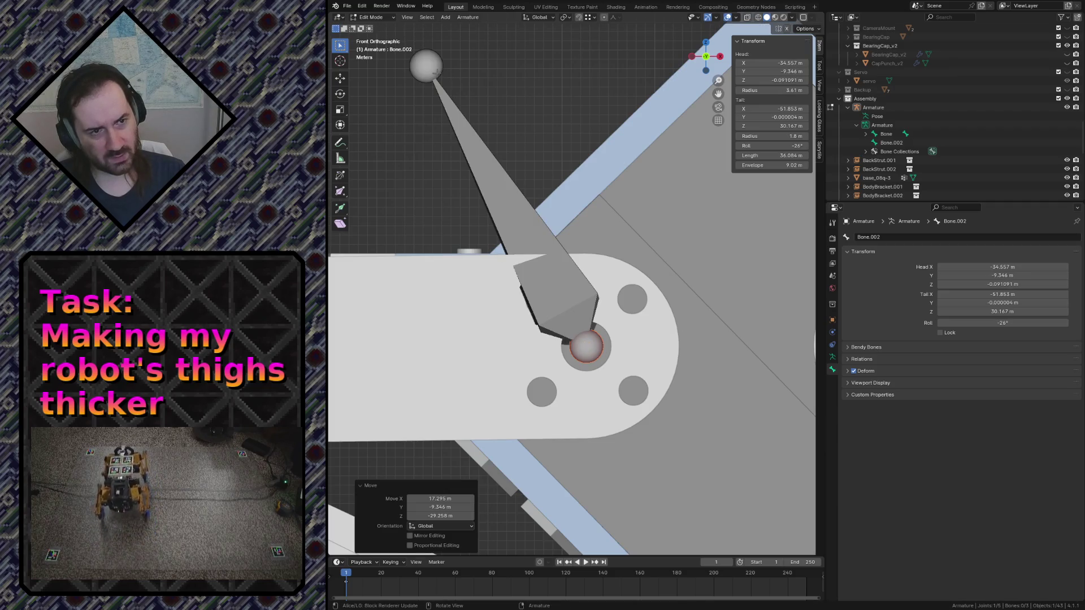
{"action": "left_click", "coordinate": [435, 73]}
{"action": "key", "text": "g"}
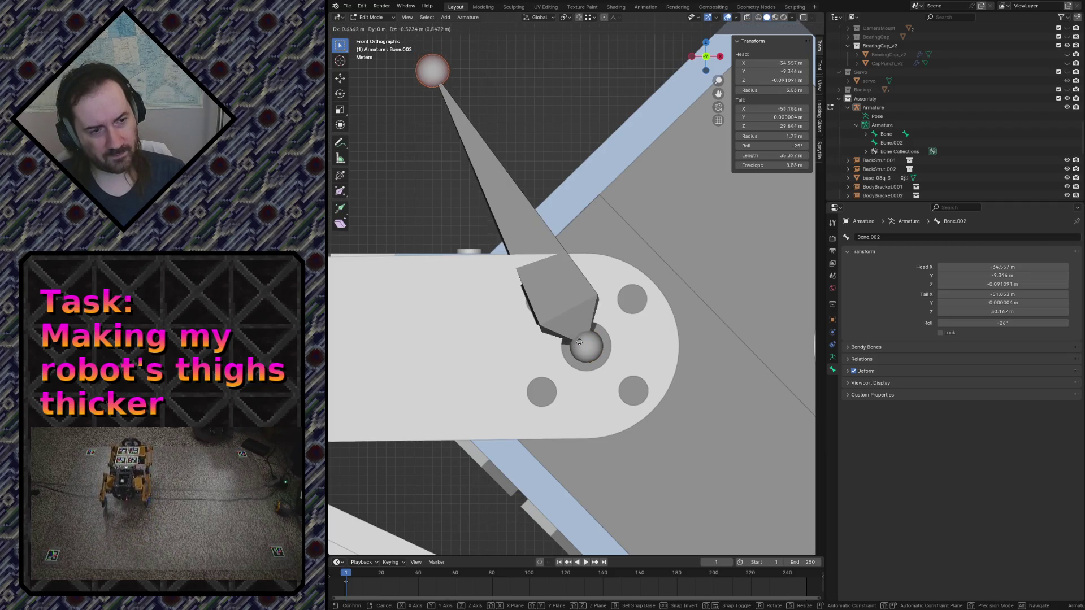
{"action": "left_click", "coordinate": [521, 257]}
Undo back to the short default Bone.002, select it, and frame it in front view
{"action": "key", "text": "shift+grave"}
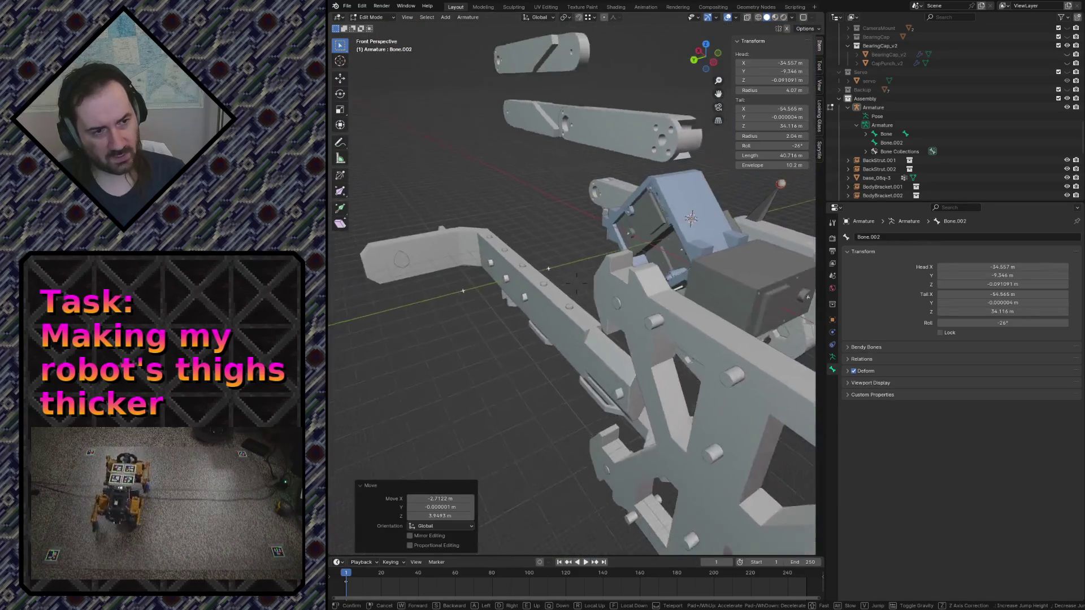
{"action": "left_click", "coordinate": [551, 298]}
{"action": "key", "text": "ctrl+z"}
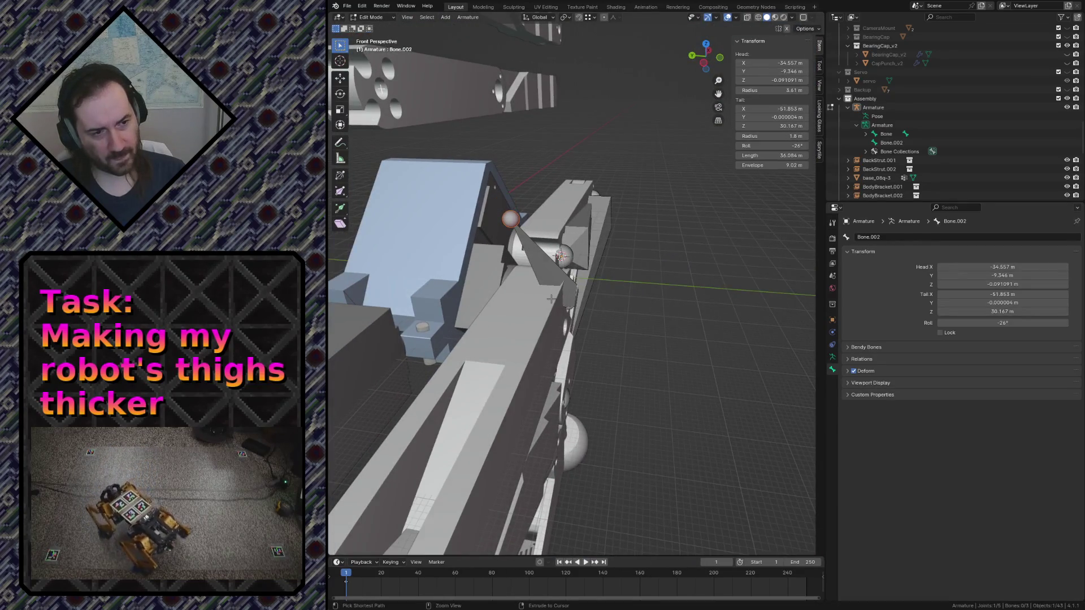
{"action": "key", "text": "ctrl+z"}
{"action": "key", "text": "shift+grave"}
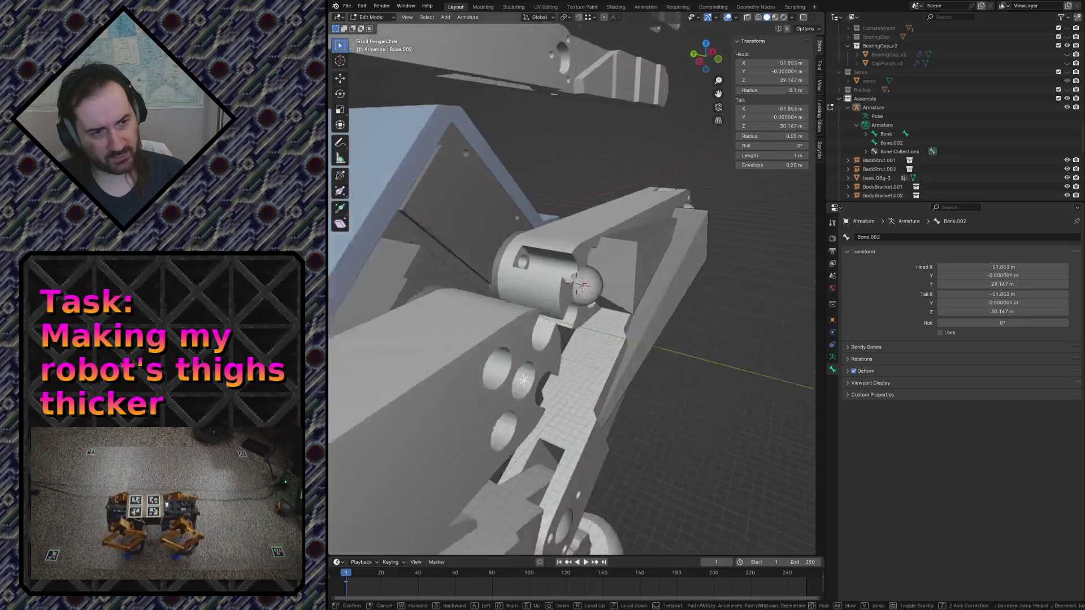
{"action": "key", "text": "w"}
{"action": "left_click", "coordinate": [564, 252]}
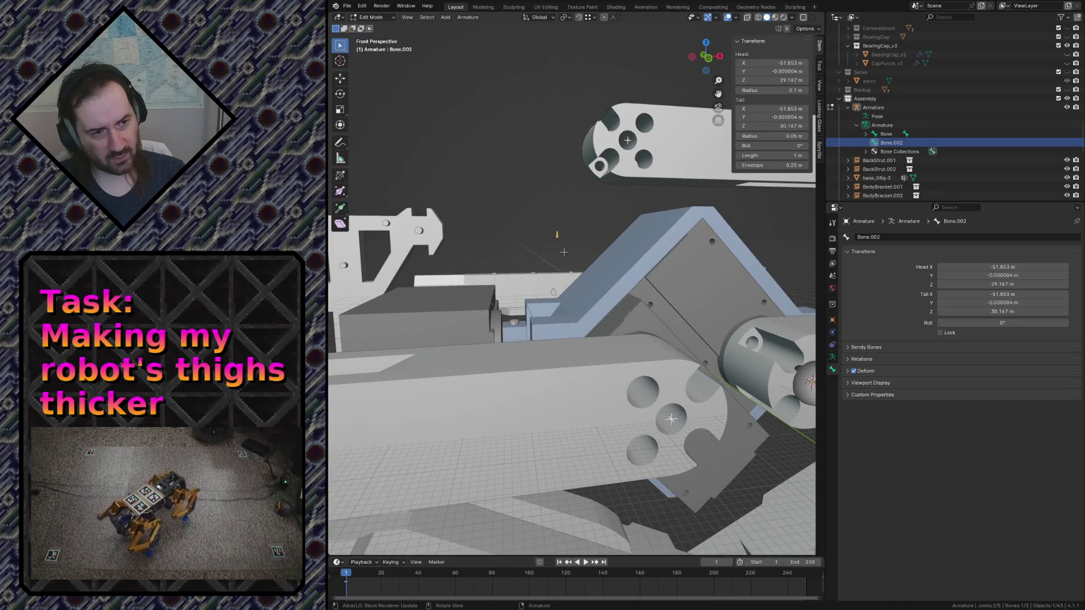
{"action": "key", "text": "KP_Decimal"}
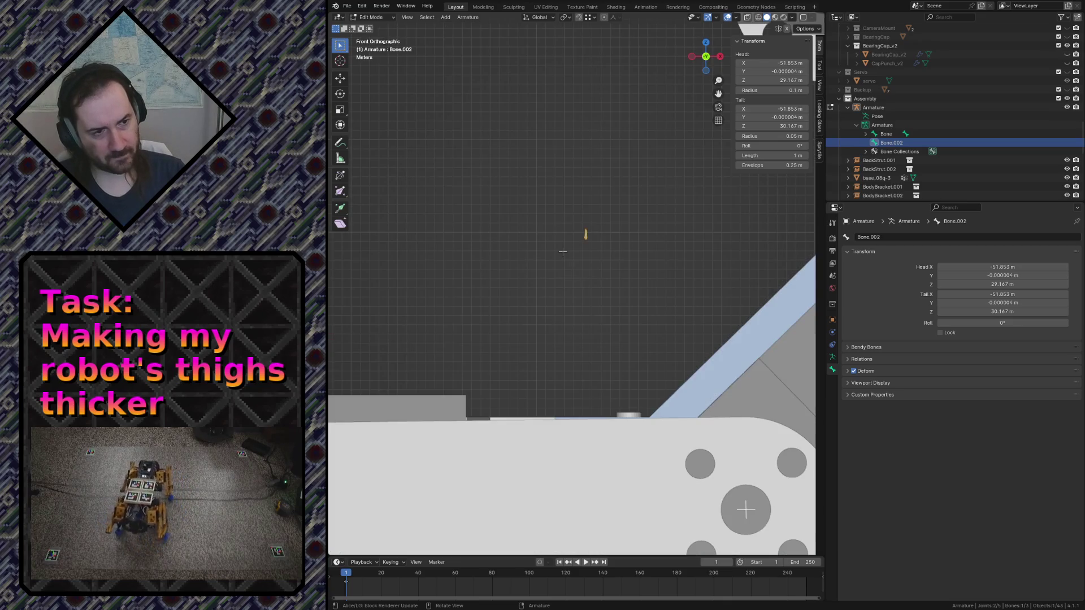
{"action": "key", "text": "KP_1"}
{"action": "scroll", "coordinate": [650, 328], "scroll_direction": "down", "scroll_amount": 5}
{"action": "scroll", "coordinate": [638, 308], "scroll_direction": "down", "scroll_amount": 3}
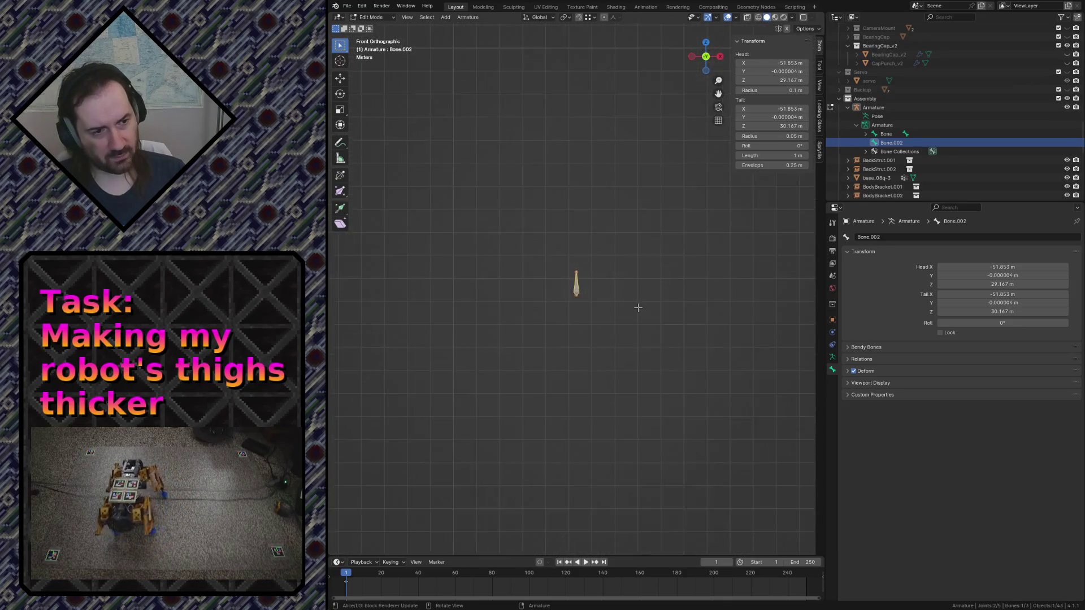
Snap Bone.002's head onto the hip joint centre at X −34.557 m
{"action": "middle_click_drag", "start_coordinate": [673, 356], "coordinate": [561, 268], "text": "shift"}
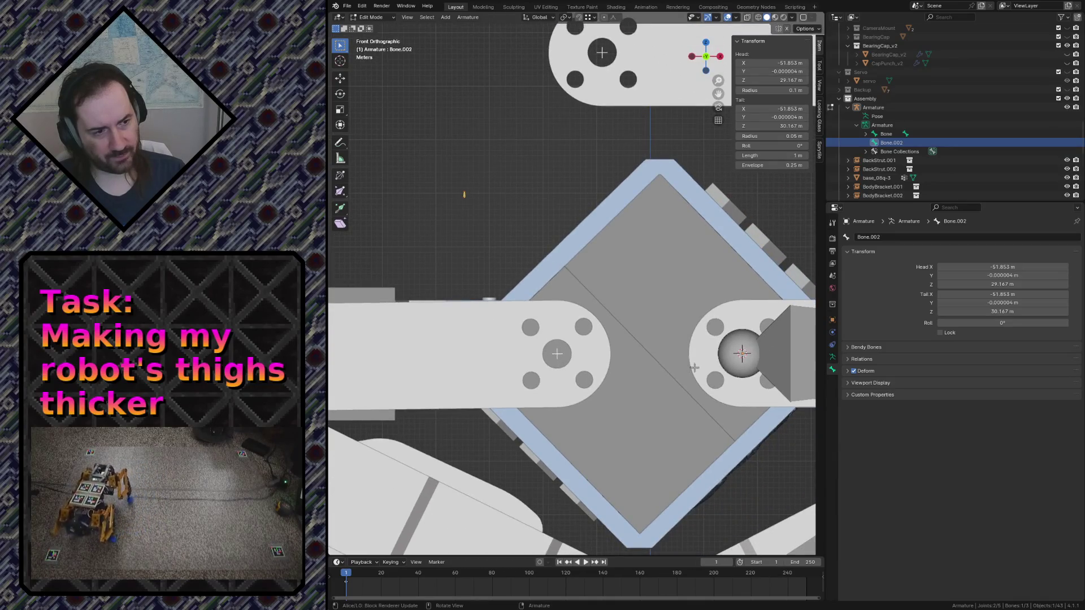
{"action": "key", "text": "g"}
{"action": "left_click", "coordinate": [741, 354]}
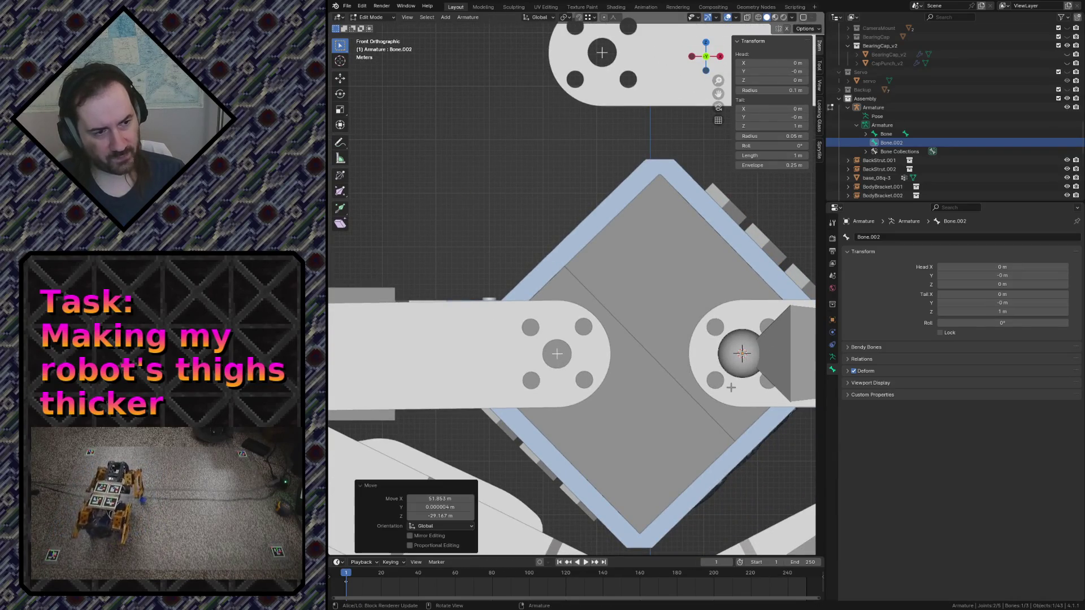
{"action": "key", "text": "g"}
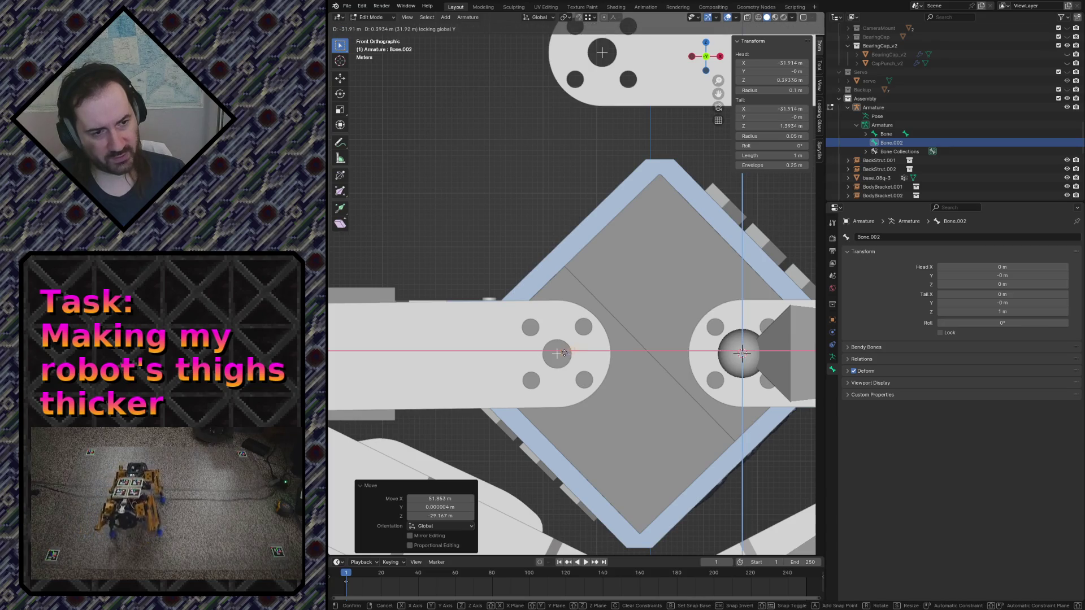
{"action": "left_click", "coordinate": [557, 352], "text": "ctrl"}
{"action": "scroll", "coordinate": [563, 388], "scroll_direction": "up", "scroll_amount": 4}
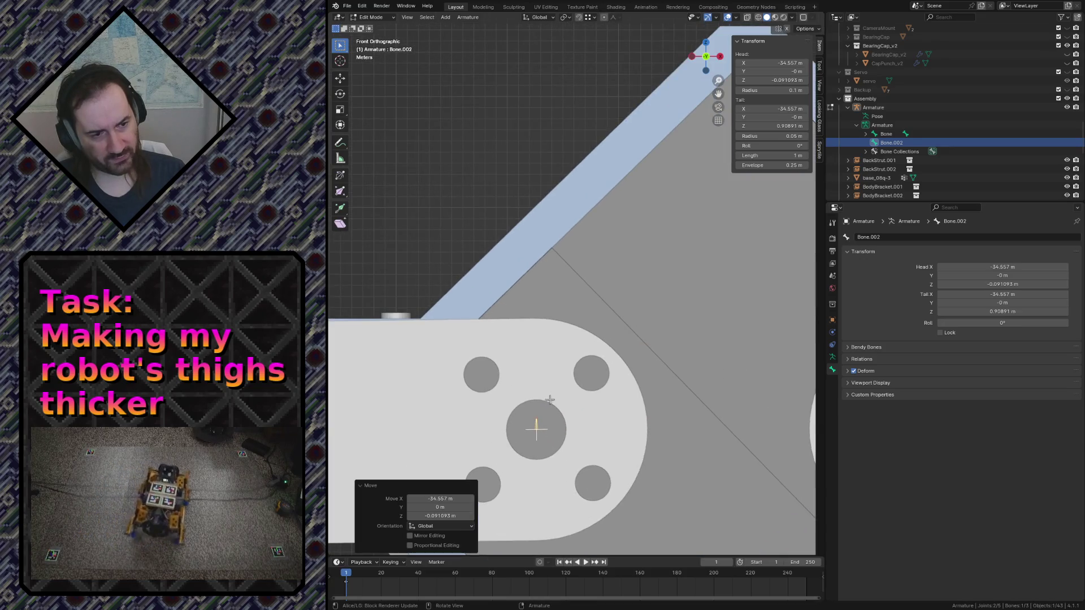
{"action": "key", "text": "alt+a"}
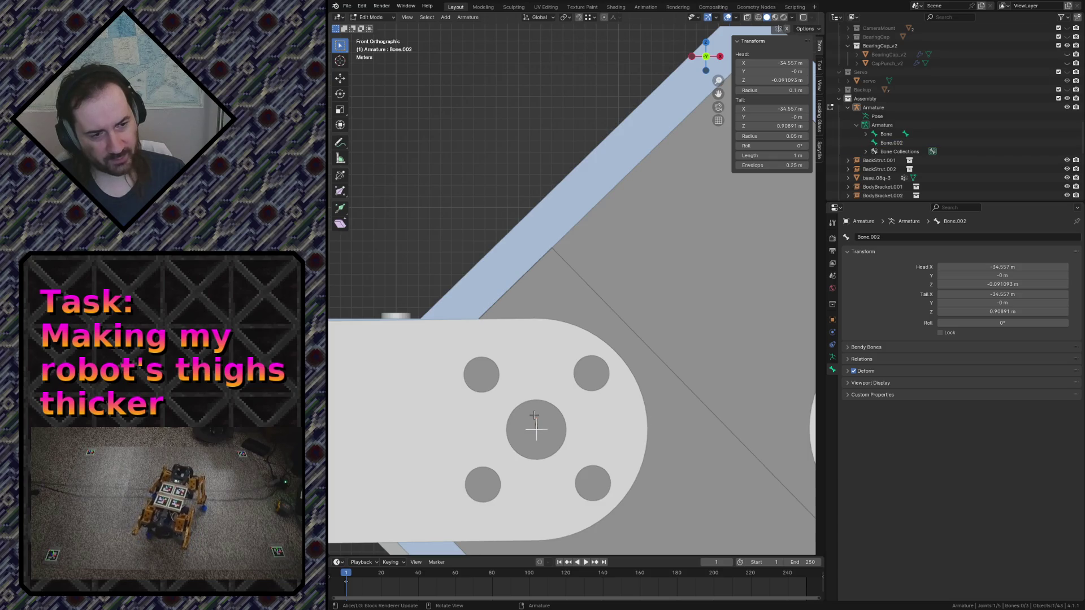
{"action": "scroll", "coordinate": [596, 326], "scroll_direction": "down", "scroll_amount": 5}
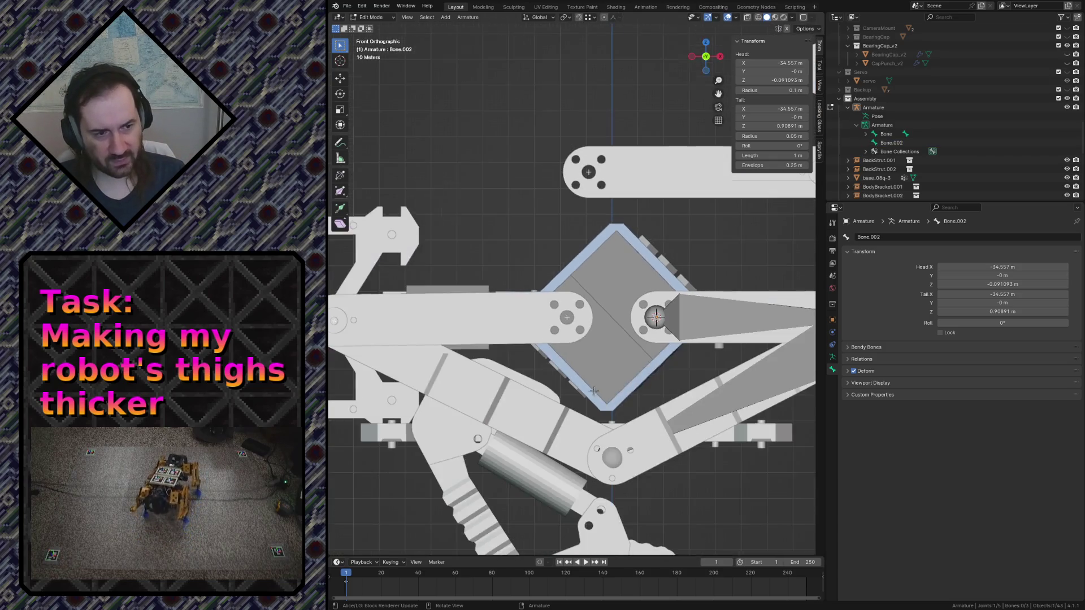
Try extruding a bone from Bone.002's tail, then undo it
{"action": "key", "text": "e"}
{"action": "left_click", "coordinate": [656, 317]}
{"action": "scroll", "coordinate": [627, 318], "scroll_direction": "up", "scroll_amount": 4}
{"action": "scroll", "coordinate": [604, 321], "scroll_direction": "up", "scroll_amount": 2}
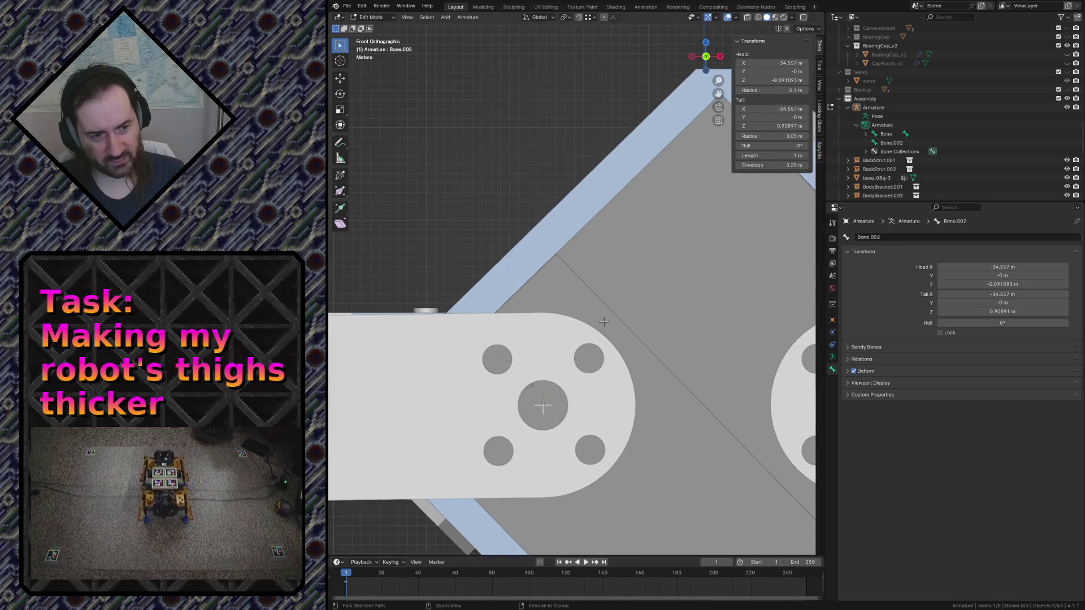
{"action": "scroll", "coordinate": [604, 321], "scroll_direction": "down", "scroll_amount": 3}
{"action": "scroll", "coordinate": [603, 321], "scroll_direction": "down", "scroll_amount": 2}
{"action": "key", "text": "g"}
{"action": "key", "text": "Escape"}
{"action": "key", "text": "ctrl+z"}
{"action": "scroll", "coordinate": [572, 340], "scroll_direction": "up", "scroll_amount": 3}
{"action": "scroll", "coordinate": [572, 340], "scroll_direction": "up", "scroll_amount": 2}
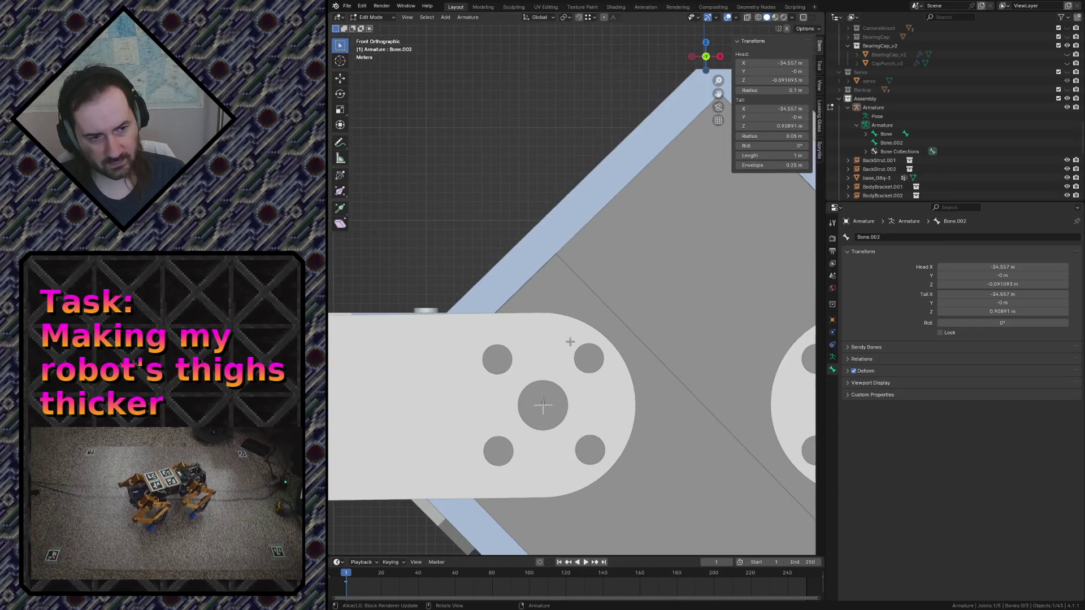
{"action": "scroll", "coordinate": [497, 363], "scroll_direction": "down", "scroll_amount": 3}
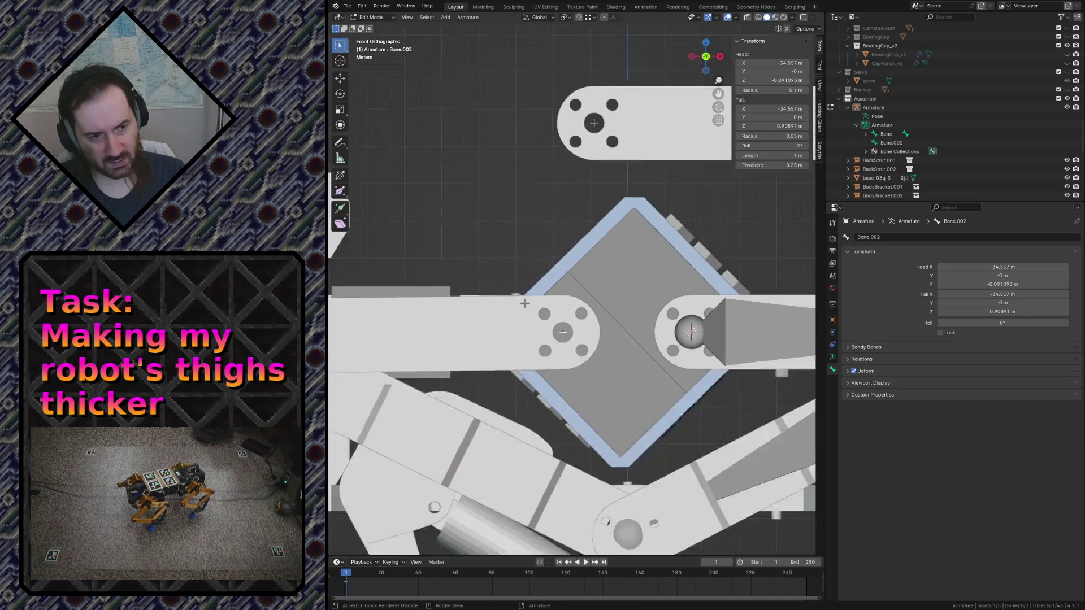
{"action": "scroll", "coordinate": [449, 314], "scroll_direction": "down", "scroll_amount": 2}
Move Bone.002's tail in the front plane onto the knee joint at X −124.66 m, about 90 m long
{"action": "key", "text": "g"}
{"action": "key", "text": "shift+y"}
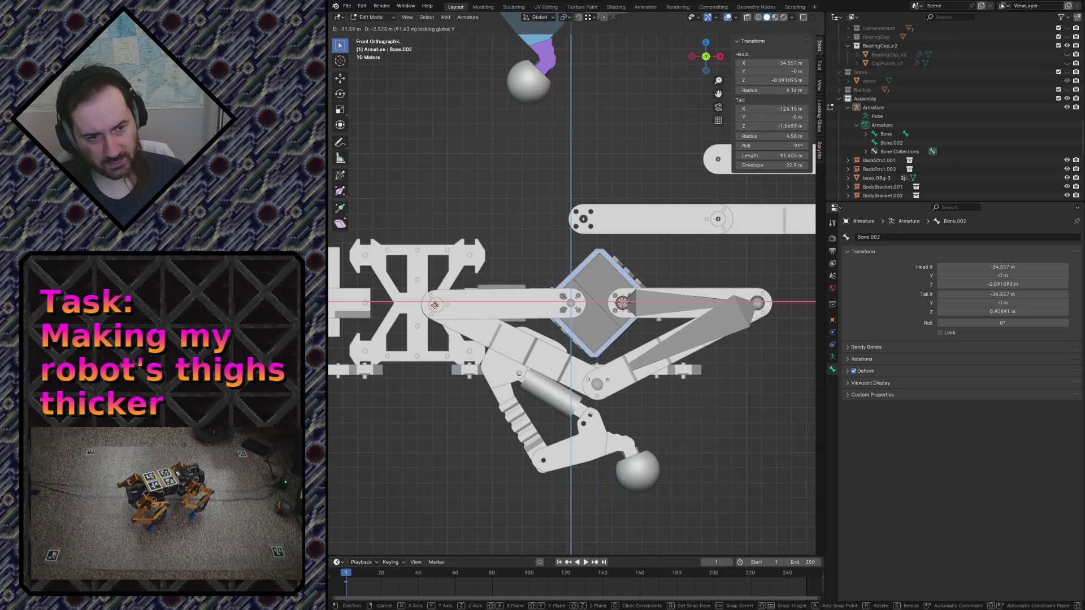
{"action": "left_click", "coordinate": [440, 273]}
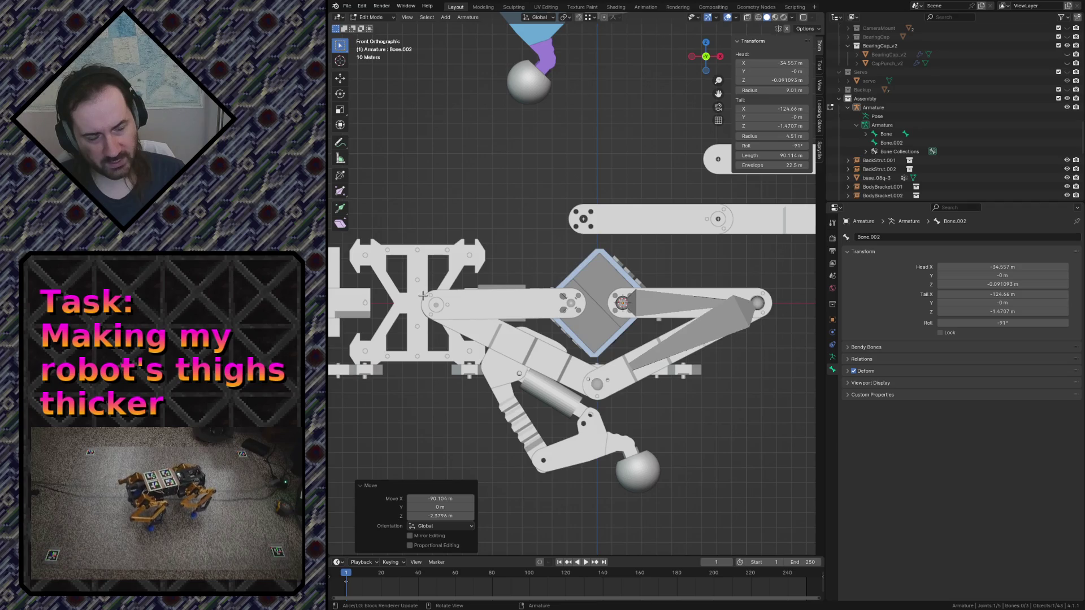
{"action": "key", "text": "shift+grave"}
{"action": "key", "text": "w"}
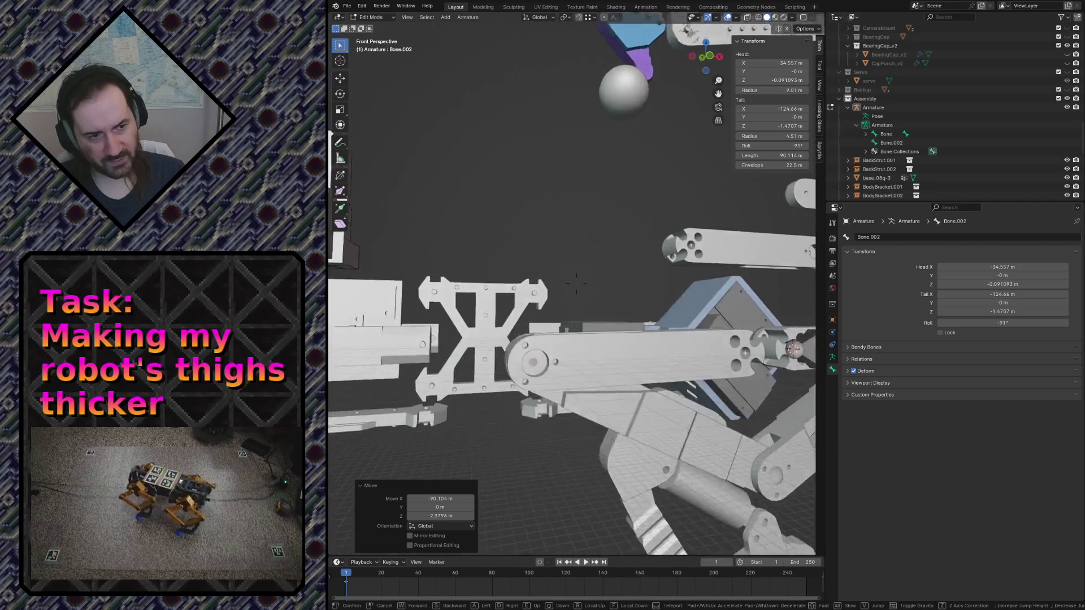
{"action": "key", "text": "s"}
{"action": "key", "text": "w"}
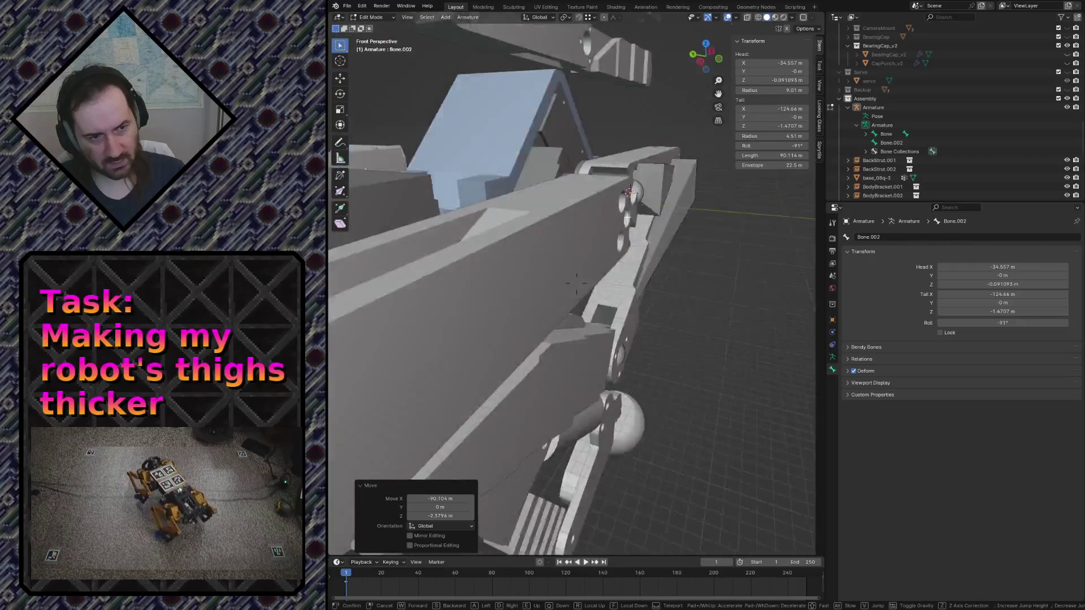
{"action": "key", "text": "Return"}
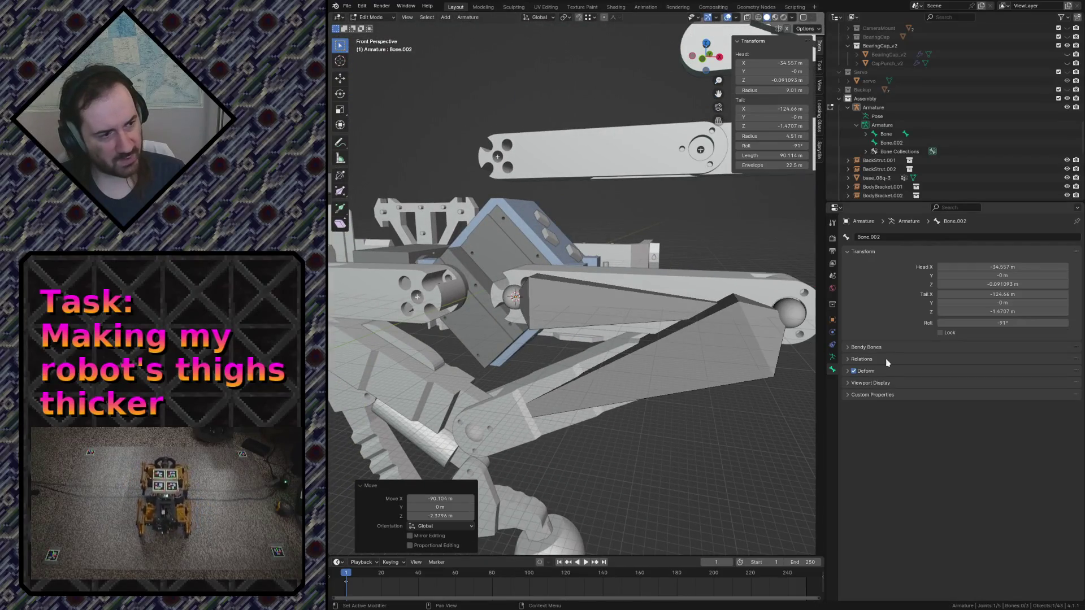
Enable In Front in the armature's Viewport Display so bones show through the meshes
{"action": "left_click", "coordinate": [859, 387]}
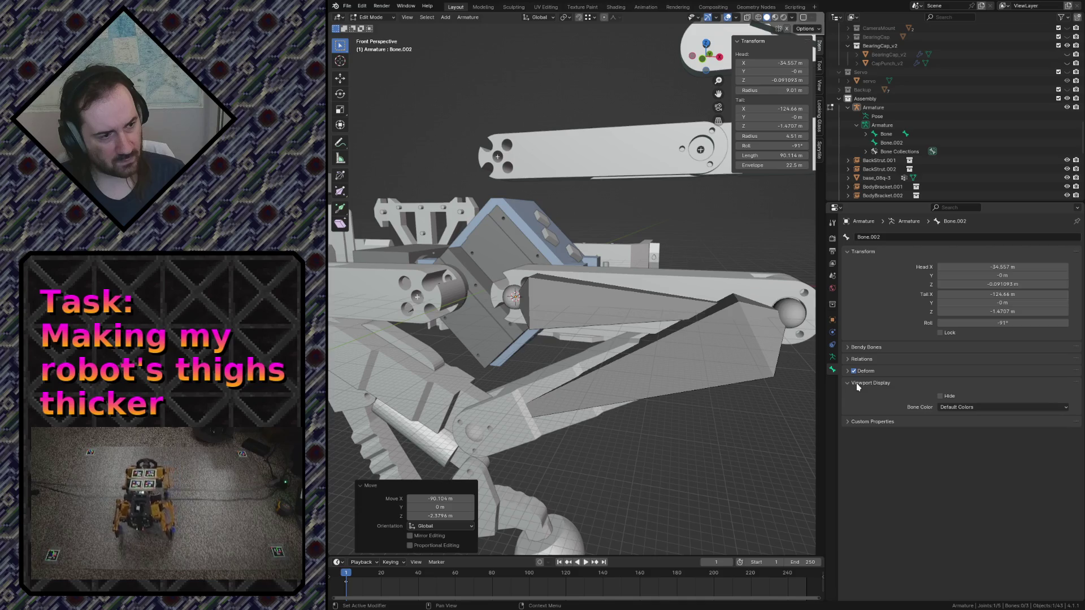
{"action": "left_click", "coordinate": [832, 358]}
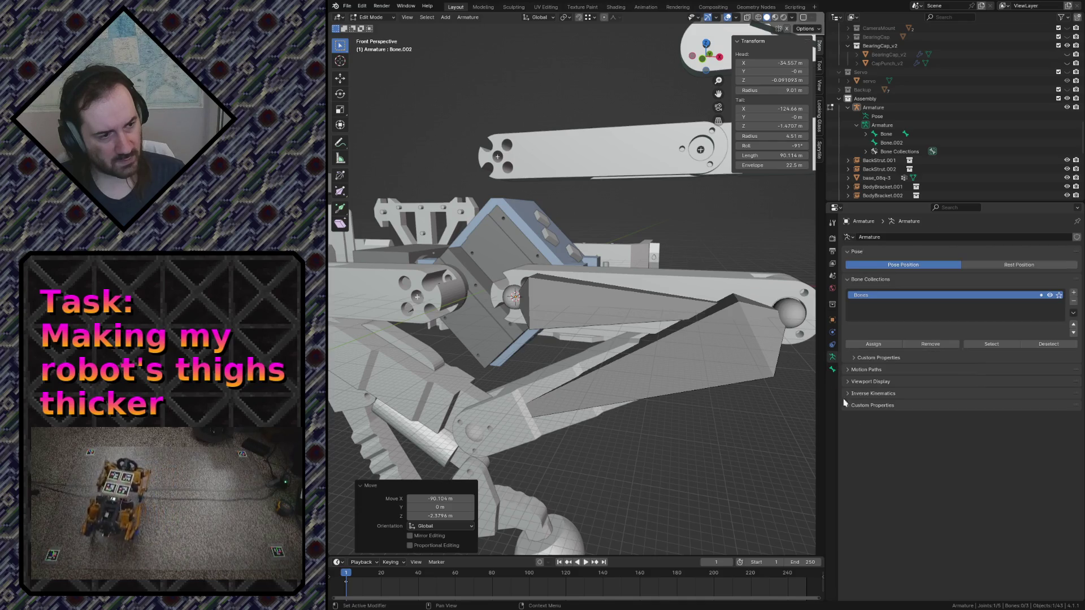
{"action": "left_click", "coordinate": [859, 385]}
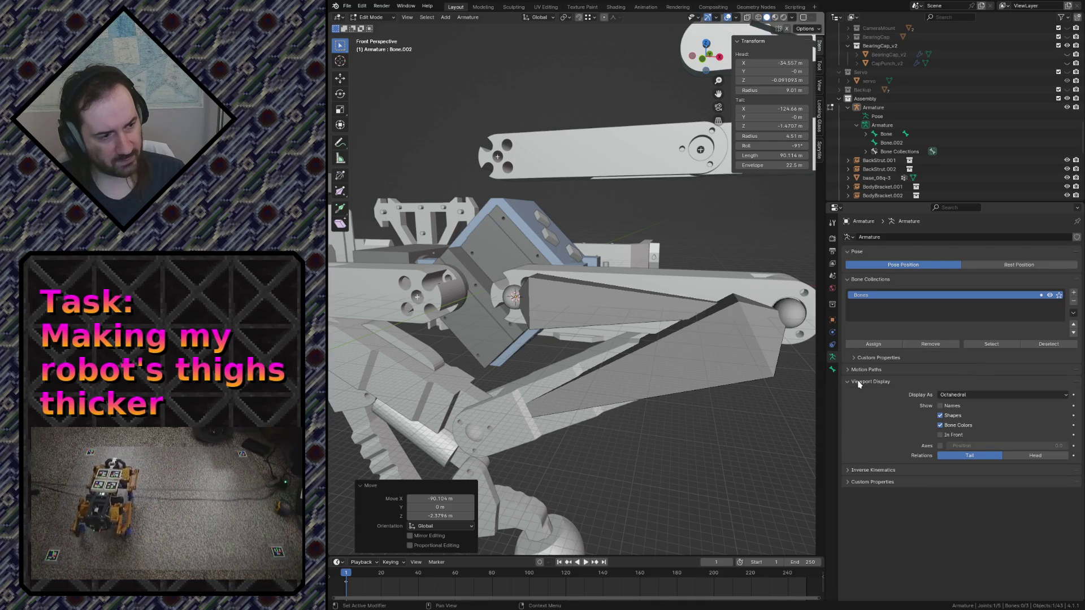
{"action": "left_click", "coordinate": [940, 435]}
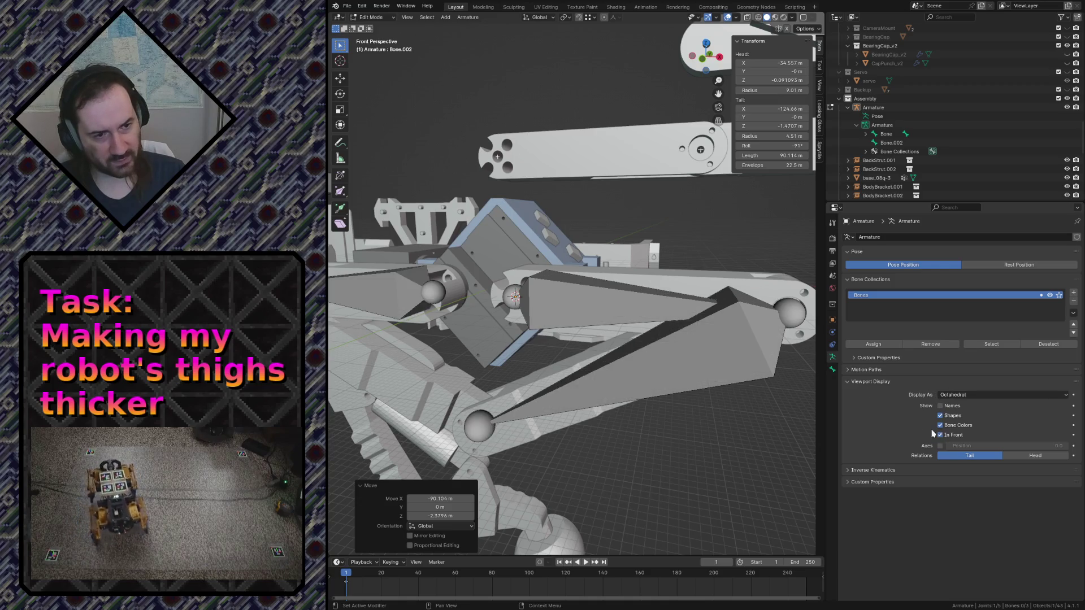
Fly around the robot to check the bones, then return to front orthographic view
{"action": "key", "text": "shift+grave"}
{"action": "key", "text": "s"}
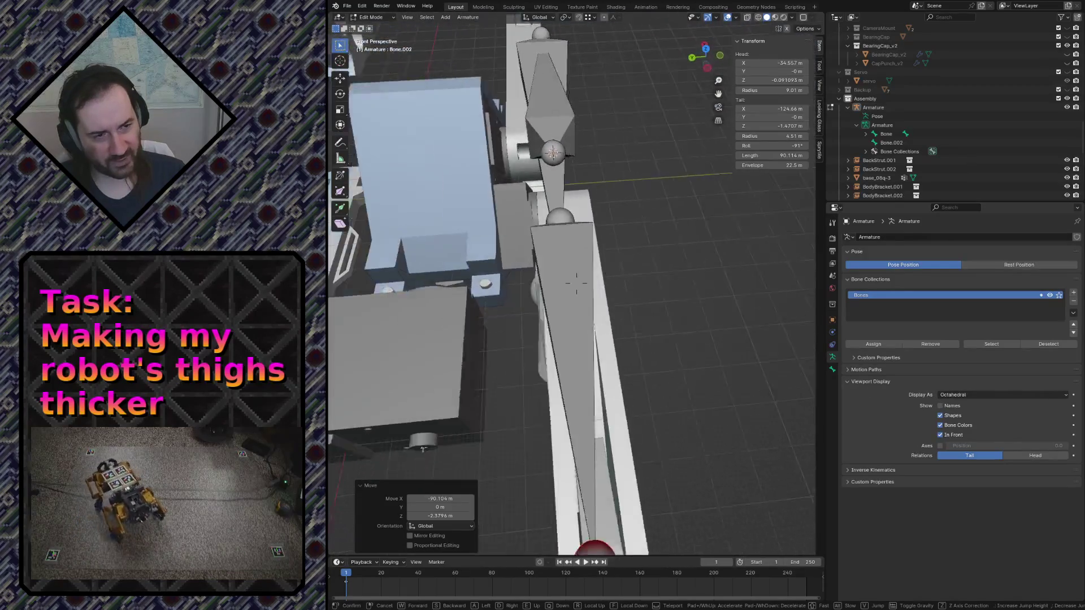
{"action": "key", "text": "w"}
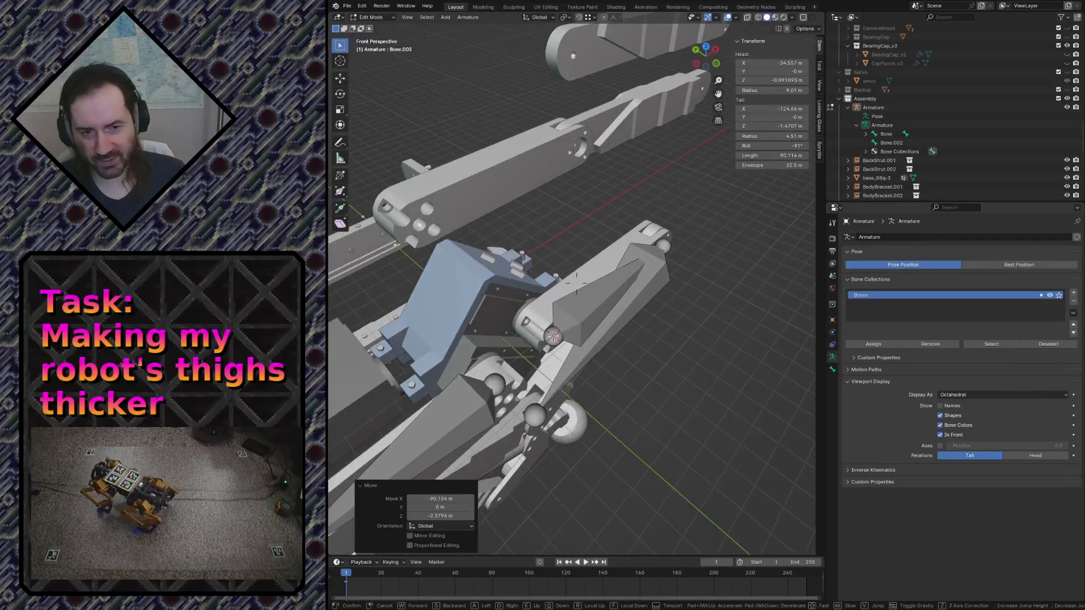
{"action": "key", "text": "w"}
{"action": "key", "text": "w"}
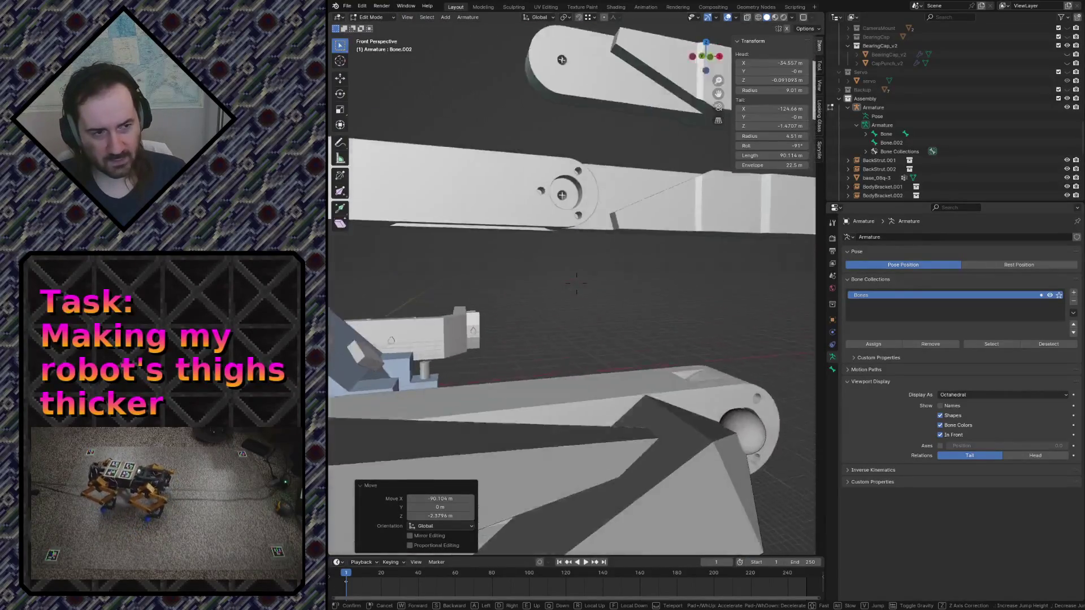
{"action": "key", "text": "s"}
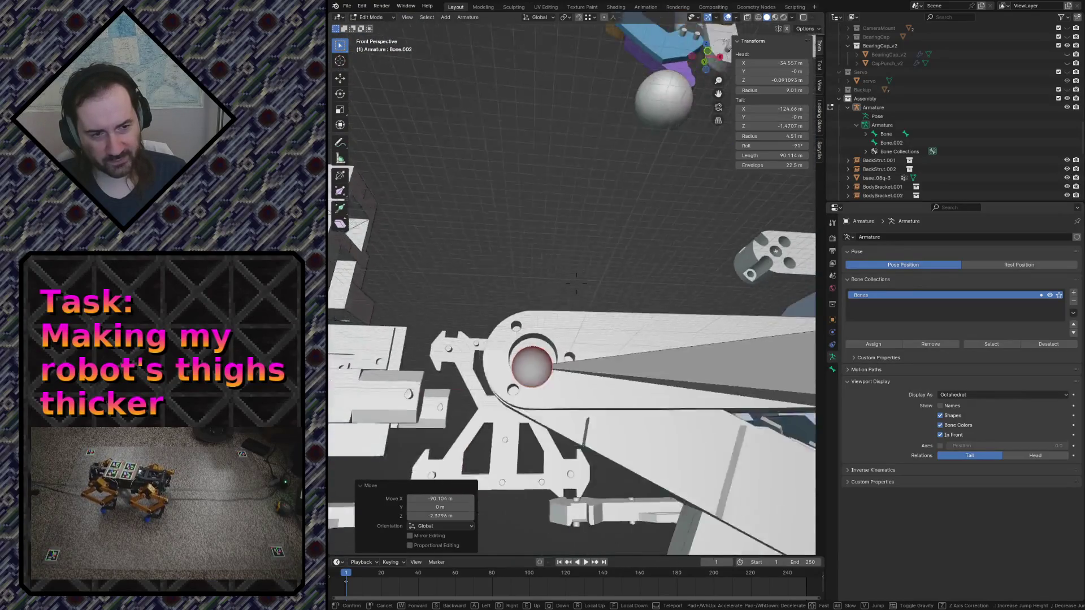
{"action": "key", "text": "w"}
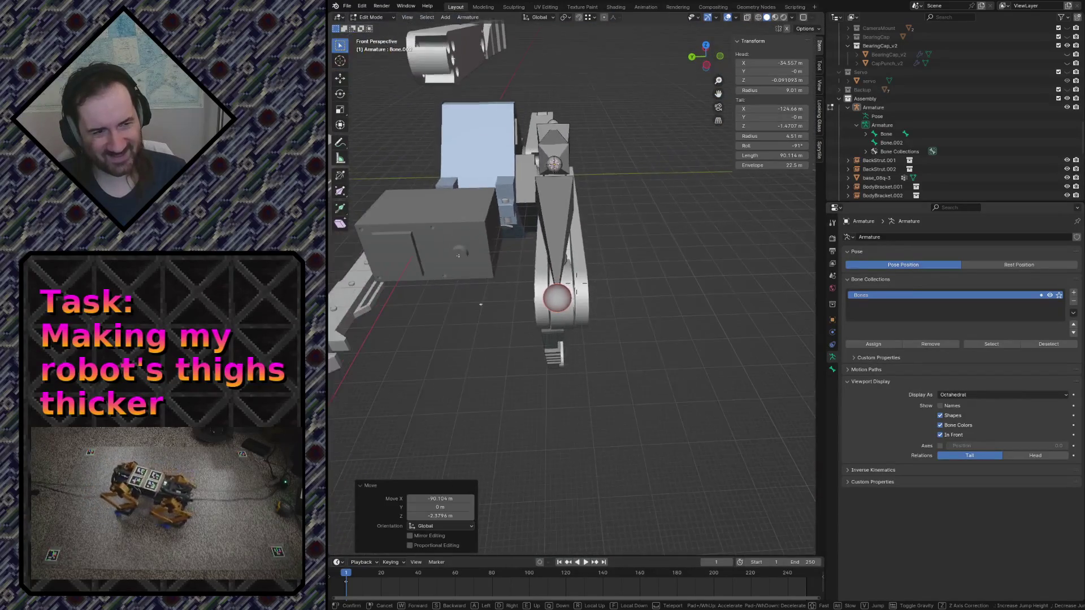
{"action": "key", "text": "Escape"}
{"action": "key", "text": "KP_1"}
{"action": "scroll", "coordinate": [509, 288], "scroll_direction": "down", "scroll_amount": 2}
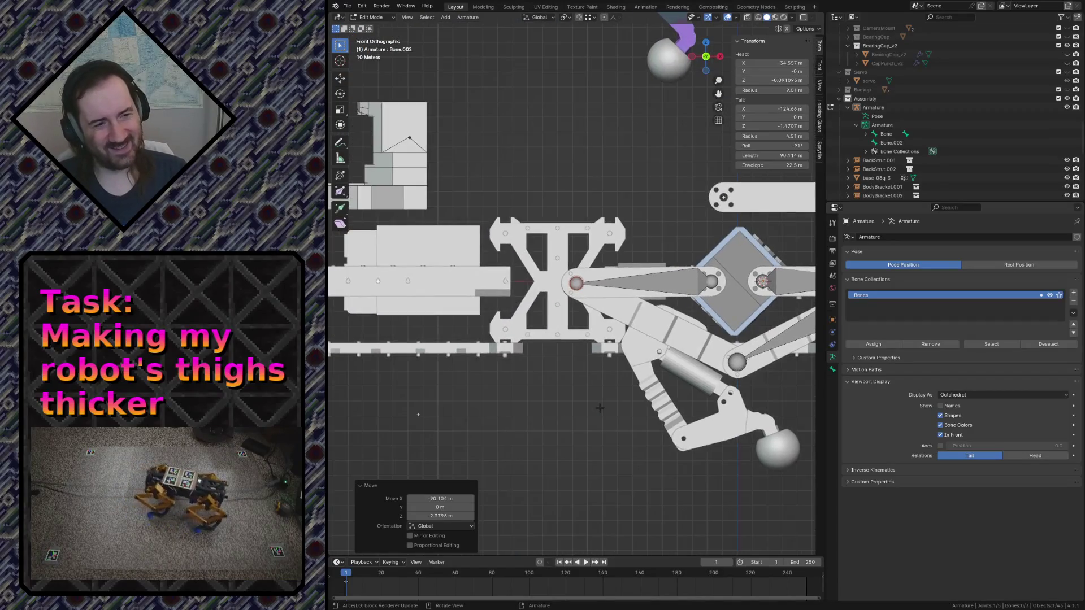
{"action": "scroll", "coordinate": [509, 288], "scroll_direction": "down", "scroll_amount": 2}
Extrude Bone.003 from the thigh bone 120 m straight out along X from the knee
{"action": "key", "text": "e"}
{"action": "key", "text": "y"}
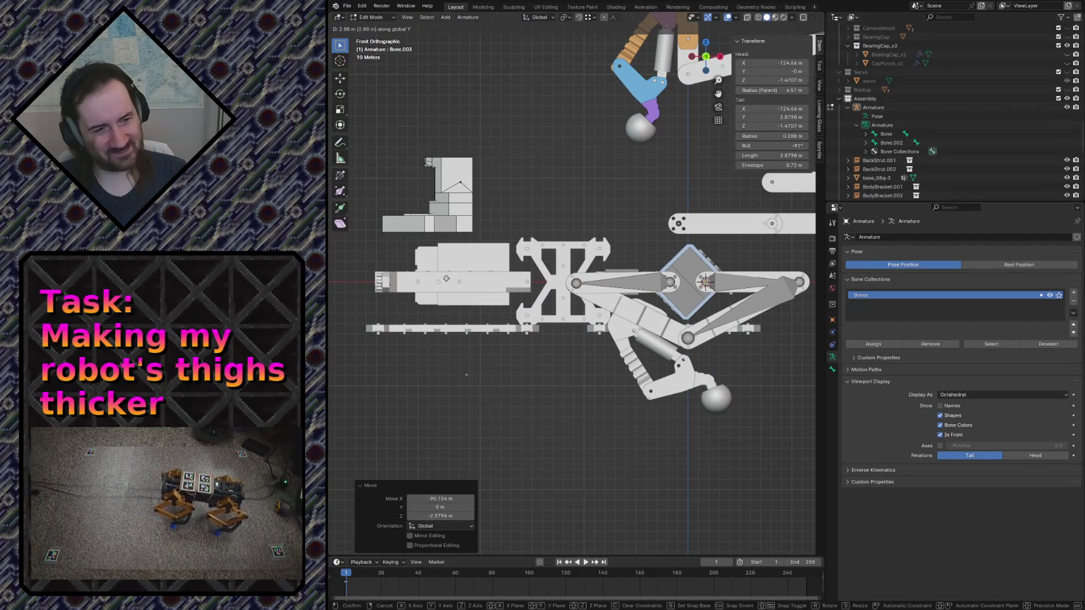
{"action": "key", "text": "x"}
{"action": "left_click", "coordinate": [446, 280]}
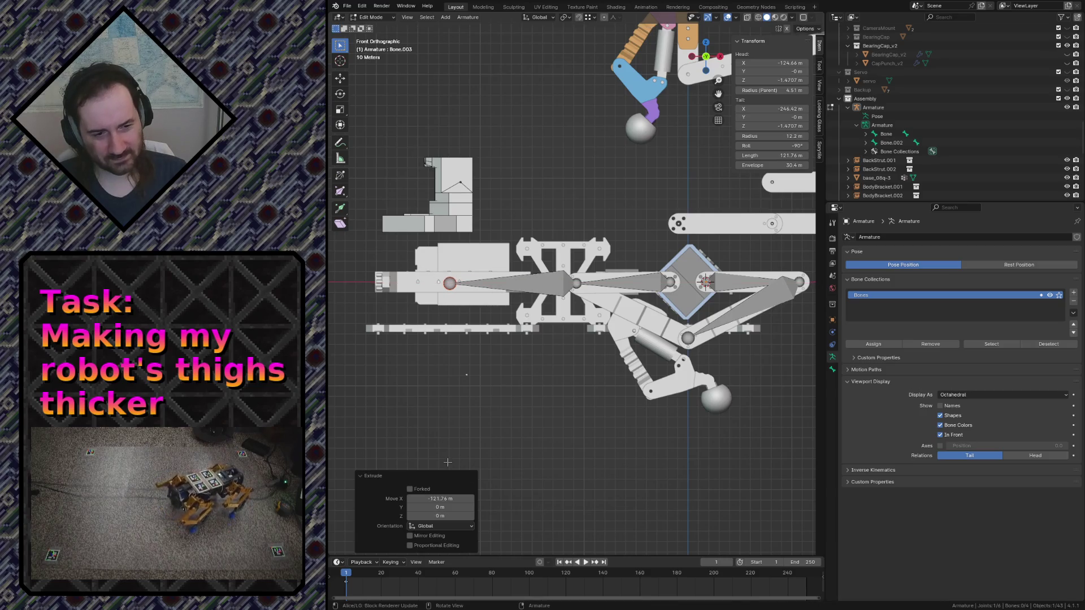
{"action": "left_click", "coordinate": [441, 499]}
{"action": "type", "text": "-120"}
{"action": "key", "text": "Return"}
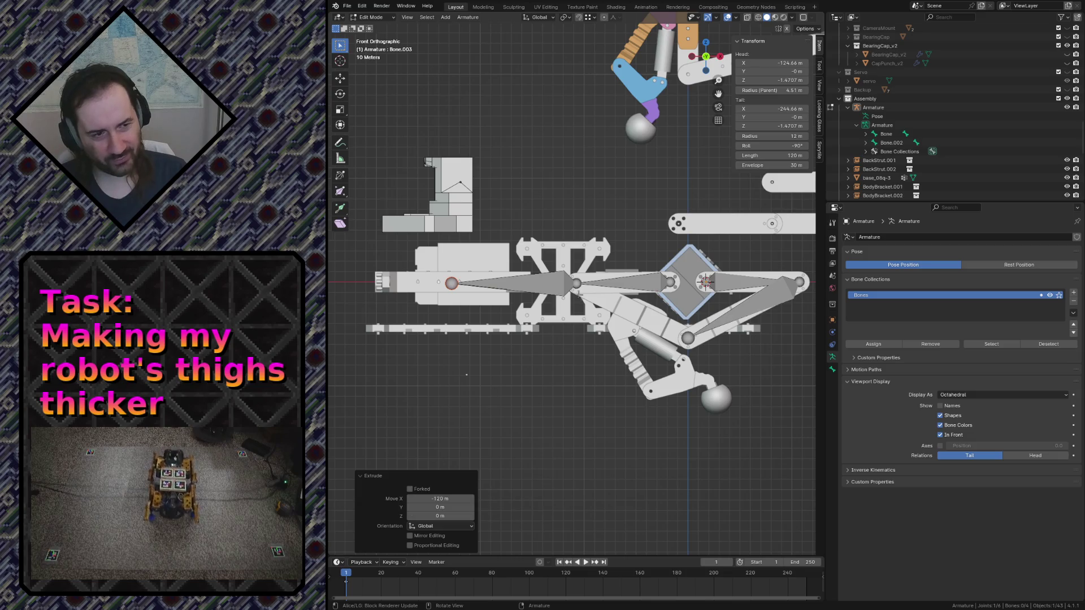
Select the shin bone and start rotating it about its head toward the lower right
{"action": "left_click", "coordinate": [509, 283]}
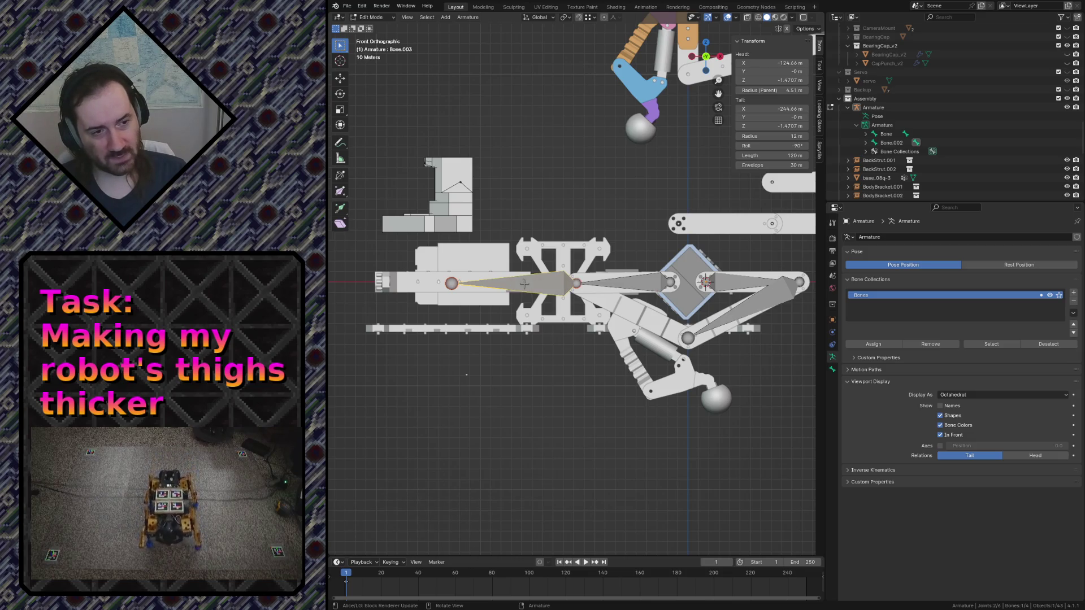
{"action": "left_click", "coordinate": [539, 350]}
{"action": "key", "text": "ctrl+z"}
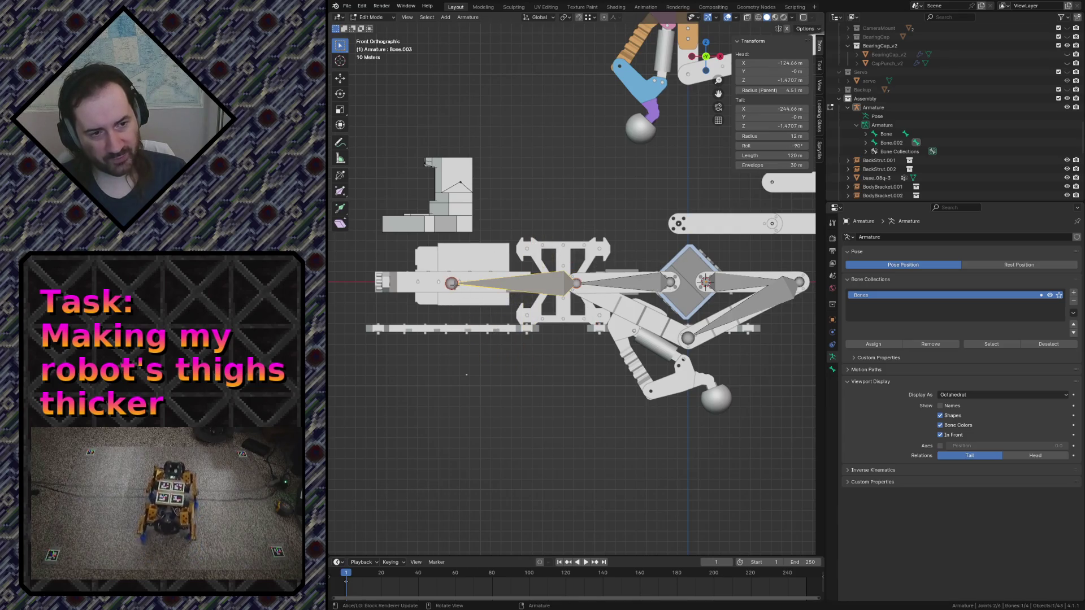
{"action": "key", "text": "r"}
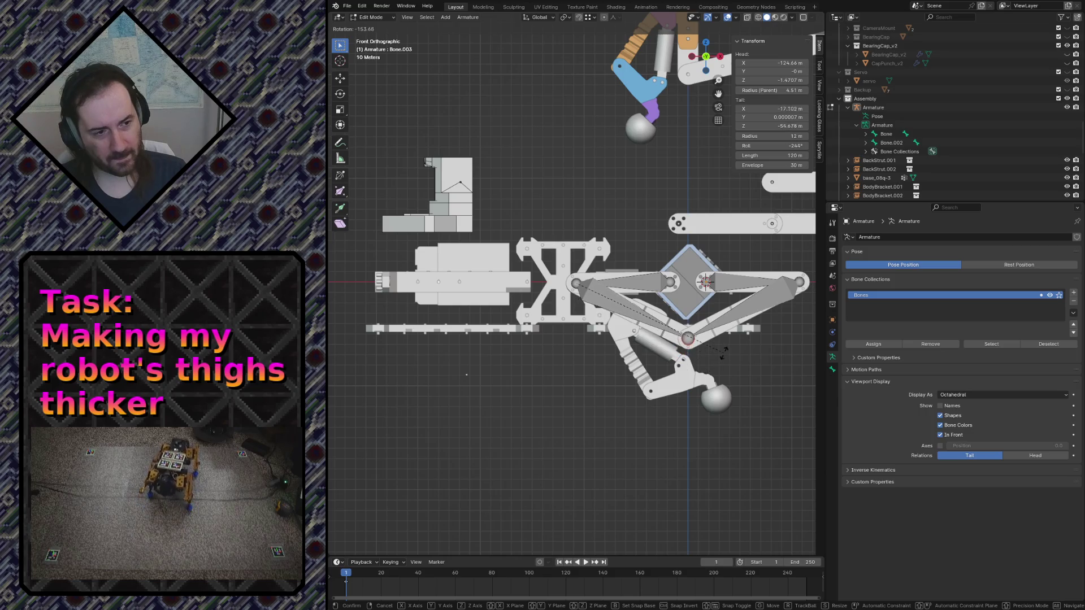
Confirm the shin bone's -154° rotation down the shin and show Bone.003's bone properties
{"action": "left_click", "coordinate": [466, 374]}
{"action": "key", "text": "shift+grave"}
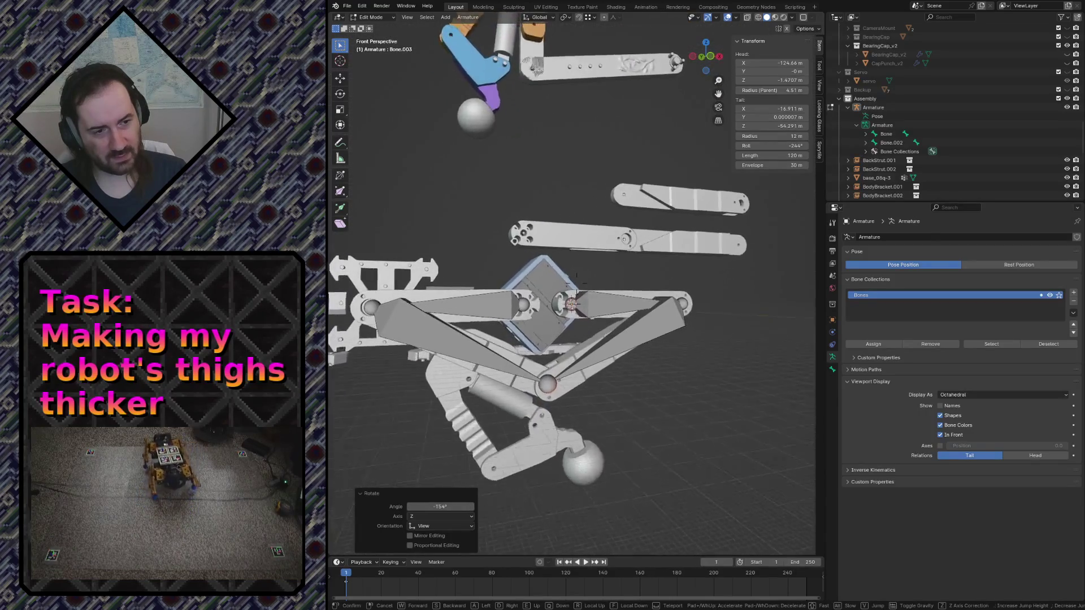
{"action": "key", "text": "w"}
{"action": "key", "text": "s"}
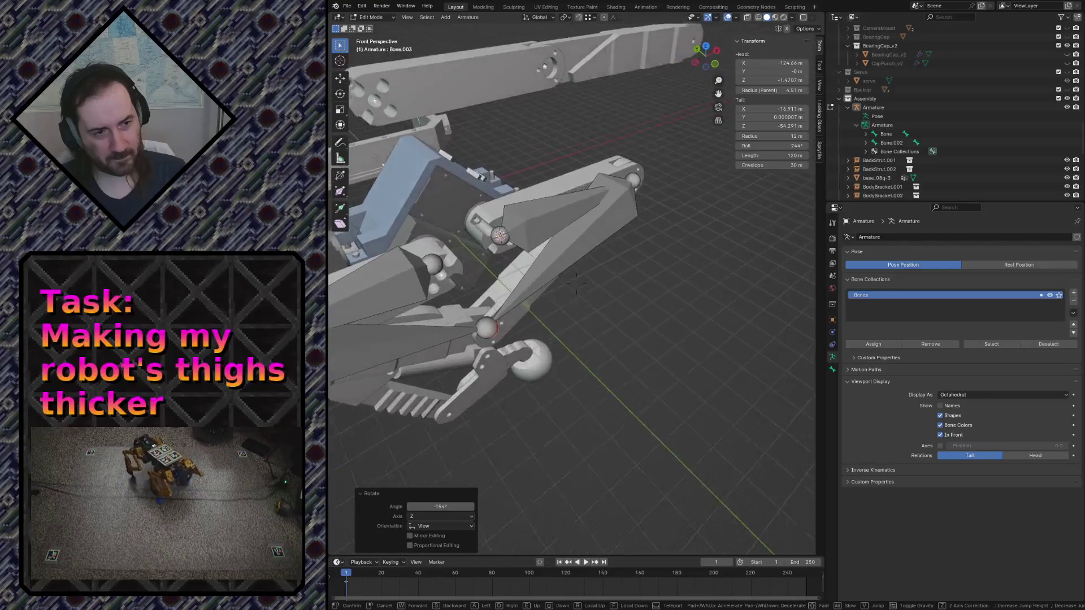
{"action": "key", "text": "w"}
{"action": "key", "text": "Escape"}
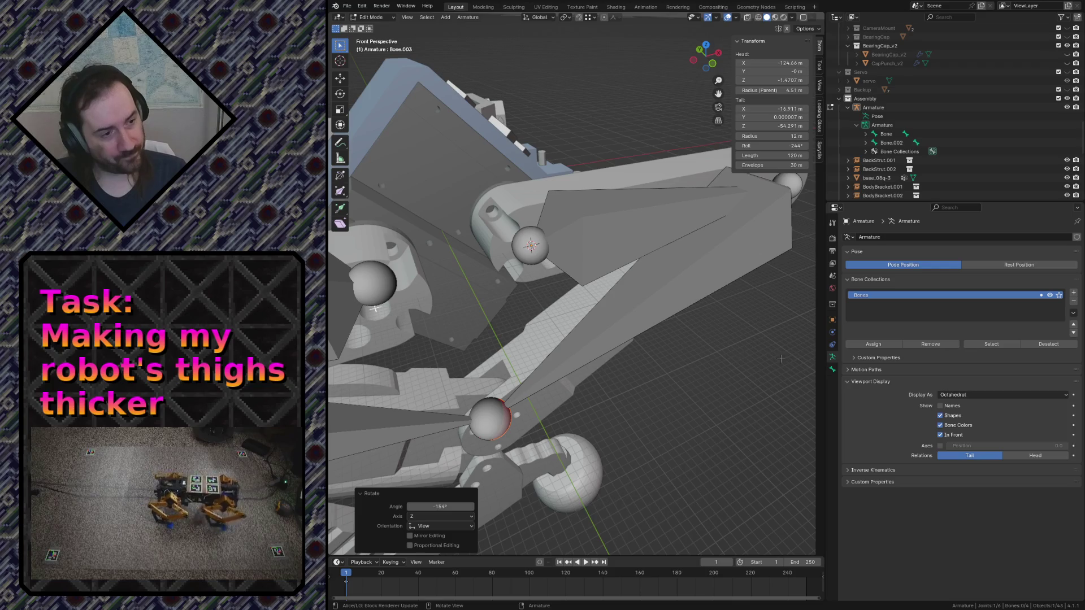
{"action": "left_click", "coordinate": [833, 368]}
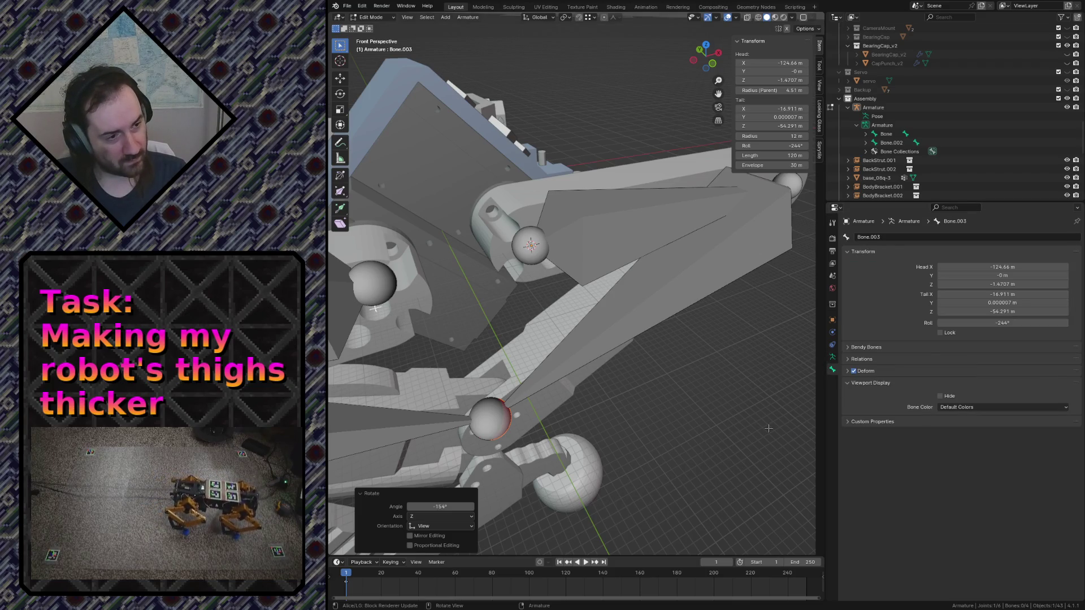
Expand the bone's Relations settings and compare Bone.001 with Bone.003 in the viewport
{"action": "left_click", "coordinate": [845, 359]}
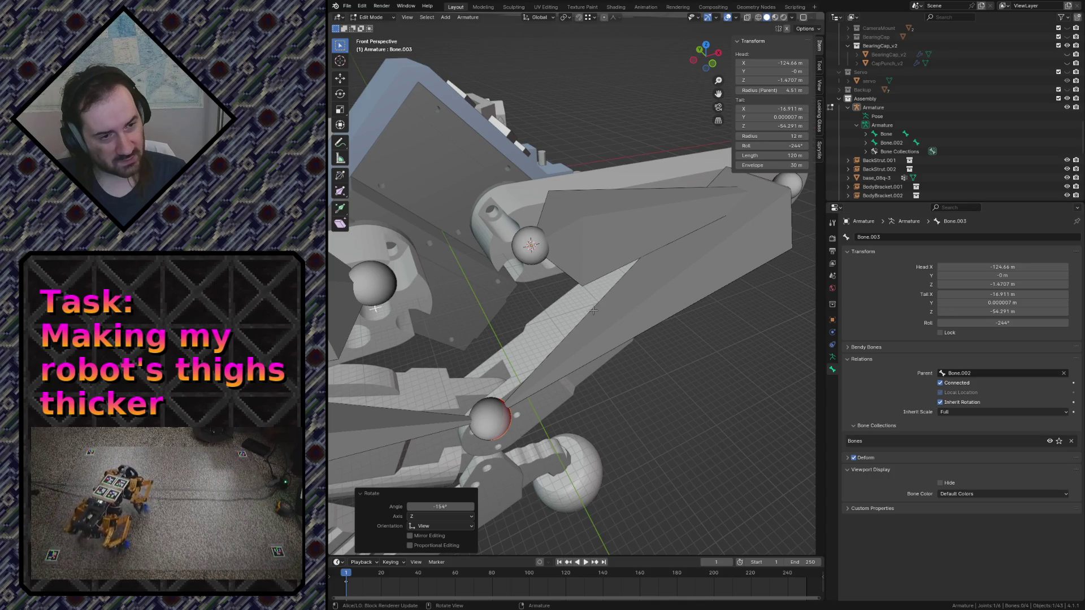
{"action": "left_click", "coordinate": [626, 302]}
{"action": "left_click", "coordinate": [397, 419]}
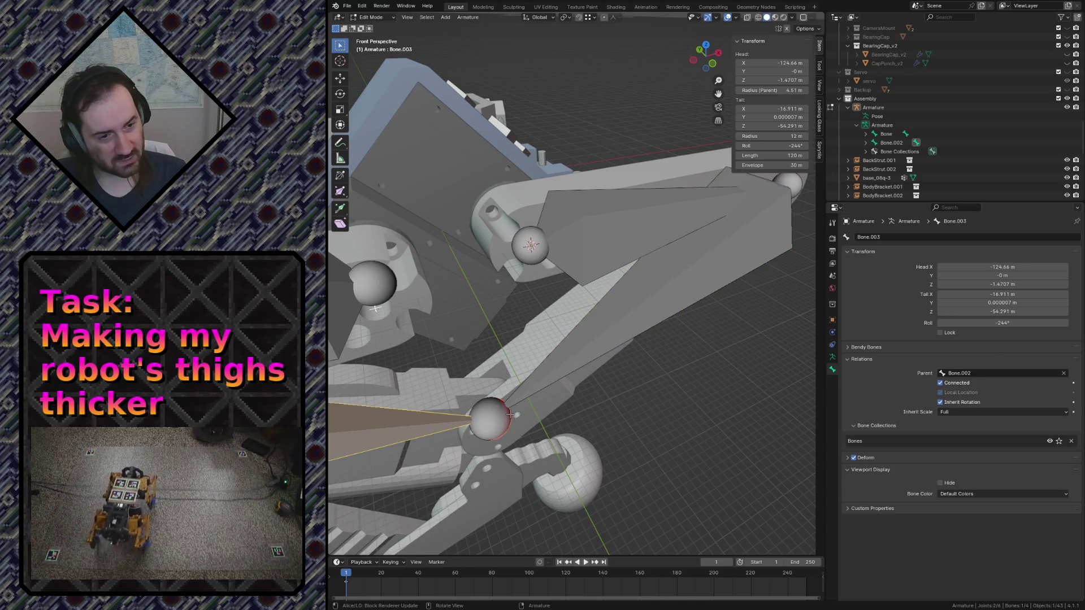
{"action": "left_click", "coordinate": [547, 377]}
{"action": "key", "text": "ctrl+z"}
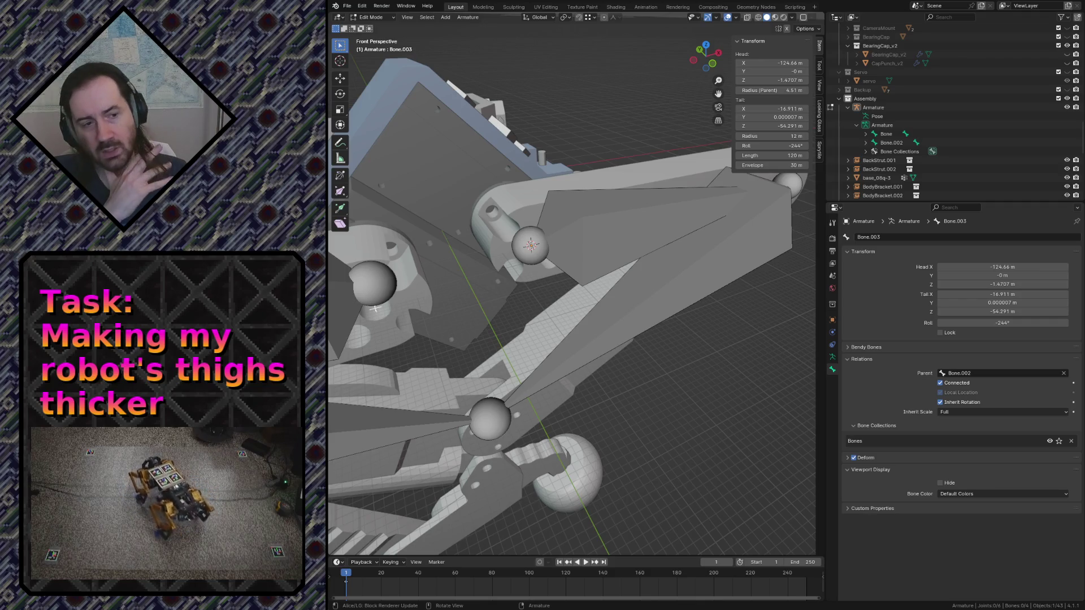
Fly the view in near the joint, save robot.blend and show the armature's object constraints
{"action": "left_click", "coordinate": [488, 416]}
{"action": "key", "text": "shift+grave"}
{"action": "key", "text": "s"}
{"action": "key", "text": "w"}
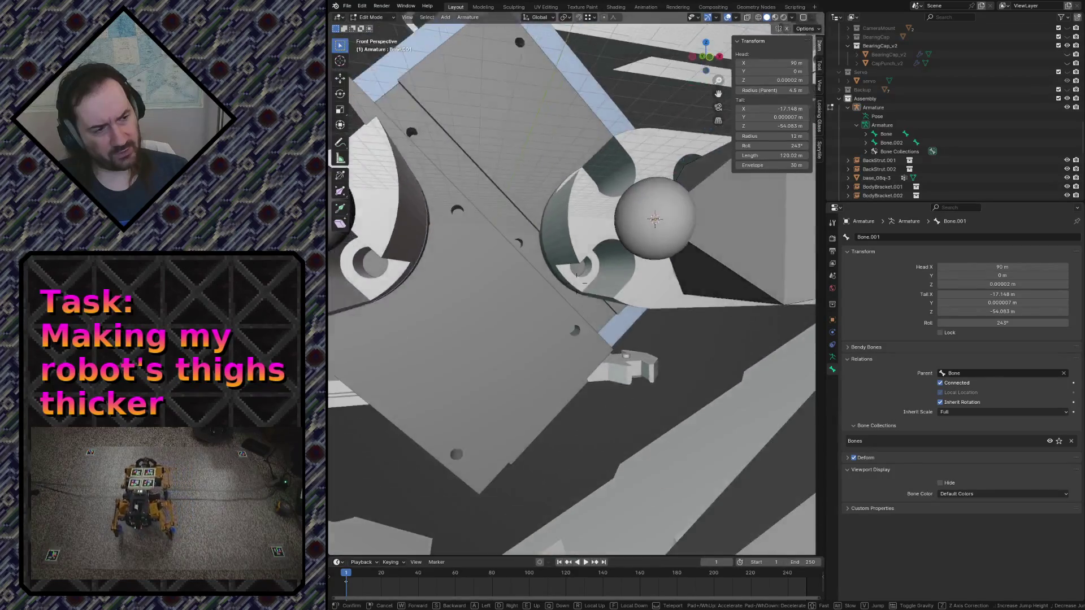
{"action": "key", "text": "Return"}
{"action": "key", "text": "ctrl+s"}
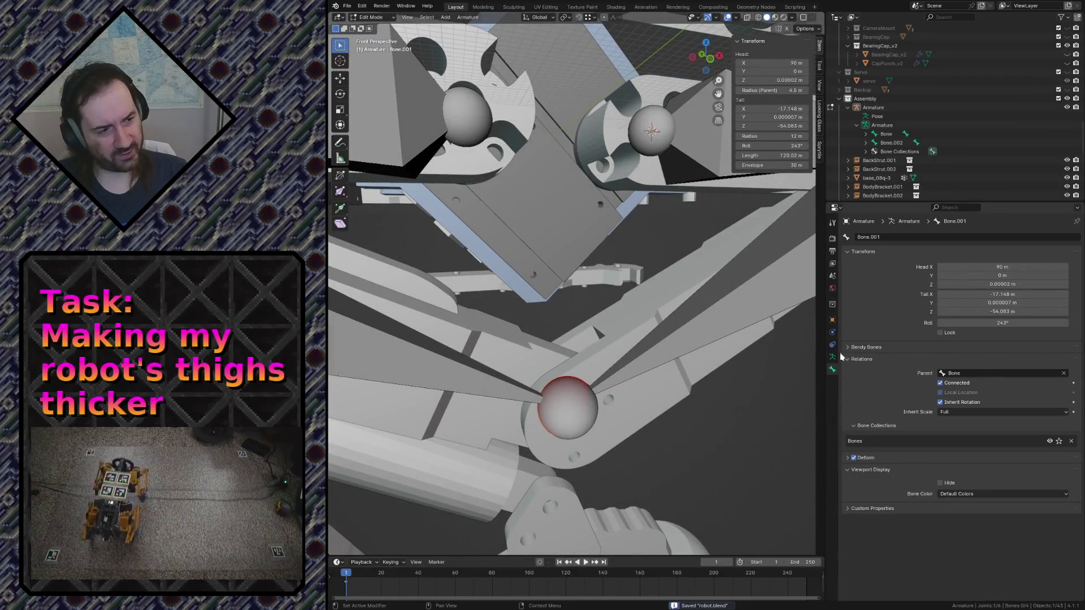
{"action": "left_click", "coordinate": [833, 344]}
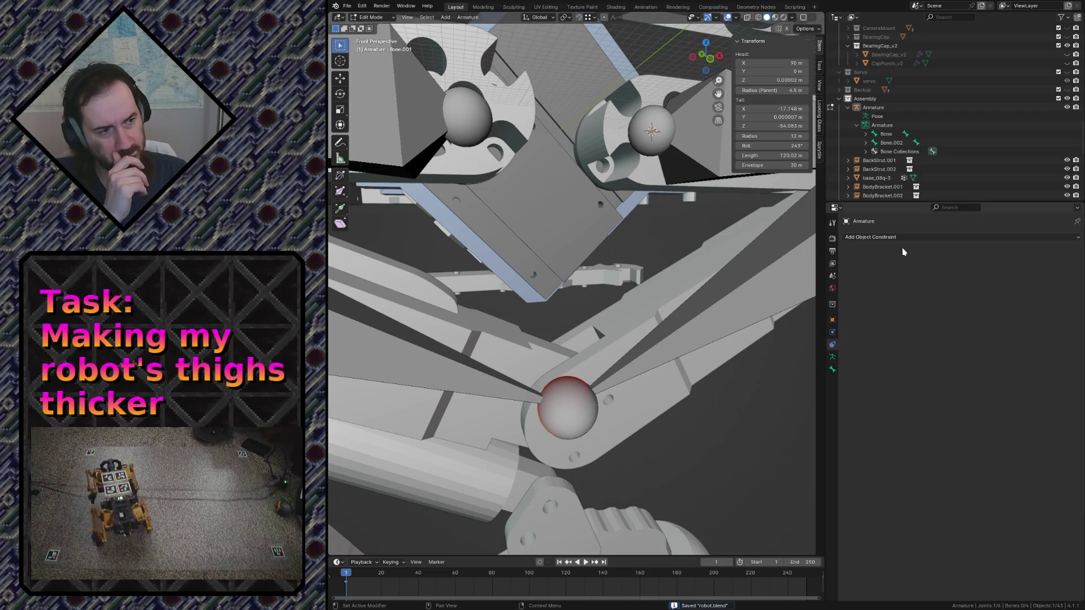
{"action": "left_click", "coordinate": [889, 238]}
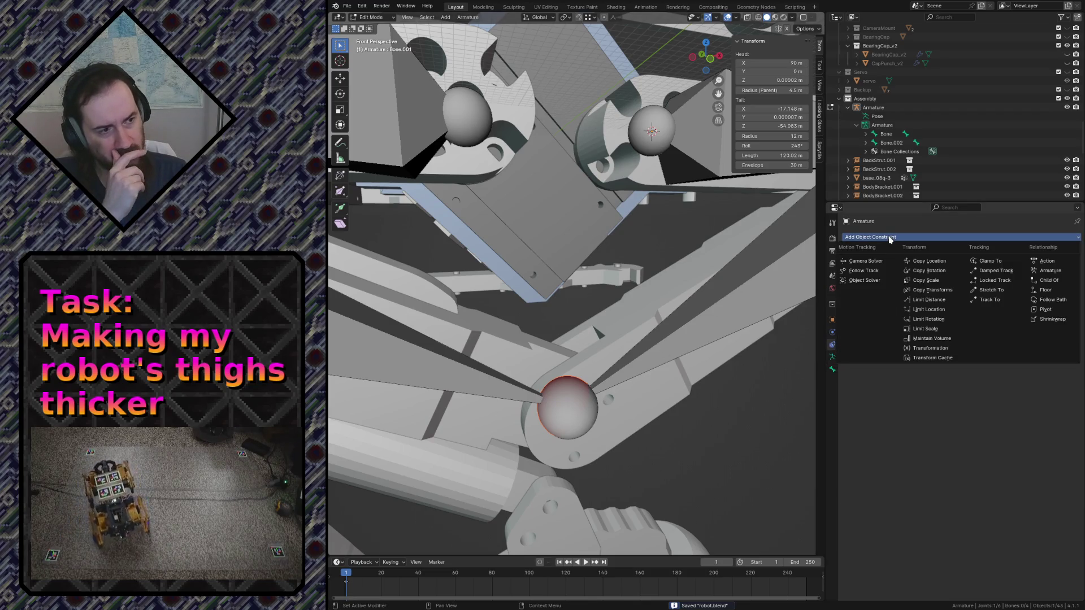
{"action": "left_click", "coordinate": [916, 262]}
{"action": "left_click", "coordinate": [1065, 265]}
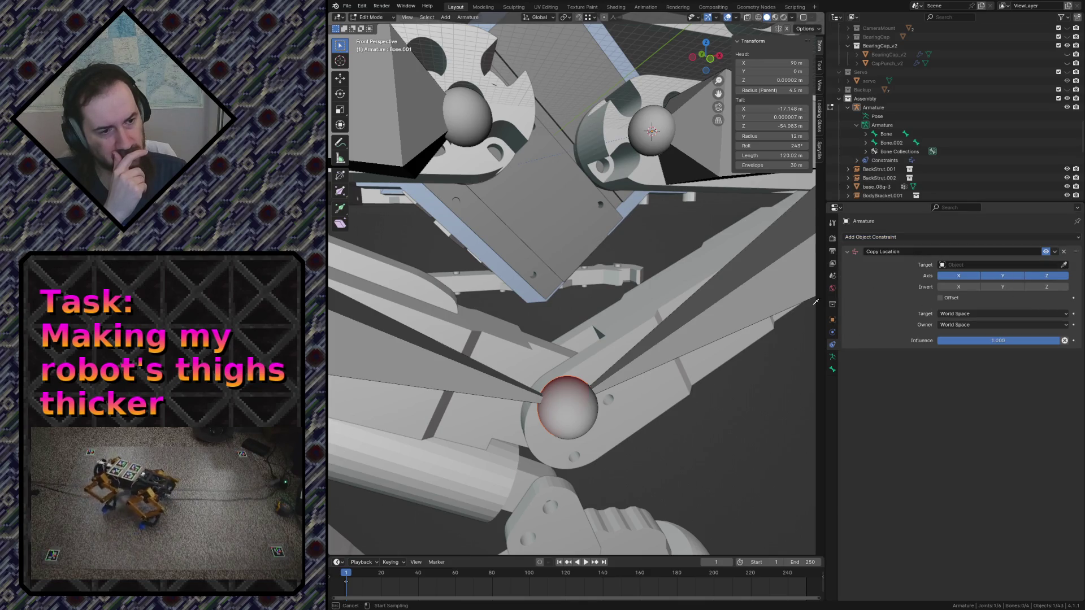
{"action": "left_click", "coordinate": [581, 413]}
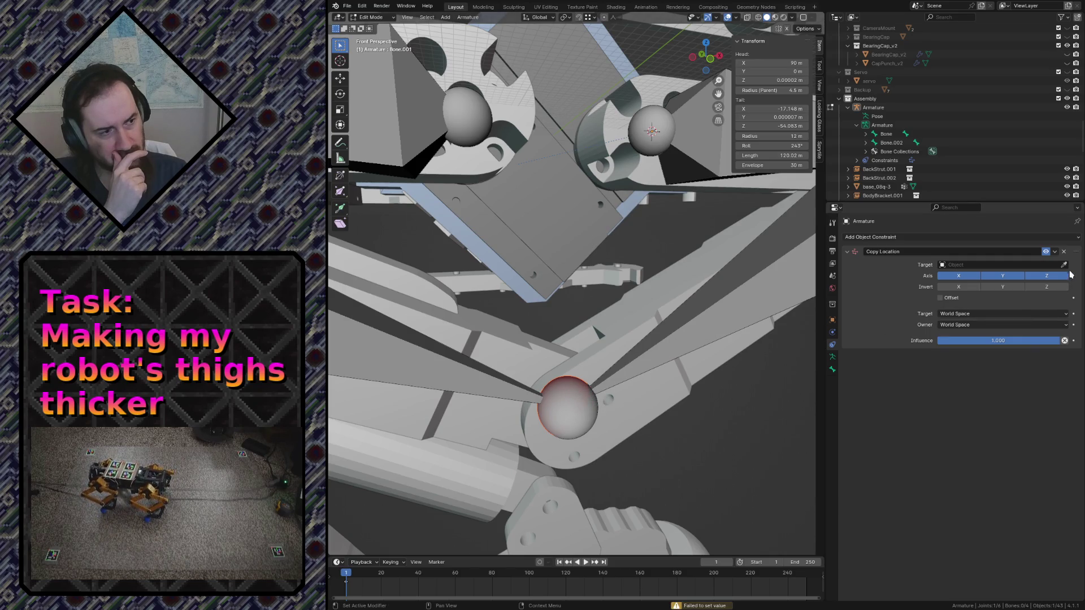
{"action": "left_click", "coordinate": [732, 297]}
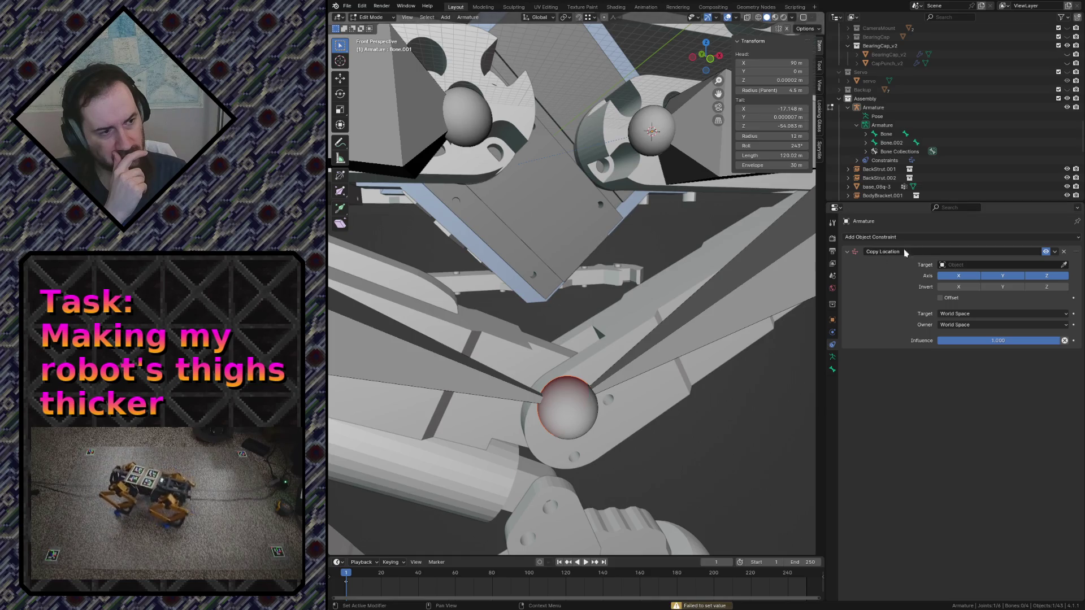
{"action": "left_click", "coordinate": [1064, 251]}
{"action": "key", "text": "ctrl+s"}
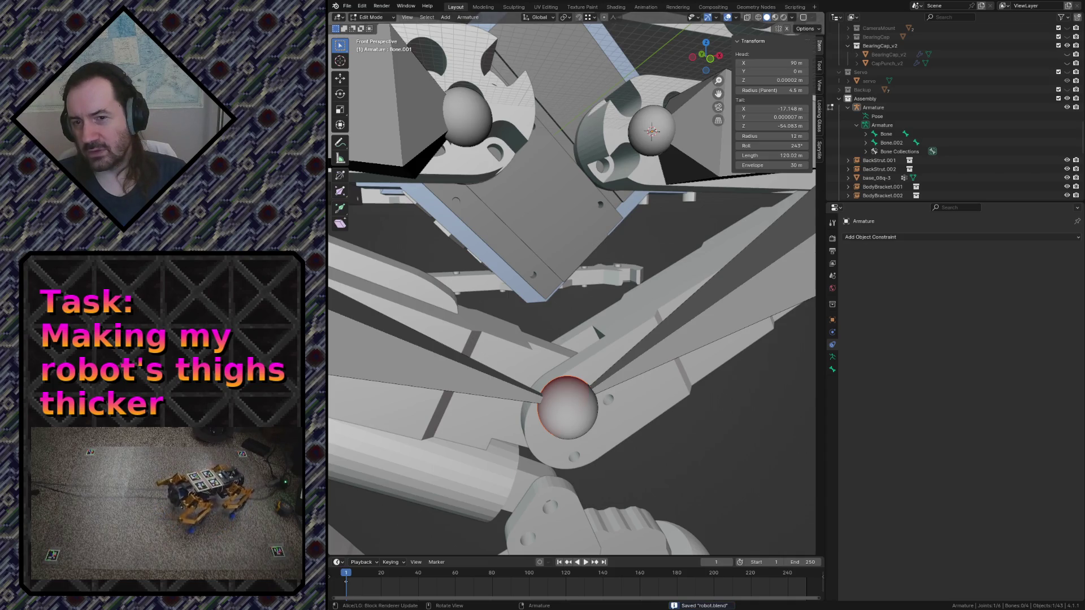
{"action": "left_click", "coordinate": [853, 239]}
{"action": "left_click", "coordinate": [874, 238]}
{"action": "left_click", "coordinate": [906, 240]}
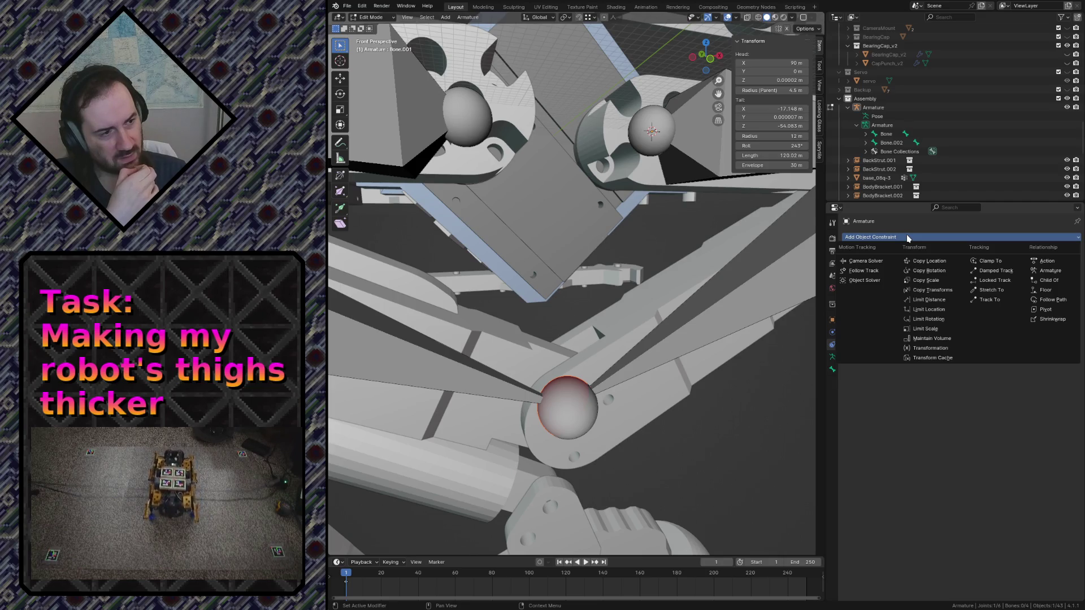
Close the constraint list, inspect the armature's Inverse Kinematics settings and show Bone.001's bone properties
{"action": "left_click", "coordinate": [907, 239]}
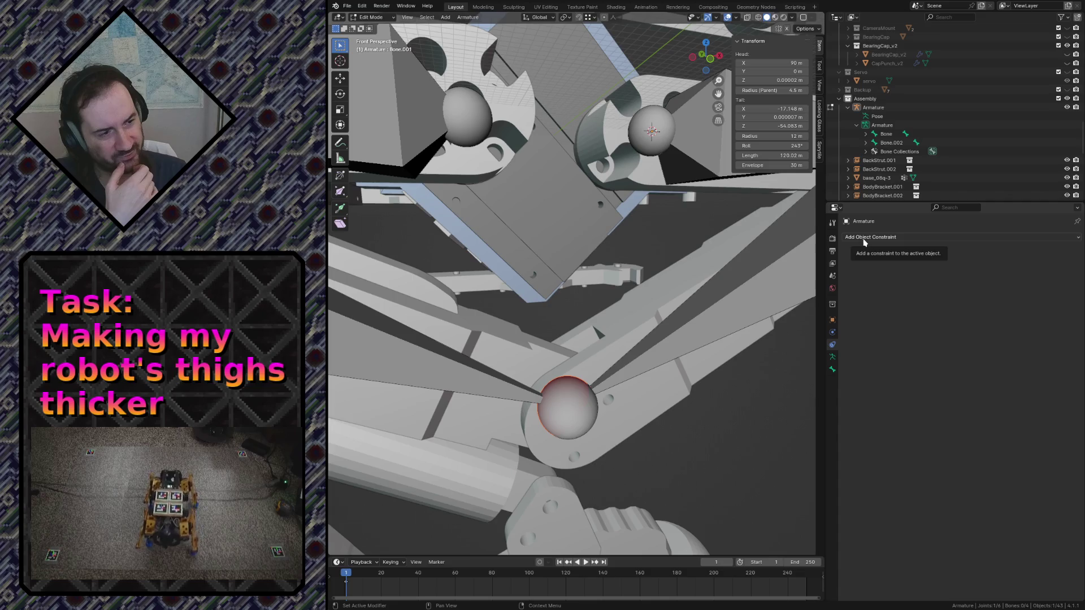
{"action": "left_click", "coordinate": [831, 362]}
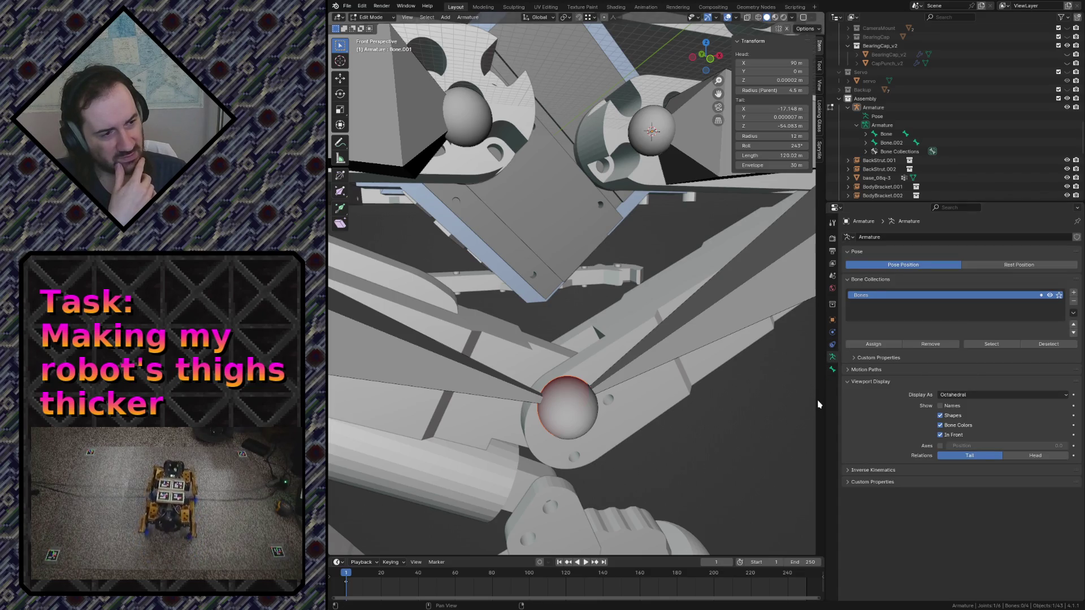
{"action": "left_click", "coordinate": [848, 471]}
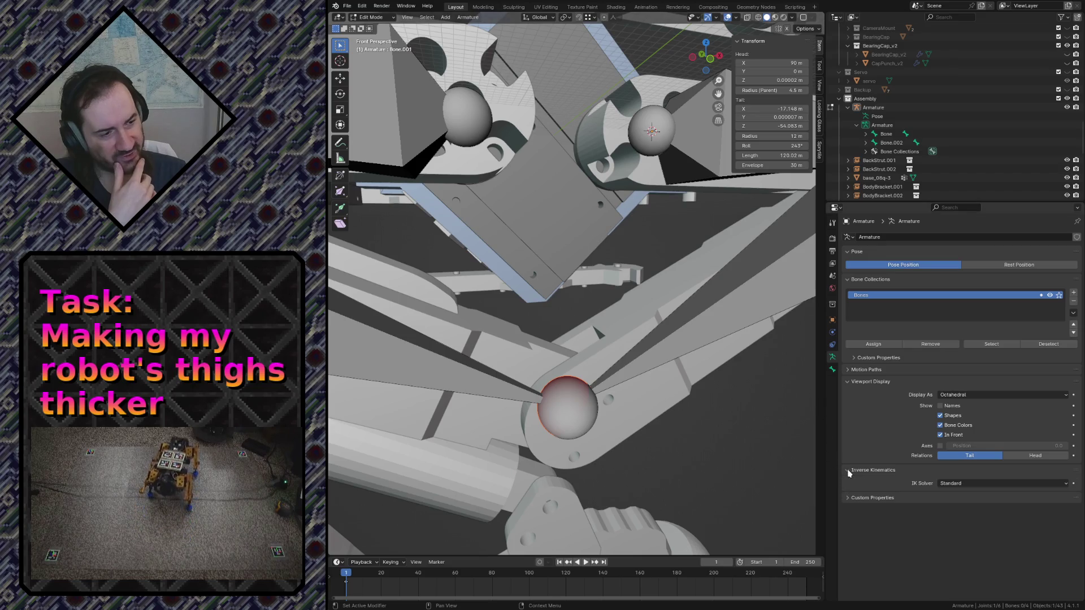
{"action": "left_click", "coordinate": [848, 471]}
{"action": "left_click", "coordinate": [847, 471]}
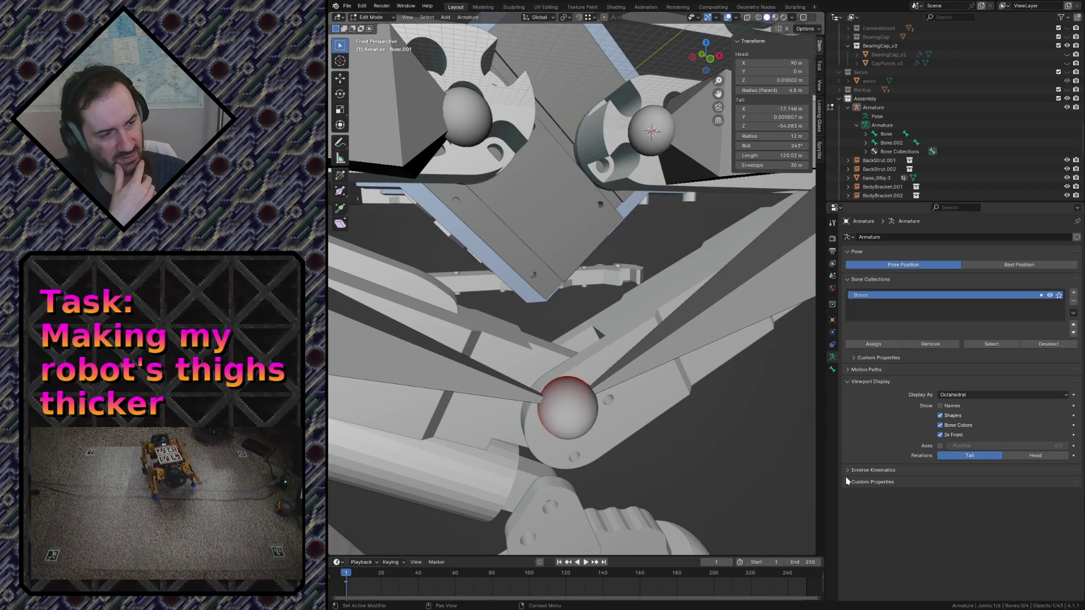
{"action": "left_click", "coordinate": [832, 371]}
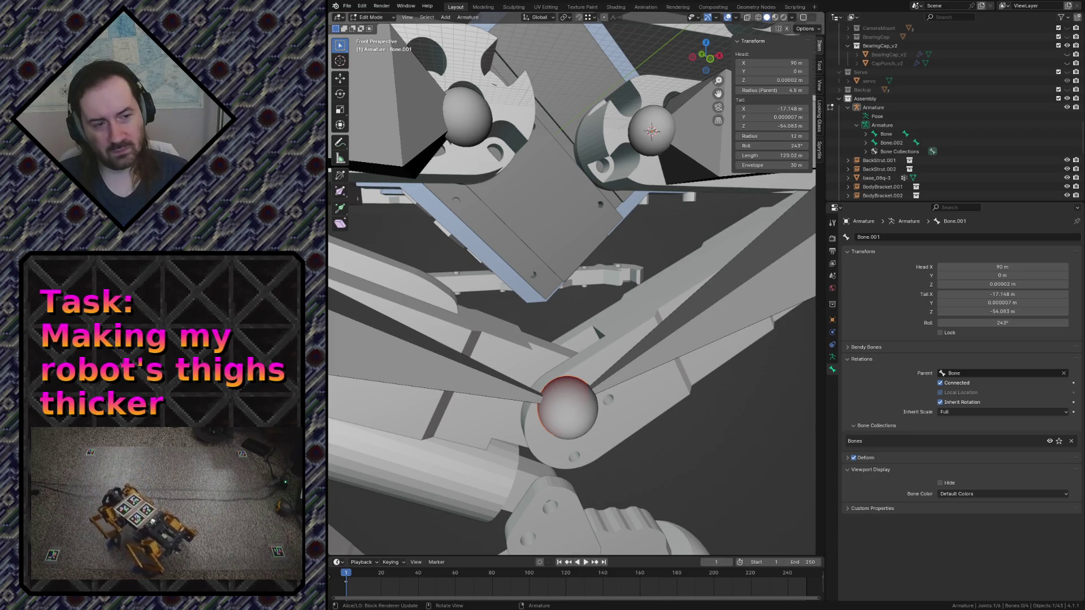
{"action": "left_click", "coordinate": [696, 322]}
{"action": "key", "text": "Tab"}
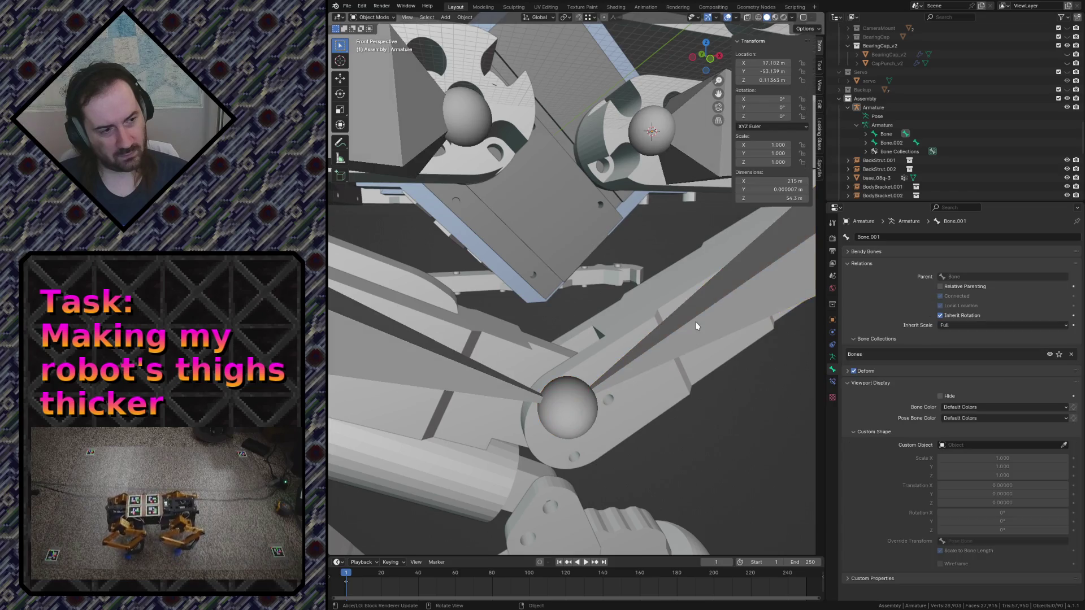
{"action": "key", "text": "Tab"}
{"action": "key", "text": "Tab"}
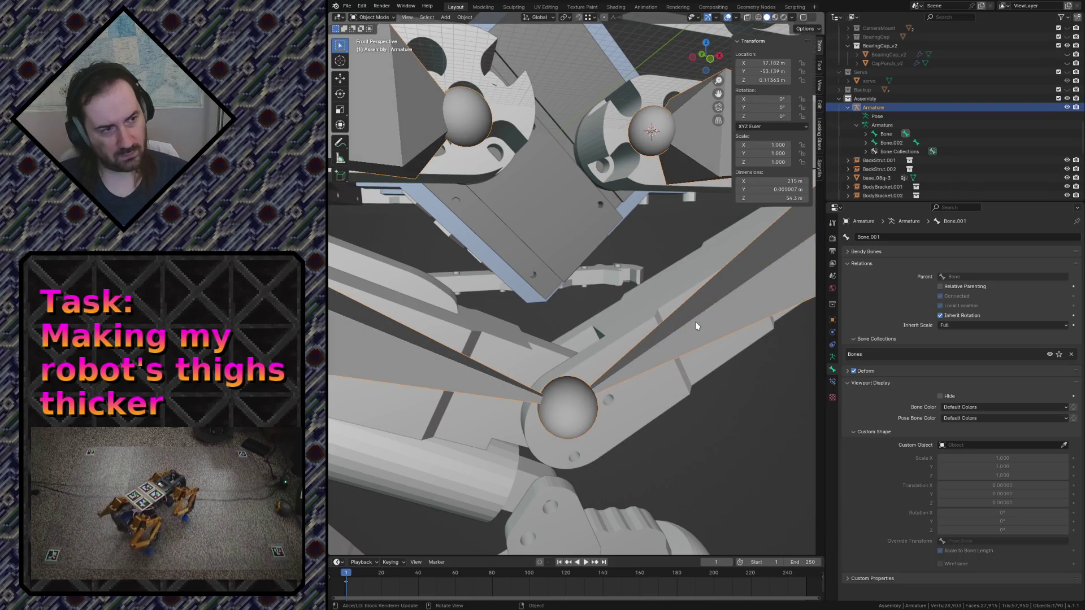
{"action": "key", "text": "shift+grave"}
{"action": "key", "text": "w"}
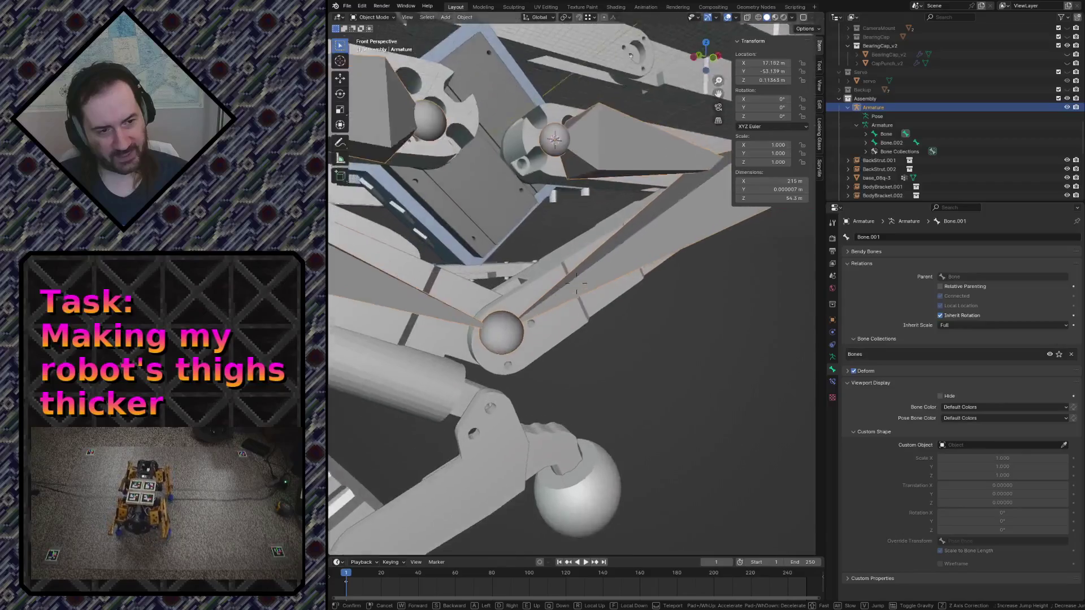
{"action": "key", "text": "s"}
{"action": "key", "text": "w"}
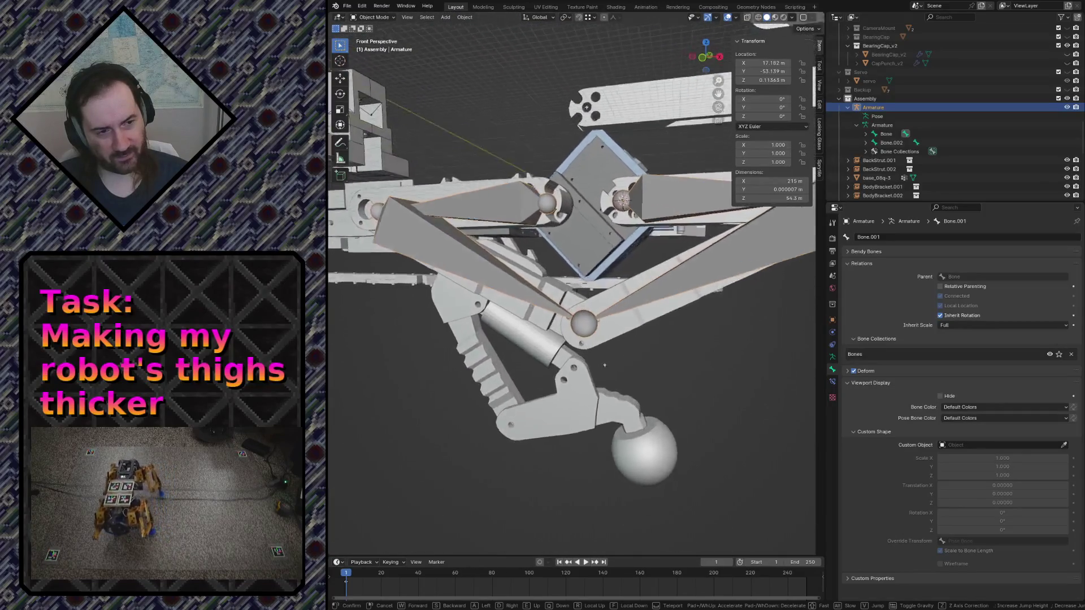
{"action": "left_click", "coordinate": [695, 325]}
{"action": "key", "text": "ctrl+s"}
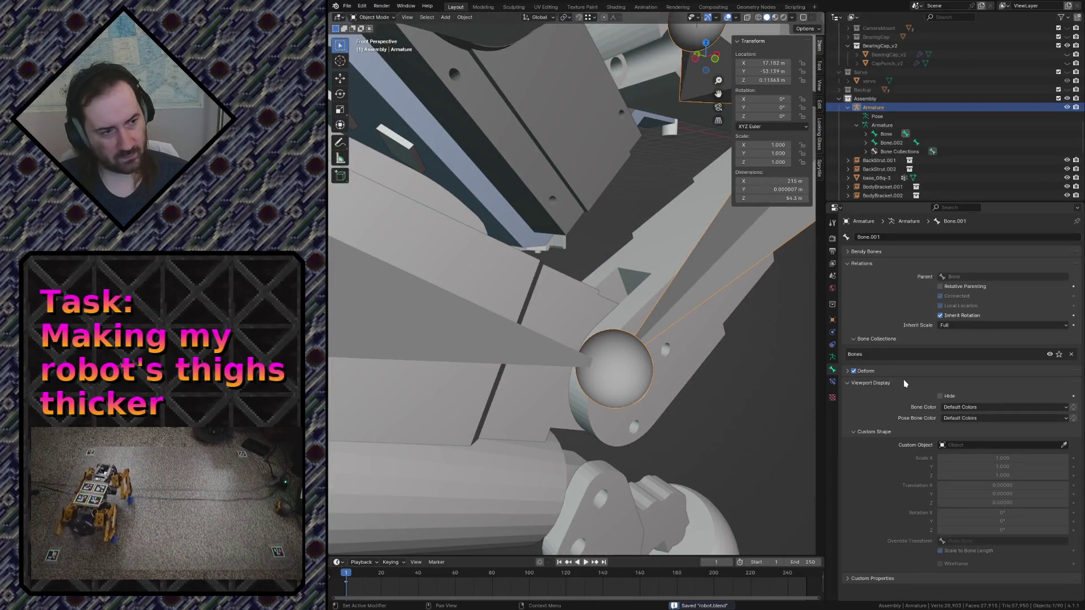
{"action": "left_click", "coordinate": [831, 383]}
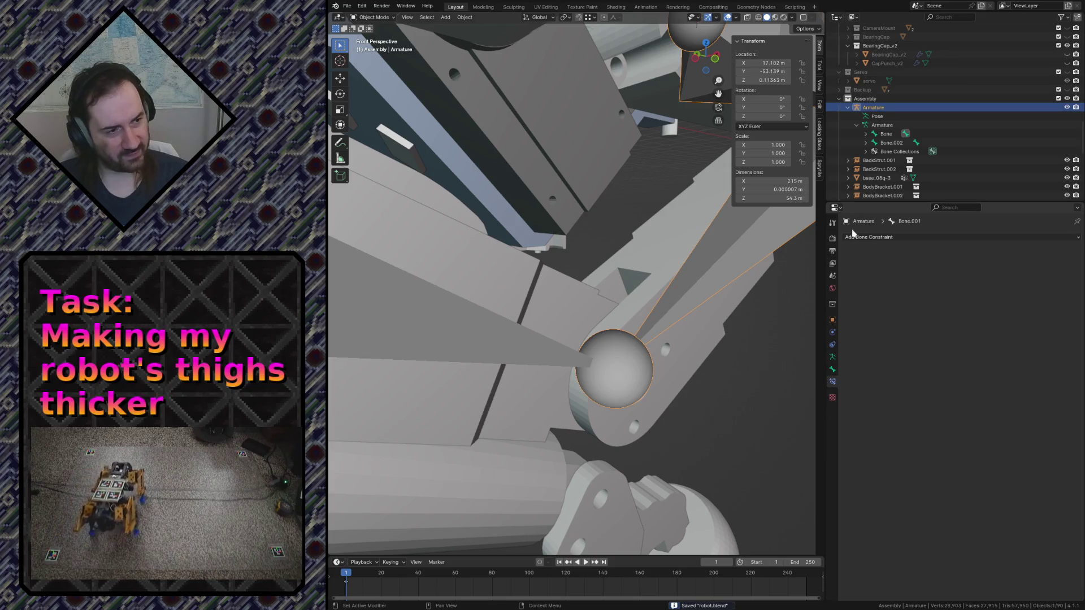
{"action": "left_click", "coordinate": [897, 238]}
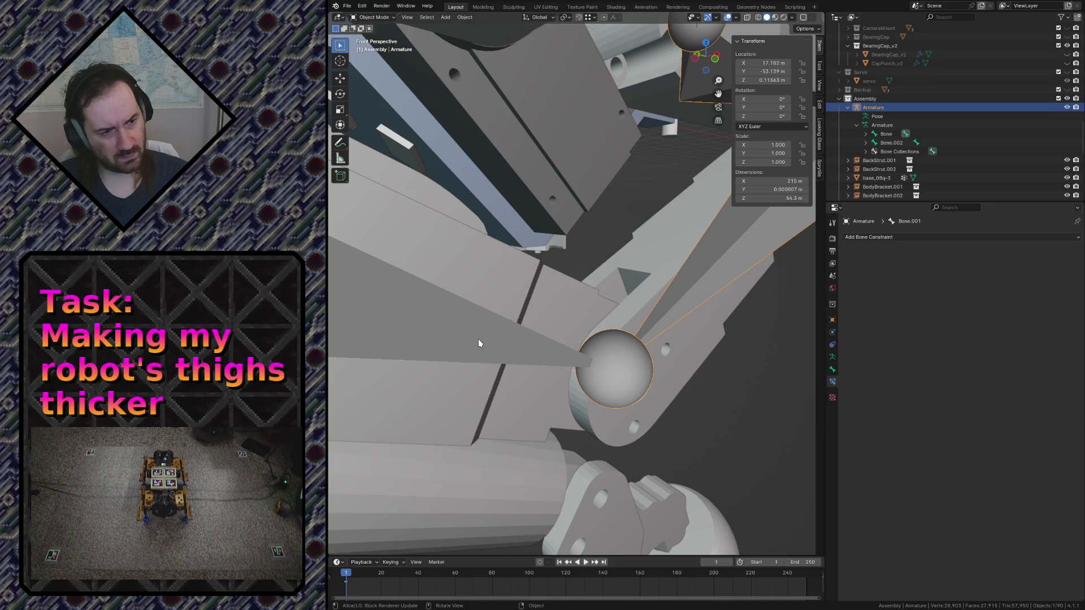
{"action": "key", "text": "shift+grave"}
{"action": "key", "text": "s"}
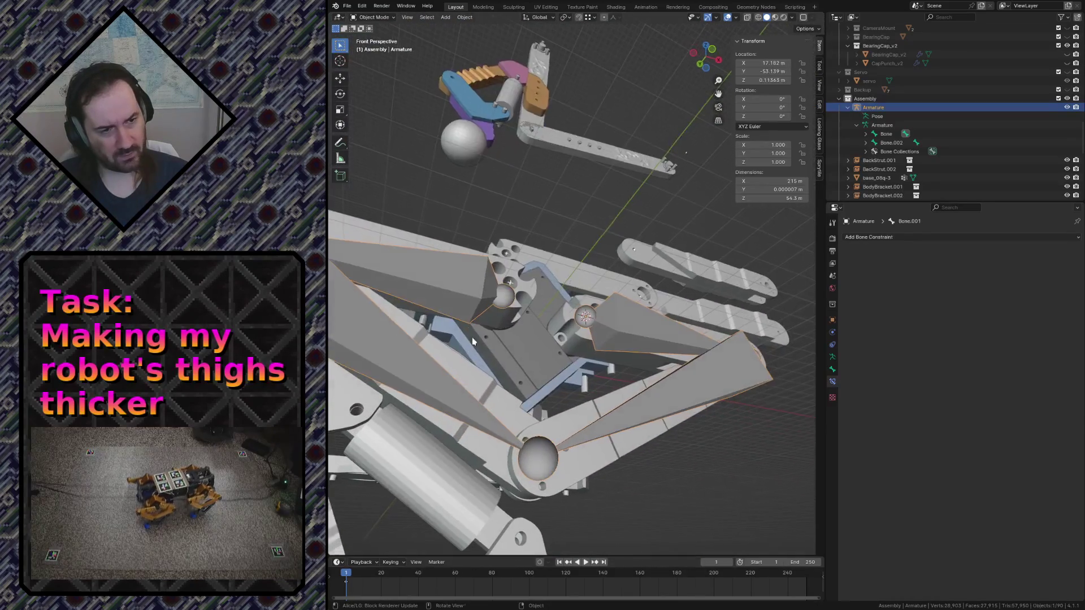
{"action": "left_click", "coordinate": [473, 341]}
{"action": "key", "text": "Tab"}
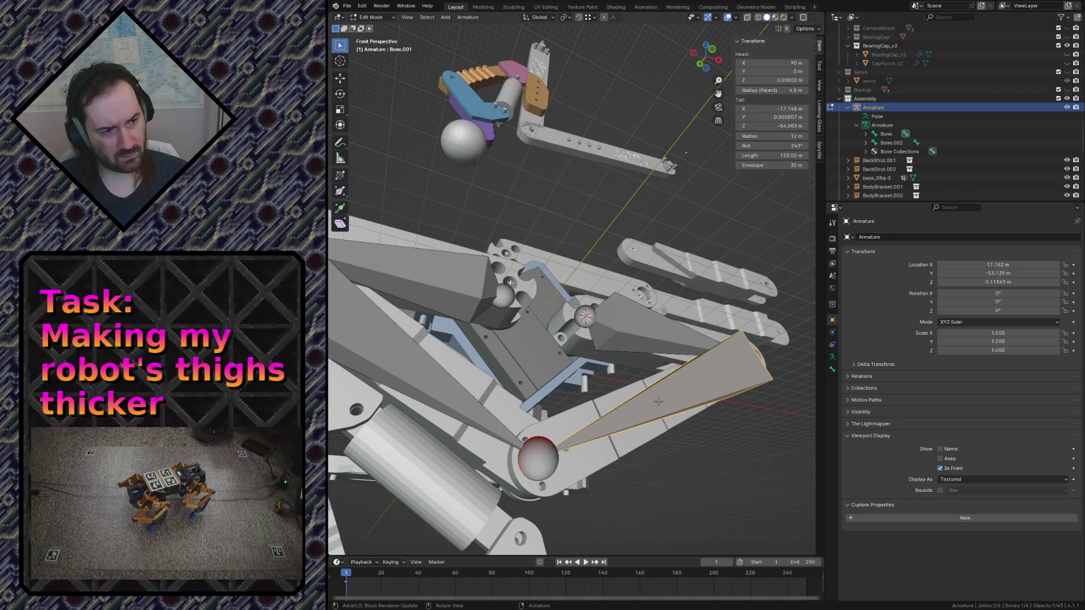
{"action": "left_click", "coordinate": [714, 511]}
{"action": "left_click", "coordinate": [832, 370]}
{"action": "key", "text": "Tab"}
{"action": "key", "text": "Tab"}
{"action": "key", "text": "Tab"}
{"action": "left_click", "coordinate": [832, 384]}
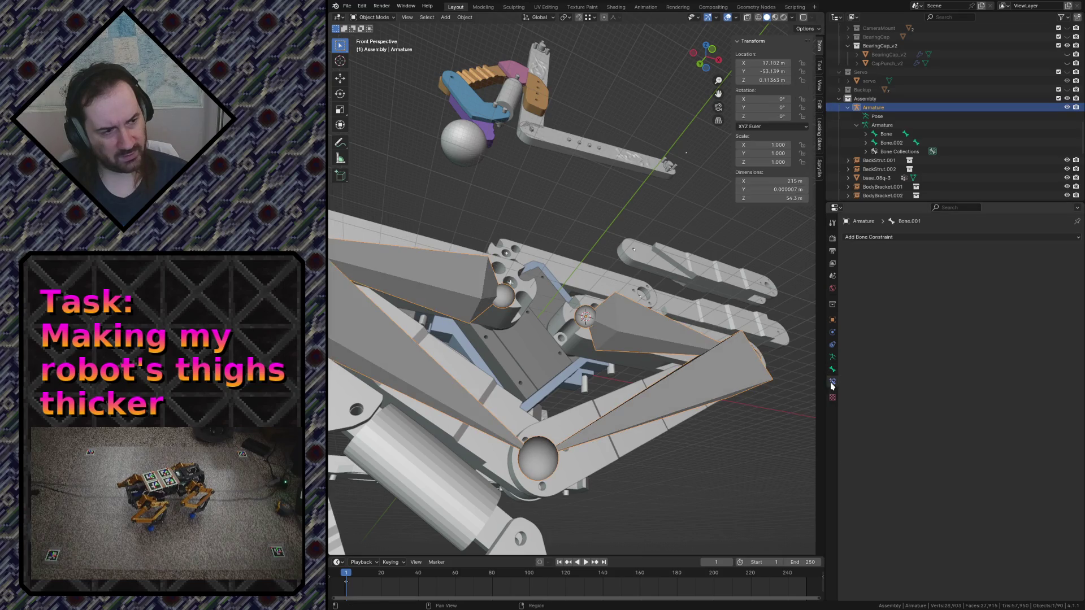
{"action": "left_click", "coordinate": [892, 237]}
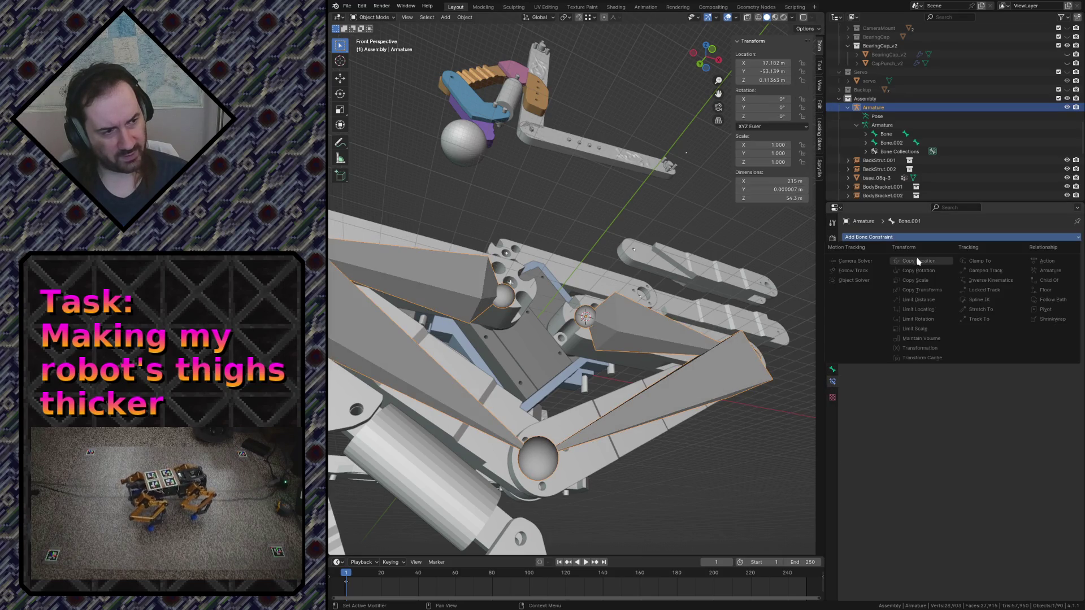
{"action": "left_click", "coordinate": [564, 450]}
{"action": "key", "text": "Tab"}
{"action": "left_click", "coordinate": [543, 443]}
{"action": "left_click", "coordinate": [670, 385]}
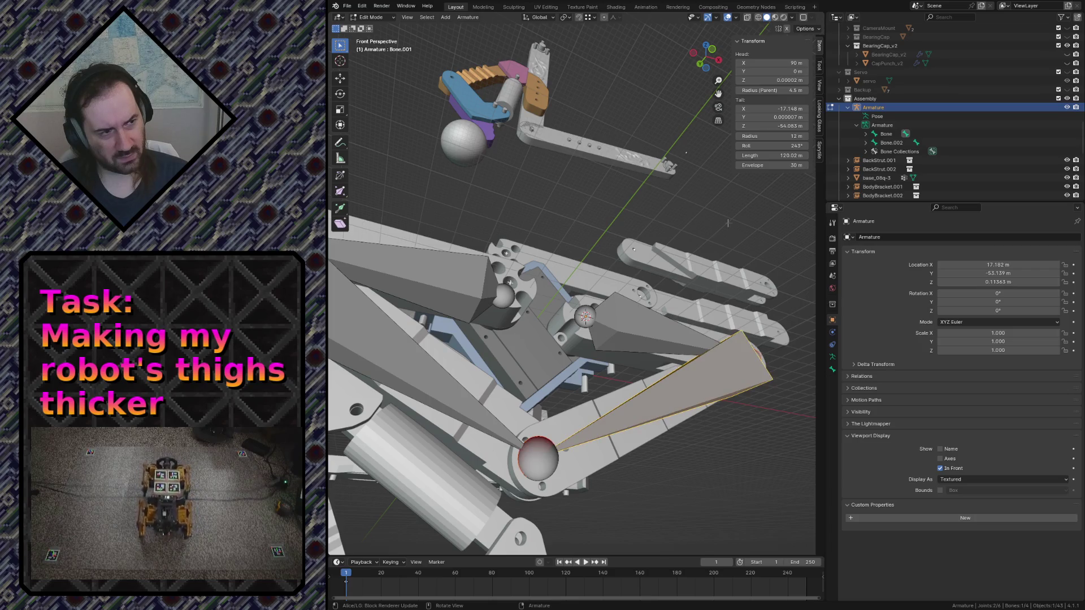
{"action": "key", "text": "Tab"}
{"action": "left_click", "coordinate": [832, 381]}
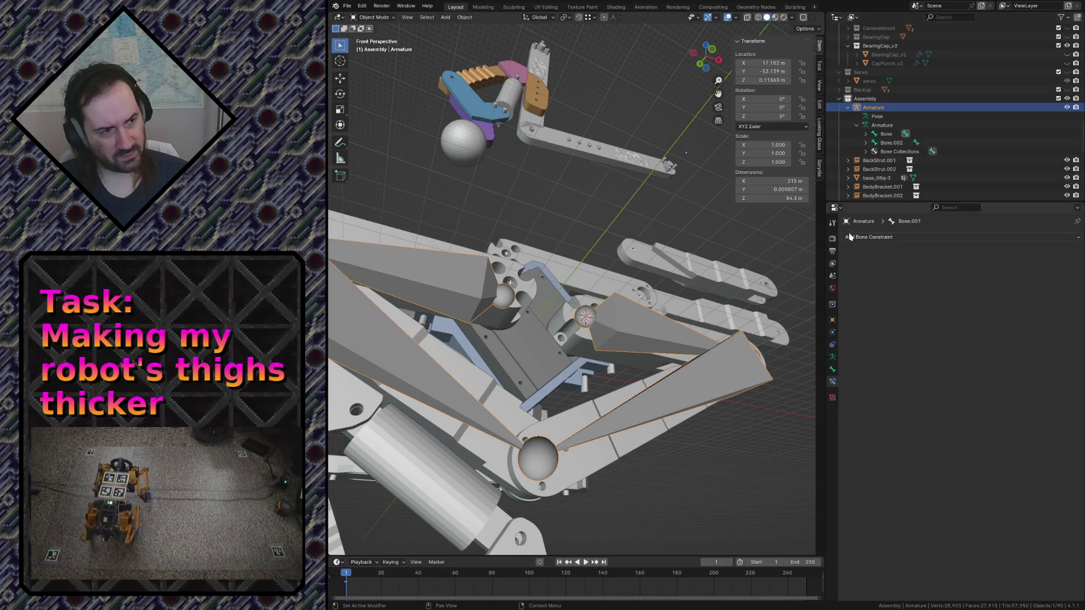
{"action": "left_click", "coordinate": [858, 237]}
{"action": "left_click", "coordinate": [873, 108]}
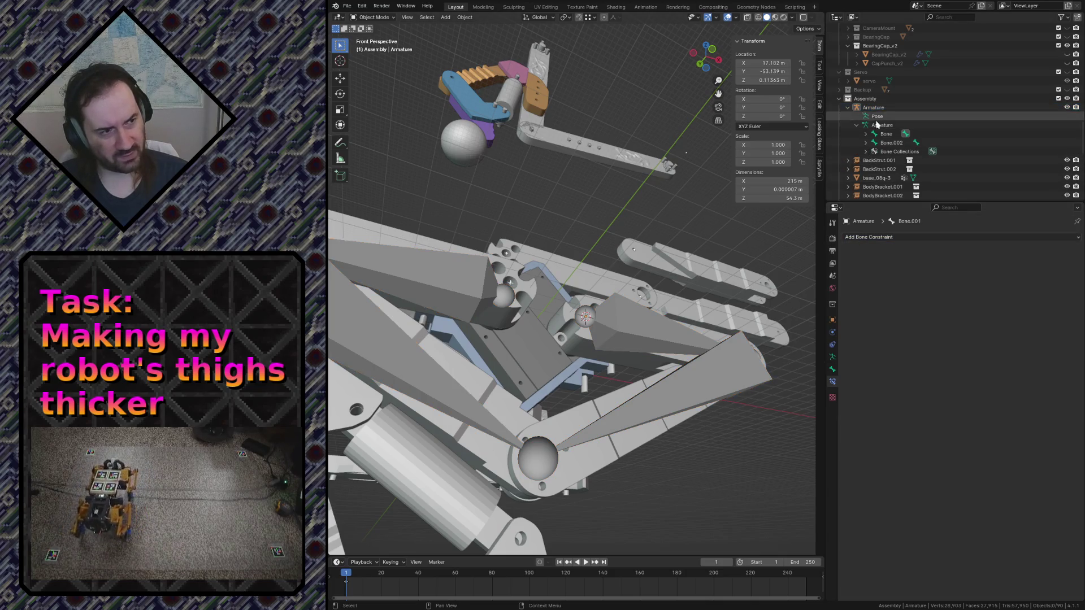
{"action": "left_click", "coordinate": [904, 141]}
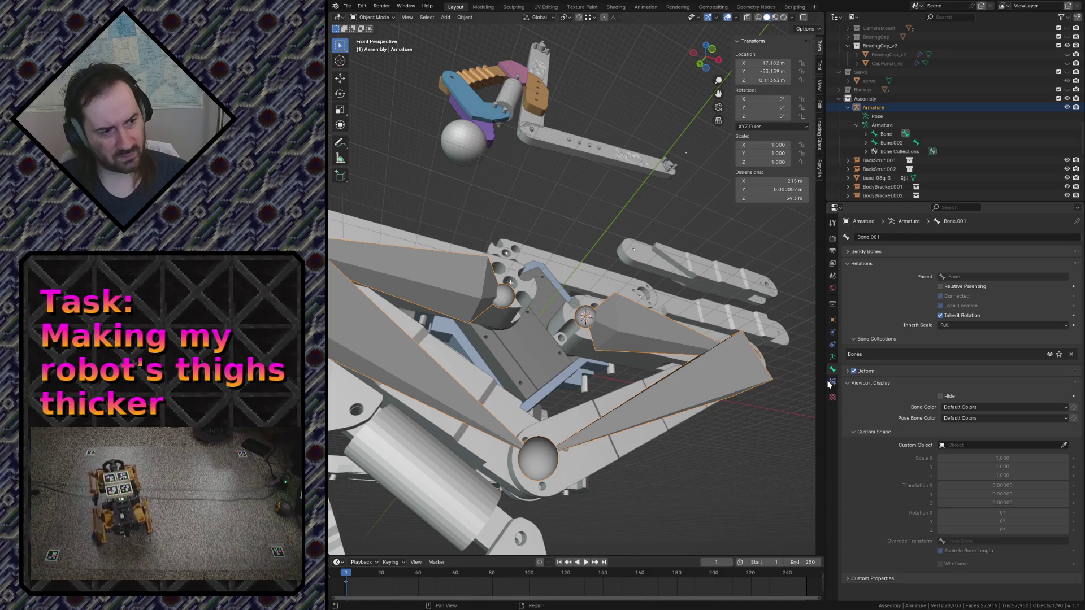
{"action": "key", "text": "ctrl+z"}
{"action": "key", "text": "ctrl+z"}
{"action": "left_click", "coordinate": [878, 239]}
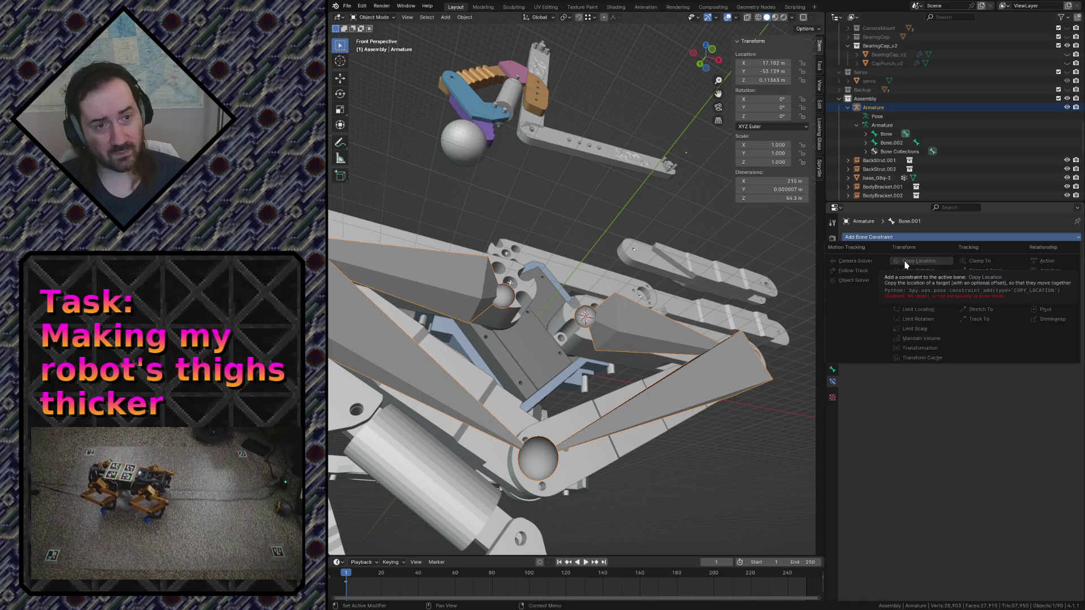
{"action": "left_click", "coordinate": [640, 409]}
{"action": "right_click", "coordinate": [641, 409]}
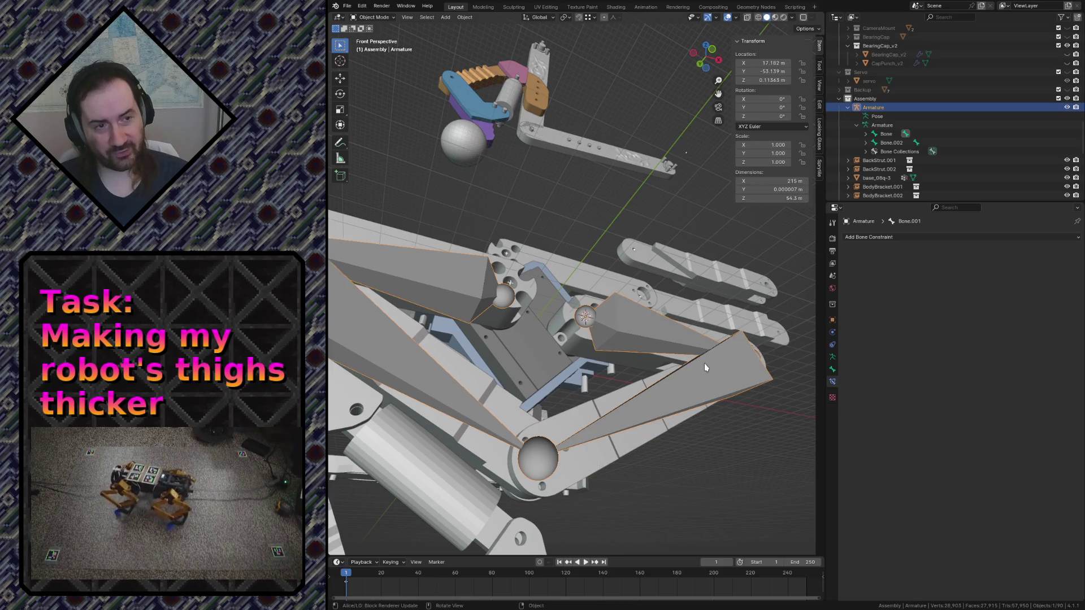
{"action": "left_click", "coordinate": [384, 16]}
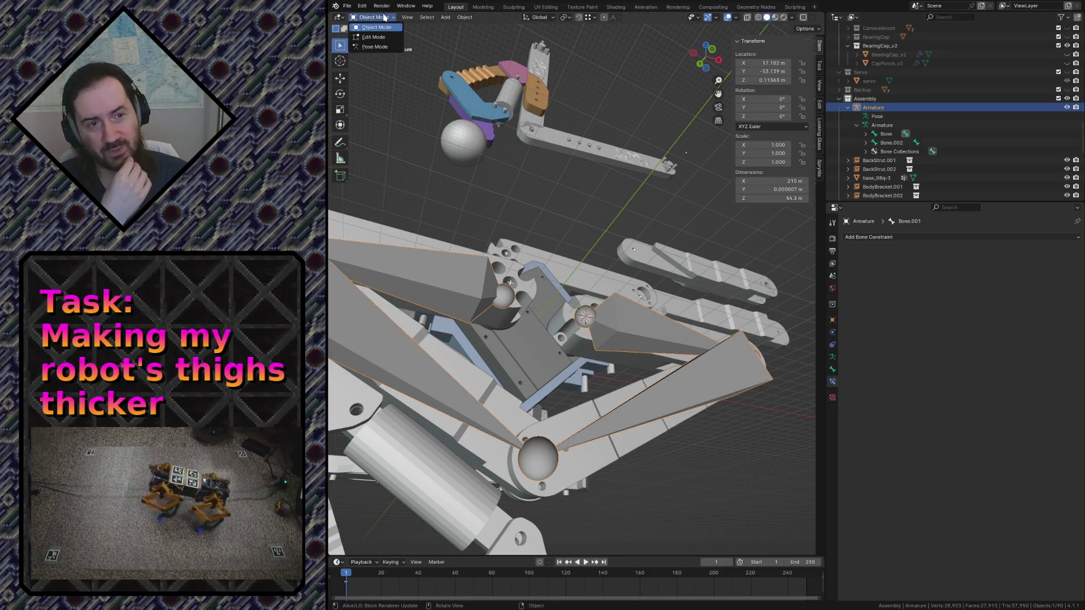
Switch the armature to Pose Mode, save robot.blend and select Bone.001
{"action": "left_click", "coordinate": [374, 46]}
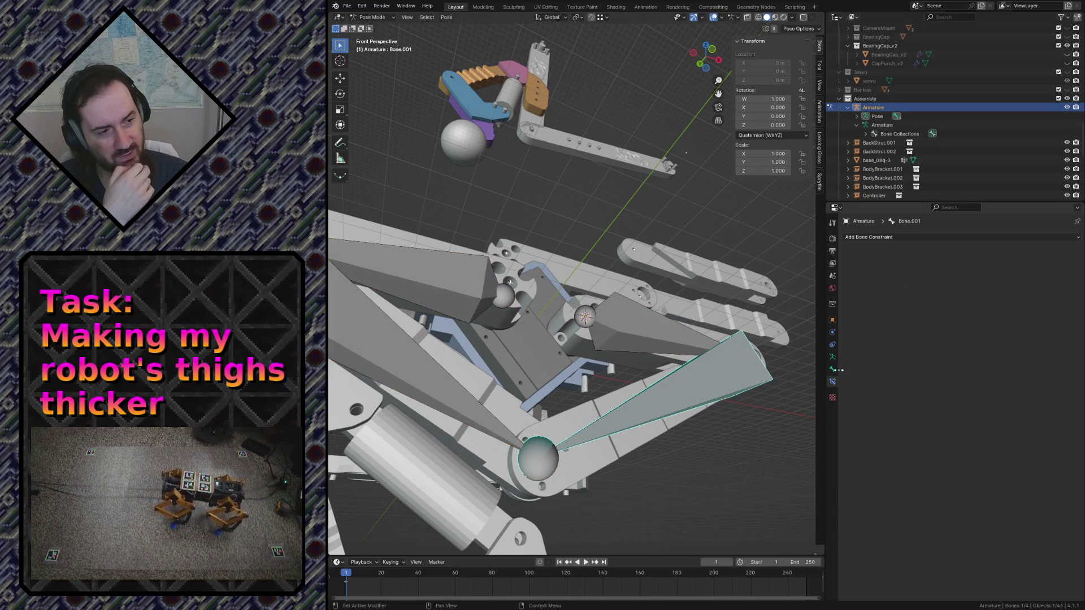
{"action": "left_click", "coordinate": [873, 237]}
{"action": "left_click", "coordinate": [654, 483]}
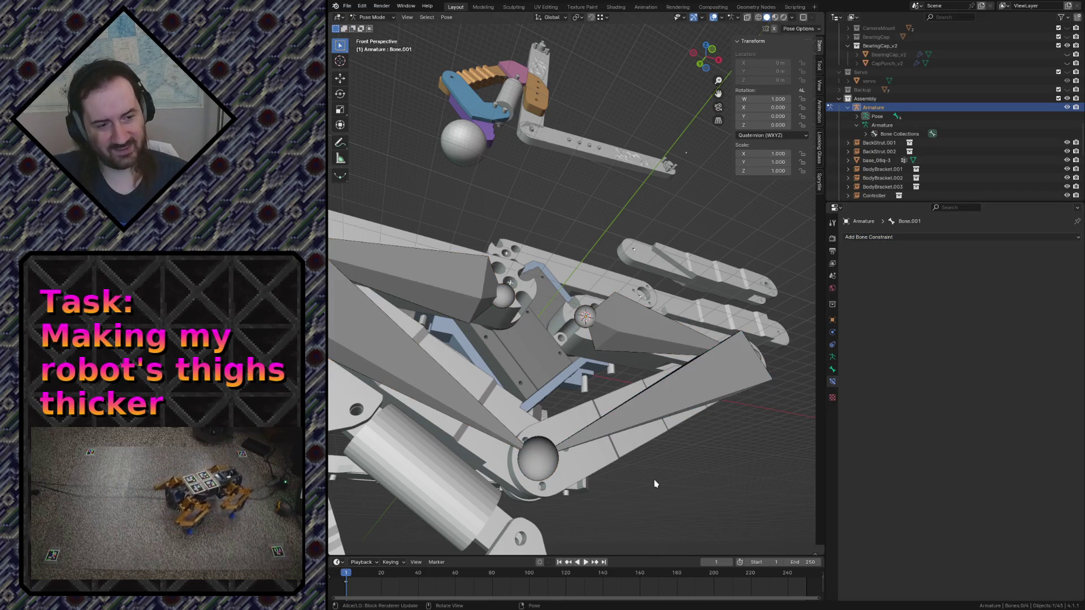
{"action": "key", "text": "ctrl+s"}
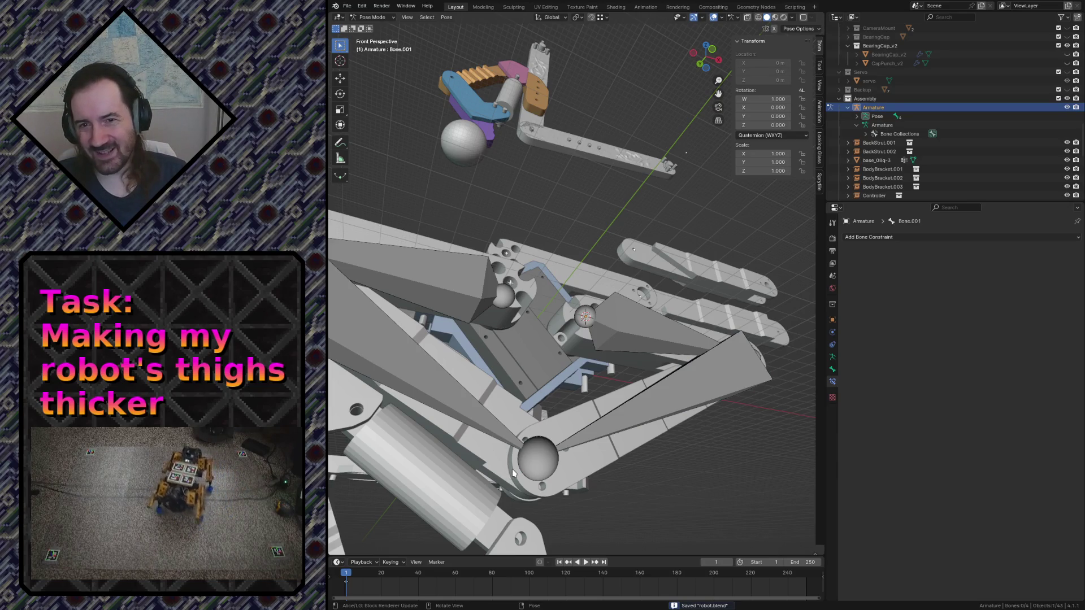
{"action": "left_click", "coordinate": [539, 463]}
{"action": "left_click", "coordinate": [596, 426]}
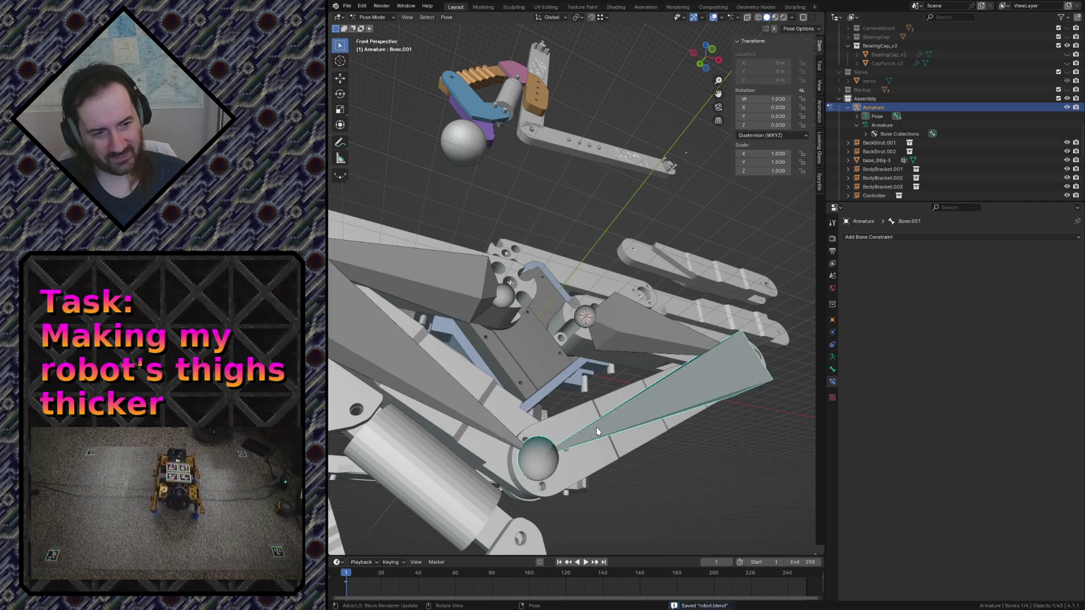
Give Bone.001 a Copy Location constraint with the Armature picked as target
{"action": "left_click", "coordinate": [875, 238]}
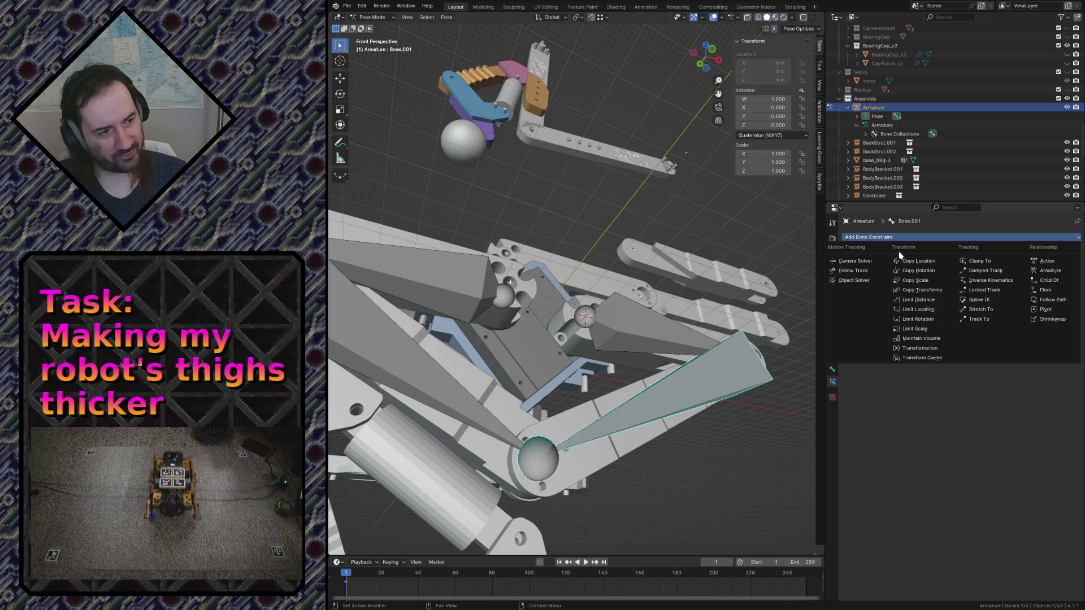
{"action": "left_click", "coordinate": [911, 261]}
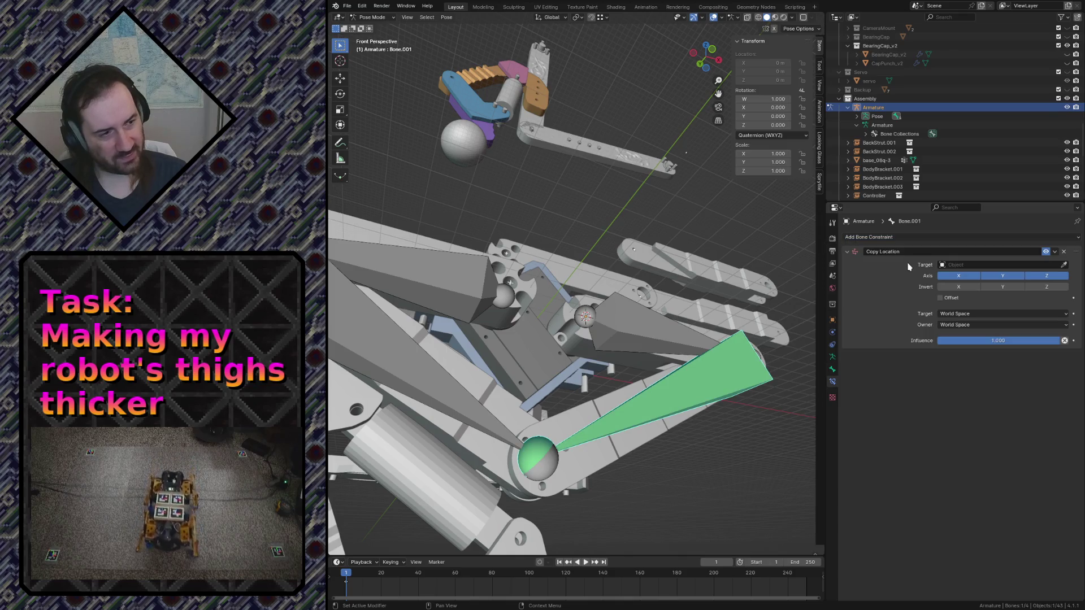
{"action": "left_click", "coordinate": [950, 264]}
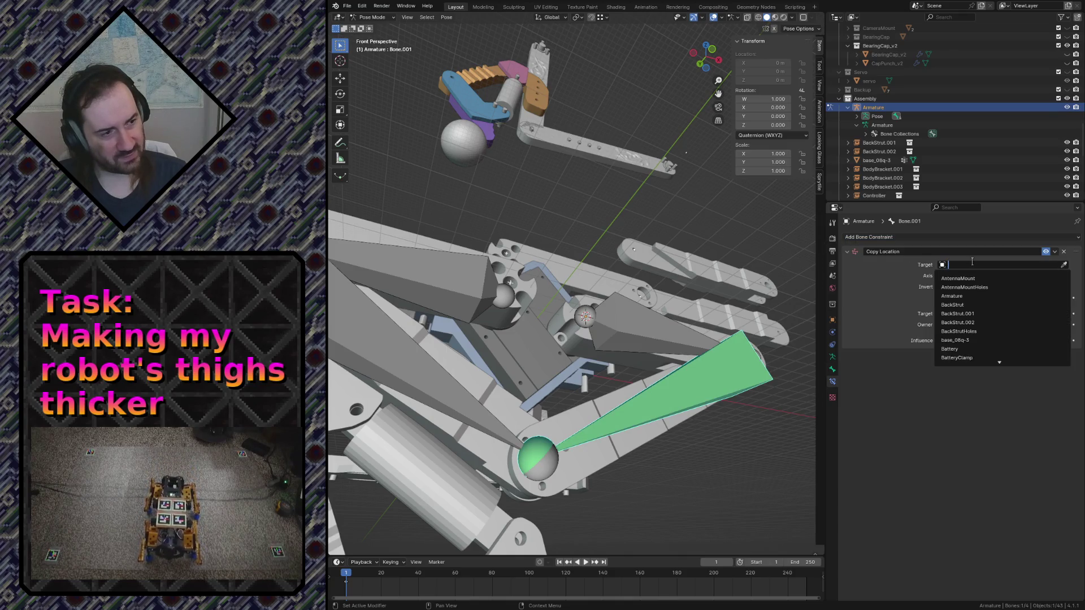
{"action": "left_click", "coordinate": [1064, 264]}
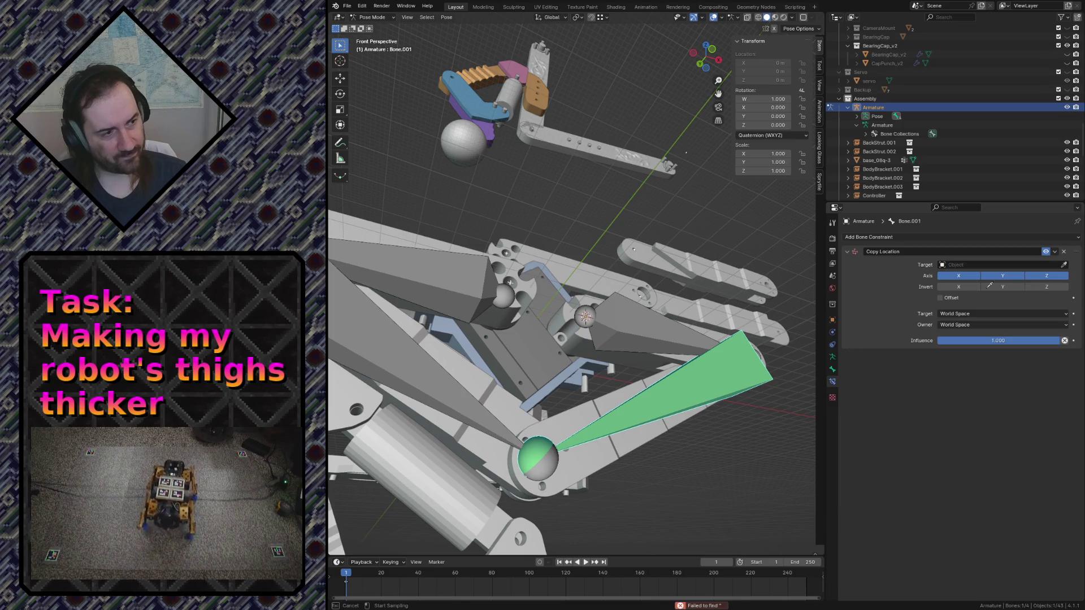
{"action": "left_click", "coordinate": [492, 422]}
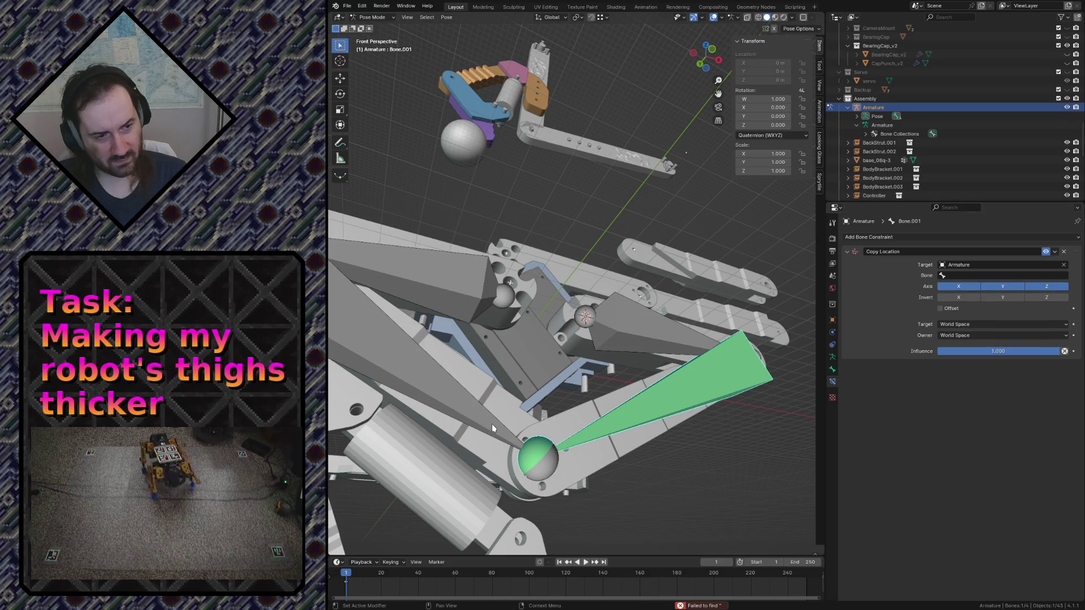
{"action": "left_click", "coordinate": [453, 403]}
{"action": "scroll", "coordinate": [511, 349], "scroll_direction": "down", "scroll_amount": 3}
{"action": "scroll", "coordinate": [547, 325], "scroll_direction": "up", "scroll_amount": 2}
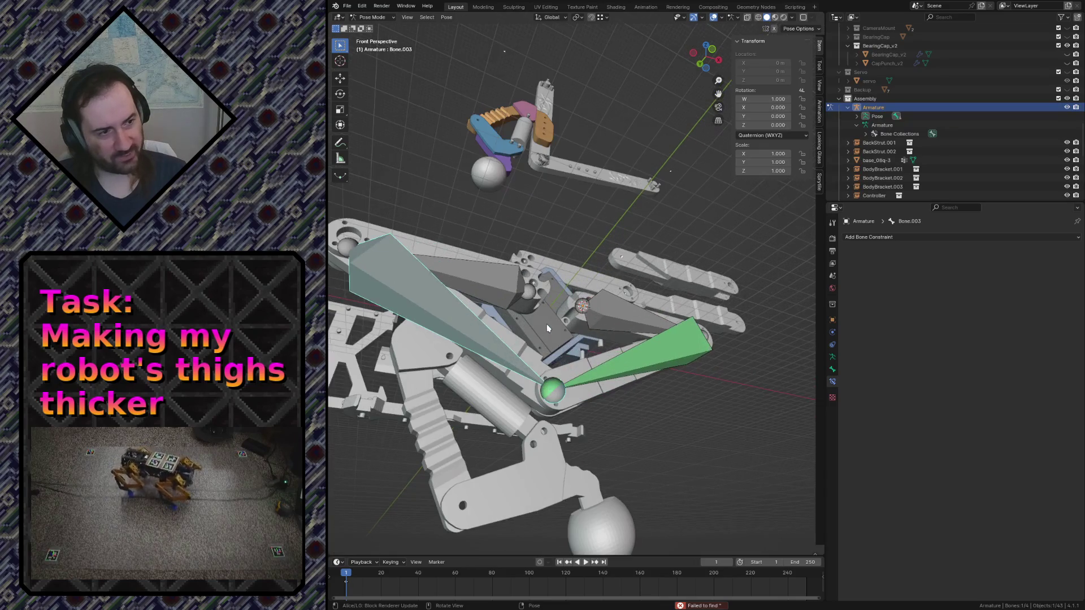
Rename the left leg bones Bone.002 and Bone.003 to Thigh1 and Shin1
{"action": "left_click", "coordinate": [550, 384]}
{"action": "left_click", "coordinate": [641, 361]}
{"action": "left_click", "coordinate": [482, 274]}
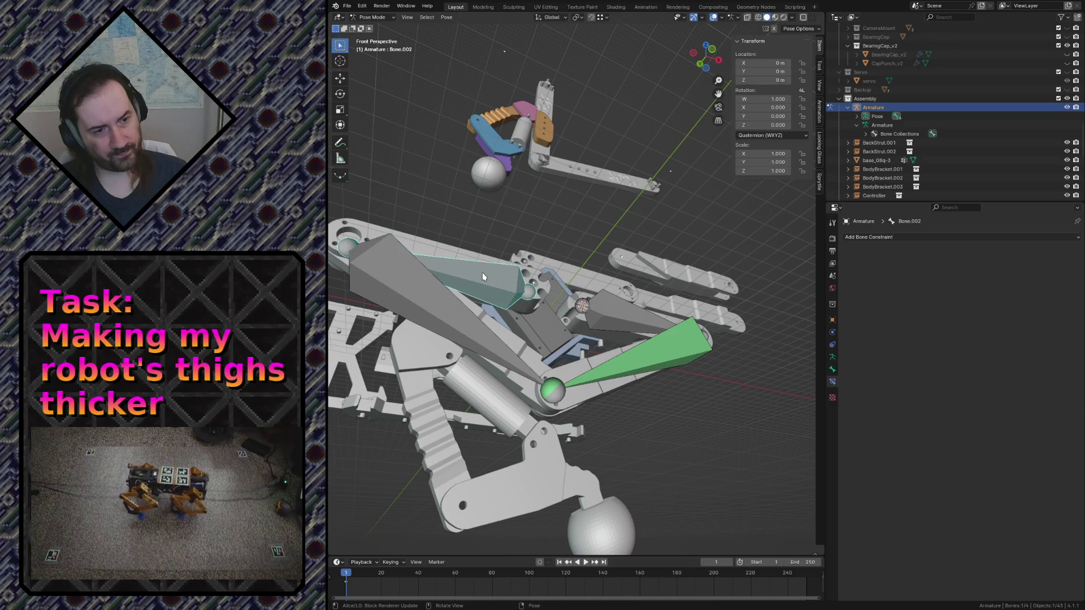
{"action": "left_click", "coordinate": [423, 297]}
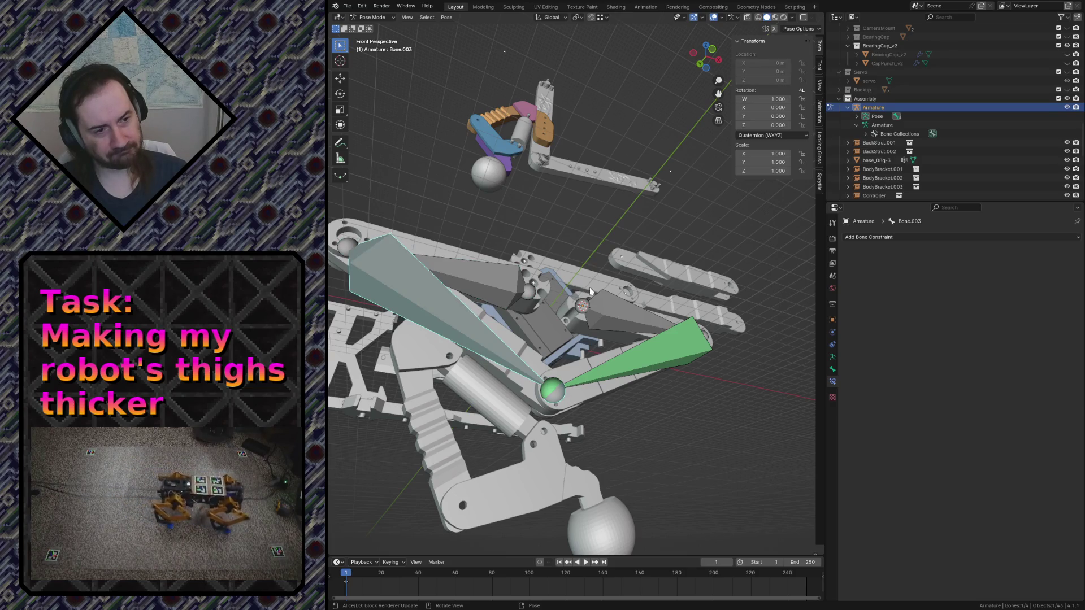
{"action": "left_click", "coordinate": [521, 289]}
{"action": "double_click", "coordinate": [924, 222]}
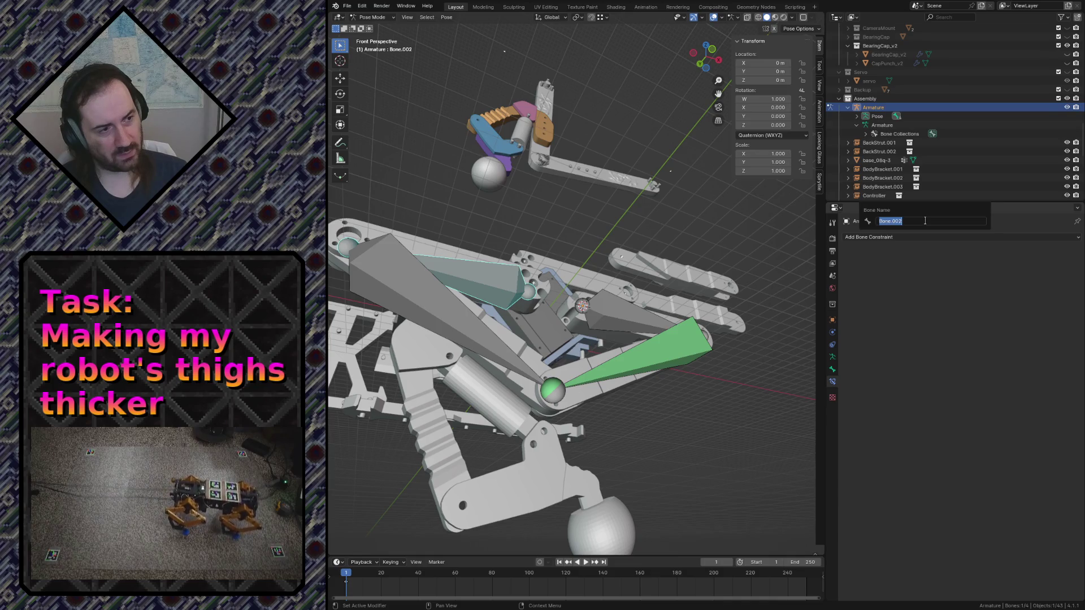
{"action": "type", "text": "Thigh1"}
{"action": "key", "text": "Return"}
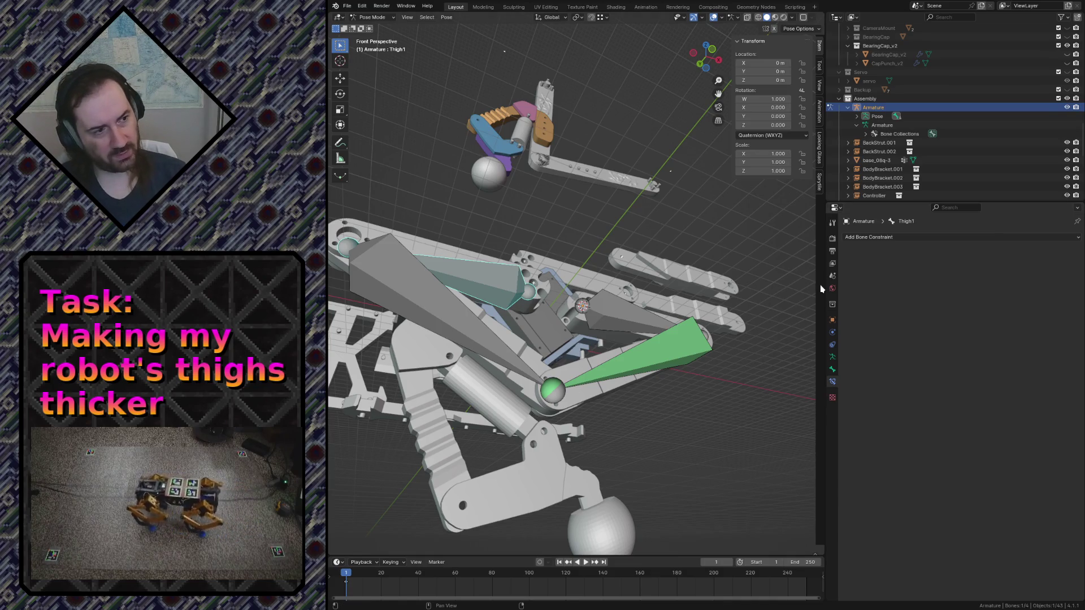
{"action": "left_click", "coordinate": [410, 292]}
{"action": "double_click", "coordinate": [888, 240]}
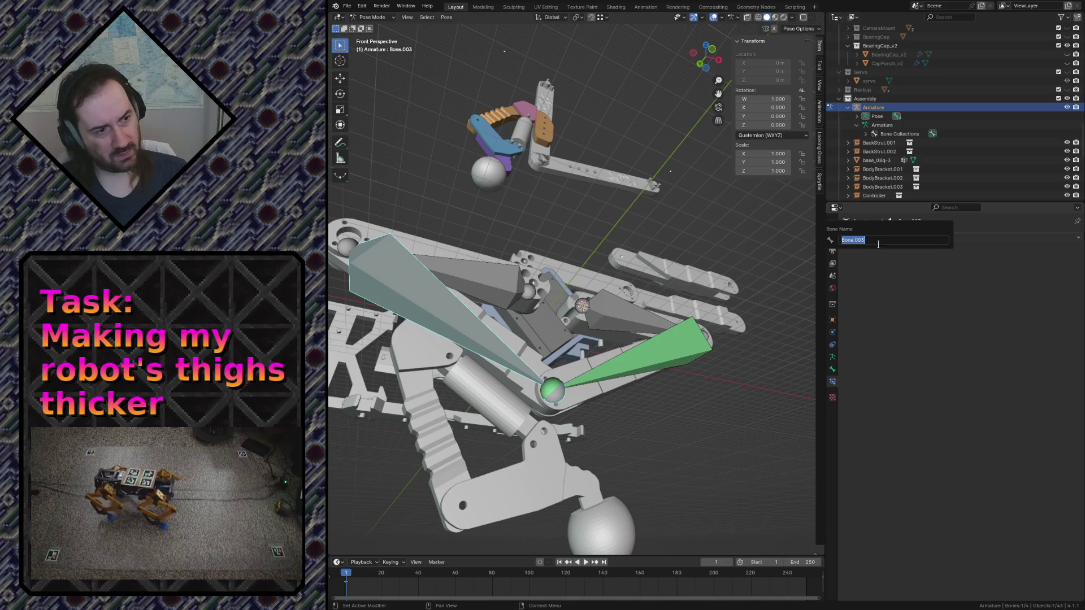
{"action": "type", "text": "n1"}
{"action": "key", "text": "Return"}
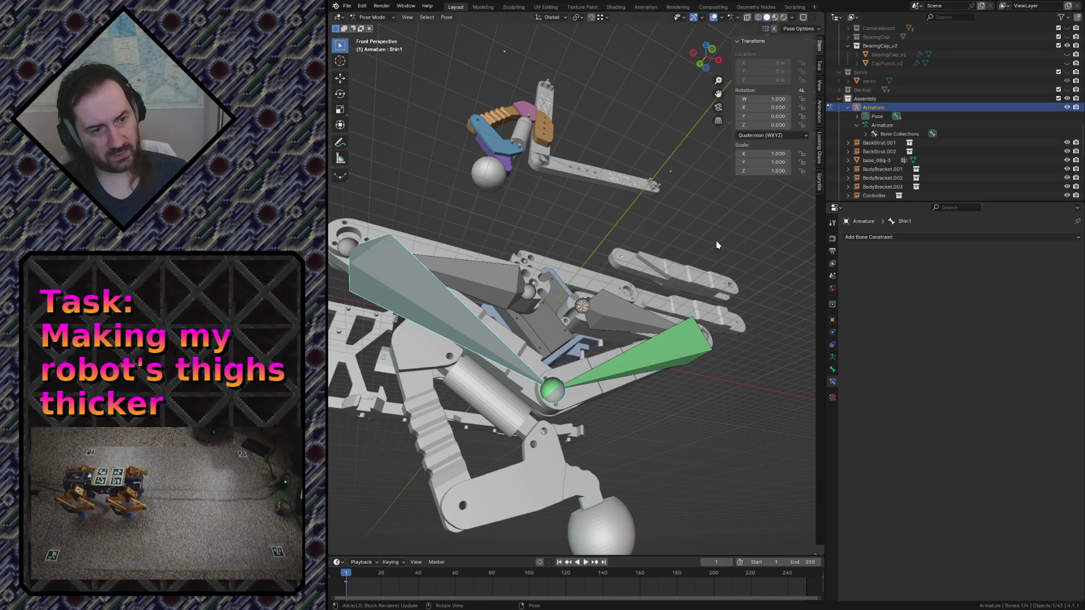
Rename the right leg bones to Thigh2 and Shin2 and start choosing the constraint's target bone
{"action": "left_click", "coordinate": [607, 307]}
{"action": "key", "text": "F2"}
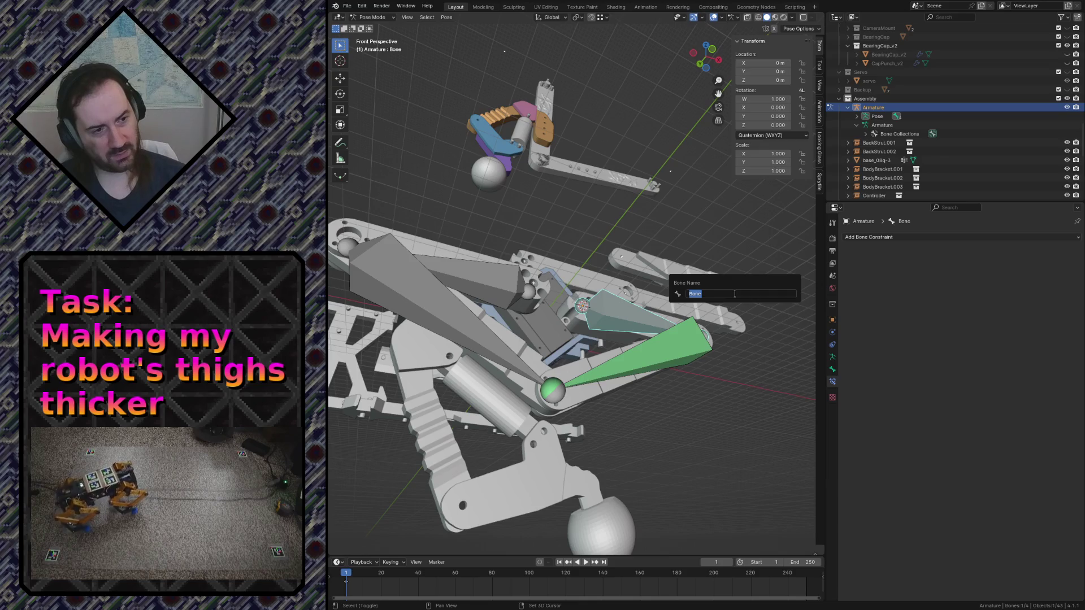
{"action": "type", "text": "Thigh2"}
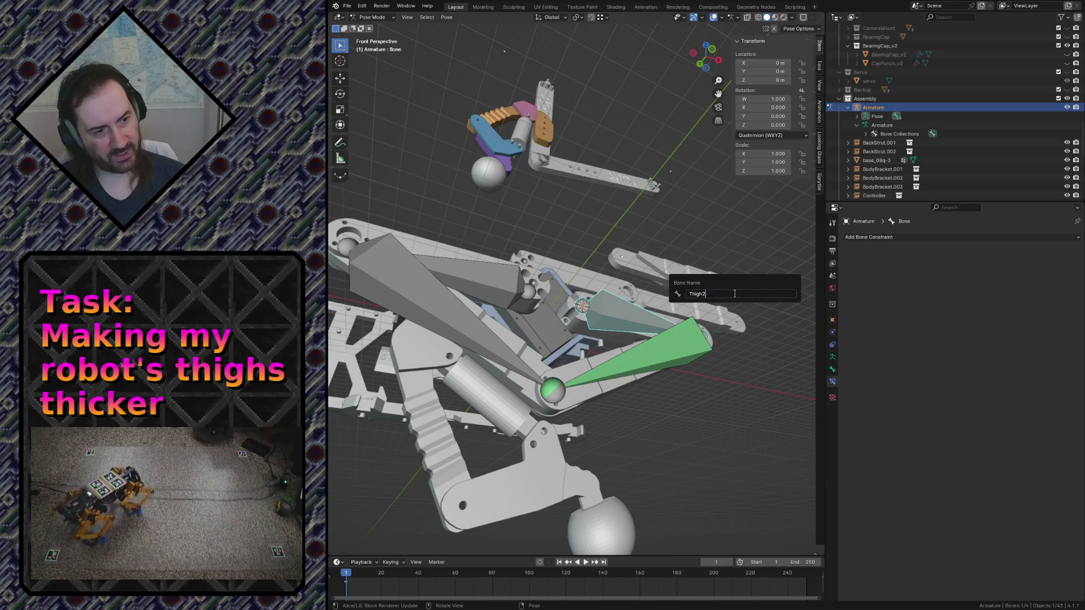
{"action": "key", "text": "Return"}
{"action": "left_click", "coordinate": [656, 362]}
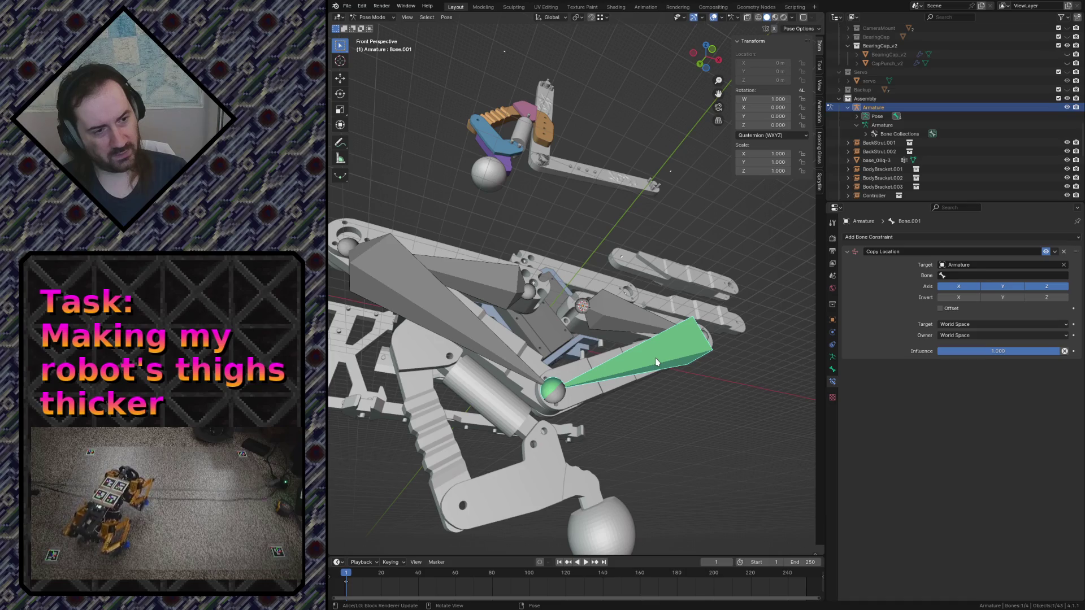
{"action": "key", "text": "F2"}
{"action": "type", "text": "B"}
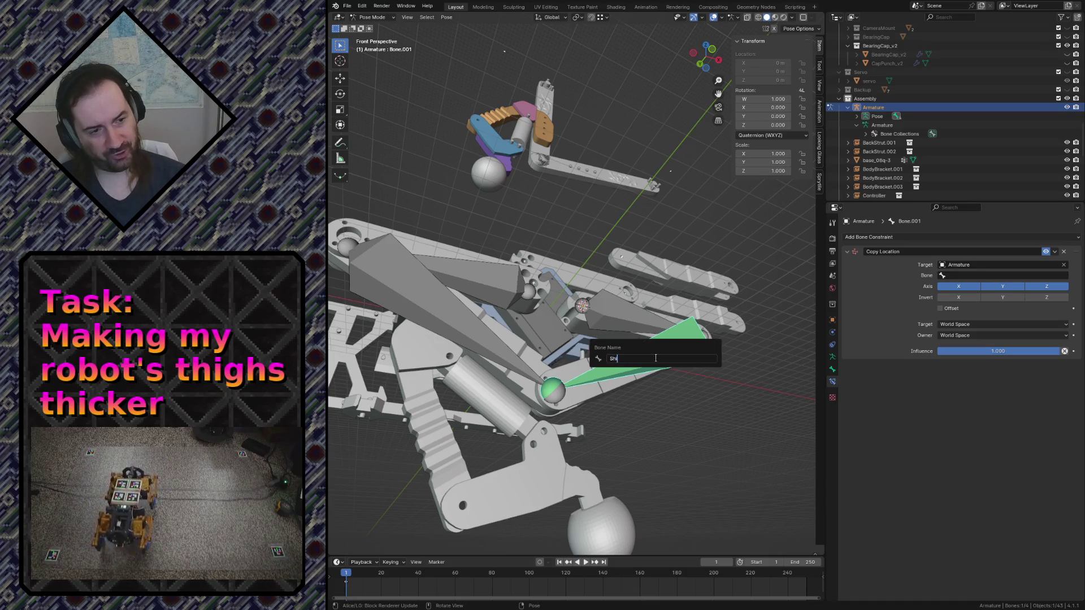
{"action": "type", "text": "n2"}
{"action": "key", "text": "Return"}
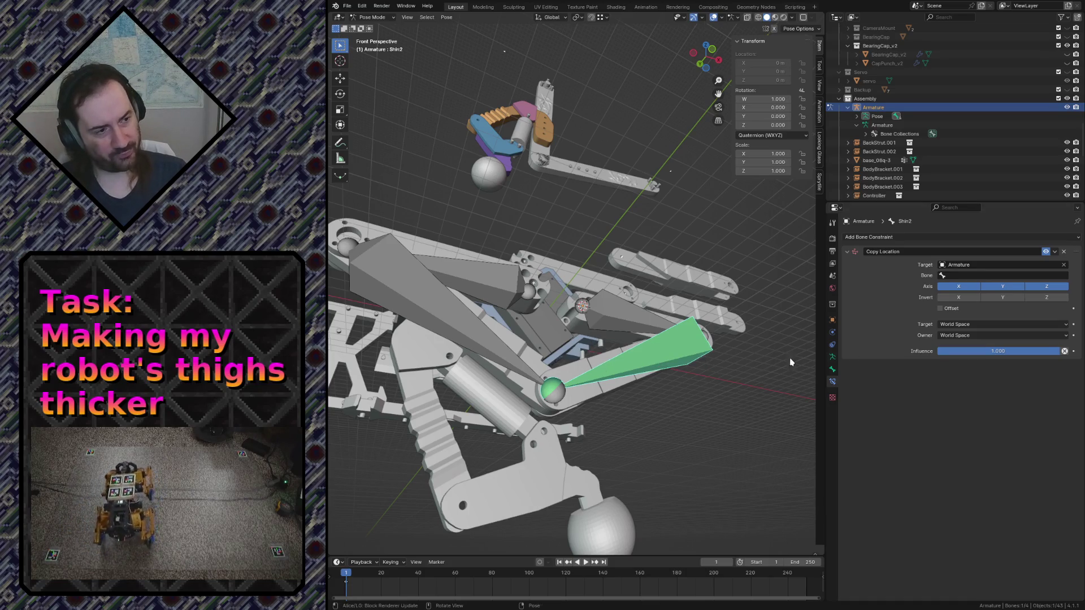
{"action": "left_click", "coordinate": [979, 277]}
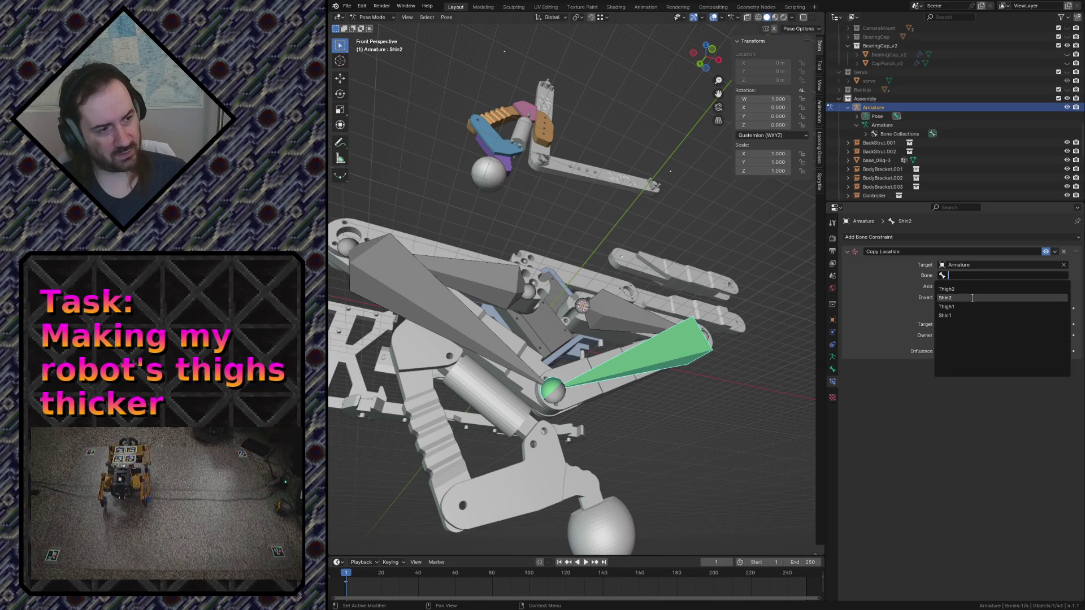
Make Shin2's Copy Location follow bone Shin1 with Head/Tail 1.000 and save robot.blend
{"action": "left_click", "coordinate": [970, 315]}
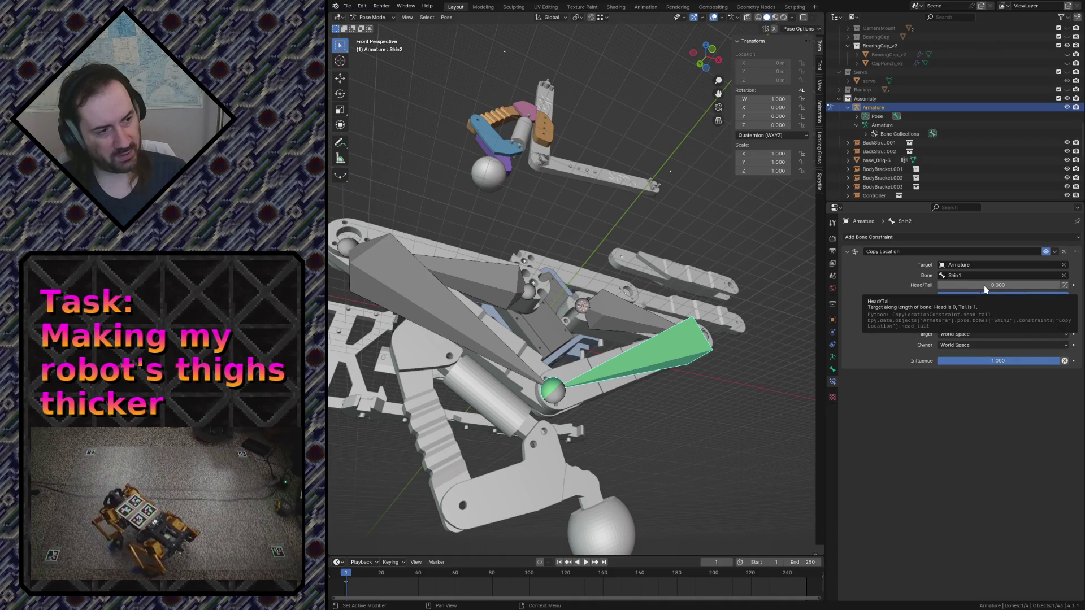
{"action": "left_click_drag", "start_coordinate": [985, 290], "coordinate": [1066, 290]}
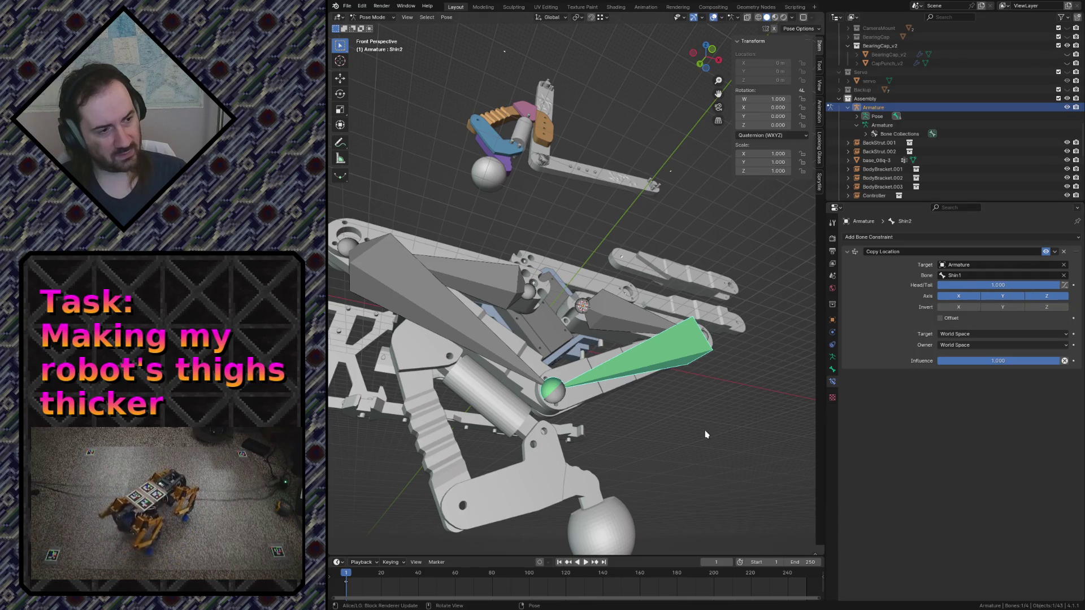
{"action": "left_click", "coordinate": [606, 397]}
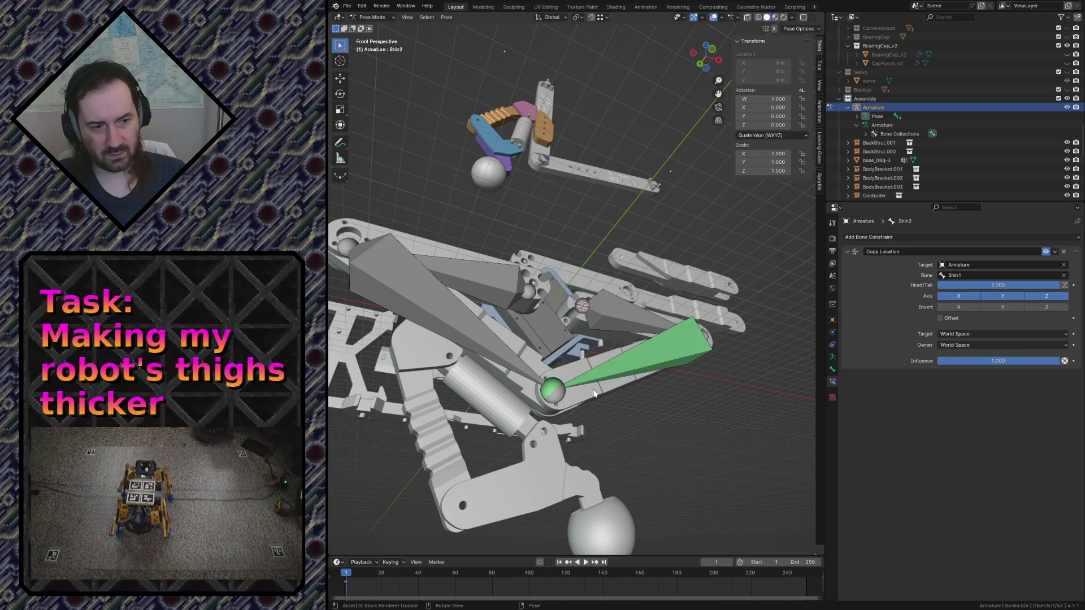
{"action": "left_click", "coordinate": [554, 394]}
{"action": "key", "text": "ctrl+s"}
{"action": "left_click", "coordinate": [554, 394]}
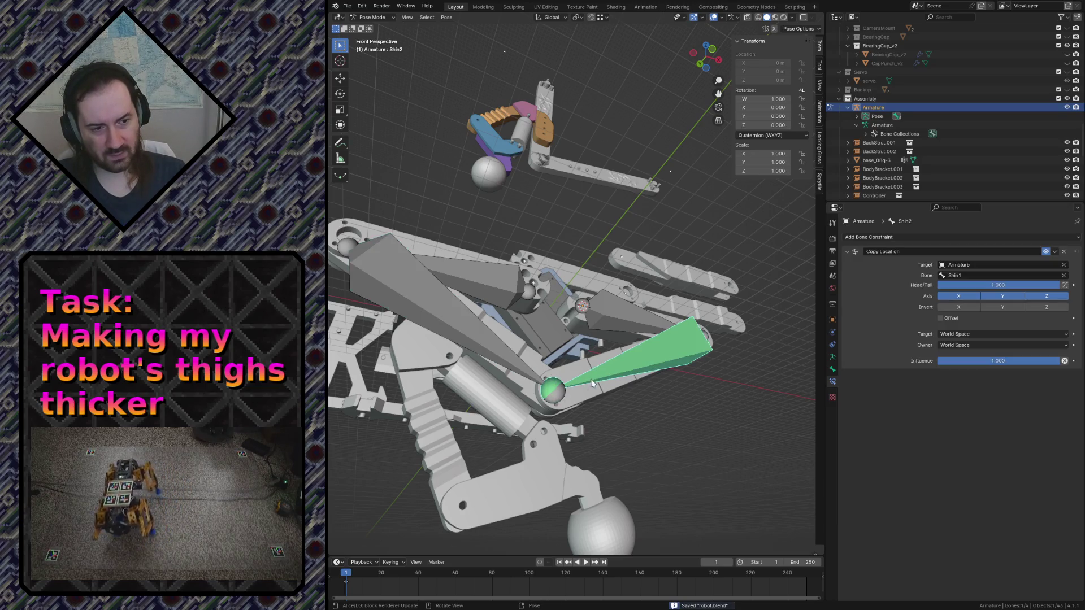
{"action": "key", "text": "shift+grave"}
{"action": "key", "text": "w"}
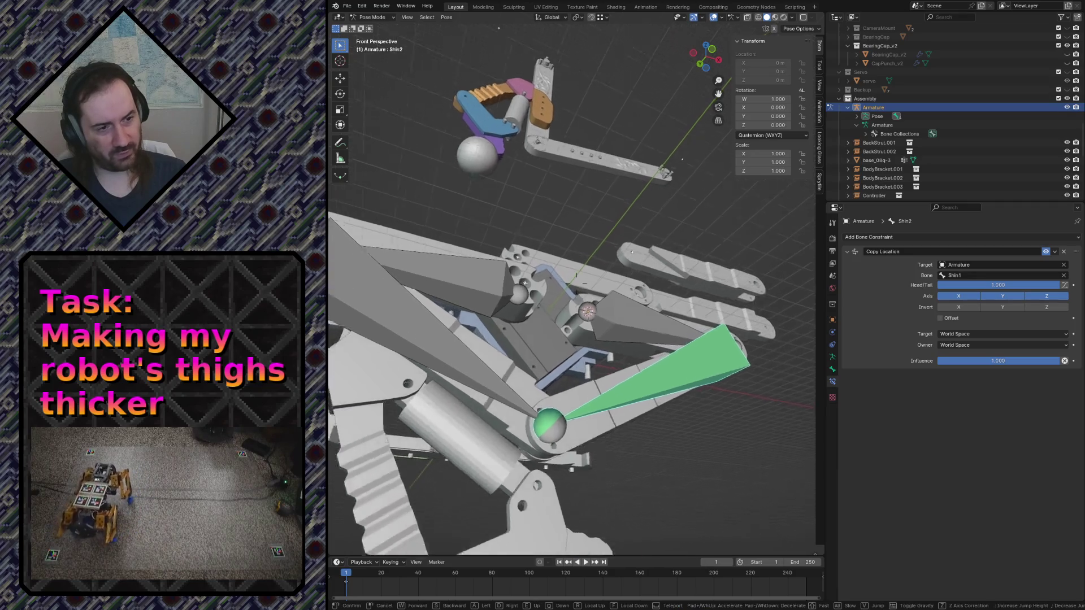
{"action": "key", "text": "s"}
{"action": "left_click", "coordinate": [535, 337]}
{"action": "key", "text": "g"}
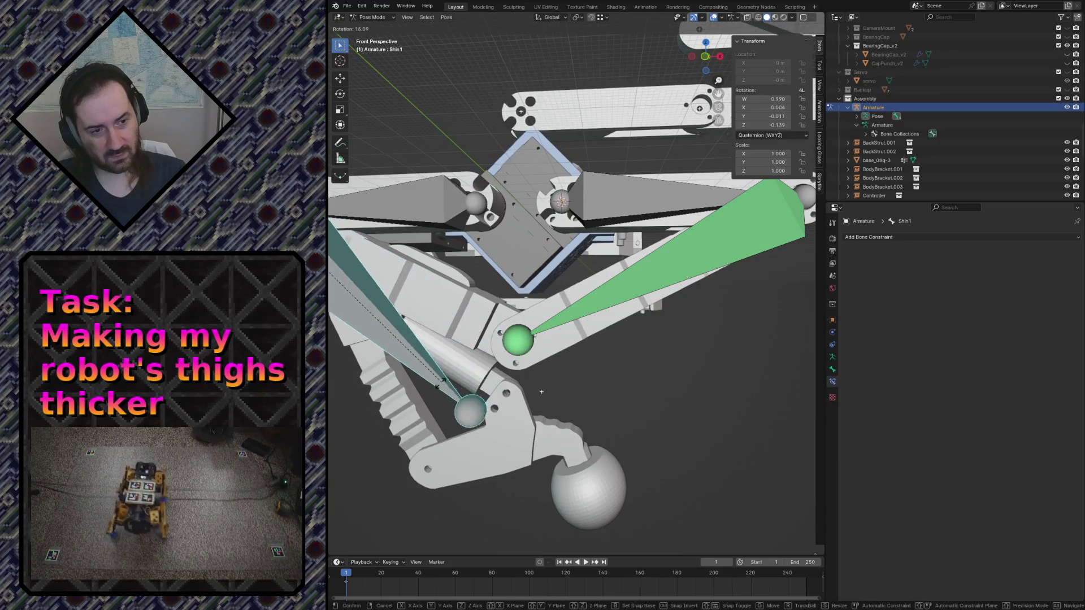
{"action": "left_click", "coordinate": [438, 388]}
{"action": "key", "text": "ctrl+z"}
{"action": "key", "text": "ctrl+s"}
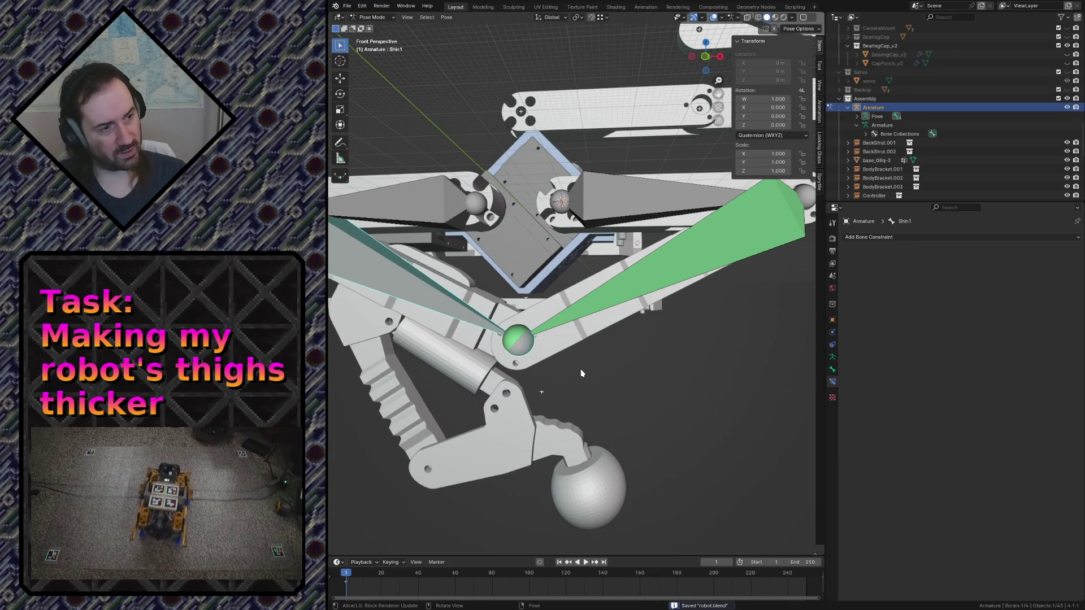
{"action": "left_click", "coordinate": [642, 285]}
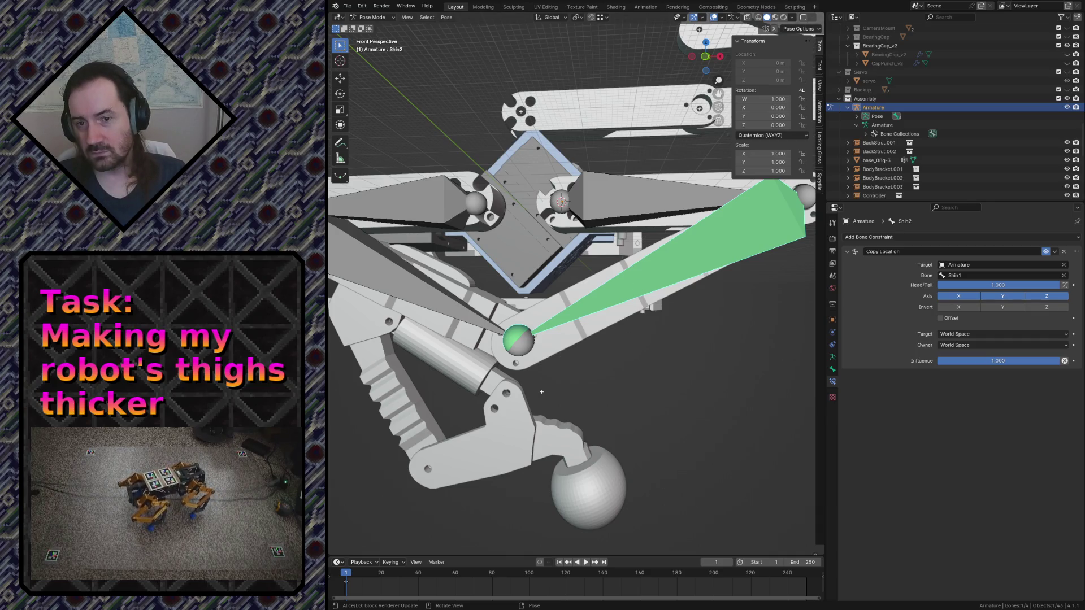
{"action": "left_click", "coordinate": [373, 18]}
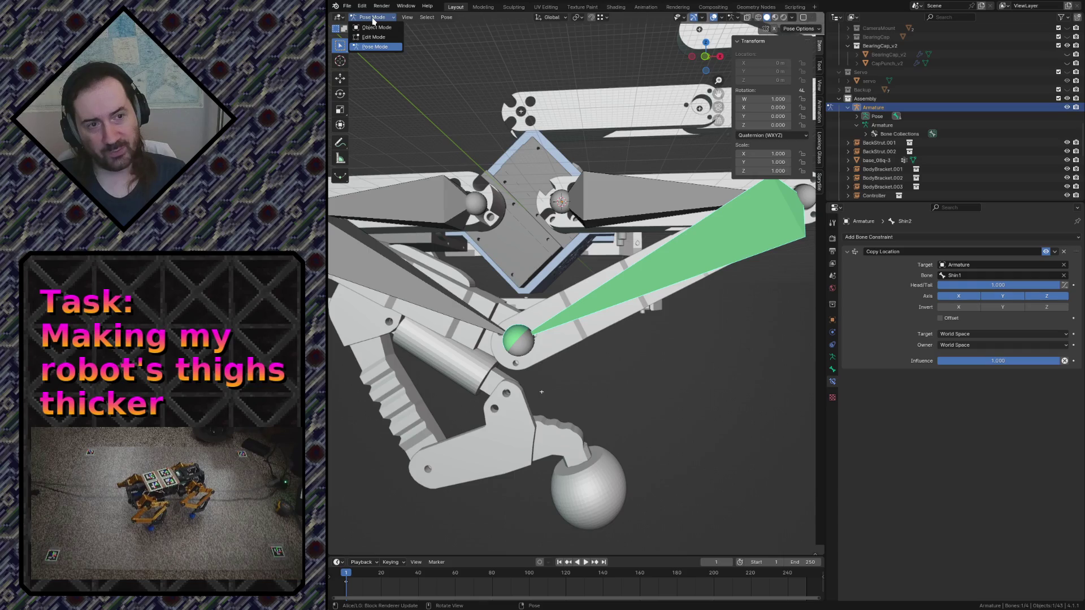
{"action": "left_click", "coordinate": [373, 19]}
{"action": "key", "text": "ctrl+s"}
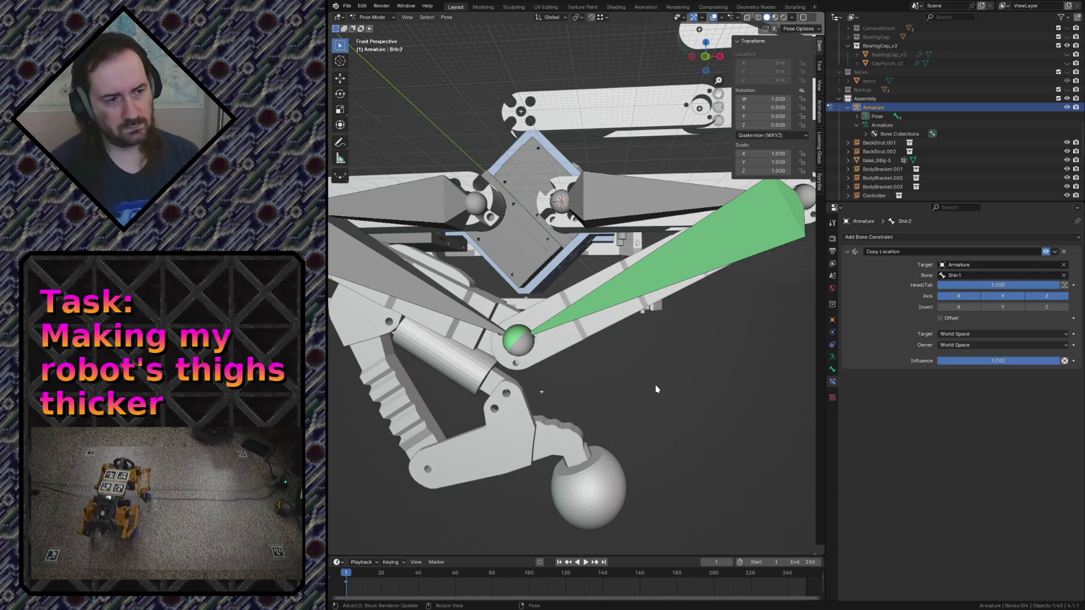
{"action": "key", "text": "ctrl+s"}
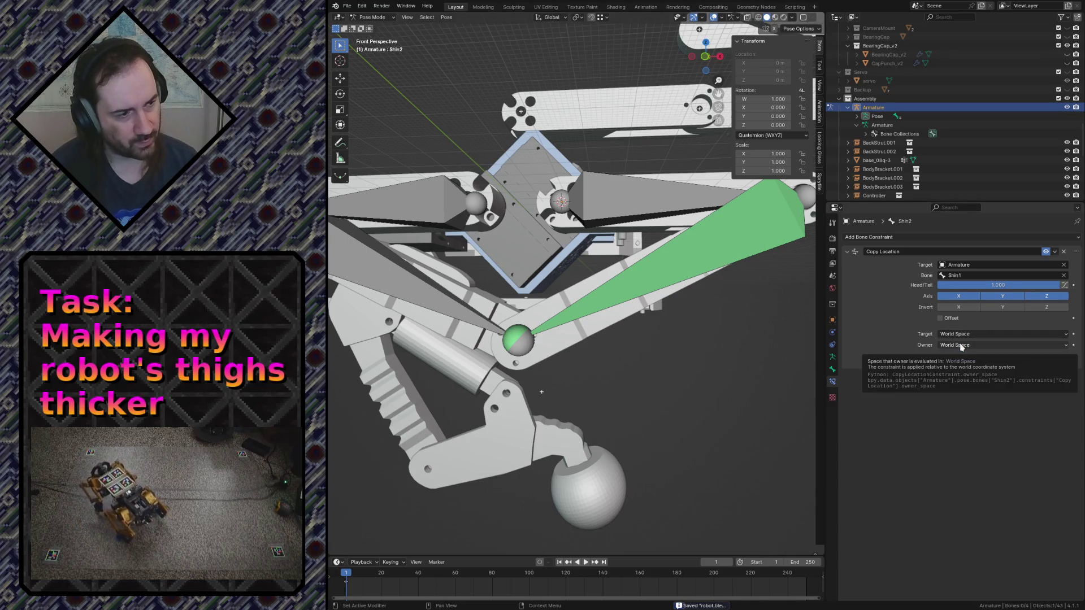
{"action": "left_click", "coordinate": [958, 265]}
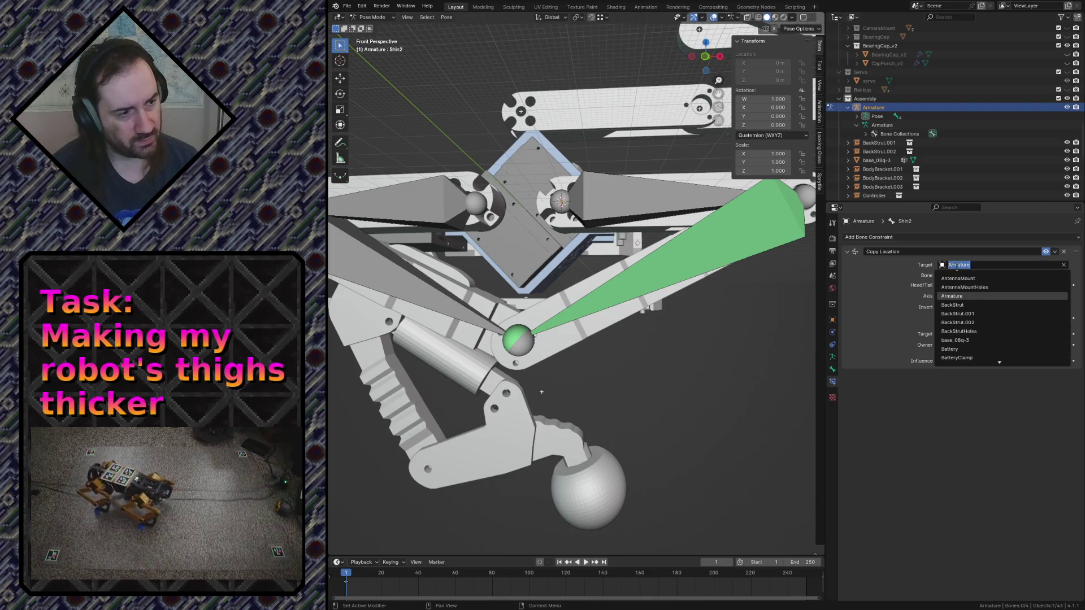
{"action": "left_click", "coordinate": [901, 279]}
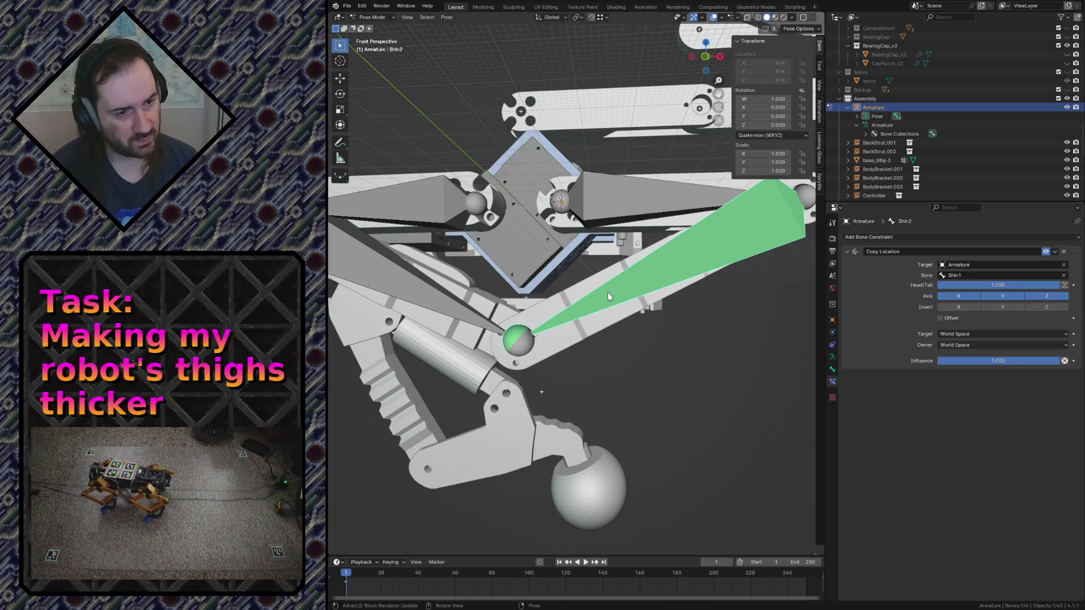
{"action": "left_click", "coordinate": [692, 245]}
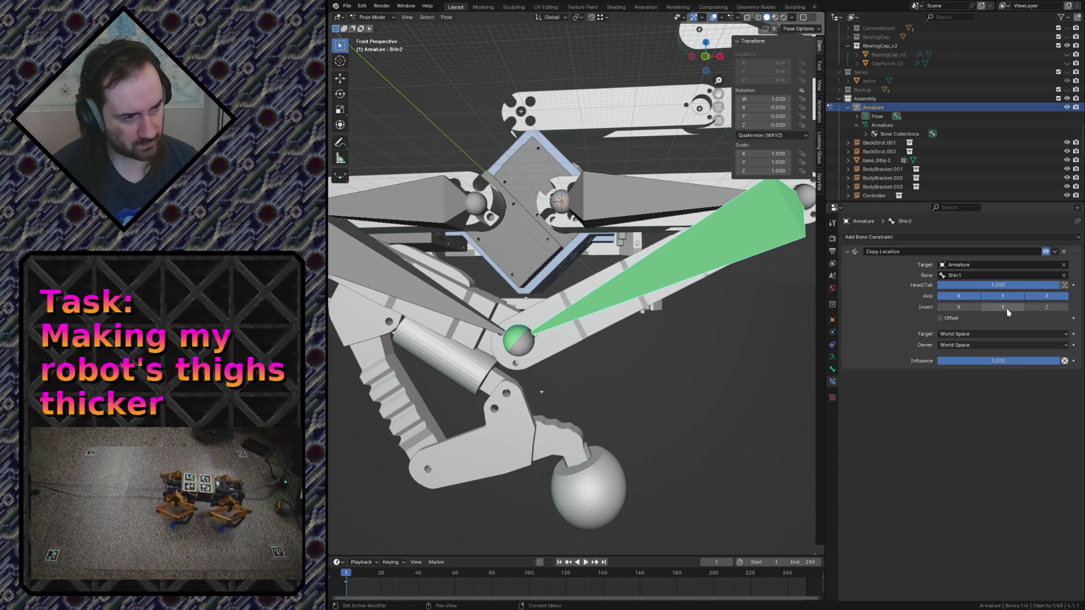
{"action": "key", "text": "ctrl+s"}
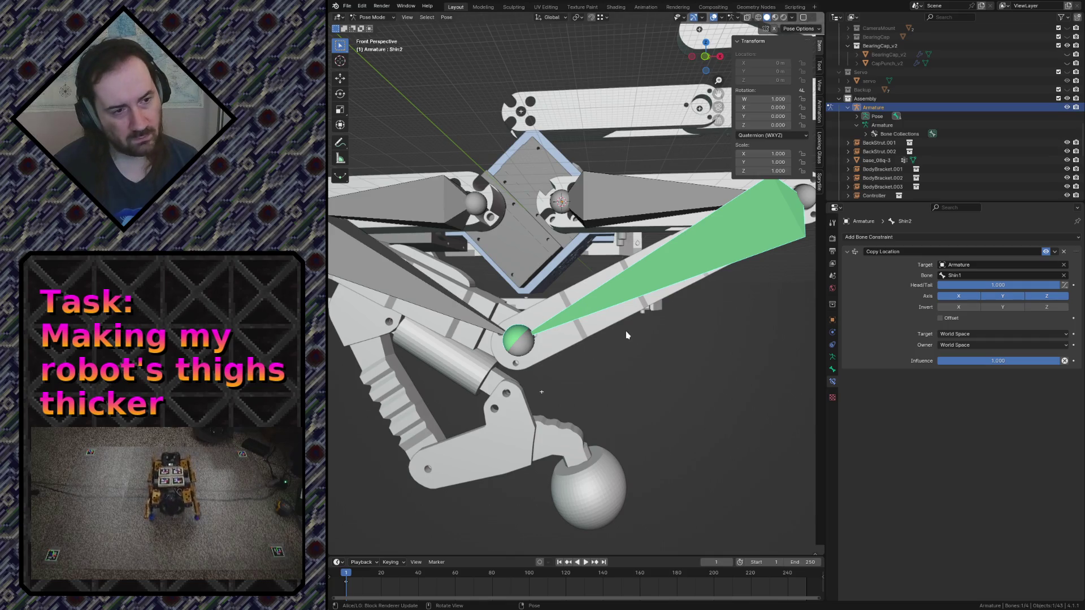
{"action": "left_click", "coordinate": [598, 200]}
{"action": "left_click", "coordinate": [806, 205]}
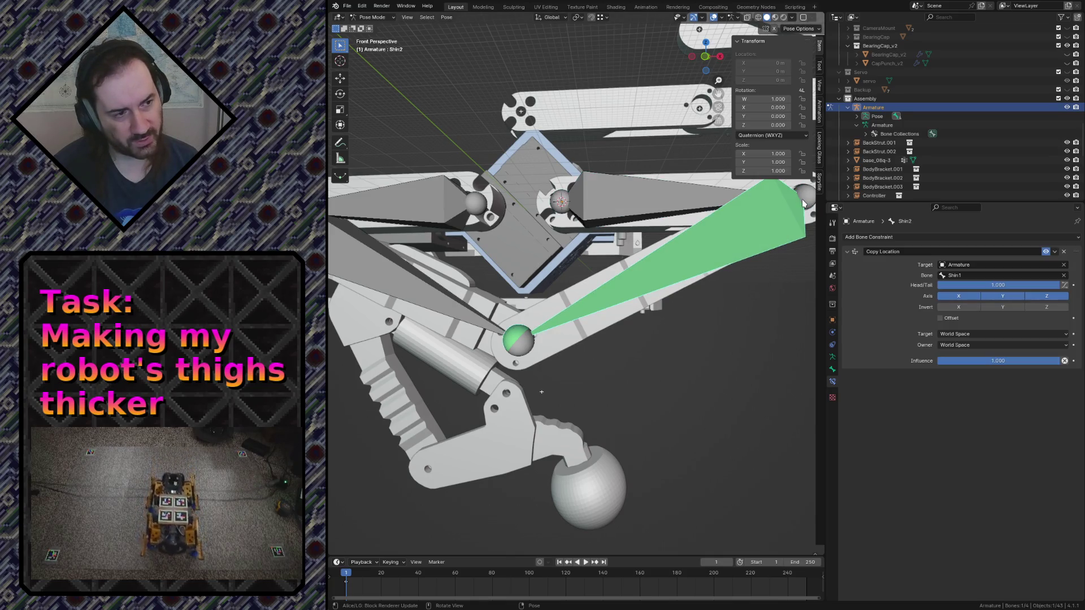
{"action": "left_click", "coordinate": [805, 204]}
{"action": "key", "text": "g"}
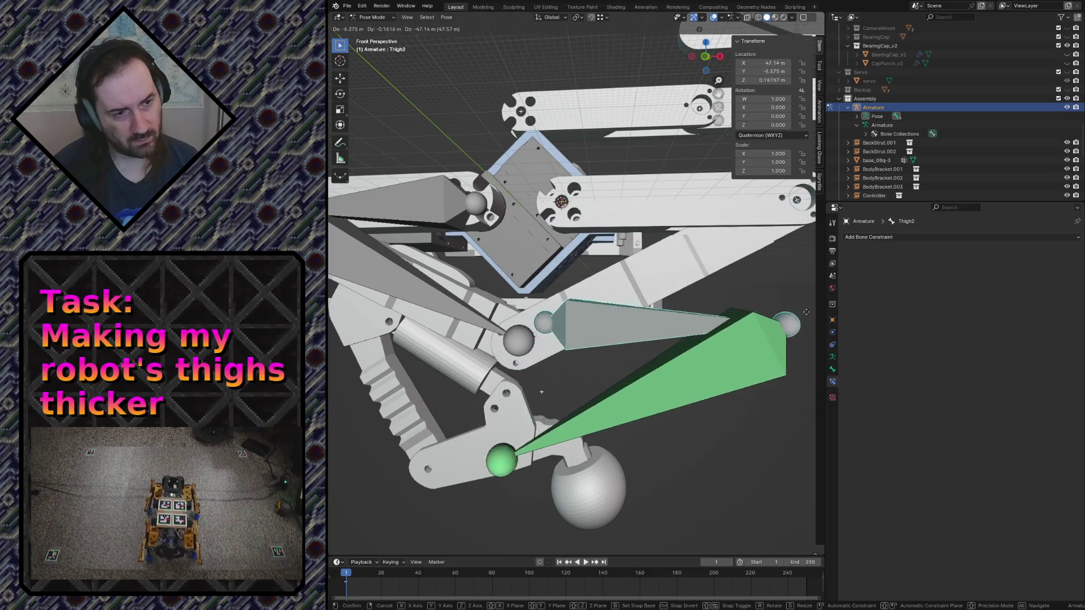
{"action": "right_click", "coordinate": [766, 280]}
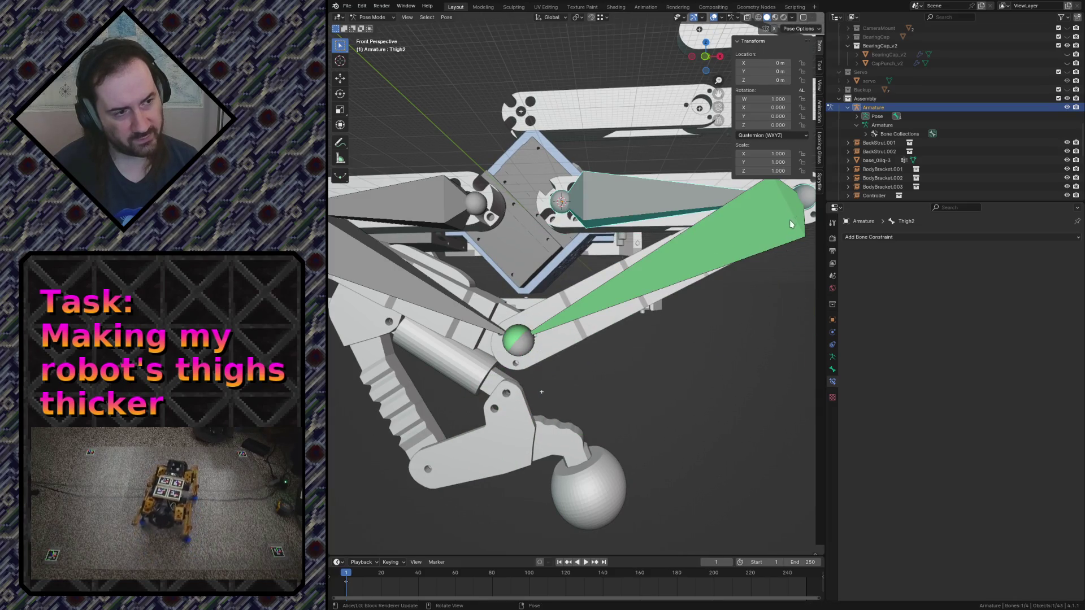
{"action": "left_click", "coordinate": [806, 202]}
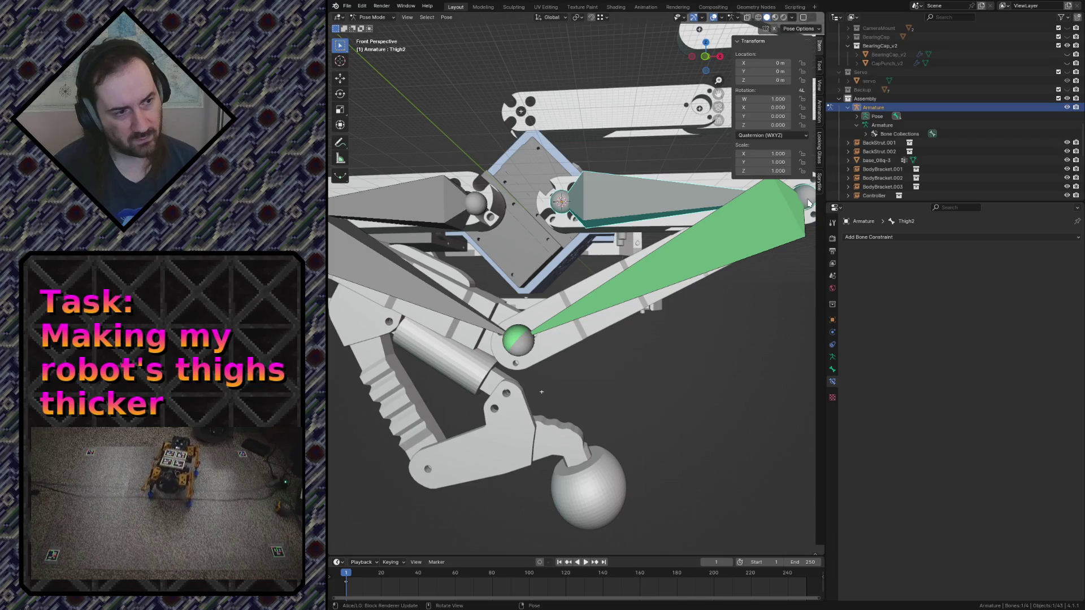
{"action": "left_click", "coordinate": [808, 203]}
{"action": "key", "text": "r"}
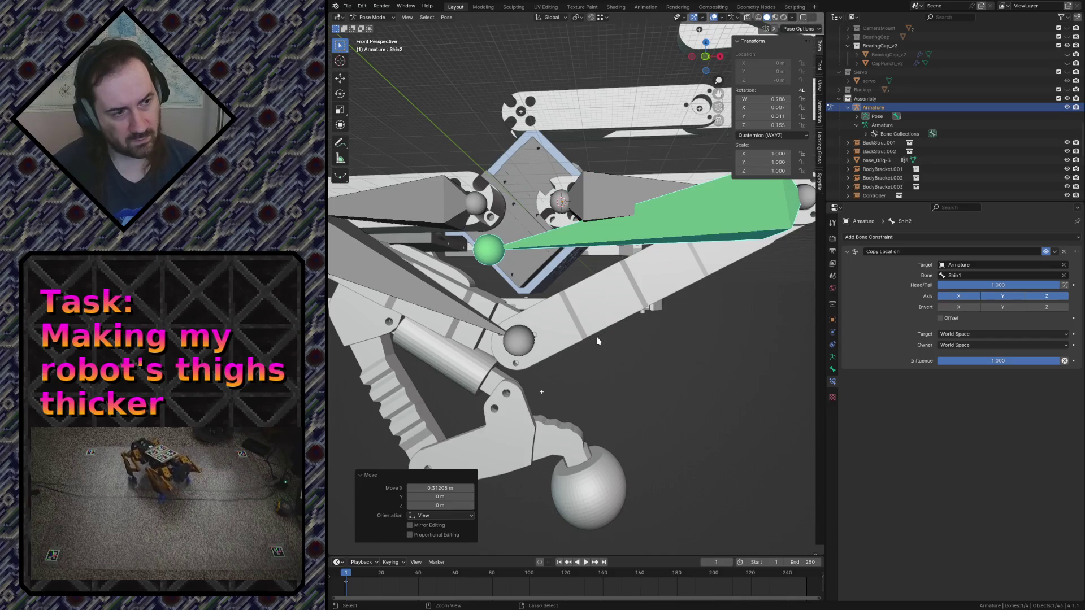
{"action": "key", "text": "Escape"}
{"action": "key", "text": "shift+grave"}
{"action": "key", "text": "s"}
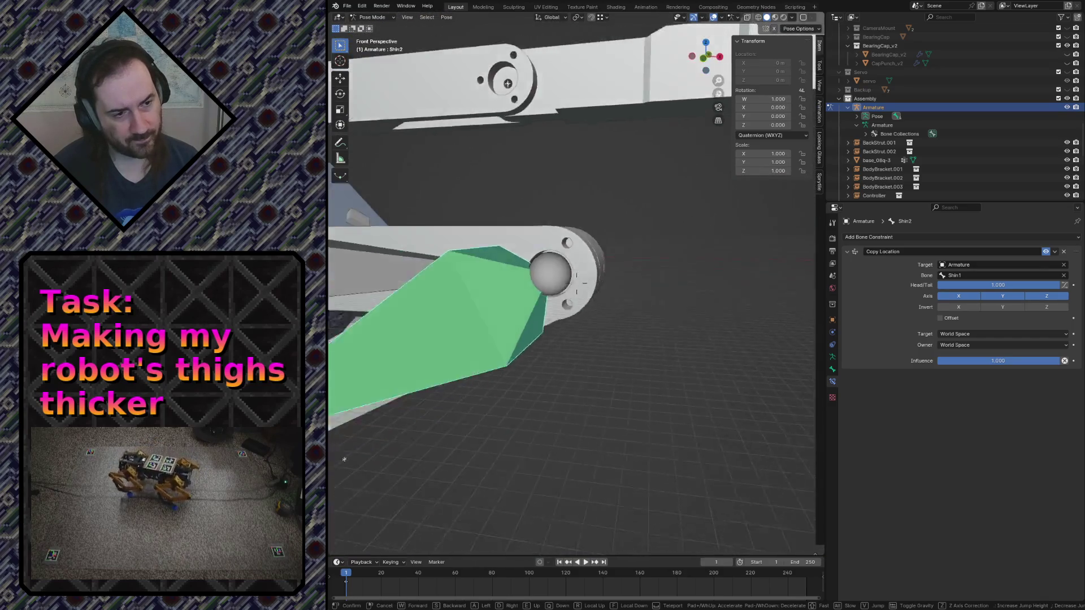
{"action": "key", "text": "w"}
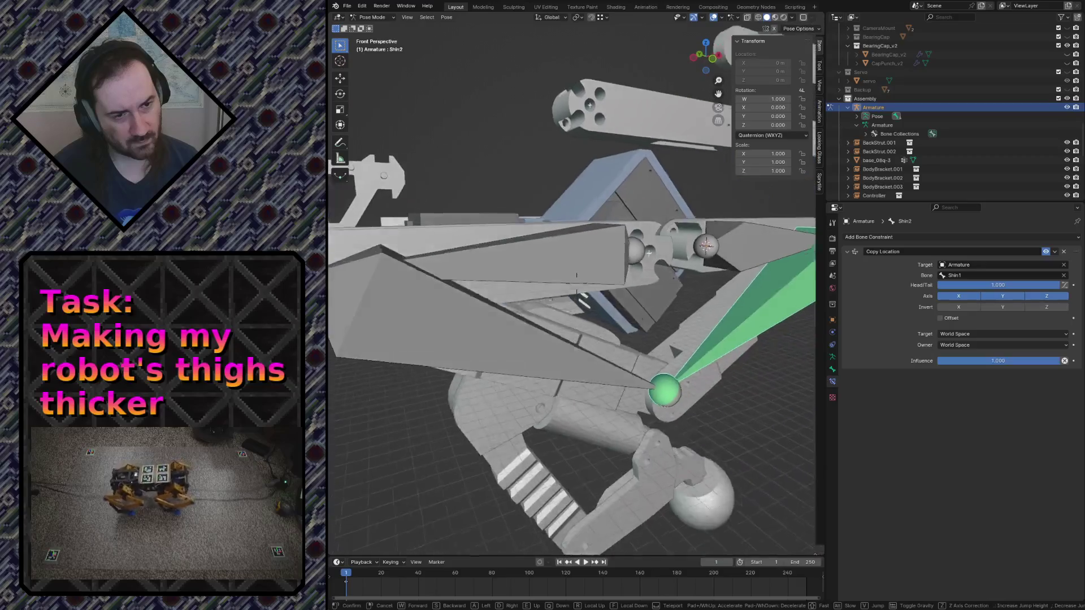
{"action": "left_click", "coordinate": [550, 291]}
{"action": "left_click", "coordinate": [376, 275]}
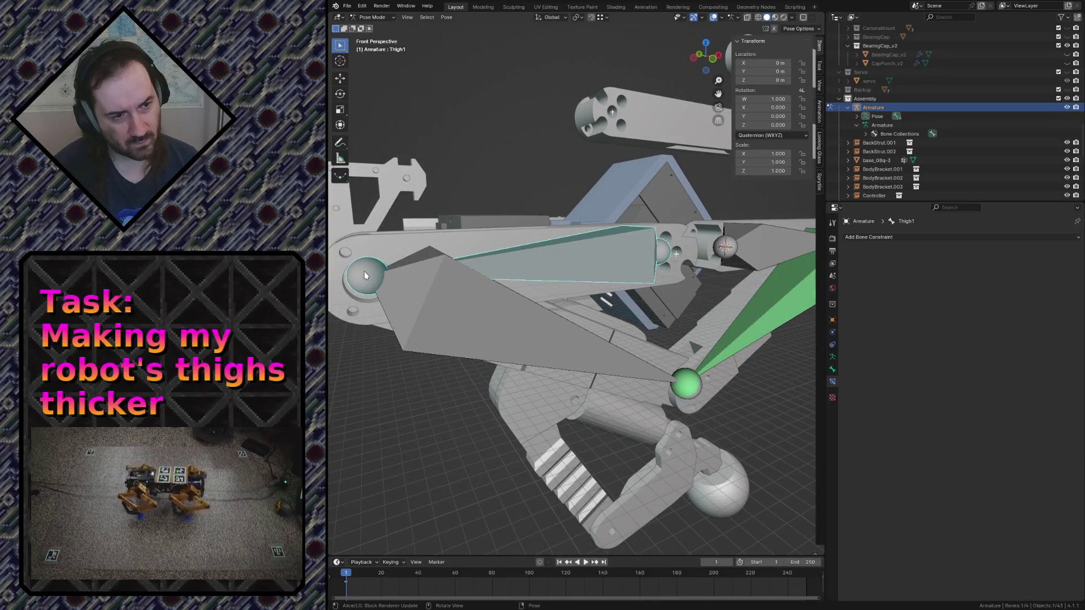
{"action": "key", "text": "g"}
{"action": "left_click", "coordinate": [419, 302]}
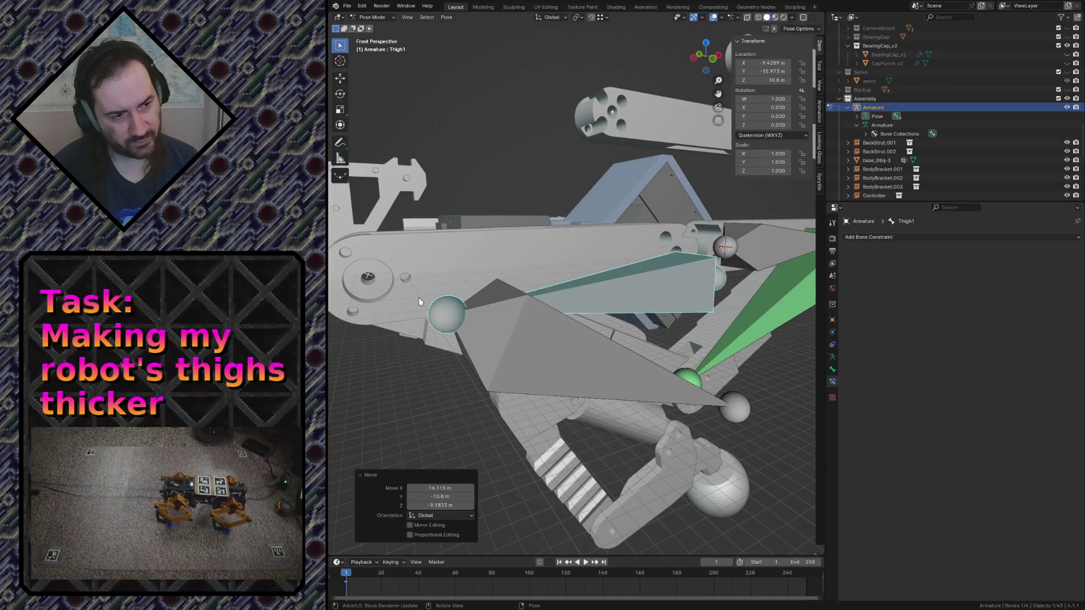
{"action": "key", "text": "ctrl+z"}
{"action": "left_click", "coordinate": [432, 319]}
{"action": "key", "text": "r"}
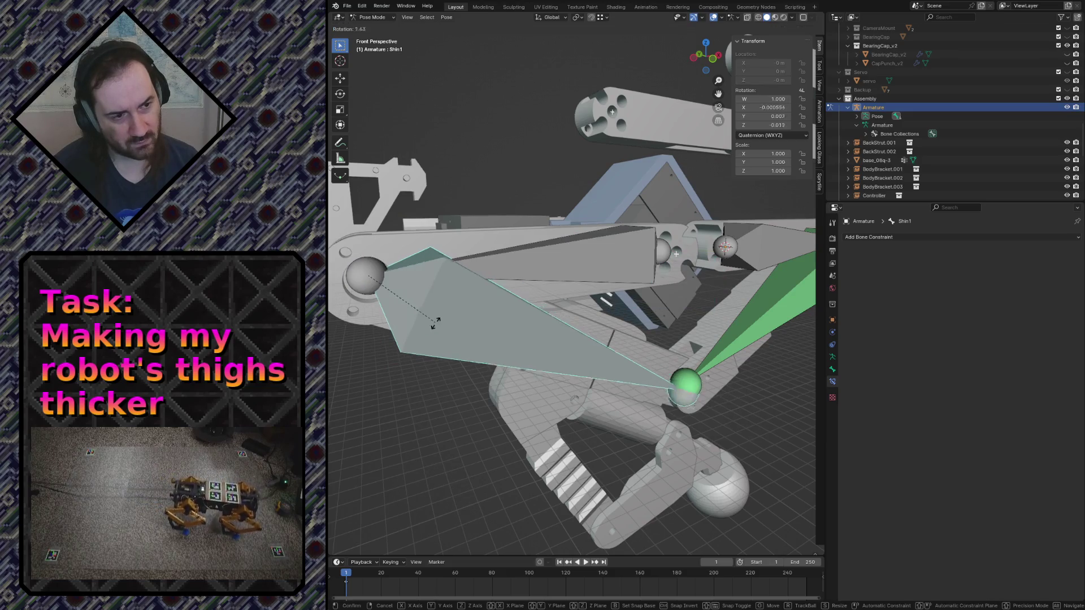
{"action": "left_click", "coordinate": [497, 494]}
{"action": "key", "text": "ctrl+z"}
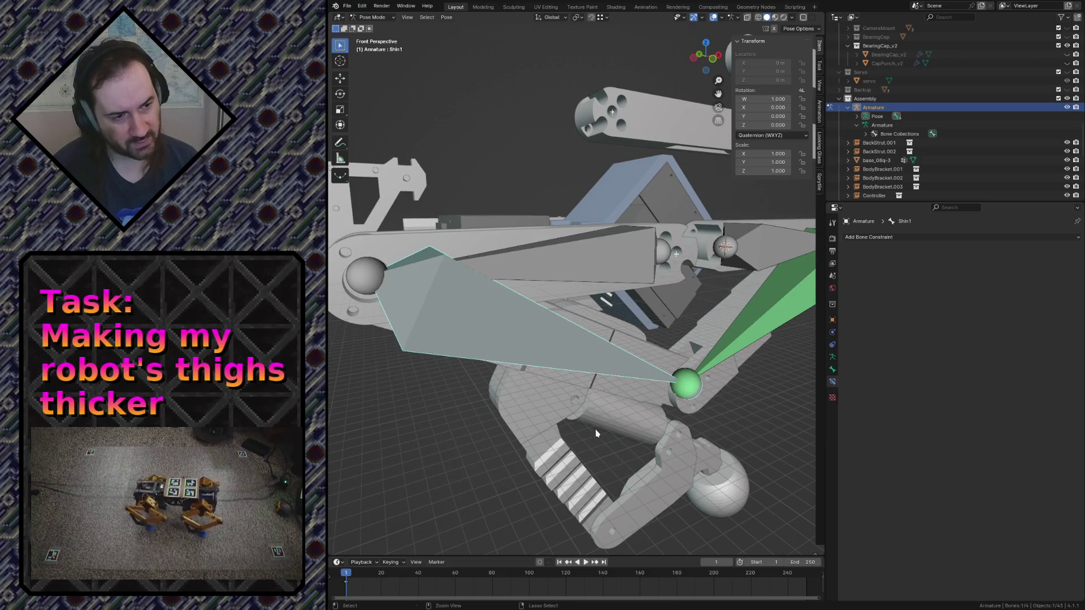
{"action": "key", "text": "shift+grave"}
{"action": "key", "text": "w"}
{"action": "key", "text": "s"}
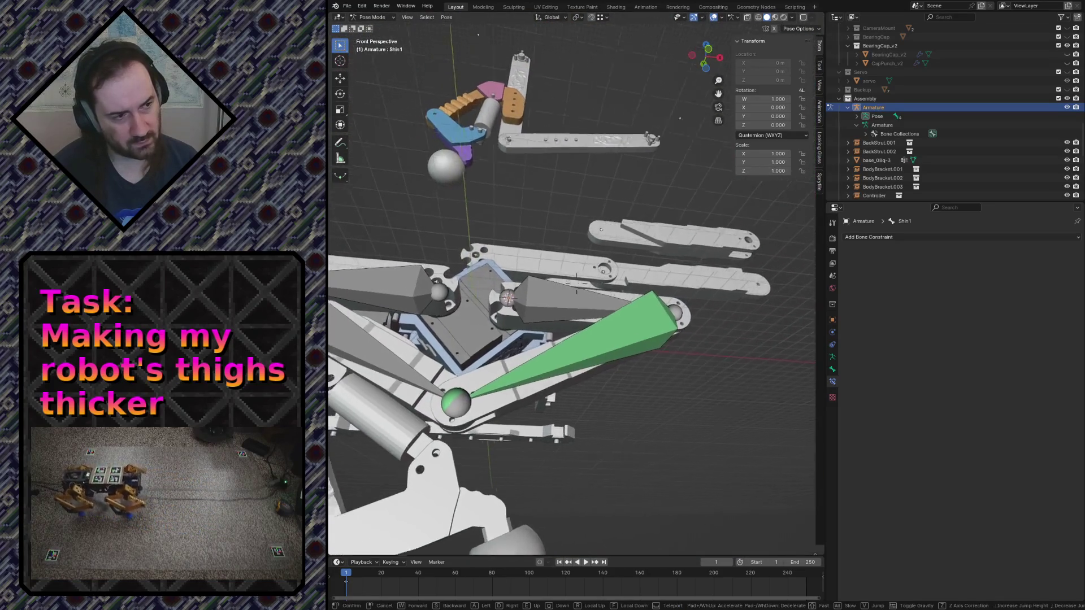
Check Shin2's Copy Location constraint still targets Shin1, then show the armature's data settings
{"action": "key", "text": "w"}
{"action": "left_click", "coordinate": [742, 426]}
{"action": "left_click", "coordinate": [707, 336]}
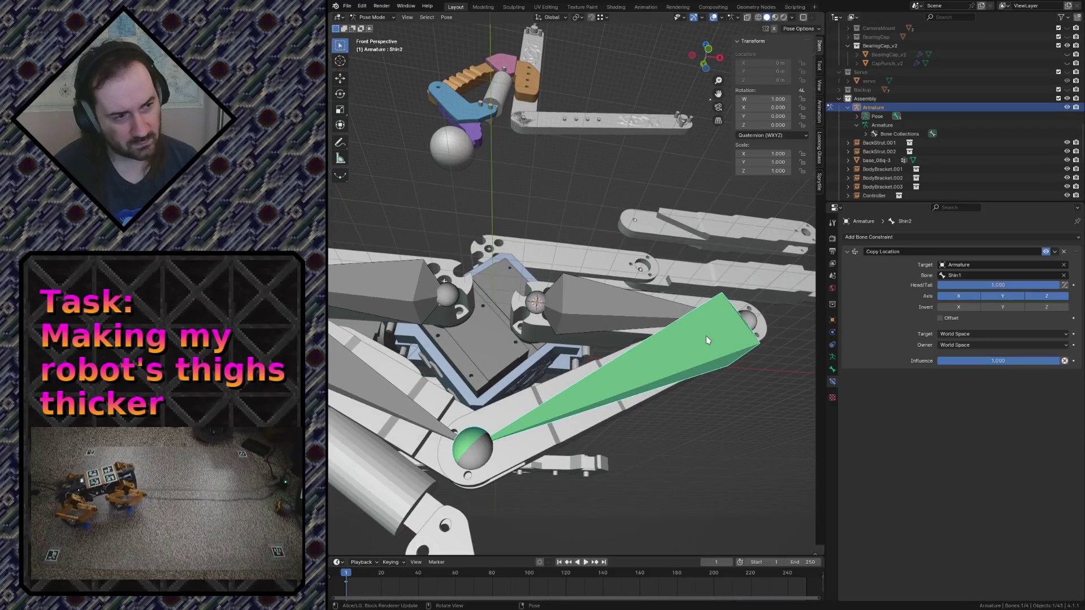
{"action": "left_click", "coordinate": [559, 309]}
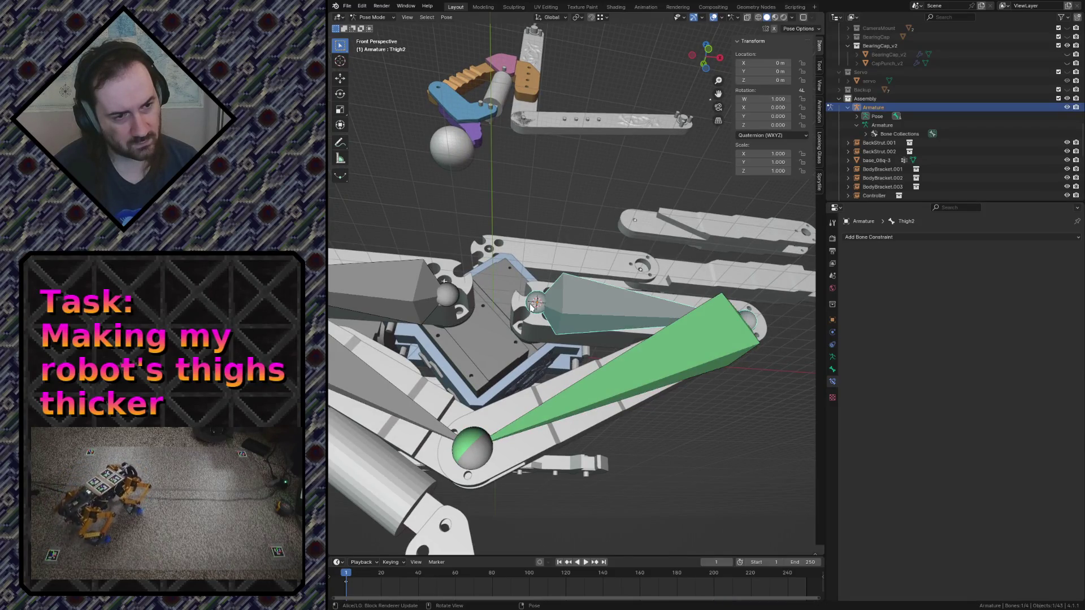
{"action": "left_click", "coordinate": [704, 326]}
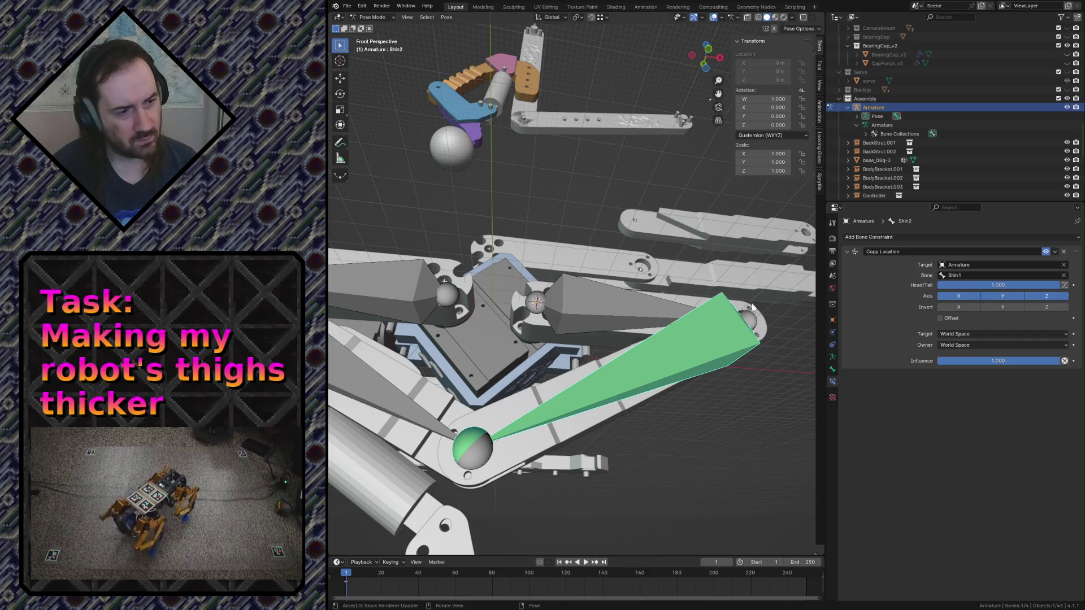
{"action": "left_click", "coordinate": [832, 361]}
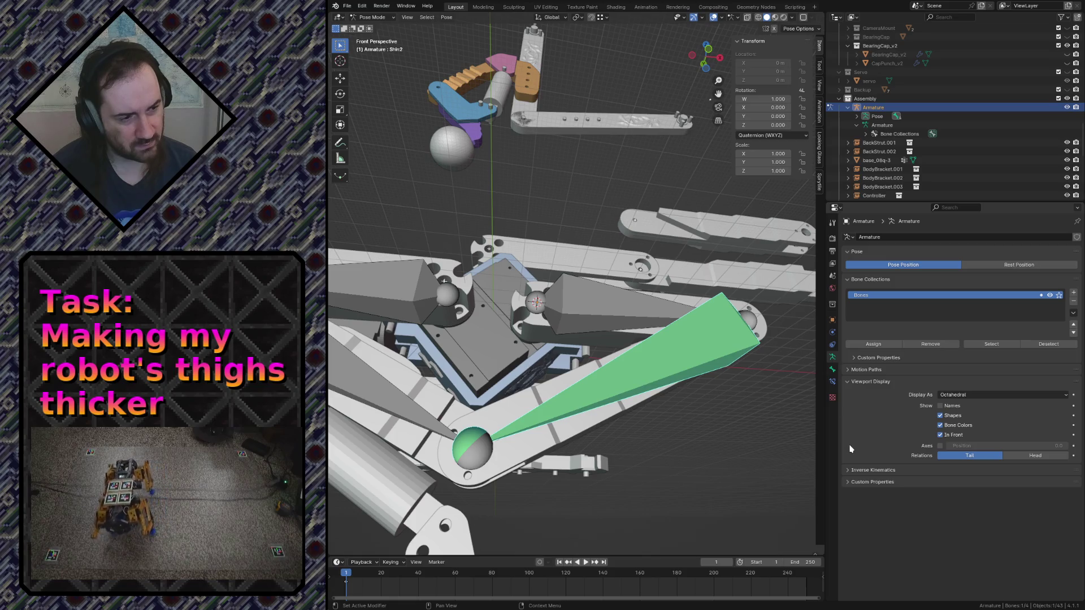
Review the armature's IK solver, keeping Standard, and save the blend file
{"action": "left_click", "coordinate": [858, 470]}
{"action": "left_click", "coordinate": [973, 483]}
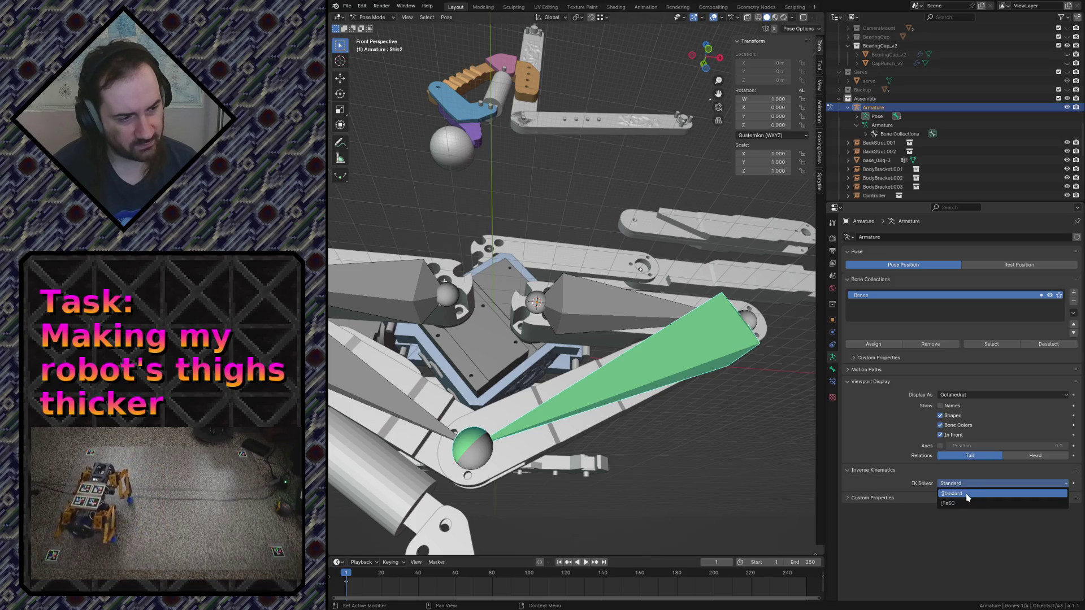
{"action": "left_click", "coordinate": [967, 495]}
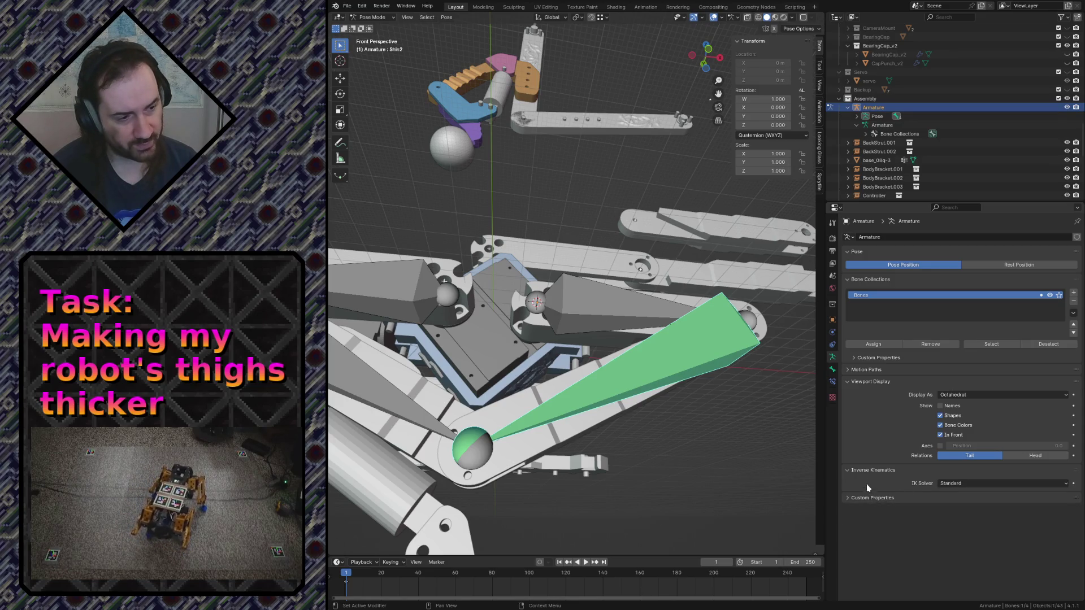
{"action": "key", "text": "ctrl+s"}
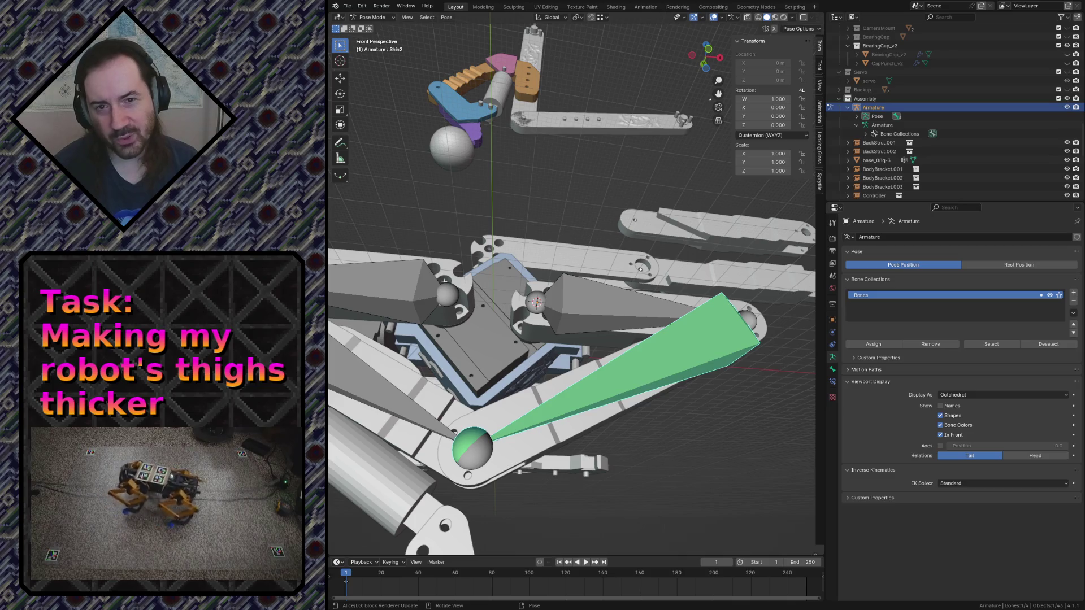
Browse the Pose Inverse Kinematics commands and show Thigh2's bone settings
{"action": "left_click", "coordinate": [444, 17]}
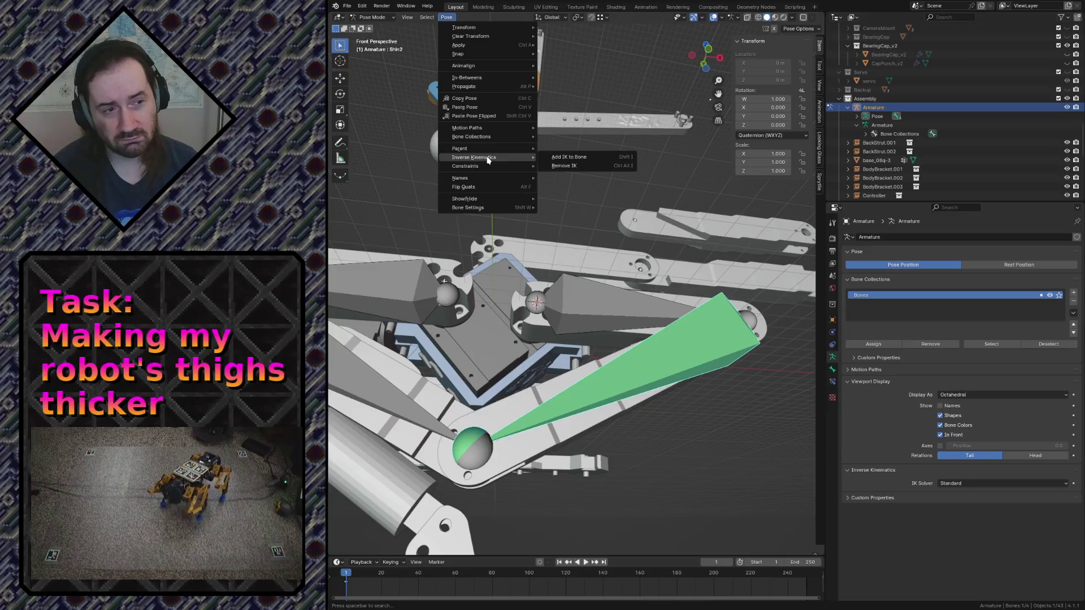
{"action": "left_click", "coordinate": [586, 303]}
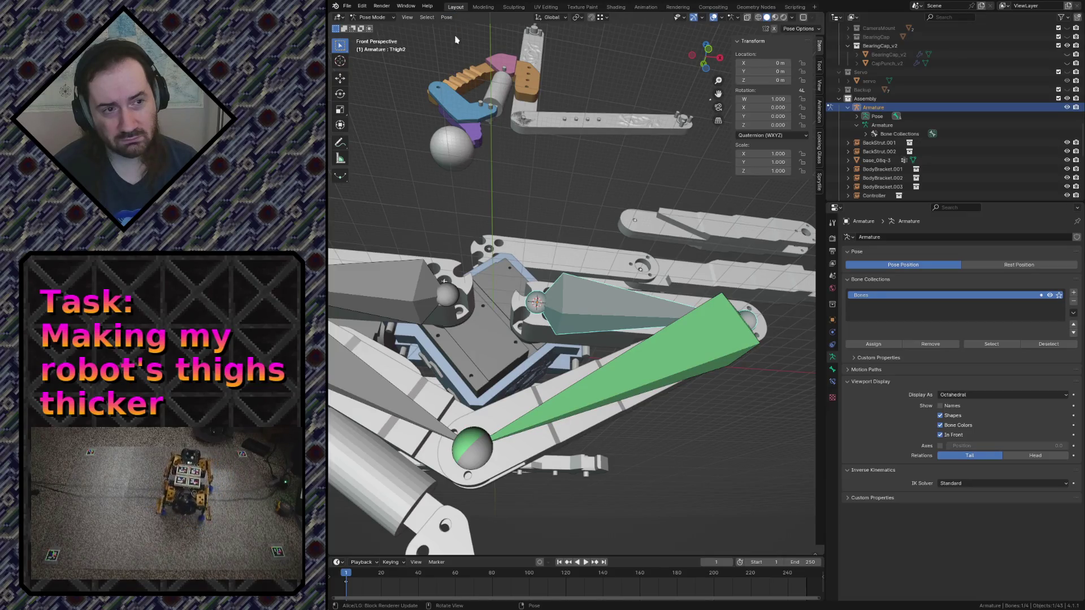
{"action": "left_click", "coordinate": [832, 370]}
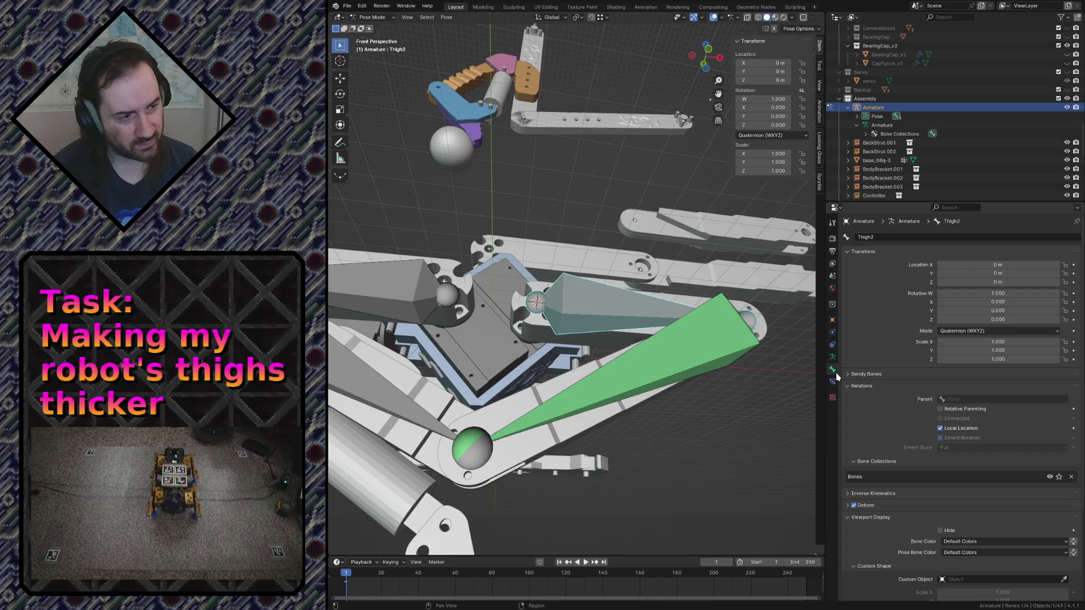
Inspect Thigh2's Inverse Kinematics, Deform and Viewport Display panels
{"action": "left_click", "coordinate": [850, 494]}
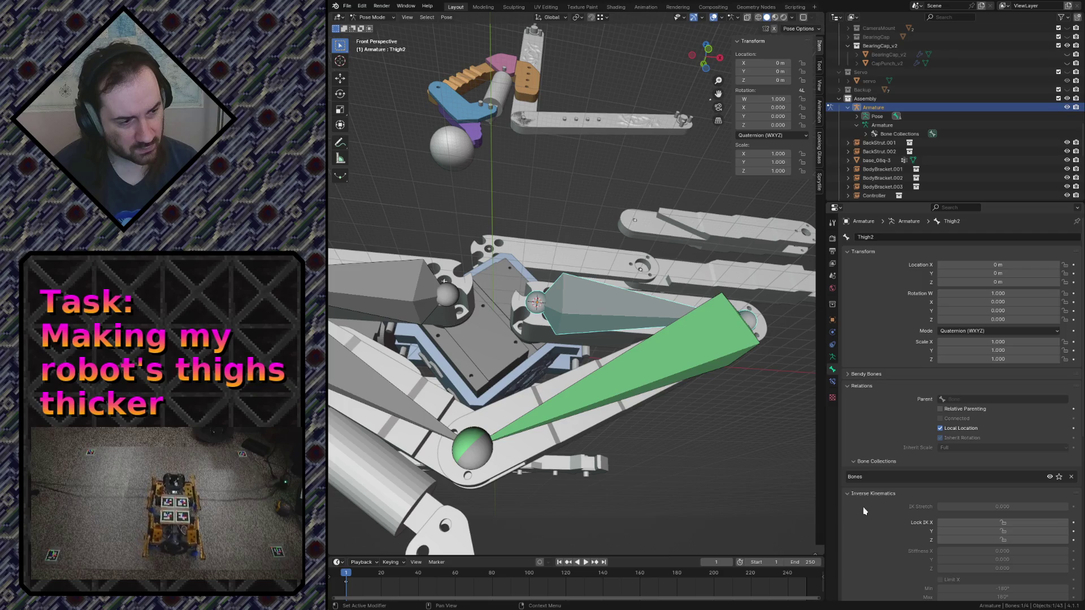
{"action": "scroll", "coordinate": [863, 508], "scroll_direction": "down", "scroll_amount": 2}
{"action": "scroll", "coordinate": [865, 509], "scroll_direction": "down", "scroll_amount": 1}
{"action": "scroll", "coordinate": [865, 510], "scroll_direction": "down", "scroll_amount": 2}
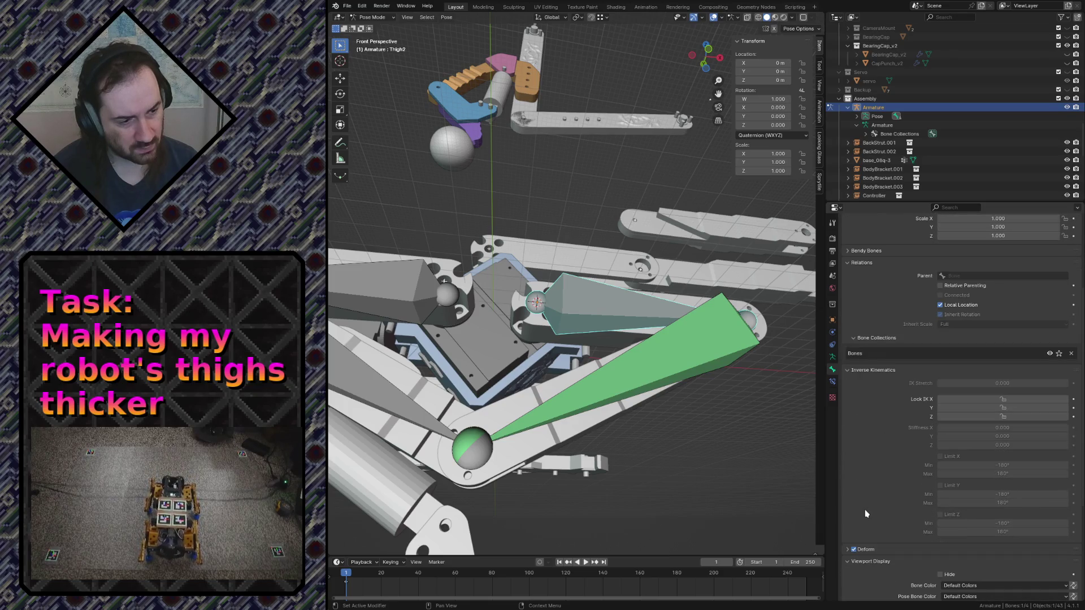
{"action": "left_click", "coordinate": [847, 551]}
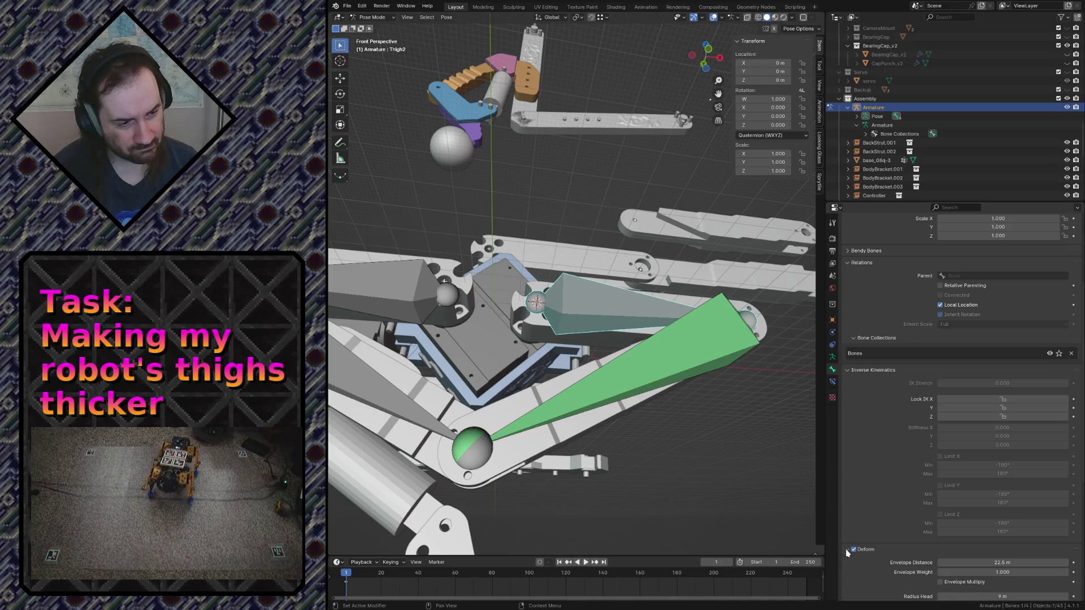
{"action": "scroll", "coordinate": [846, 551], "scroll_direction": "down", "scroll_amount": 4}
{"action": "scroll", "coordinate": [846, 553], "scroll_direction": "down", "scroll_amount": 4}
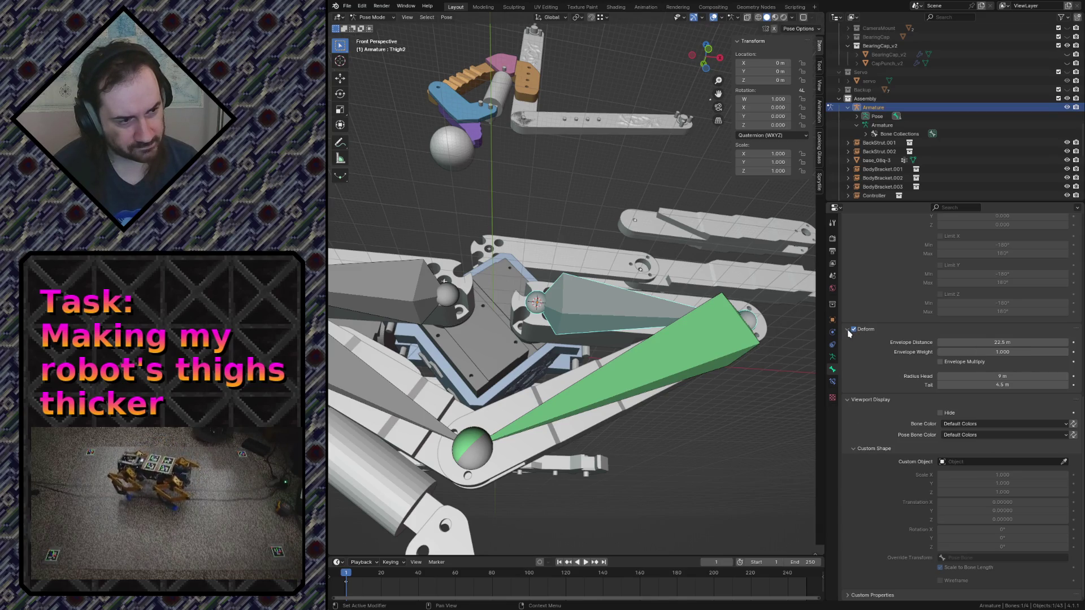
{"action": "left_click", "coordinate": [849, 333]}
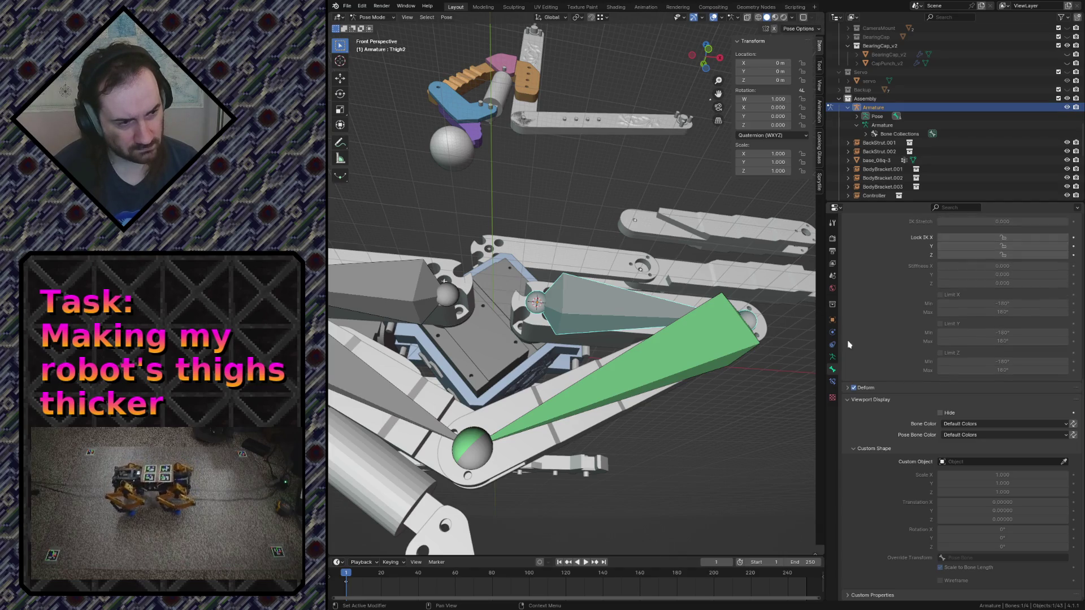
{"action": "left_click", "coordinate": [848, 405]}
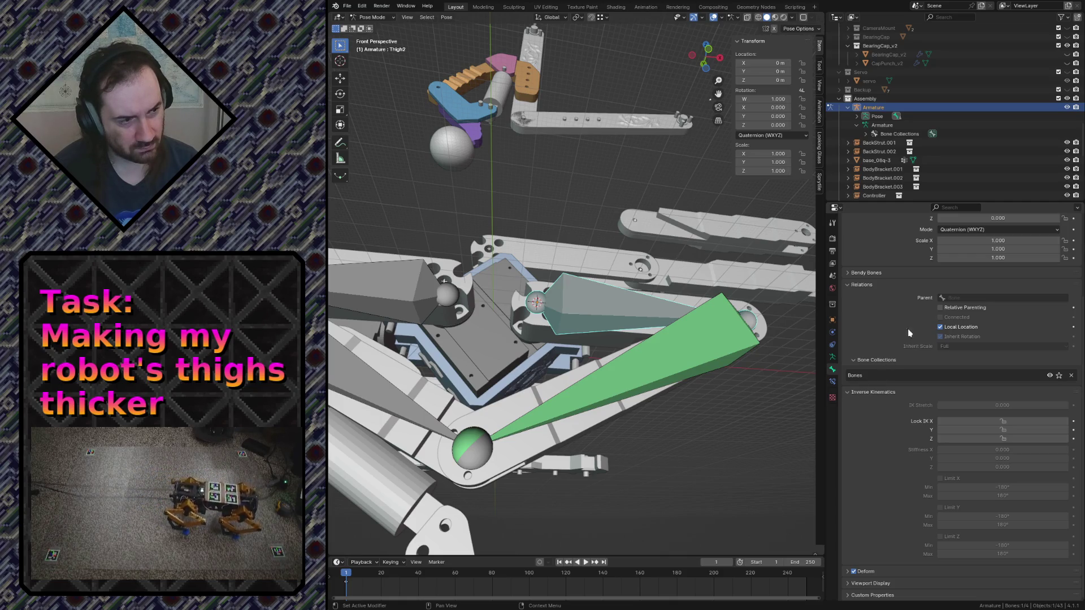
Compare the thigh and shin bones, check Bendy Bones, save the file and show the pose tool options
{"action": "left_click", "coordinate": [403, 292]}
{"action": "left_click", "coordinate": [585, 305]}
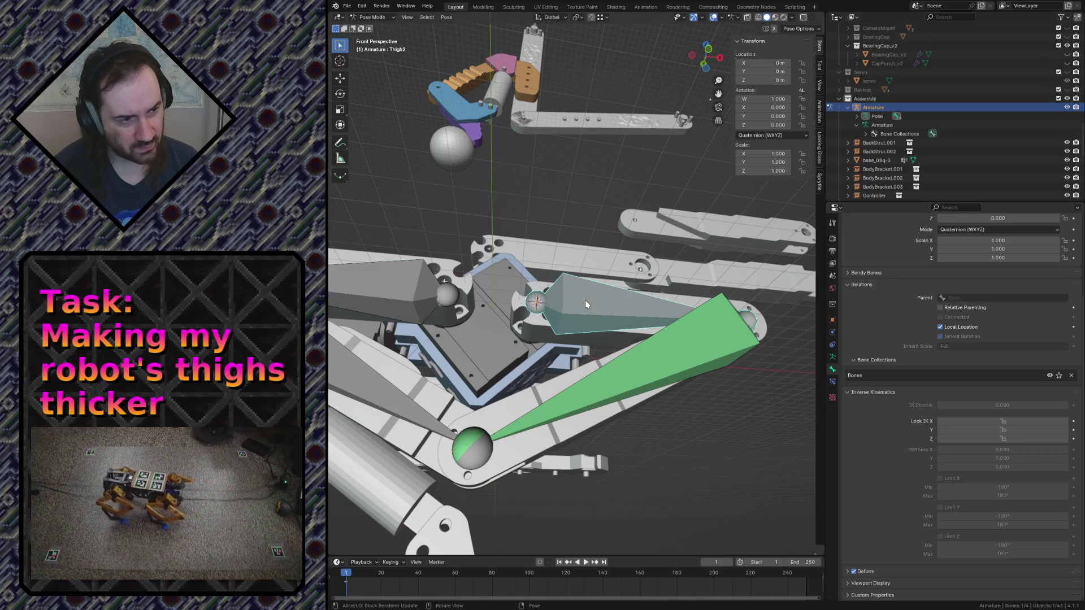
{"action": "left_click", "coordinate": [679, 343]}
{"action": "left_click", "coordinate": [634, 311]}
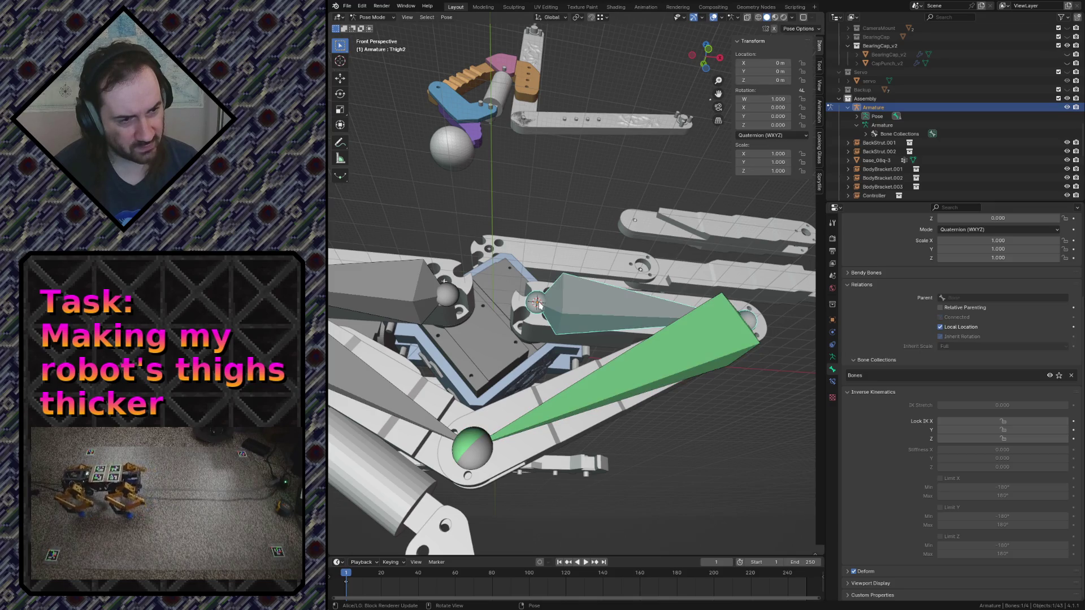
{"action": "left_click", "coordinate": [429, 301]}
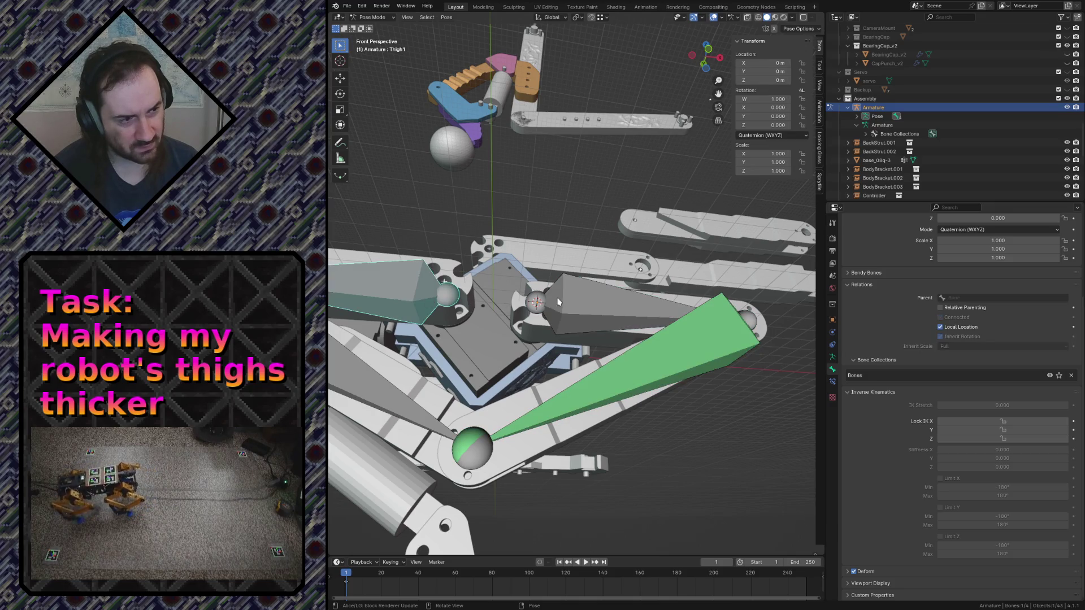
{"action": "left_click", "coordinate": [606, 304]}
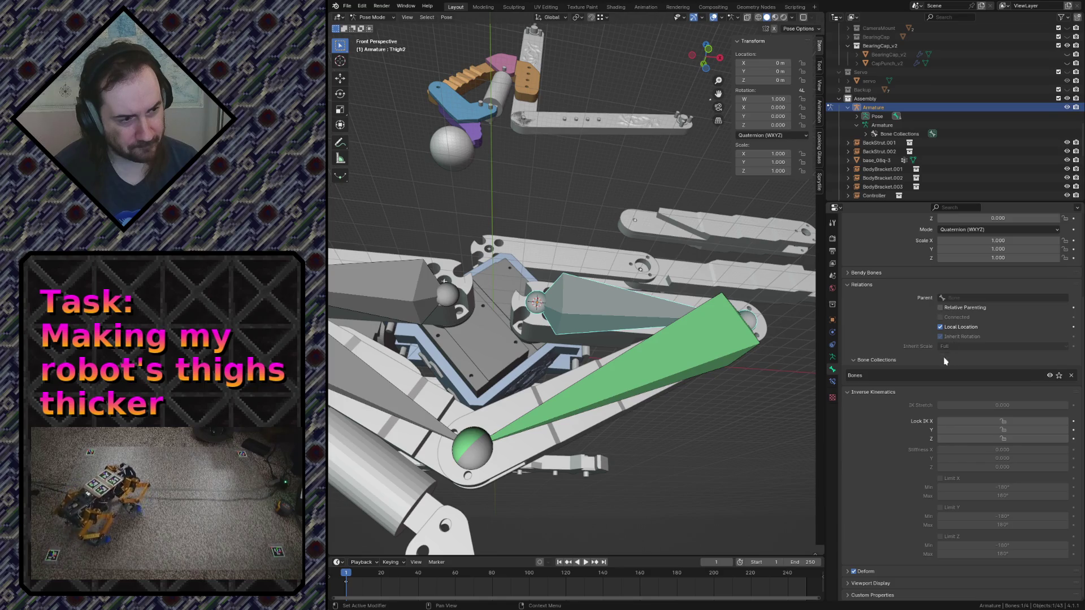
{"action": "scroll", "coordinate": [912, 365], "scroll_direction": "up", "scroll_amount": 1}
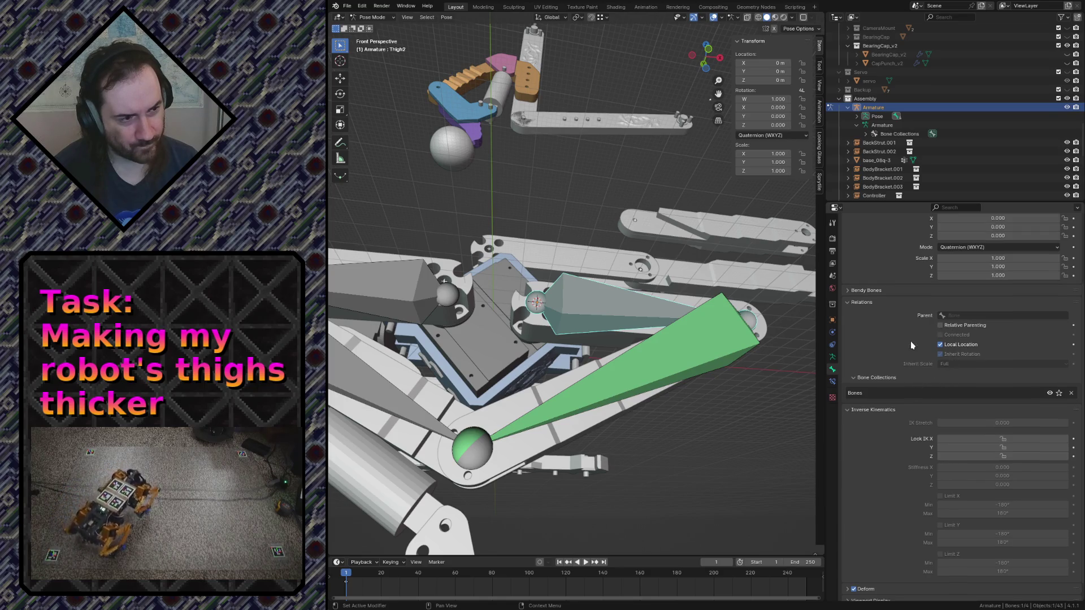
{"action": "left_click", "coordinate": [854, 290]}
{"action": "left_click", "coordinate": [855, 291]}
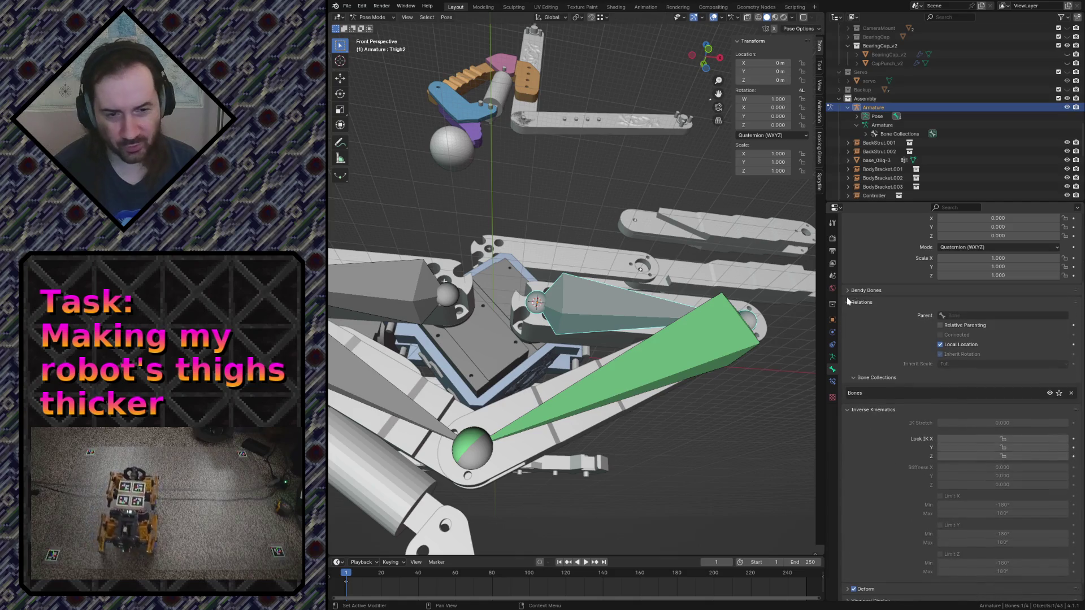
{"action": "key", "text": "ctrl+s"}
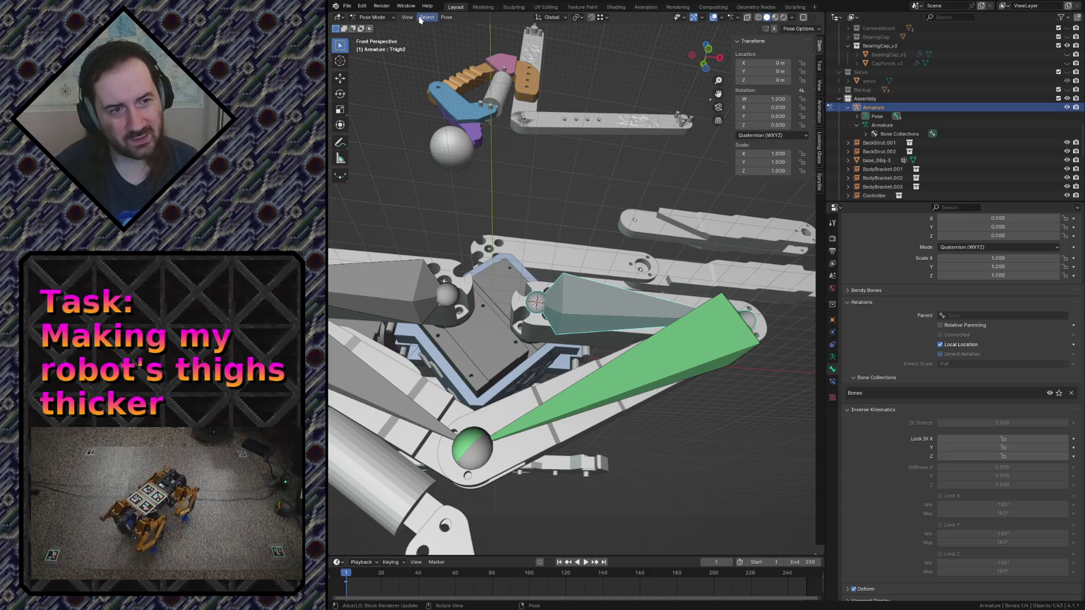
{"action": "left_click", "coordinate": [818, 65]}
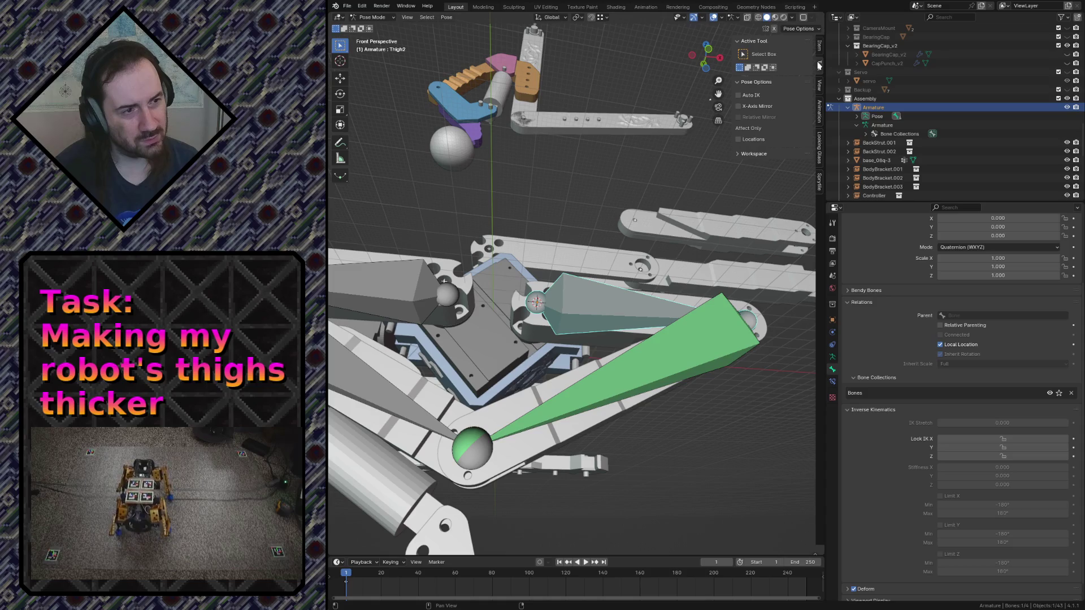
Enable Auto IK and test-move Shin2 twice, undoing each move
{"action": "left_click", "coordinate": [742, 96]}
{"action": "left_click", "coordinate": [656, 364]}
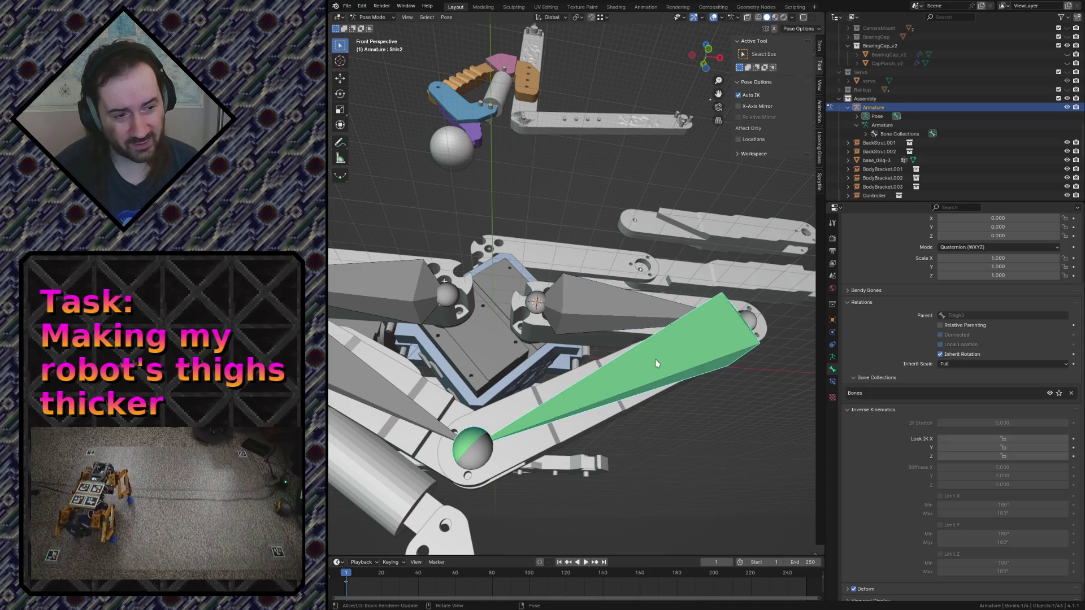
{"action": "left_click_drag", "start_coordinate": [656, 363], "coordinate": [704, 415]}
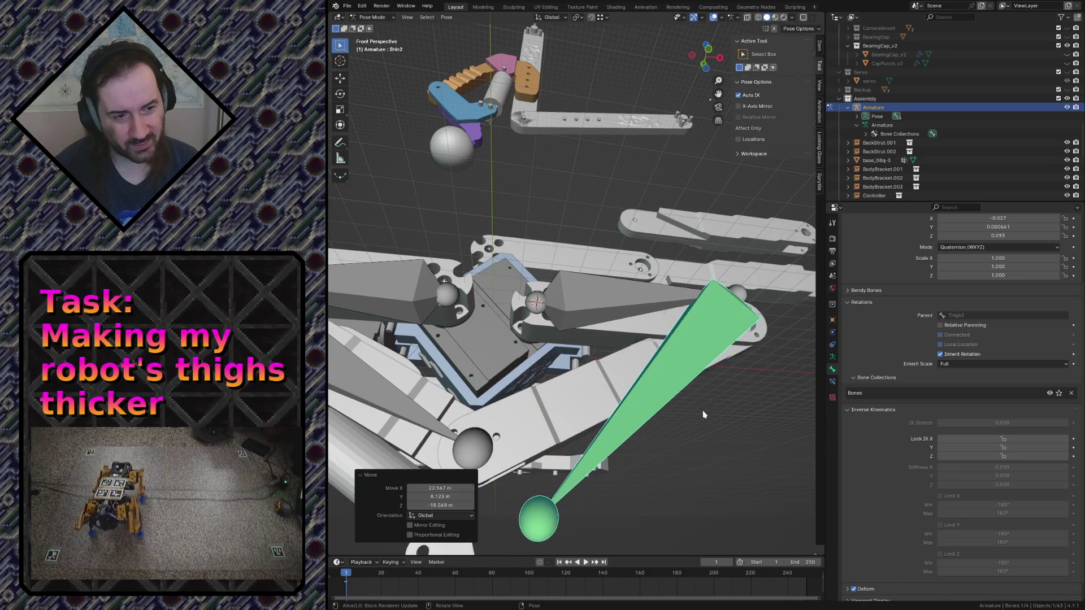
{"action": "key", "text": "ctrl+z"}
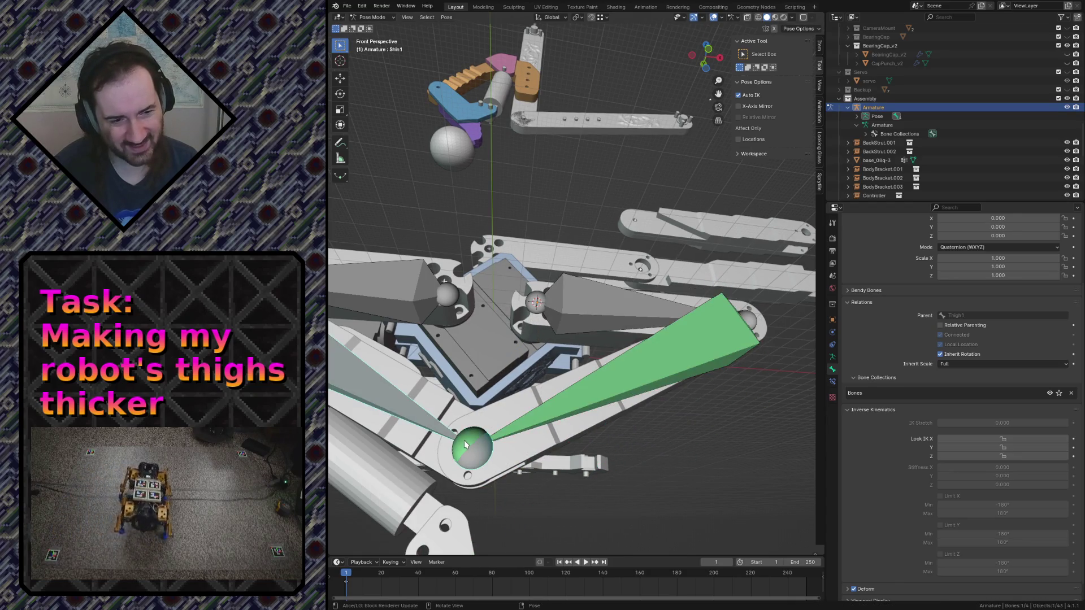
{"action": "mouse_move", "coordinate": [466, 442]}
{"action": "left_mouse_down"}
{"action": "mouse_move", "coordinate": [496, 460]}
{"action": "mouse_move", "coordinate": [479, 386]}
{"action": "left_mouse_up"}
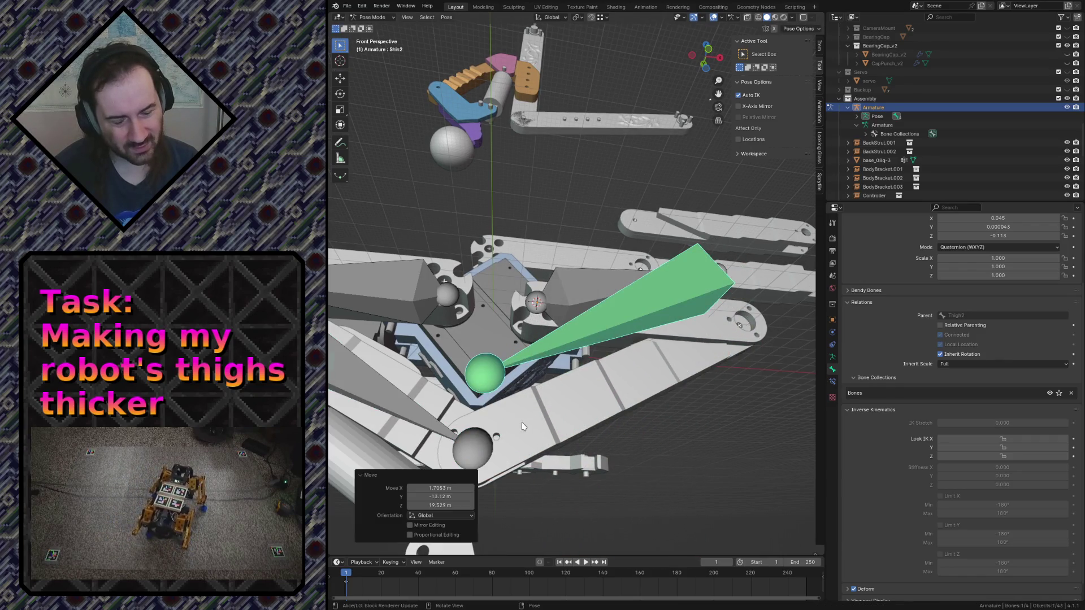
{"action": "key", "text": "ctrl+z"}
{"action": "key", "text": "ctrl+s"}
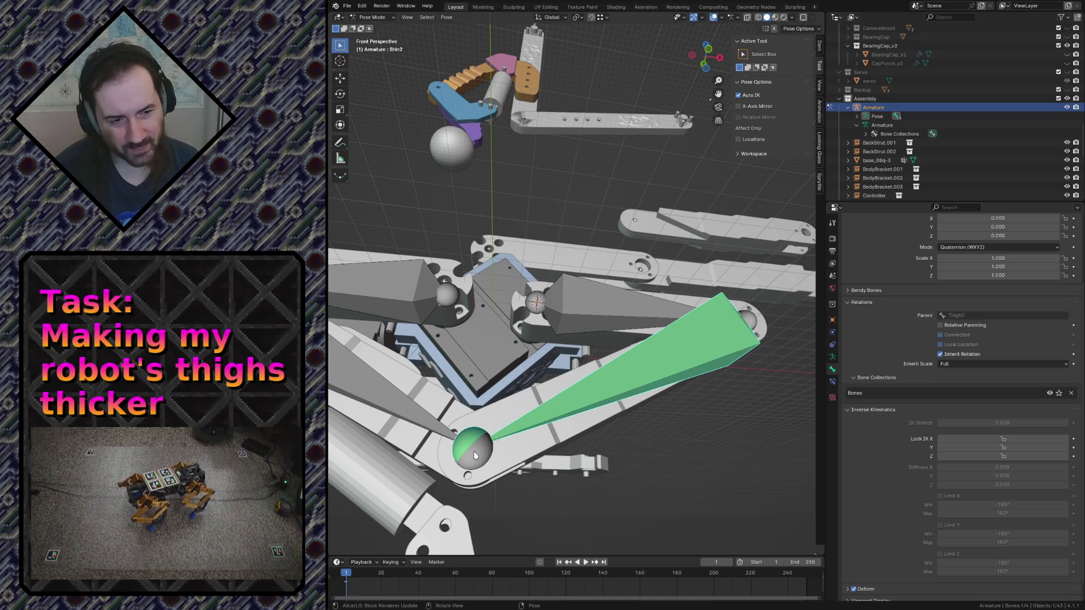
Try one more Auto IK pull of the shin, restore the pose, select Thigh2 and save robot.blend
{"action": "mouse_move", "coordinate": [475, 455]}
{"action": "left_mouse_down"}
{"action": "mouse_move", "coordinate": [673, 347]}
{"action": "mouse_move", "coordinate": [564, 233]}
{"action": "left_mouse_up"}
{"action": "key", "text": "ctrl+z"}
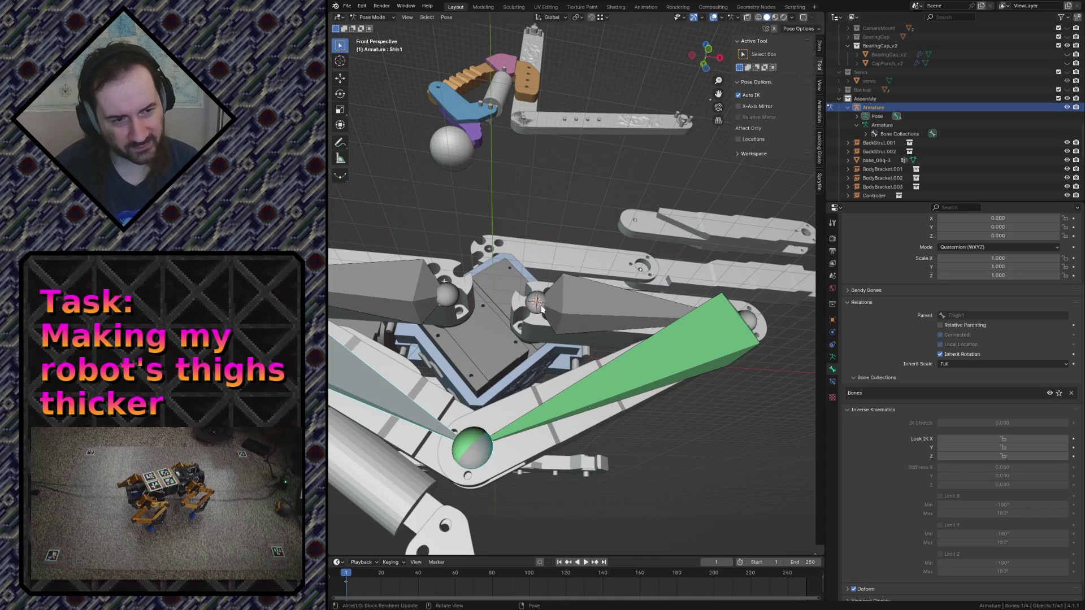
{"action": "left_click", "coordinate": [561, 303]}
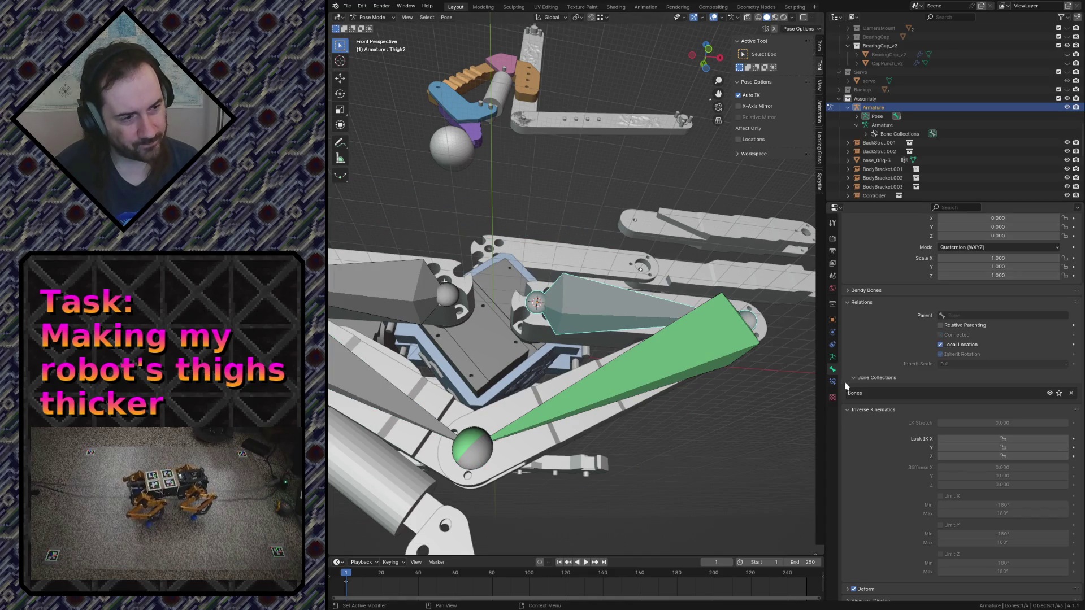
{"action": "key", "text": "ctrl+s"}
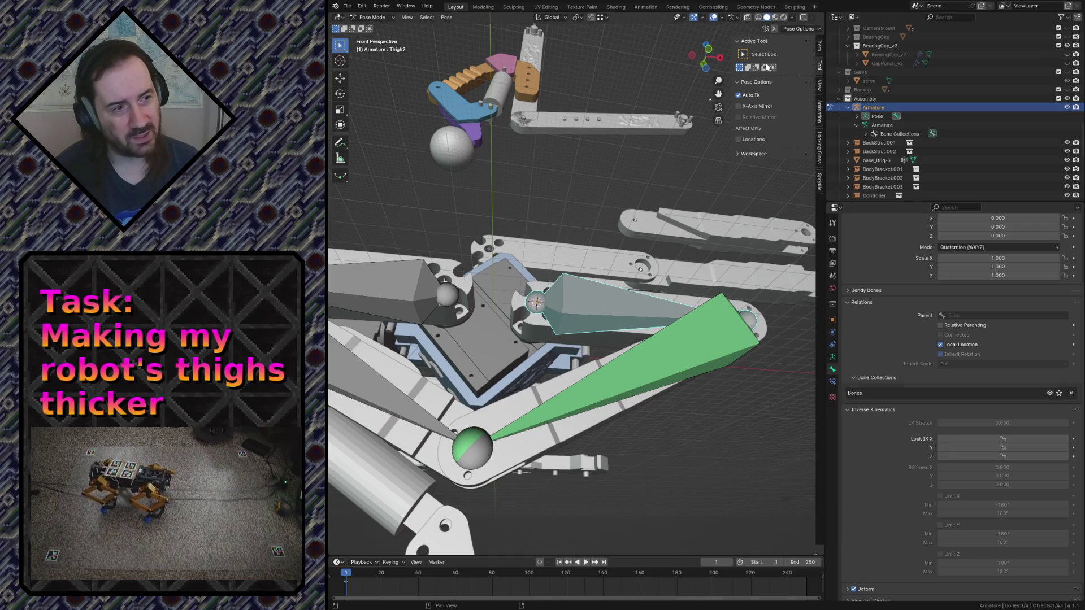
{"action": "left_click", "coordinate": [479, 439]}
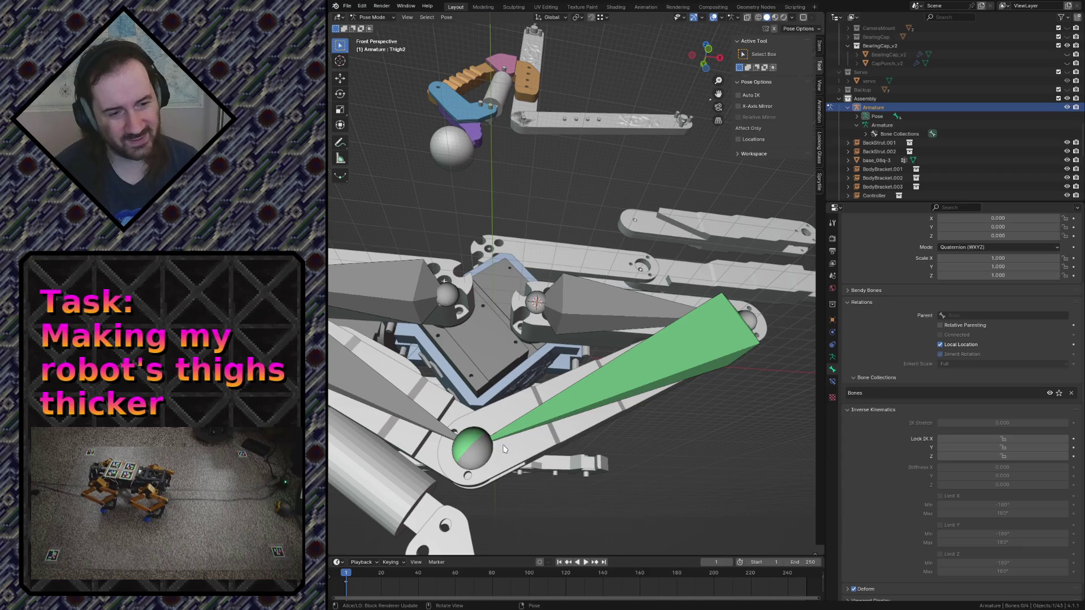
Test-rotate the Shin2 bone, return it to rest, and save robot.blend
{"action": "key", "text": "r"}
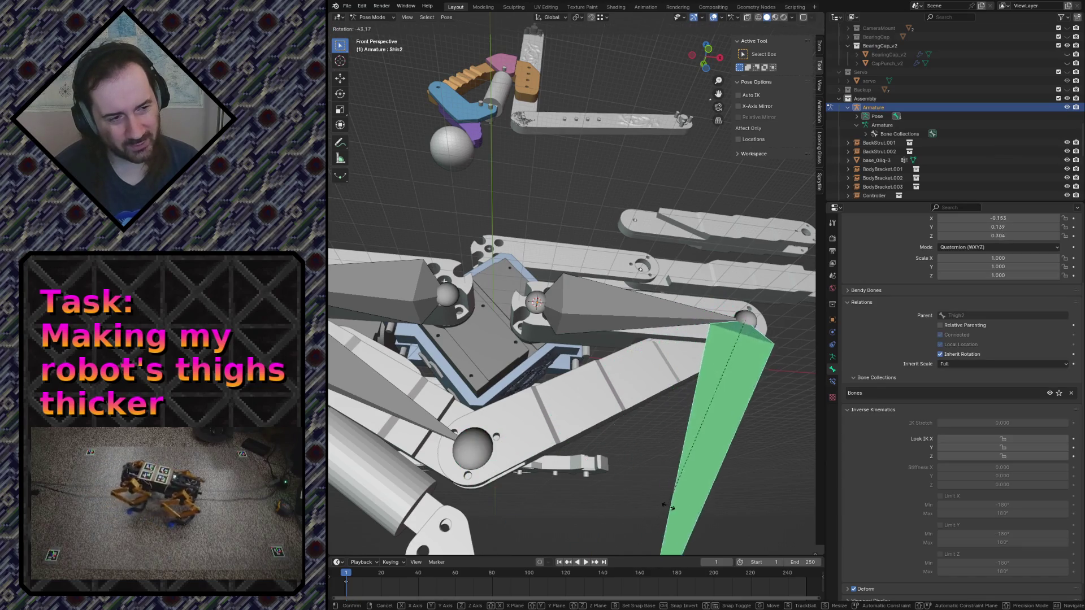
{"action": "left_click", "coordinate": [661, 513]}
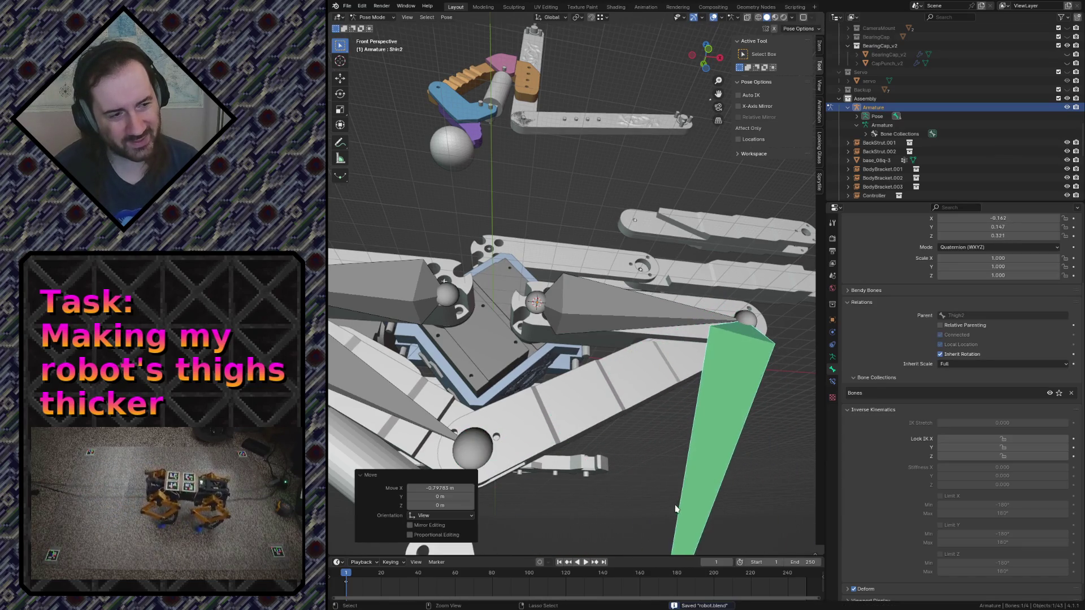
{"action": "key", "text": "ctrl+z"}
{"action": "key", "text": "ctrl+s"}
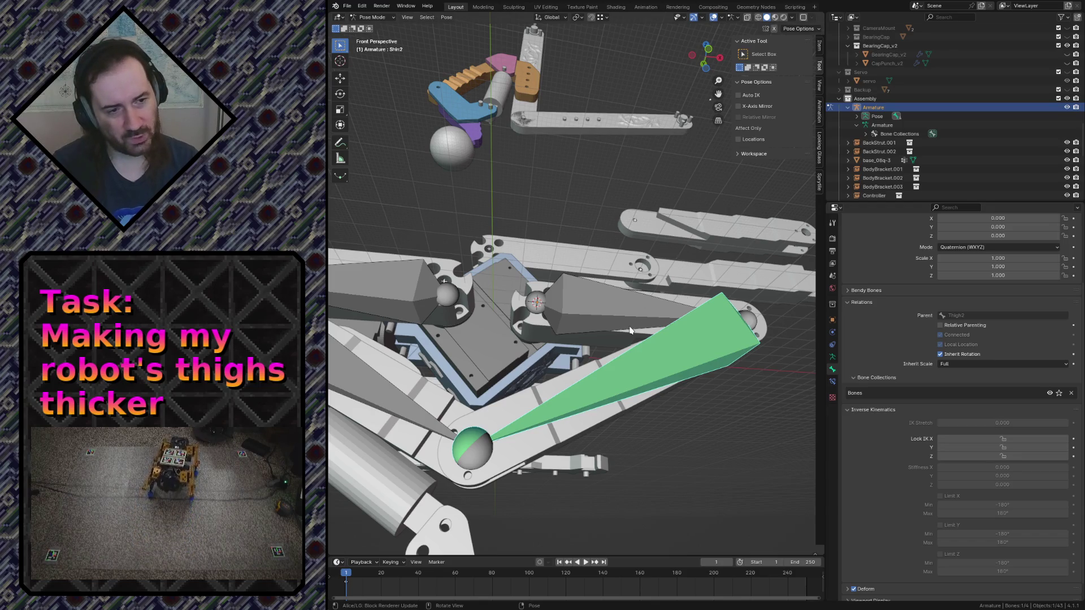
Make Thigh2 active and bring up the Add IK constraint options
{"action": "left_click", "coordinate": [606, 319]}
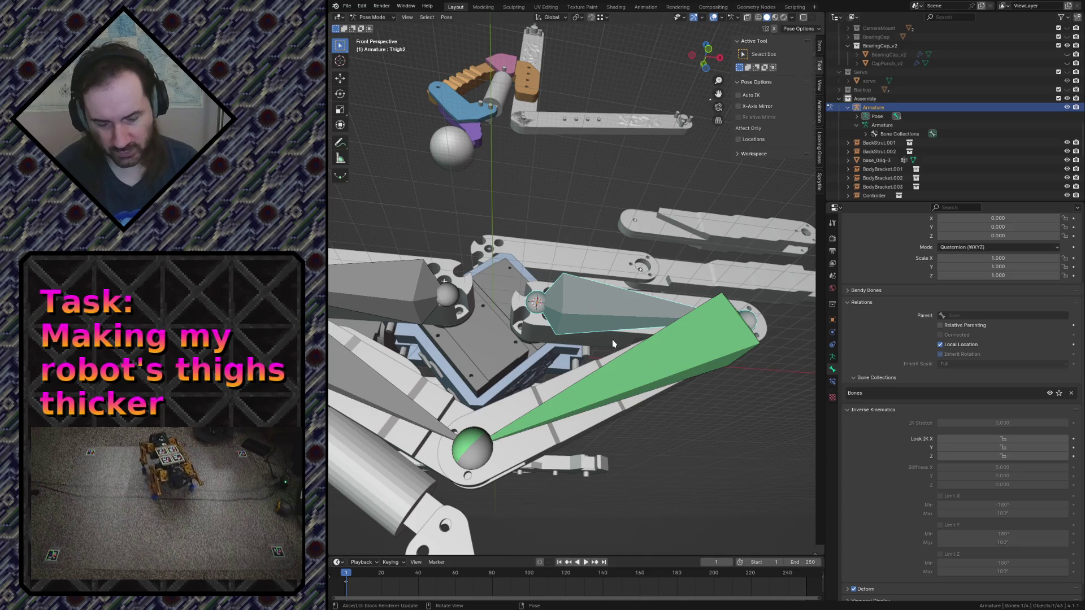
{"action": "key", "text": "shift+i"}
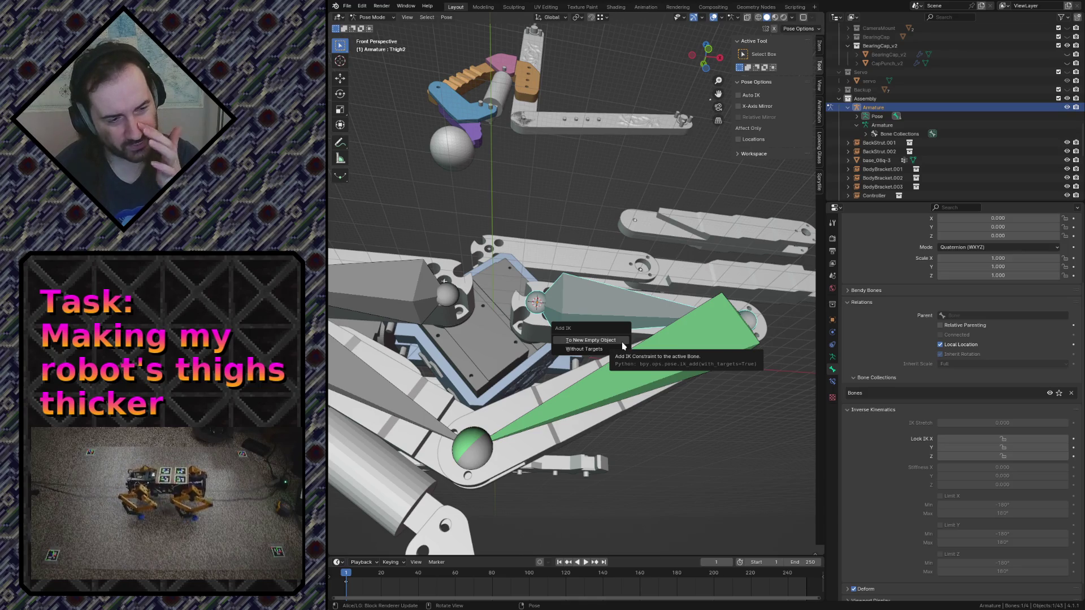
Add an IK constraint to Shin2 targeting the thigh bone, test it, then clear location and rotation
{"action": "left_click", "coordinate": [593, 310], "text": "shift"}
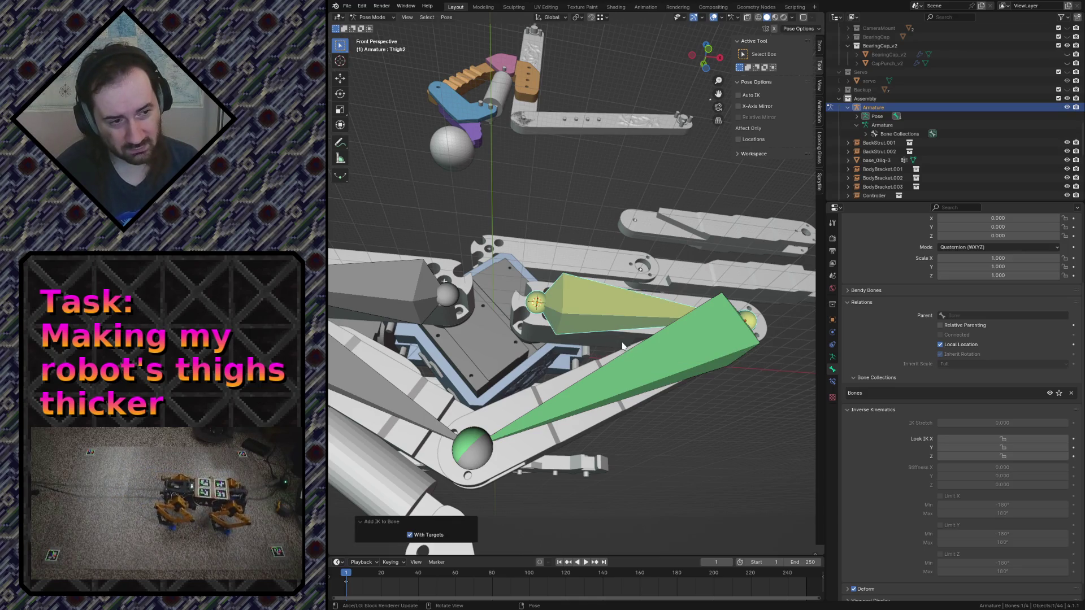
{"action": "left_click", "coordinate": [638, 367], "text": "shift"}
{"action": "key", "text": "shift+i"}
{"action": "left_click", "coordinate": [638, 367]}
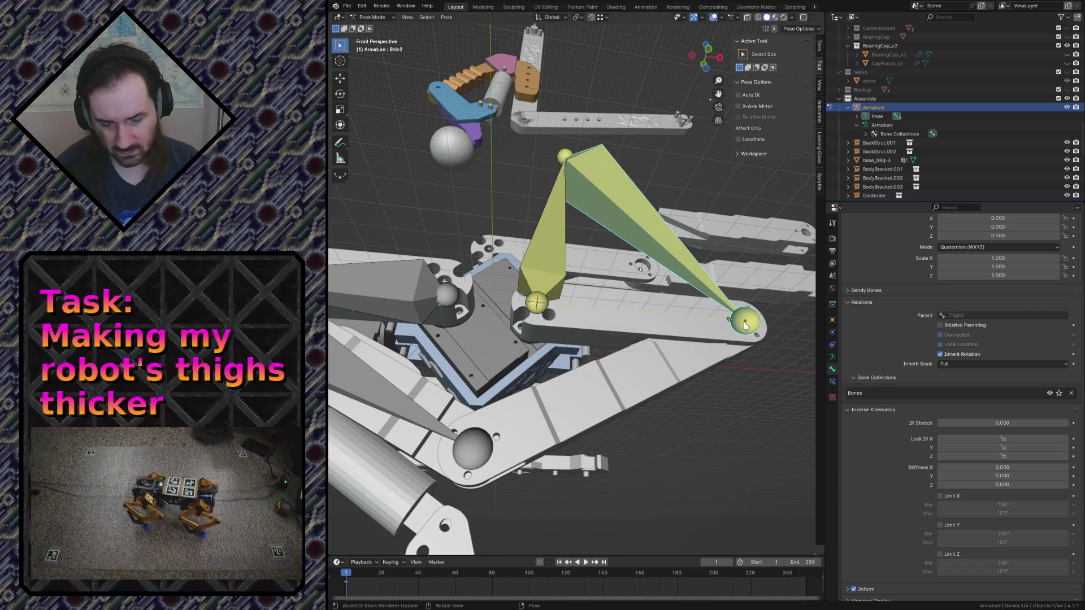
{"action": "key", "text": "r"}
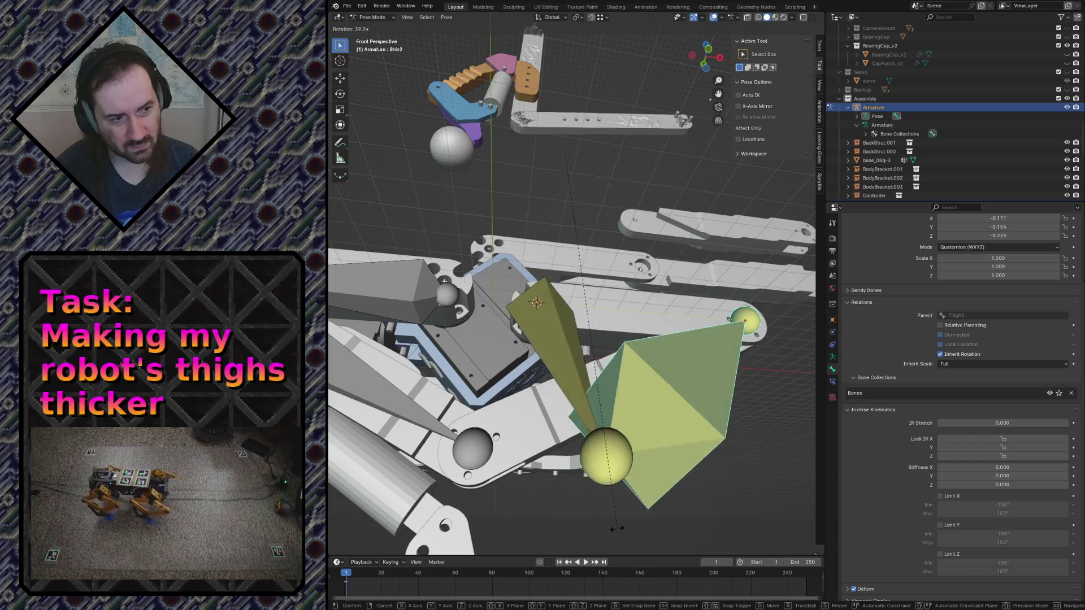
{"action": "key", "text": "Escape"}
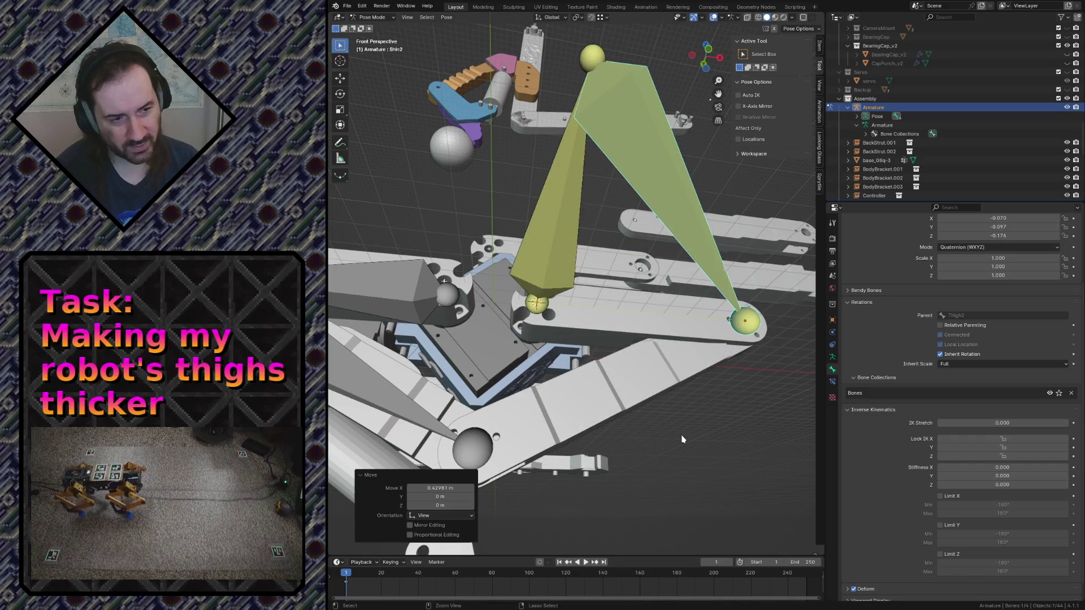
{"action": "key", "text": "alt+g"}
{"action": "key", "text": "alt+r"}
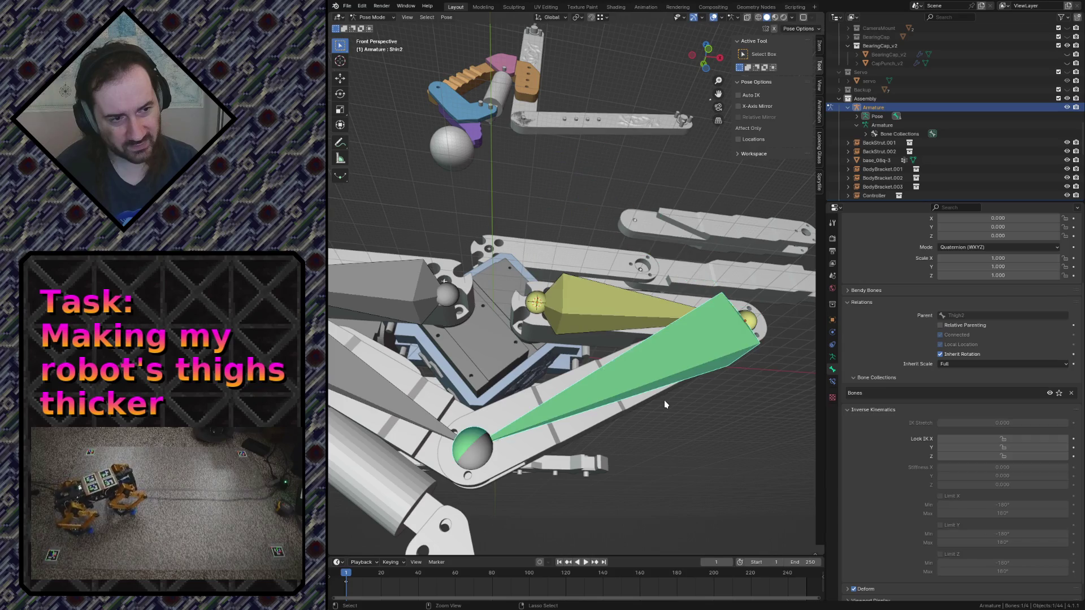
Test-rotate the shin bone, revert it, and make Thigh2 active again
{"action": "key", "text": "r"}
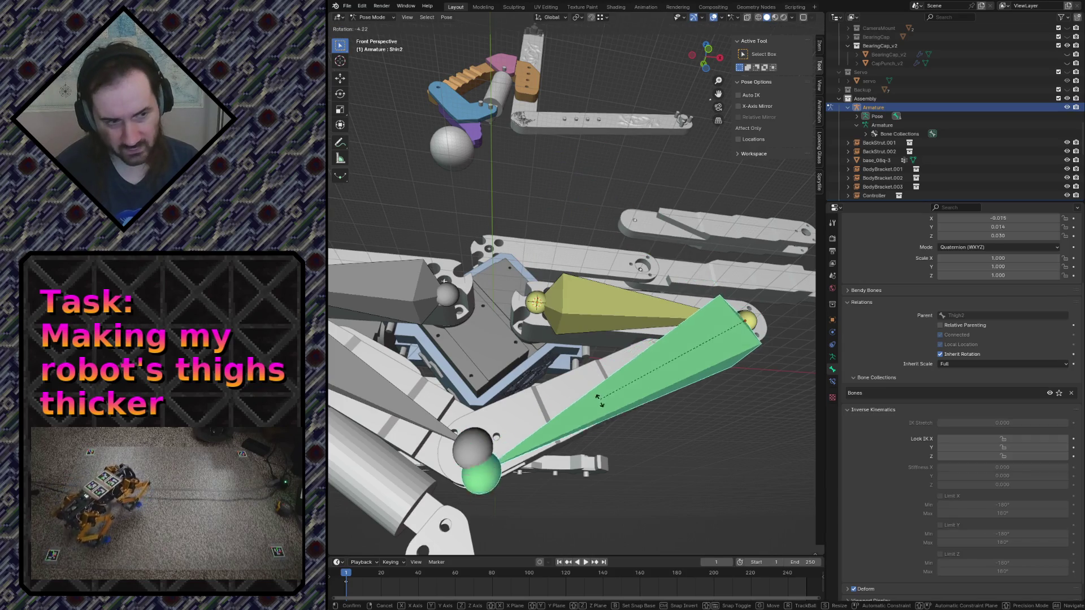
{"action": "left_click", "coordinate": [492, 496]}
{"action": "key", "text": "ctrl+z"}
{"action": "left_click", "coordinate": [594, 309]}
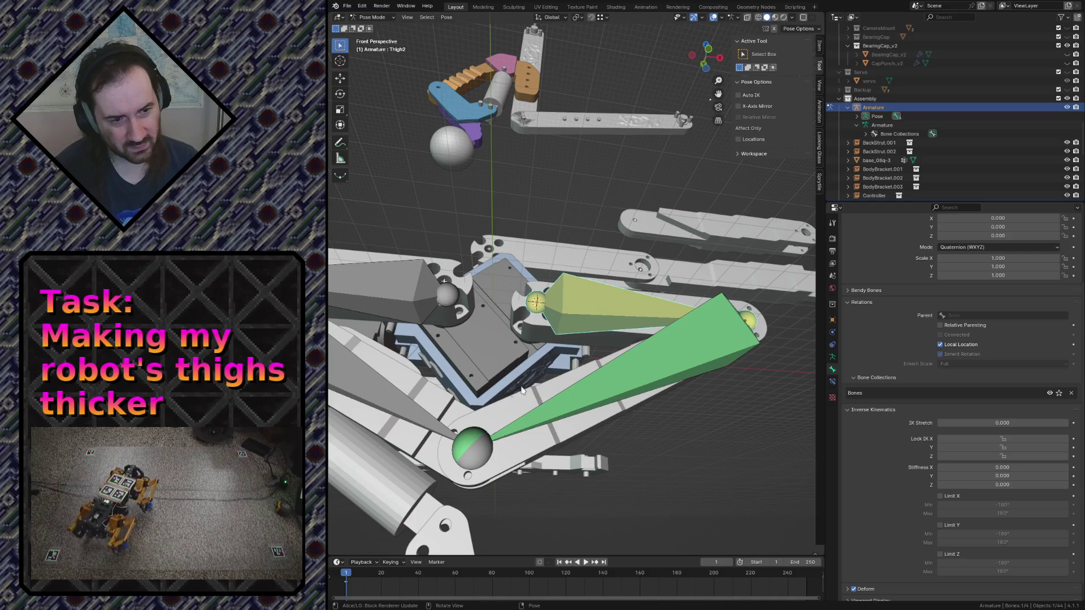
Add an IK constraint aiming Thigh1 at the active bone, undoing and redoing it to compare
{"action": "left_click", "coordinate": [398, 284], "text": "shift"}
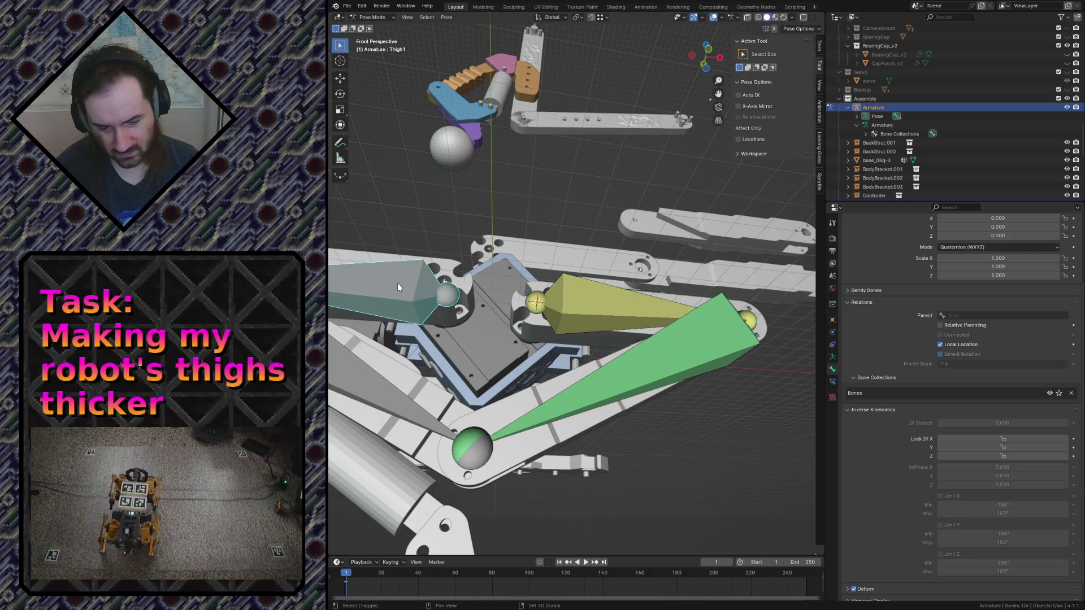
{"action": "key", "text": "shift+i"}
{"action": "left_click", "coordinate": [400, 284]}
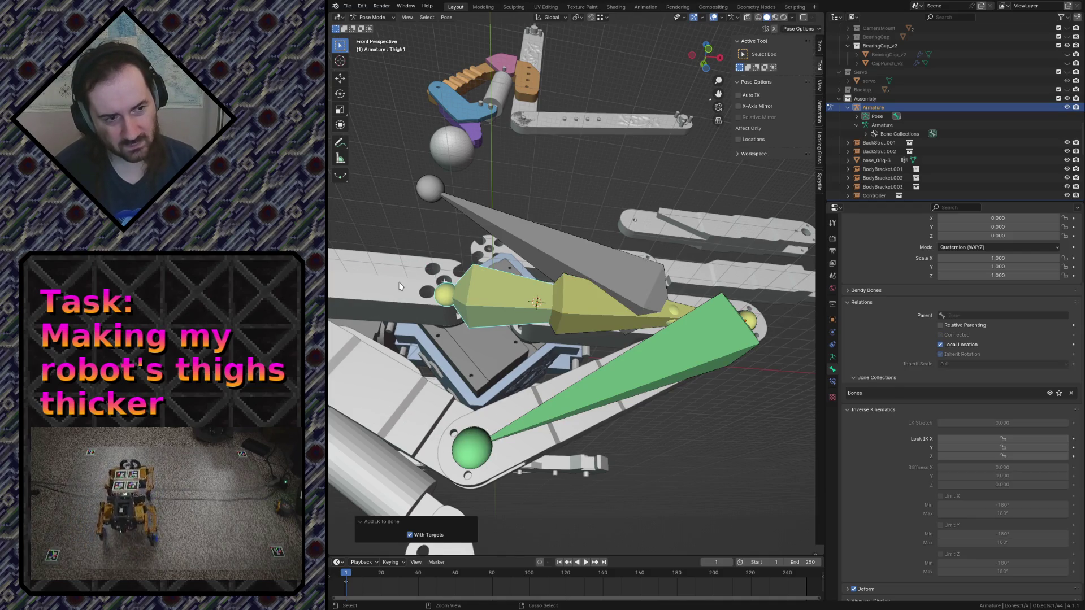
{"action": "key", "text": "ctrl+z"}
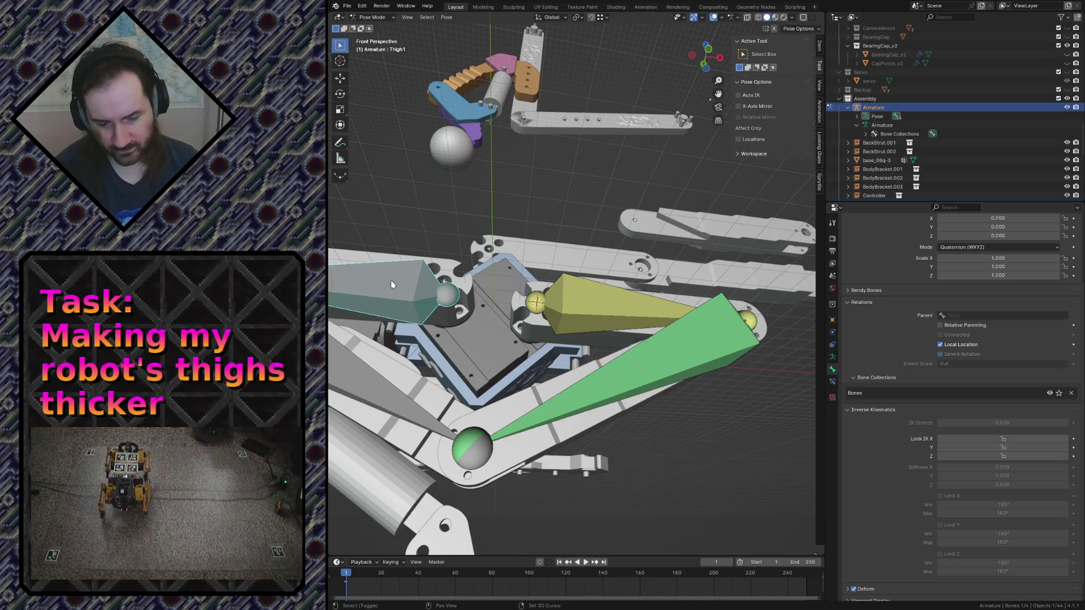
{"action": "key", "text": "ctrl+shift+z"}
{"action": "key", "text": "ctrl+z"}
{"action": "key", "text": "ctrl+shift+z"}
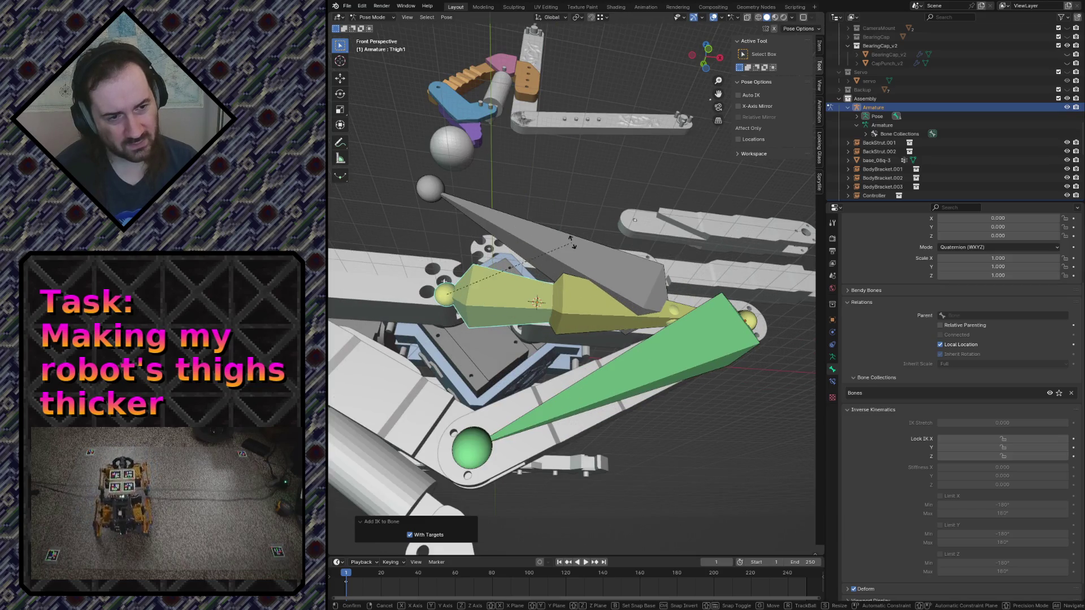
Rotate the thigh 17.1° about global Y to test the IK, then undo the rotation
{"action": "key", "text": "r"}
{"action": "key", "text": "y"}
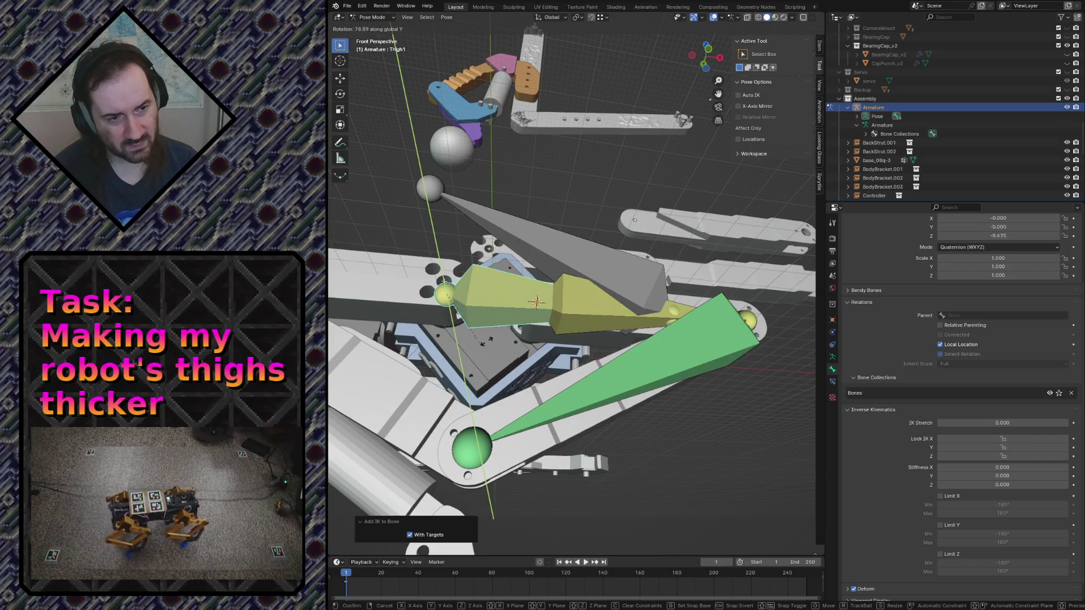
{"action": "left_click", "coordinate": [612, 278]}
{"action": "key", "text": "ctrl+z"}
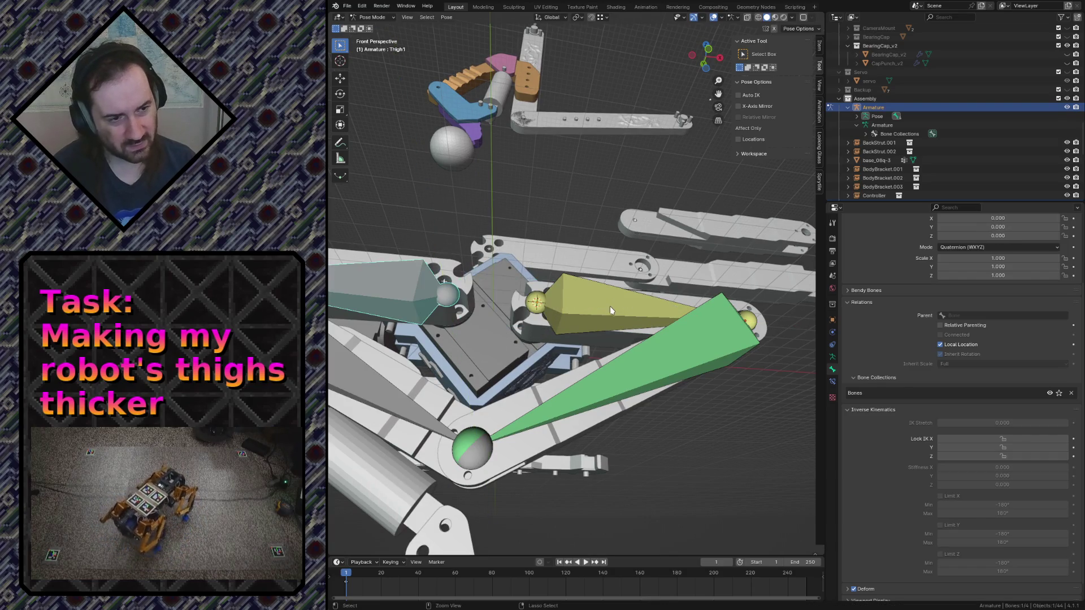
{"action": "middle_click_drag", "start_coordinate": [666, 437], "coordinate": [628, 391]}
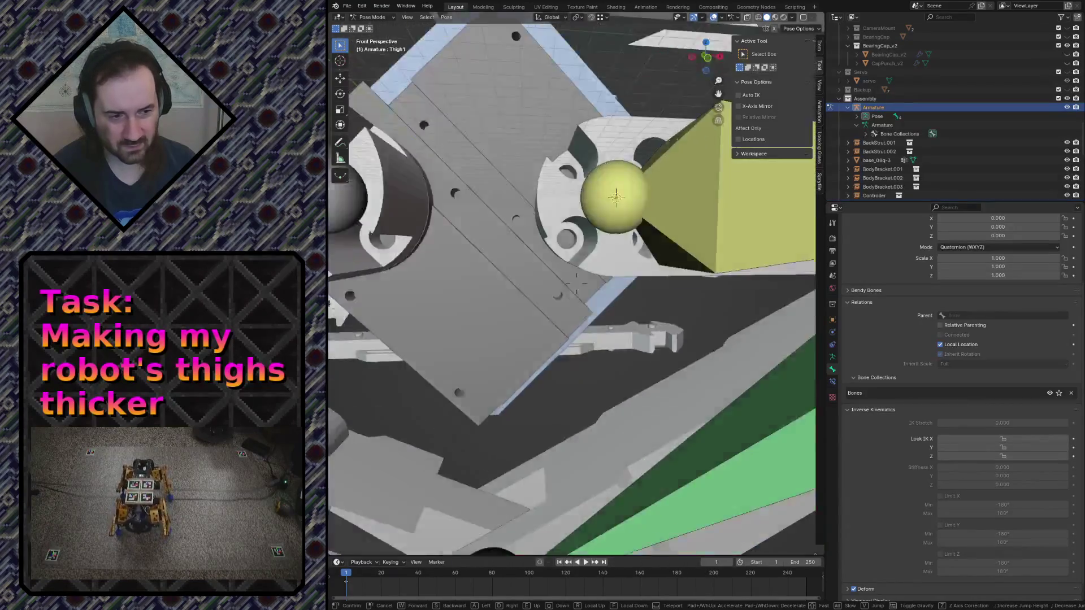
Remove the IK constraint from Thigh2 via Pose > Inverse Kinematics > Remove IK and save robot.blend
{"action": "left_click", "coordinate": [520, 268]}
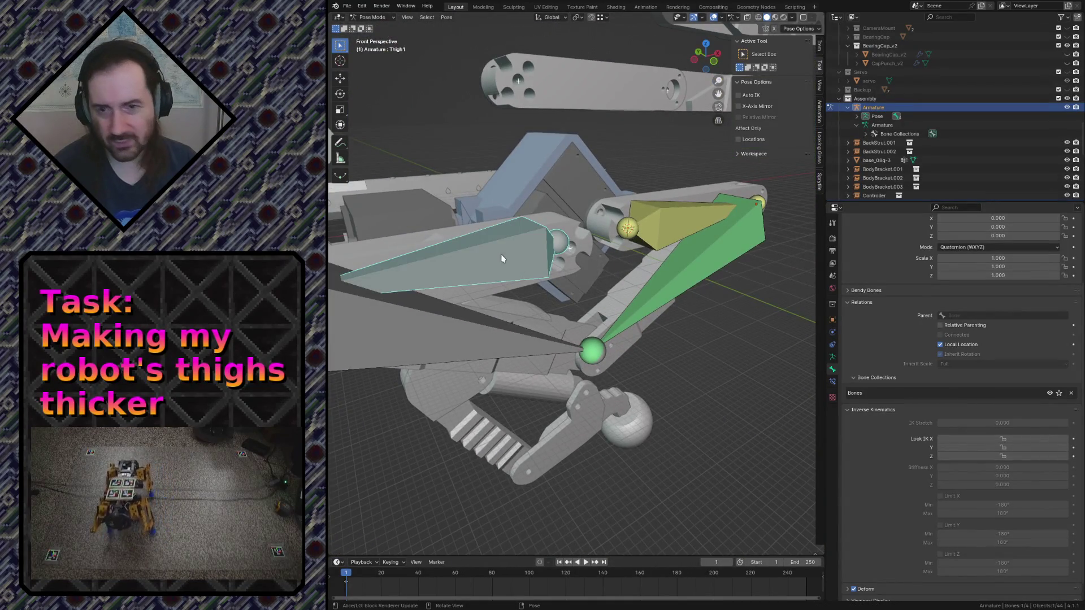
{"action": "left_click", "coordinate": [670, 222]}
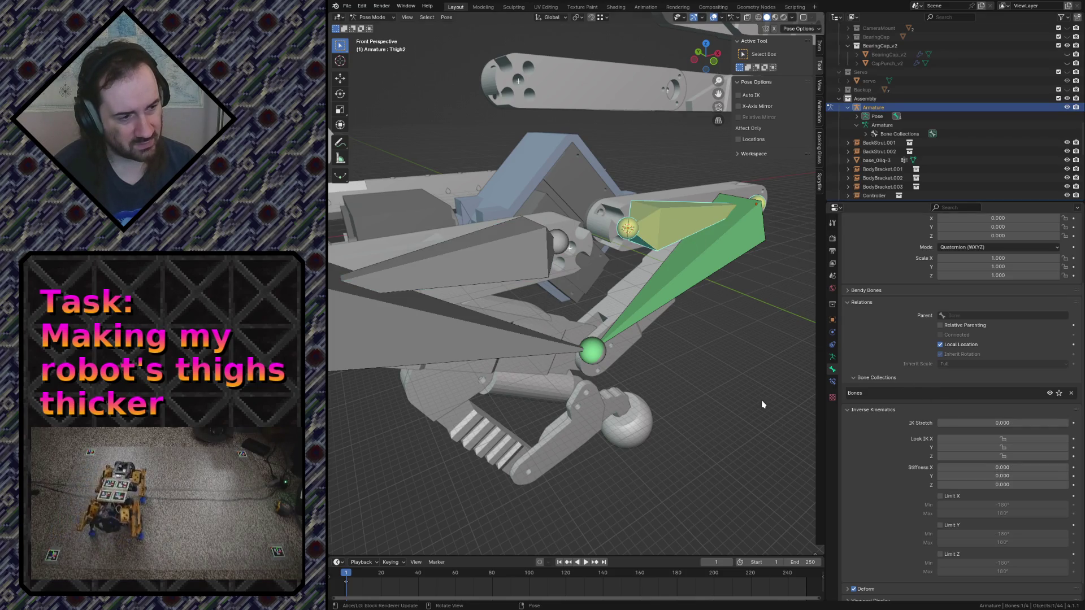
{"action": "key", "text": "F3"}
{"action": "type", "text": "i"}
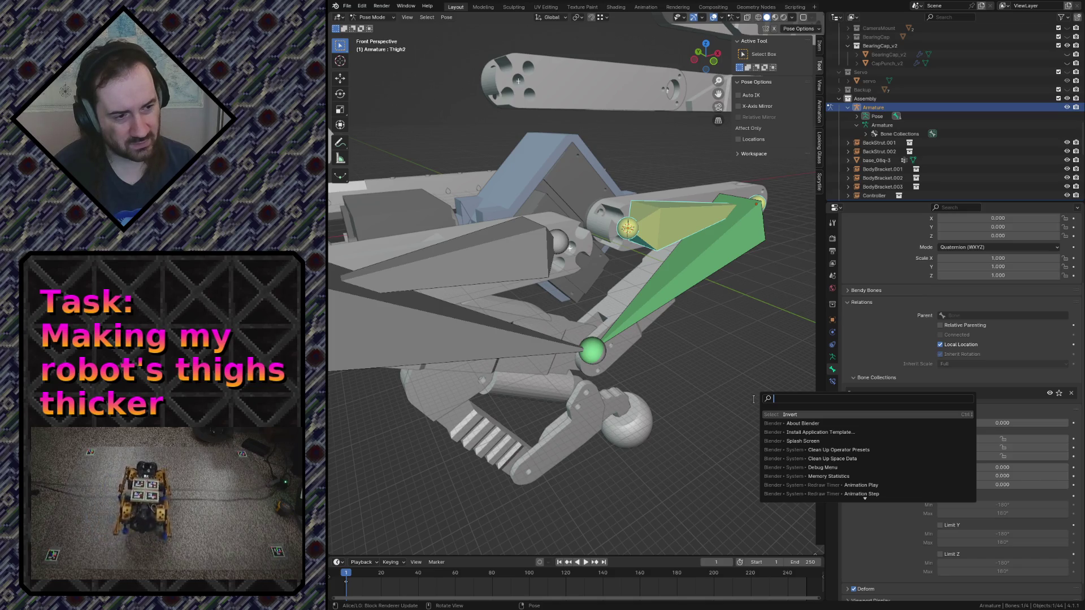
{"action": "type", "text": "nver"}
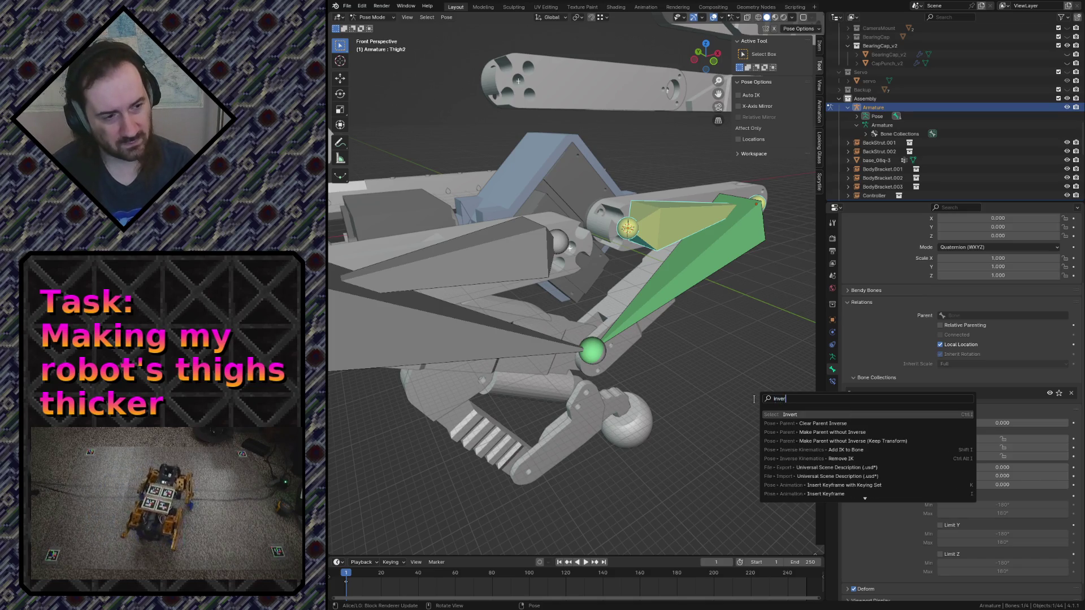
{"action": "type", "text": "se kin"}
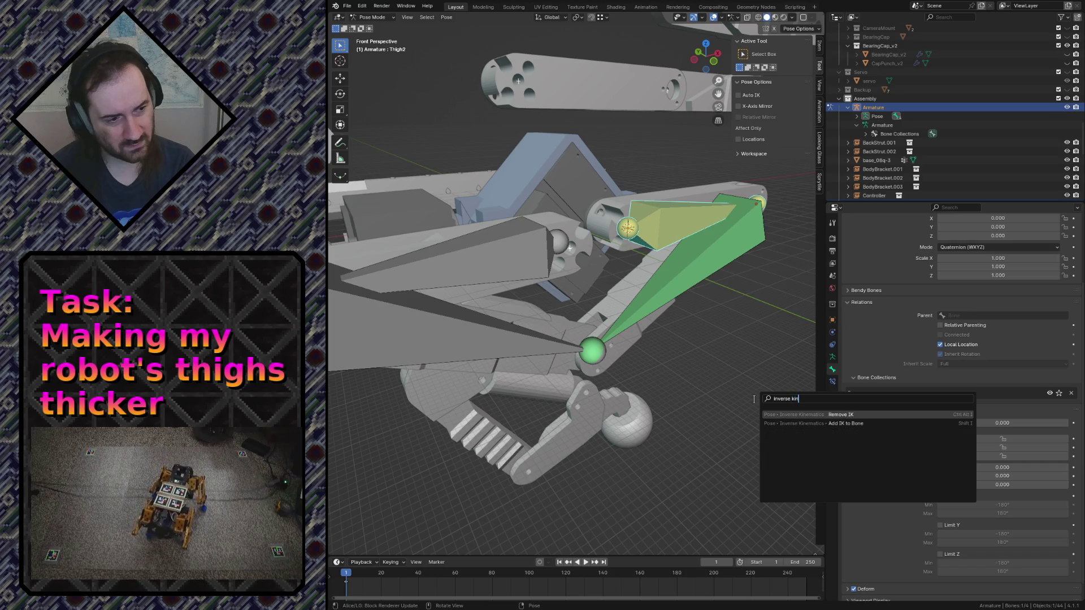
{"action": "key", "text": "Return"}
{"action": "key", "text": "ctrl+s"}
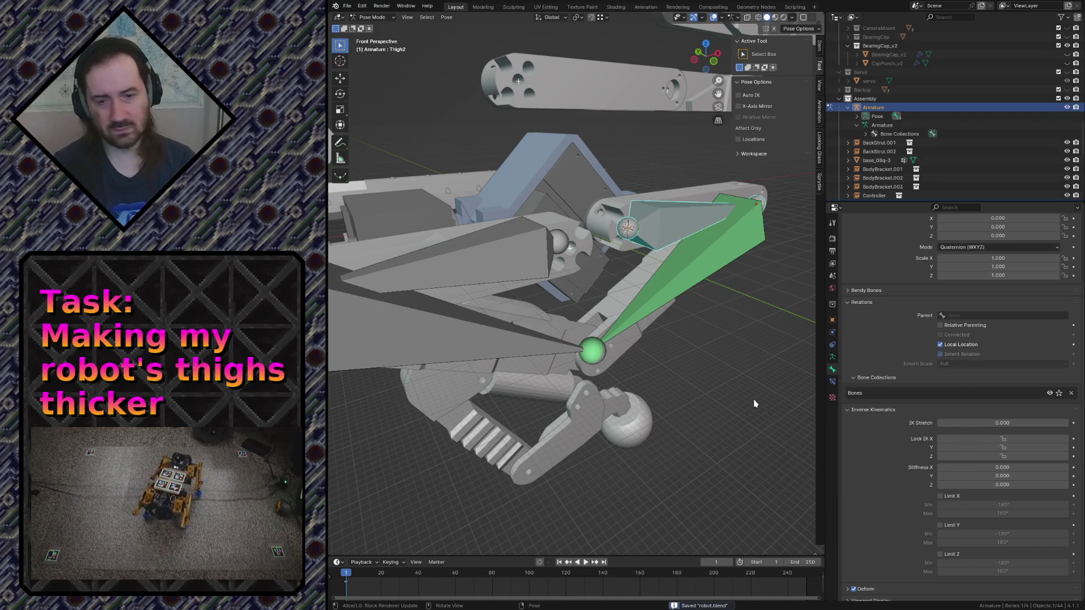
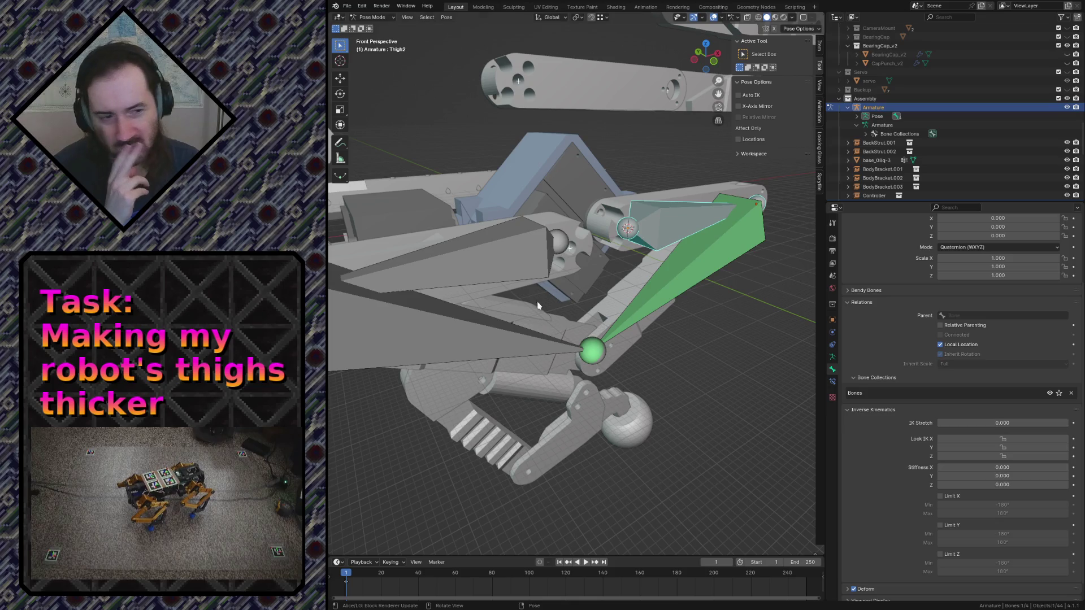
Remove the existing IK from the Shin1/Shin2 bones and re-add IK targeting the active bone
{"action": "left_click", "coordinate": [534, 350]}
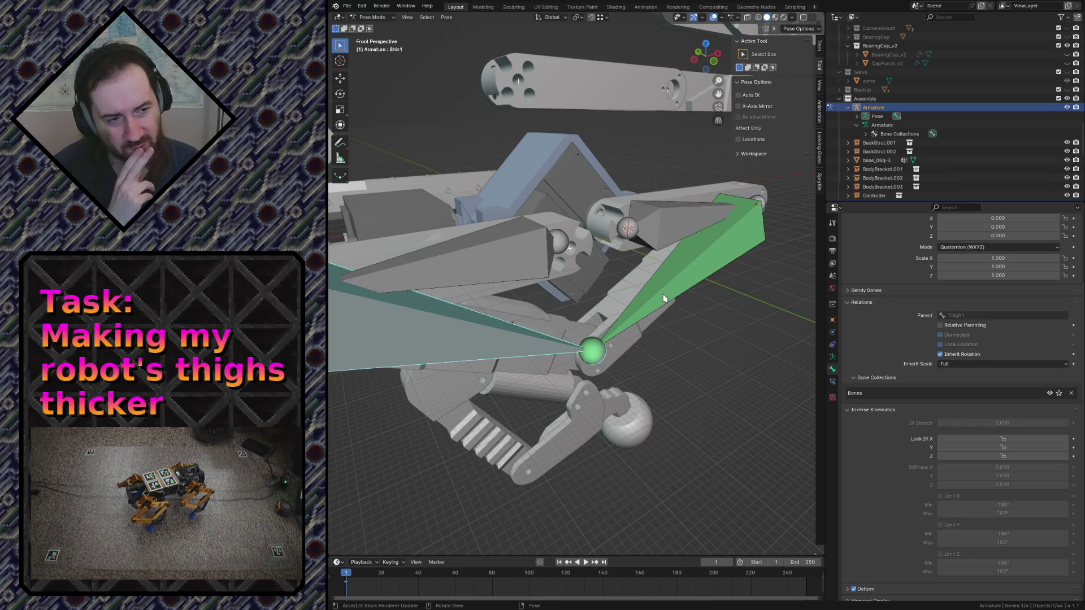
{"action": "left_click", "coordinate": [658, 294]}
{"action": "left_click", "coordinate": [529, 348], "text": "shift"}
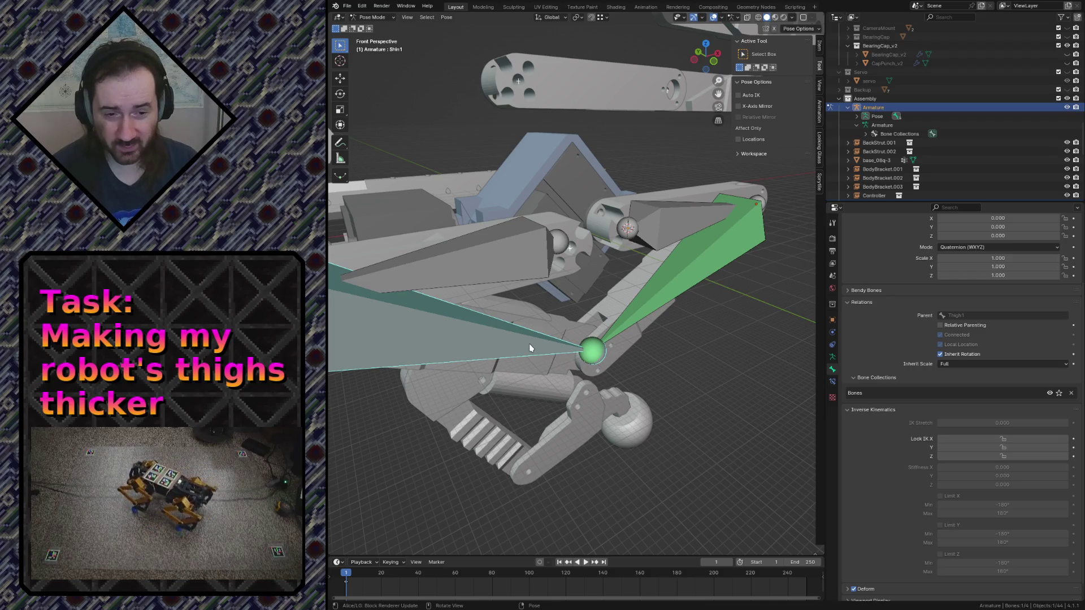
{"action": "key", "text": "F3"}
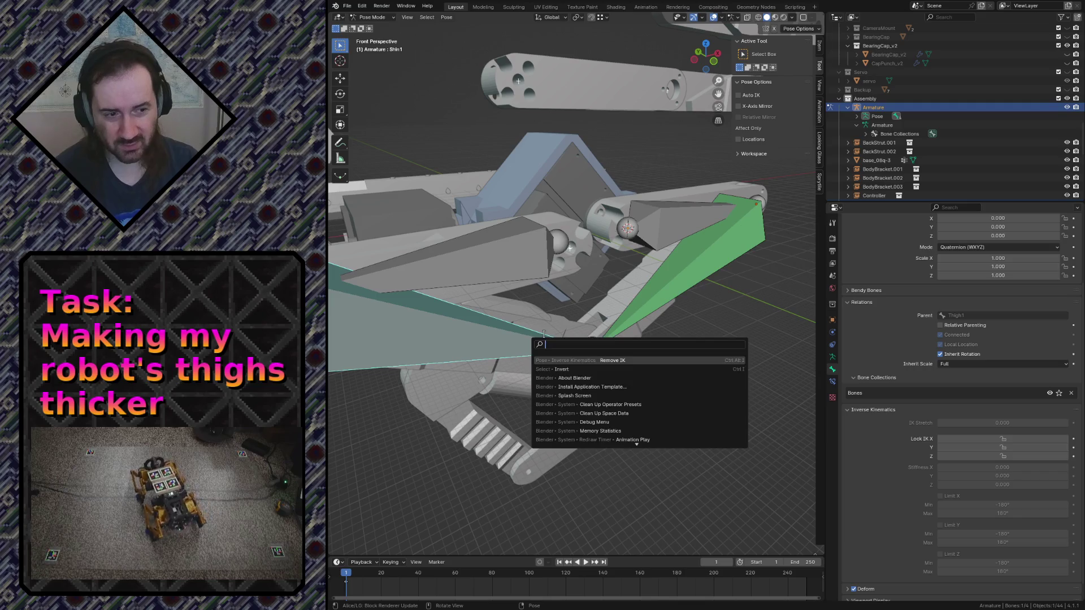
{"action": "left_click", "coordinate": [549, 361]}
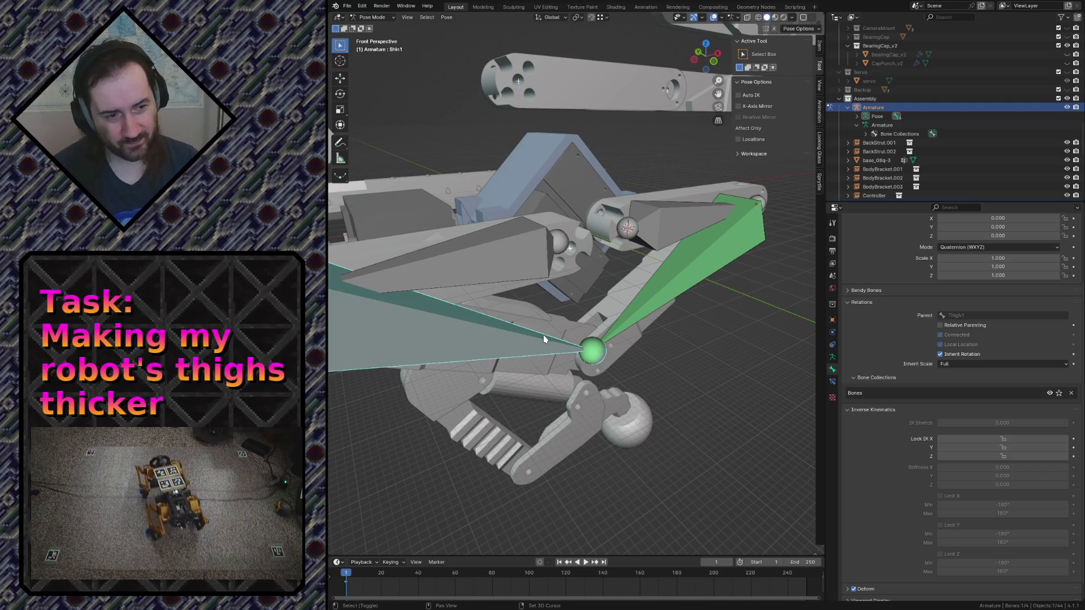
{"action": "key", "text": "shift+i"}
{"action": "left_click", "coordinate": [472, 206]}
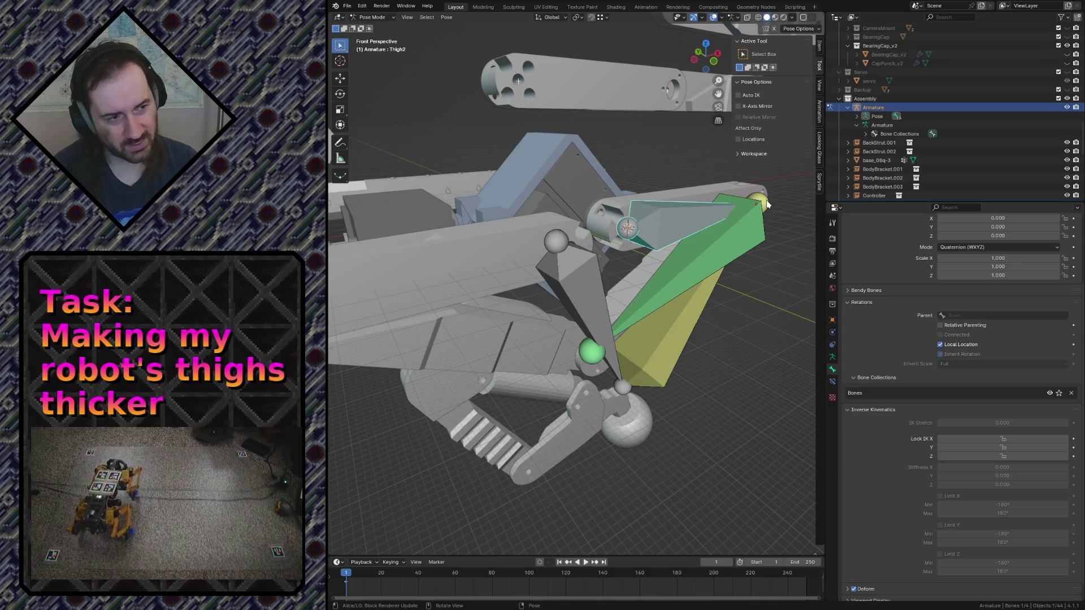
Test-rotate the shin, undo the trial IK and pose edits, then make Thigh2 active with the pose bones listed
{"action": "key", "text": "r"}
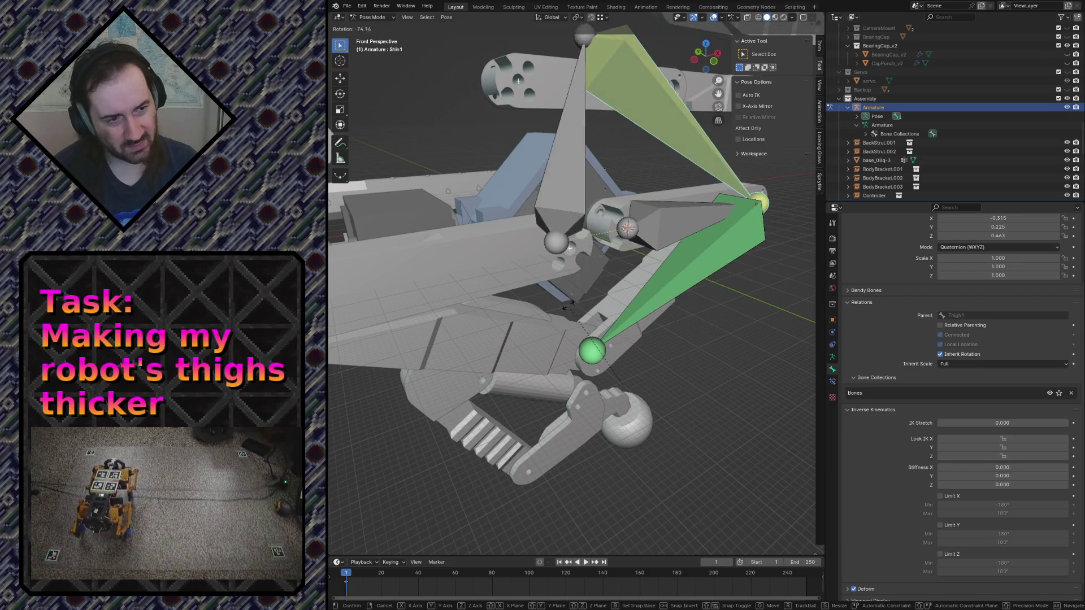
{"action": "left_click", "coordinate": [720, 254]}
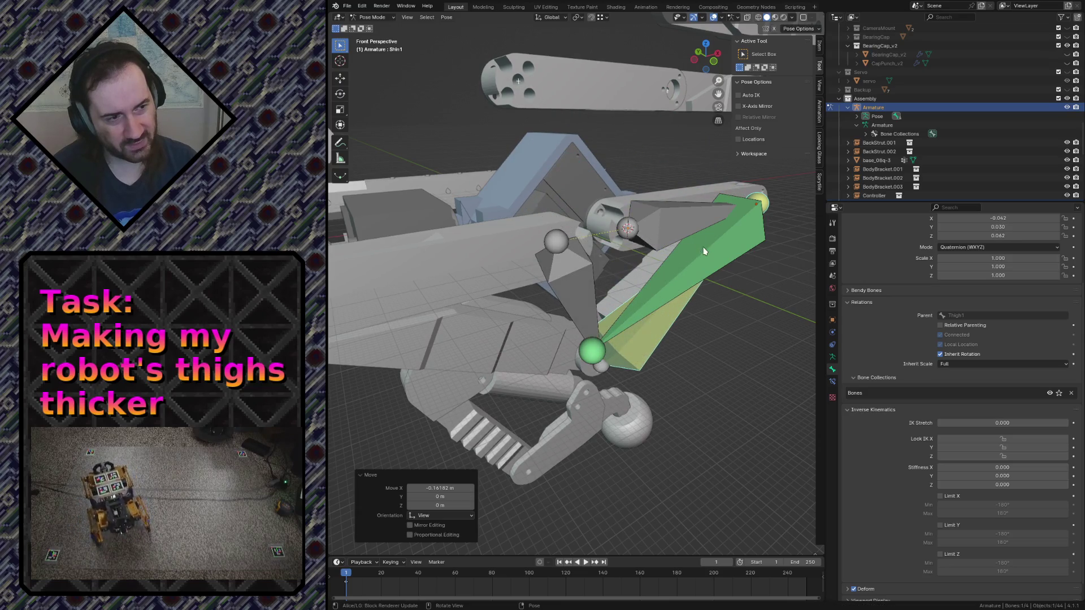
{"action": "key", "text": "ctrl+z"}
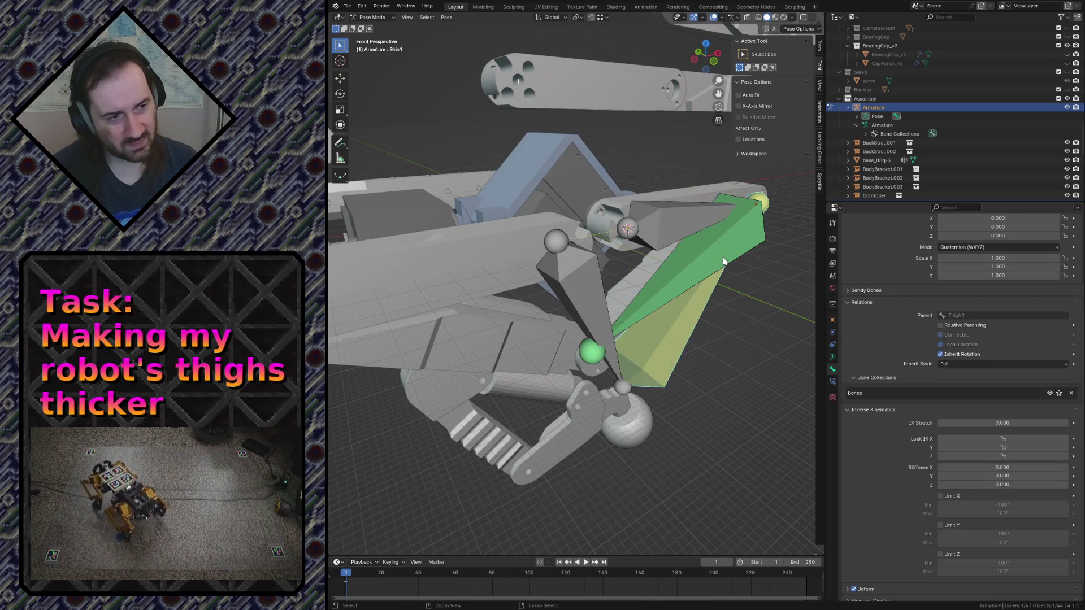
{"action": "key", "text": "ctrl+z"}
{"action": "key", "text": "ctrl+z"}
{"action": "left_click", "coordinate": [664, 227]}
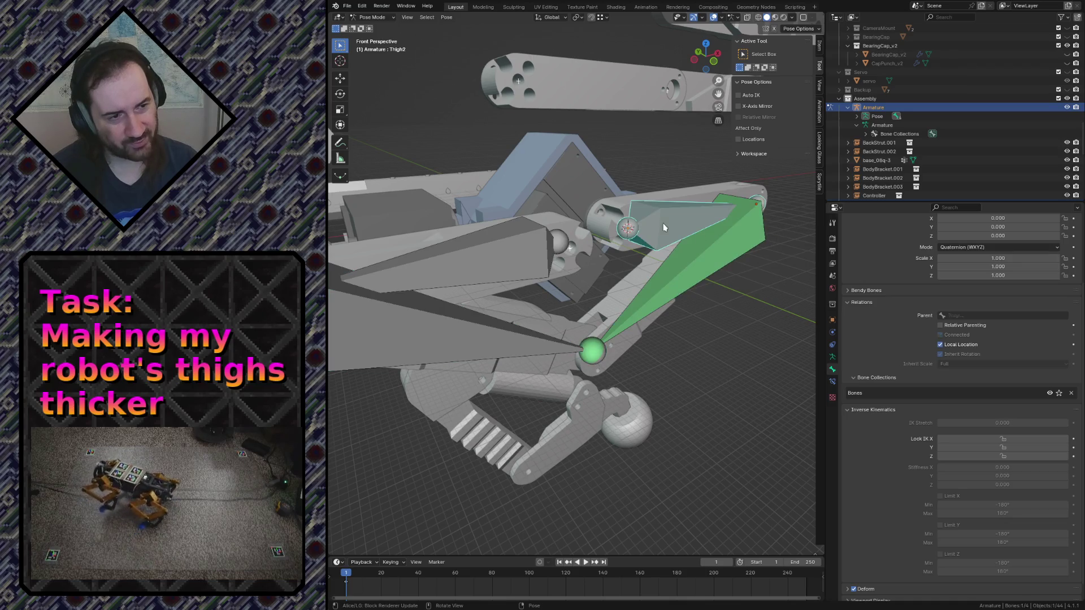
{"action": "left_click", "coordinate": [862, 117]}
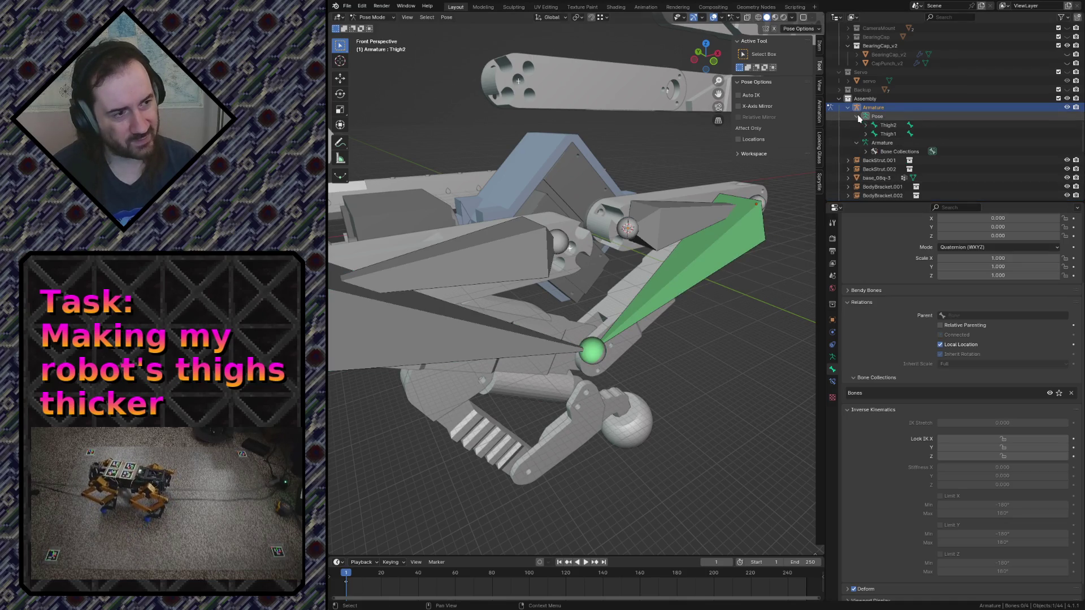
Show the armature's data with its bone collections, select Shin1 and bring up the Add IK choices
{"action": "left_click", "coordinate": [933, 152]}
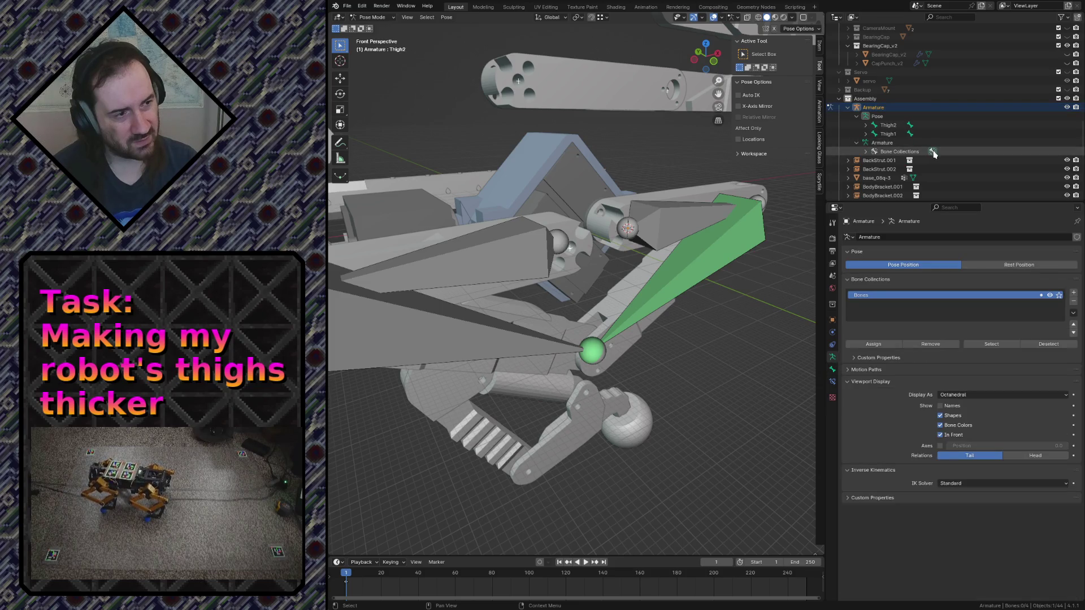
{"action": "left_click", "coordinate": [865, 152]}
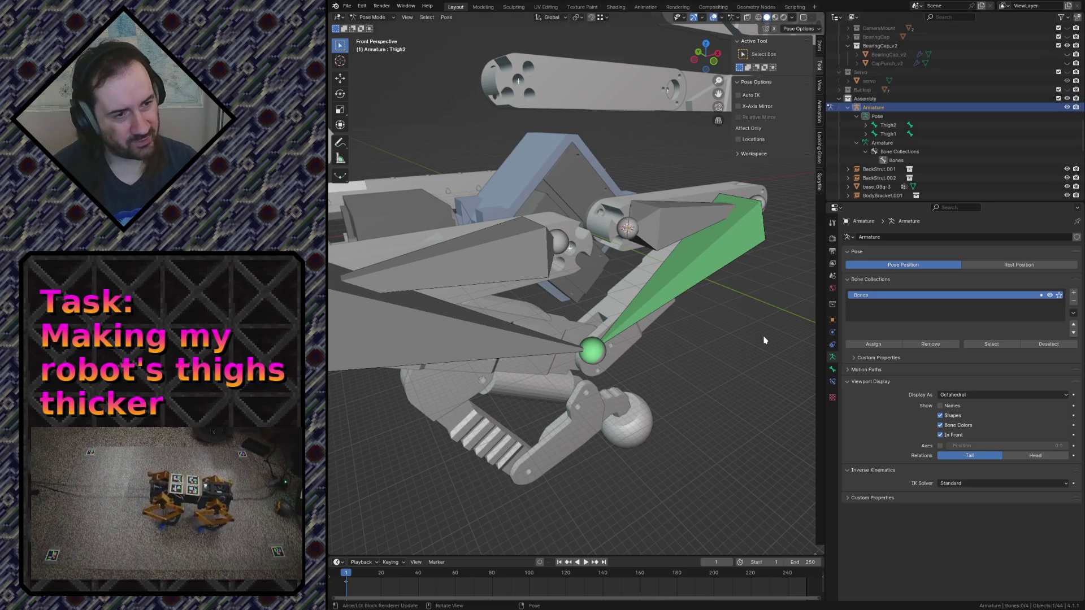
{"action": "left_click", "coordinate": [418, 316]}
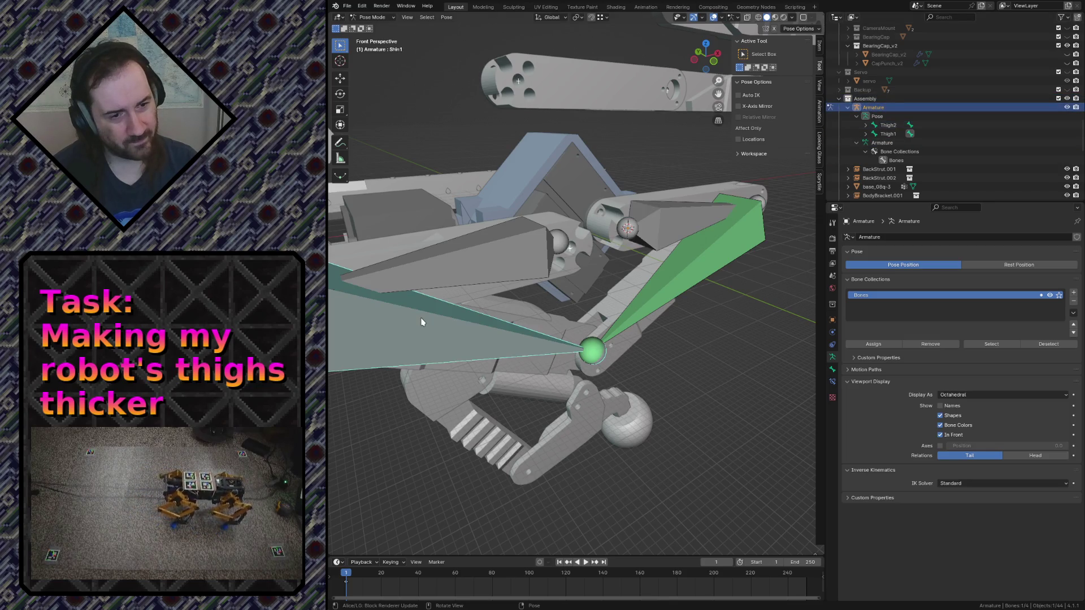
{"action": "key", "text": "shift+i"}
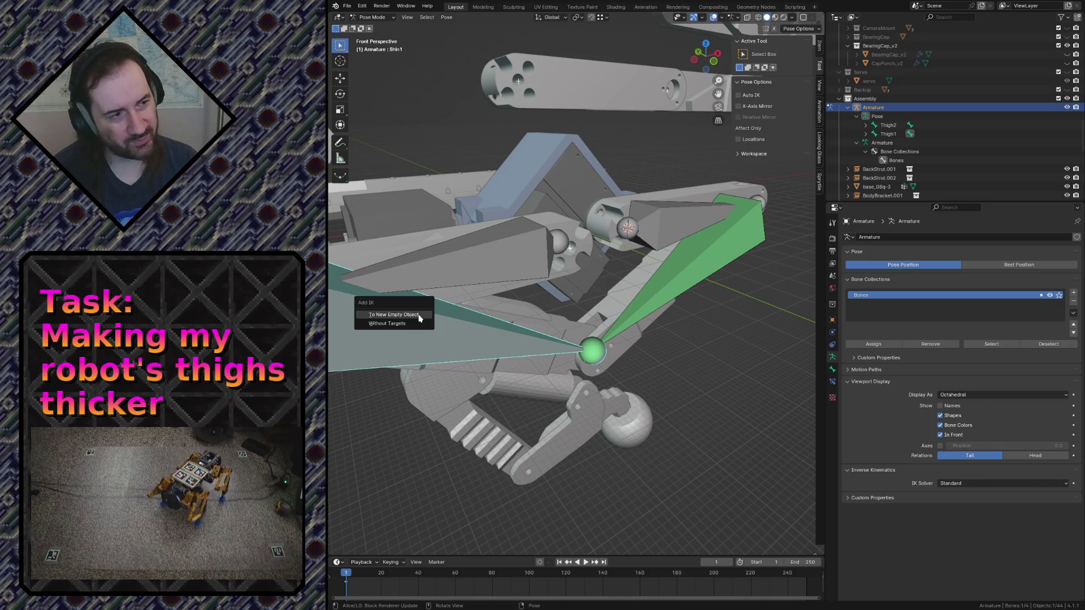
Add IK to Shin1 with a new Empty.001 target, inspect the joint, then remove that empty again
{"action": "left_click", "coordinate": [417, 316]}
{"action": "key", "text": "shift+grave"}
{"action": "key", "text": "w"}
{"action": "key", "text": "w"}
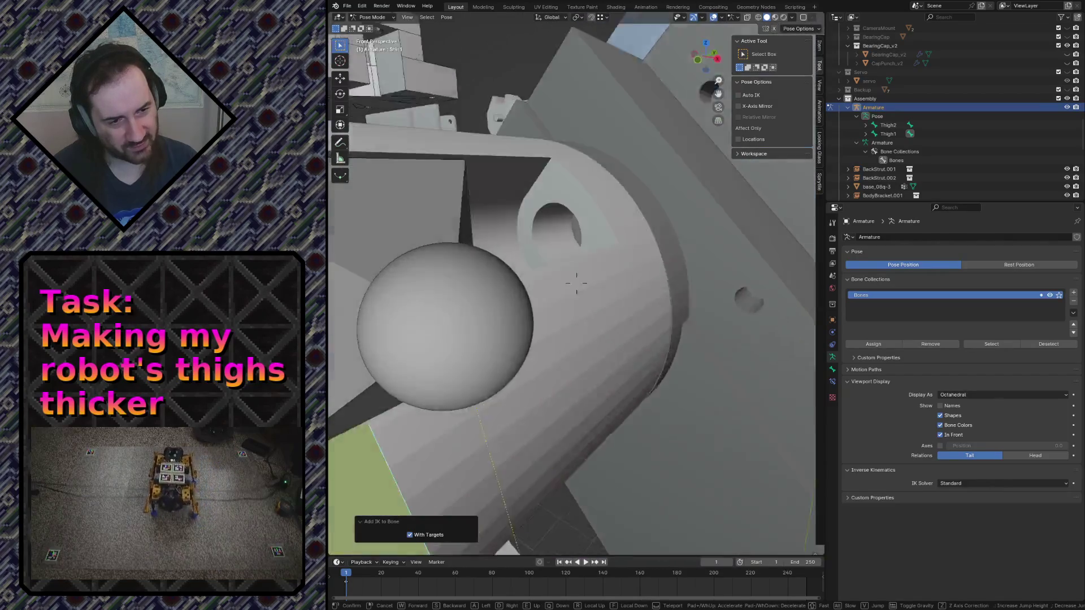
{"action": "key", "text": "s"}
{"action": "key", "text": "Return"}
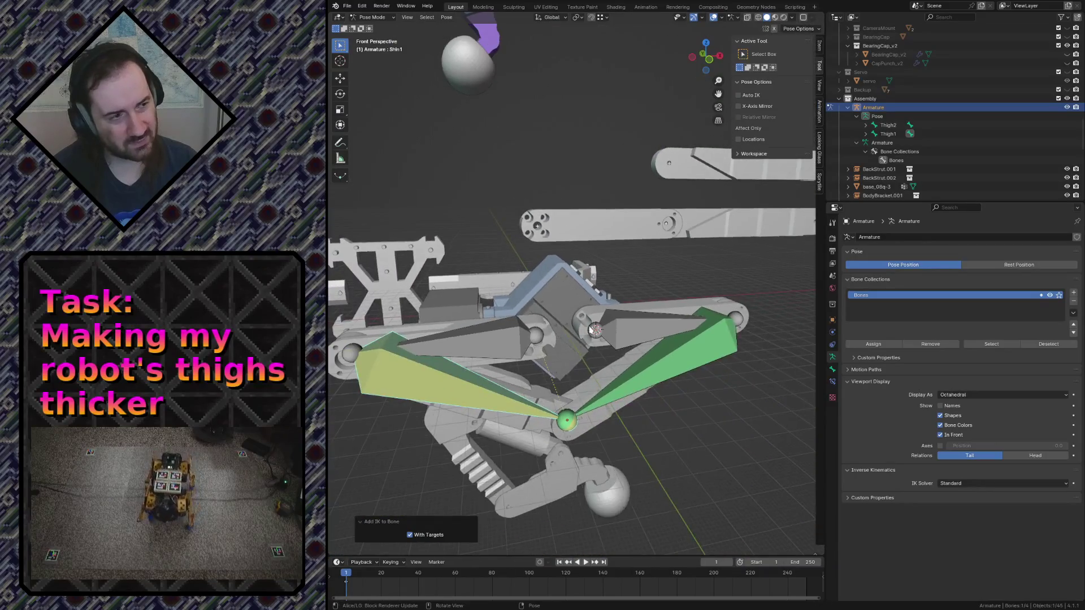
{"action": "scroll", "coordinate": [901, 166], "scroll_direction": "down", "scroll_amount": 6}
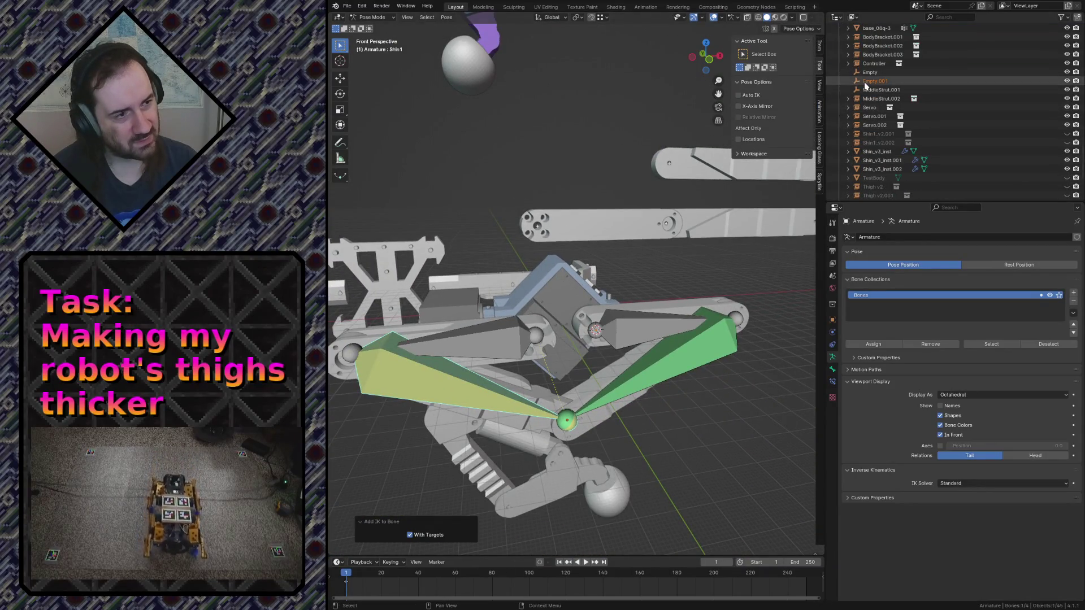
{"action": "left_click", "coordinate": [881, 81]}
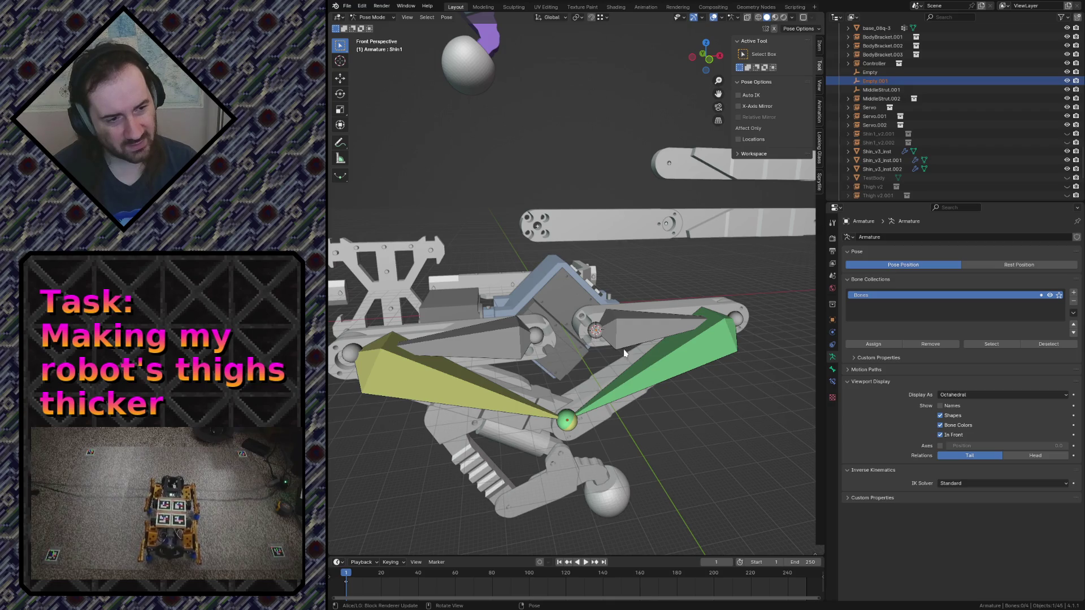
{"action": "left_click", "coordinate": [443, 387]}
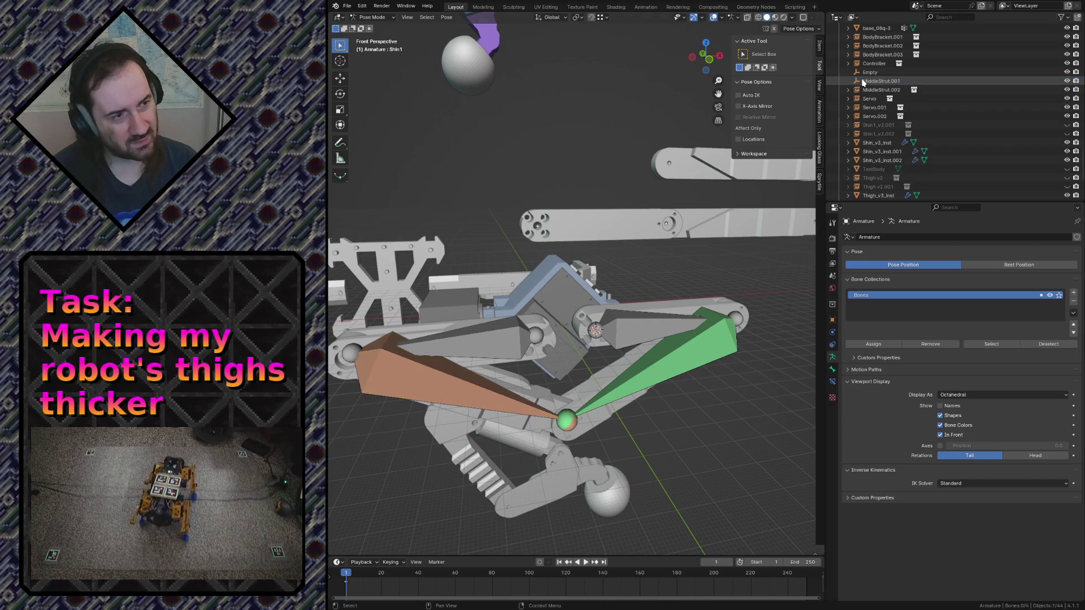
{"action": "left_click", "coordinate": [641, 397]}
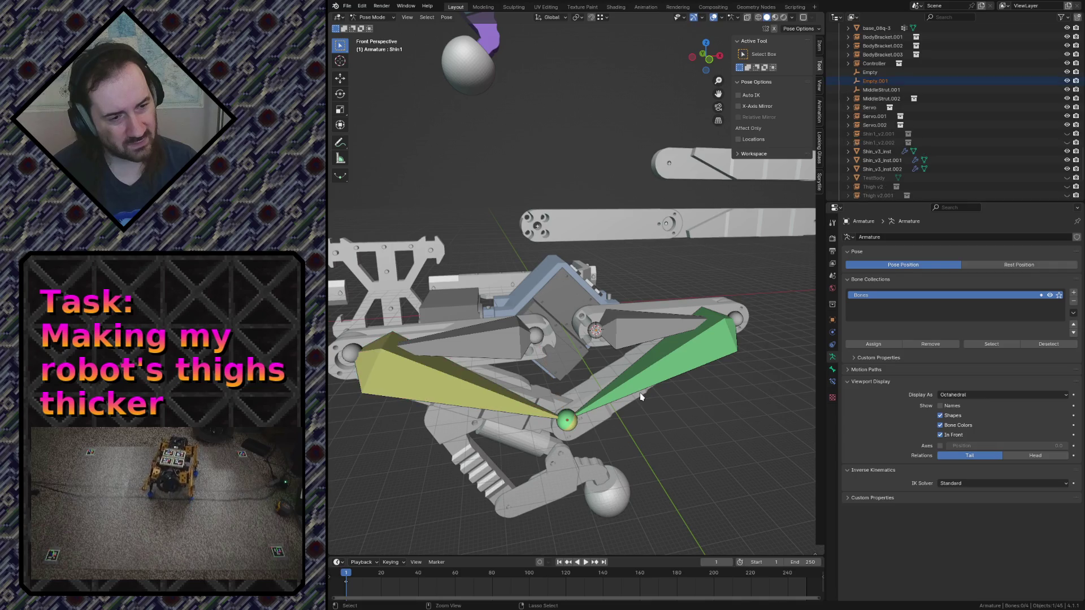
{"action": "key", "text": "ctrl+z"}
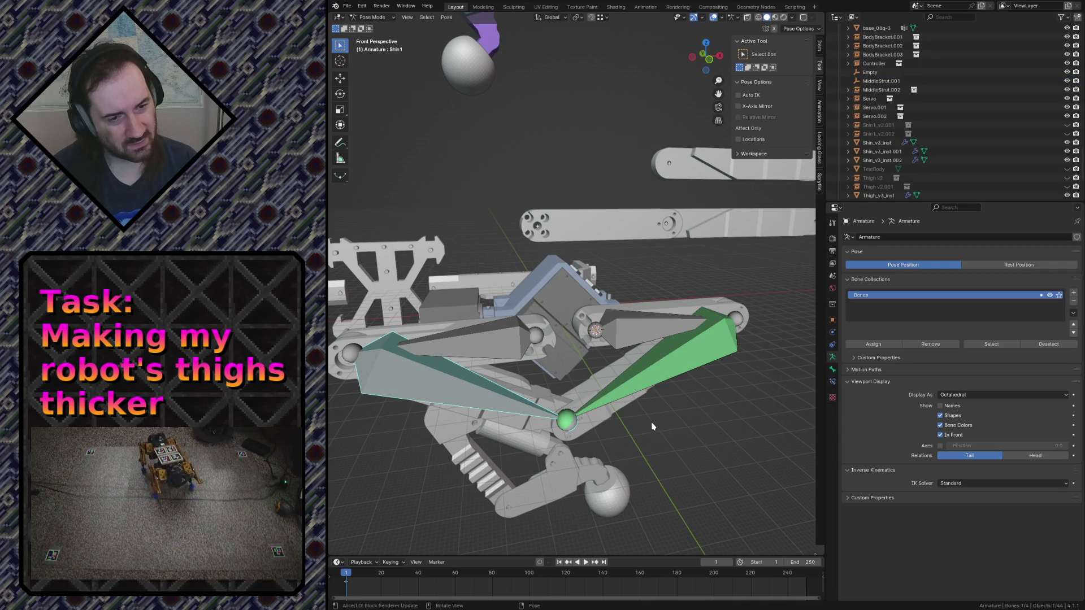
Pull the view back, select Shin2 and return the armature to object mode
{"action": "key", "text": "shift+grave"}
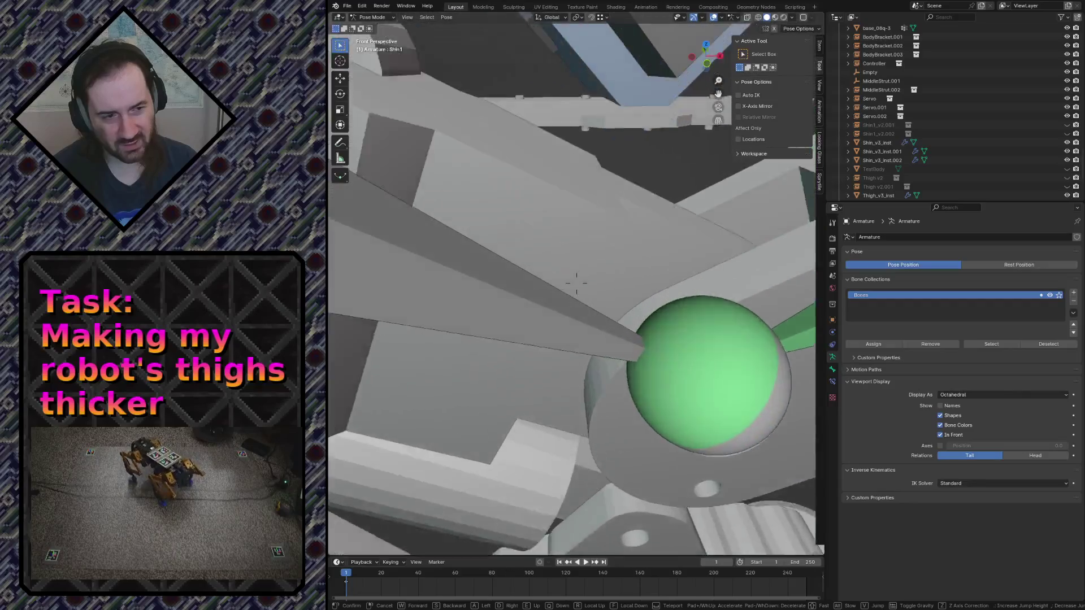
{"action": "key", "text": "s"}
{"action": "left_click", "coordinate": [654, 429]}
{"action": "left_click", "coordinate": [521, 271]}
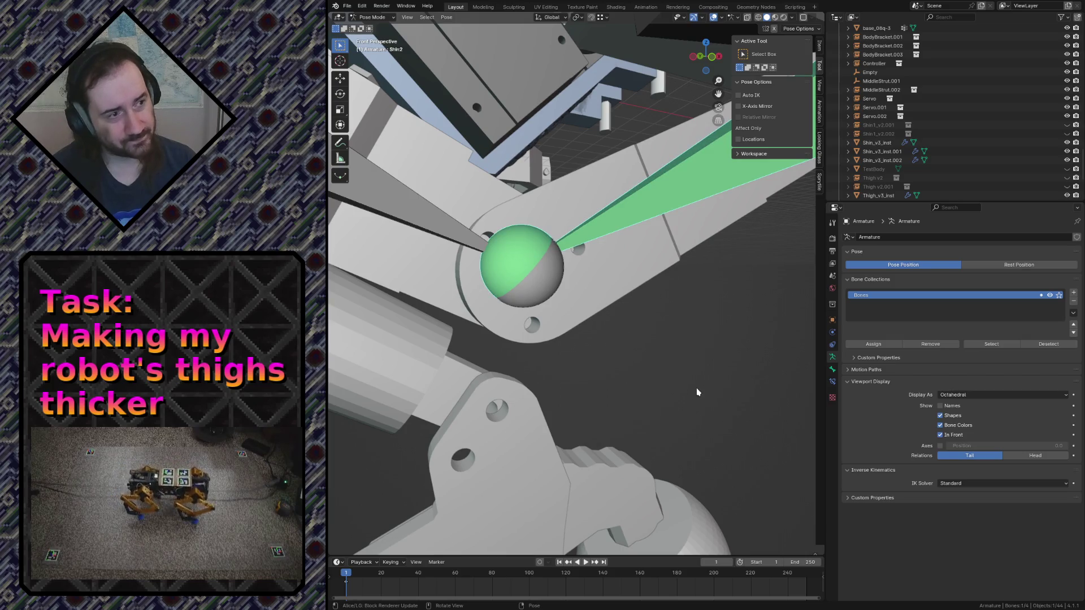
{"action": "key", "text": "ctrl+Tab"}
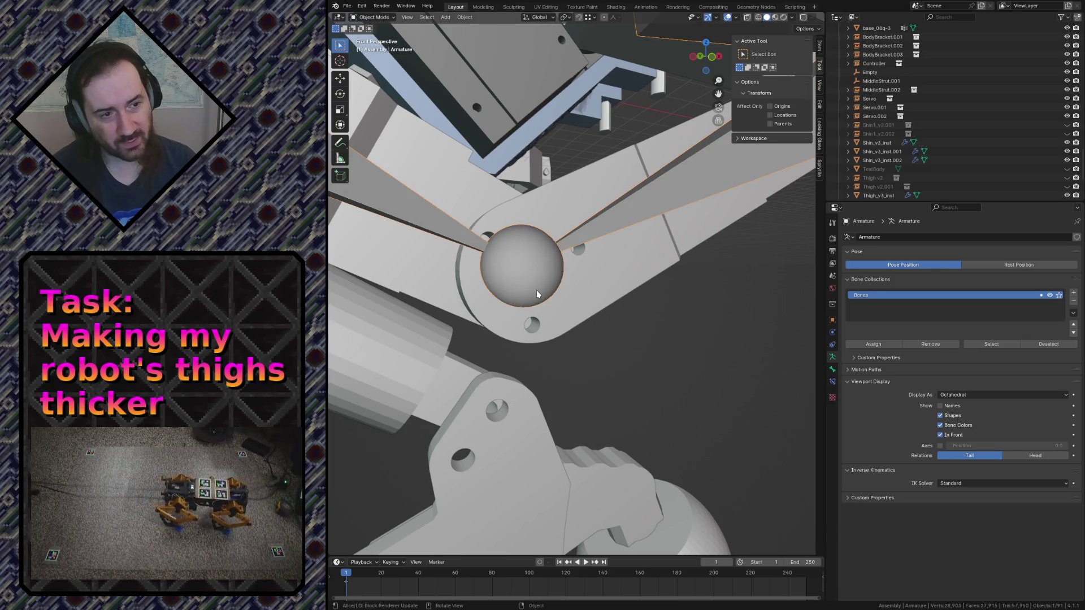
Add a plain-axes empty and rename it FootIKTarget
{"action": "key", "text": "shift+a"}
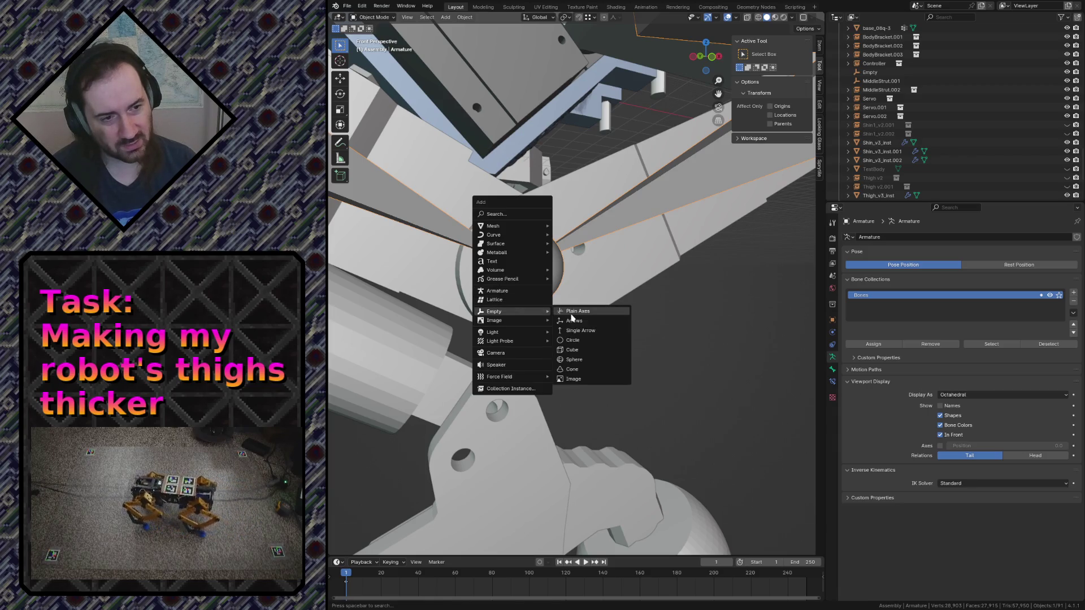
{"action": "left_click", "coordinate": [571, 317]}
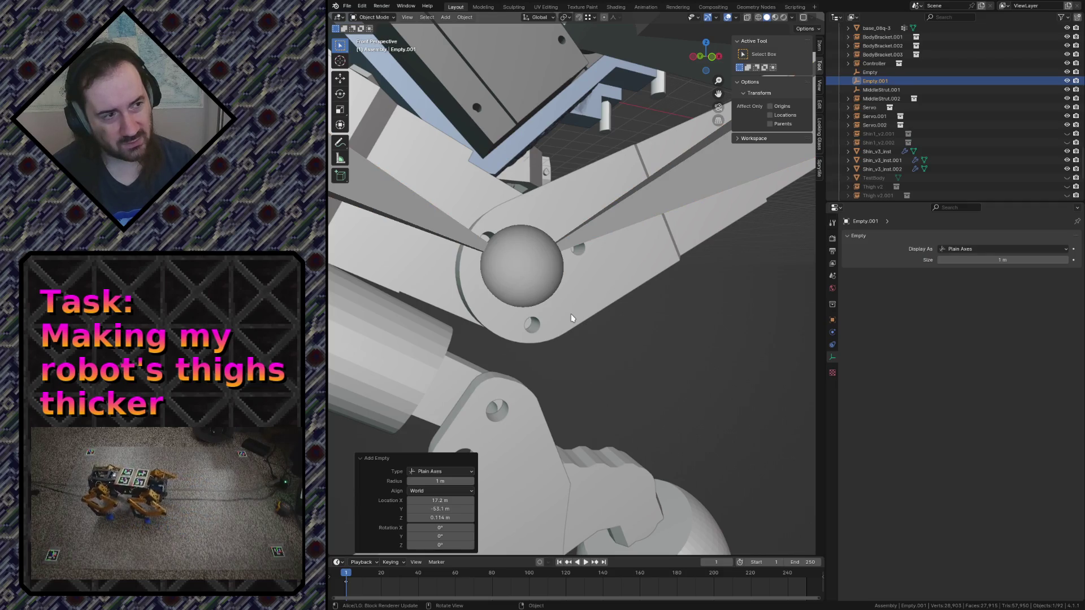
{"action": "scroll", "coordinate": [932, 101], "scroll_direction": "up", "scroll_amount": 2}
{"action": "double_click", "coordinate": [878, 107]}
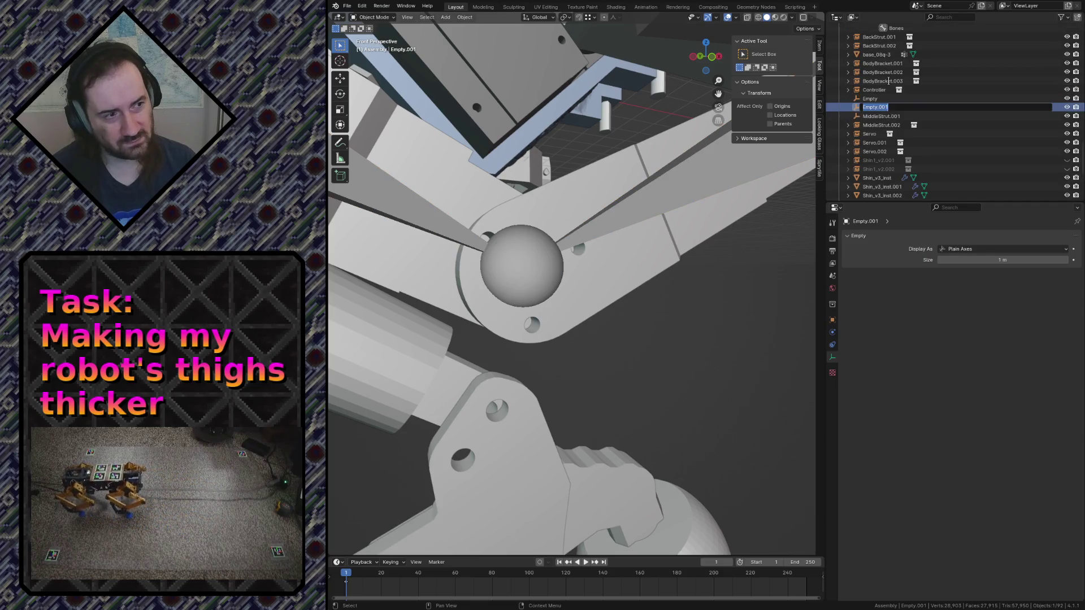
{"action": "type", "text": "FootT"}
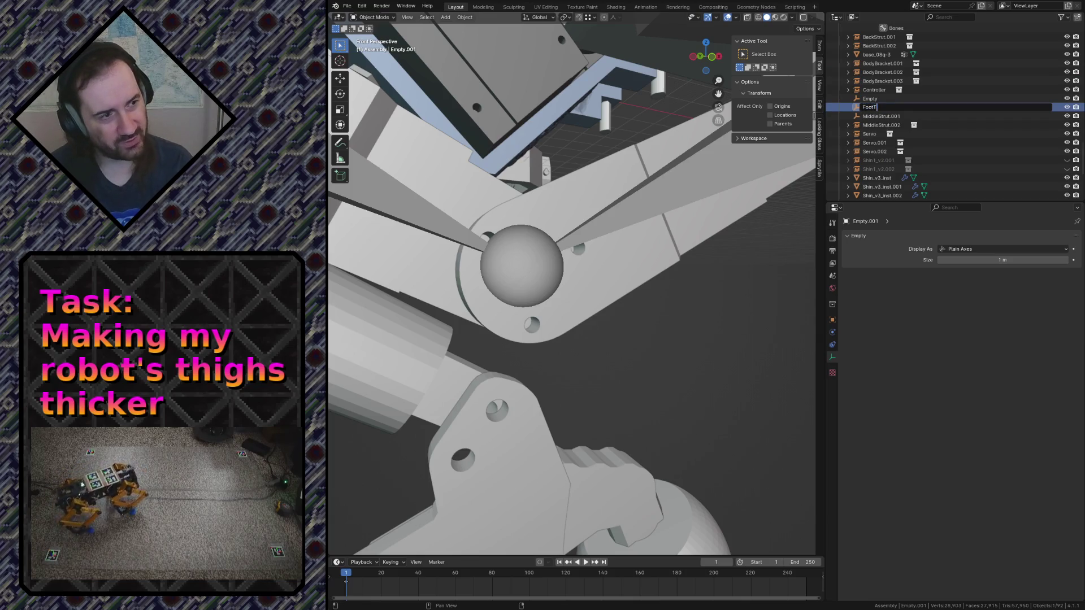
{"action": "type", "text": "arget"}
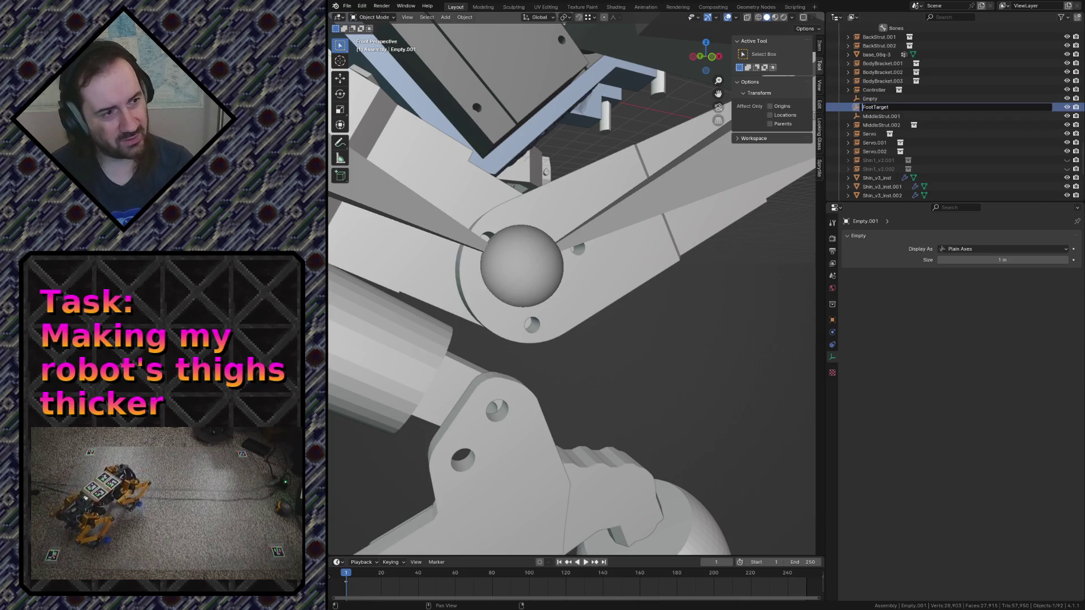
{"action": "key", "text": "BackSpace"}
{"action": "key", "text": "BackSpace"}
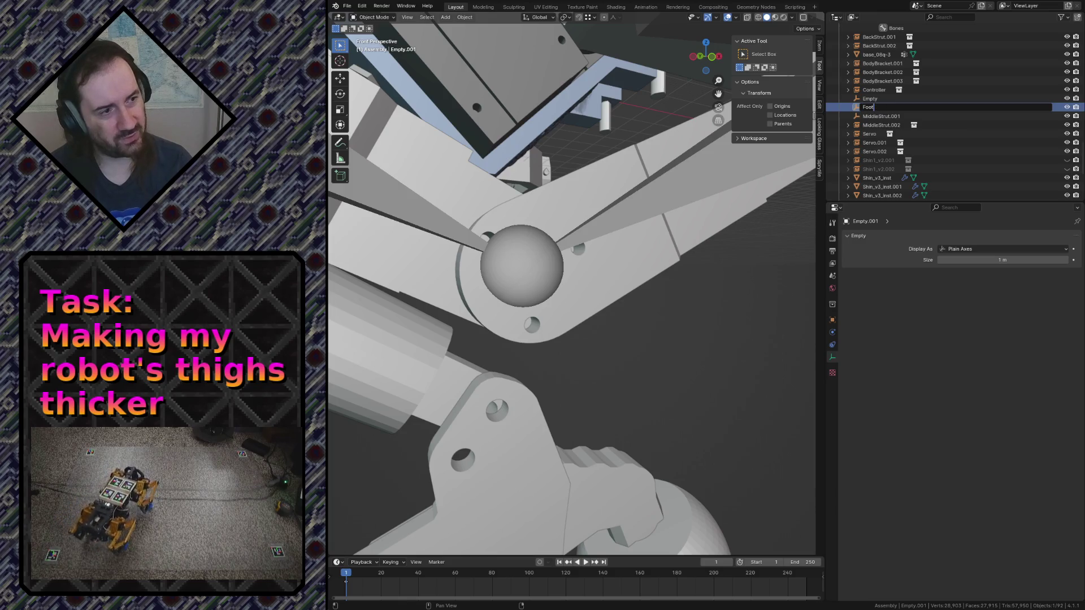
{"action": "key", "text": "Return"}
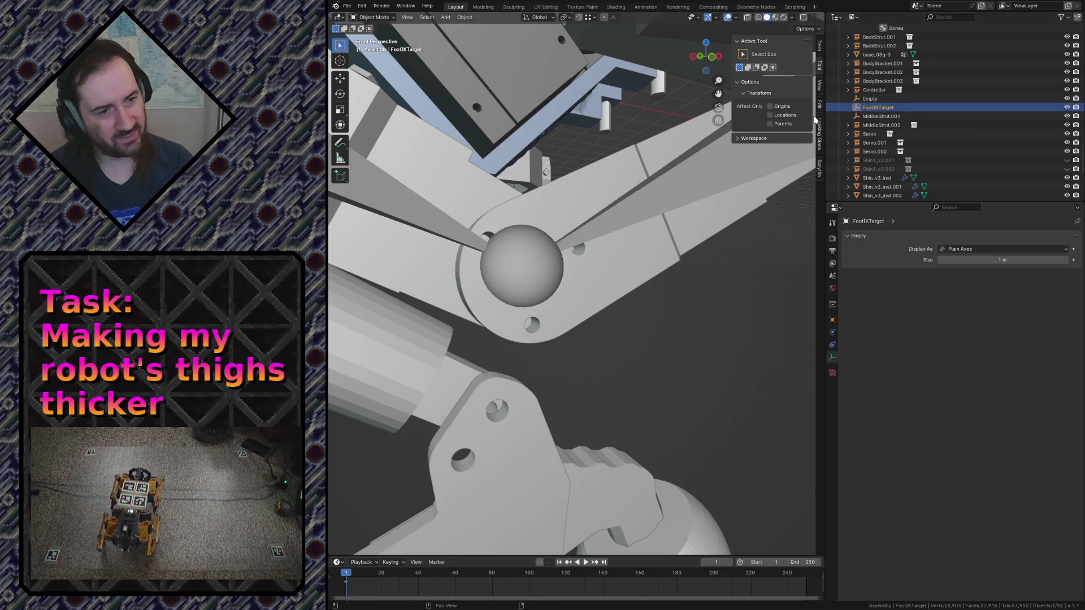
{"action": "scroll", "coordinate": [521, 298], "scroll_direction": "down", "scroll_amount": 5}
{"action": "middle_click_drag", "start_coordinate": [520, 297], "coordinate": [542, 356]}
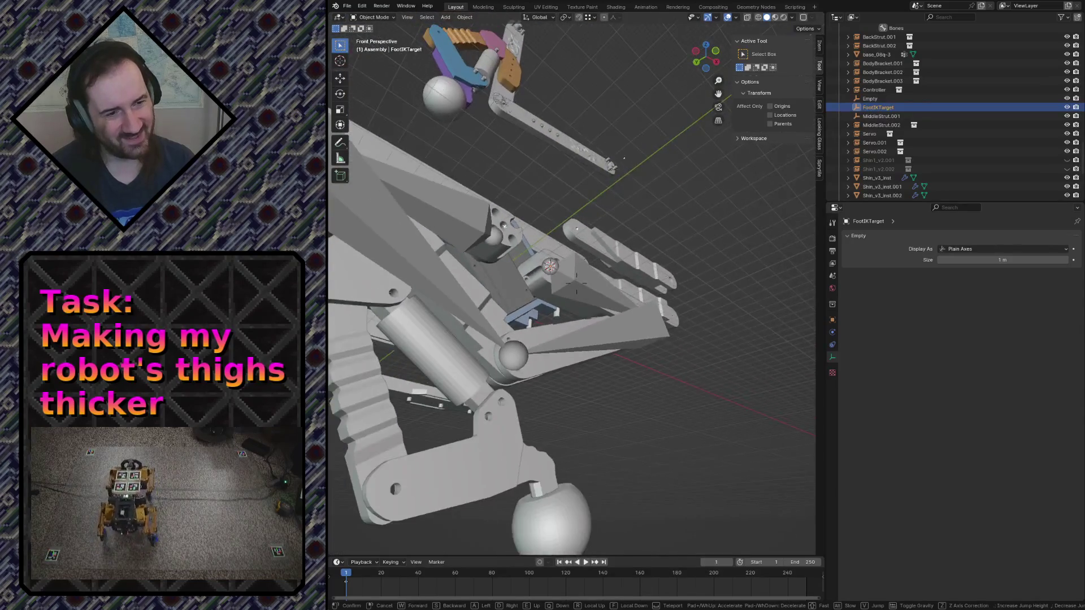
{"action": "scroll", "coordinate": [542, 357], "scroll_direction": "up", "scroll_amount": 5}
{"action": "scroll", "coordinate": [548, 400], "scroll_direction": "up", "scroll_amount": 3}
Move FootIKTarget onto the foot sphere, then lower it along Z into the lower joint
{"action": "key", "text": "g"}
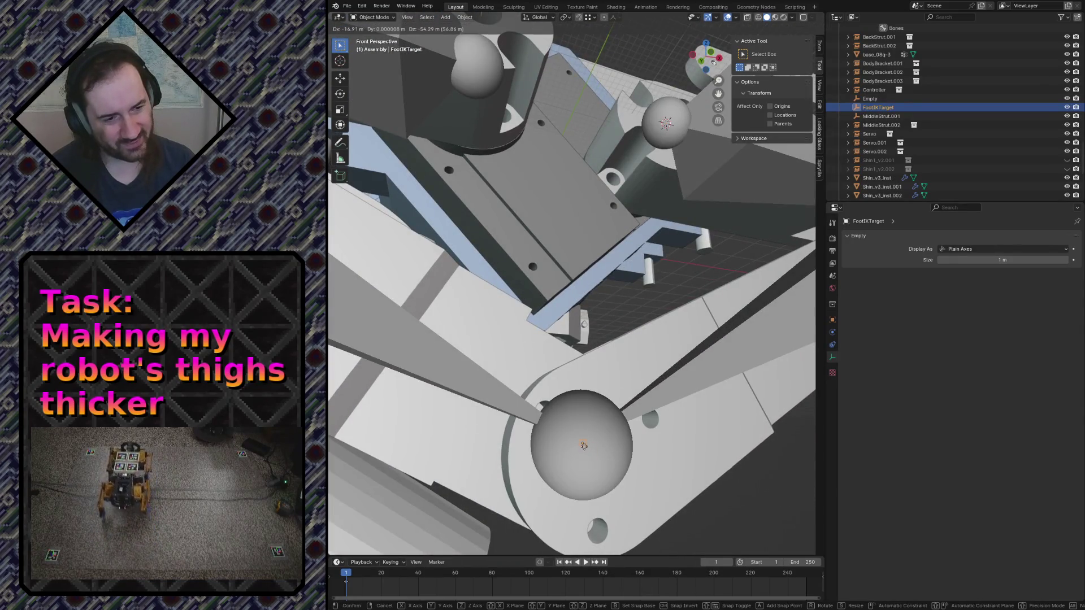
{"action": "left_click", "coordinate": [583, 445]}
{"action": "key", "text": "g"}
{"action": "key", "text": "z"}
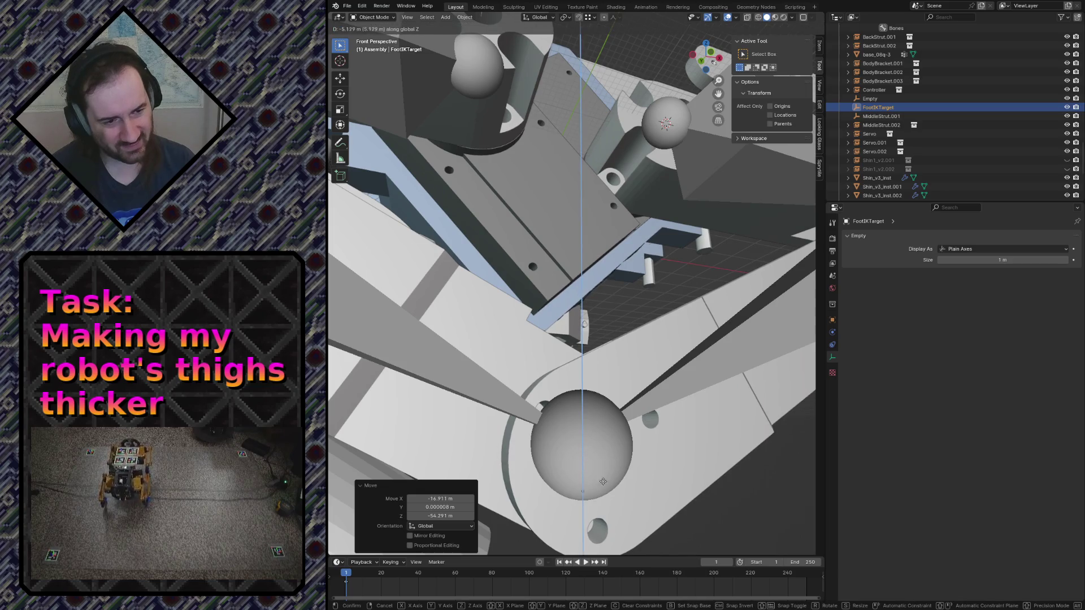
{"action": "left_click", "coordinate": [601, 517]}
{"action": "key", "text": "shift+grave"}
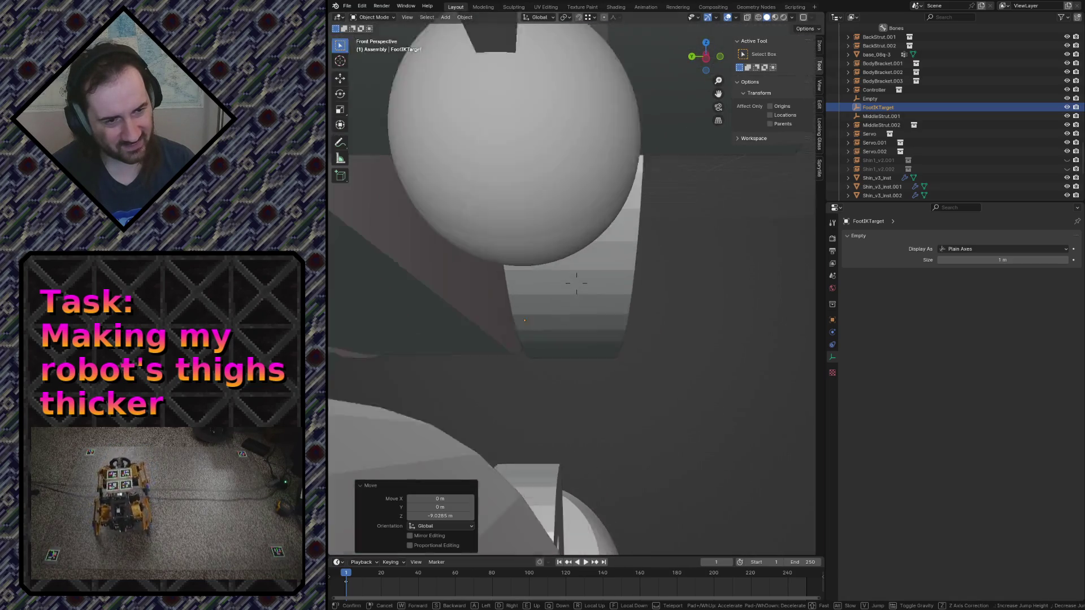
{"action": "key", "text": "s"}
{"action": "left_click", "coordinate": [601, 519]}
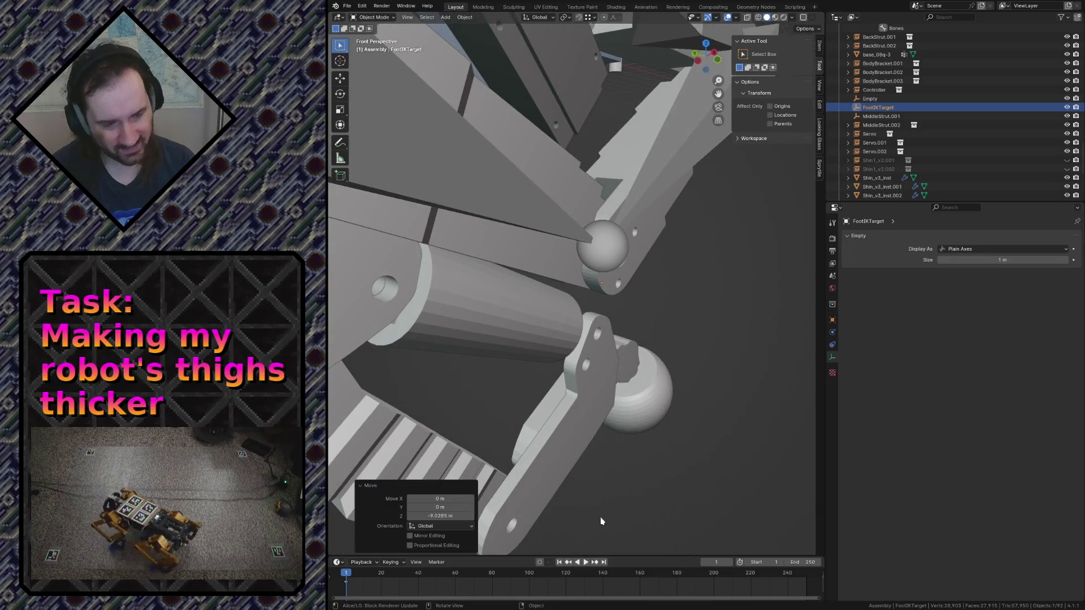
Check the pivot choices and fly in to inspect the target's placement, leaving it unchanged
{"action": "key", "text": "z"}
{"action": "key", "text": "Escape"}
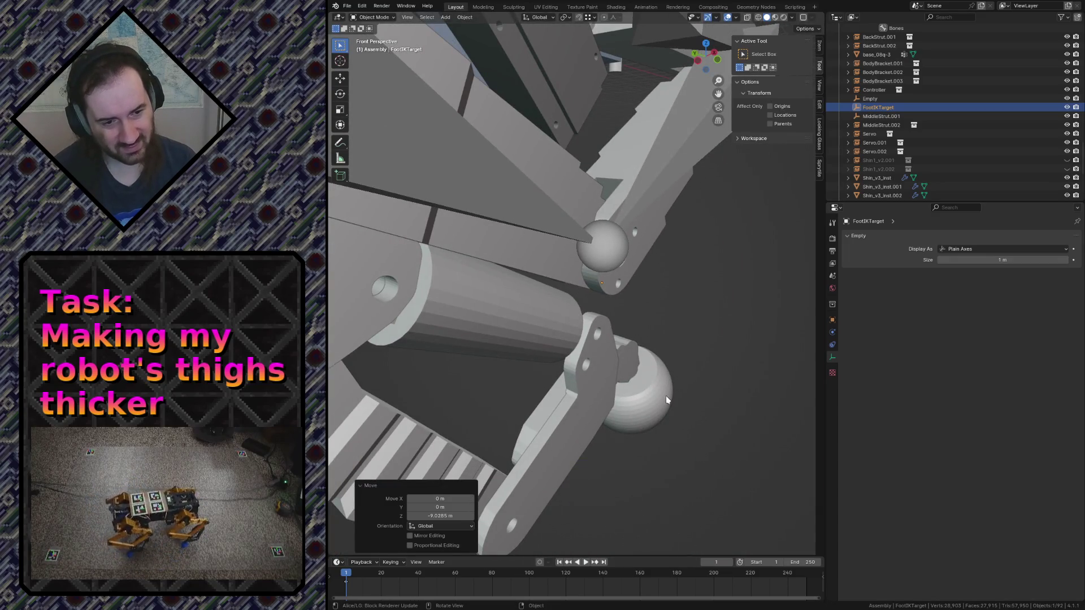
{"action": "key", "text": "period"}
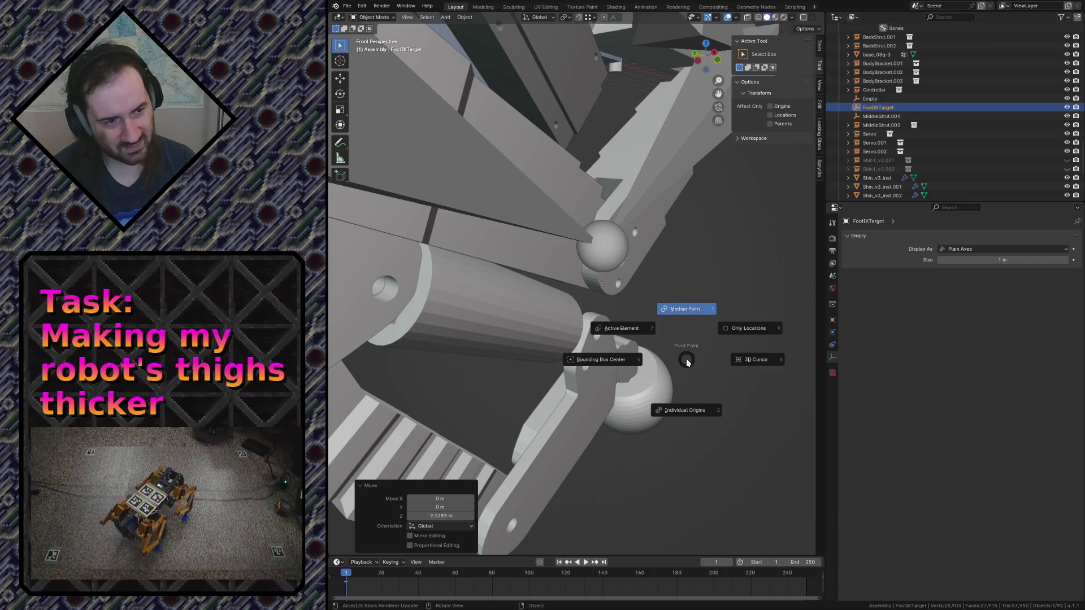
{"action": "key", "text": "Escape"}
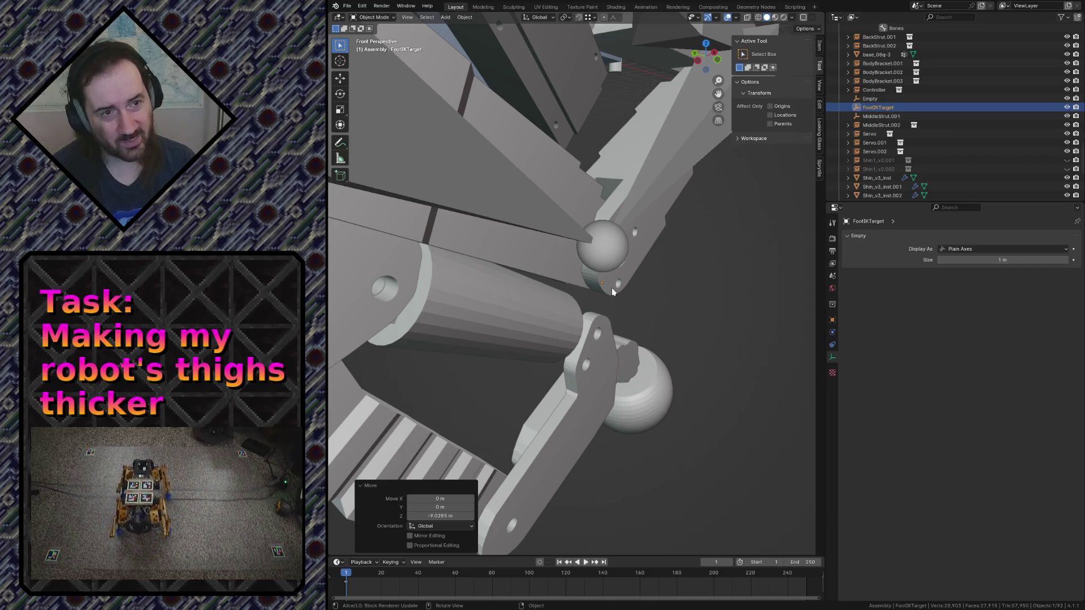
{"action": "key", "text": "shift+grave"}
{"action": "key", "text": "w"}
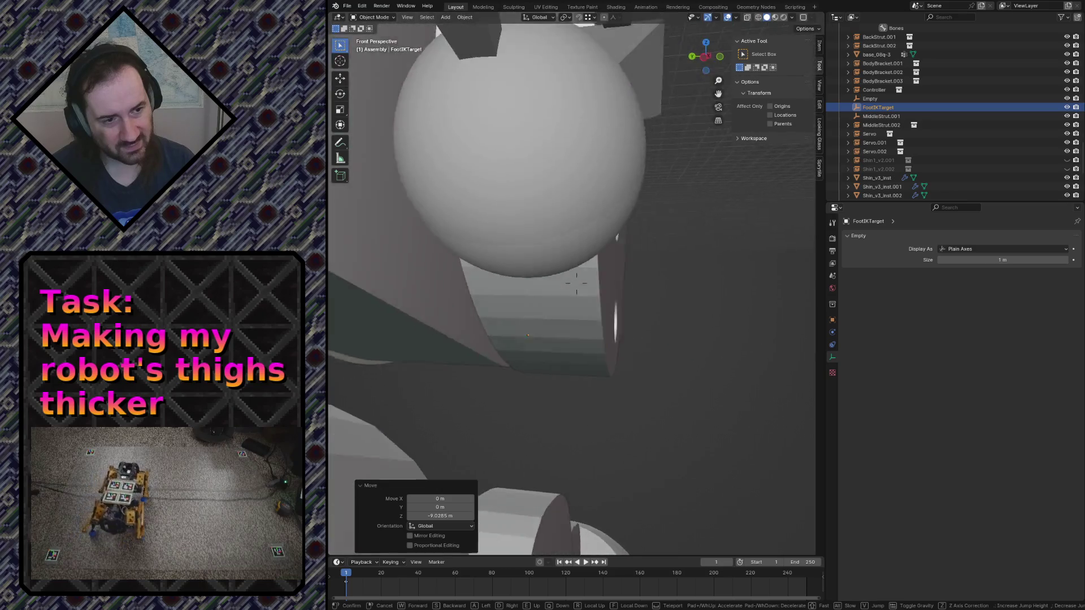
{"action": "key", "text": "Return"}
{"action": "key", "text": "g"}
{"action": "key", "text": "Escape"}
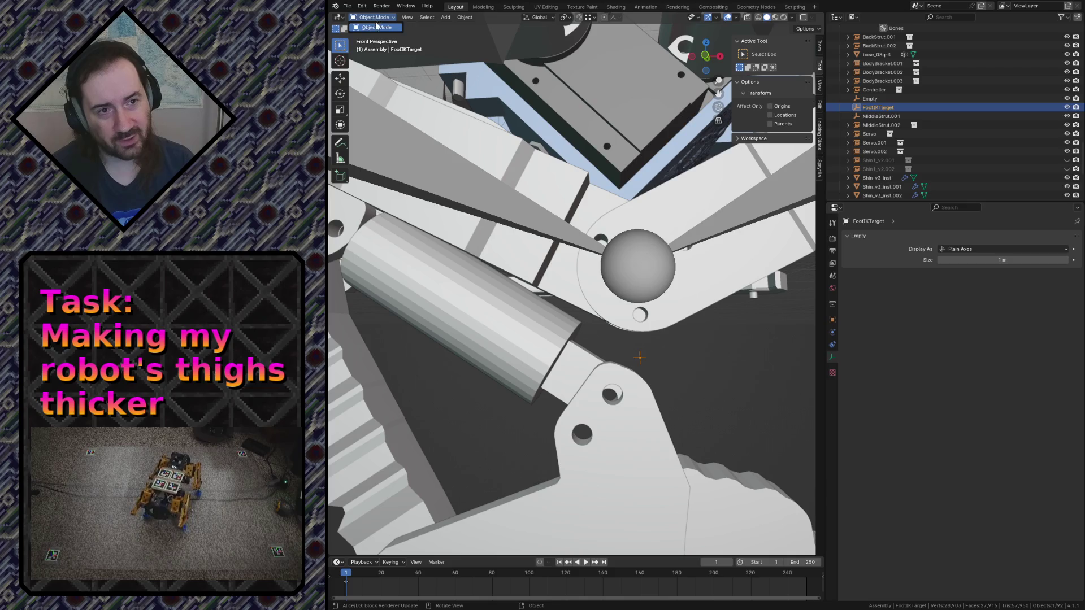
In pose mode, add an IK constraint without a target to the Shin1 bone
{"action": "left_click", "coordinate": [457, 84]}
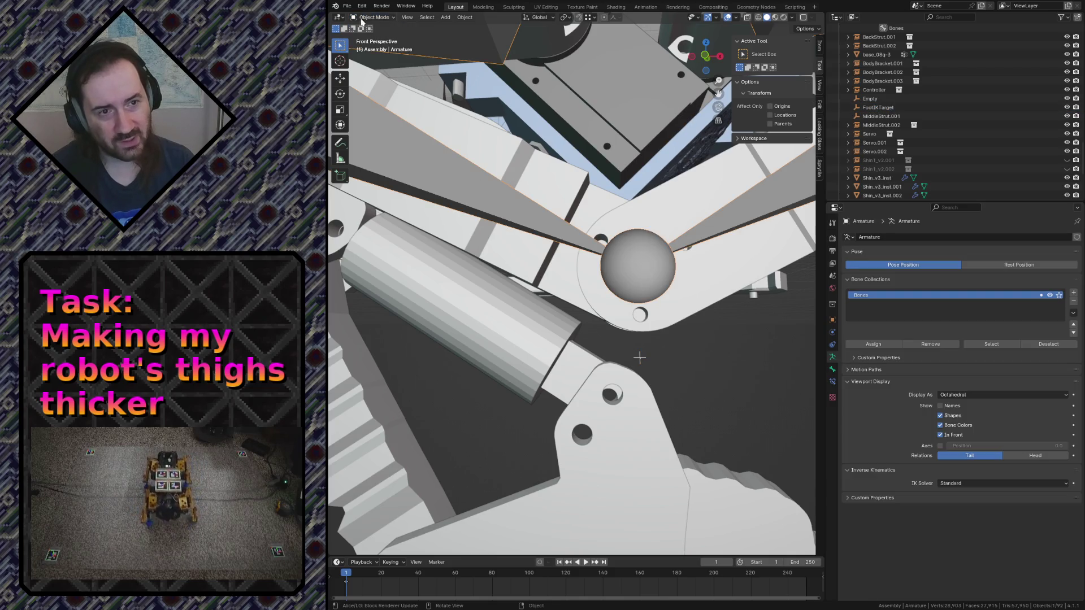
{"action": "key", "text": "ctrl+Tab"}
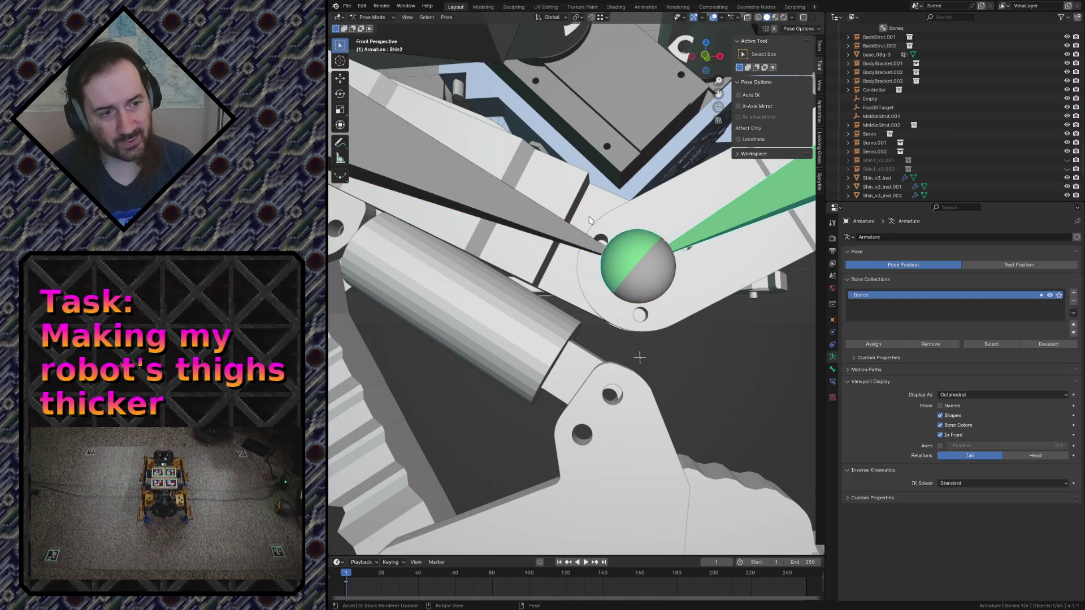
{"action": "left_click", "coordinate": [519, 225]}
{"action": "right_click", "coordinate": [515, 223]}
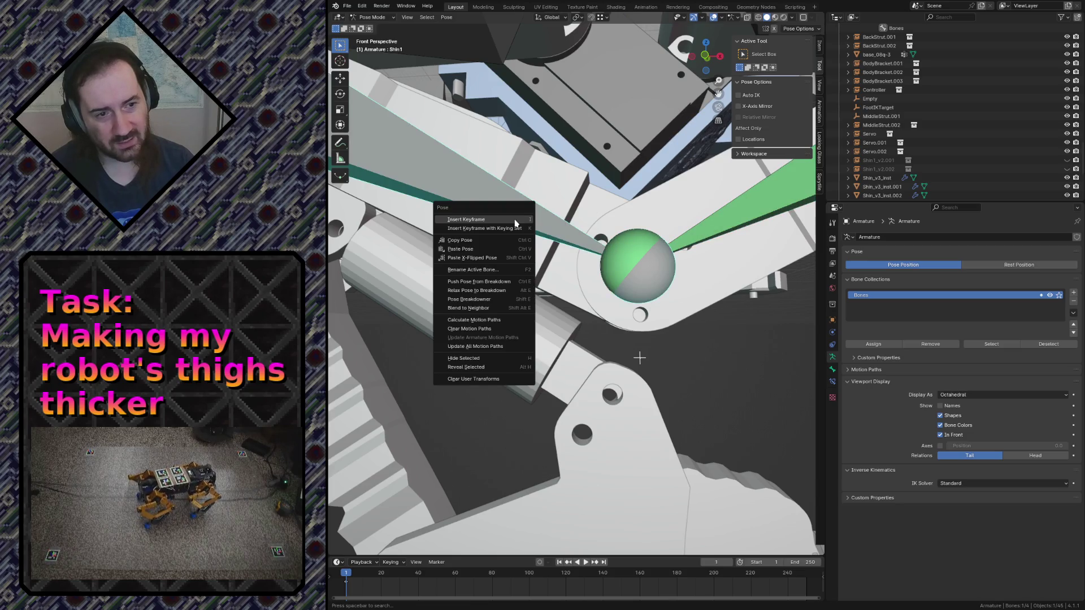
{"action": "key", "text": "Escape"}
{"action": "key", "text": "shift+i"}
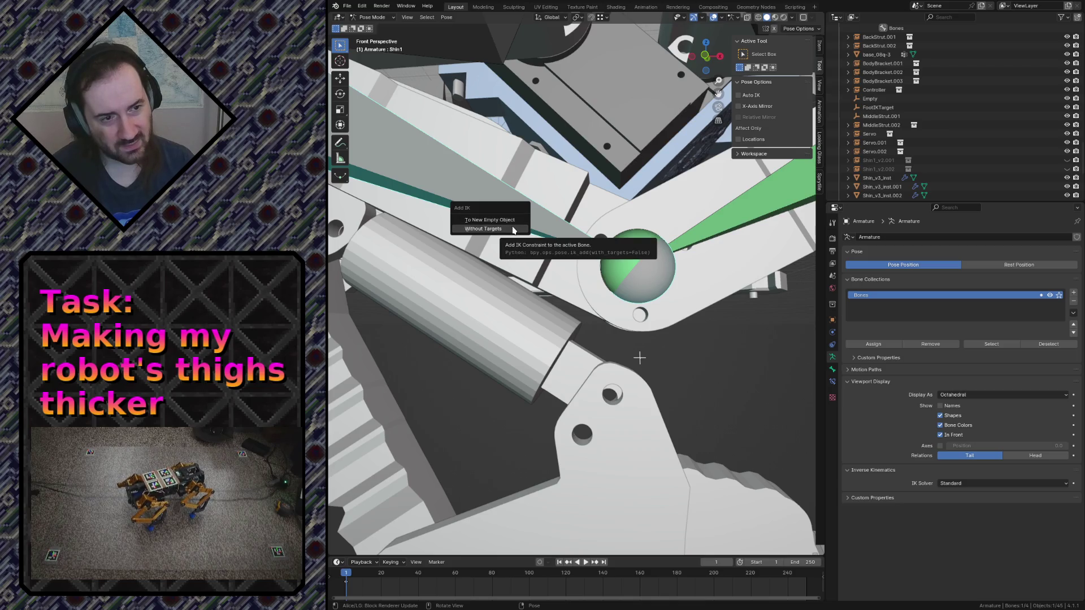
{"action": "left_click", "coordinate": [513, 229]}
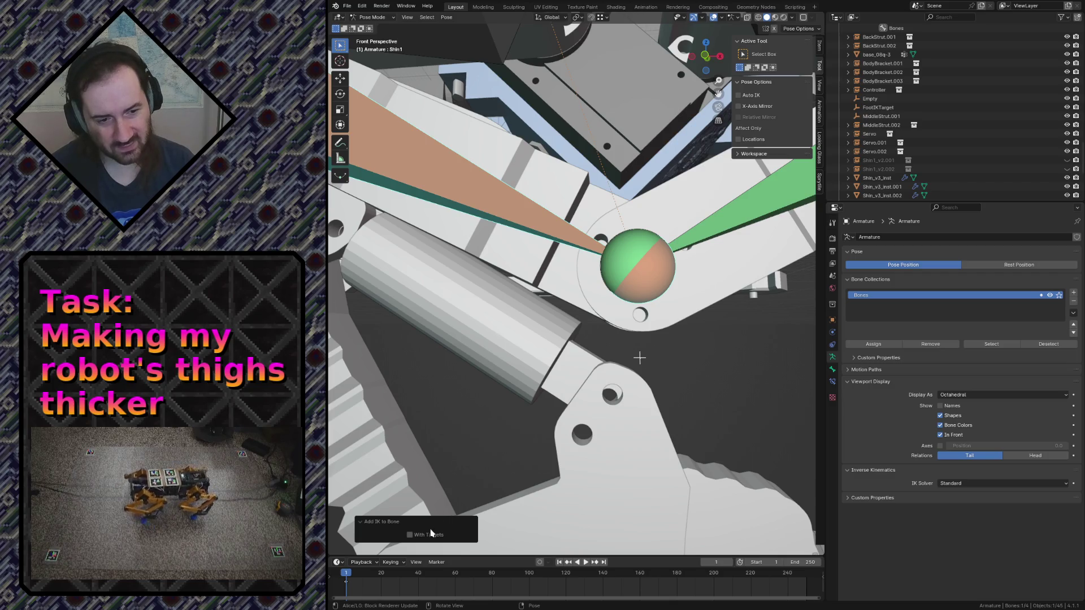
{"action": "left_click", "coordinate": [411, 536]}
{"action": "left_click", "coordinate": [411, 535]}
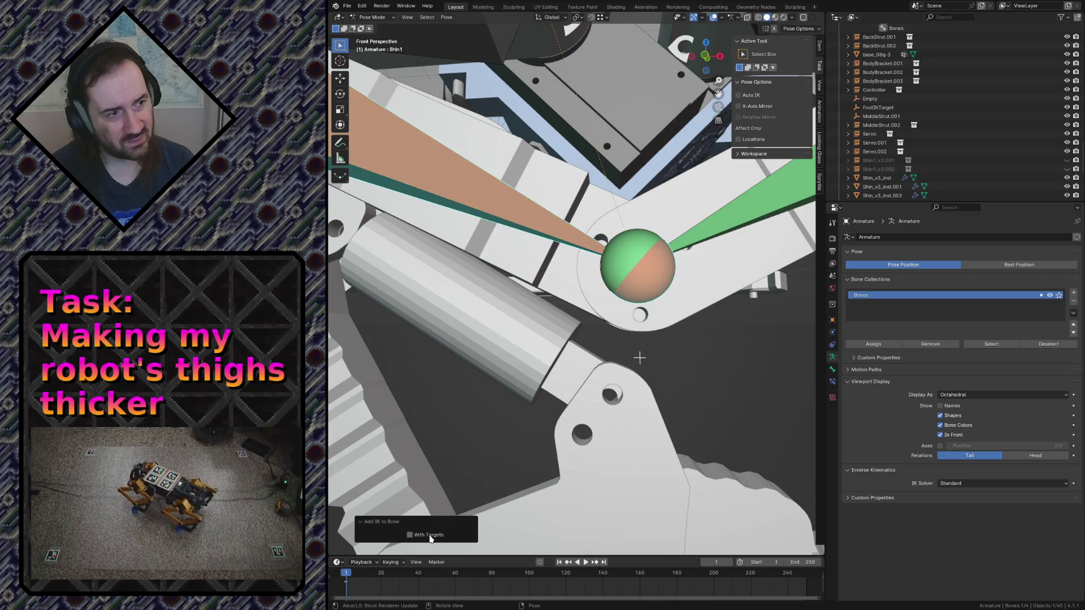
{"action": "left_click", "coordinate": [835, 357]}
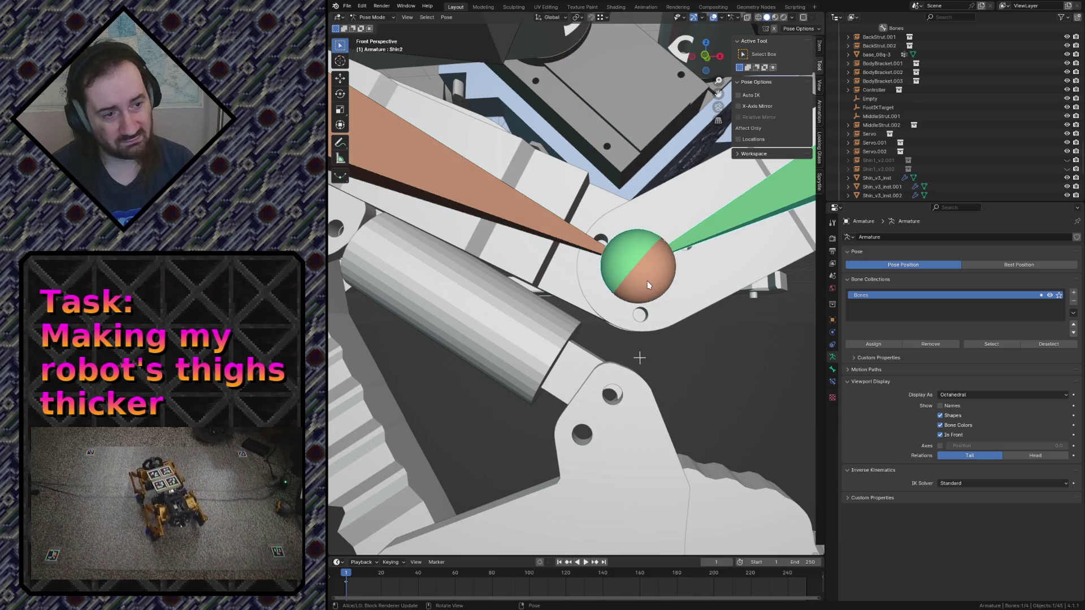
Set the IK constraint's target to the FootIKTarget empty in Bone Constraints
{"action": "left_click", "coordinate": [831, 382]}
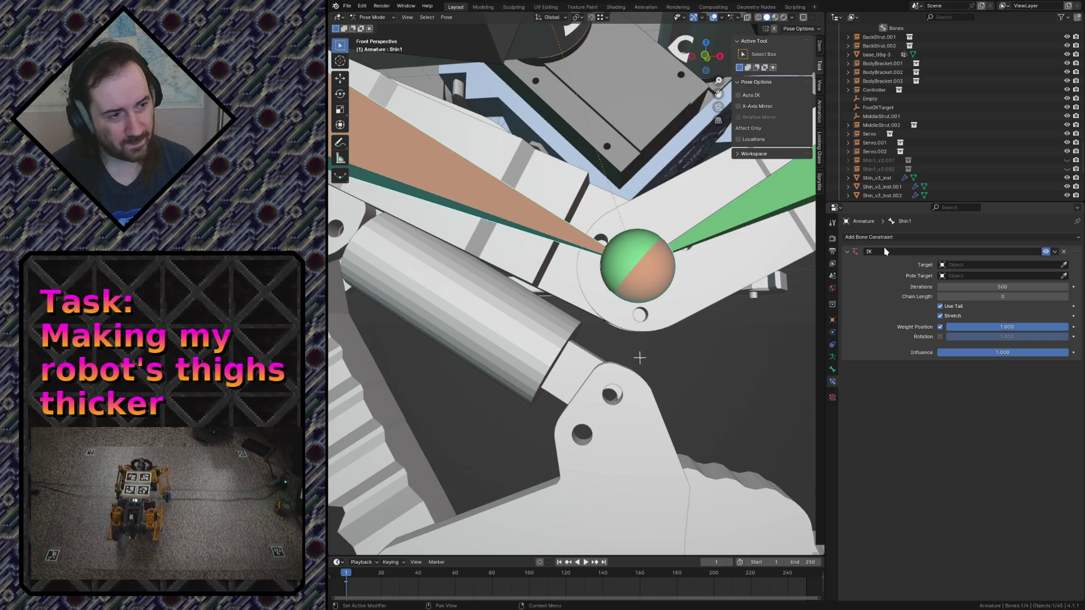
{"action": "key", "text": "shift+grave"}
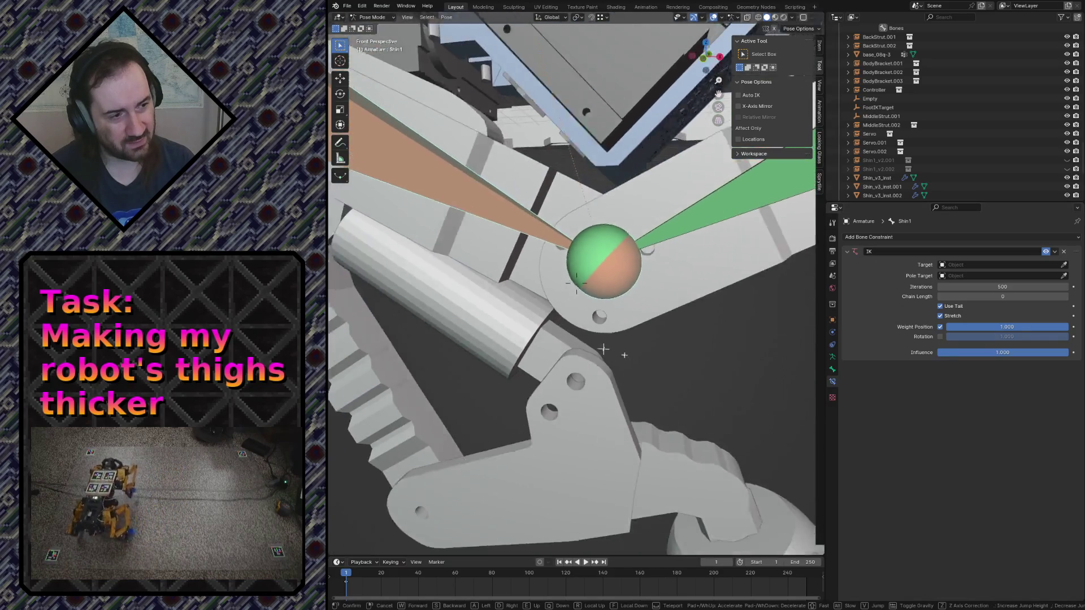
{"action": "key", "text": "w"}
{"action": "key", "text": "s"}
{"action": "left_click", "coordinate": [791, 322]}
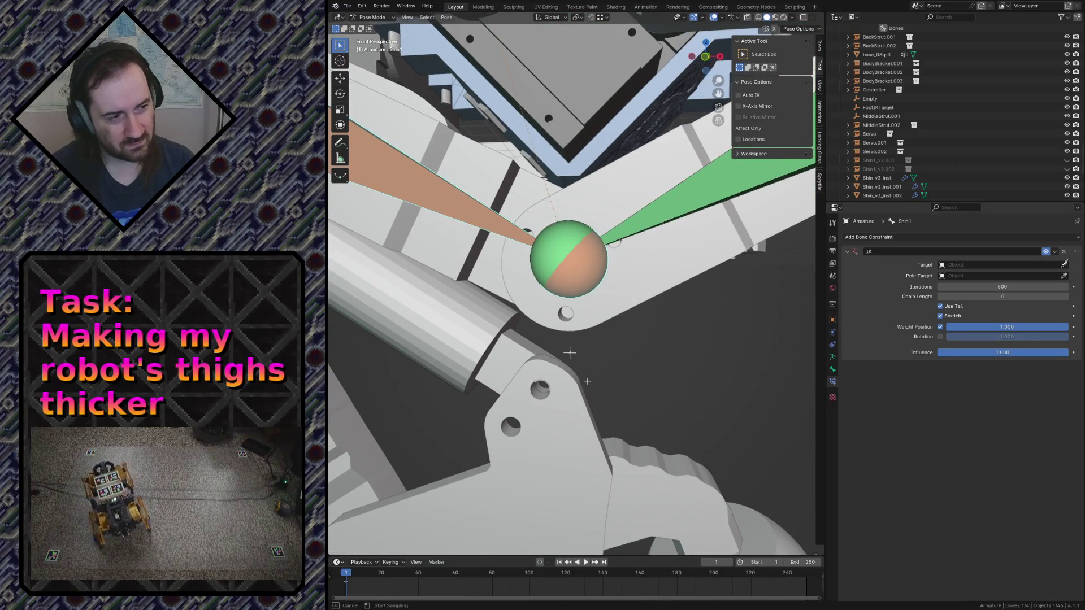
{"action": "left_click", "coordinate": [570, 350]}
{"action": "key", "text": "shift+grave"}
{"action": "key", "text": "s"}
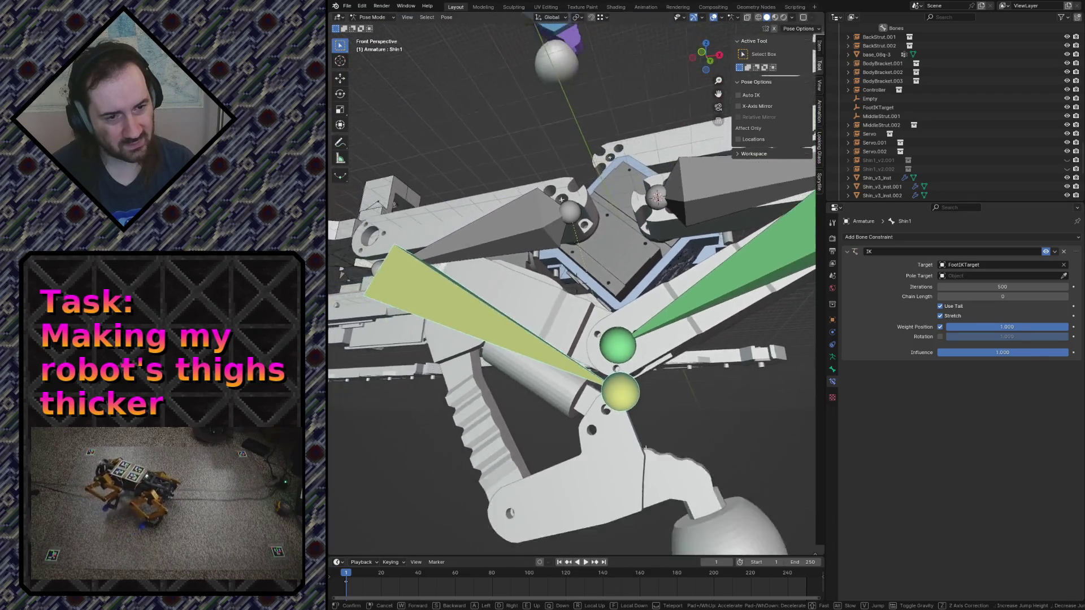
{"action": "left_click", "coordinate": [593, 339]}
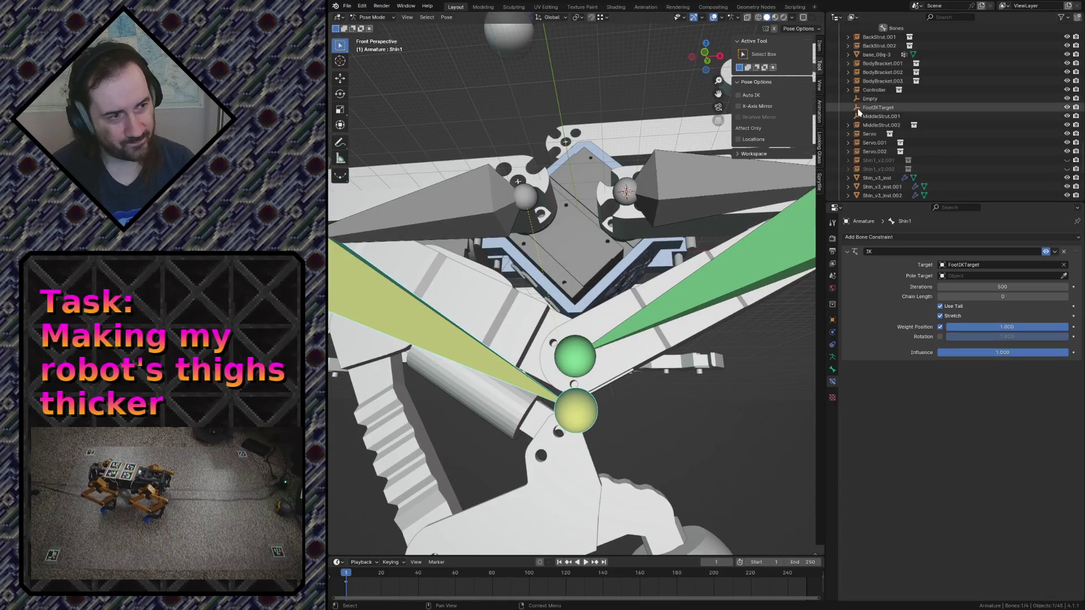
Check the joint in wireframe, return to object mode and test-move the armature
{"action": "key", "text": "shift+z"}
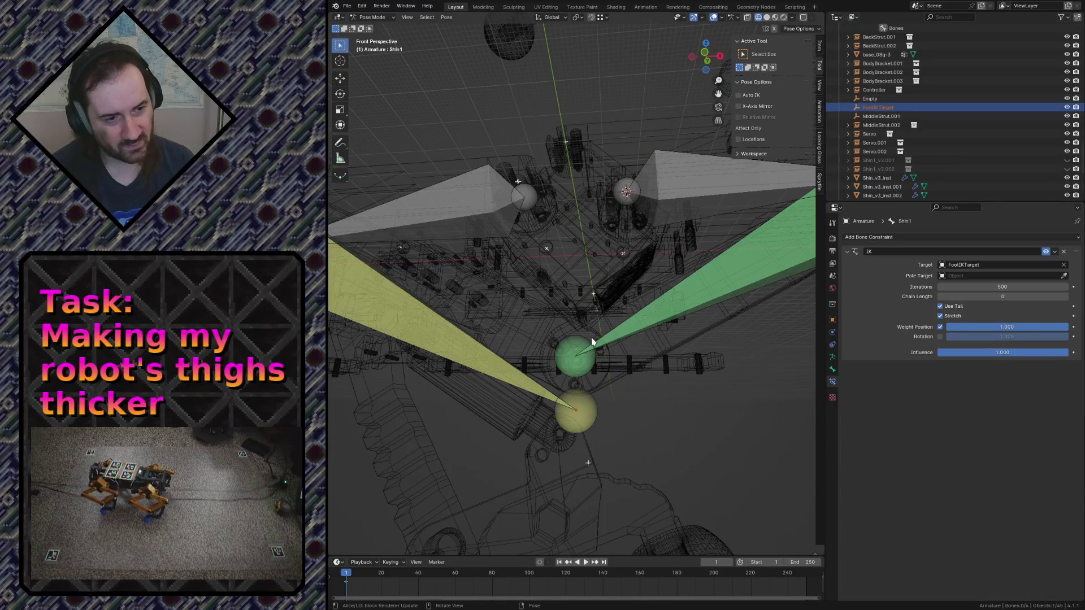
{"action": "key", "text": "shift+z"}
{"action": "key", "text": "shift+z"}
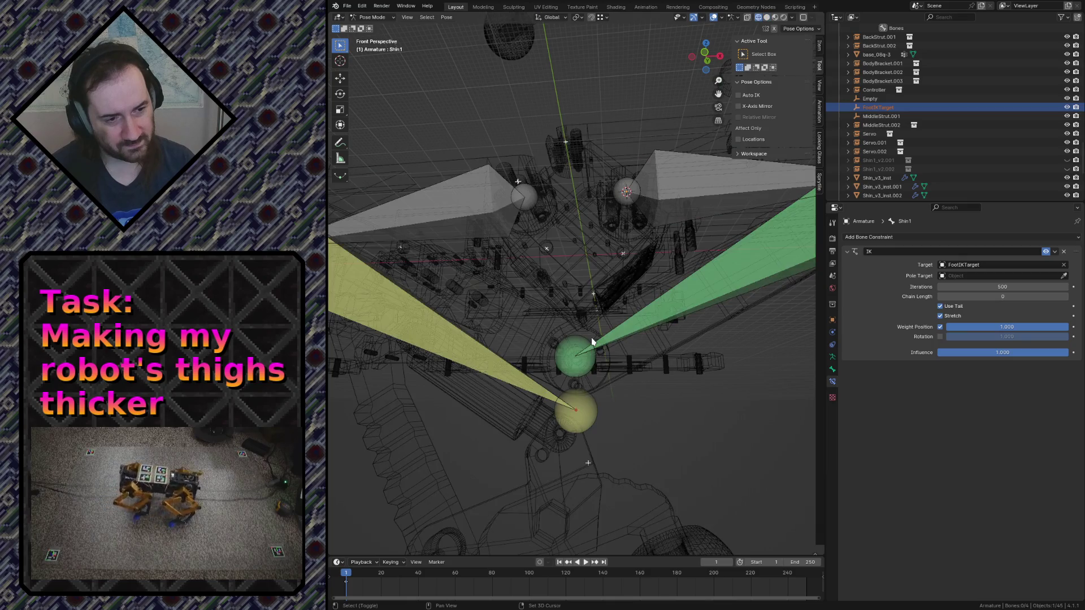
{"action": "key", "text": "shift+z"}
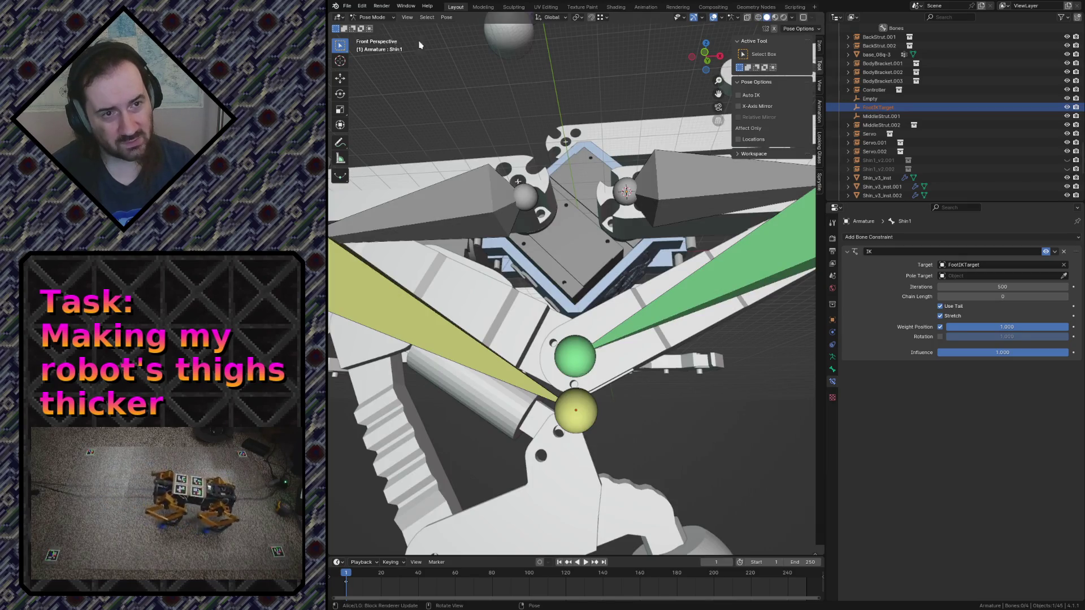
{"action": "left_click", "coordinate": [370, 17]}
{"action": "key", "text": "g"}
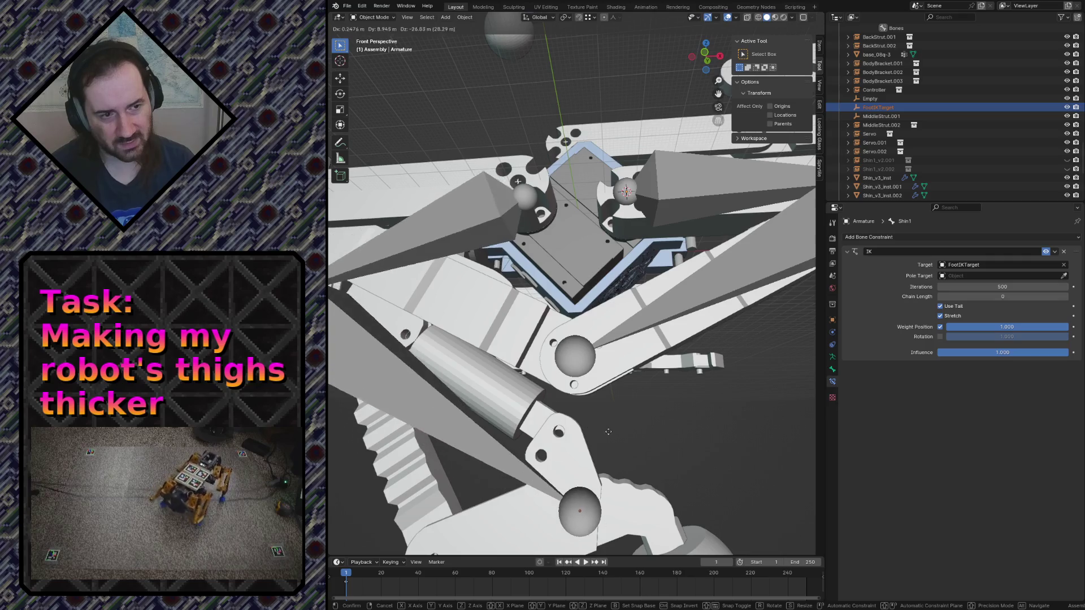
{"action": "left_click", "coordinate": [606, 431]}
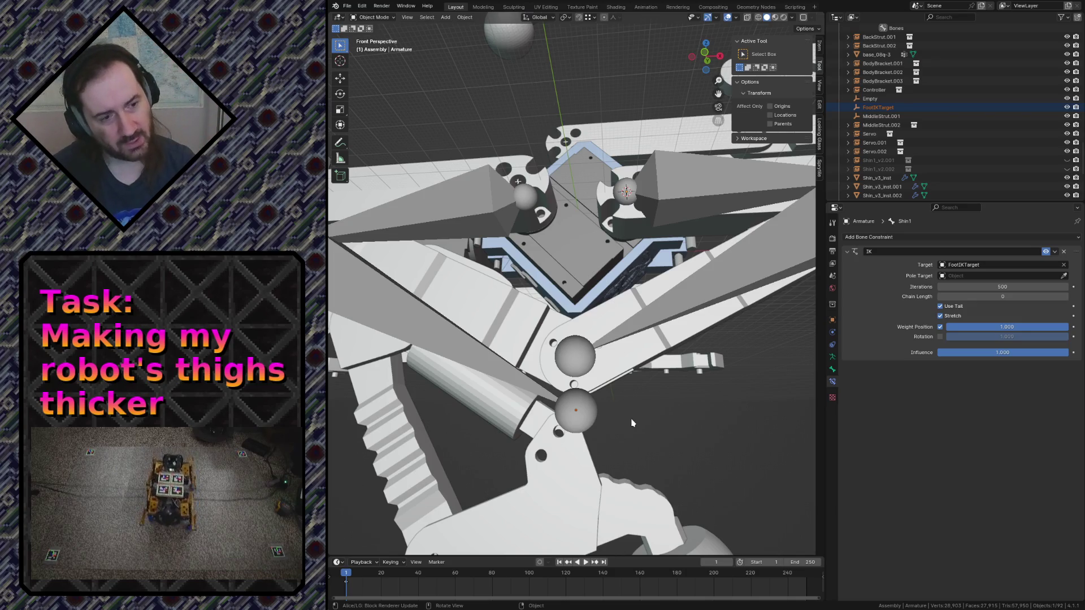
{"action": "left_click", "coordinate": [572, 373]}
{"action": "key", "text": "Tab"}
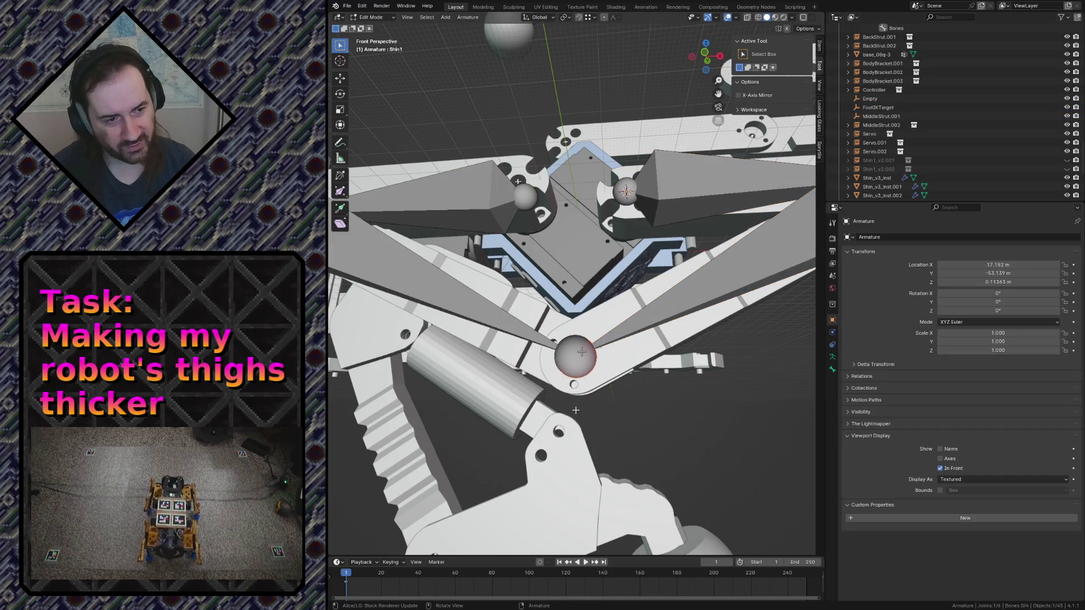
{"action": "key", "text": "Tab"}
{"action": "key", "text": "Tab"}
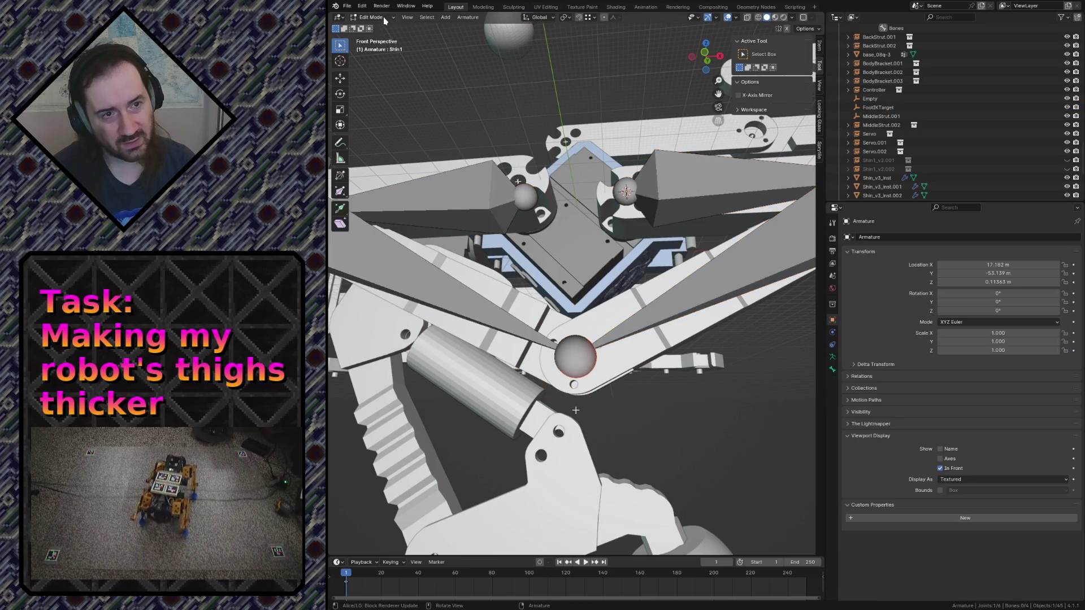
{"action": "key", "text": "Tab"}
{"action": "left_click", "coordinate": [374, 17]}
{"action": "left_click", "coordinate": [377, 48]}
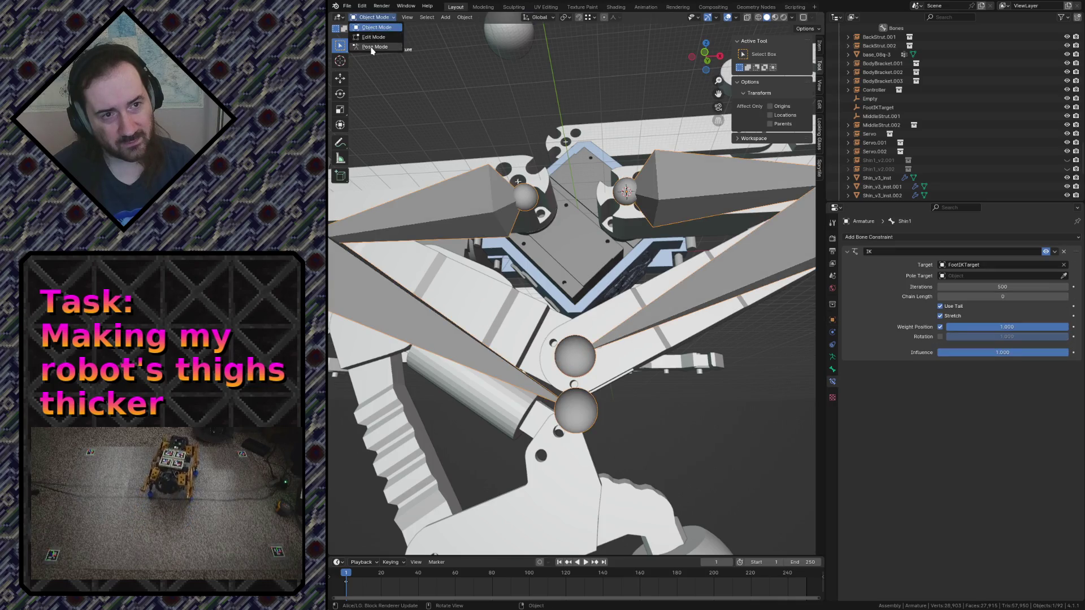
{"action": "left_click", "coordinate": [1064, 252]}
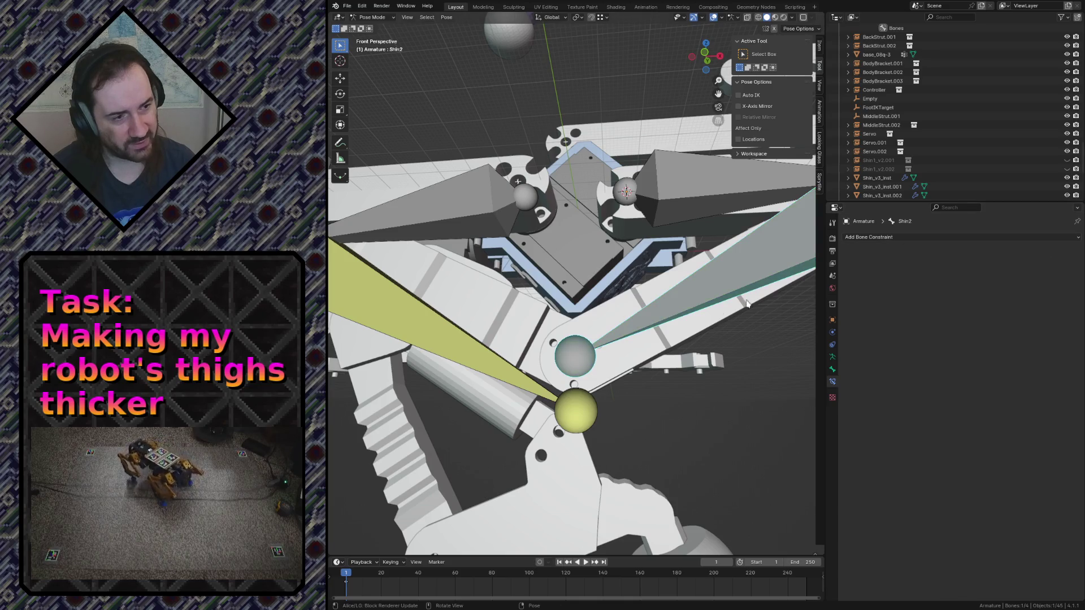
{"action": "key", "text": "shift+i"}
{"action": "left_click", "coordinate": [667, 374]}
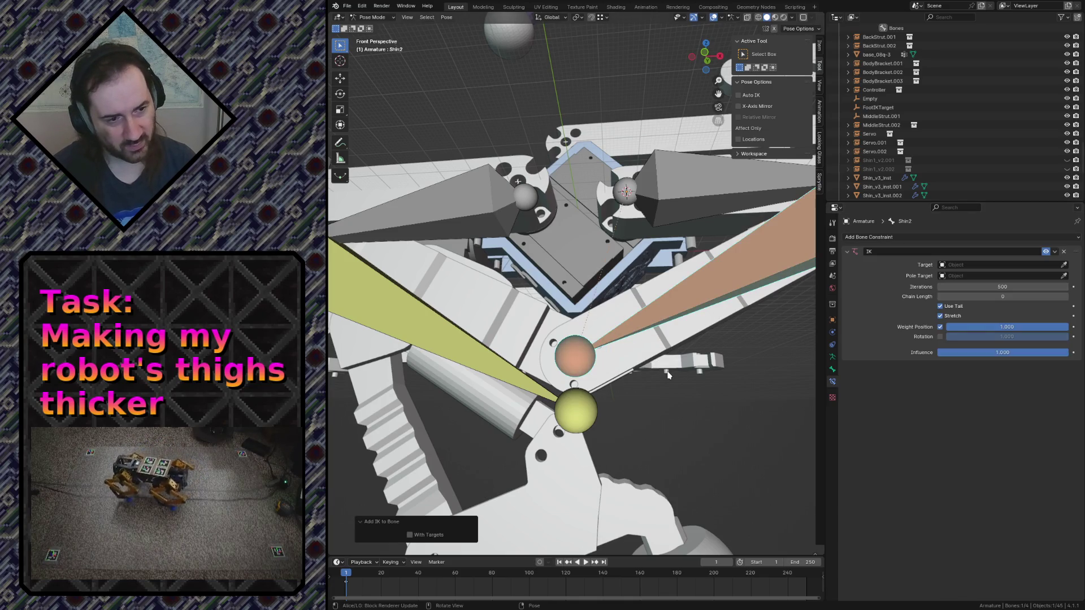
{"action": "left_click", "coordinate": [1066, 266]}
{"action": "left_click", "coordinate": [881, 106]}
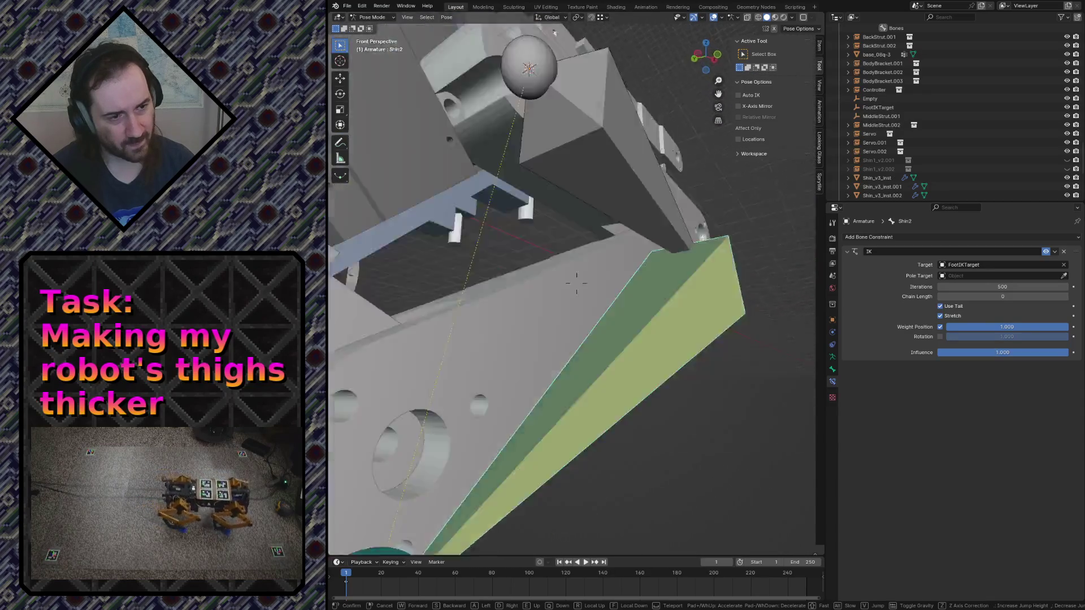
{"action": "key", "text": "s"}
{"action": "left_click", "coordinate": [576, 289]}
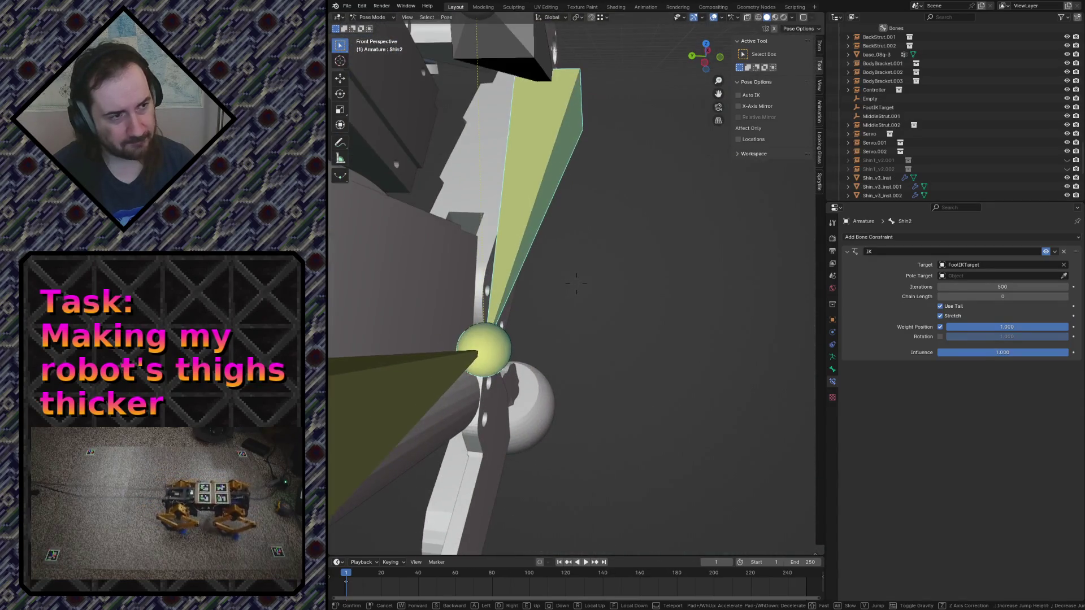
{"action": "left_click", "coordinate": [878, 107]}
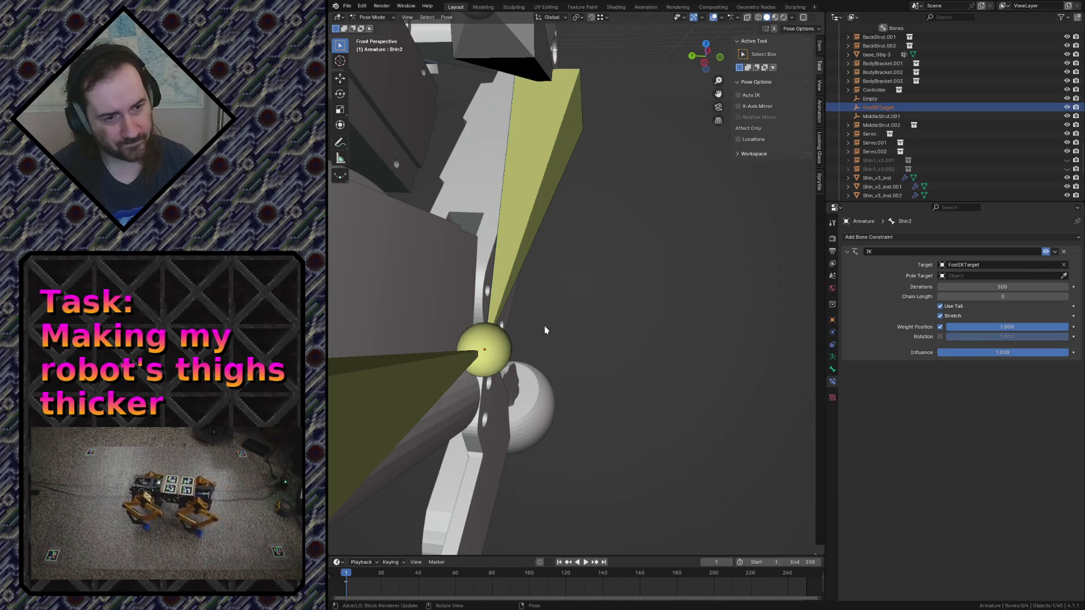
{"action": "left_click", "coordinate": [424, 373]}
{"action": "key", "text": "shift+grave"}
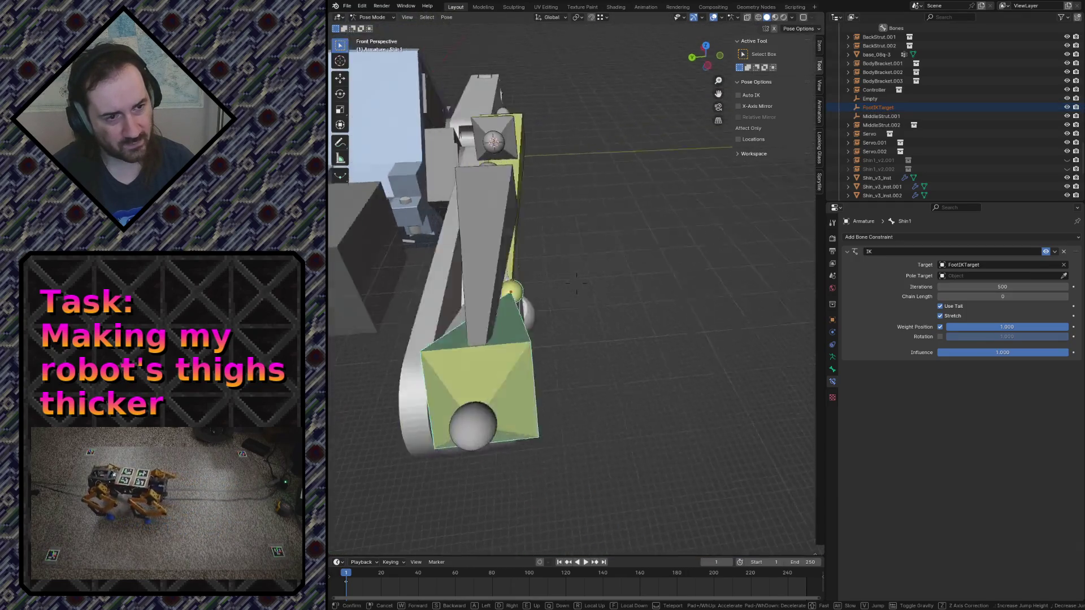
{"action": "left_click", "coordinate": [577, 288]}
{"action": "left_click", "coordinate": [875, 108]}
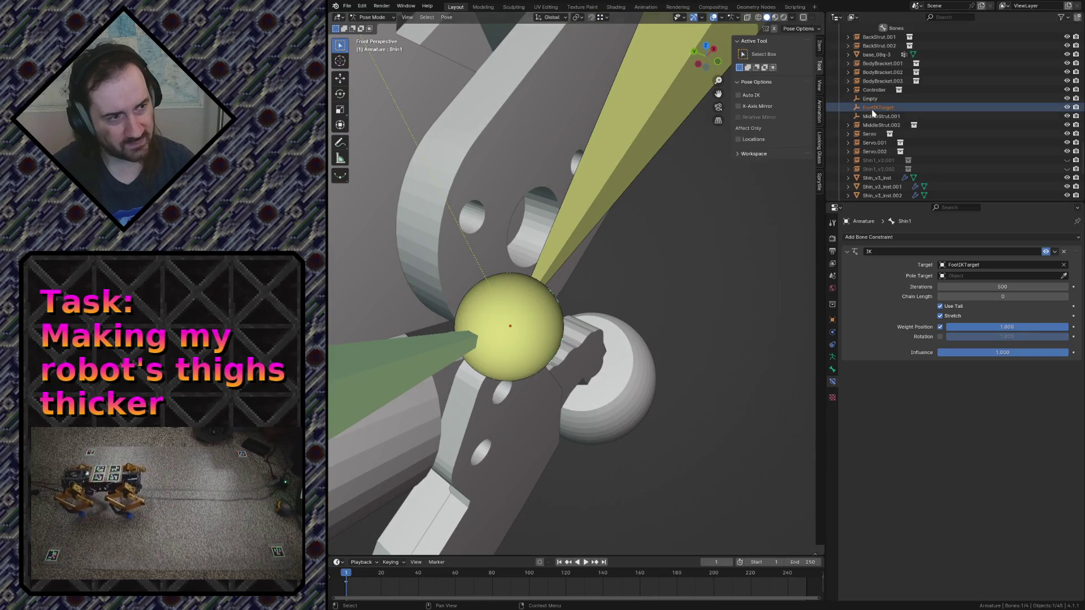
{"action": "key", "text": "shift+grave"}
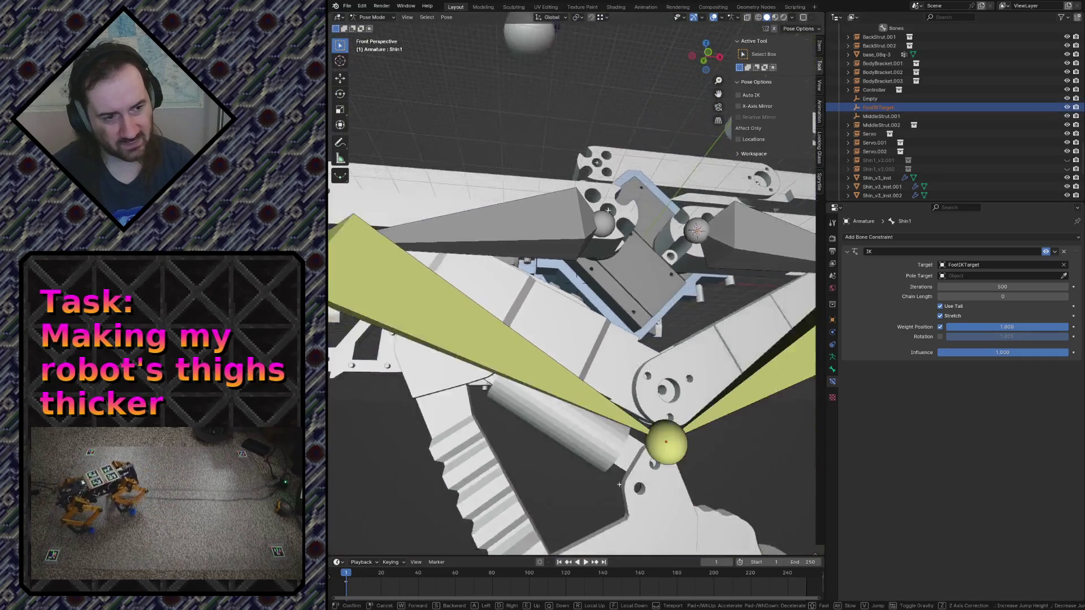
{"action": "left_click", "coordinate": [576, 288]}
{"action": "key", "text": "z"}
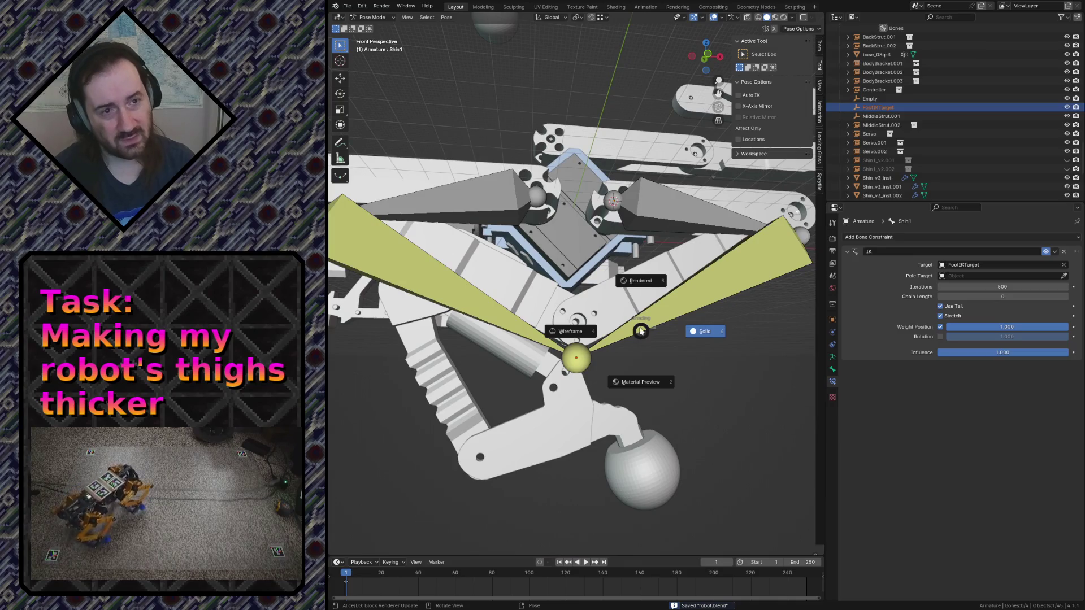
{"action": "left_click", "coordinate": [373, 17]}
Back in object mode, select FootIKTarget and make it visible in the viewport
{"action": "left_click", "coordinate": [371, 17]}
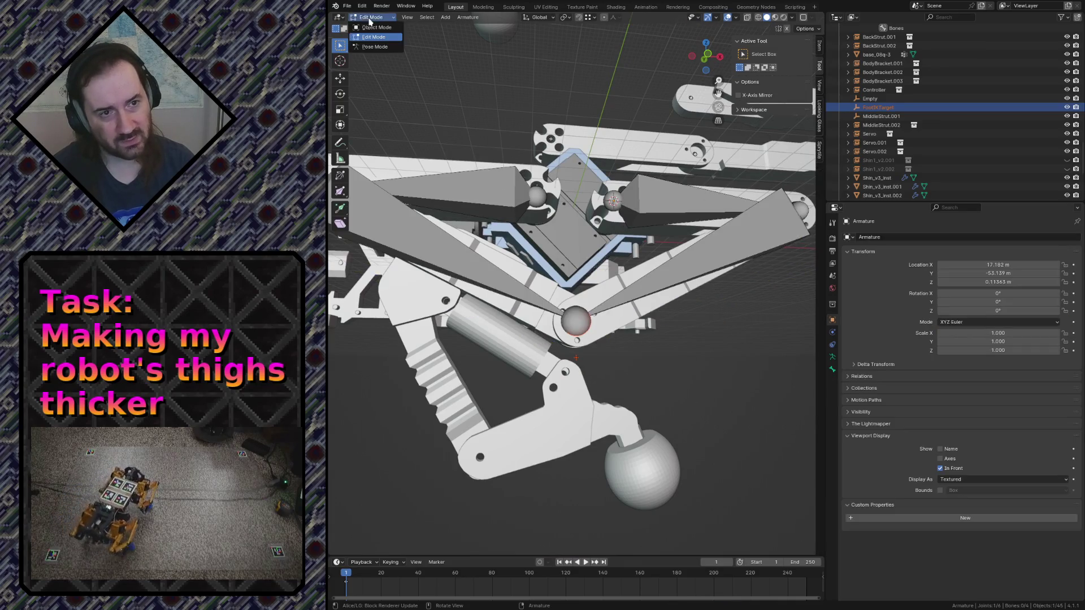
{"action": "left_click", "coordinate": [377, 28]}
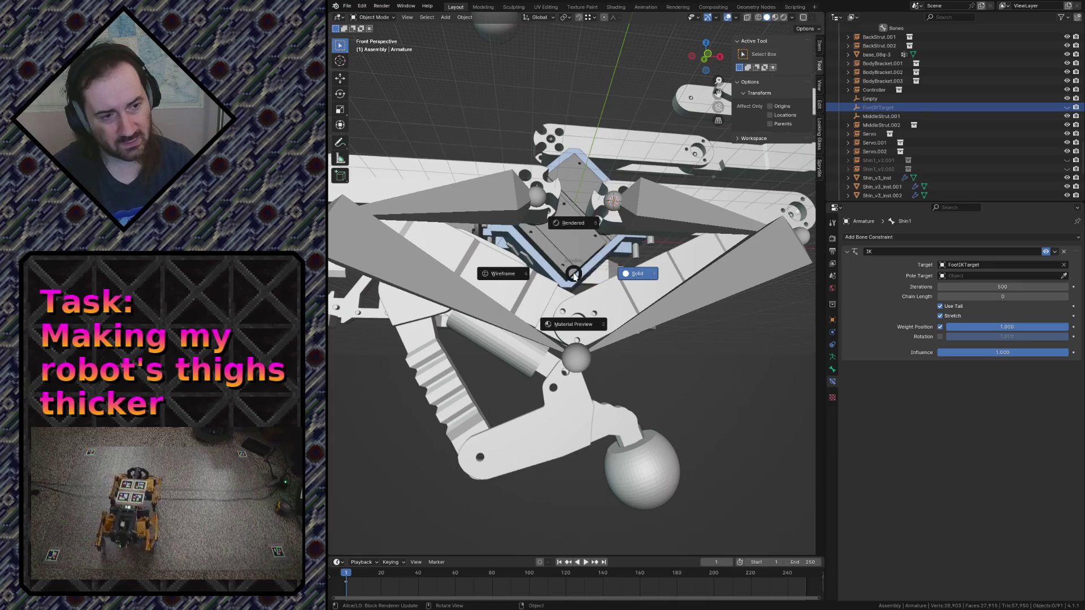
{"action": "left_click", "coordinate": [877, 107]}
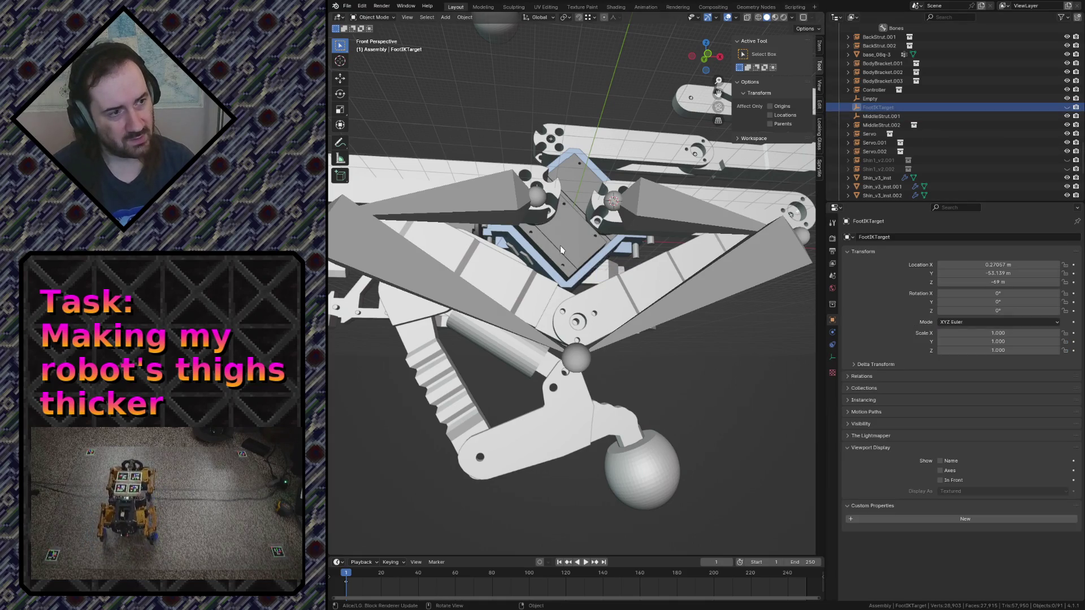
{"action": "key", "text": "shift+h"}
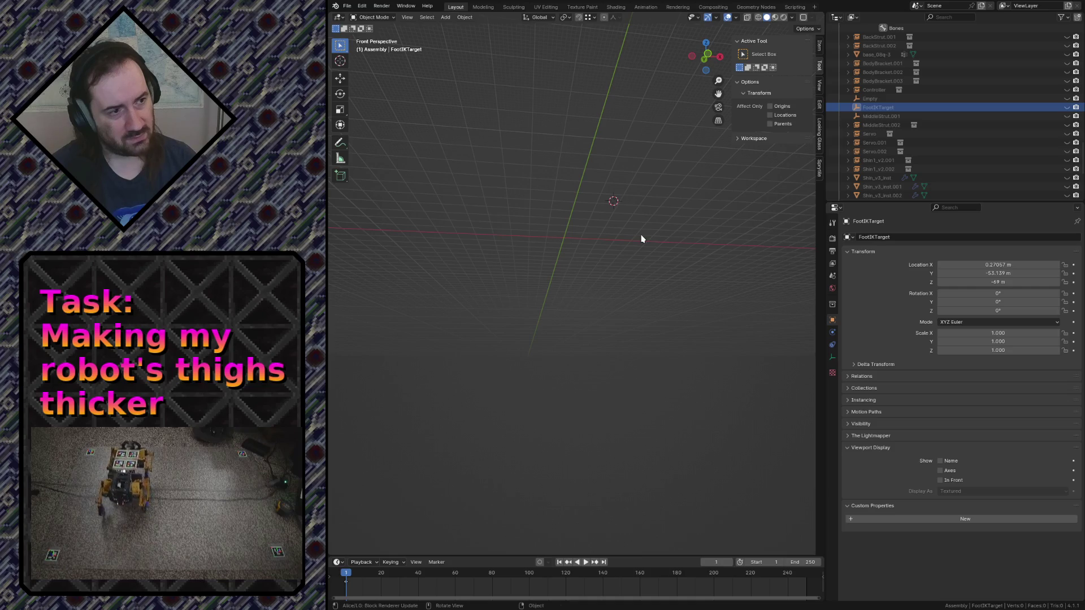
{"action": "key", "text": "alt+h"}
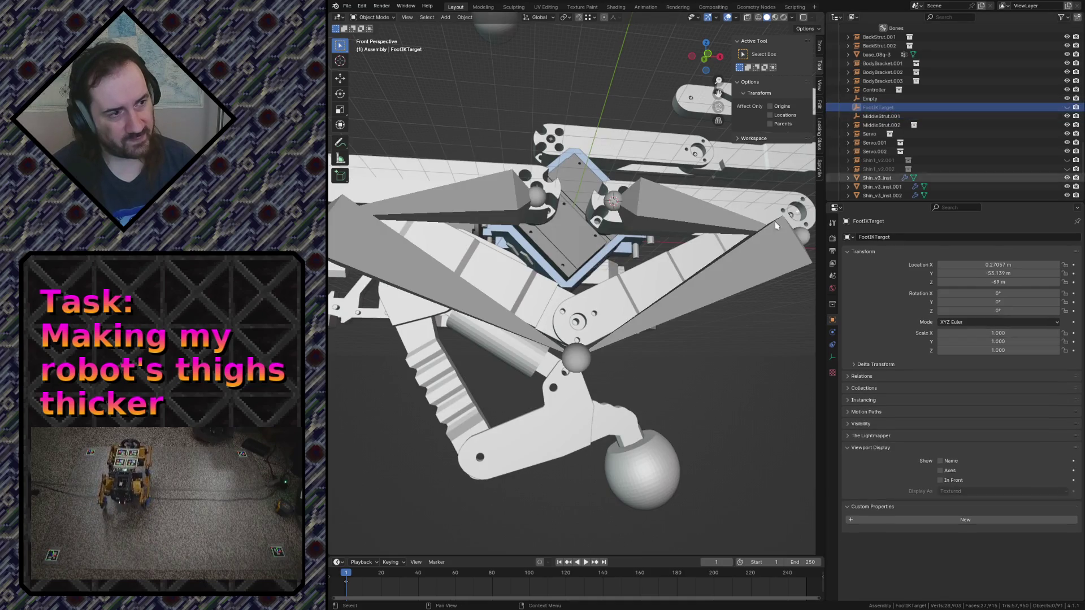
{"action": "key", "text": "alt+h"}
{"action": "key", "text": "h"}
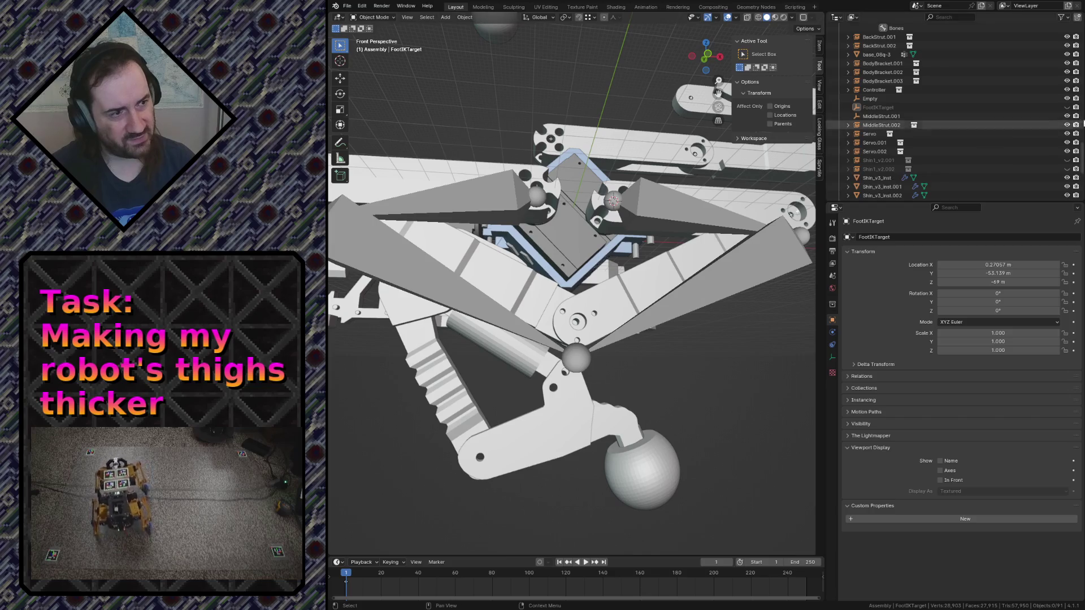
{"action": "left_click", "coordinate": [1051, 108]}
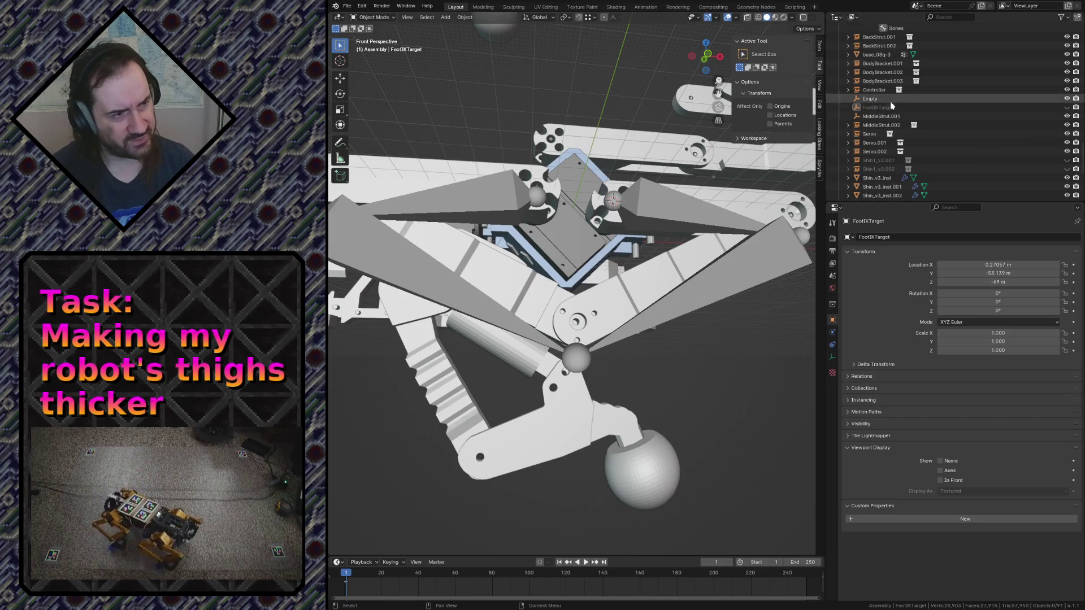
{"action": "left_click", "coordinate": [1067, 108]}
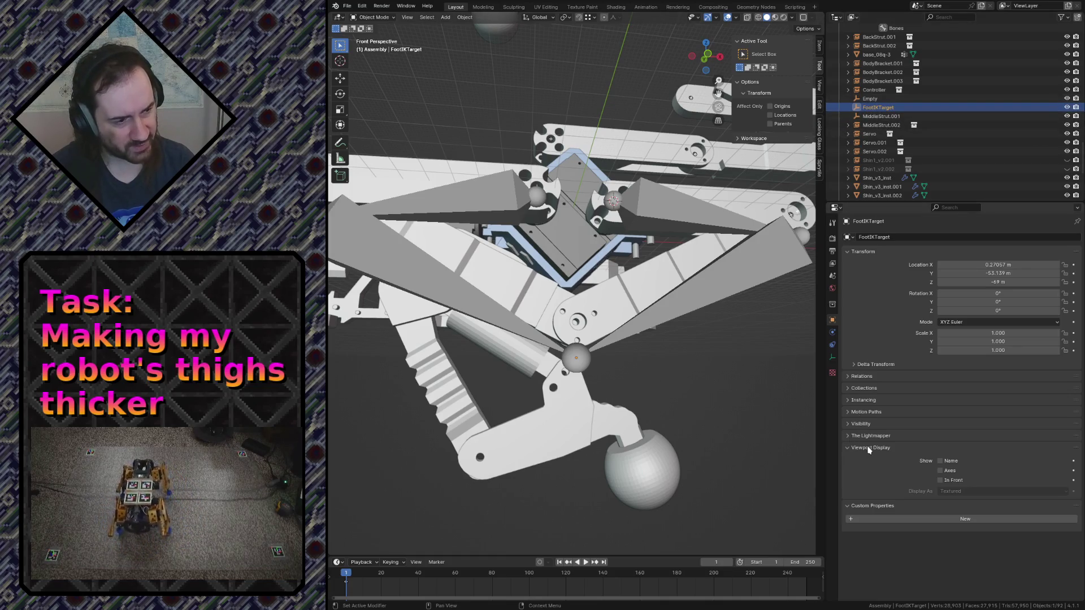
Display FootIKTarget as a sphere of size 10 m and save robot.blend
{"action": "left_click", "coordinate": [860, 424]}
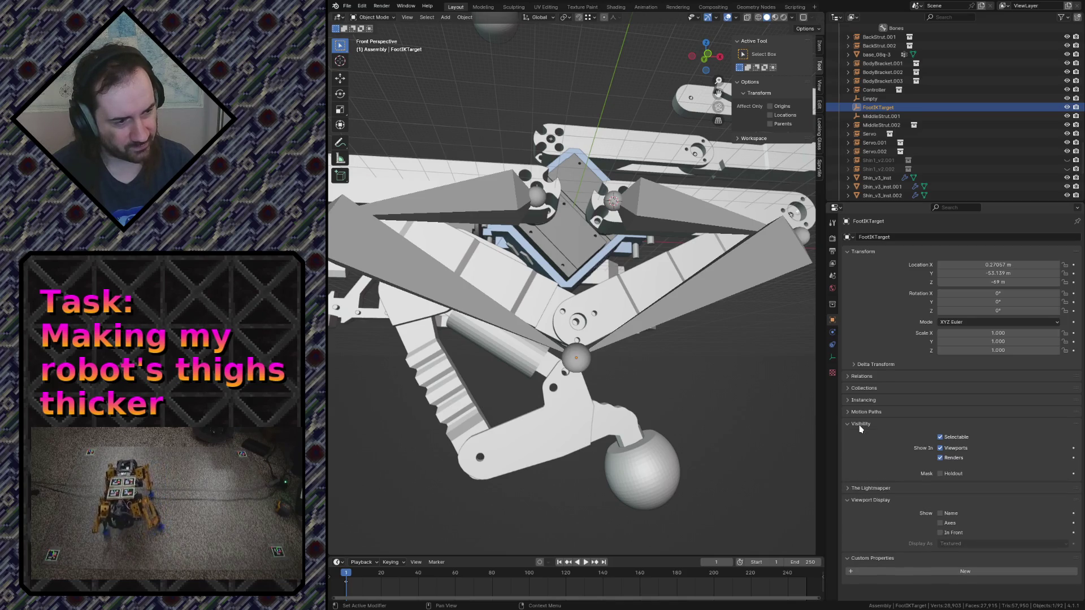
{"action": "left_click", "coordinate": [859, 424]}
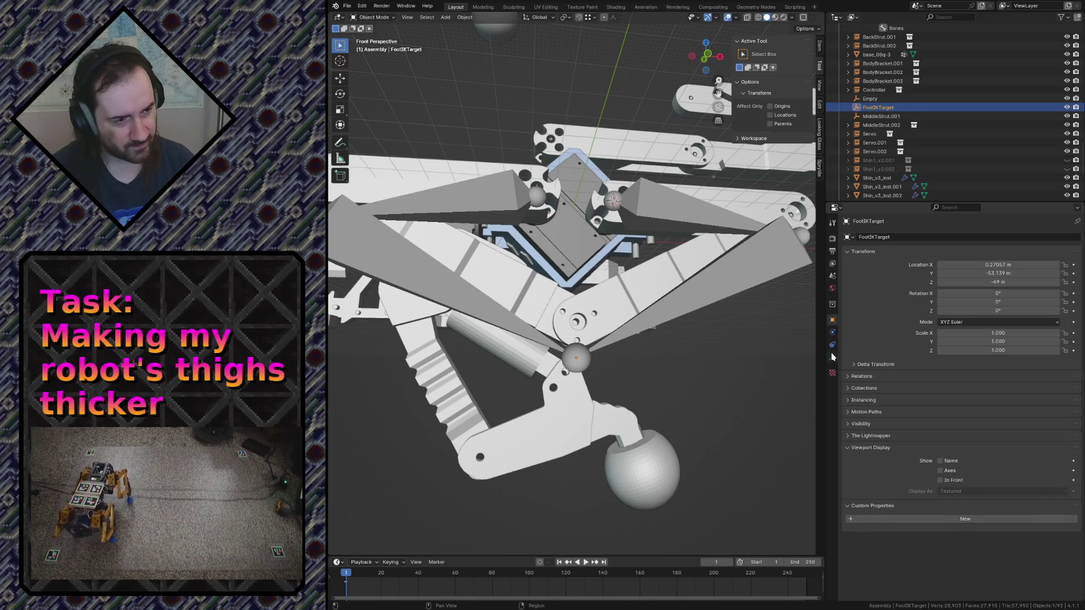
{"action": "left_click", "coordinate": [833, 357]}
{"action": "left_click", "coordinate": [945, 249]}
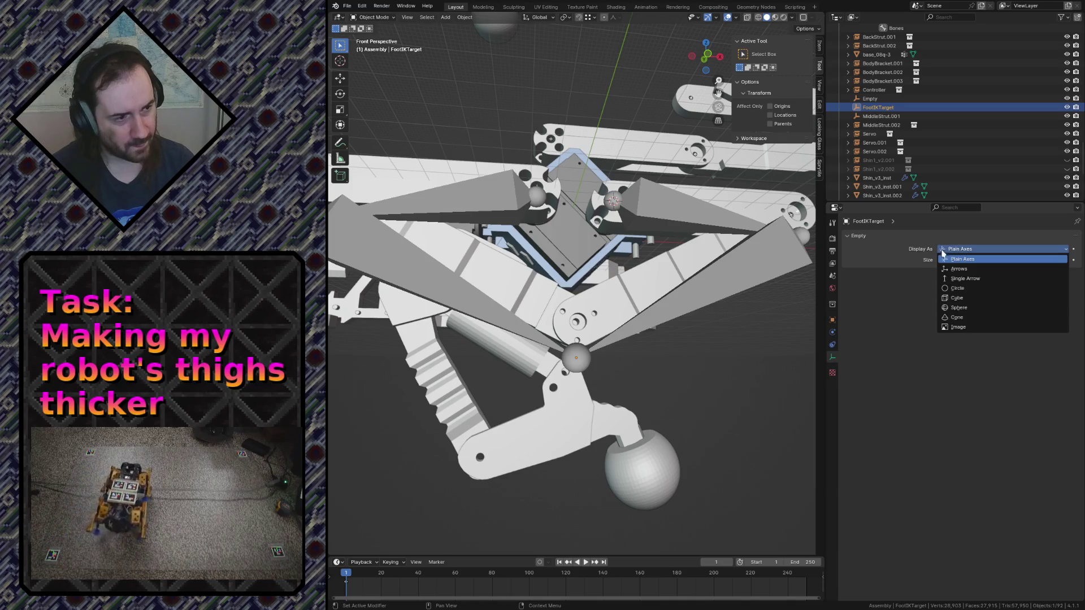
{"action": "left_click", "coordinate": [946, 308]}
{"action": "left_click", "coordinate": [978, 262]}
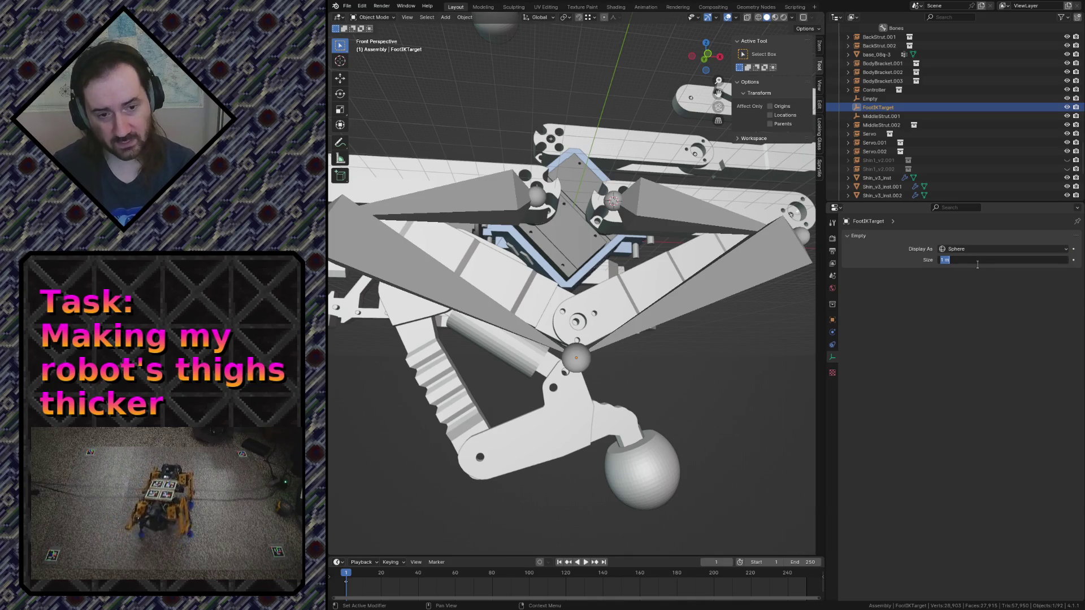
{"action": "type", "text": "10"}
{"action": "key", "text": "Return"}
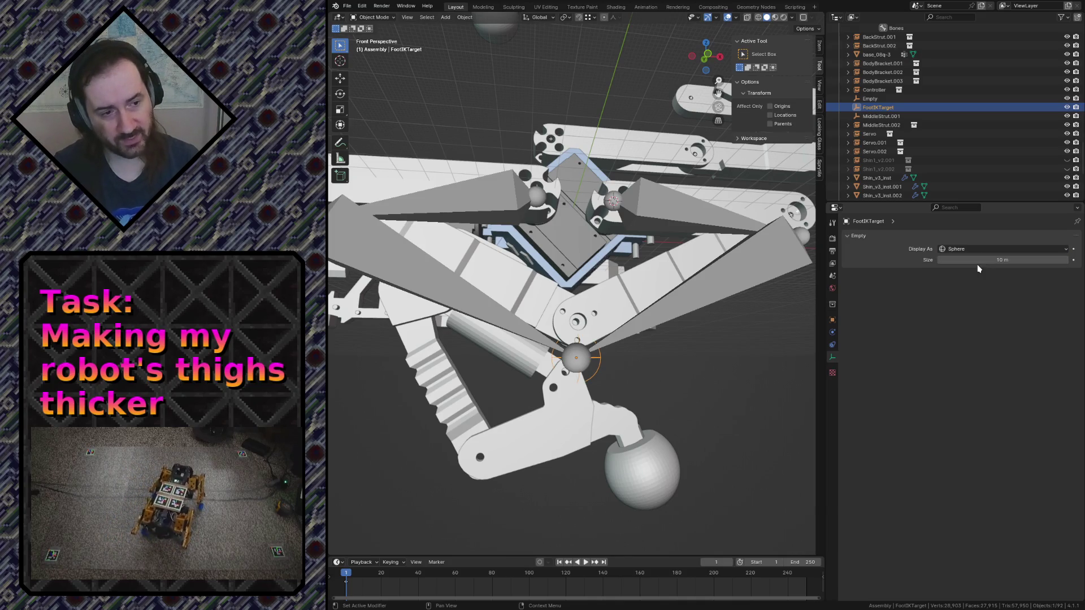
{"action": "left_click", "coordinate": [703, 341]}
{"action": "key", "text": "ctrl+s"}
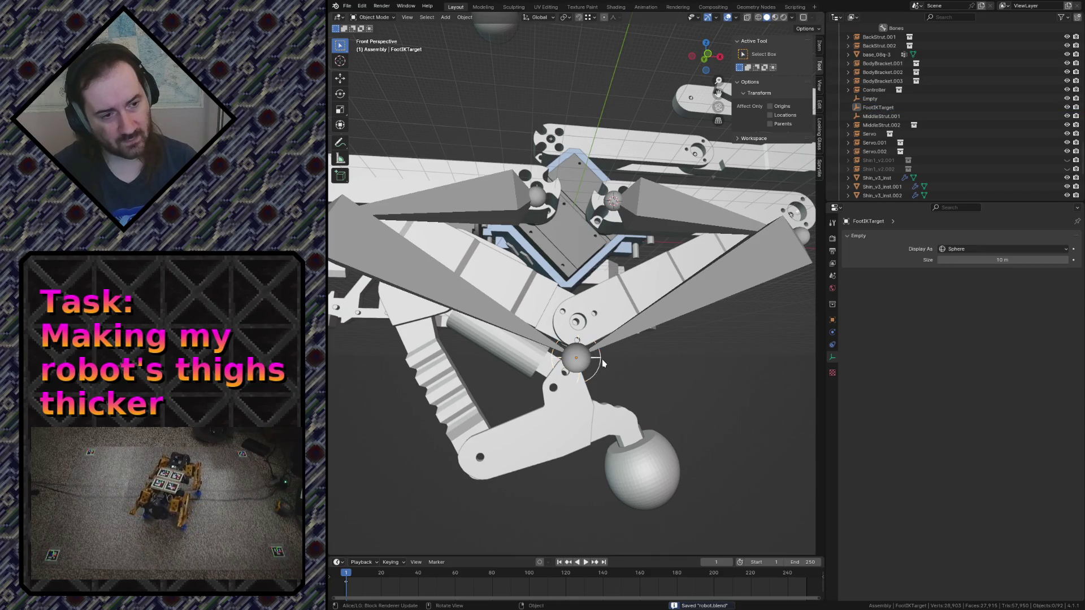
{"action": "left_click", "coordinate": [603, 363]}
{"action": "scroll", "coordinate": [602, 363], "scroll_direction": "down", "scroll_amount": 5}
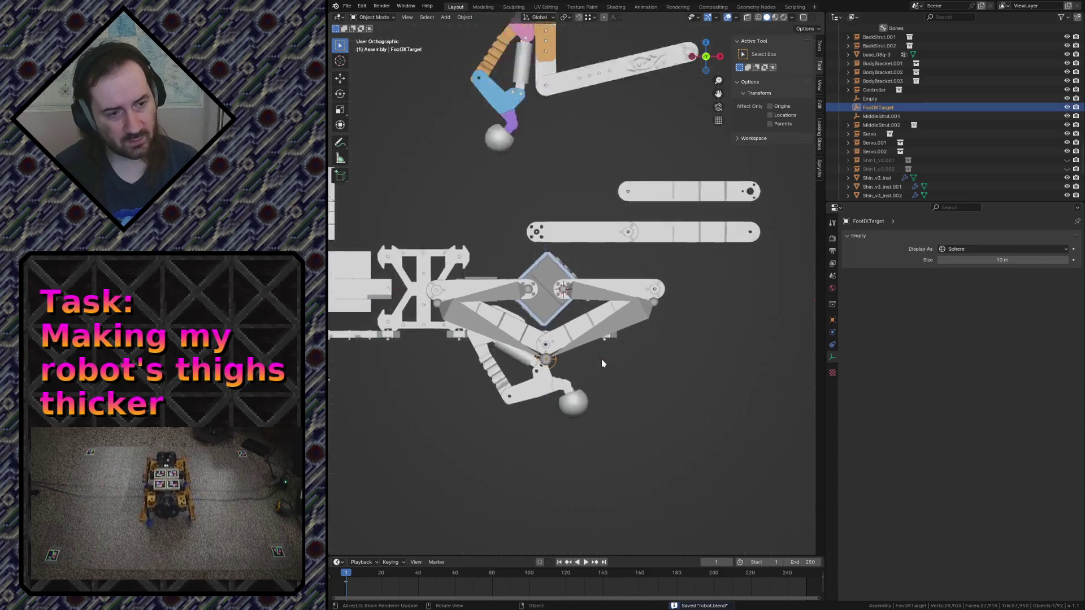
In front orthographic view, move FootIKTarget onto the large foot ball so the leg follows
{"action": "key", "text": "KP_Decimal"}
{"action": "scroll", "coordinate": [601, 363], "scroll_direction": "down", "scroll_amount": 5}
{"action": "key", "text": "KP_1"}
{"action": "key", "text": "g"}
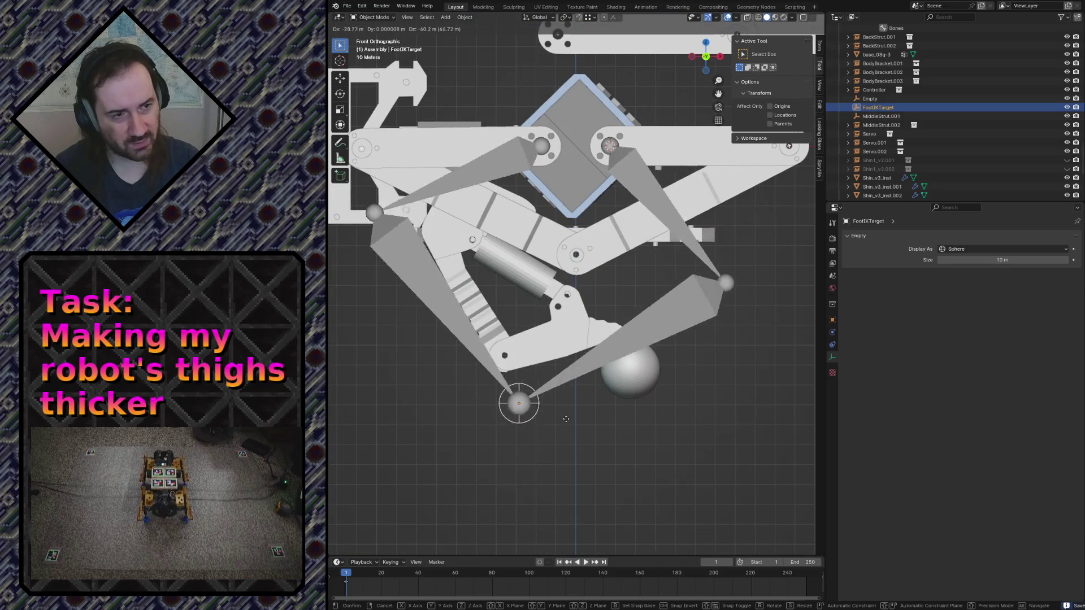
{"action": "left_click", "coordinate": [635, 343]}
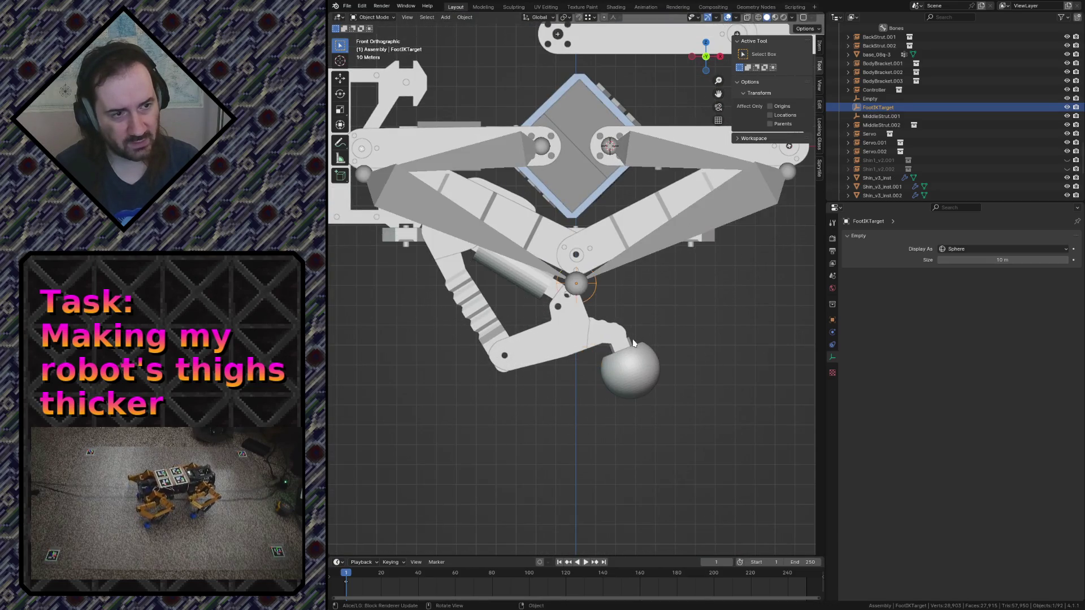
{"action": "scroll", "coordinate": [634, 343], "scroll_direction": "down", "scroll_amount": 3}
Select the thigh bar Thigh_v3_inst, save the file and enter edit mode on it
{"action": "left_click", "coordinate": [665, 215]}
{"action": "key", "text": "ctrl+s"}
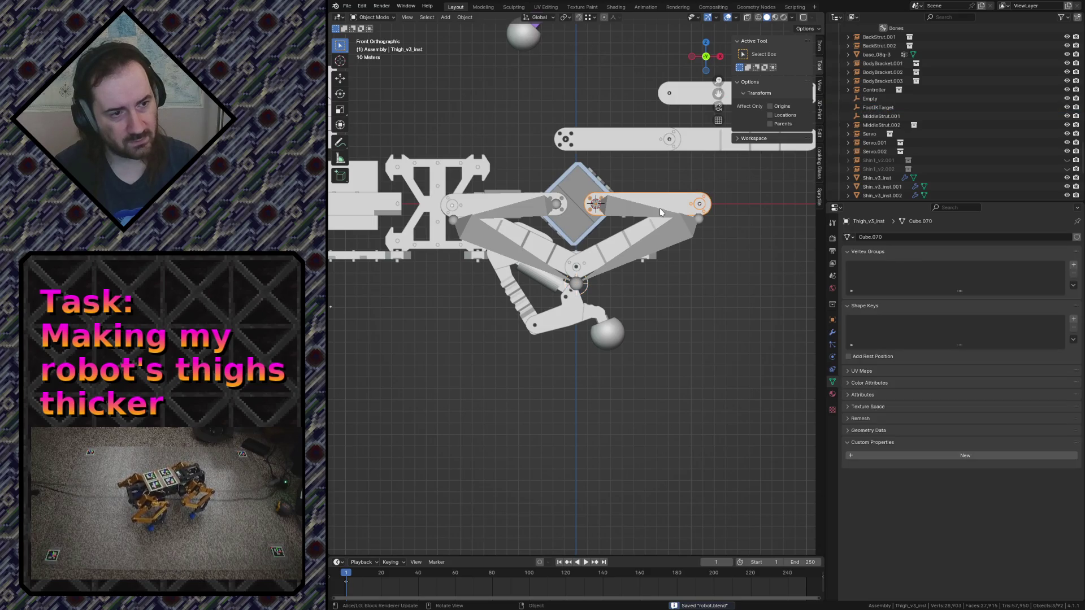
{"action": "scroll", "coordinate": [665, 213], "scroll_direction": "up", "scroll_amount": 3}
{"action": "middle_click_drag", "start_coordinate": [629, 172], "coordinate": [630, 245], "text": "shift"}
{"action": "key", "text": "Tab"}
{"action": "key", "text": "Tab"}
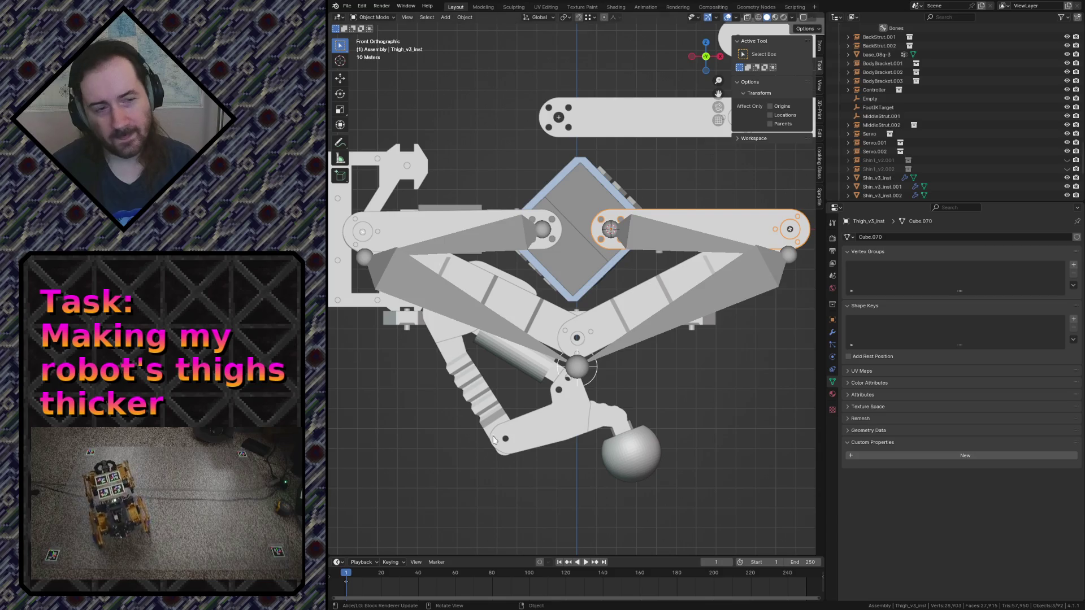
Parent the Thigh_v3_inst mesh to the armature's Thigh2 bone via pose-mode bone parenting
{"action": "key", "text": "alt+a"}
{"action": "left_click", "coordinate": [678, 238]}
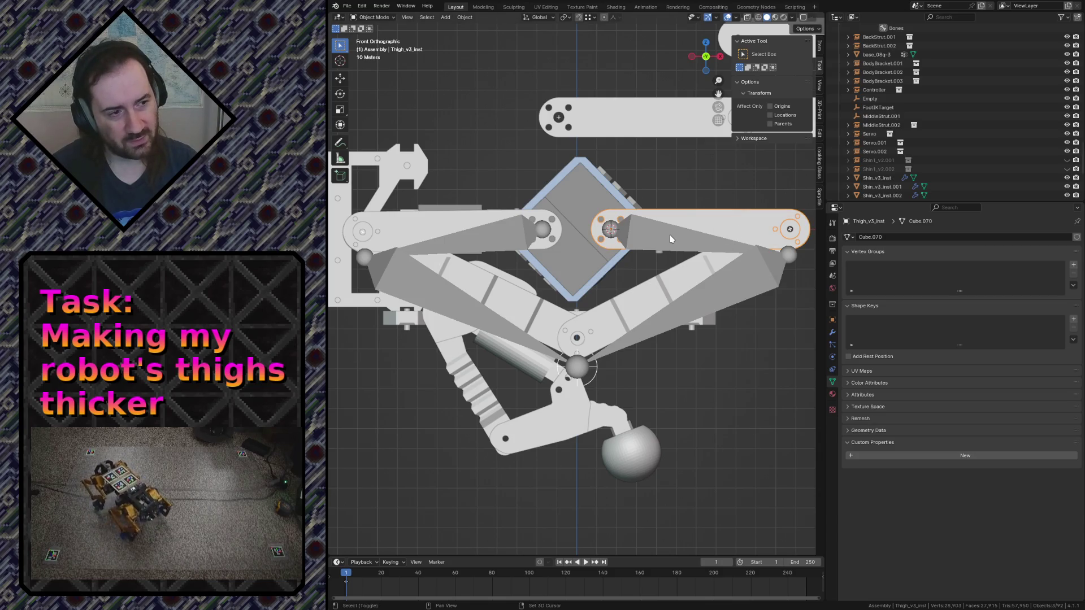
{"action": "left_click", "coordinate": [670, 234]}
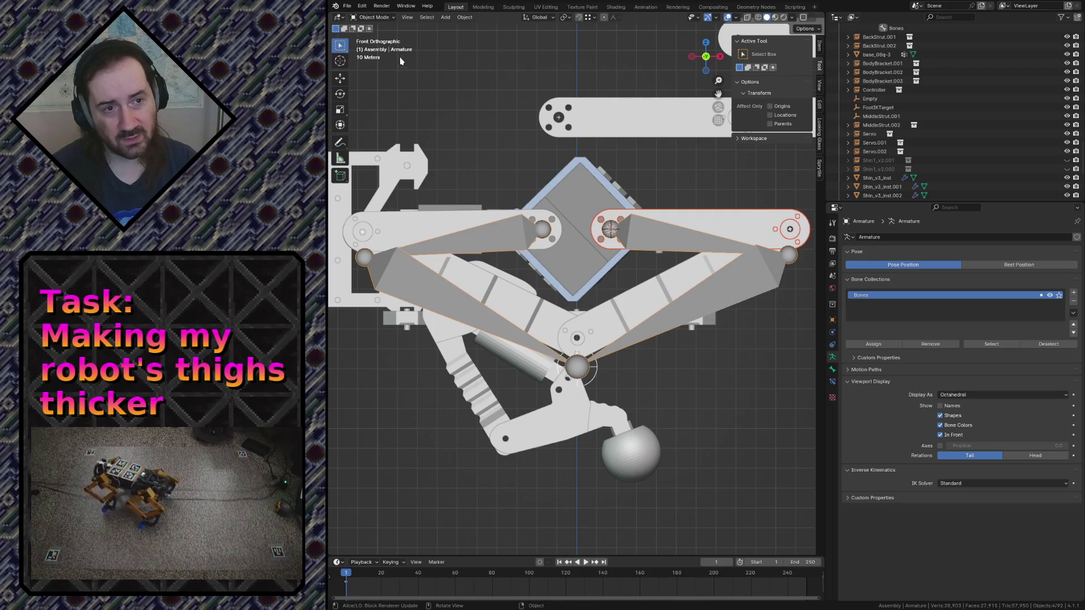
{"action": "left_click", "coordinate": [378, 21]}
{"action": "left_click", "coordinate": [376, 46]}
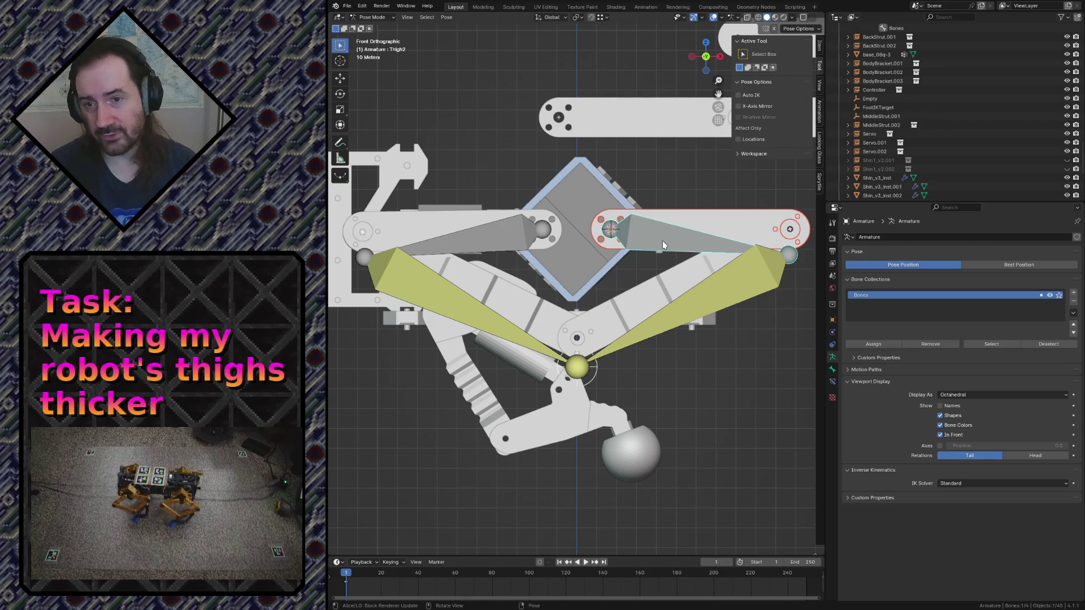
{"action": "key", "text": "ctrl+p"}
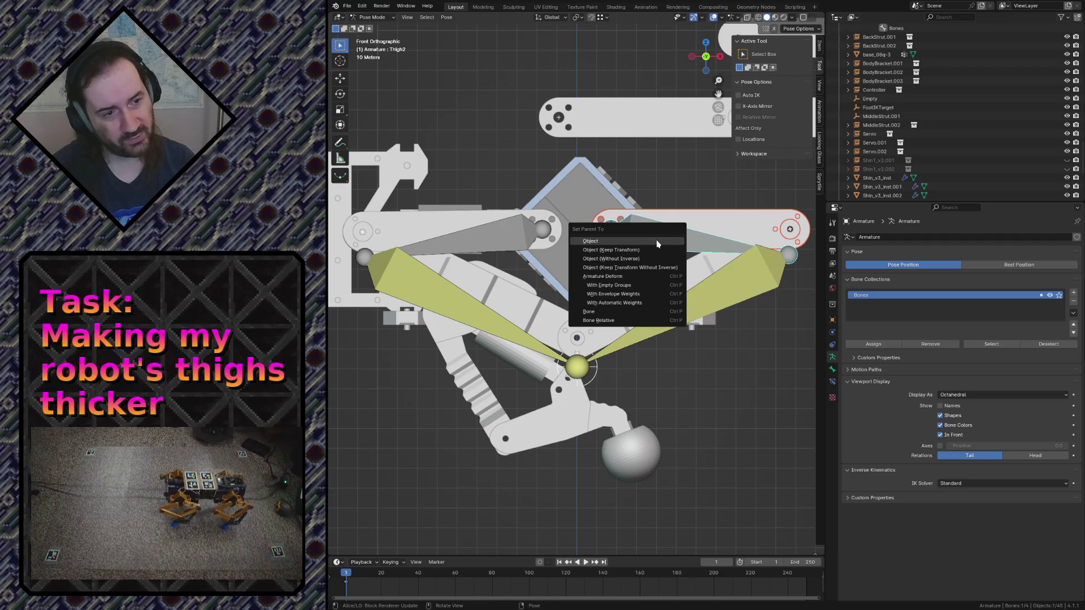
{"action": "left_click", "coordinate": [597, 312]}
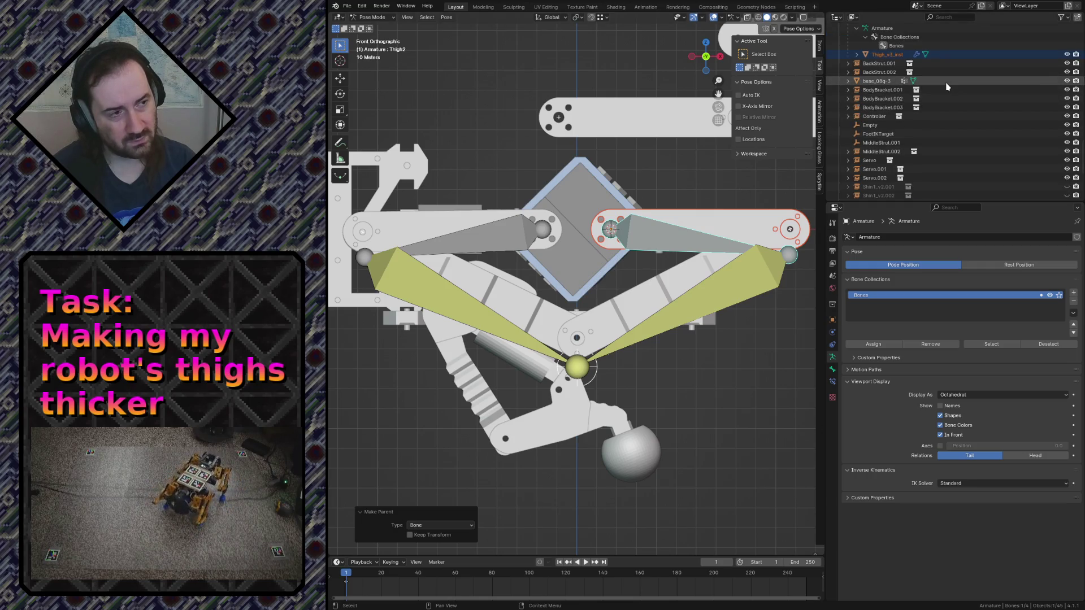
{"action": "scroll", "coordinate": [943, 98], "scroll_direction": "up", "scroll_amount": 2}
{"action": "scroll", "coordinate": [947, 127], "scroll_direction": "up", "scroll_amount": 2}
{"action": "scroll", "coordinate": [947, 128], "scroll_direction": "up", "scroll_amount": 1}
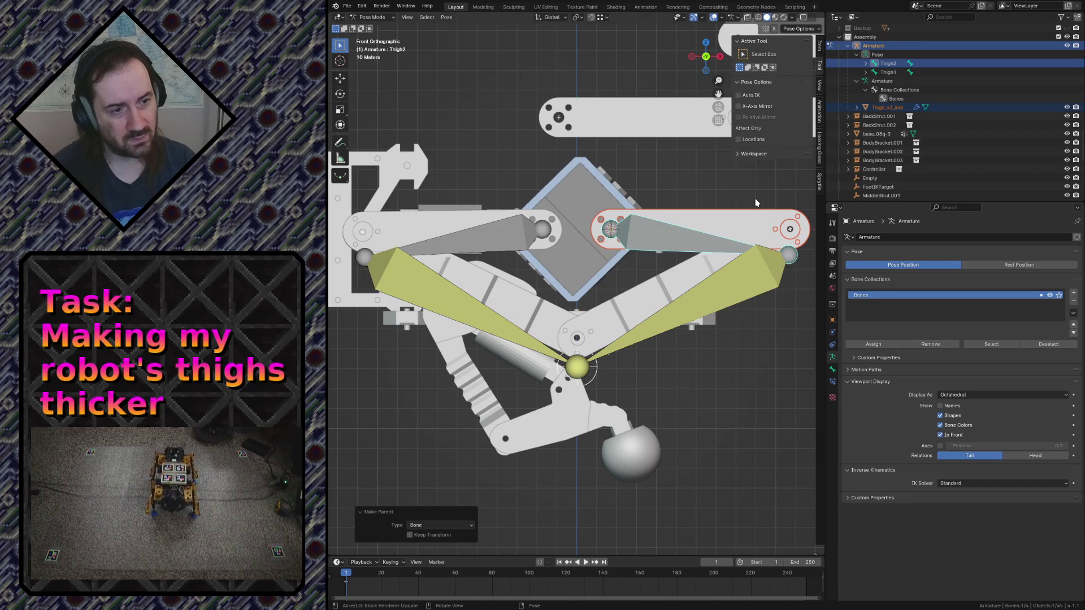
{"action": "scroll", "coordinate": [407, 51], "scroll_direction": "up", "scroll_amount": 2}
{"action": "scroll", "coordinate": [423, 43], "scroll_direction": "down", "scroll_amount": 2}
{"action": "scroll", "coordinate": [441, 34], "scroll_direction": "down", "scroll_amount": 2}
Test-move FootIKTarget and undo, then try clearing the thigh mesh's location and rotation
{"action": "left_click", "coordinate": [373, 17]}
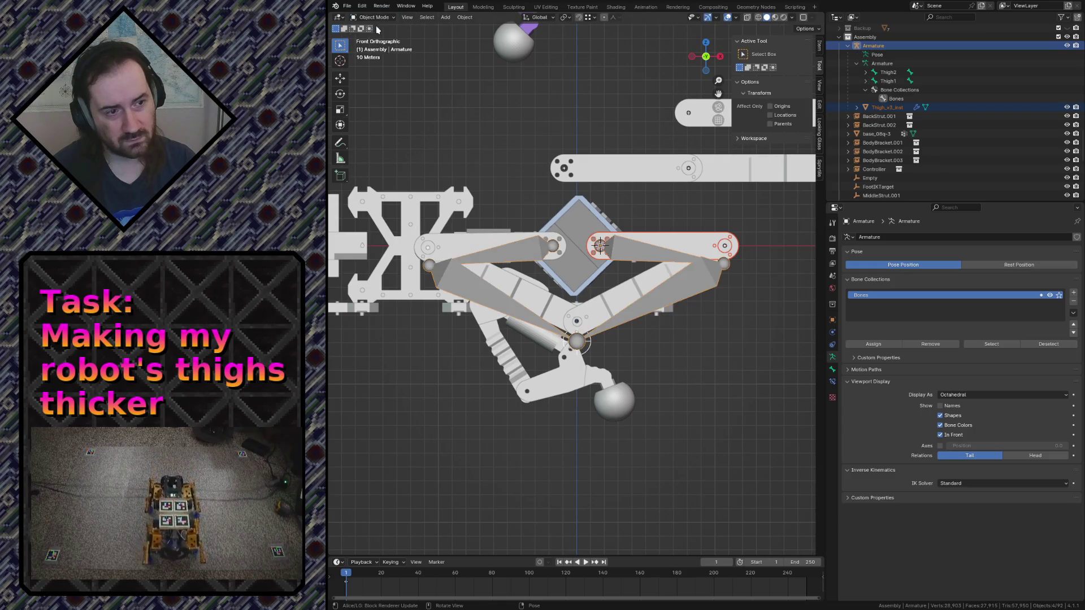
{"action": "left_click", "coordinate": [579, 341]}
{"action": "key", "text": "g"}
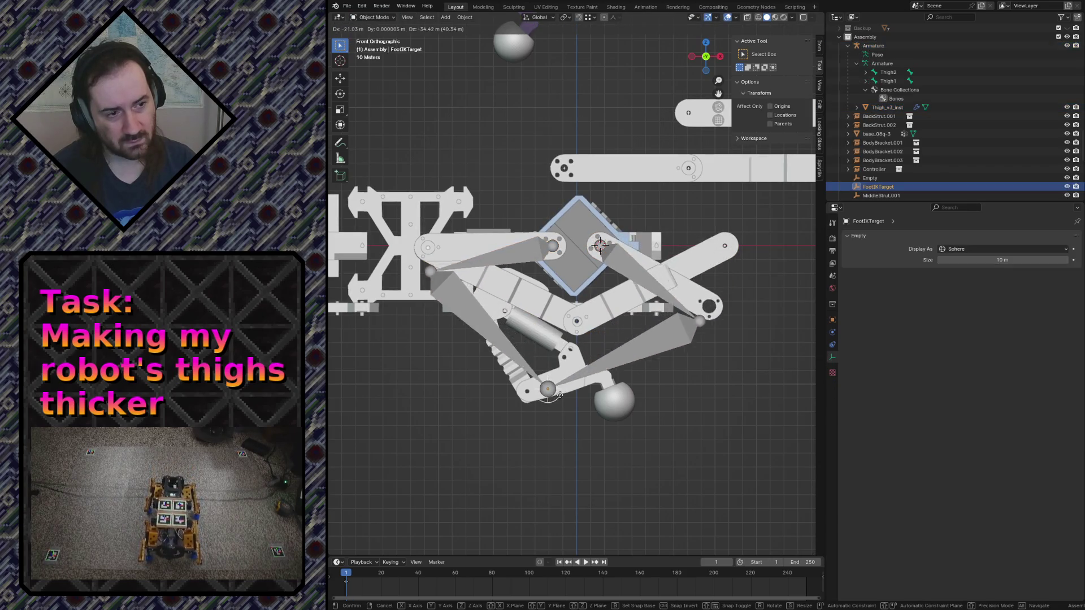
{"action": "left_click", "coordinate": [524, 412]}
{"action": "key", "text": "ctrl+z"}
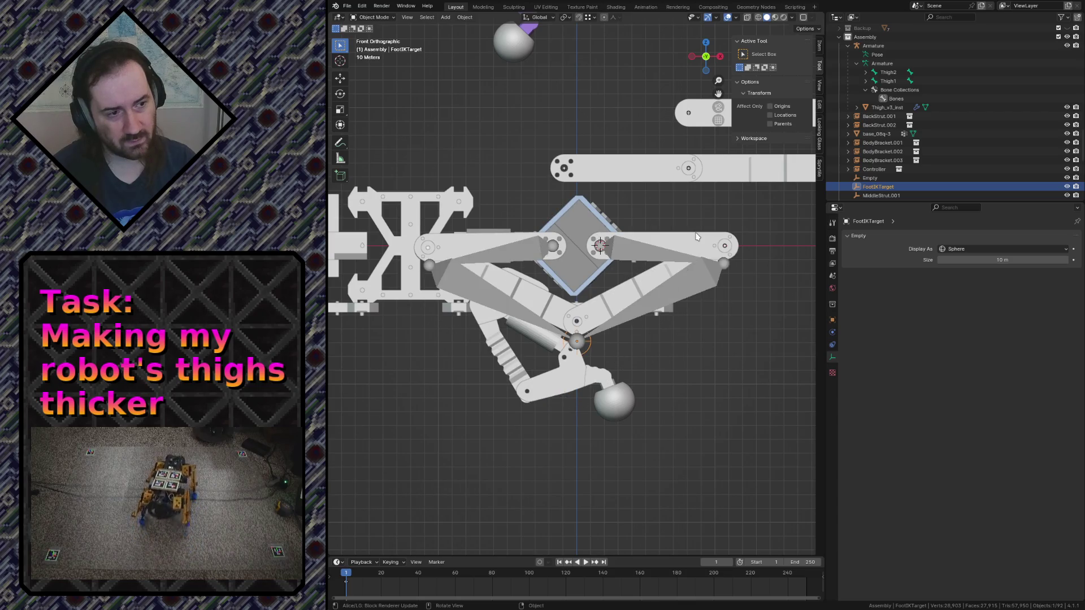
{"action": "left_click", "coordinate": [695, 241]}
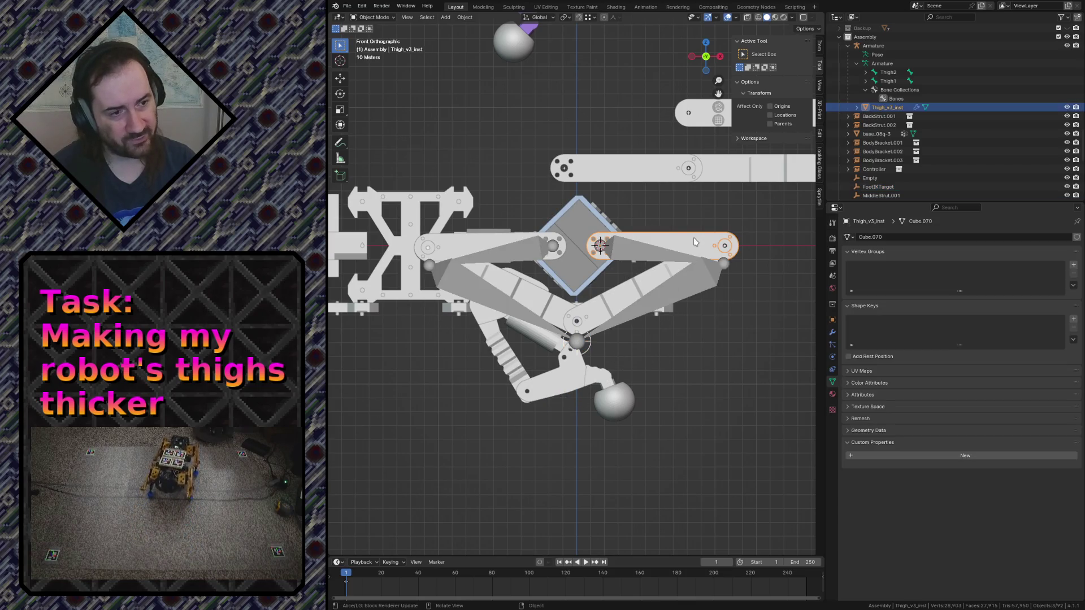
{"action": "key", "text": "alt+g"}
{"action": "key", "text": "ctrl+z"}
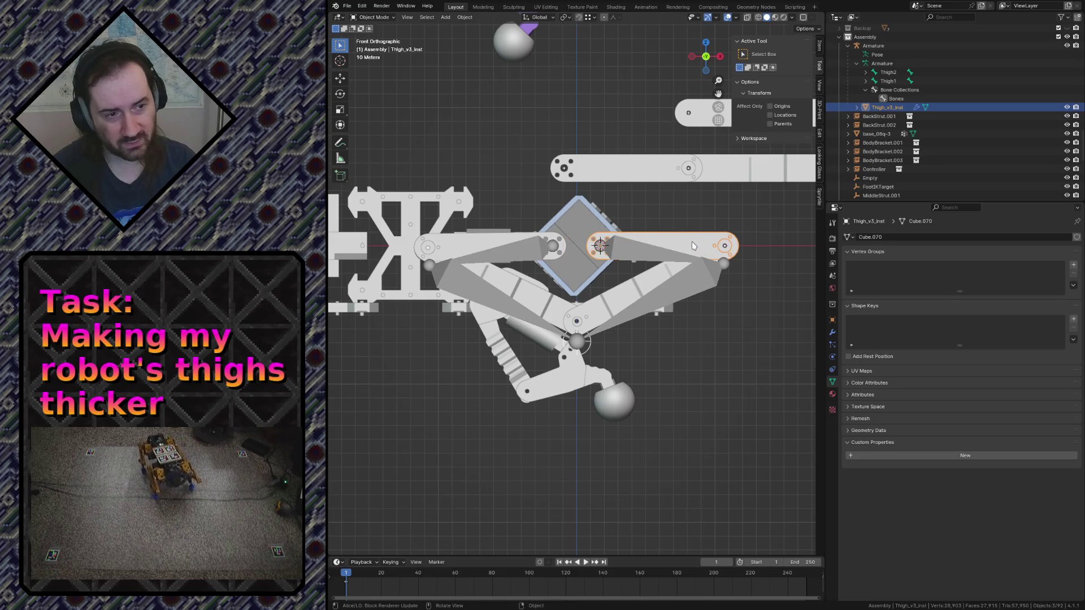
{"action": "key", "text": "alt+r"}
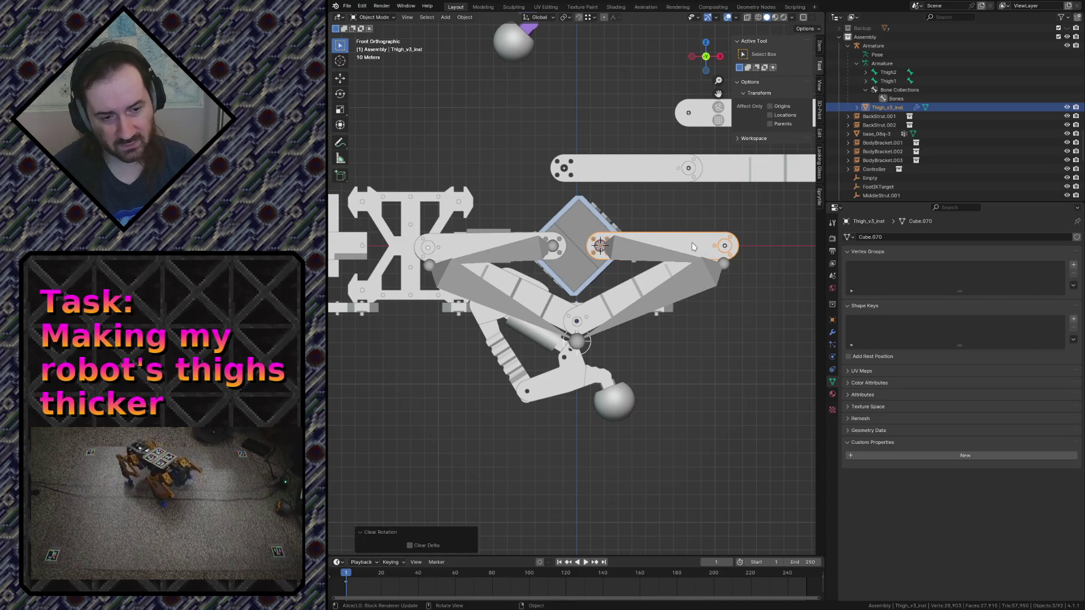
Run Clear Parent on Thigh_v3_inst so it leaves the armature's hierarchy
{"action": "left_click", "coordinate": [618, 254]}
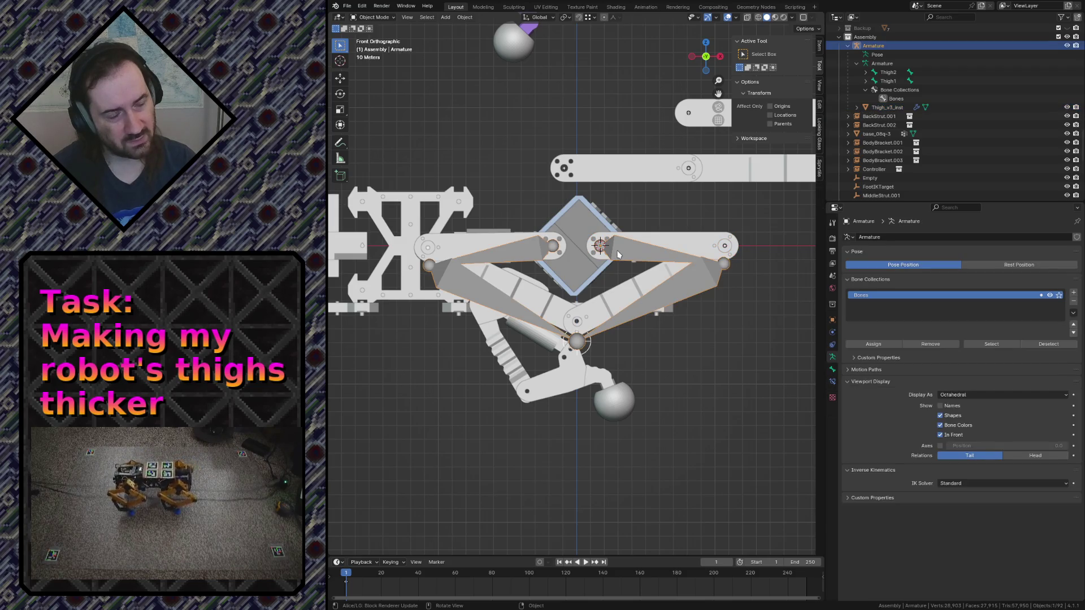
{"action": "left_click", "coordinate": [657, 239]}
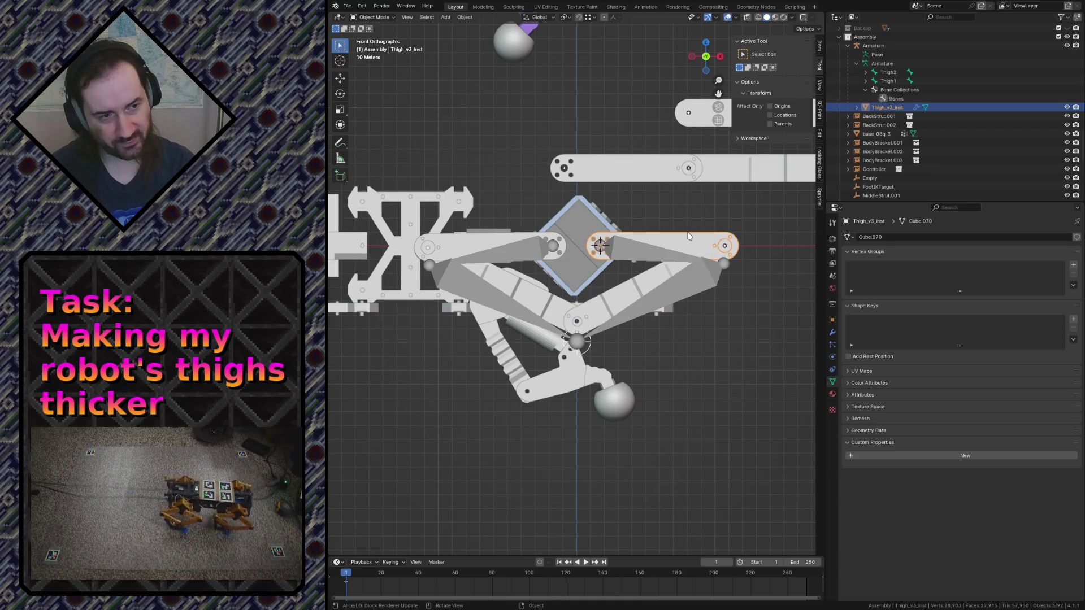
{"action": "key", "text": "F3"}
{"action": "type", "text": "clear pare"}
{"action": "key", "text": "Return"}
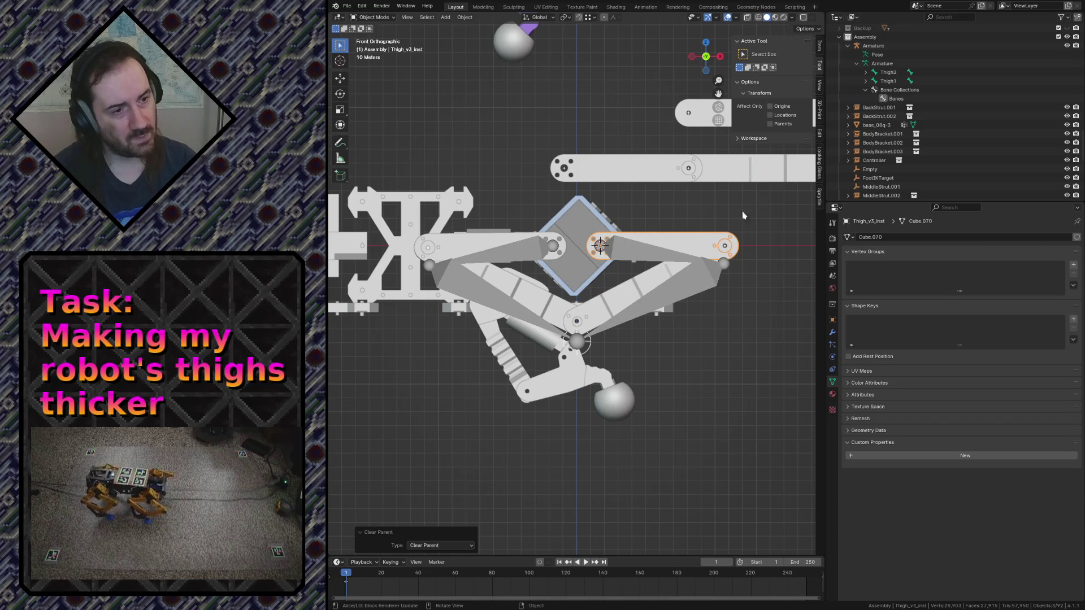
{"action": "left_click", "coordinate": [694, 225]}
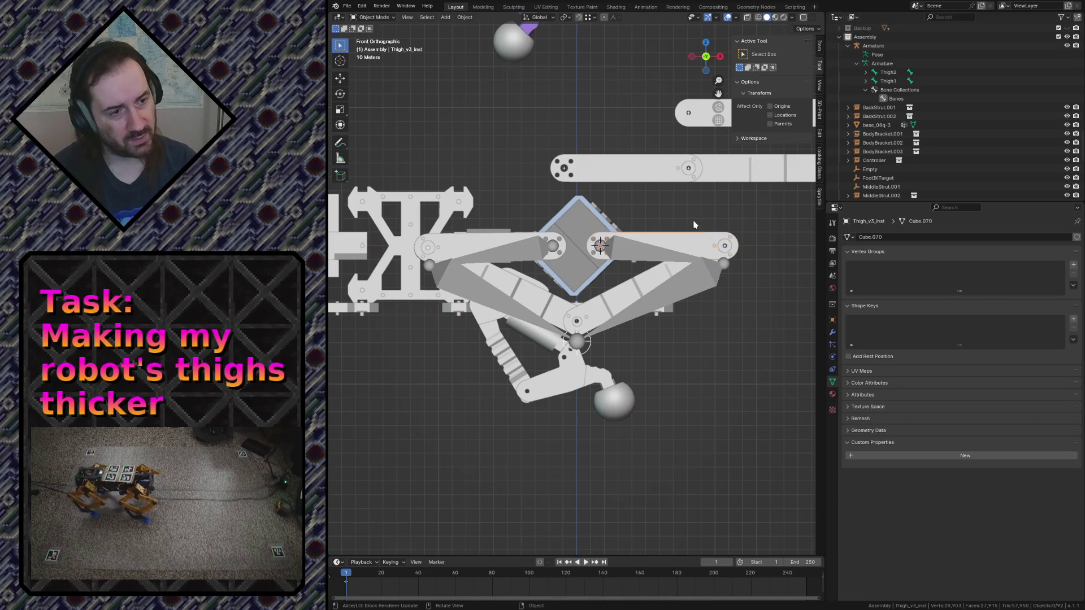
With Thigh2 selected in Pose Mode, parent the thigh mesh Bone Relative, then change the type to Bone
{"action": "left_click", "coordinate": [645, 251]}
{"action": "left_click", "coordinate": [371, 17]}
{"action": "left_click", "coordinate": [389, 47]}
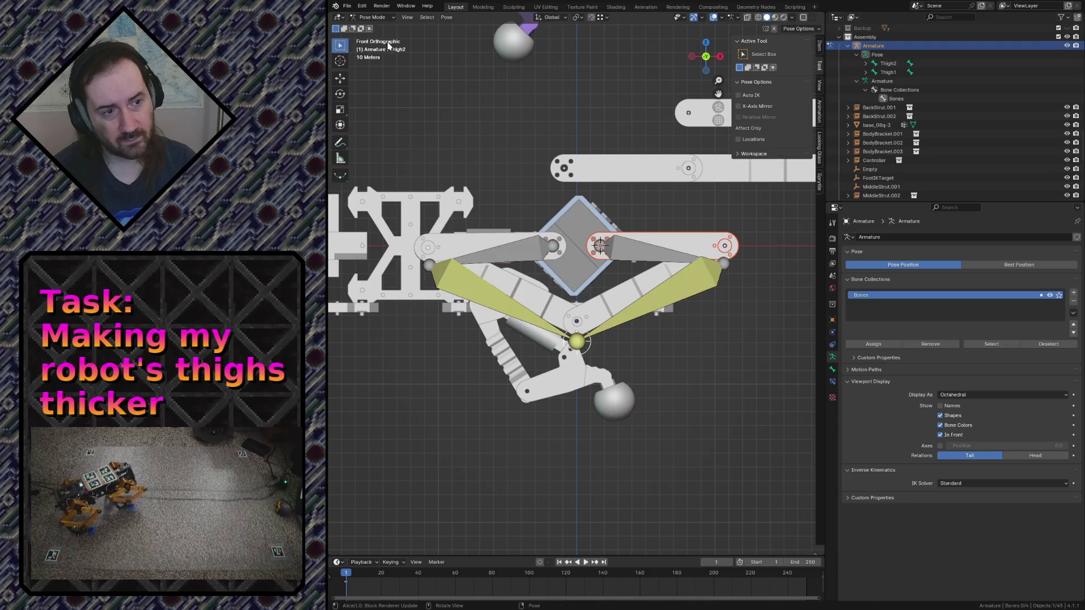
{"action": "left_click", "coordinate": [621, 246]}
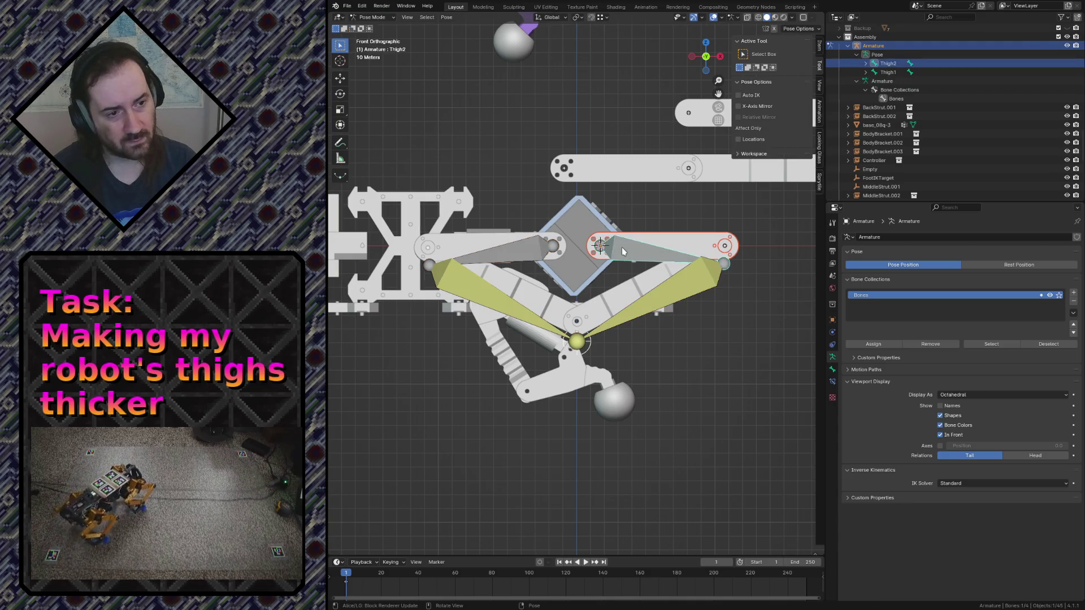
{"action": "key", "text": "ctrl+p"}
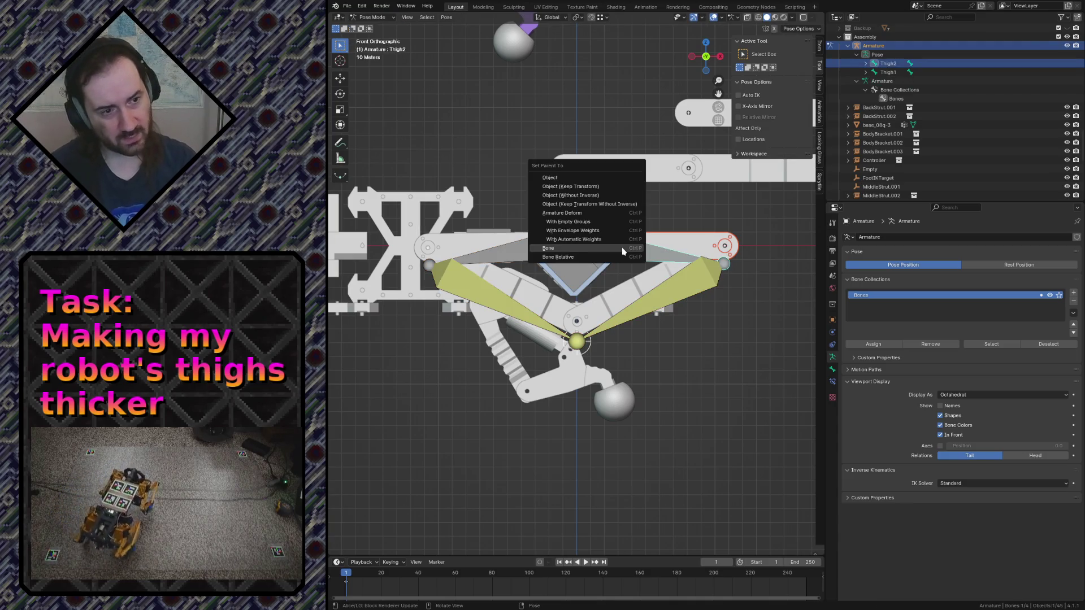
{"action": "left_click", "coordinate": [614, 260]}
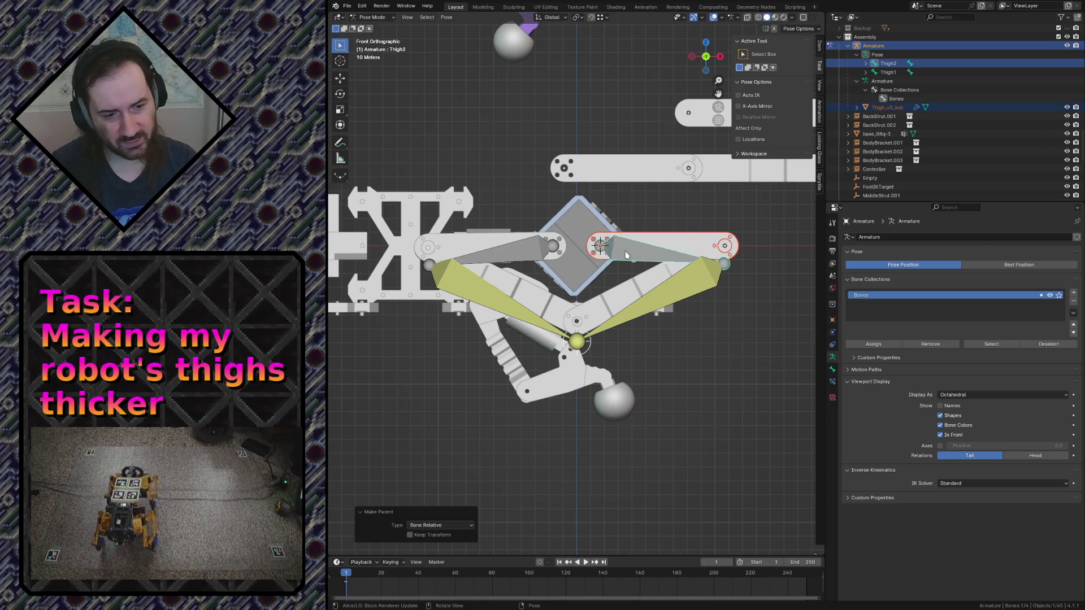
{"action": "left_click", "coordinate": [440, 524]}
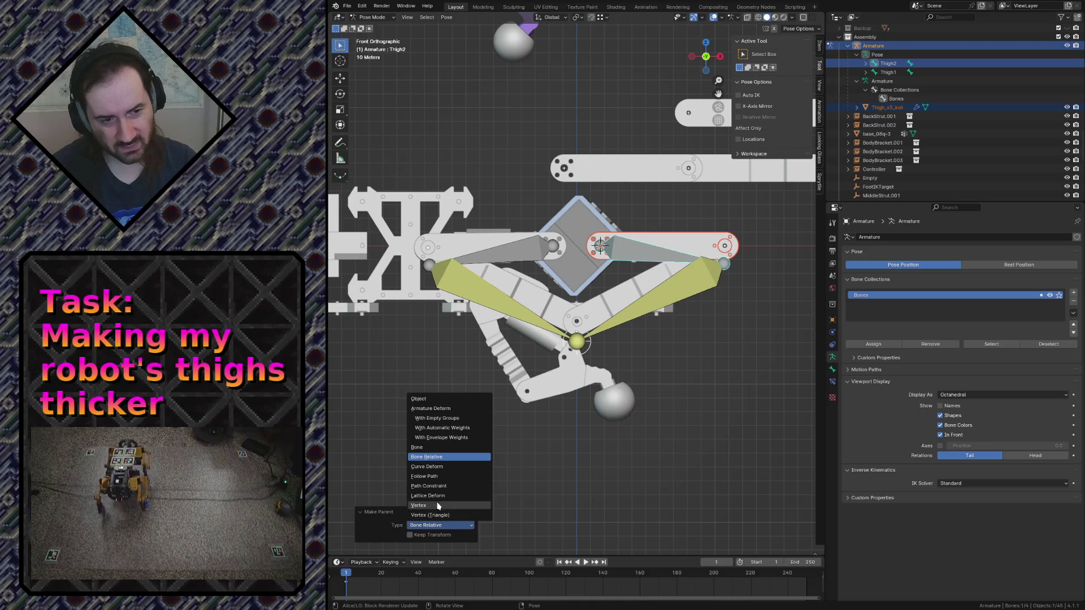
{"action": "left_click", "coordinate": [425, 449]}
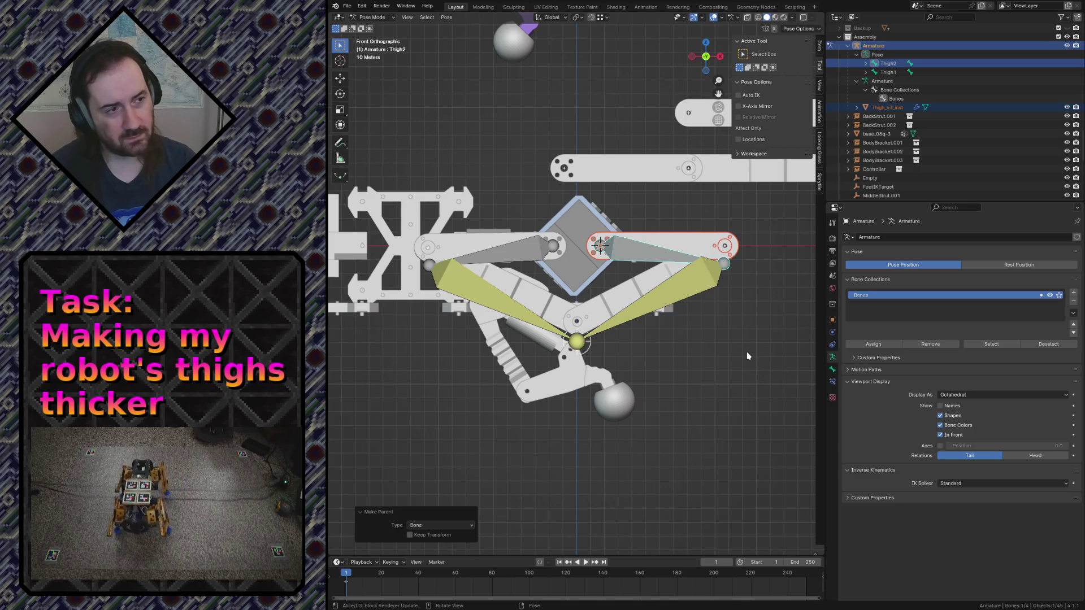
Undo that parenting, deselect all bones and save the robot file
{"action": "key", "text": "ctrl+z"}
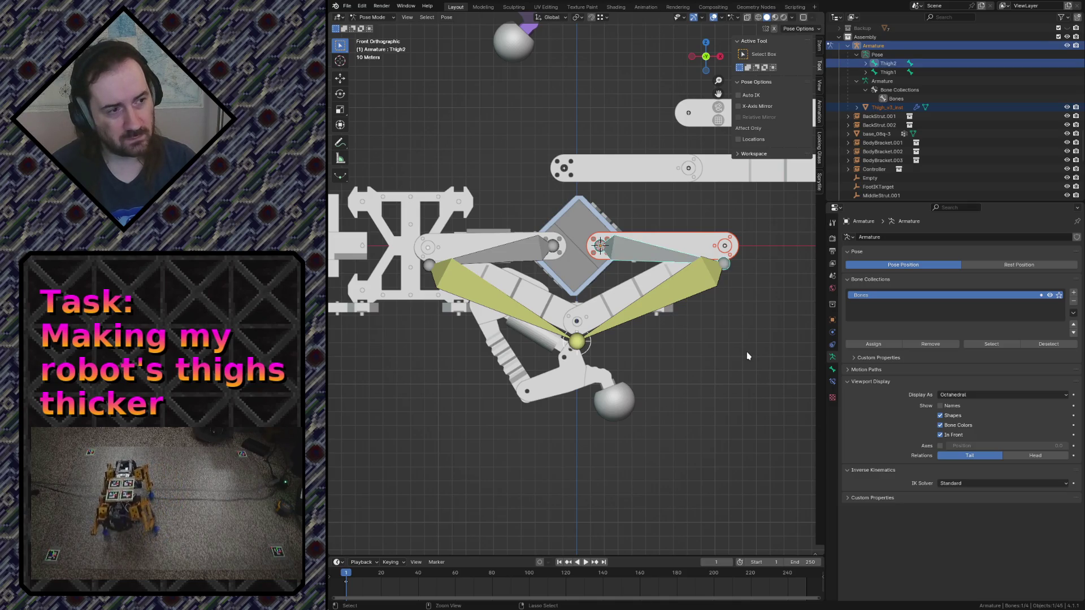
{"action": "key", "text": "alt+a"}
{"action": "key", "text": "ctrl+s"}
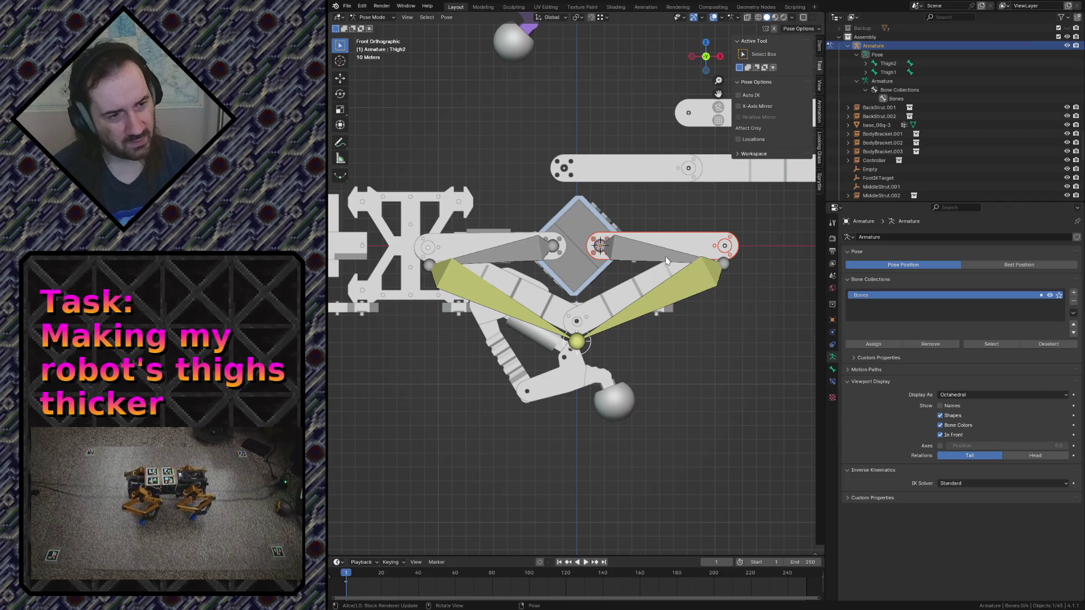
Return to Object Mode, select the armature and enter Pose Mode with Thigh2 selected
{"action": "left_click", "coordinate": [662, 289]}
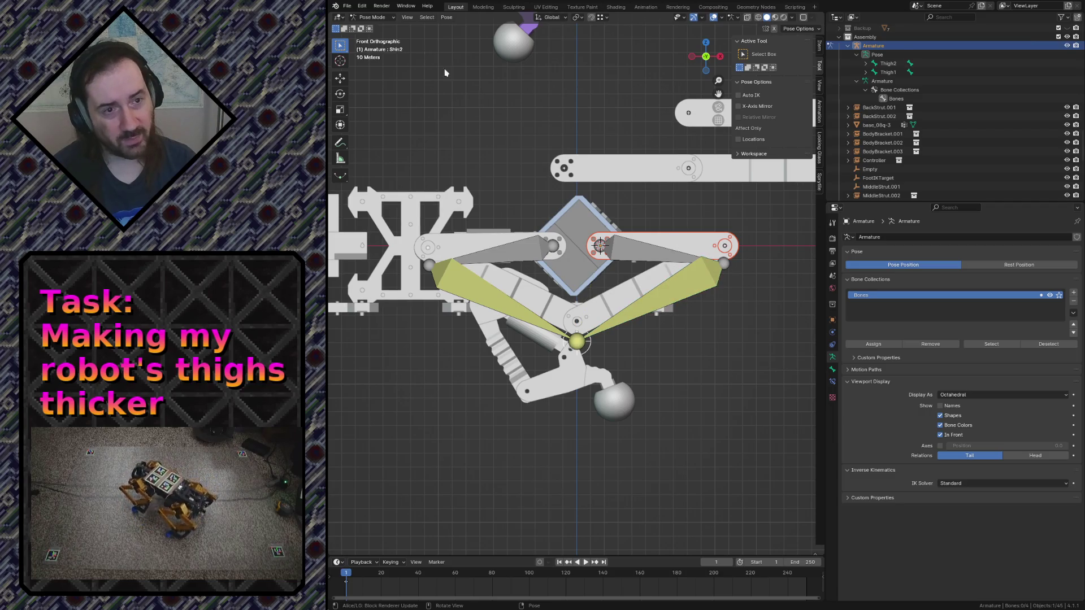
{"action": "left_click", "coordinate": [373, 16]}
{"action": "left_click", "coordinate": [374, 34]}
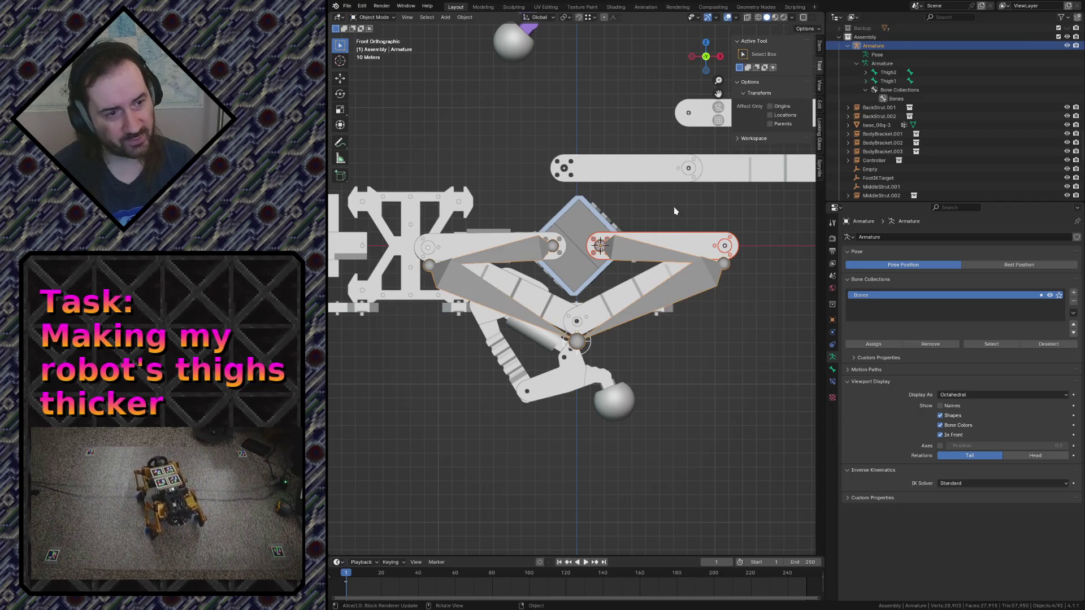
{"action": "left_click", "coordinate": [673, 245]}
{"action": "left_click", "coordinate": [374, 18]}
{"action": "left_click", "coordinate": [376, 46]}
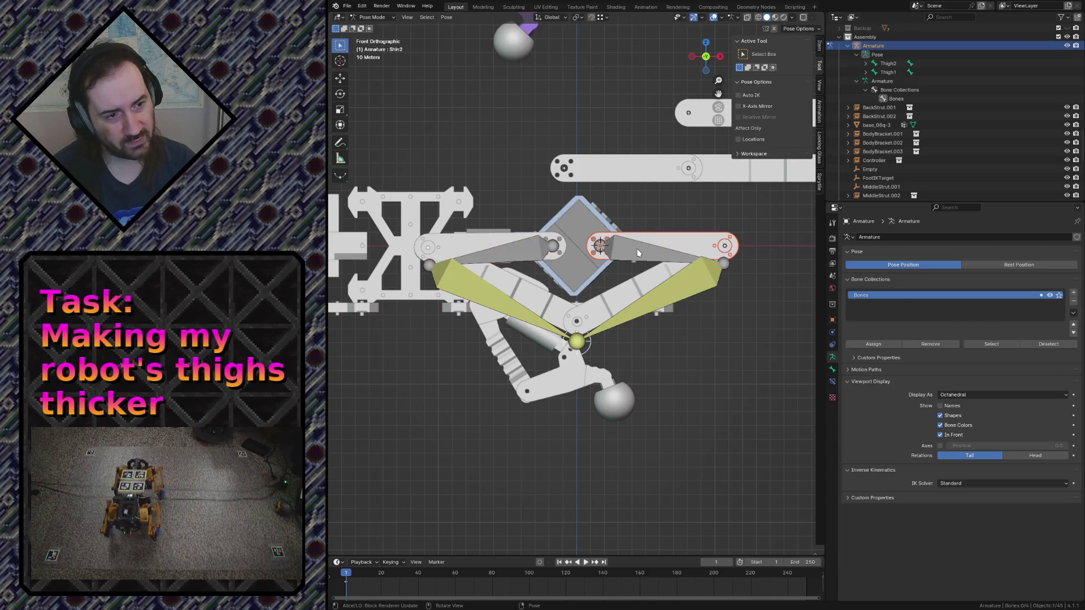
{"action": "left_click", "coordinate": [637, 249]}
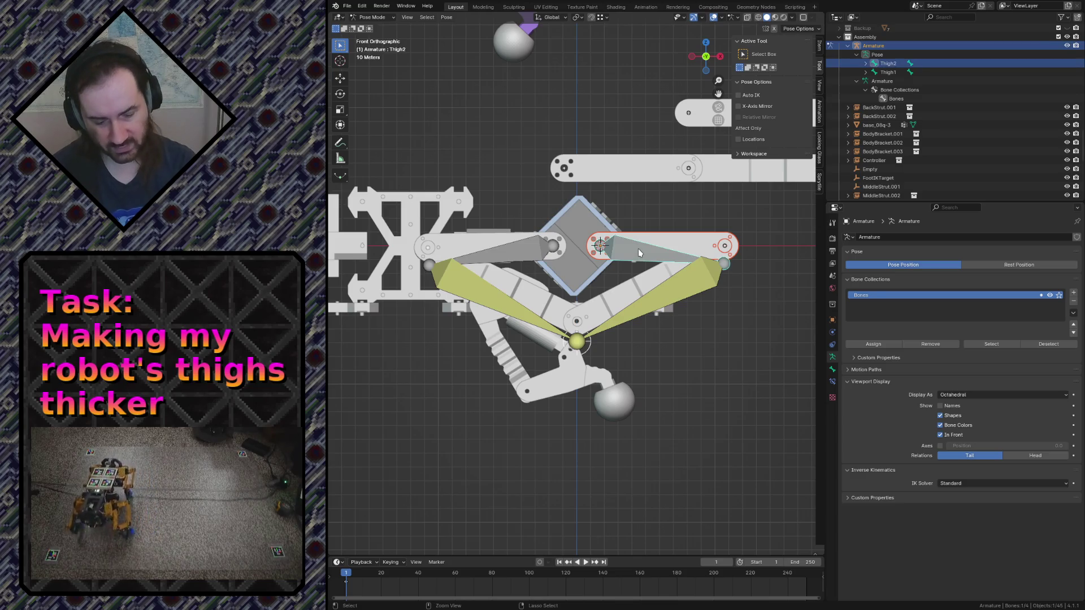
Parent the thigh mesh to Thigh2 with type Bone, deselect, and fly around the leg to check
{"action": "key", "text": "ctrl+p"}
{"action": "left_click", "coordinate": [638, 244]}
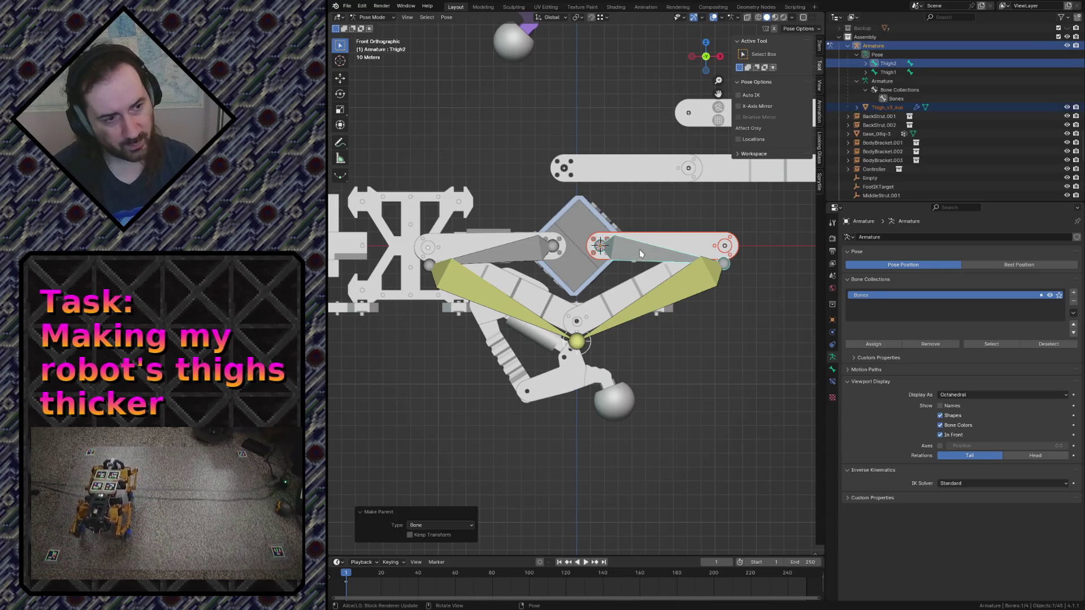
{"action": "left_click", "coordinate": [690, 237]}
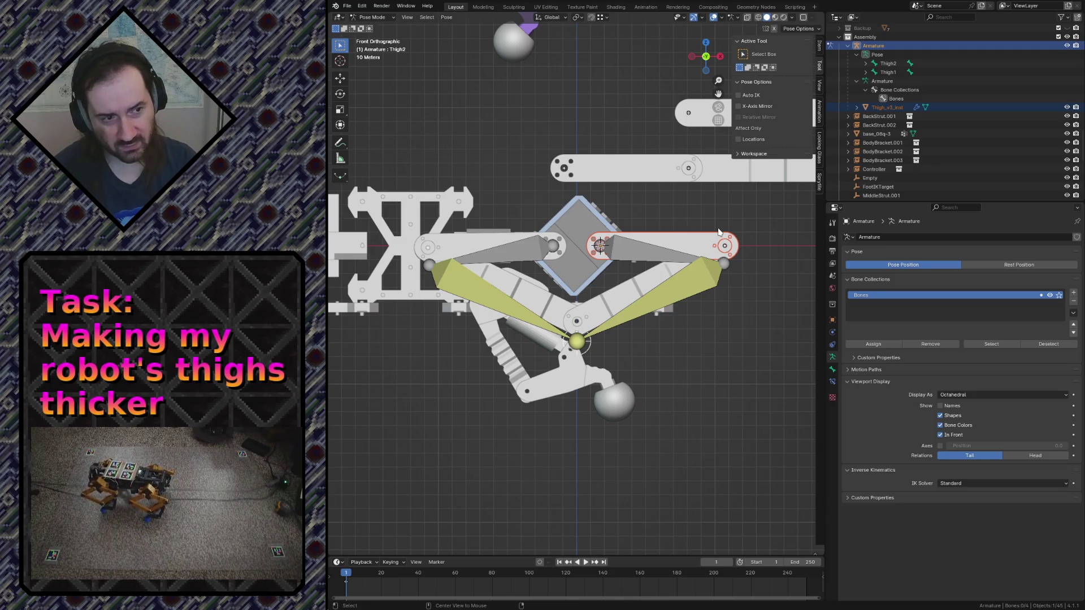
{"action": "key", "text": "shift+grave"}
{"action": "key", "text": "w"}
{"action": "key", "text": "s"}
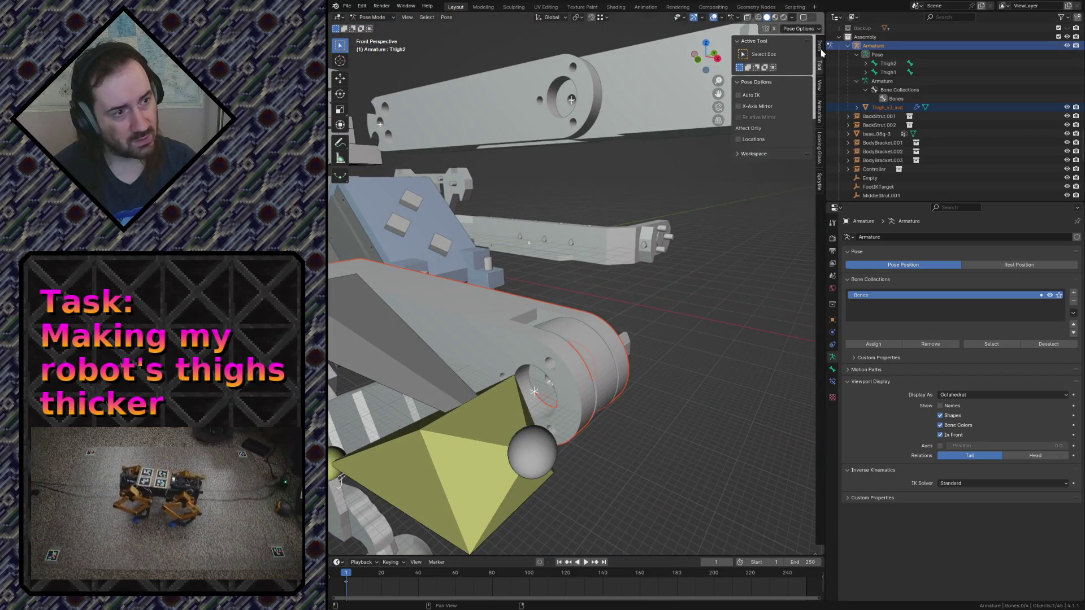
Show bone transform values, inspect Thigh2 and Thigh1, and pass through Edit Mode back to Object Mode
{"action": "left_click", "coordinate": [819, 53]}
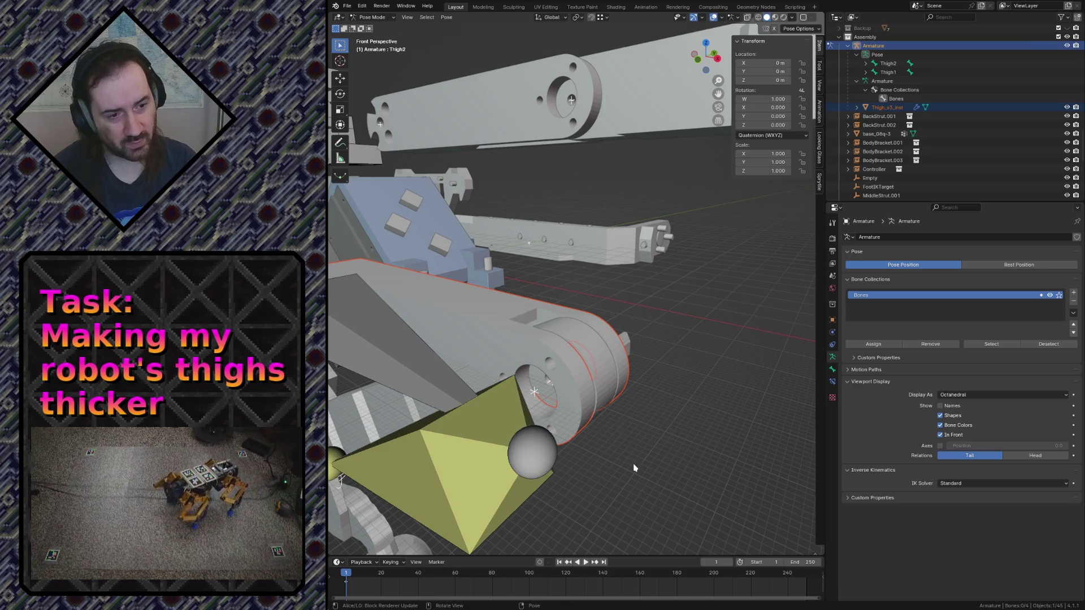
{"action": "left_click", "coordinate": [419, 393]}
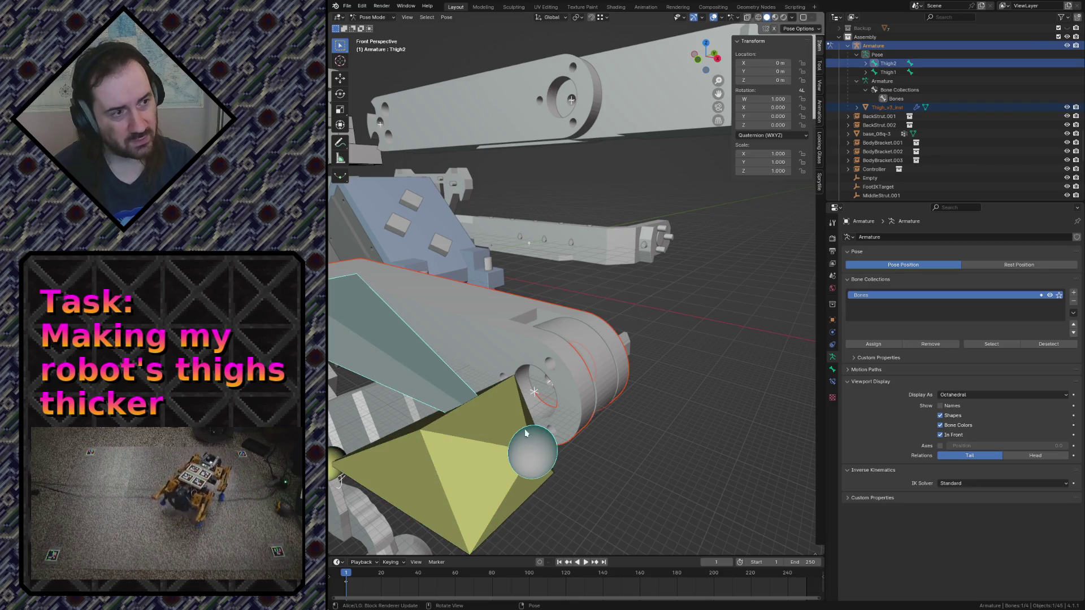
{"action": "left_click", "coordinate": [501, 325]}
{"action": "middle_click_drag", "start_coordinate": [501, 326], "coordinate": [489, 375]}
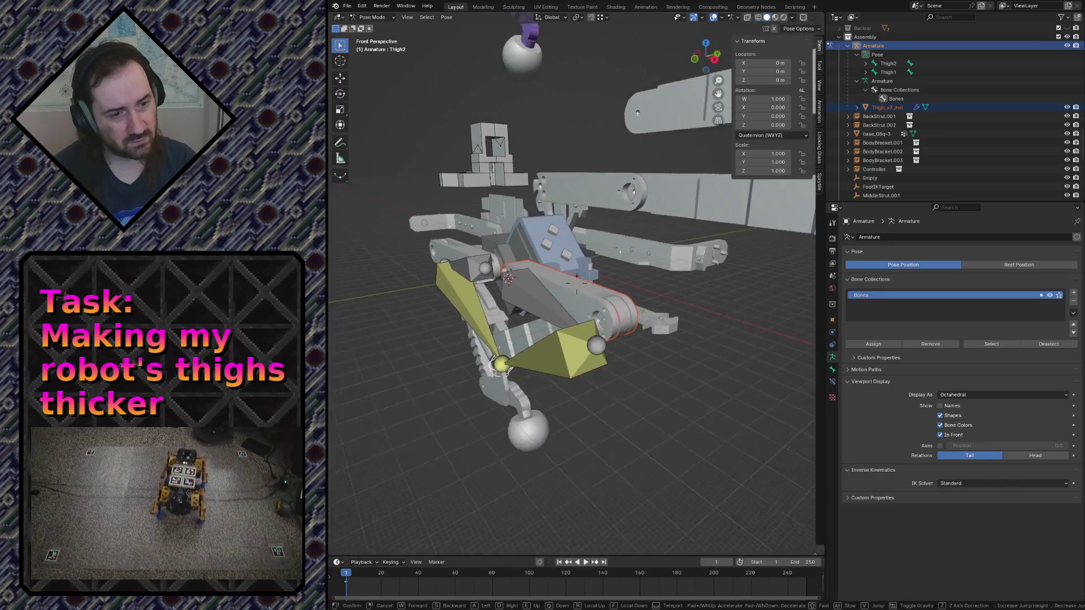
{"action": "left_click", "coordinate": [488, 370]}
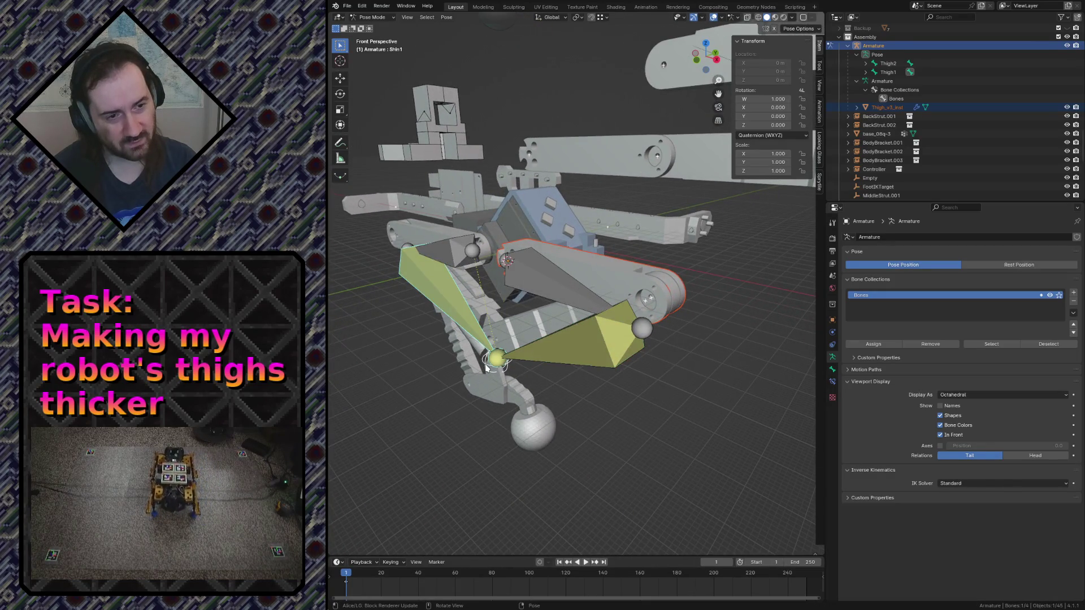
{"action": "left_click", "coordinate": [371, 17]}
{"action": "left_click", "coordinate": [379, 36]}
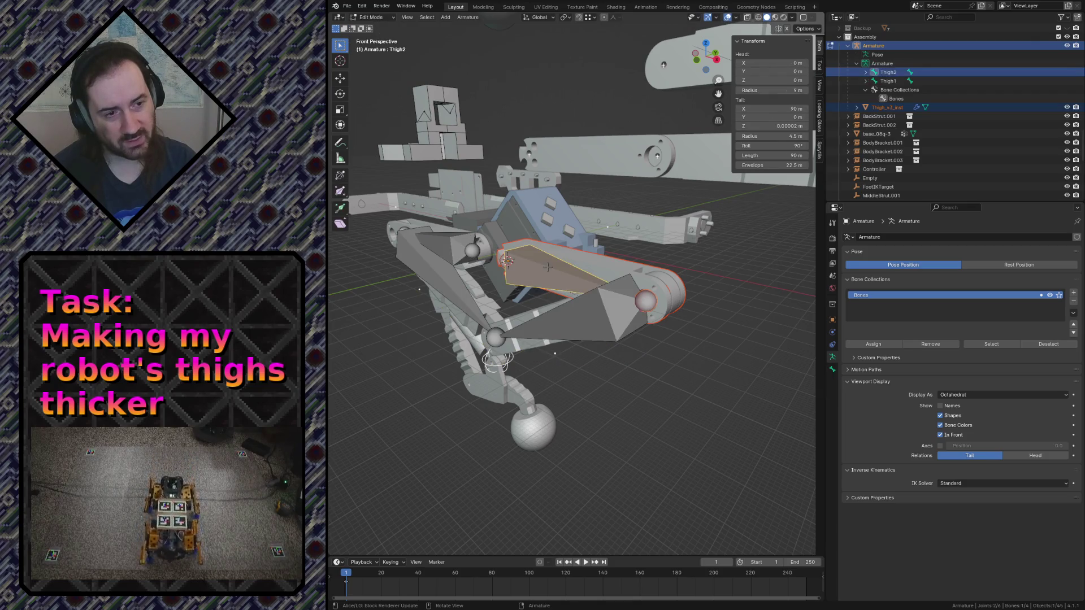
{"action": "key", "text": "Tab"}
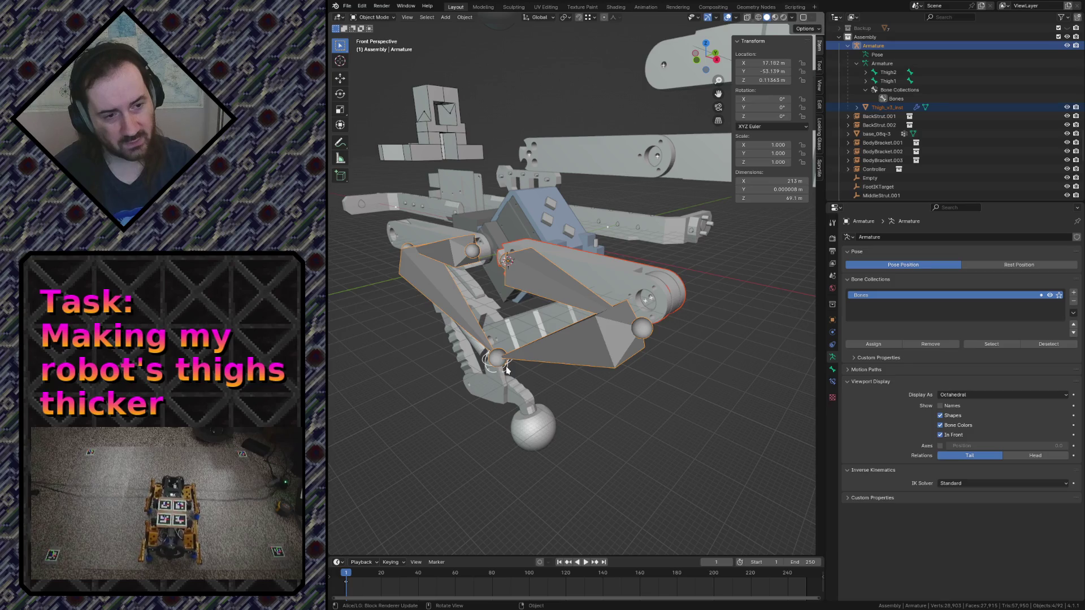
Lower the foot target empty along the Z axis
{"action": "left_click", "coordinate": [504, 365]}
{"action": "key", "text": "g"}
{"action": "key", "text": "z"}
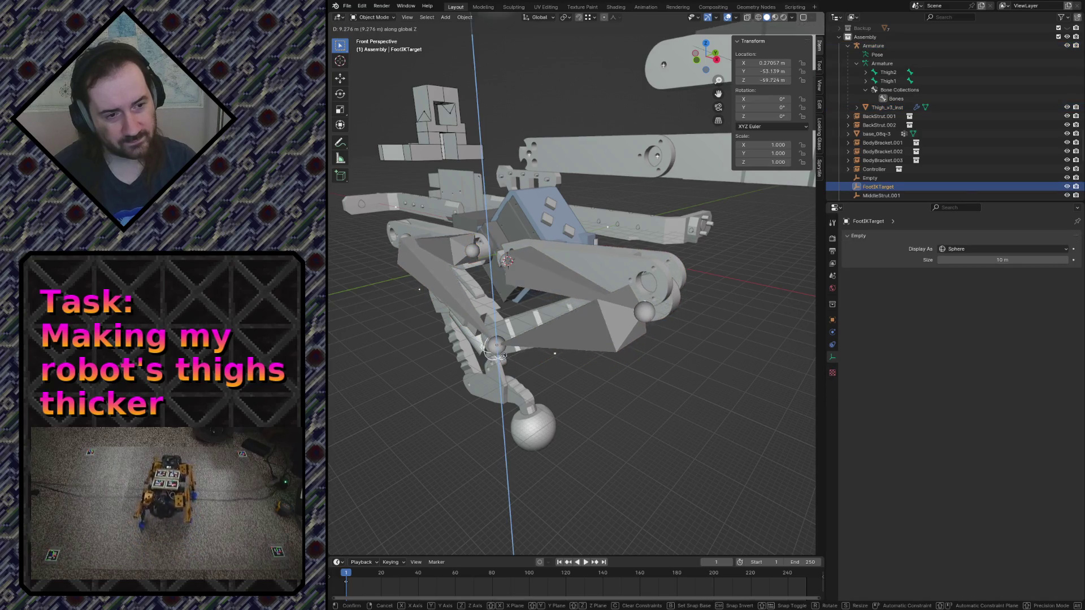
{"action": "left_click", "coordinate": [500, 331]}
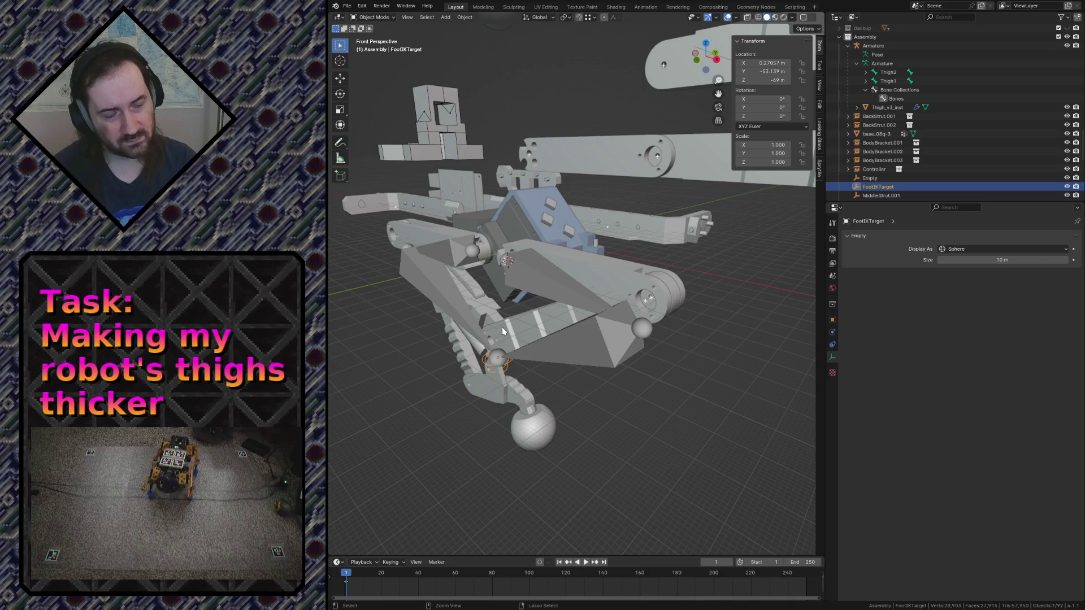
Select the armature and switch into Pose Mode with Thigh2 as the active bone
{"action": "left_click", "coordinate": [502, 327]}
{"action": "key", "text": "Tab"}
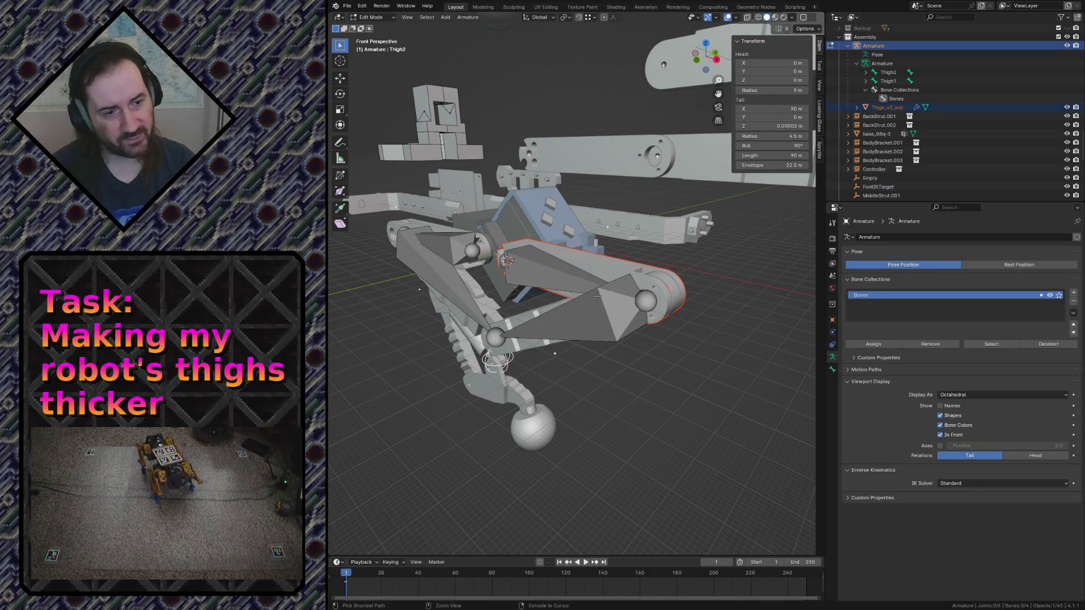
{"action": "key", "text": "ctrl+Tab"}
{"action": "left_click", "coordinate": [598, 298]}
{"action": "left_click", "coordinate": [625, 275]}
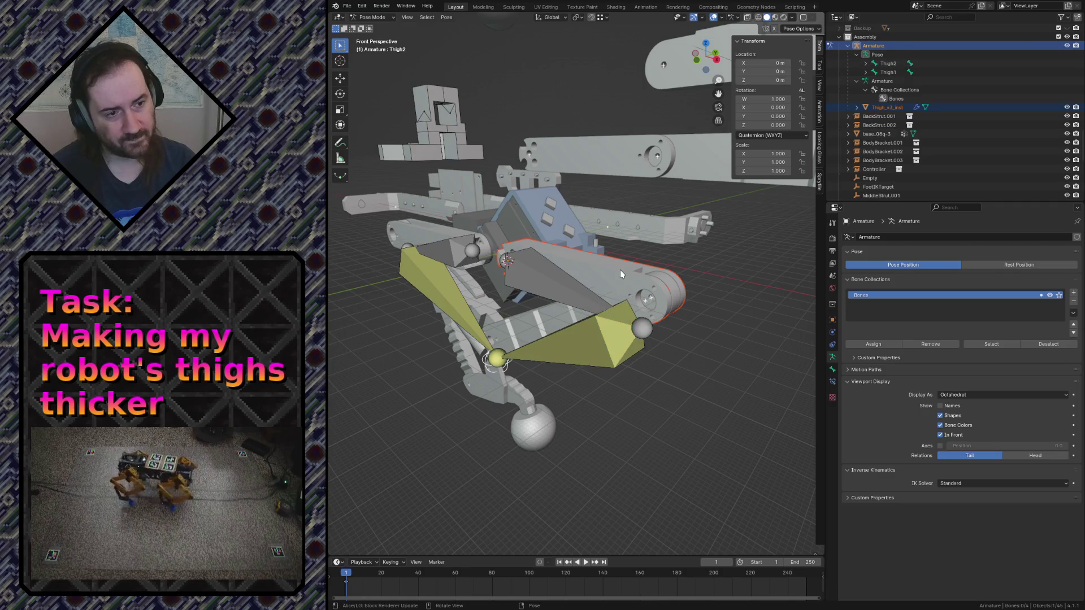
Run Clear Parent from the operator search and save robot.blend
{"action": "key", "text": "F3"}
{"action": "type", "text": "c"}
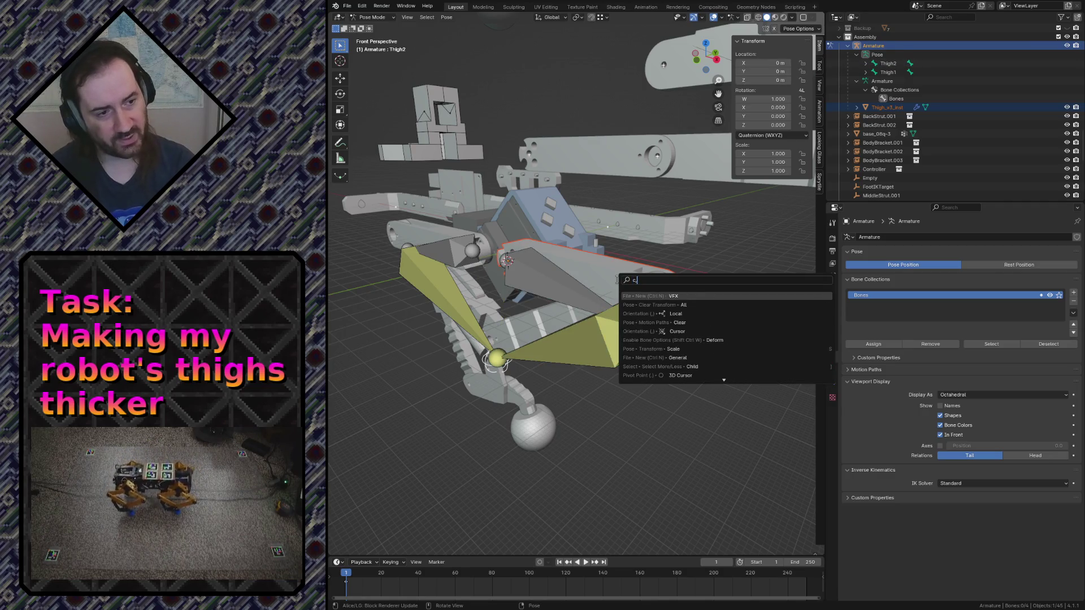
{"action": "type", "text": "lear par"}
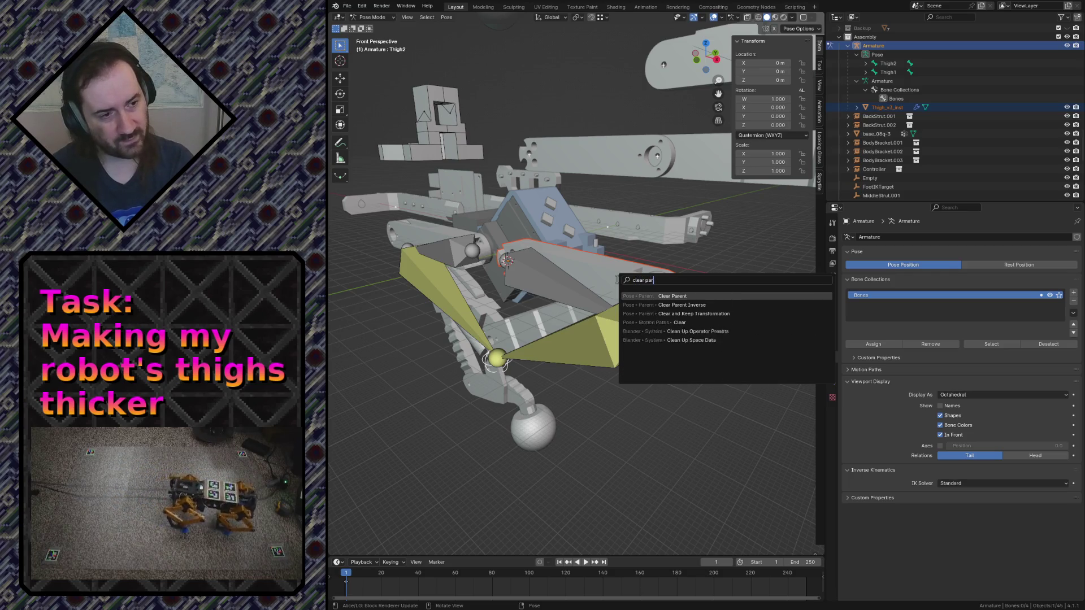
{"action": "key", "text": "Return"}
{"action": "key", "text": "ctrl+s"}
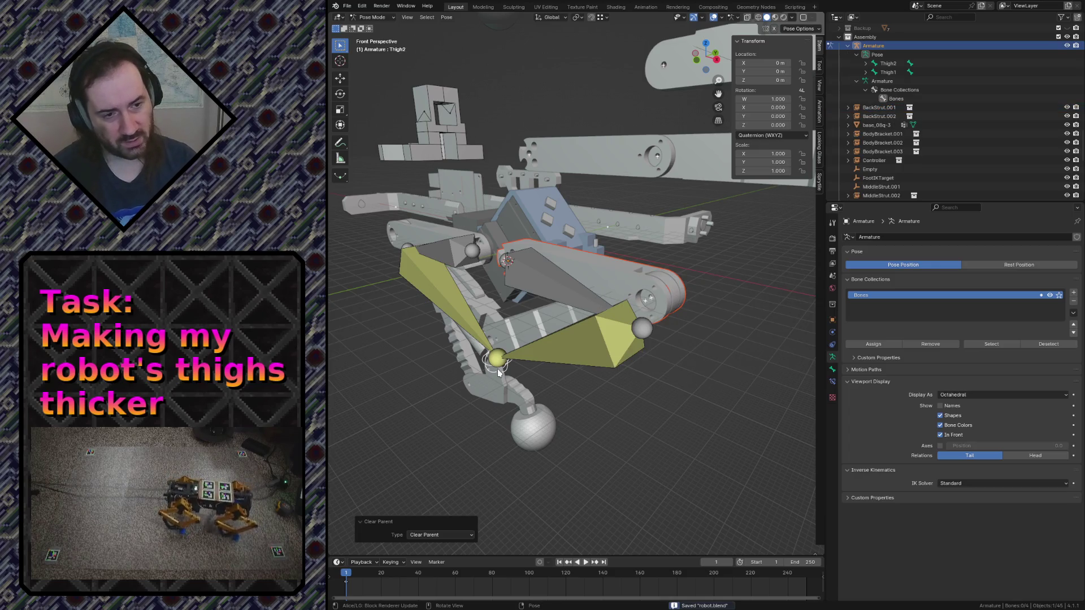
Click through Shin1, Shin2 and Thigh2 to review the leg bones
{"action": "left_click", "coordinate": [497, 368]}
{"action": "left_click", "coordinate": [490, 366]}
{"action": "left_click", "coordinate": [486, 366]}
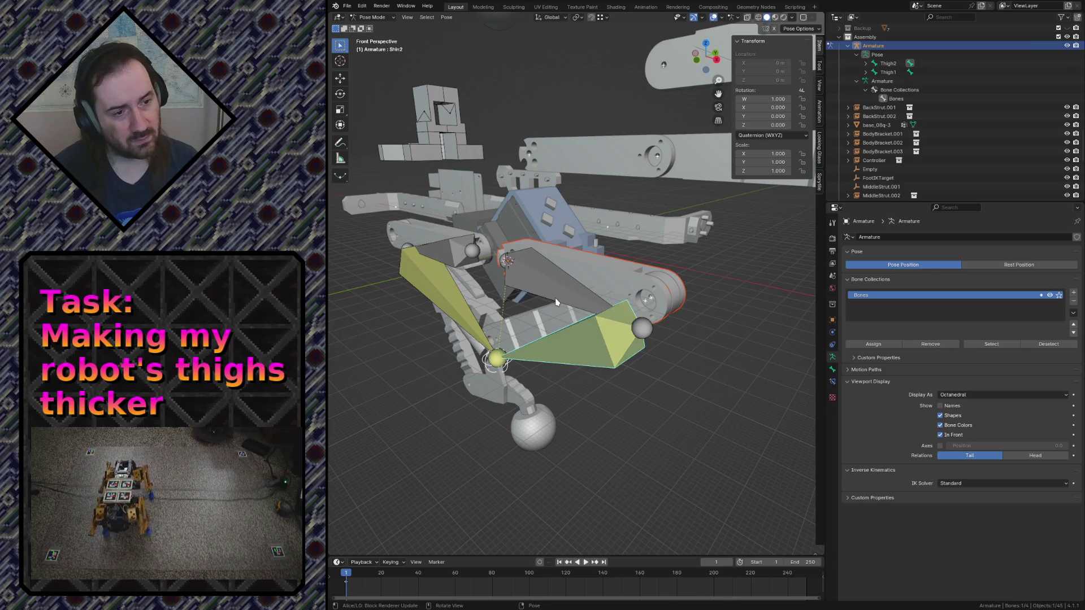
{"action": "left_click", "coordinate": [417, 273]}
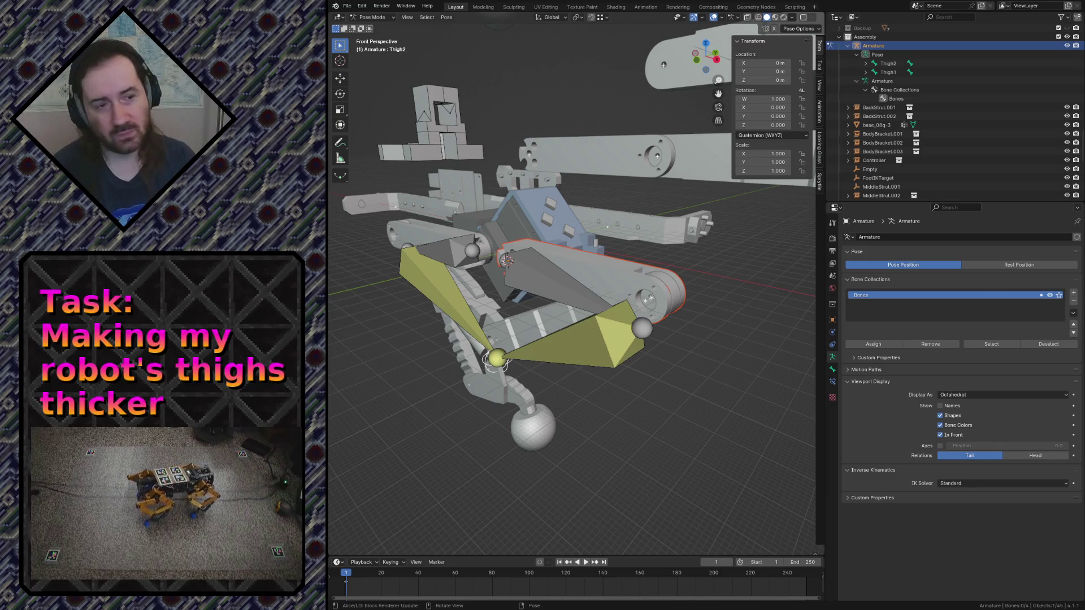
Reselect Thigh2, parent the thigh mesh Bone Relative, deselect and return to Object Mode
{"action": "left_click", "coordinate": [589, 281]}
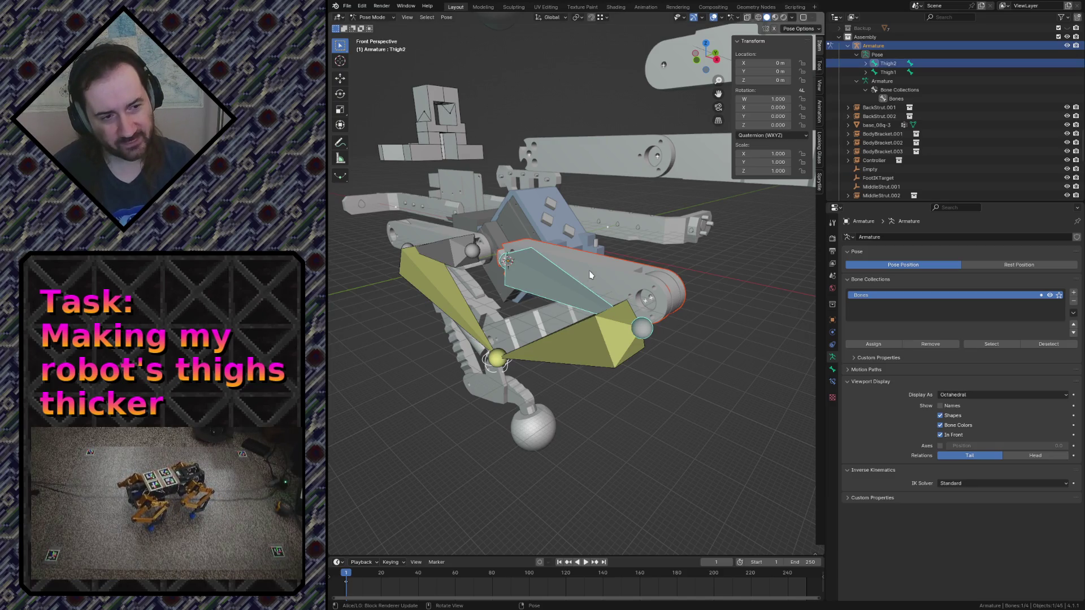
{"action": "key", "text": "alt+a"}
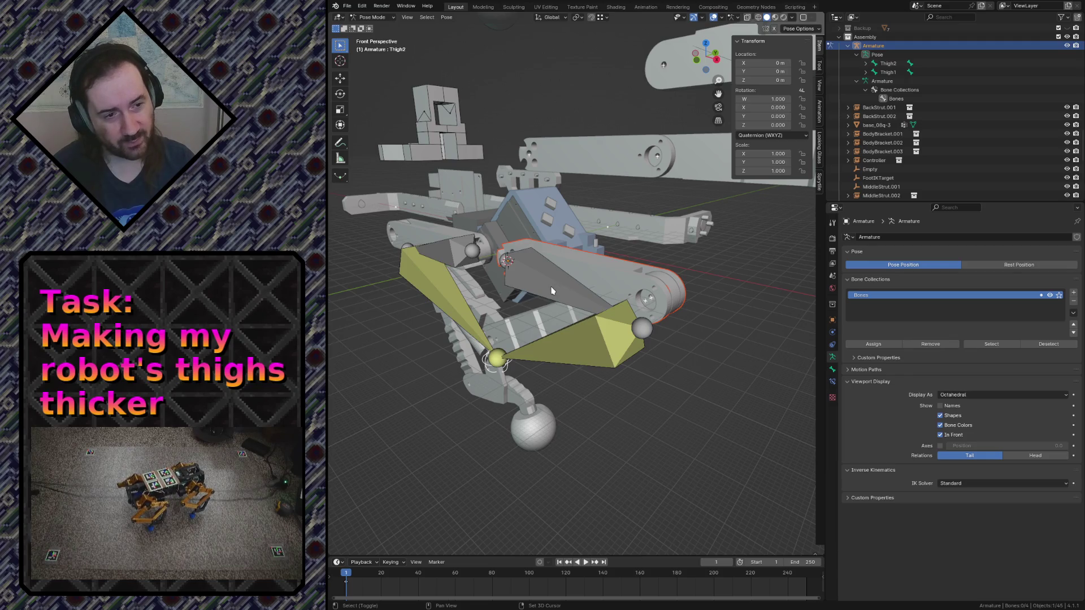
{"action": "left_click", "coordinate": [551, 291]}
{"action": "key", "text": "alt+a"}
{"action": "left_click", "coordinate": [565, 285]}
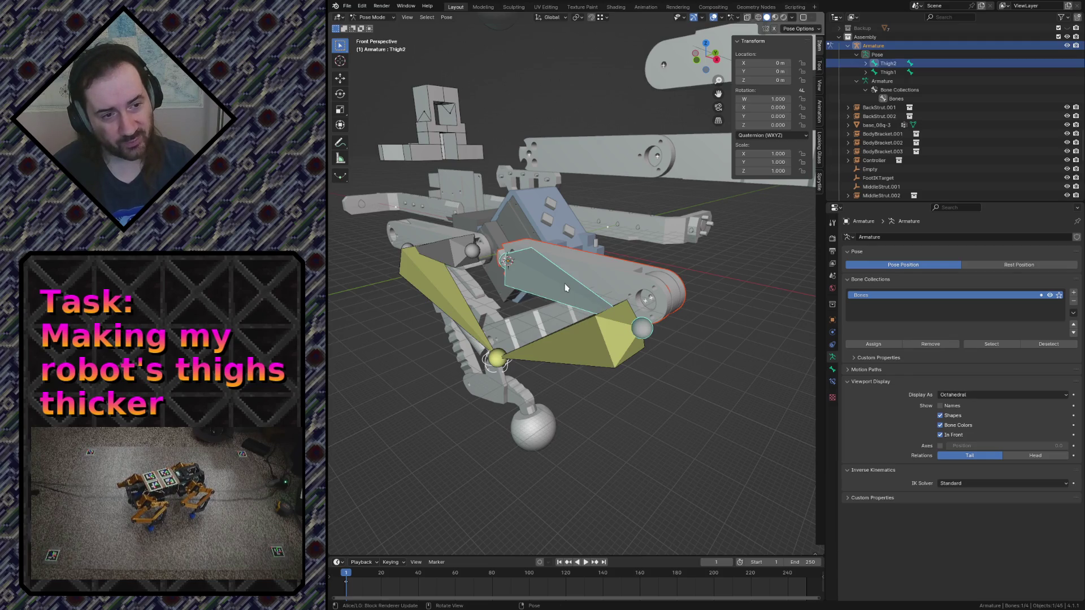
{"action": "key", "text": "ctrl+p"}
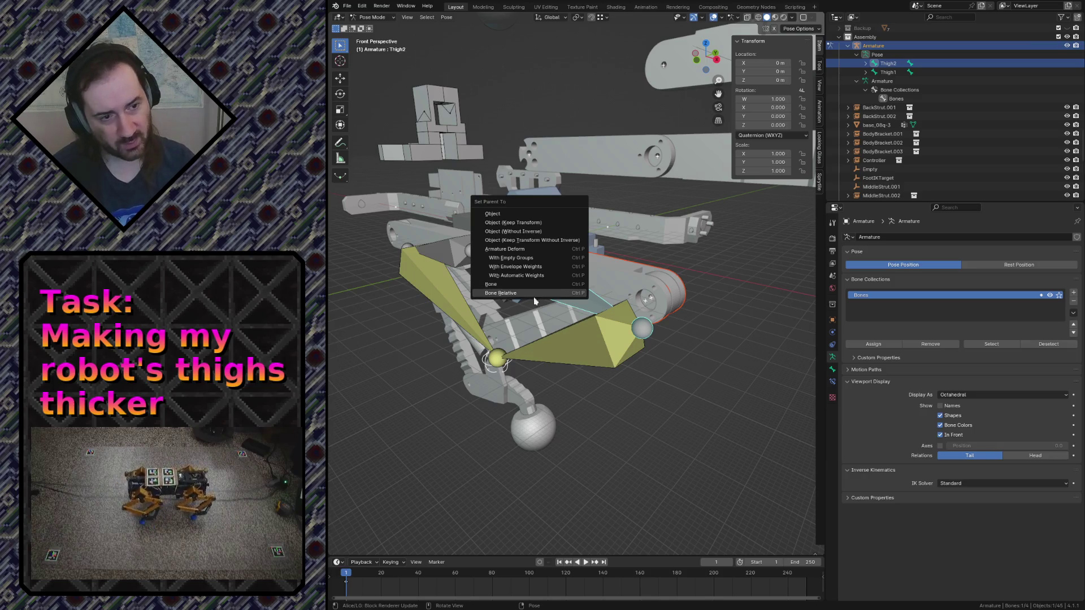
{"action": "left_click", "coordinate": [514, 287]}
{"action": "key", "text": "alt+a"}
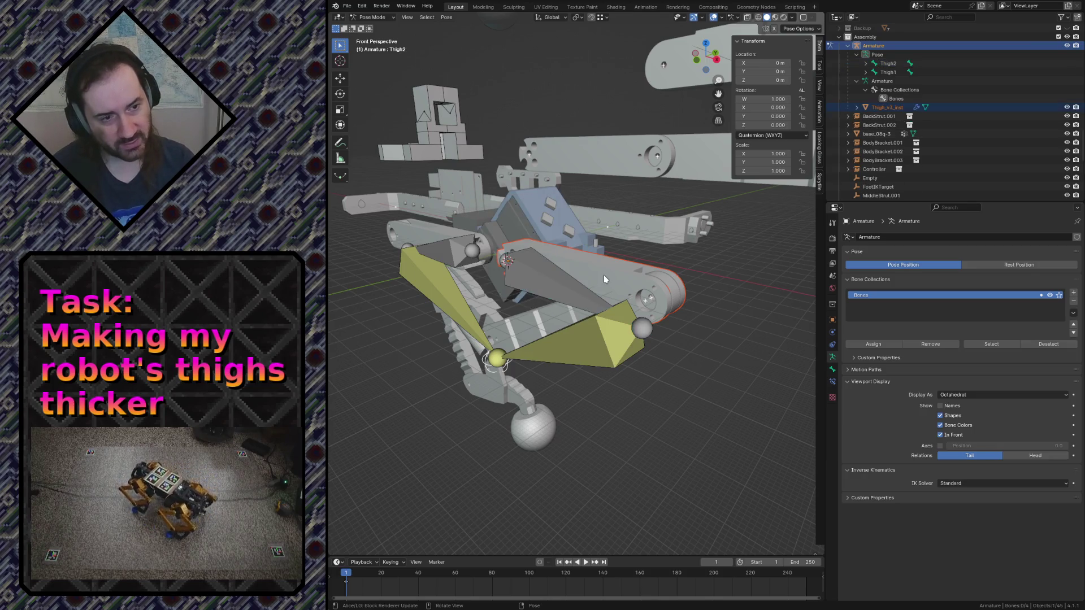
{"action": "key", "text": "ctrl+Tab"}
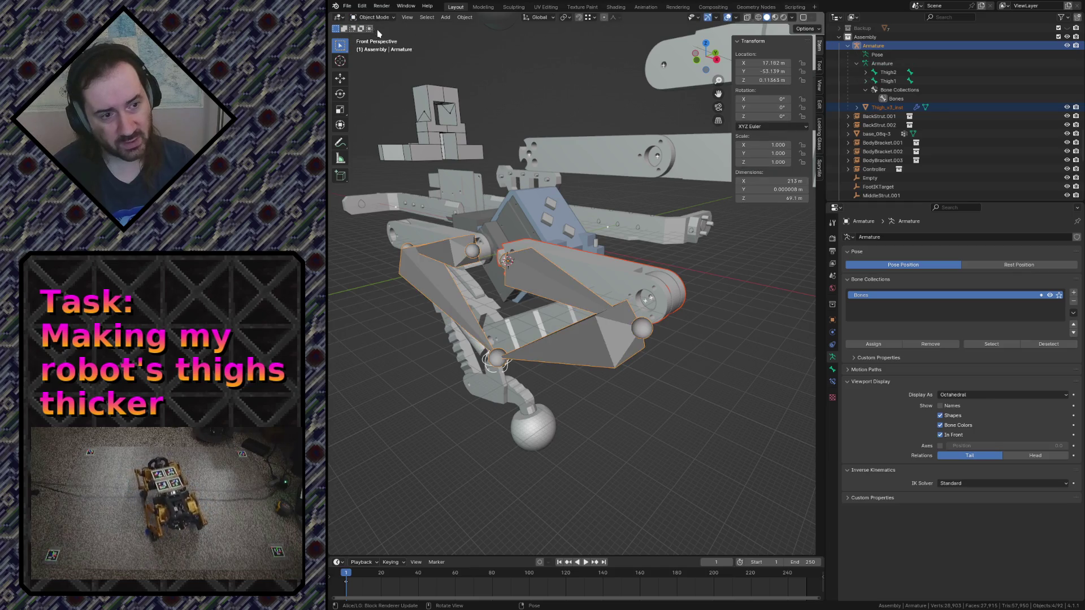
Try clearing the thigh mesh's location, undo it, and rerun Clear Parent on the mesh
{"action": "left_click", "coordinate": [613, 275]}
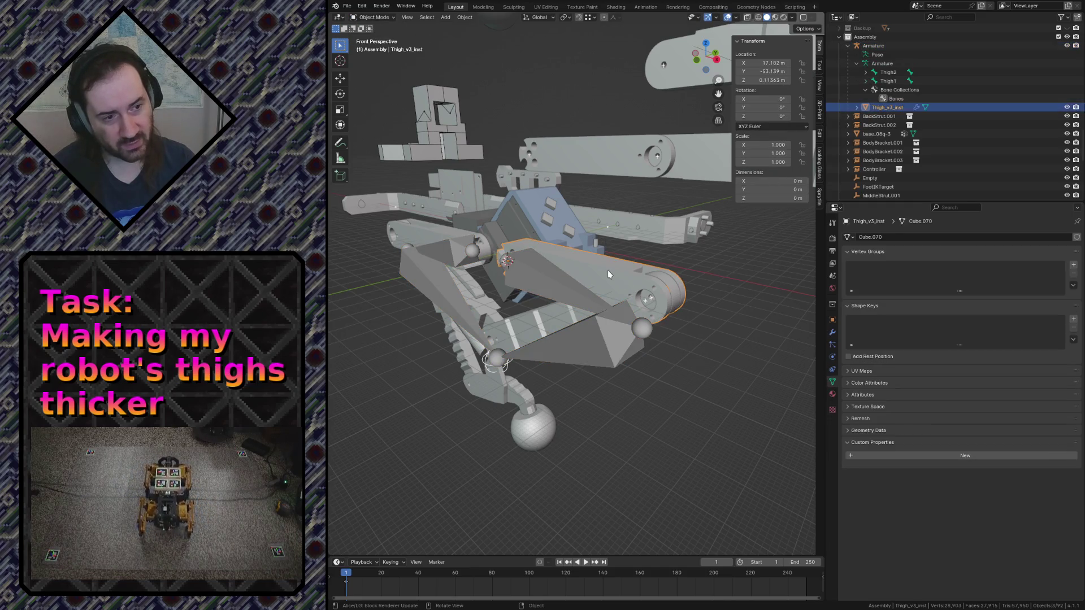
{"action": "key", "text": "alt+g"}
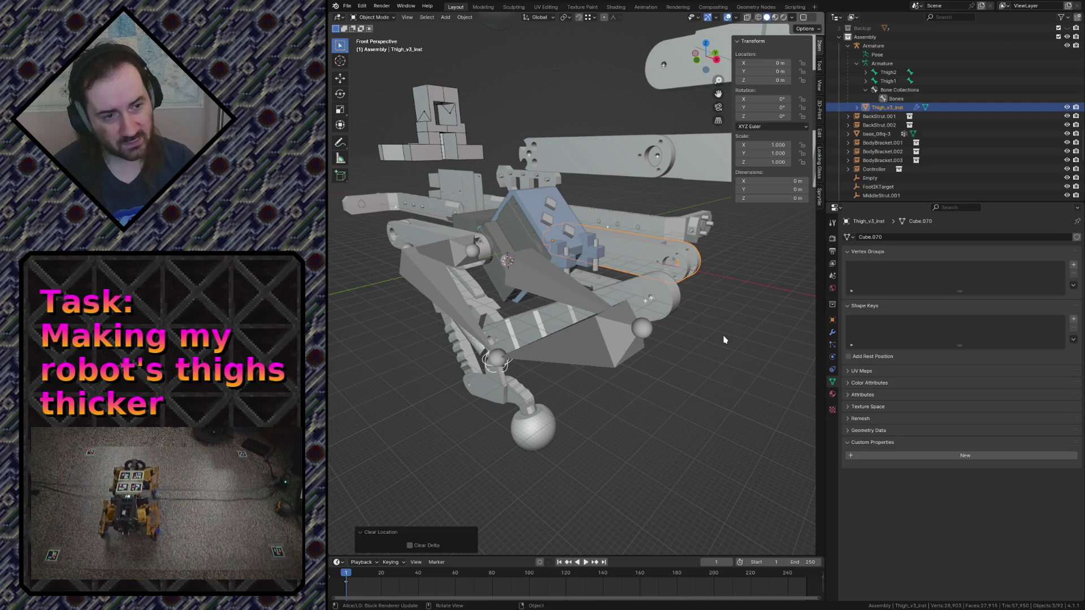
{"action": "key", "text": "ctrl+z"}
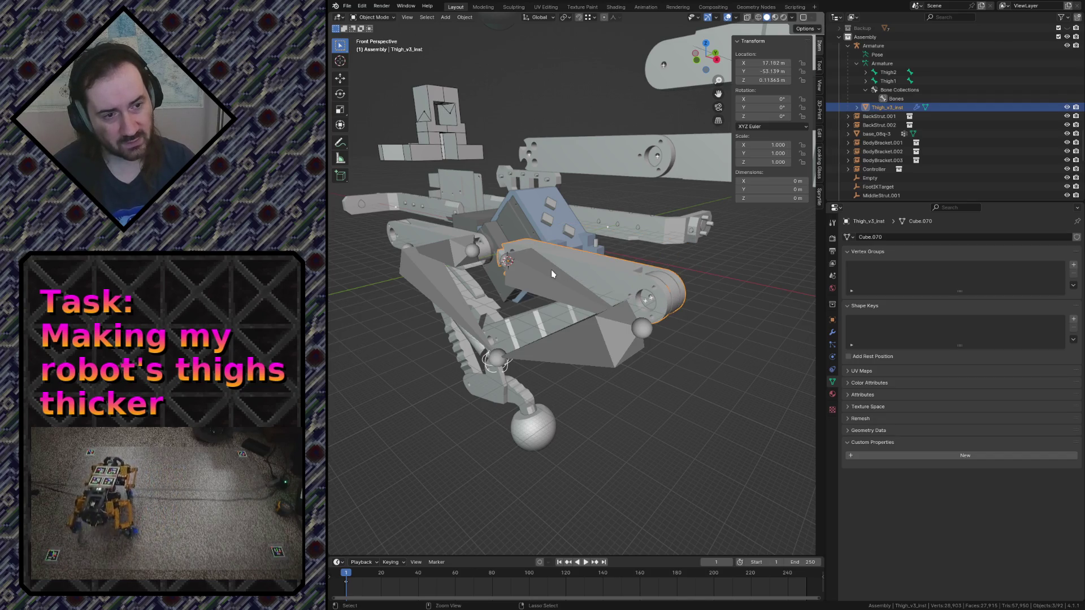
{"action": "key", "text": "F3"}
{"action": "key", "text": "Return"}
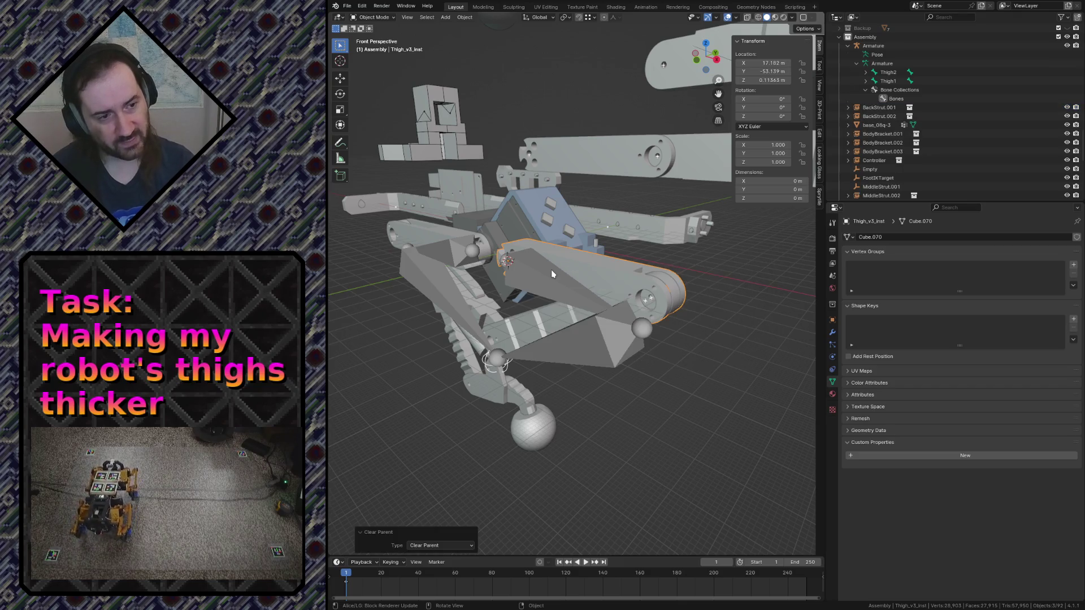
Add the armature, enter Pose Mode, and parent the thigh mesh to Thigh2 with type Bone
{"action": "left_click", "coordinate": [550, 280], "text": "shift"}
{"action": "left_click", "coordinate": [372, 17]}
{"action": "left_click", "coordinate": [375, 47]}
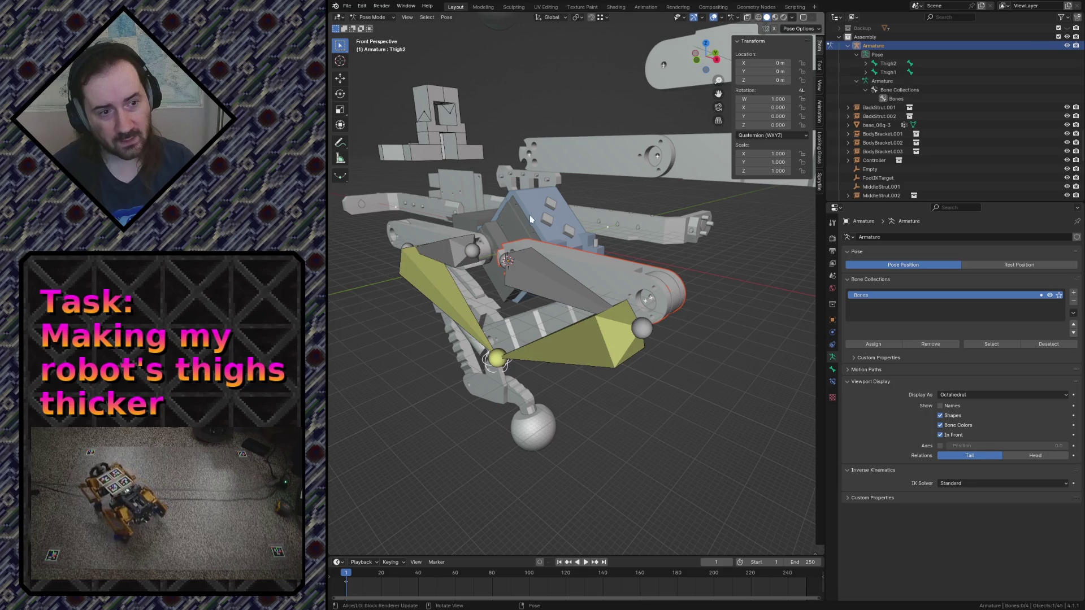
{"action": "left_click", "coordinate": [540, 282]}
{"action": "key", "text": "ctrl+p"}
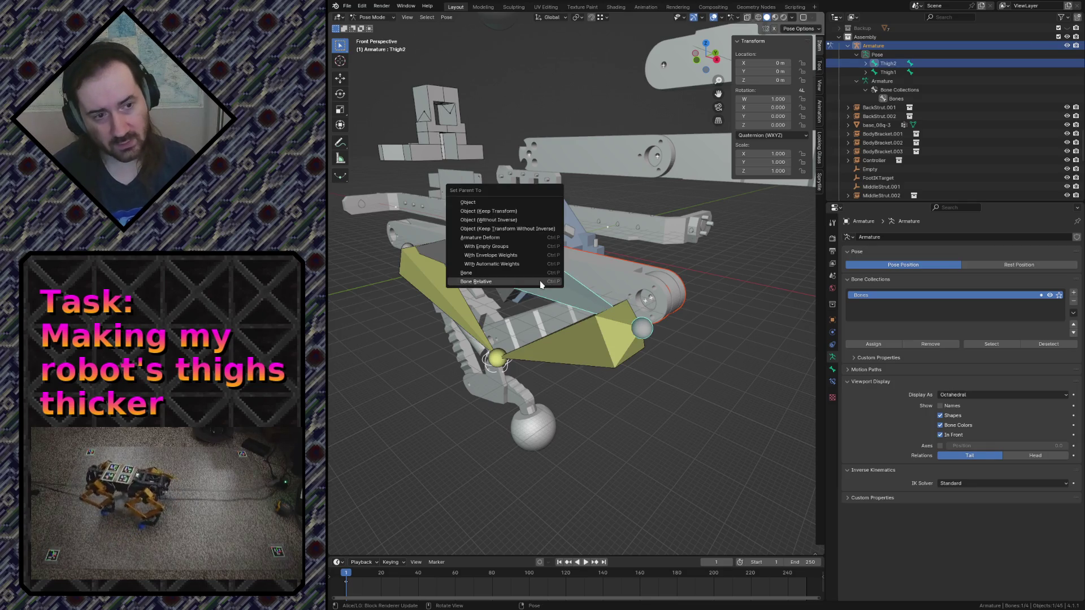
{"action": "left_click", "coordinate": [523, 275]}
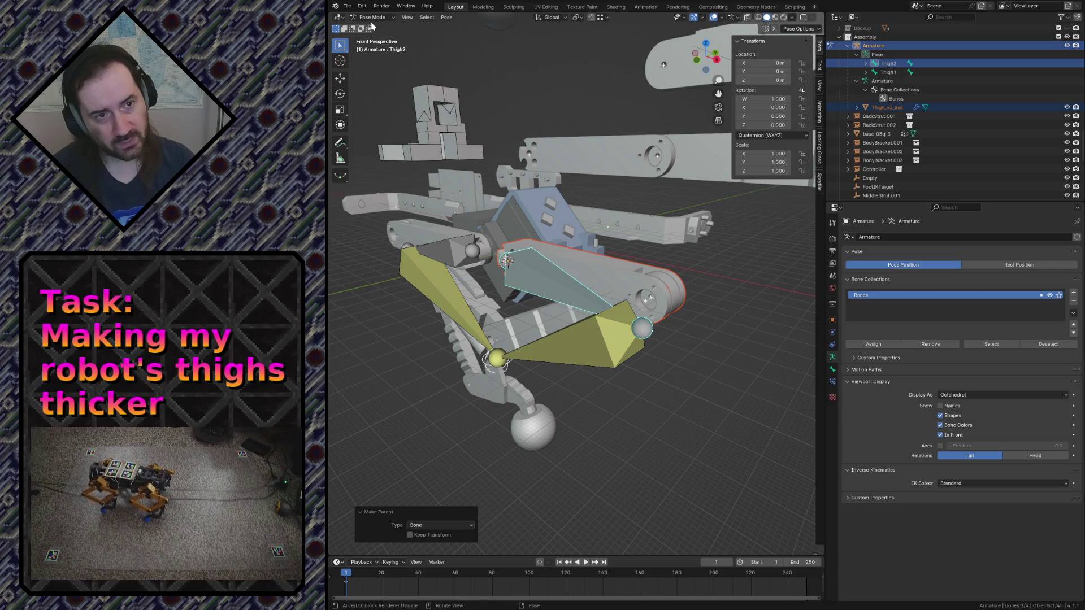
{"action": "key", "text": "ctrl+Tab"}
Select the thigh mesh, briefly unhide objects, then clear its location to zero with Alt+G
{"action": "left_click", "coordinate": [600, 264]}
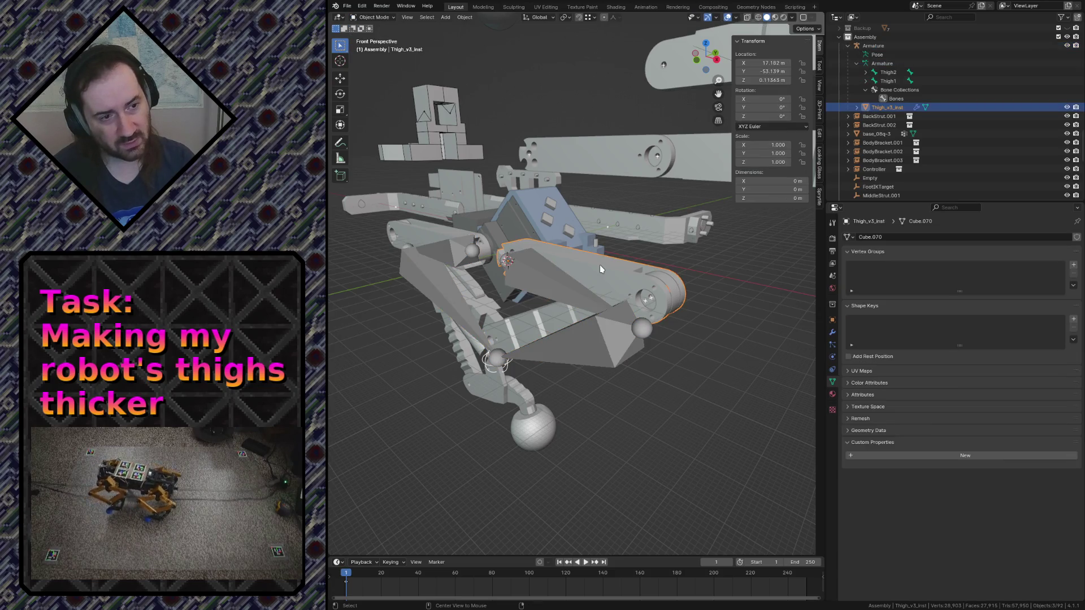
{"action": "key", "text": "alt+h"}
{"action": "key", "text": "ctrl+z"}
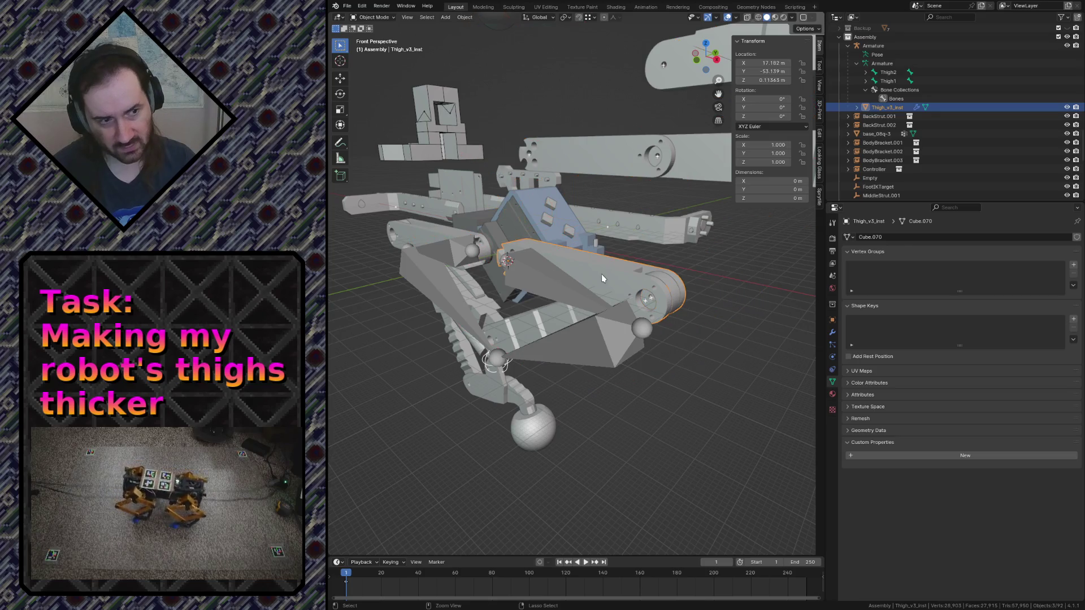
{"action": "key", "text": "alt+g"}
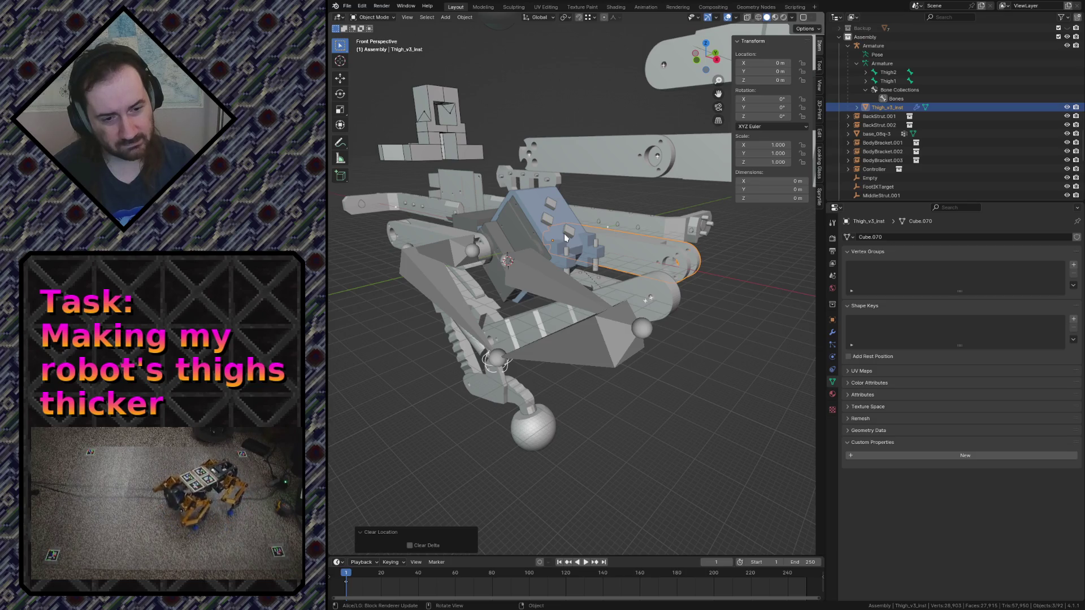
Undo the location clear, save robot.blend, select the armature and fly in toward the thigh
{"action": "key", "text": "ctrl+z"}
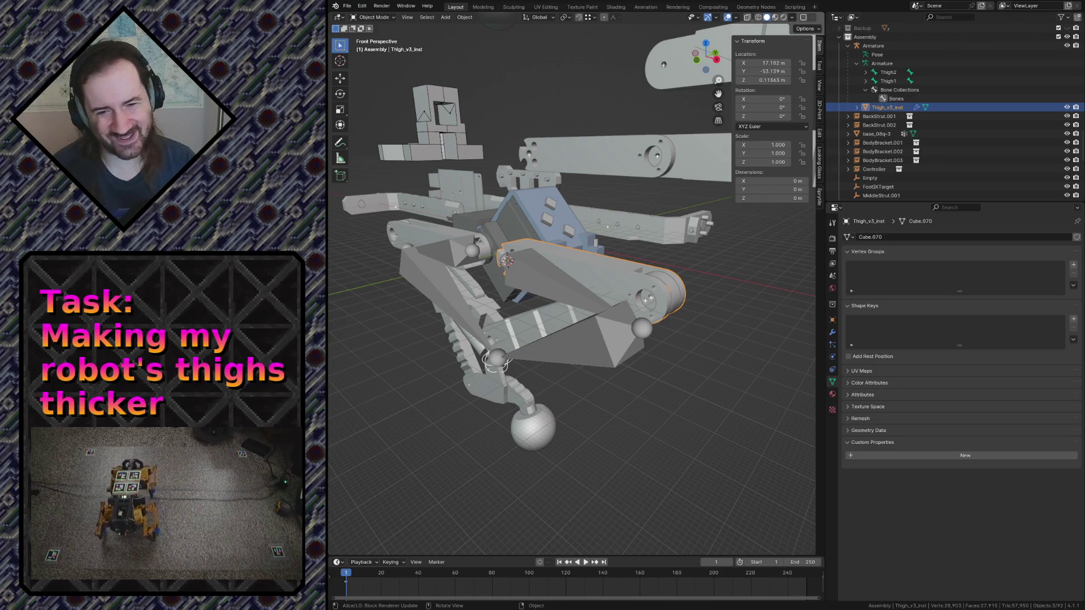
{"action": "left_click", "coordinate": [579, 271]}
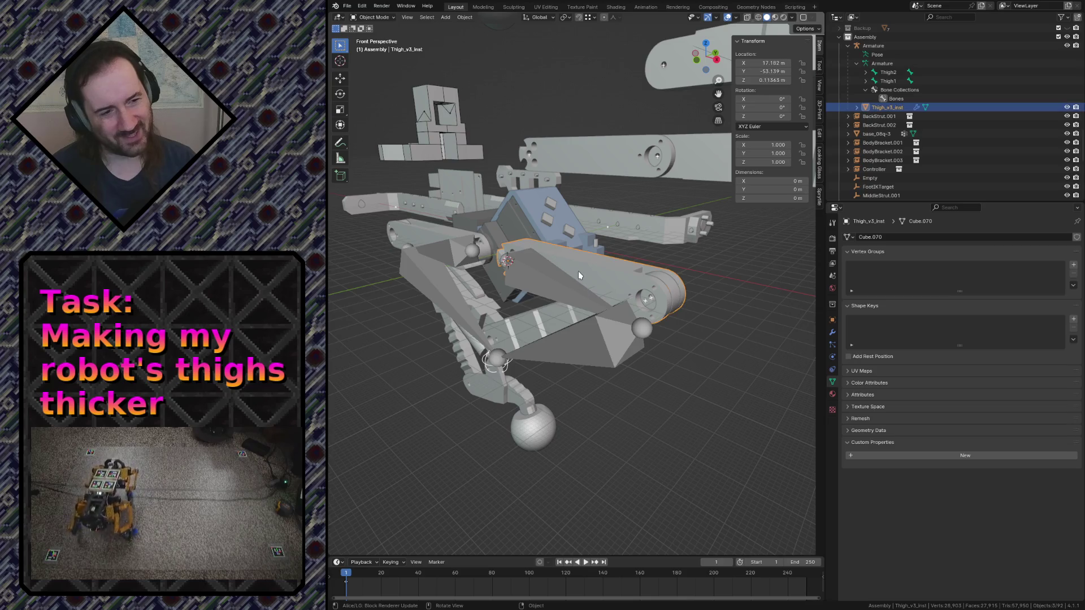
{"action": "key", "text": "ctrl+s"}
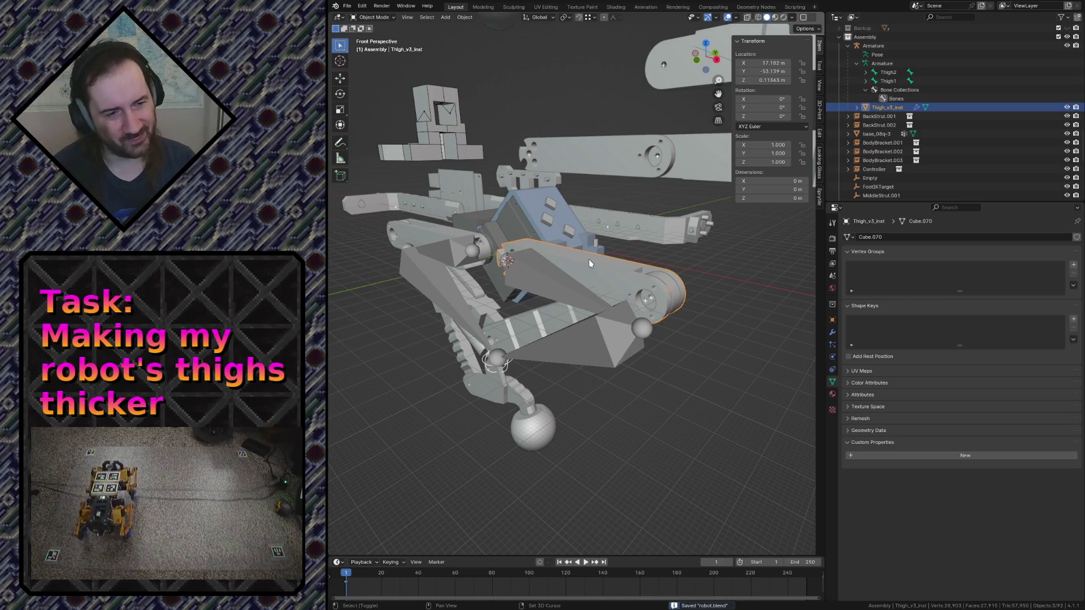
{"action": "left_click", "coordinate": [548, 273]}
{"action": "key", "text": "shift+grave"}
{"action": "key", "text": "w"}
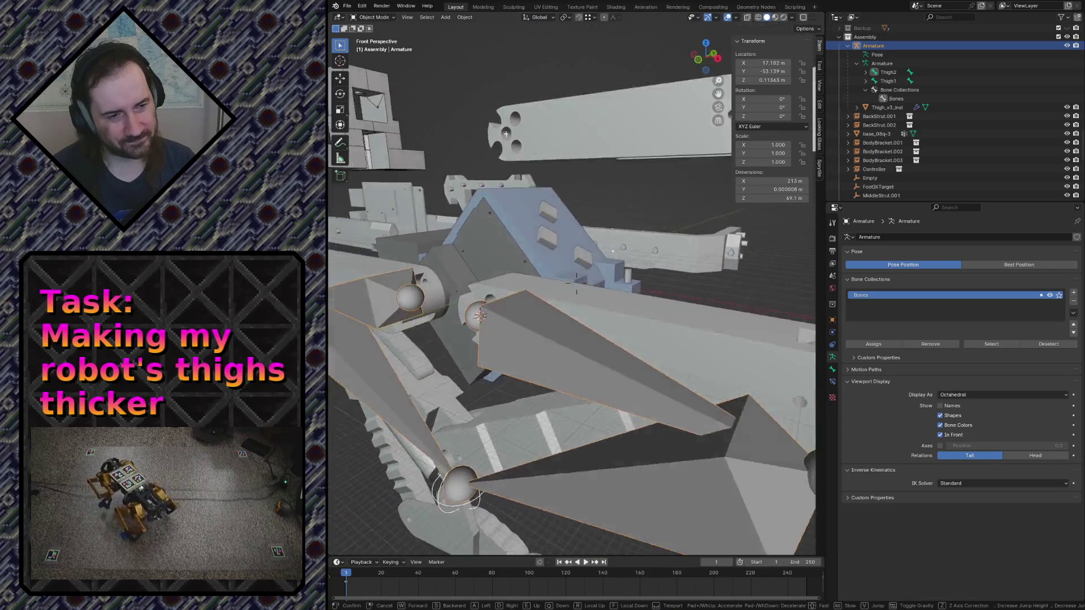
Move the view around the thigh, select the armature and switch it into Pose Mode
{"action": "left_click", "coordinate": [547, 269]}
{"action": "left_click", "coordinate": [599, 260]}
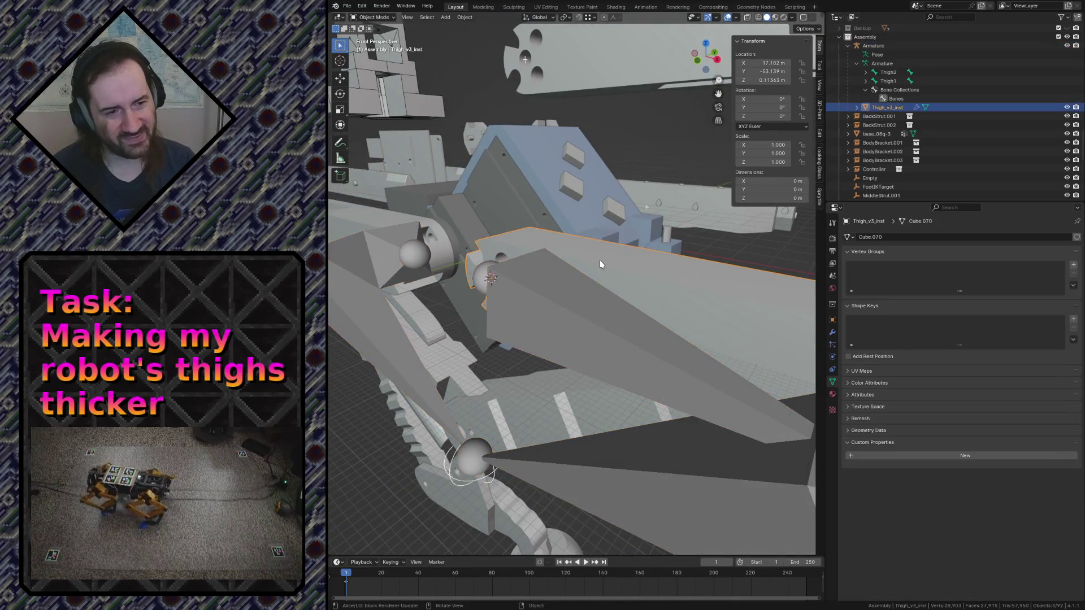
{"action": "key", "text": "shift+grave"}
{"action": "left_click", "coordinate": [545, 272]}
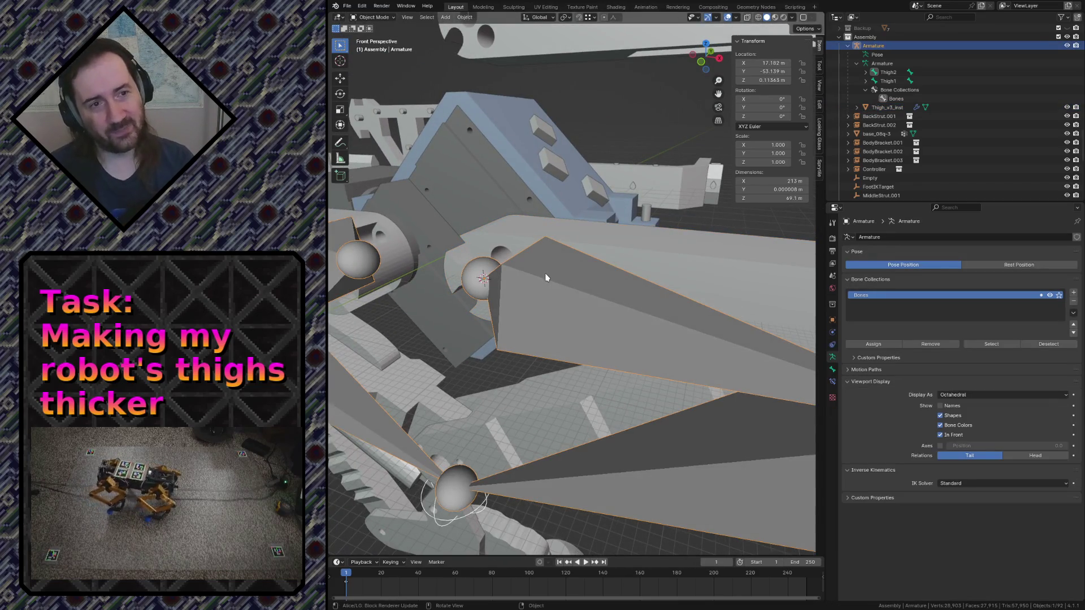
{"action": "left_click", "coordinate": [371, 20]}
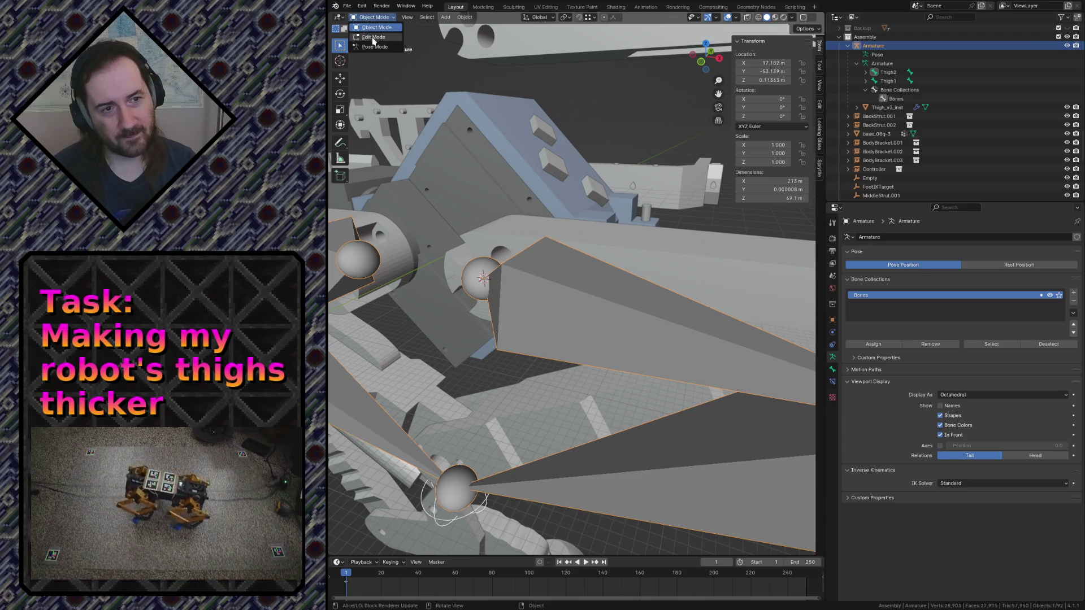
{"action": "left_click", "coordinate": [373, 46]}
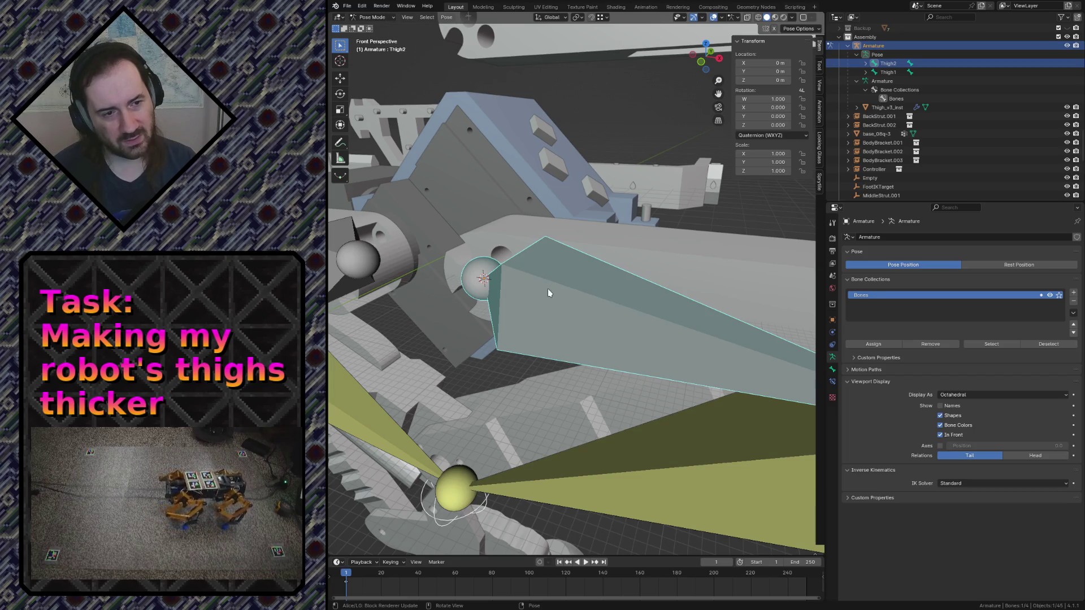
Use the Snap pie twice to place the 3D cursor at the head of the Thigh2 bone
{"action": "key", "text": "shift+s"}
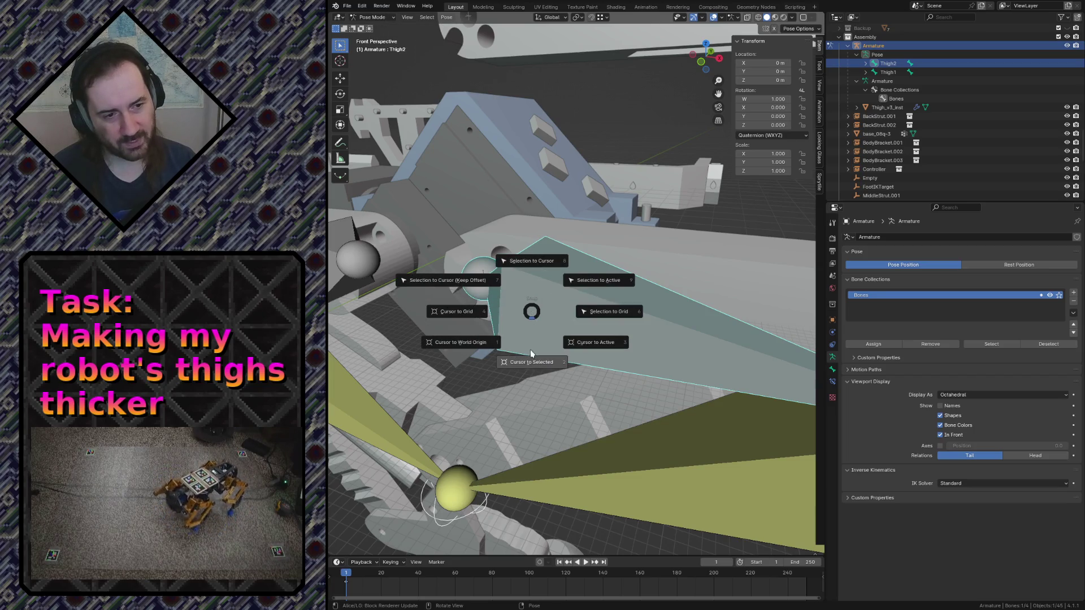
{"action": "left_click", "coordinate": [525, 364]}
{"action": "key", "text": "shift+s"}
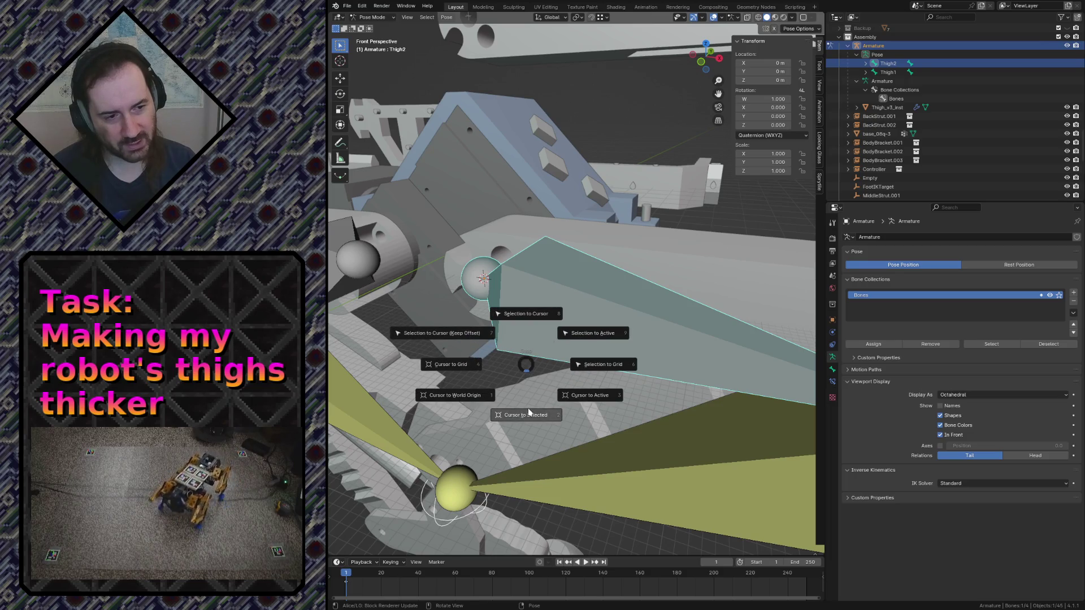
{"action": "left_click", "coordinate": [528, 413]}
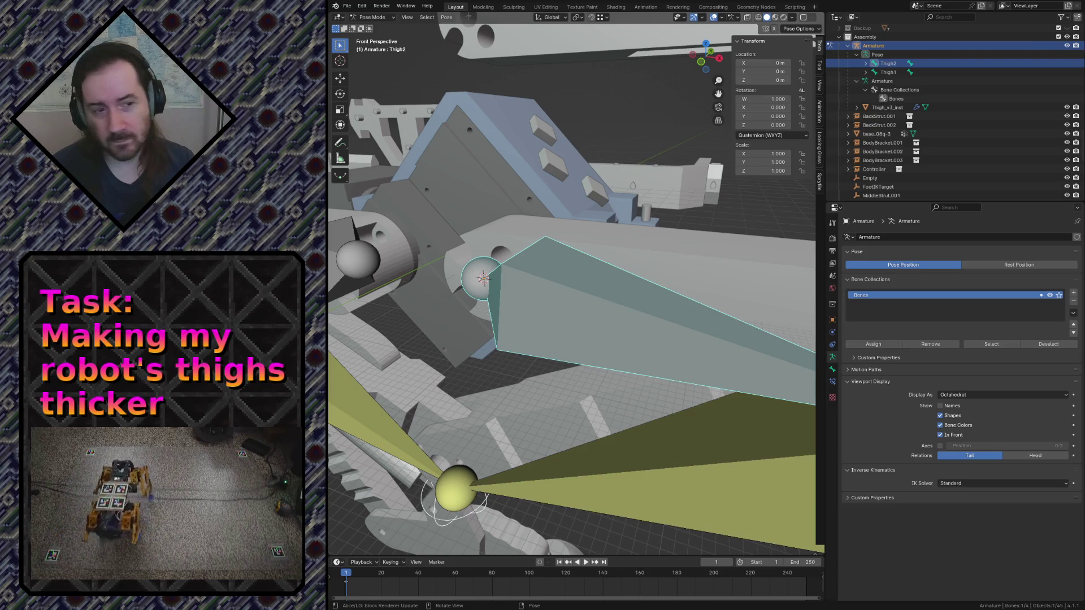
Reselect Thigh2, snap the cursor to it, exit walk navigation and go to front orthographic view
{"action": "key", "text": "alt+a"}
{"action": "left_click", "coordinate": [531, 321]}
{"action": "key", "text": "shift+s"}
{"action": "left_click", "coordinate": [533, 382]}
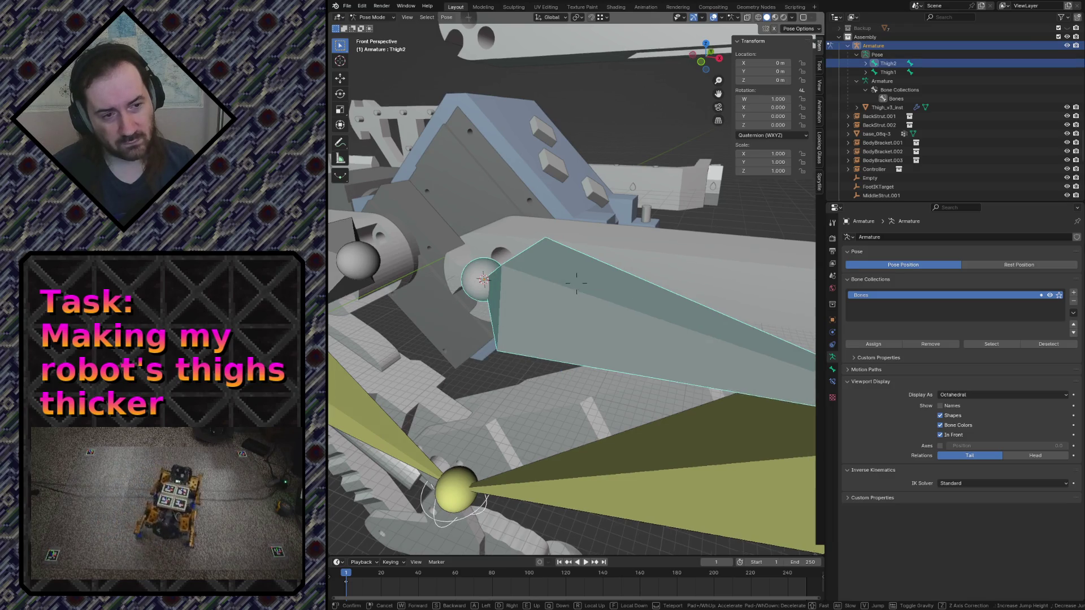
{"action": "key", "text": "shift+grave"}
{"action": "key", "text": "Escape"}
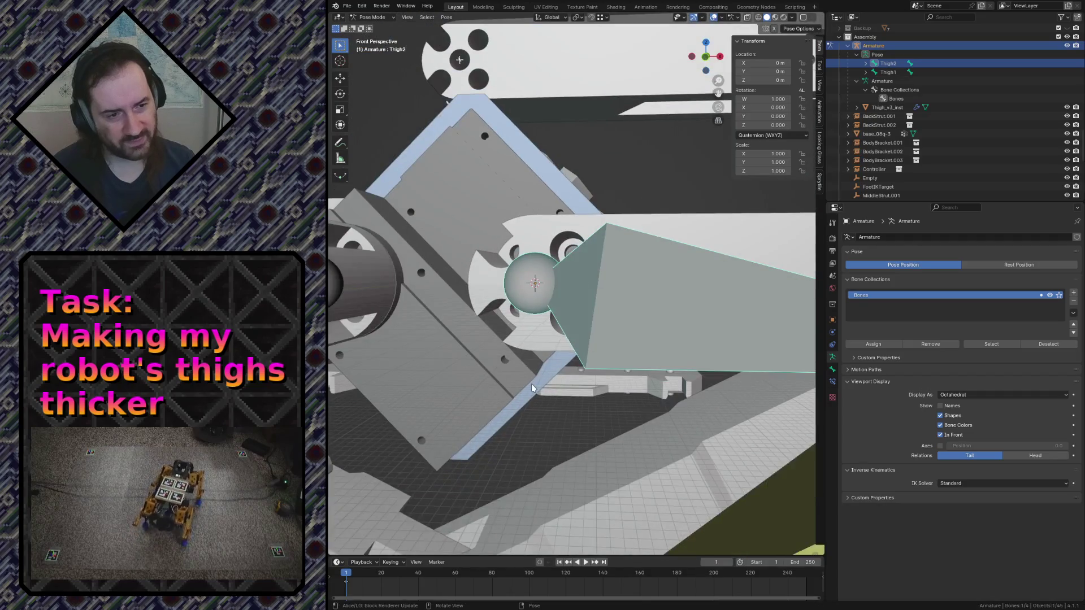
{"action": "key", "text": "KP_1"}
{"action": "scroll", "coordinate": [531, 386], "scroll_direction": "up", "scroll_amount": 3}
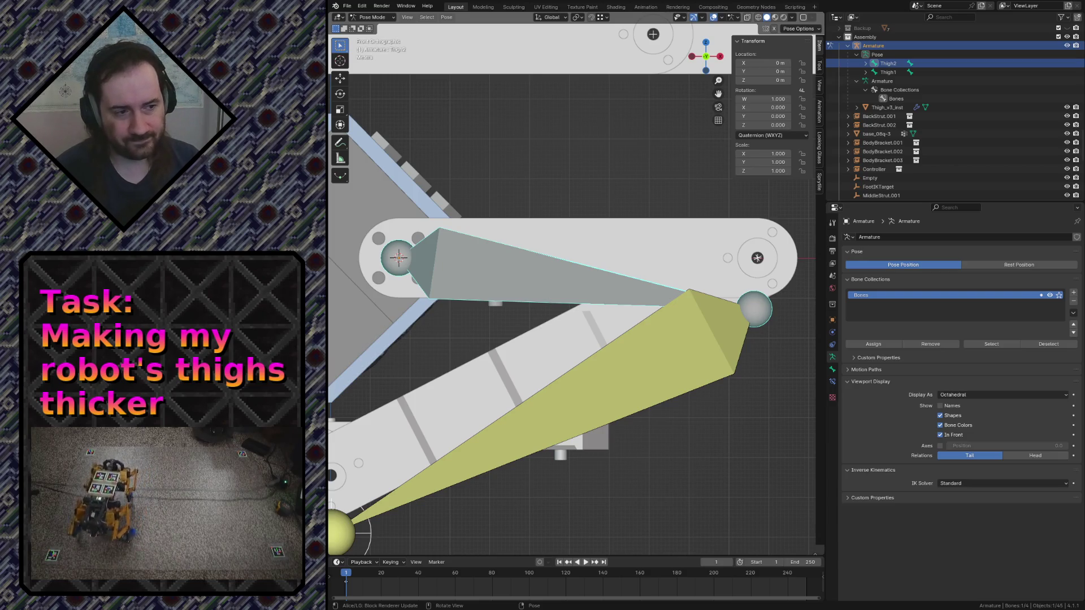
{"action": "scroll", "coordinate": [451, 434], "scroll_direction": "down", "scroll_amount": 2}
Deselect the bones, leave Pose Mode, select the FootIKTarget empty and frame it in view
{"action": "left_click", "coordinate": [440, 433]}
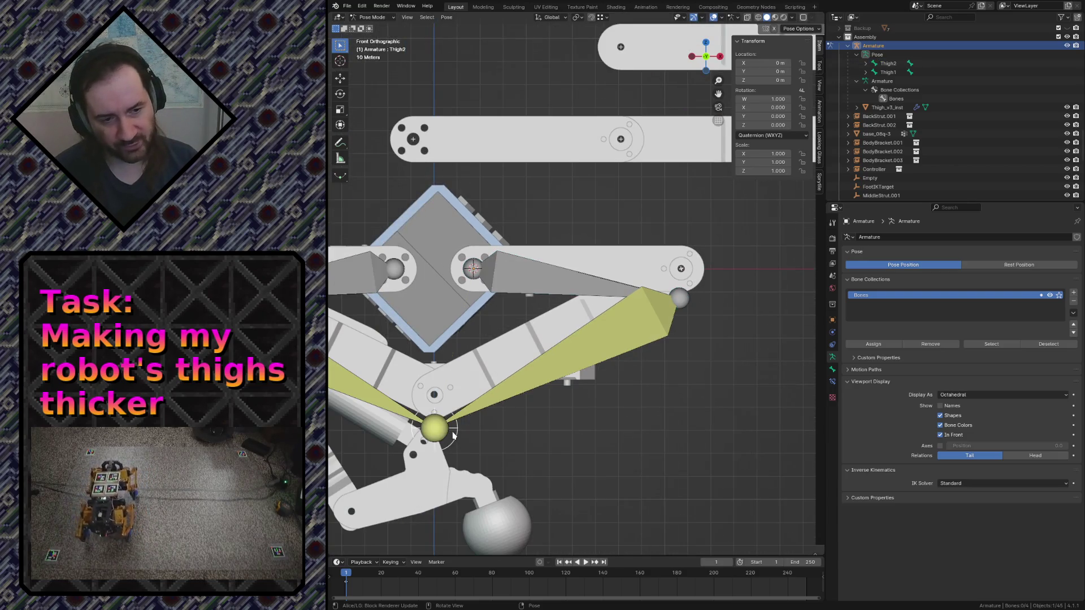
{"action": "key", "text": "alt+a"}
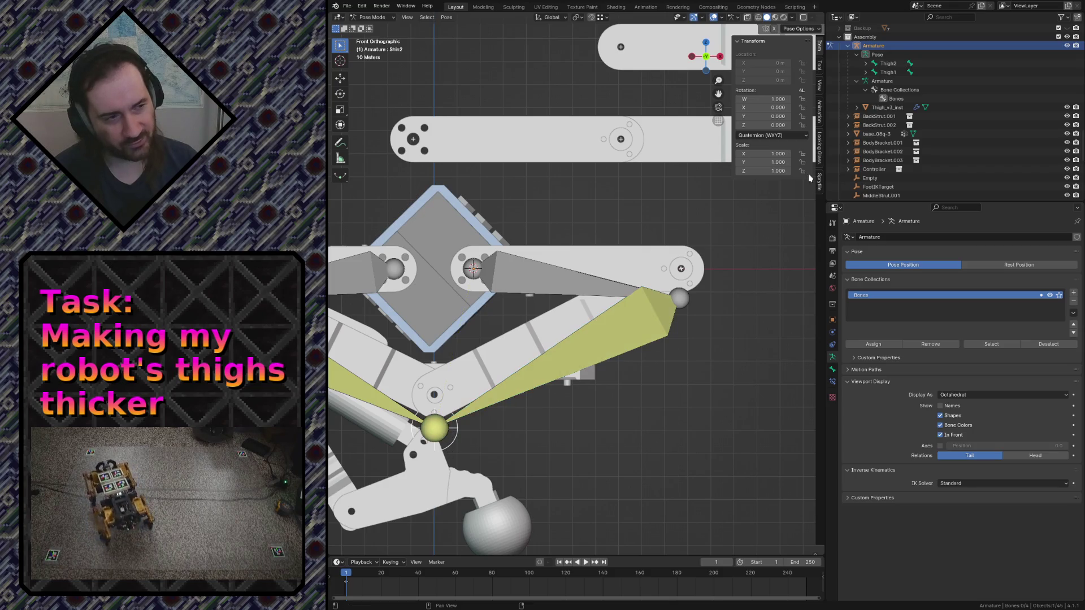
{"action": "key", "text": "ctrl+Tab"}
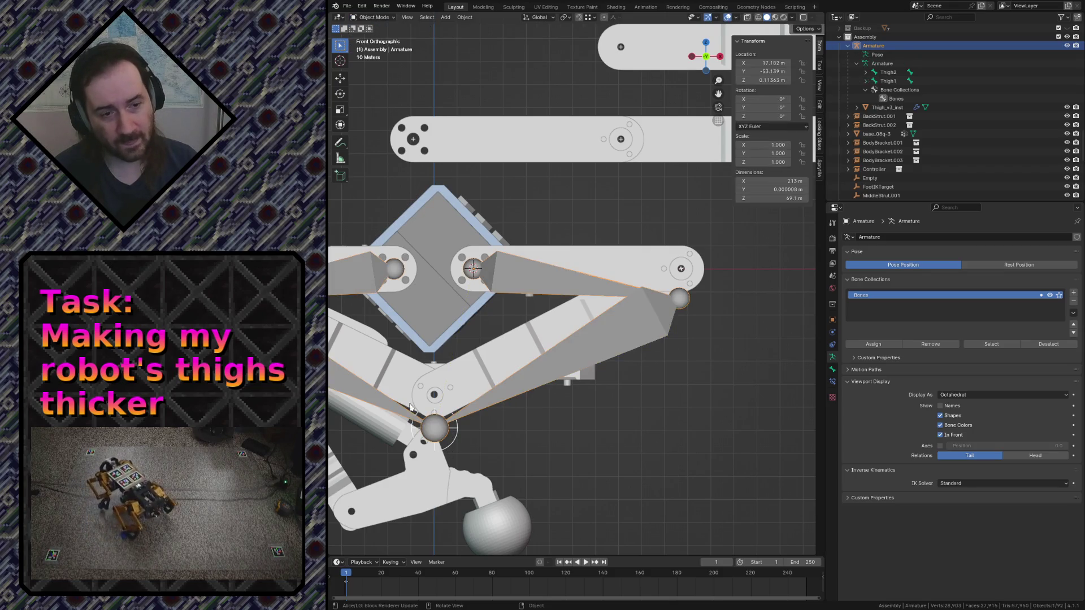
{"action": "left_click", "coordinate": [452, 437]}
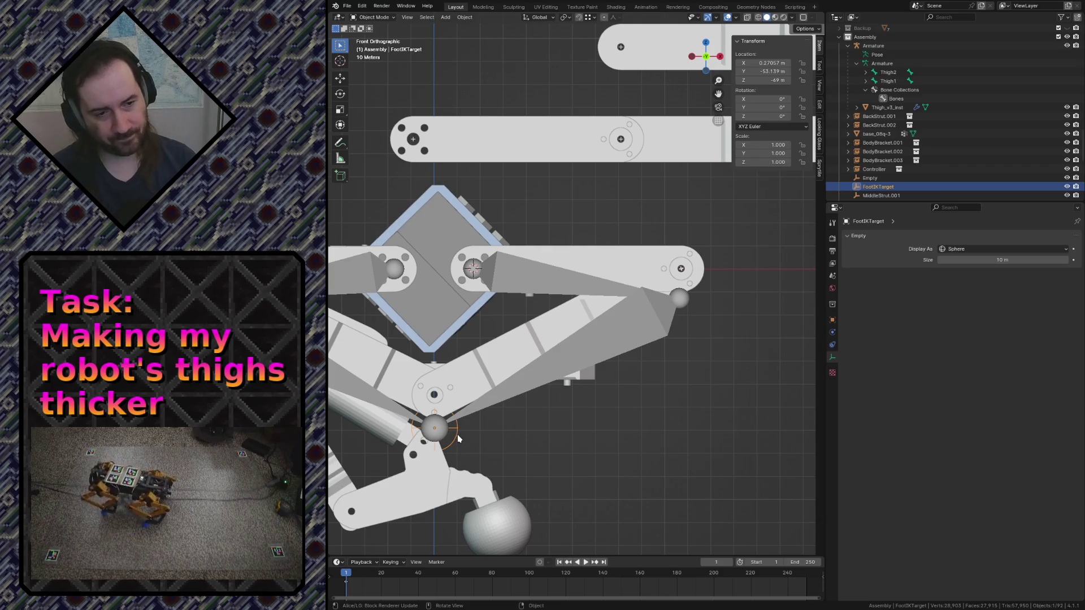
{"action": "key", "text": "KP_Decimal"}
{"action": "scroll", "coordinate": [574, 299], "scroll_direction": "down", "scroll_amount": 3}
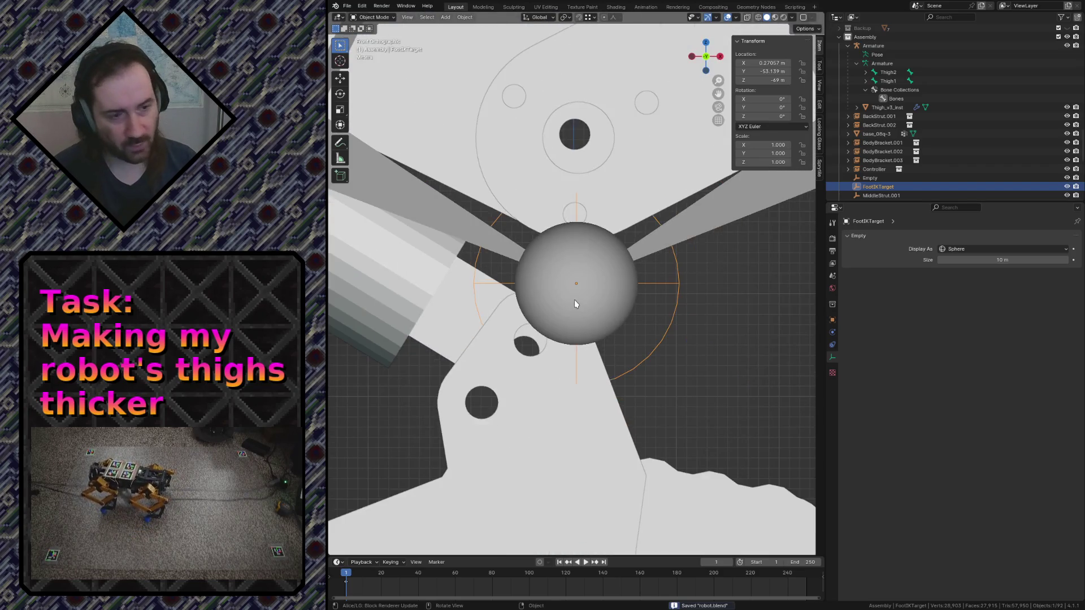
Move FootIKTarget vertically as a trial, save the file and toggle wireframe display
{"action": "key", "text": "g"}
{"action": "key", "text": "z"}
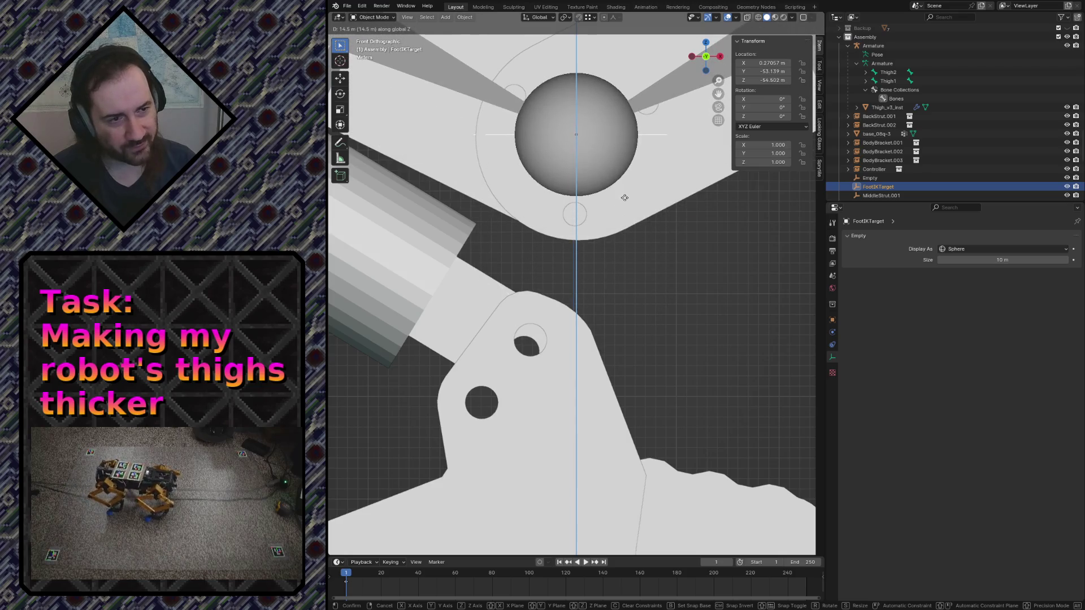
{"action": "left_click", "coordinate": [624, 197]}
{"action": "key", "text": "ctrl+s"}
{"action": "key", "text": "z"}
{"action": "left_click", "coordinate": [576, 197]}
Move the empty vertically again, undo it back to Z −49 m, then select Thigh_v3_inst
{"action": "key", "text": "g"}
{"action": "key", "text": "z"}
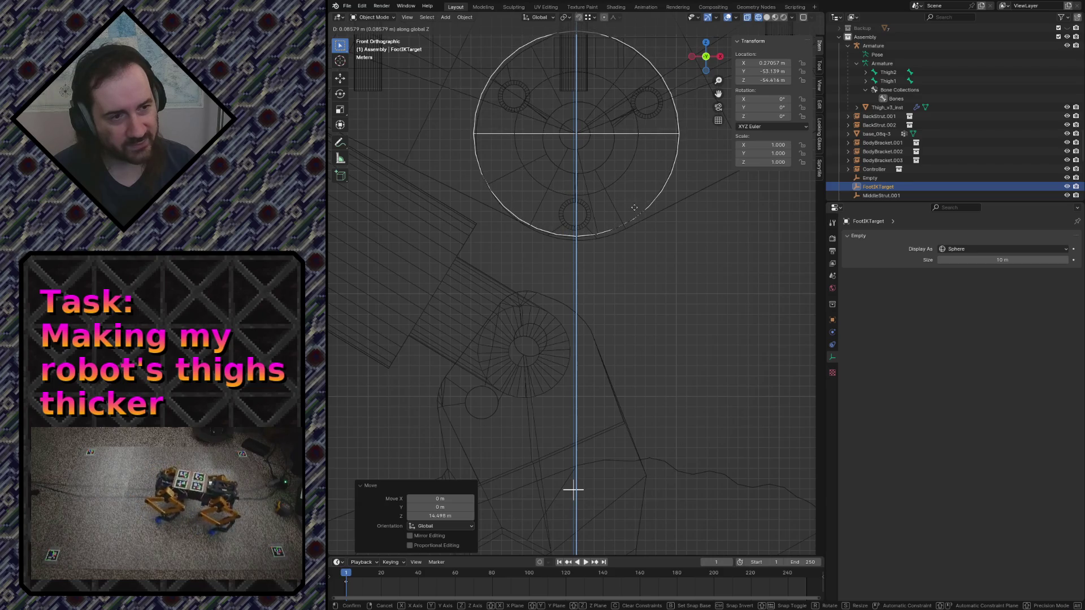
{"action": "left_click", "coordinate": [573, 489]}
{"action": "scroll", "coordinate": [631, 216], "scroll_direction": "down", "scroll_amount": 2}
{"action": "scroll", "coordinate": [631, 217], "scroll_direction": "down", "scroll_amount": 5}
{"action": "scroll", "coordinate": [632, 217], "scroll_direction": "down", "scroll_amount": 4}
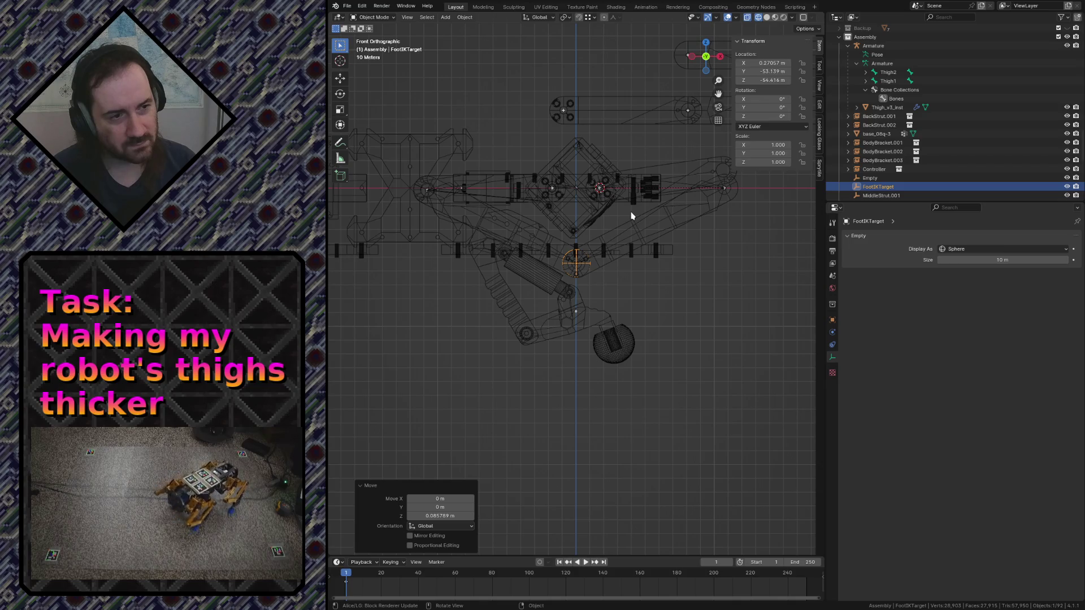
{"action": "key", "text": "ctrl+z"}
{"action": "key", "text": "ctrl+z"}
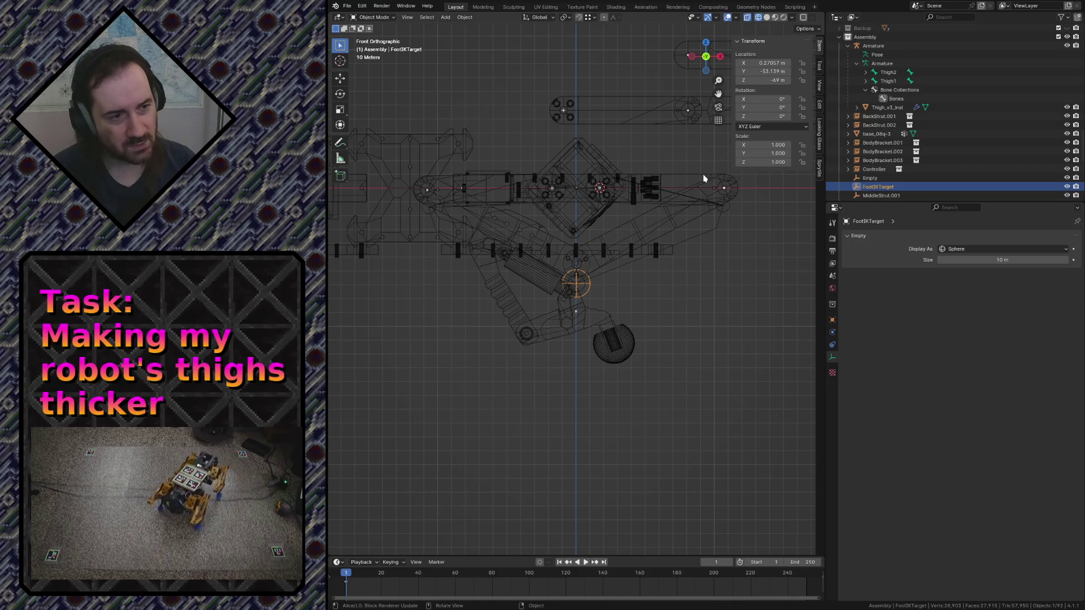
{"action": "left_click", "coordinate": [693, 177]}
Clear Thigh_v3_inst's parent, then select FootIKTarget and raise it along Z
{"action": "key", "text": "alt+p"}
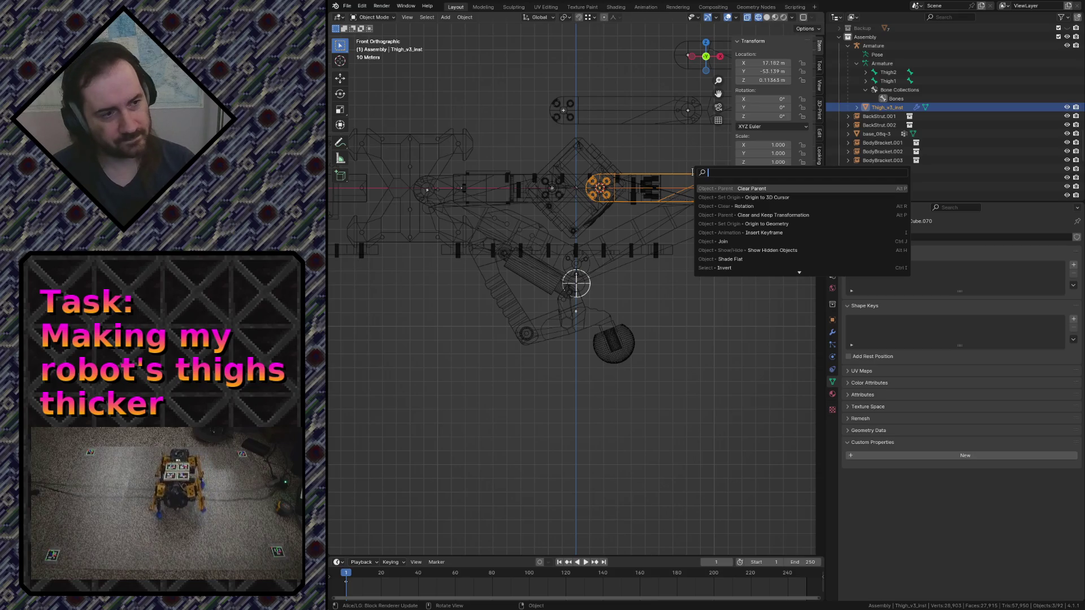
{"action": "key", "text": "Return"}
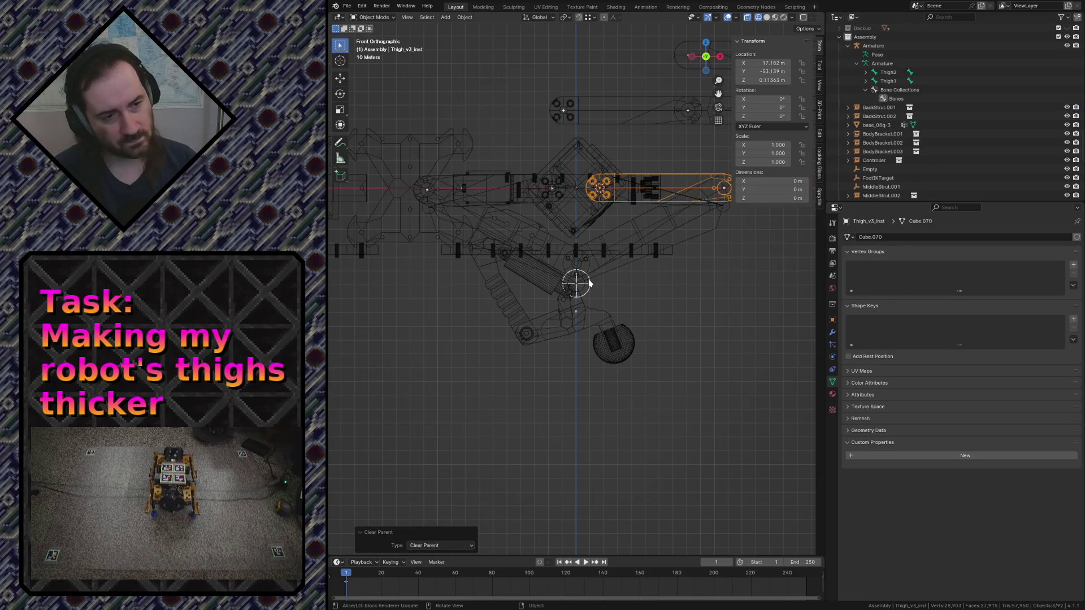
{"action": "left_click", "coordinate": [582, 283]}
{"action": "key", "text": "g"}
{"action": "key", "text": "z"}
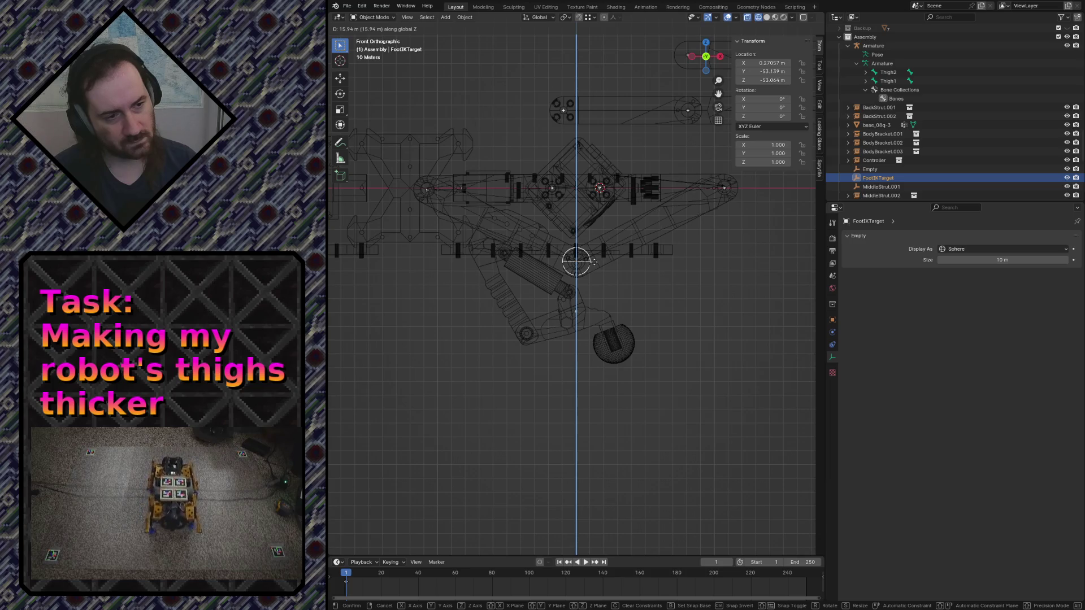
{"action": "left_click", "coordinate": [594, 262]}
{"action": "scroll", "coordinate": [595, 262], "scroll_direction": "up", "scroll_amount": 3}
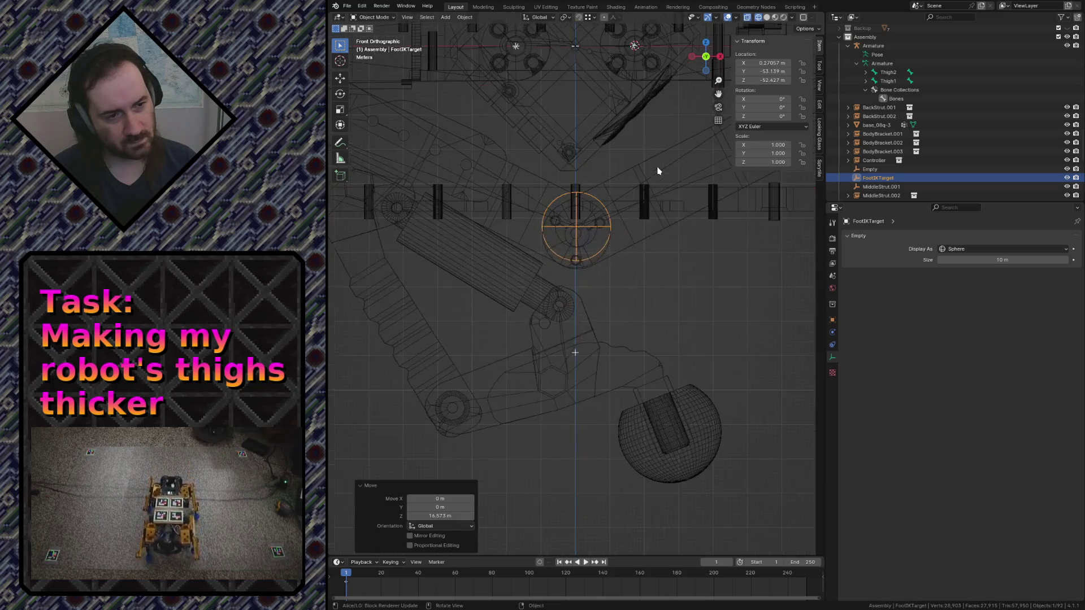
{"action": "scroll", "coordinate": [653, 169], "scroll_direction": "up", "scroll_amount": 3}
{"action": "scroll", "coordinate": [636, 210], "scroll_direction": "up", "scroll_amount": 2}
Lower FootIKTarget along Z to −54.465 m and orbit out of the front view
{"action": "key", "text": "g"}
{"action": "key", "text": "z"}
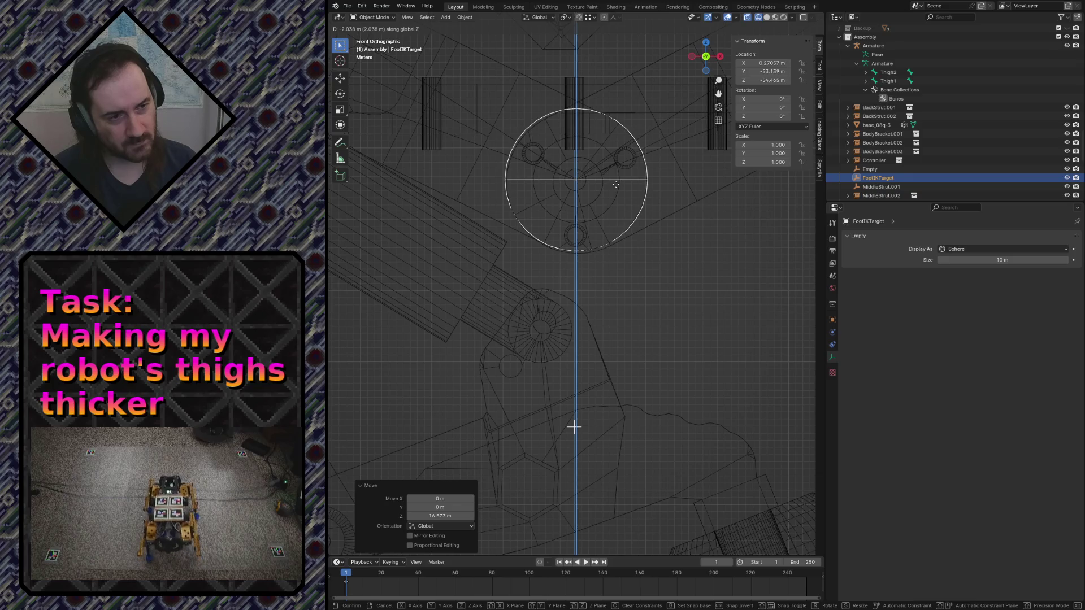
{"action": "left_click", "coordinate": [574, 427]}
{"action": "scroll", "coordinate": [620, 184], "scroll_direction": "down", "scroll_amount": 3}
{"action": "scroll", "coordinate": [624, 187], "scroll_direction": "down", "scroll_amount": 2}
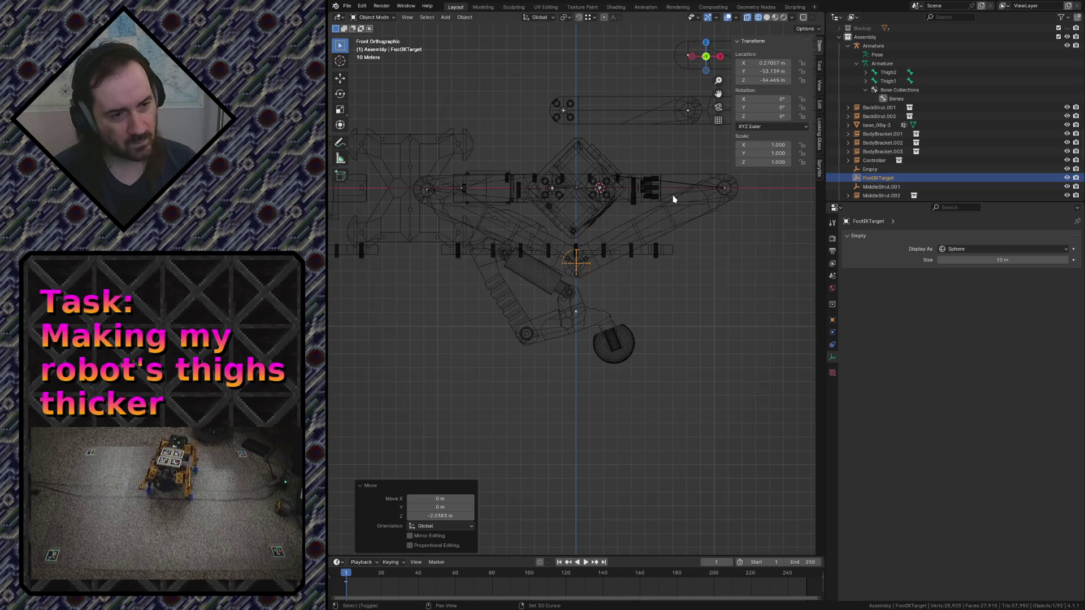
{"action": "middle_click_drag", "start_coordinate": [673, 199], "coordinate": [677, 196]}
Switch the viewport back to Solid shading and fly around the robot's legs and foot sphere to inspect them
{"action": "key", "text": "z"}
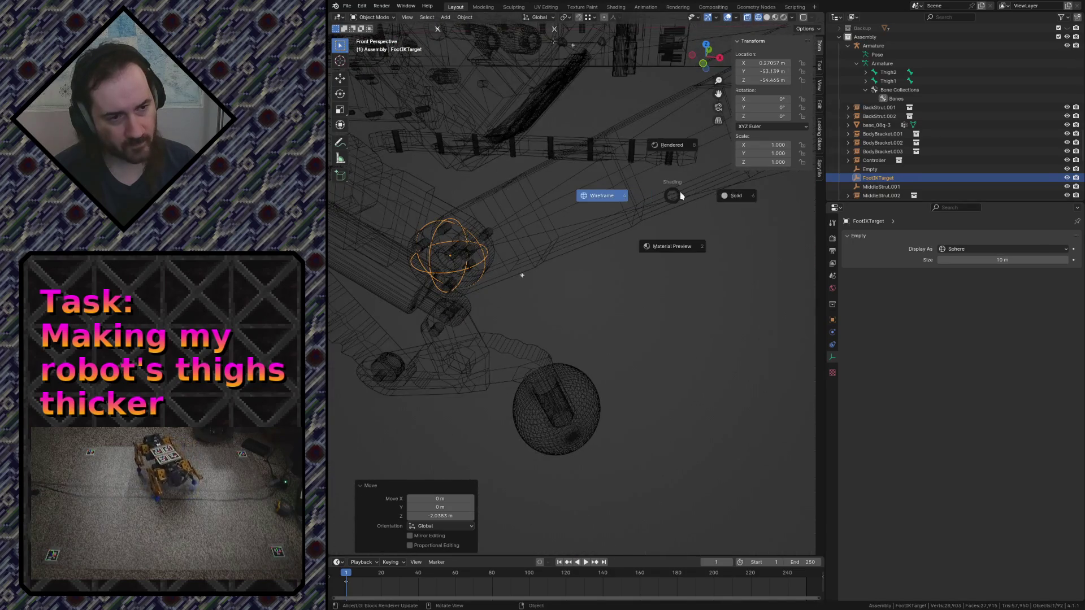
{"action": "left_click", "coordinate": [687, 196]}
{"action": "key", "text": "shift+grave"}
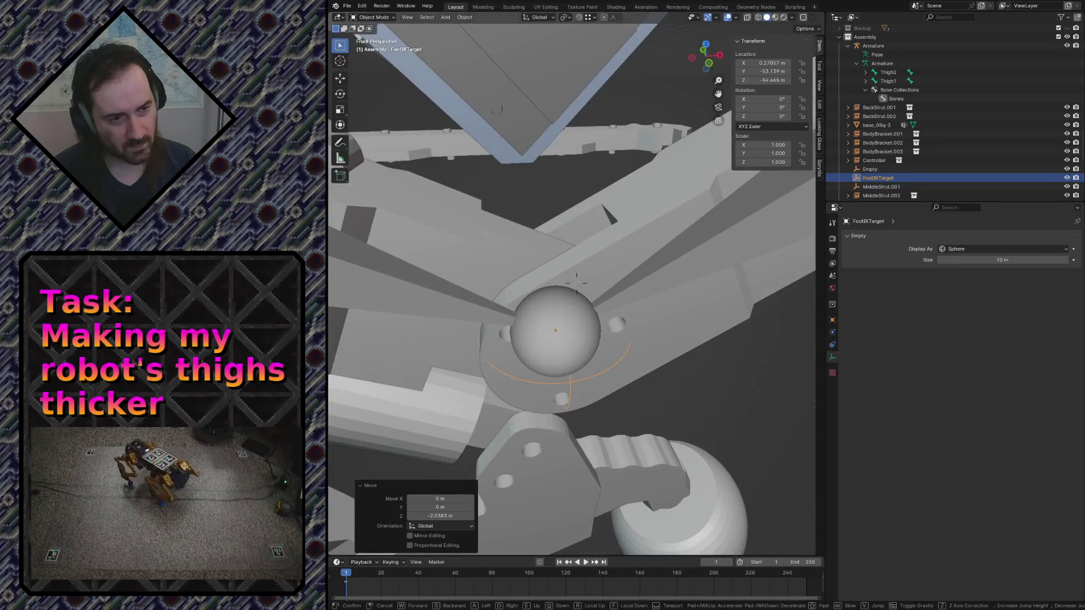
{"action": "key", "text": "w"}
{"action": "key", "text": "s"}
{"action": "key", "text": "w"}
{"action": "key", "text": "s"}
{"action": "key", "text": "w"}
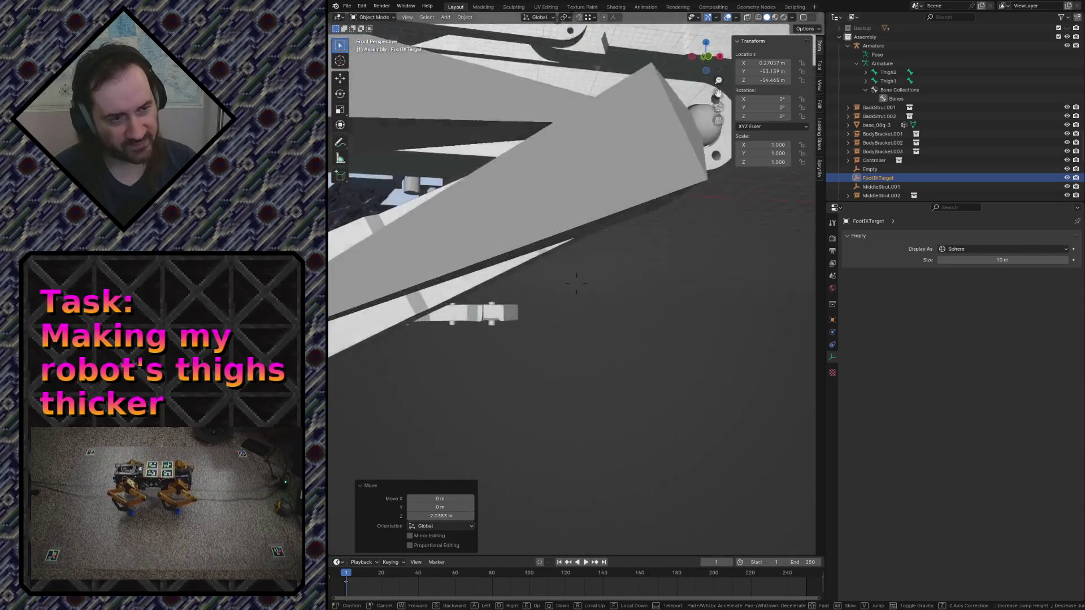
{"action": "key", "text": "s"}
{"action": "key", "text": "w"}
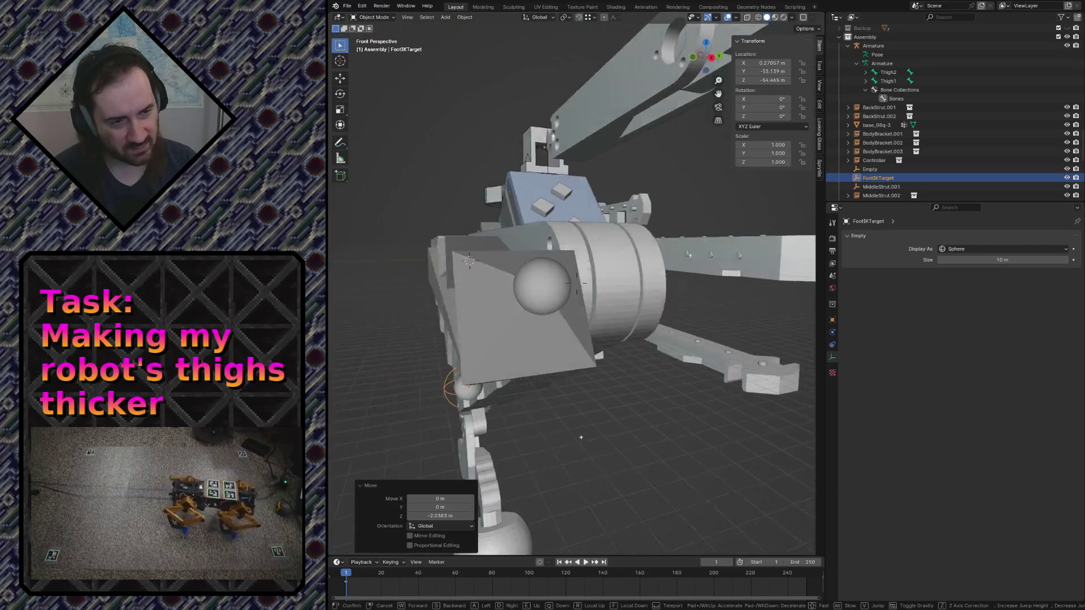
{"action": "key", "text": "s"}
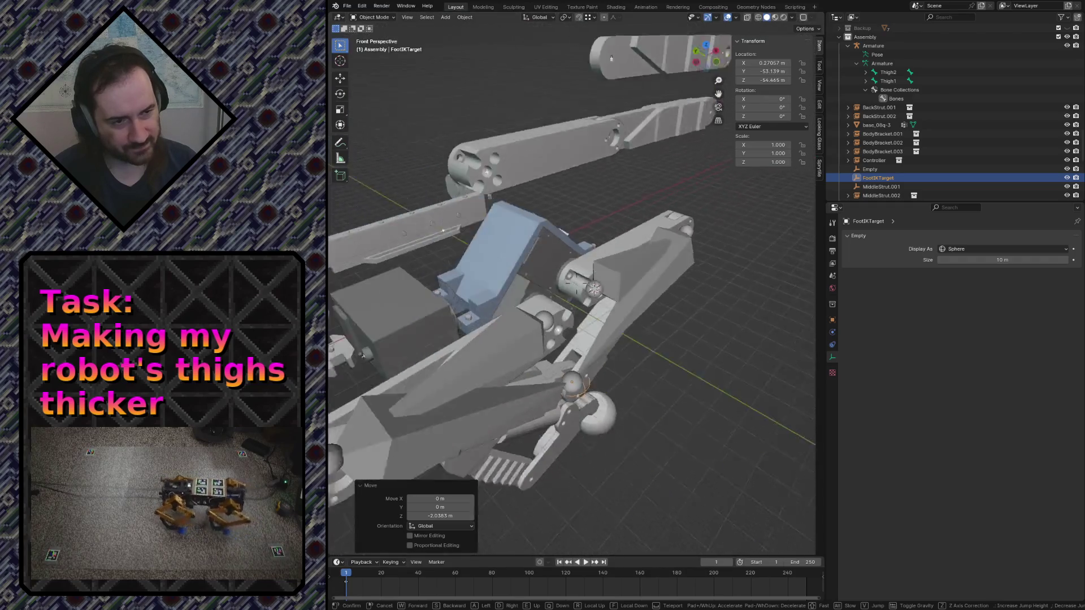
{"action": "left_click", "coordinate": [554, 222]}
Save robot.blend and make the Thigh_v3_inst mesh the active object
{"action": "key", "text": "ctrl+s"}
{"action": "left_click", "coordinate": [553, 223]}
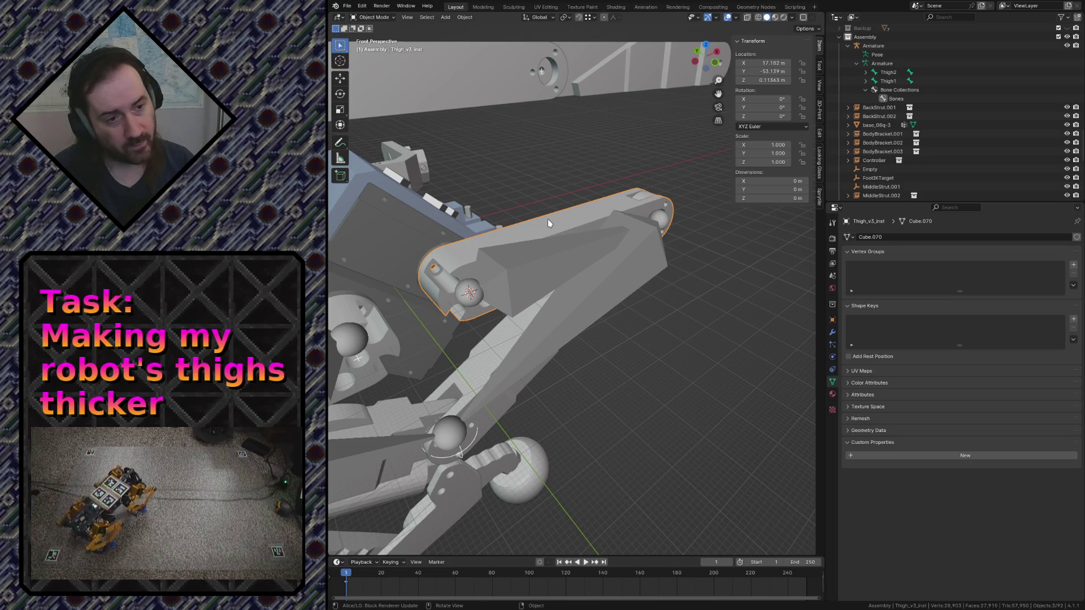
Make the Armature active and switch it into Pose Mode
{"action": "left_click", "coordinate": [543, 261]}
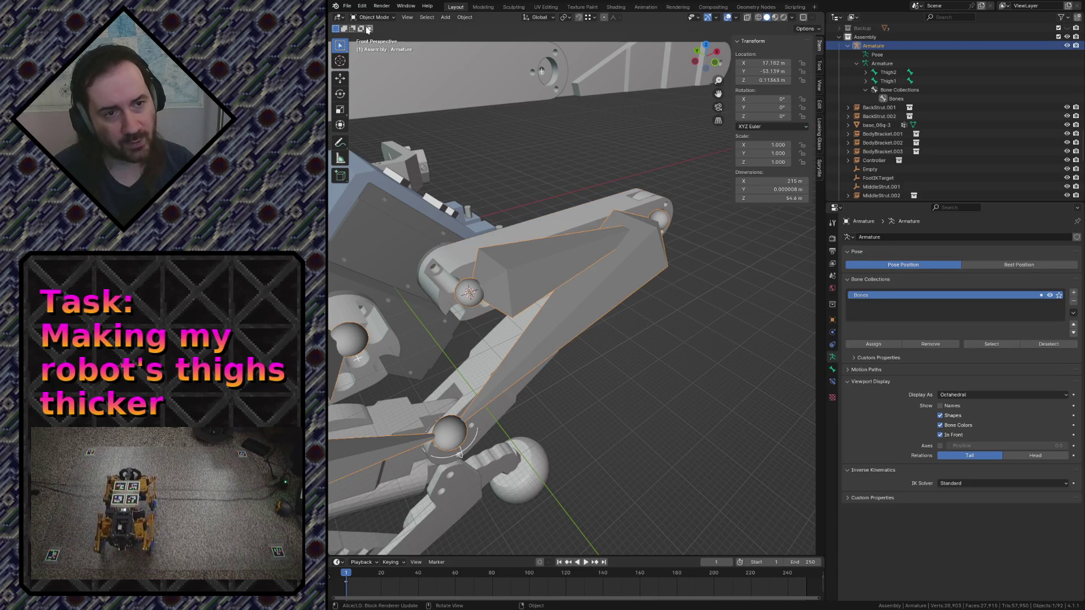
{"action": "left_click", "coordinate": [378, 18]}
{"action": "left_click", "coordinate": [383, 45]}
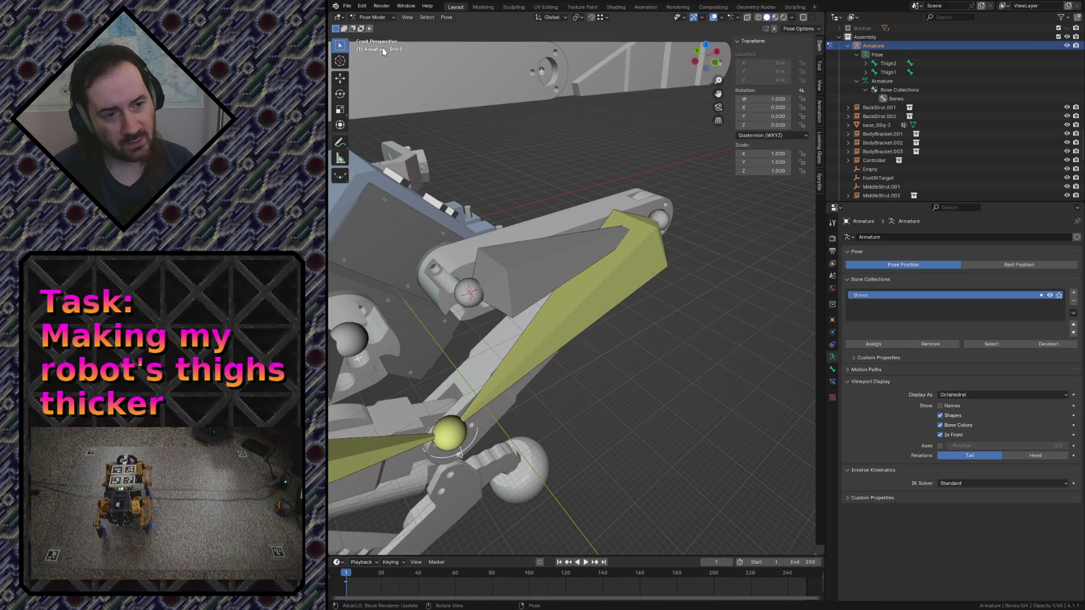
Alternate selection between the Thigh2 and Shin2 bones, ending with Shin2 selected
{"action": "left_click", "coordinate": [522, 252]}
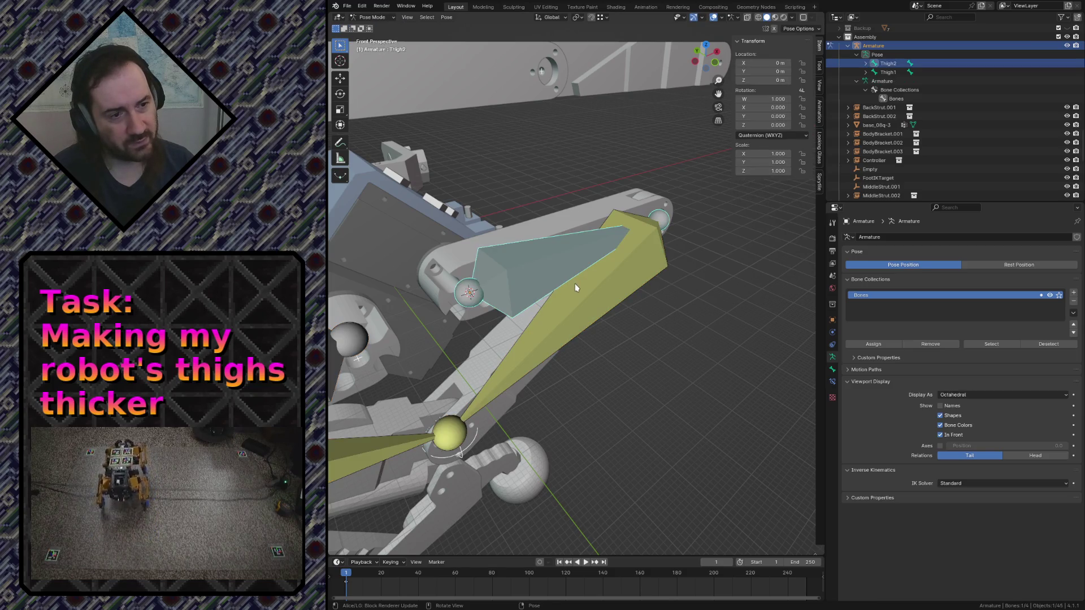
{"action": "left_click", "coordinate": [578, 297]}
{"action": "left_click", "coordinate": [522, 241]}
{"action": "left_click", "coordinate": [554, 299]}
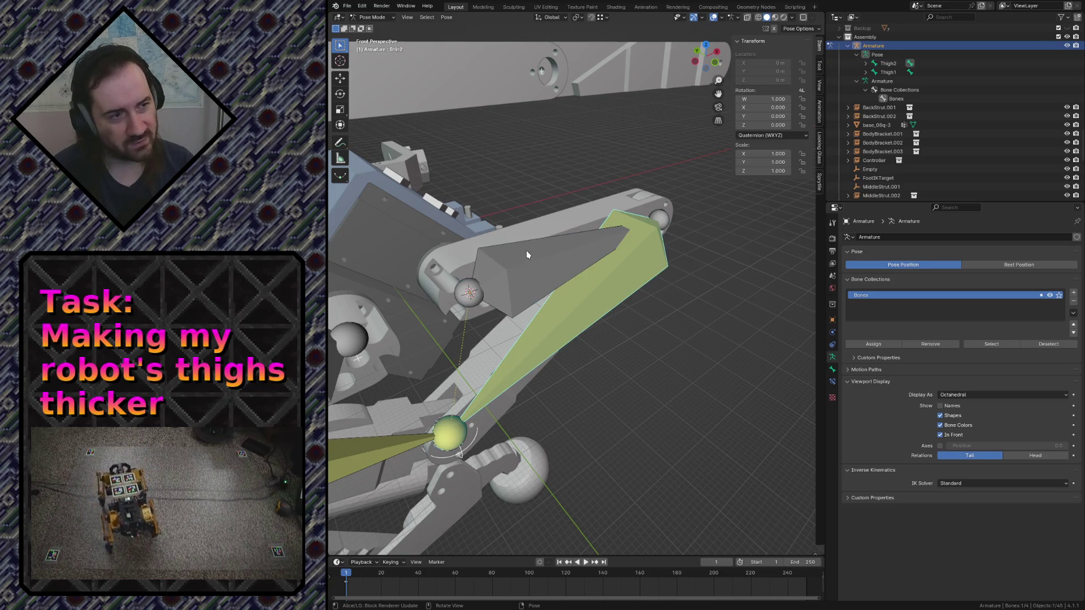
{"action": "left_click", "coordinate": [527, 251]}
{"action": "left_click", "coordinate": [563, 287]}
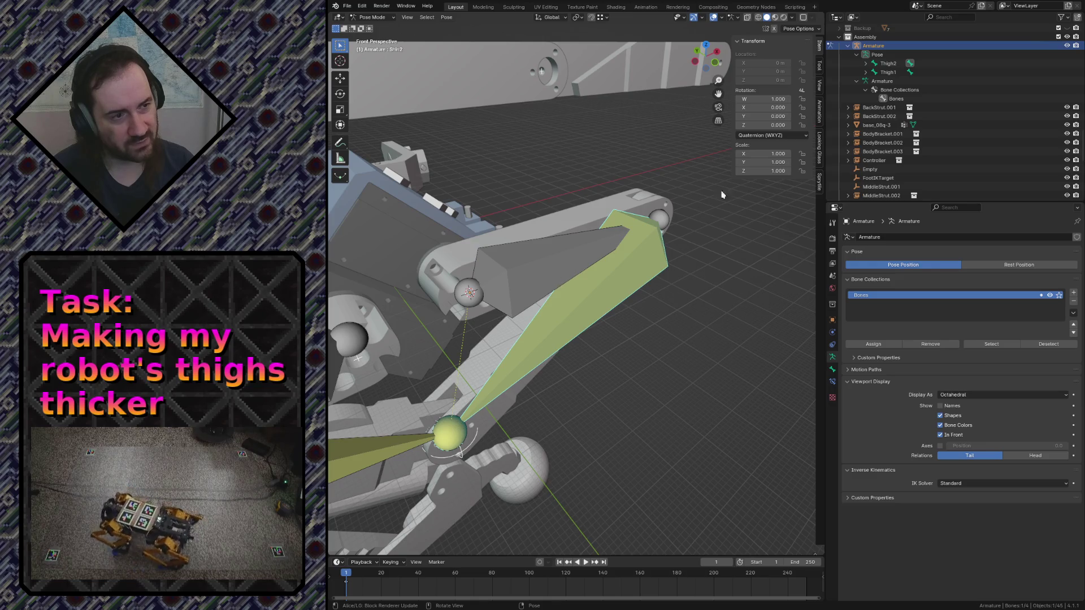